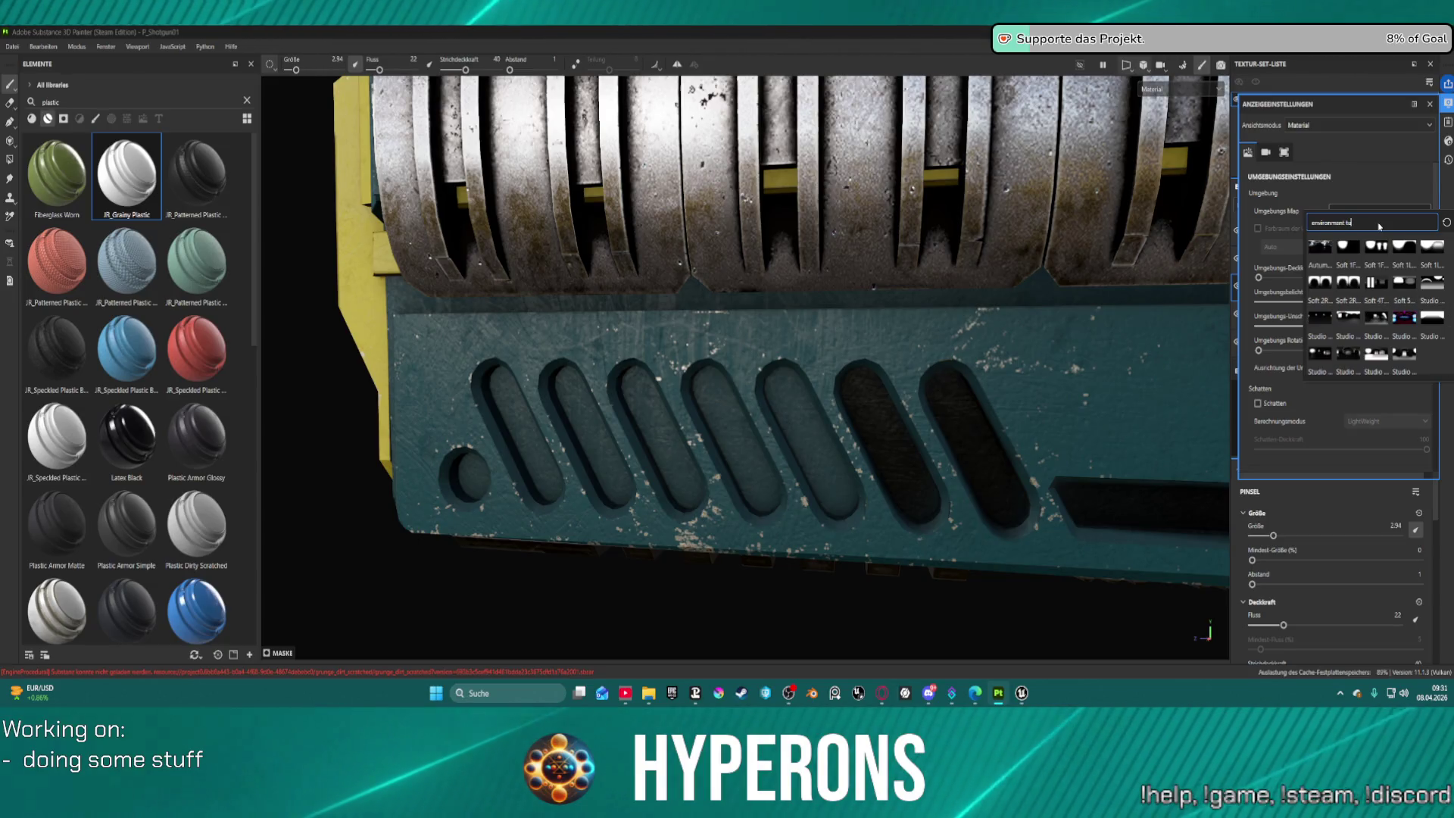
Delete the stray characters from the environment-map search so all maps are listed.
type("x")
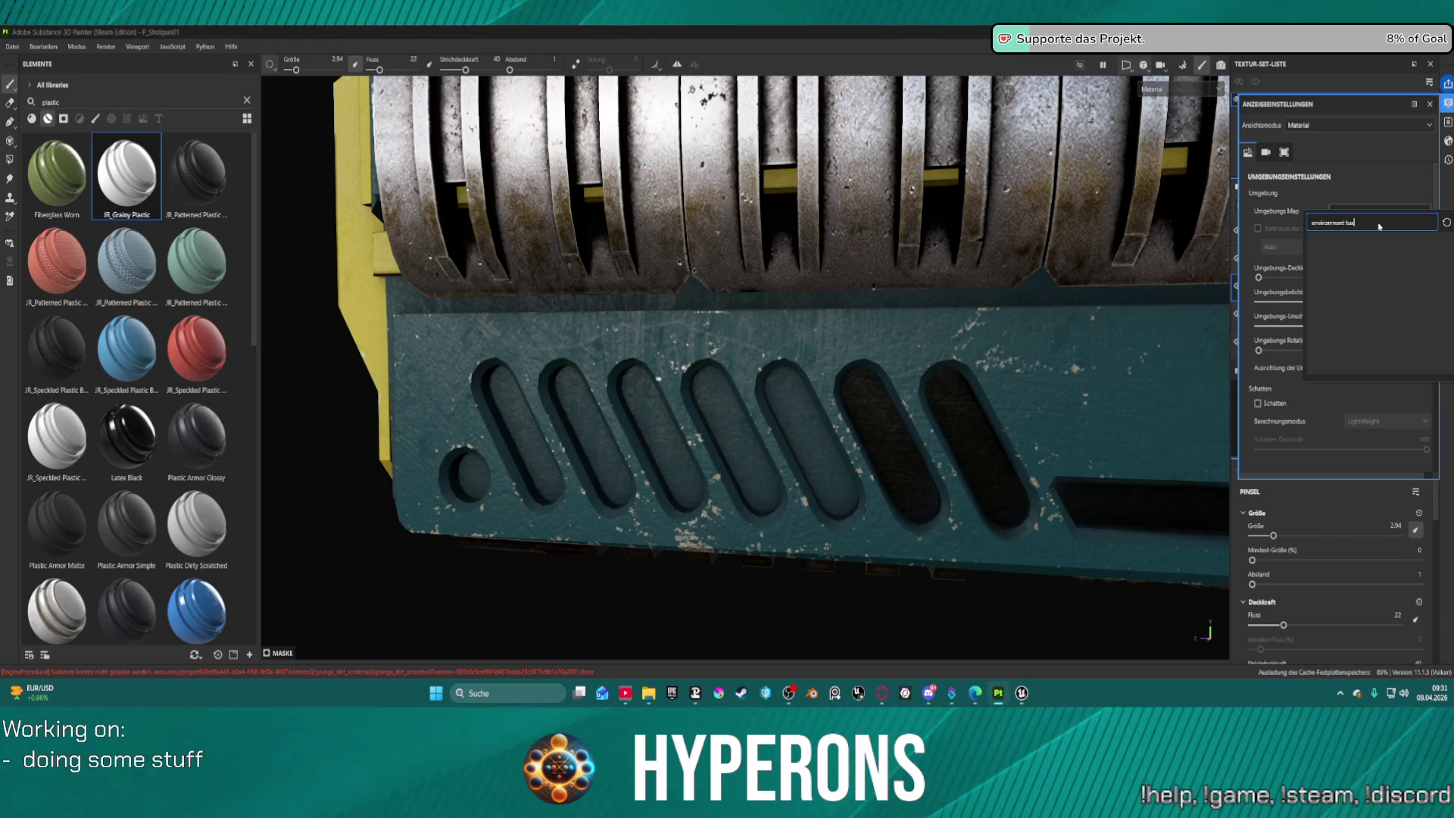
key("BackSpace")
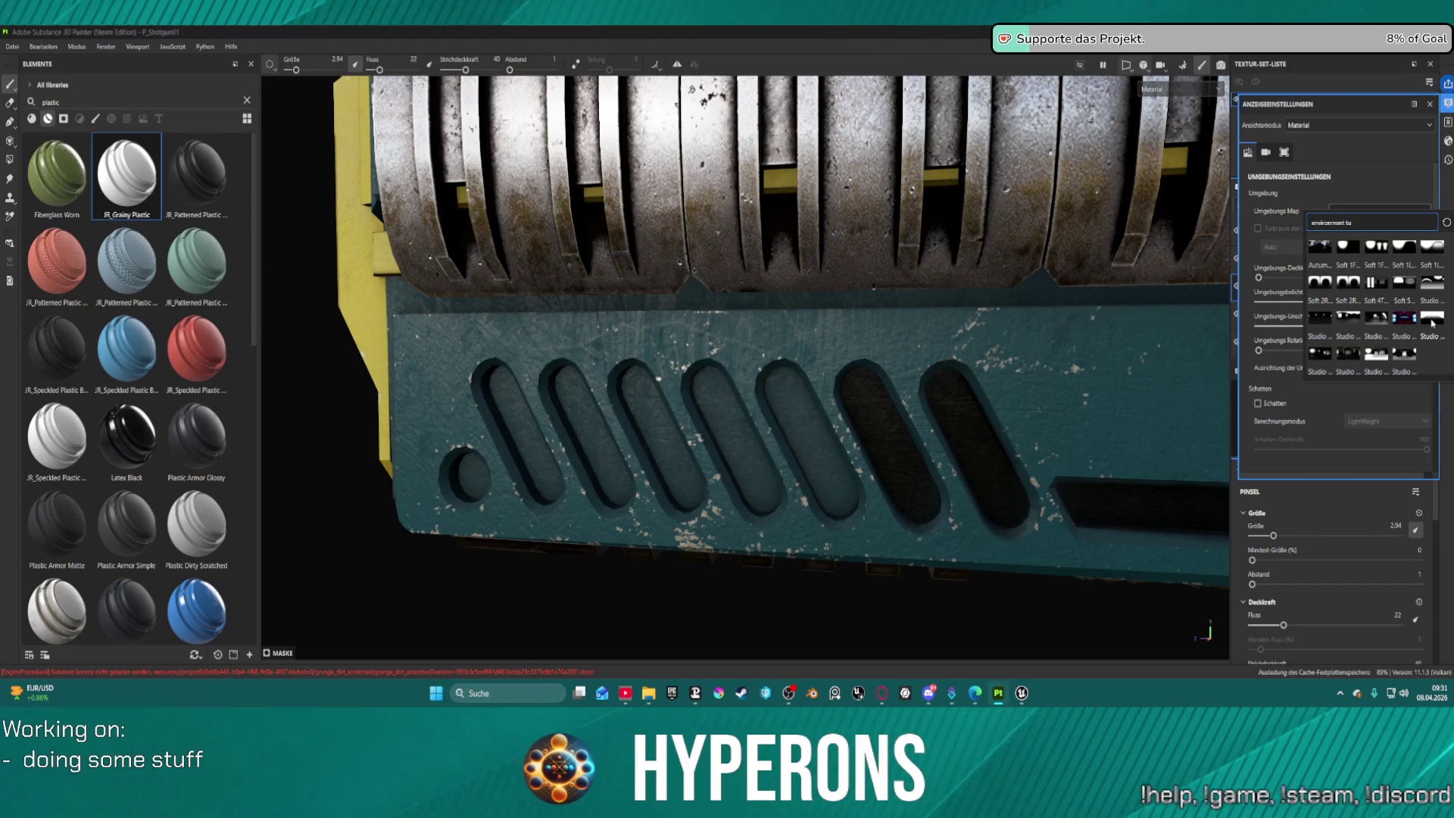
mouse_move(1383, 325)
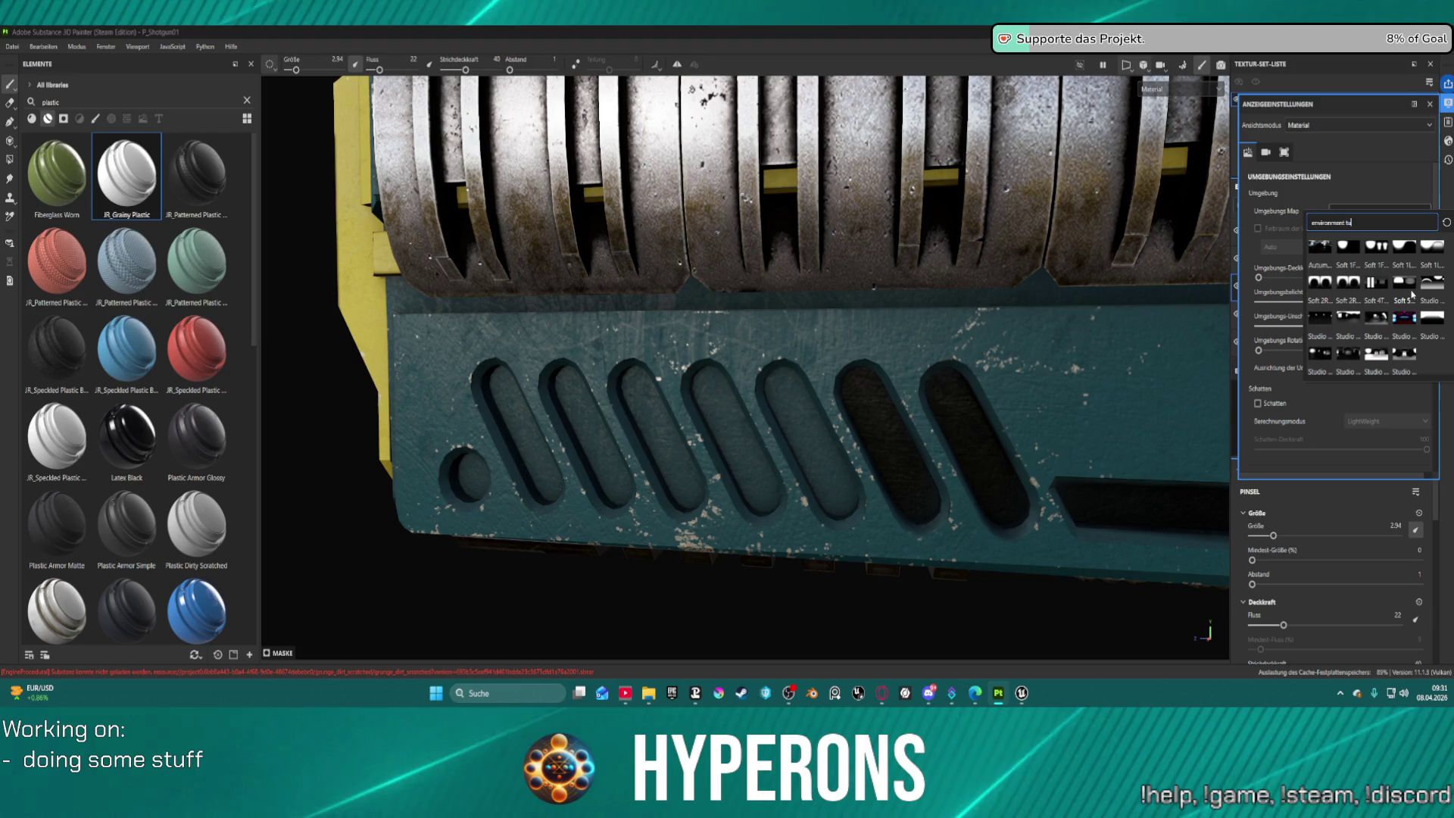
key("BackSpace")
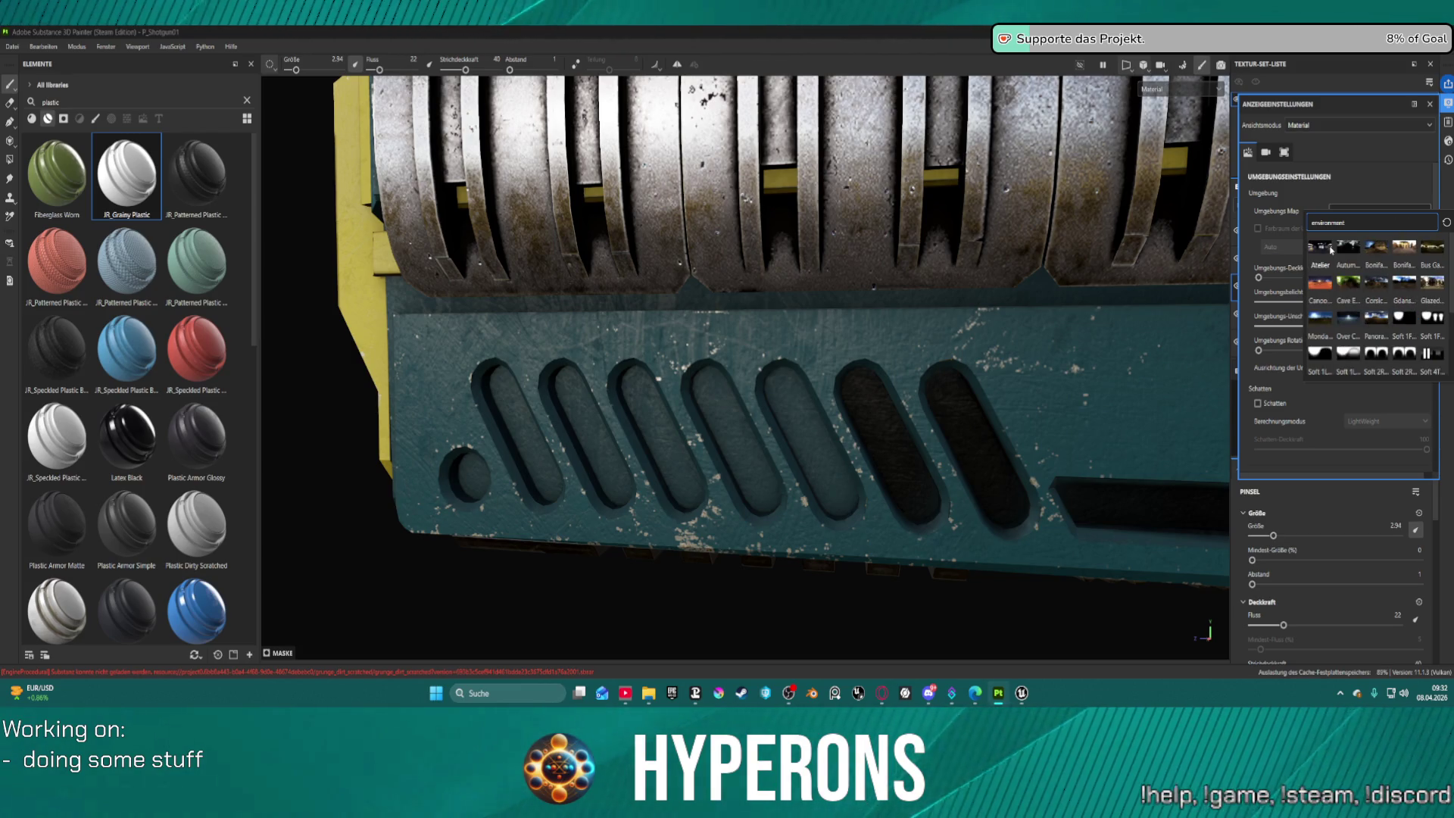
Preview the Studio lighting environment thumbnails in the map library.
mouse_move(1346, 250)
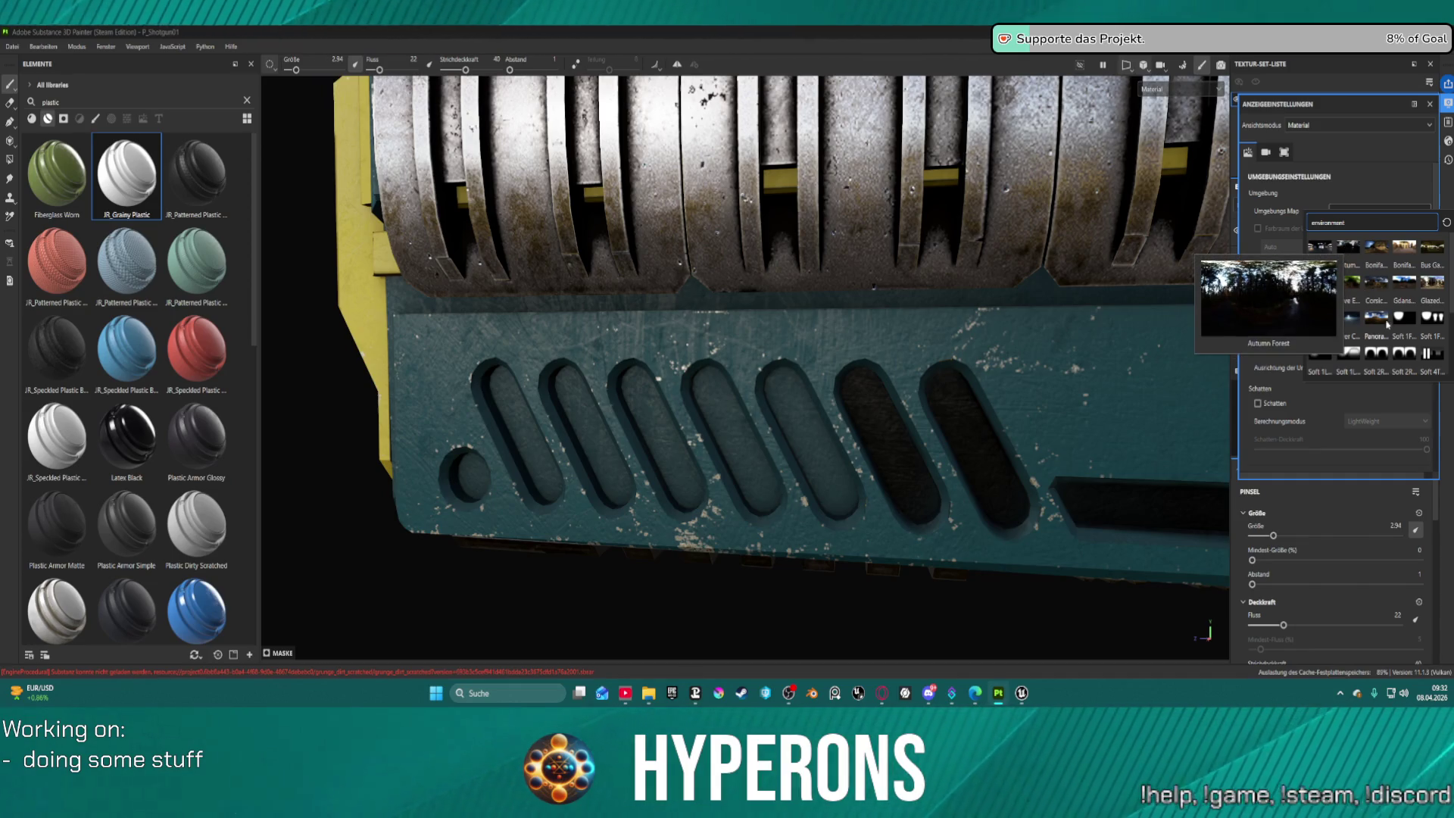
mouse_move(1416, 359)
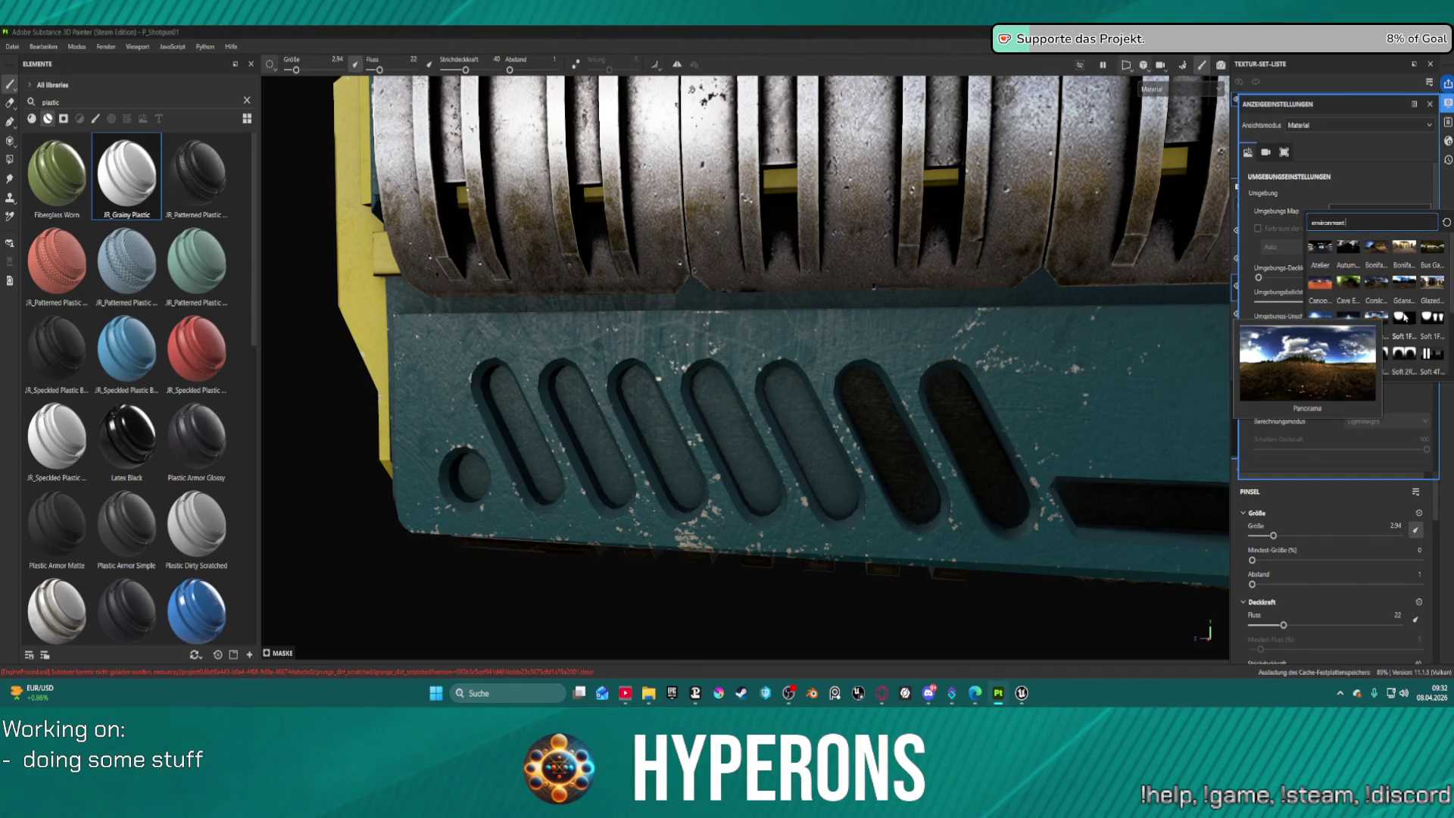
mouse_move(1431, 277)
scroll(1338, 321, "down", 5)
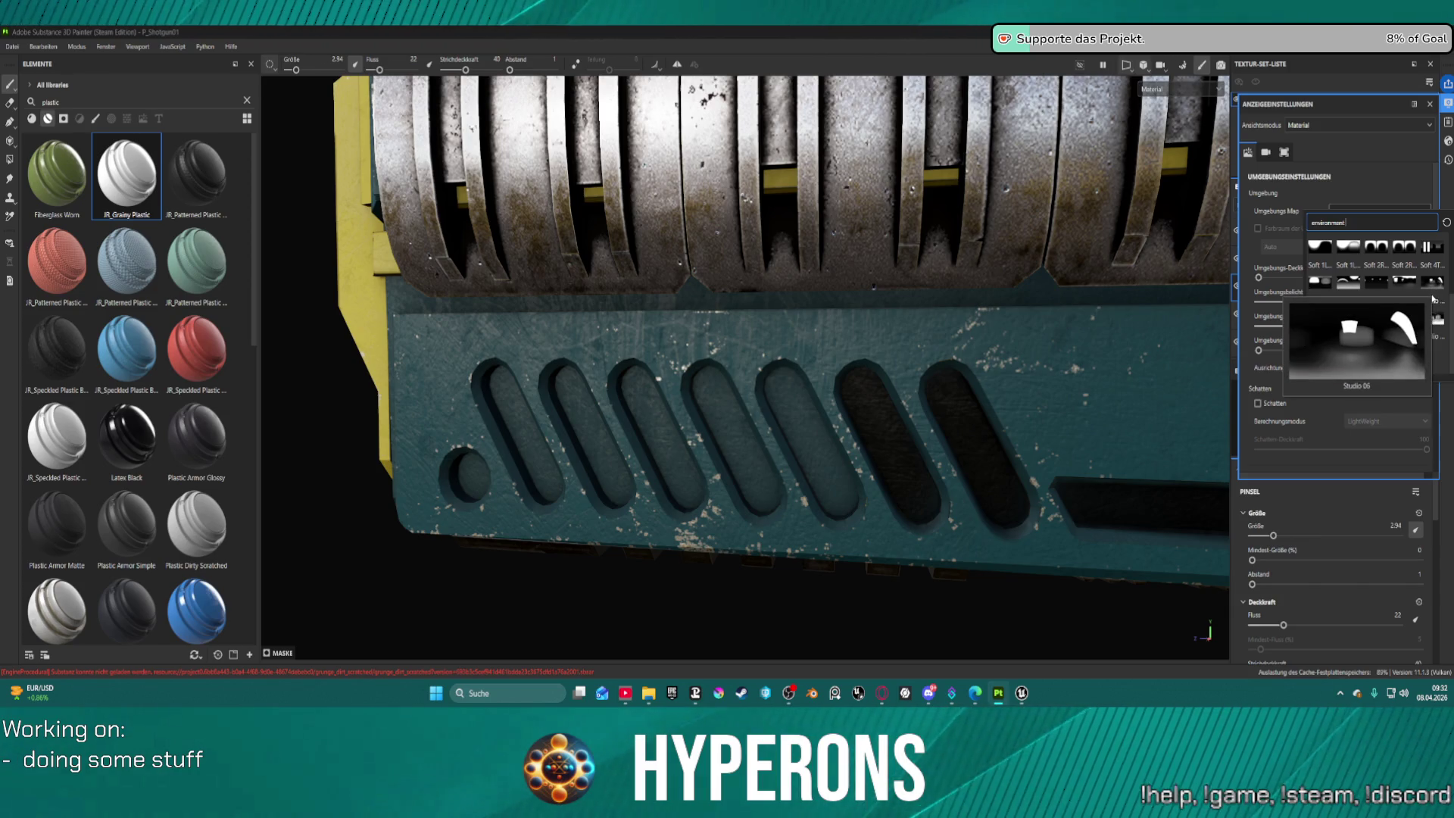
mouse_move(1432, 336)
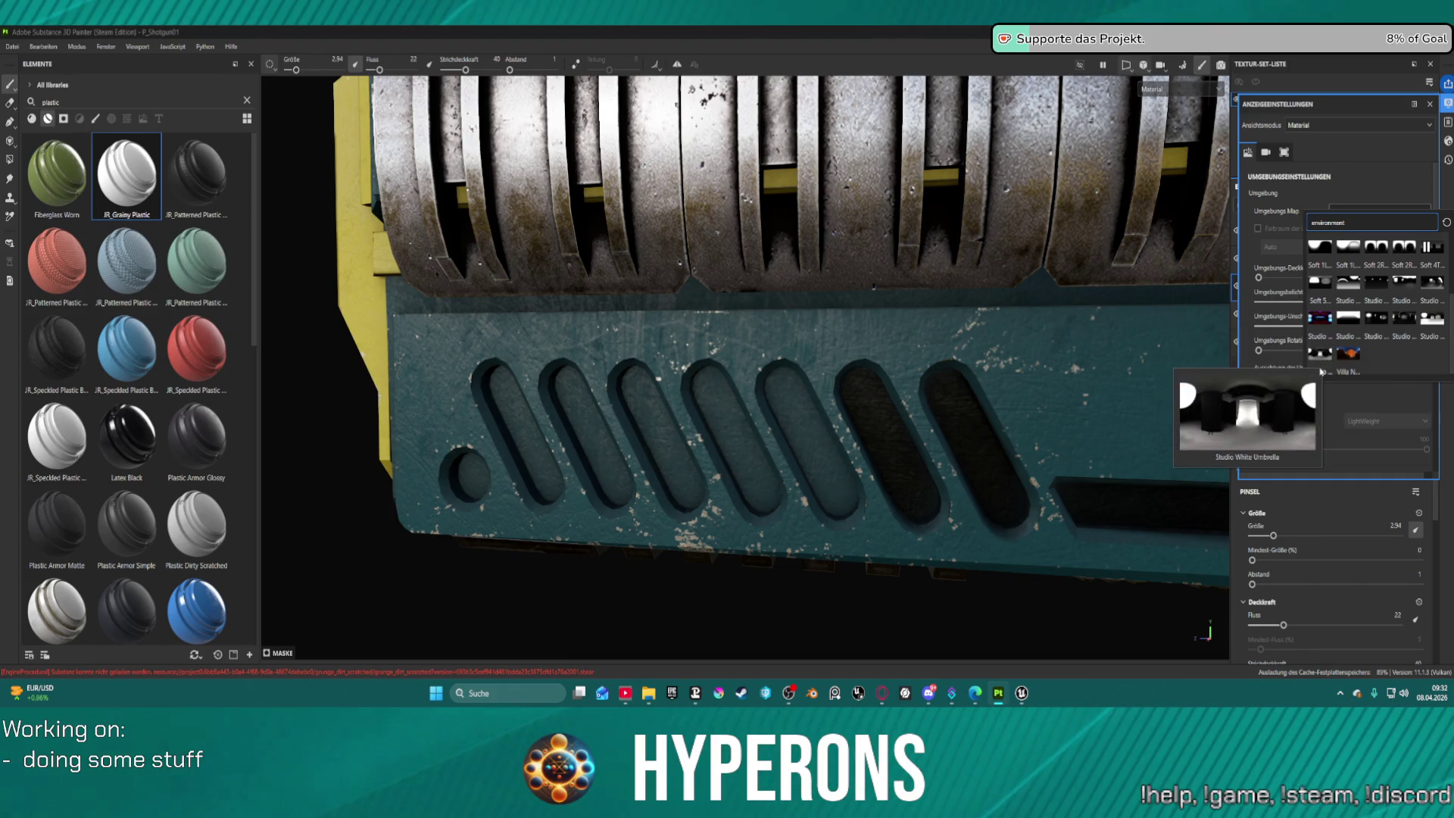
Apply the Studio Tomoco environment with opacity 27 and rotation 345.
left_click(1401, 327)
scroll(1022, 333, "down", 5)
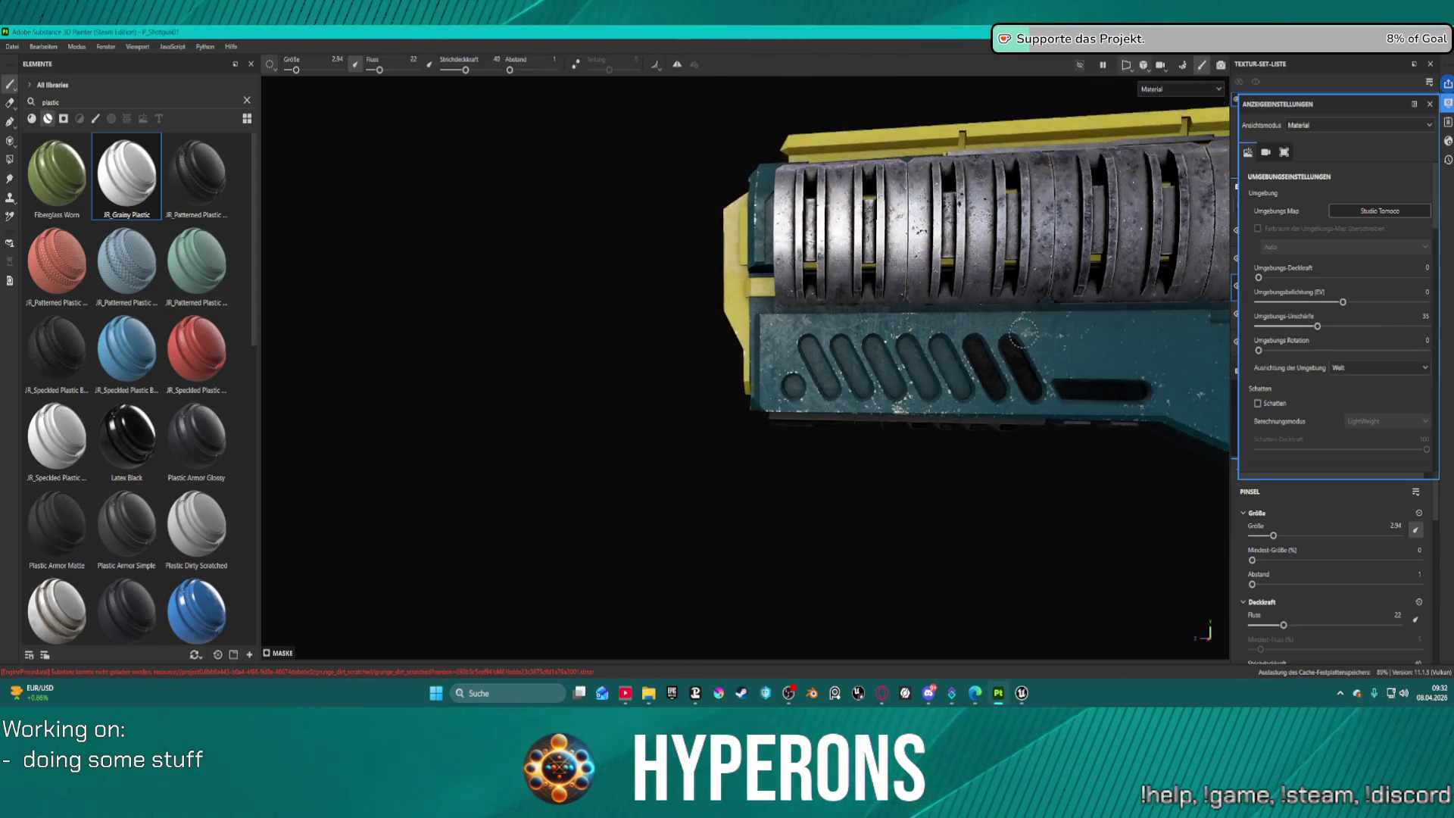
scroll(1023, 334, "up", 3)
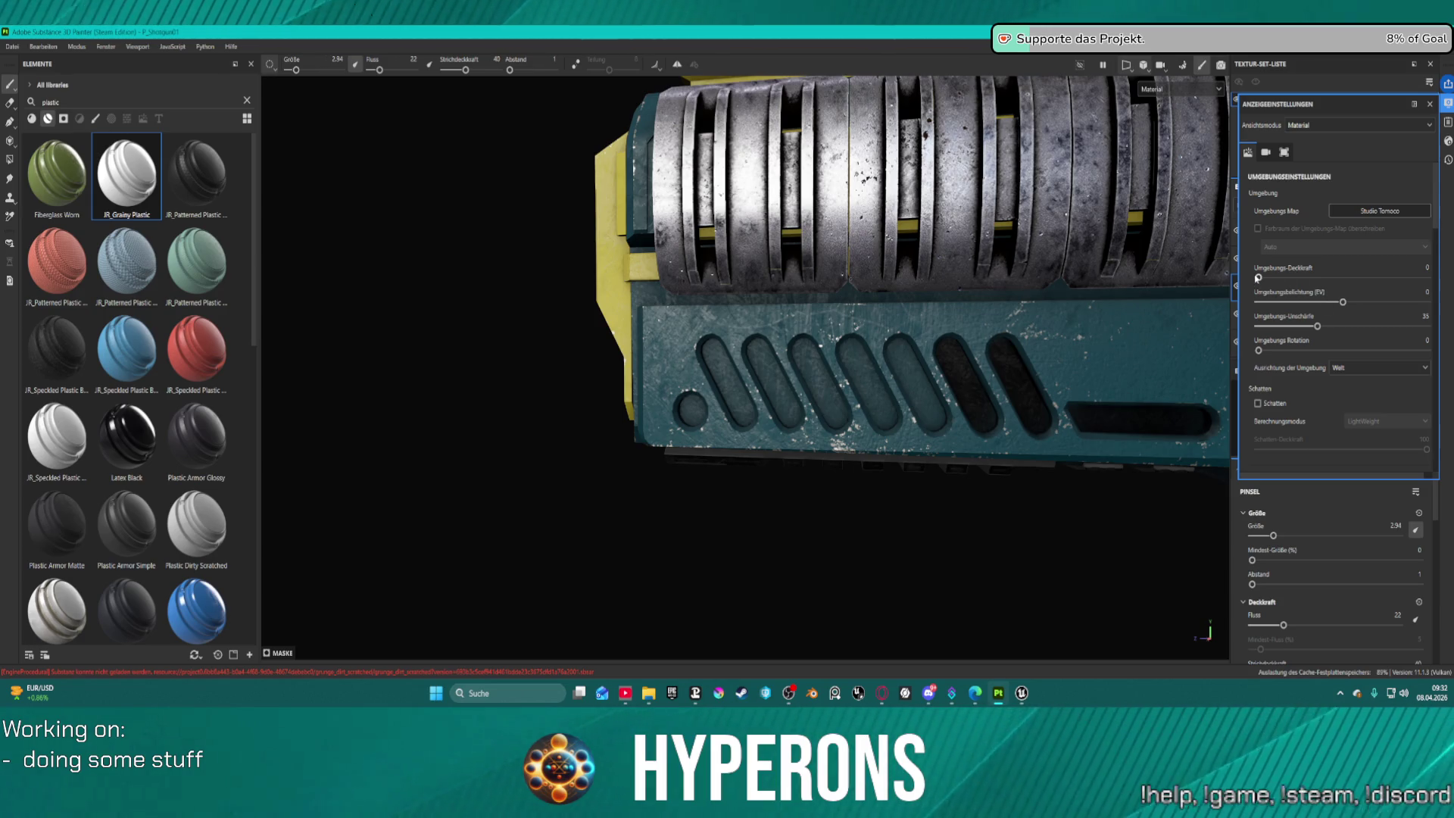
mouse_move(1258, 278)
left_mouse_down()
mouse_move(1317, 280)
mouse_move(1304, 279)
left_mouse_up()
scroll(1196, 336, "down", 5)
mouse_move(1136, 333)
left_mouse_down()
mouse_move(1196, 335)
mouse_move(863, 246)
mouse_move(883, 357)
left_mouse_up()
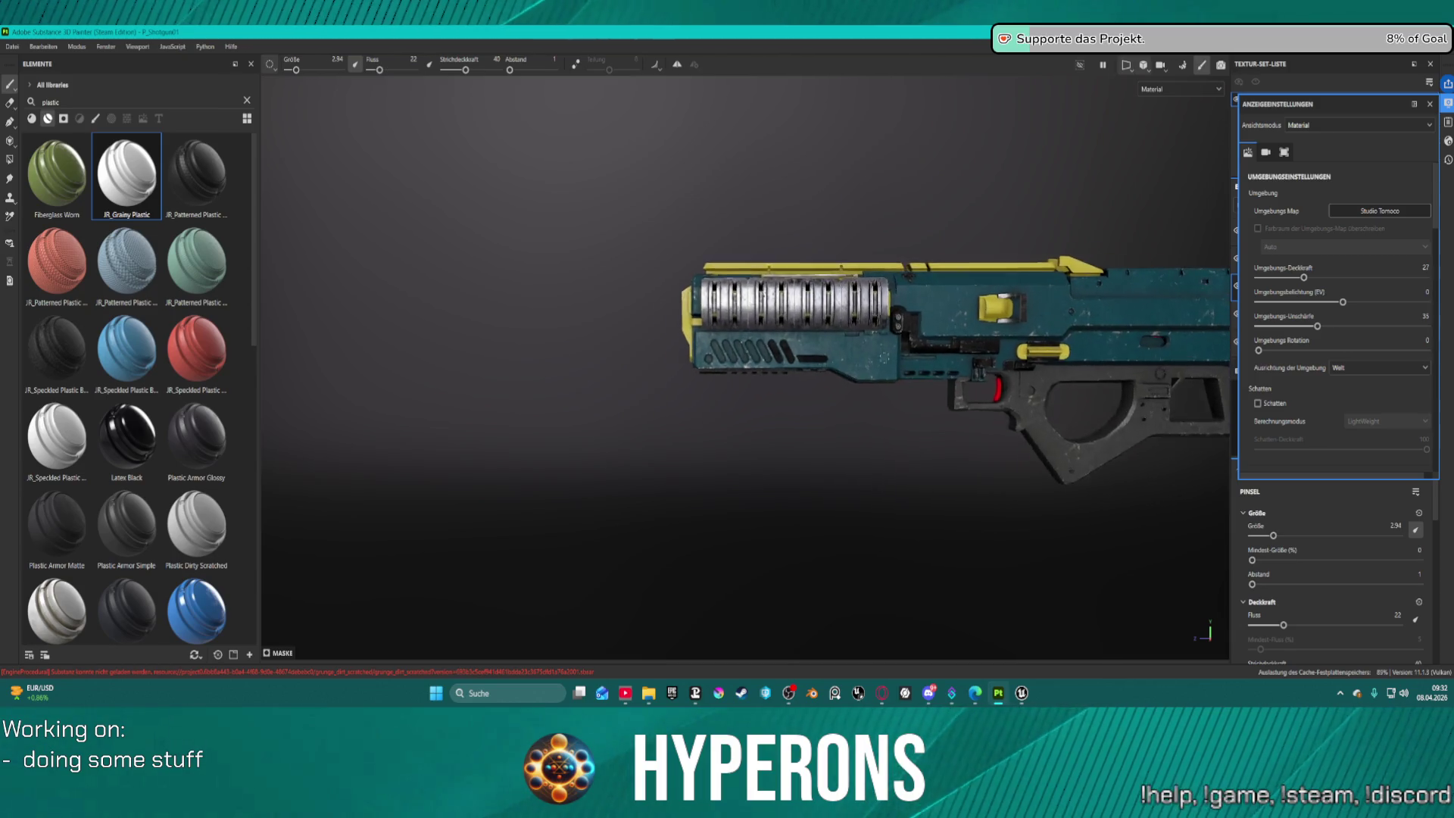
scroll(883, 357, "up", 2)
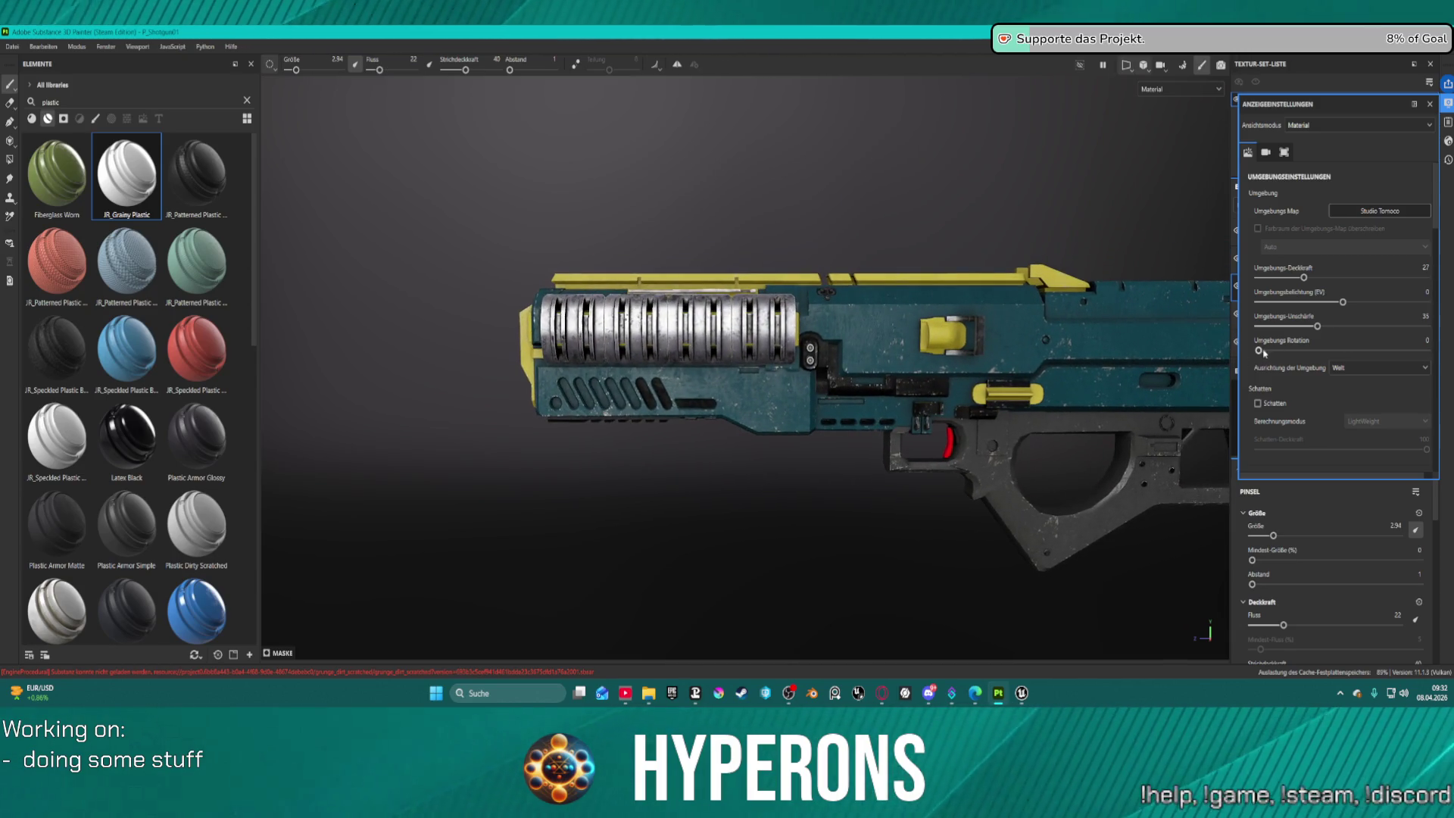
left_click_drag(1258, 351, 1420, 353)
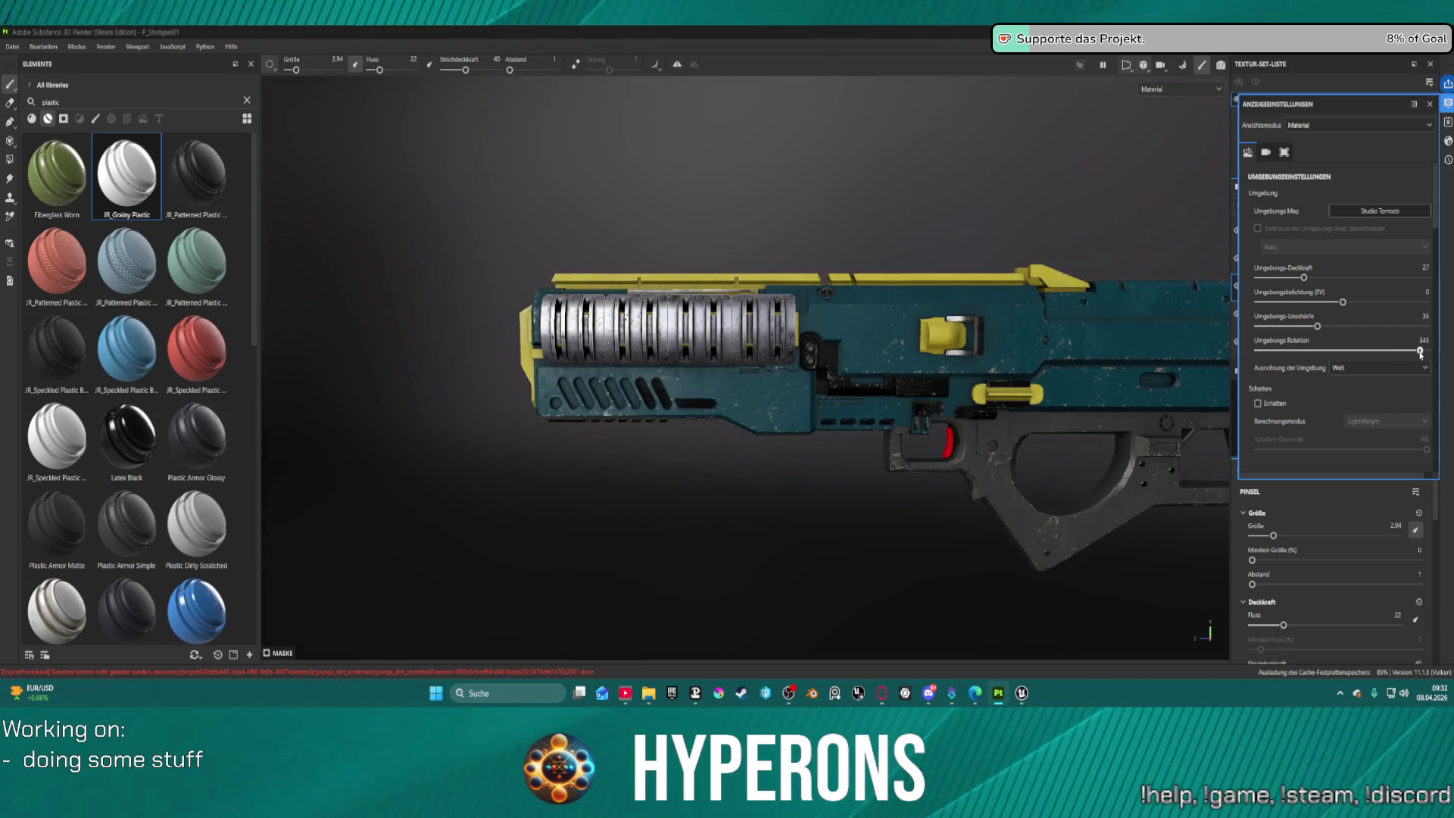
scroll(645, 441, "up", 5)
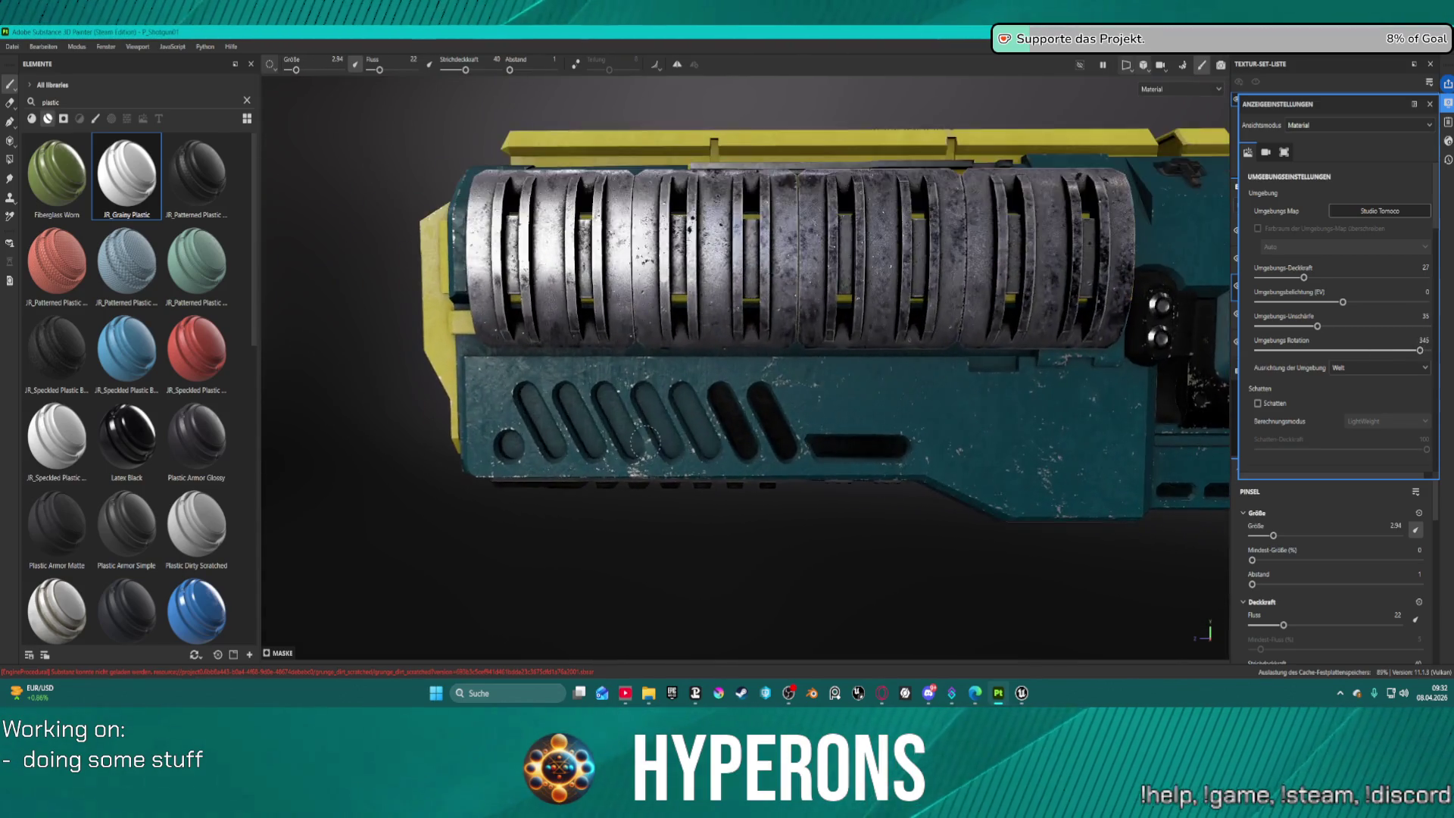
scroll(645, 440, "up", 5)
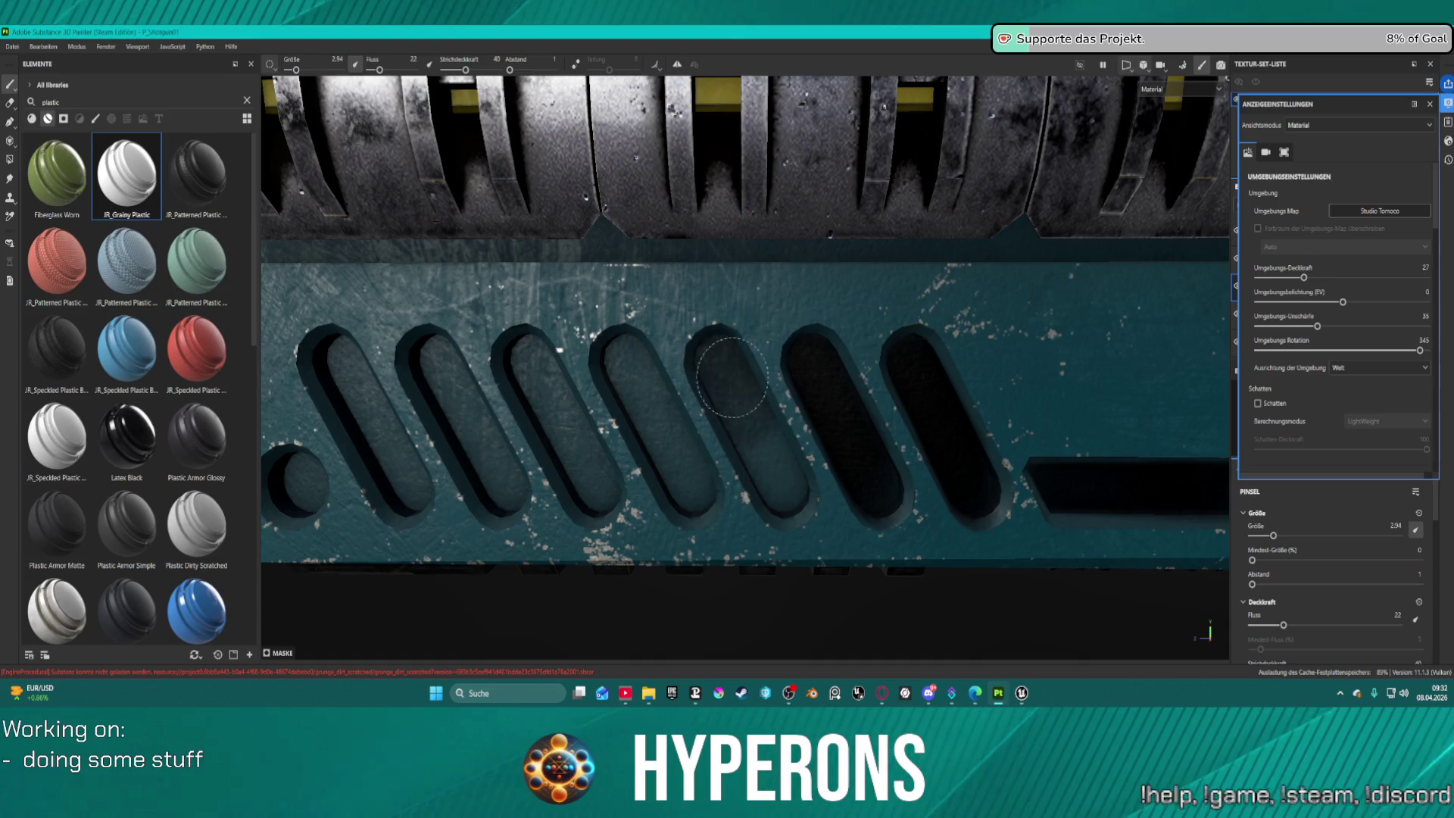
Brush dark paint down the interiors of three vent slots on the teal side panel.
left_click_drag(725, 383, 780, 489)
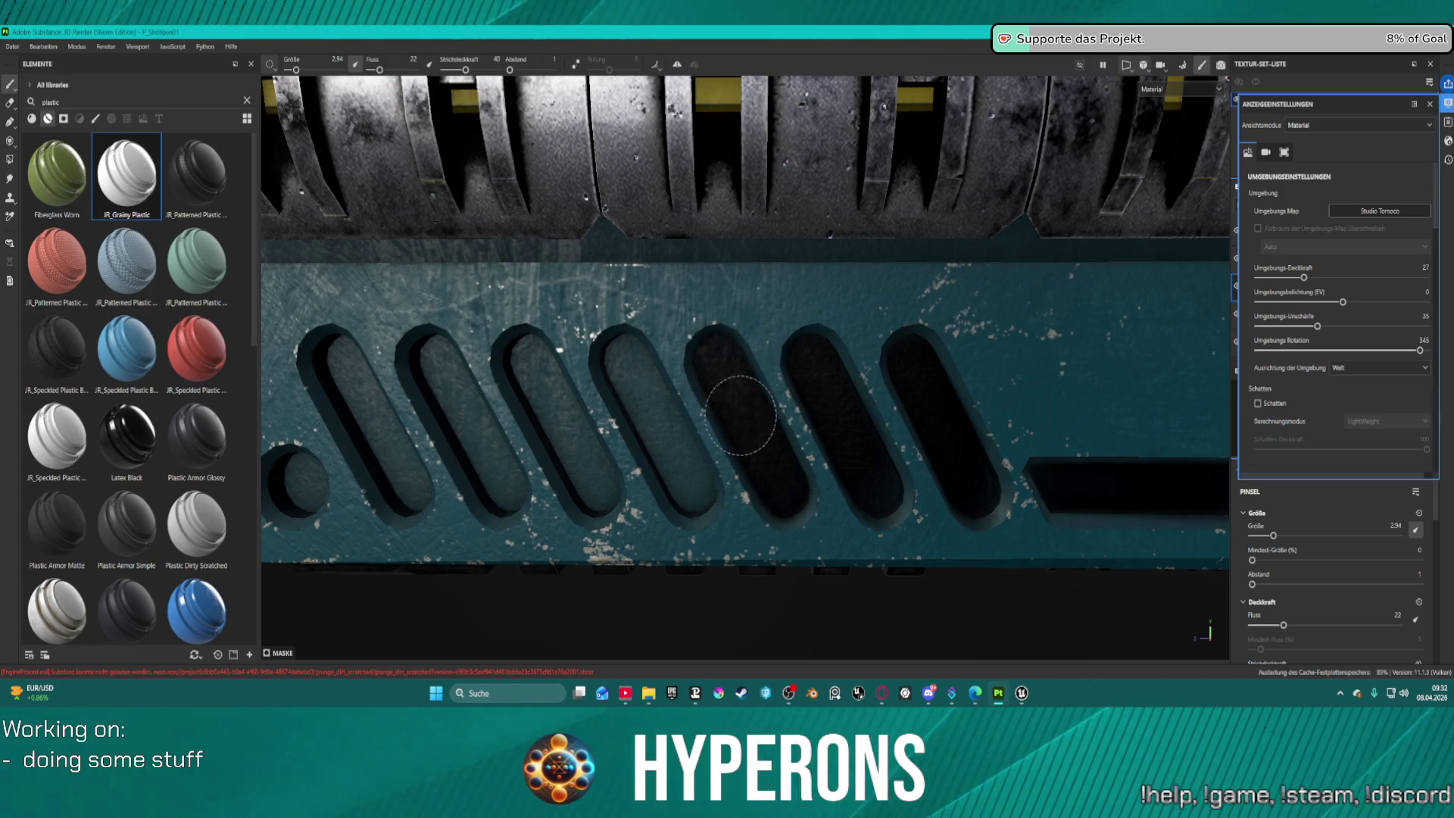
left_click_drag(623, 363, 678, 473)
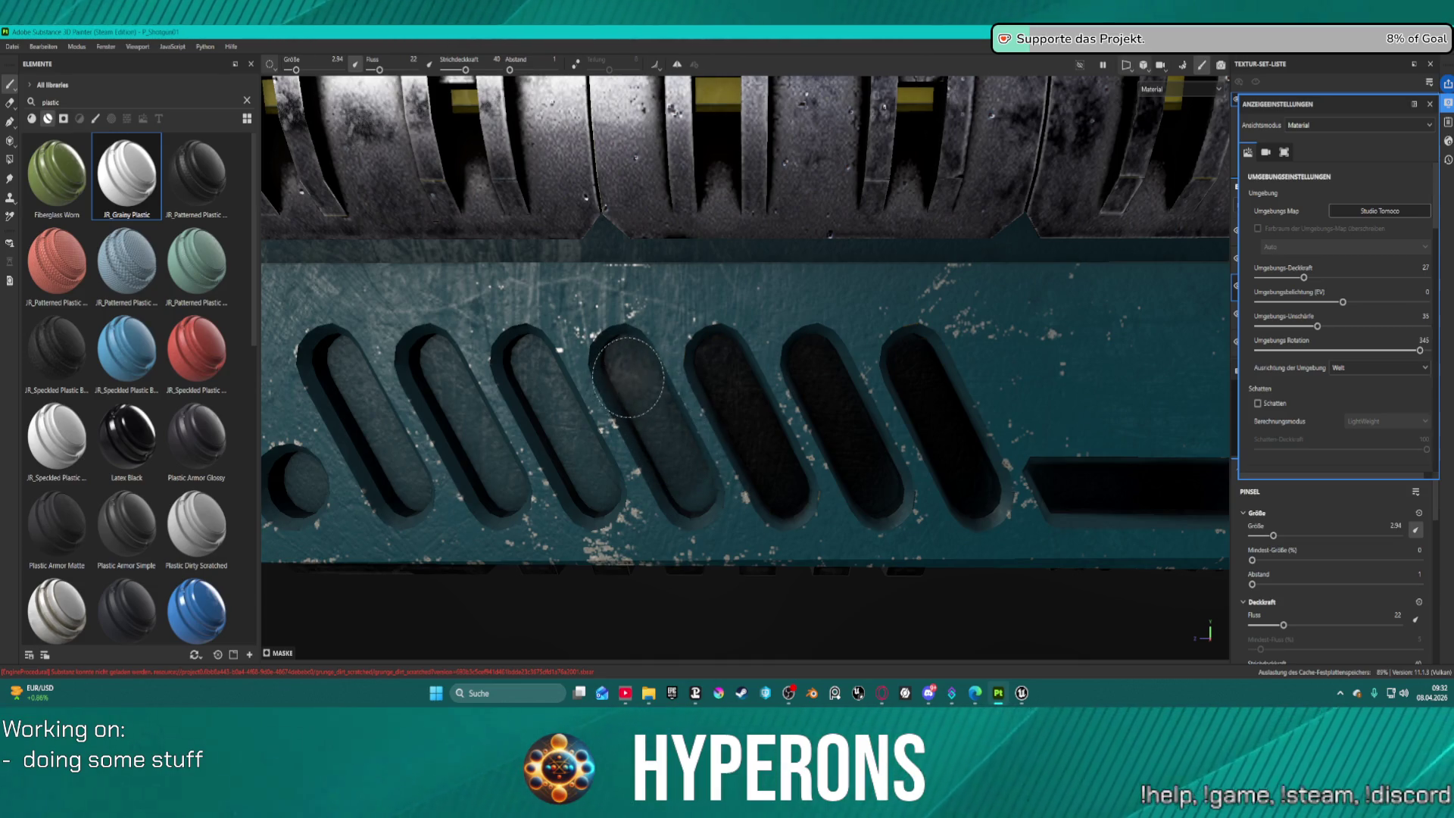
left_click_drag(627, 376, 680, 462)
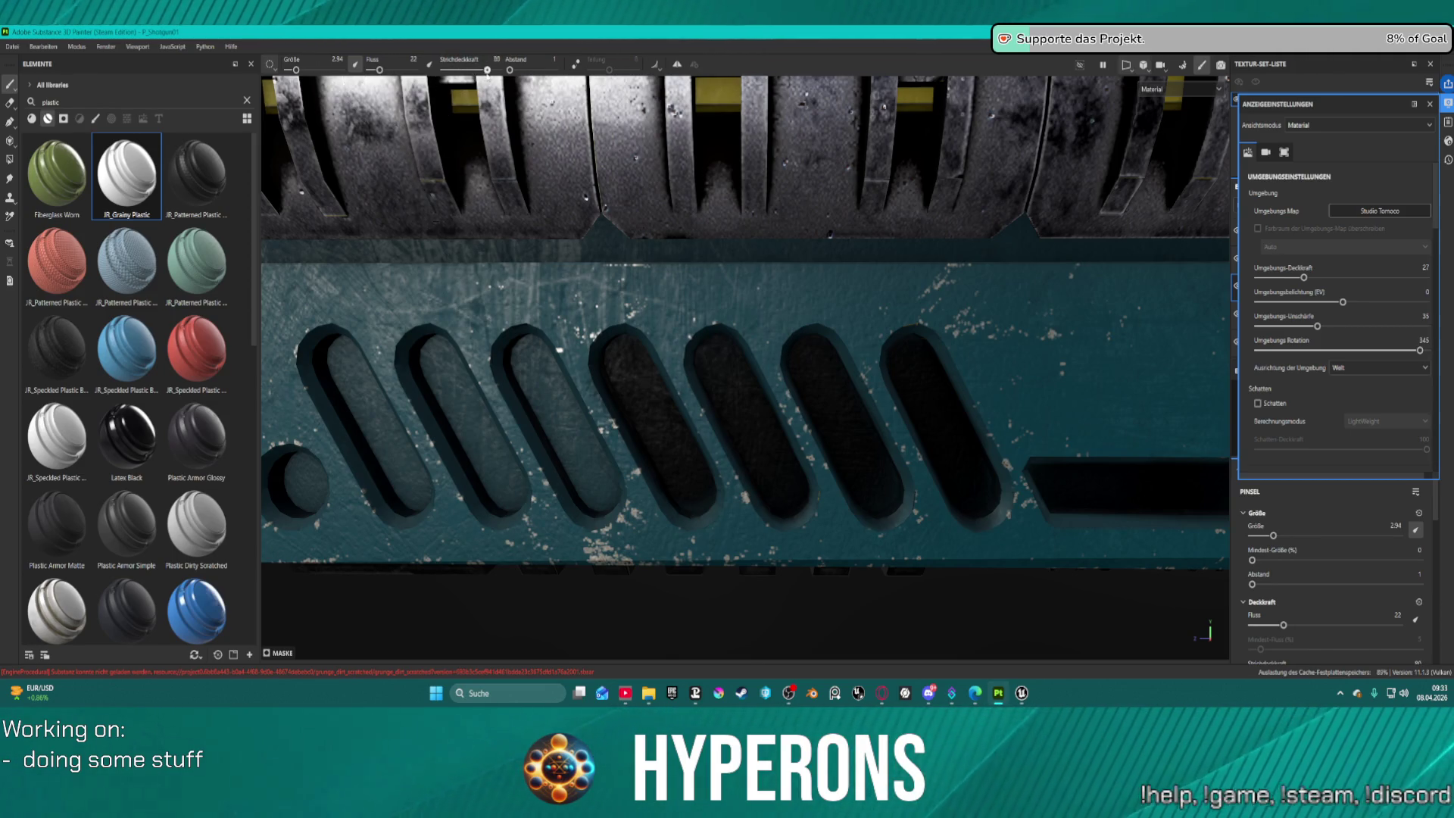
left_click_drag(534, 356, 576, 462)
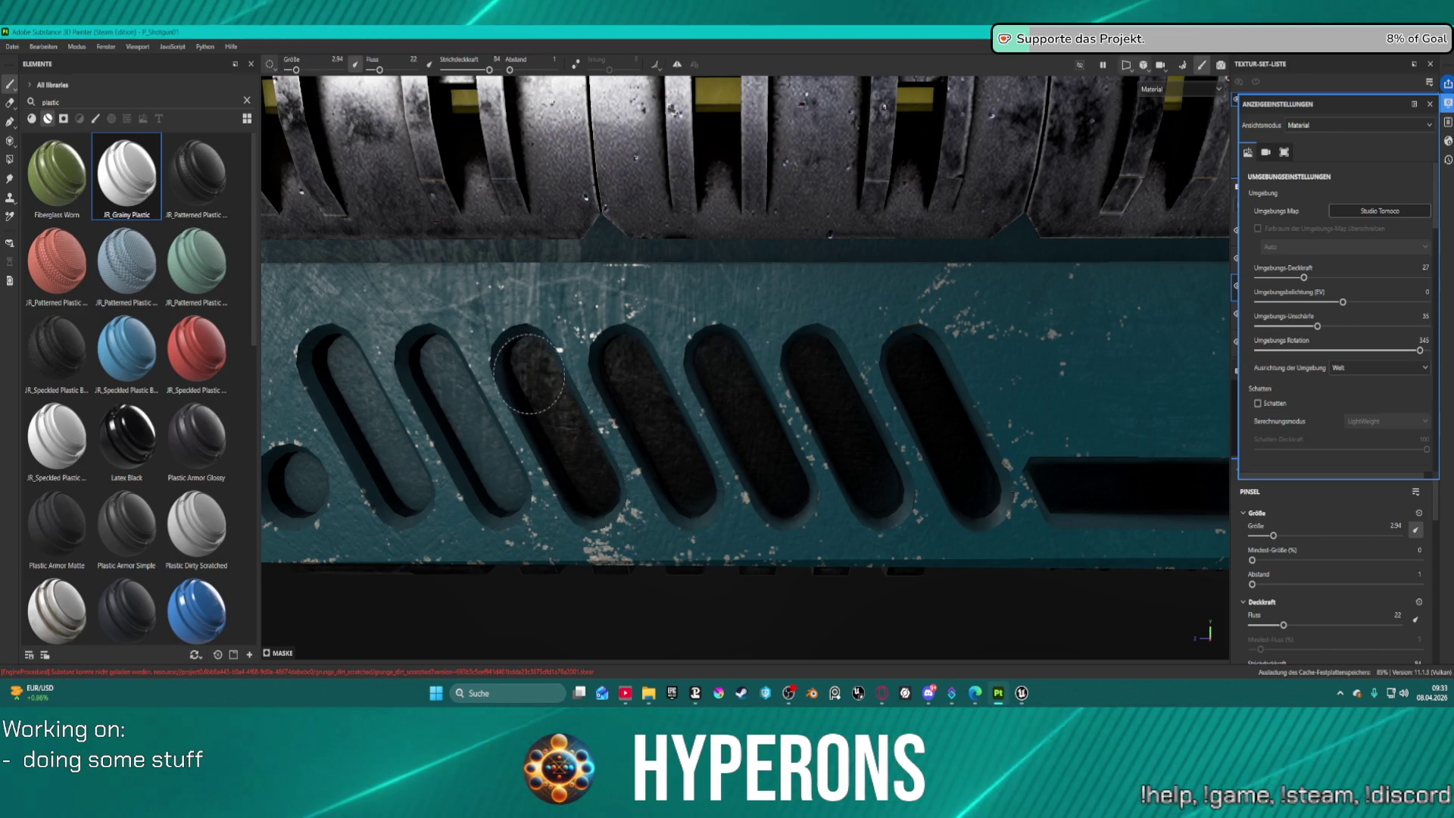
left_click_drag(539, 416, 568, 444)
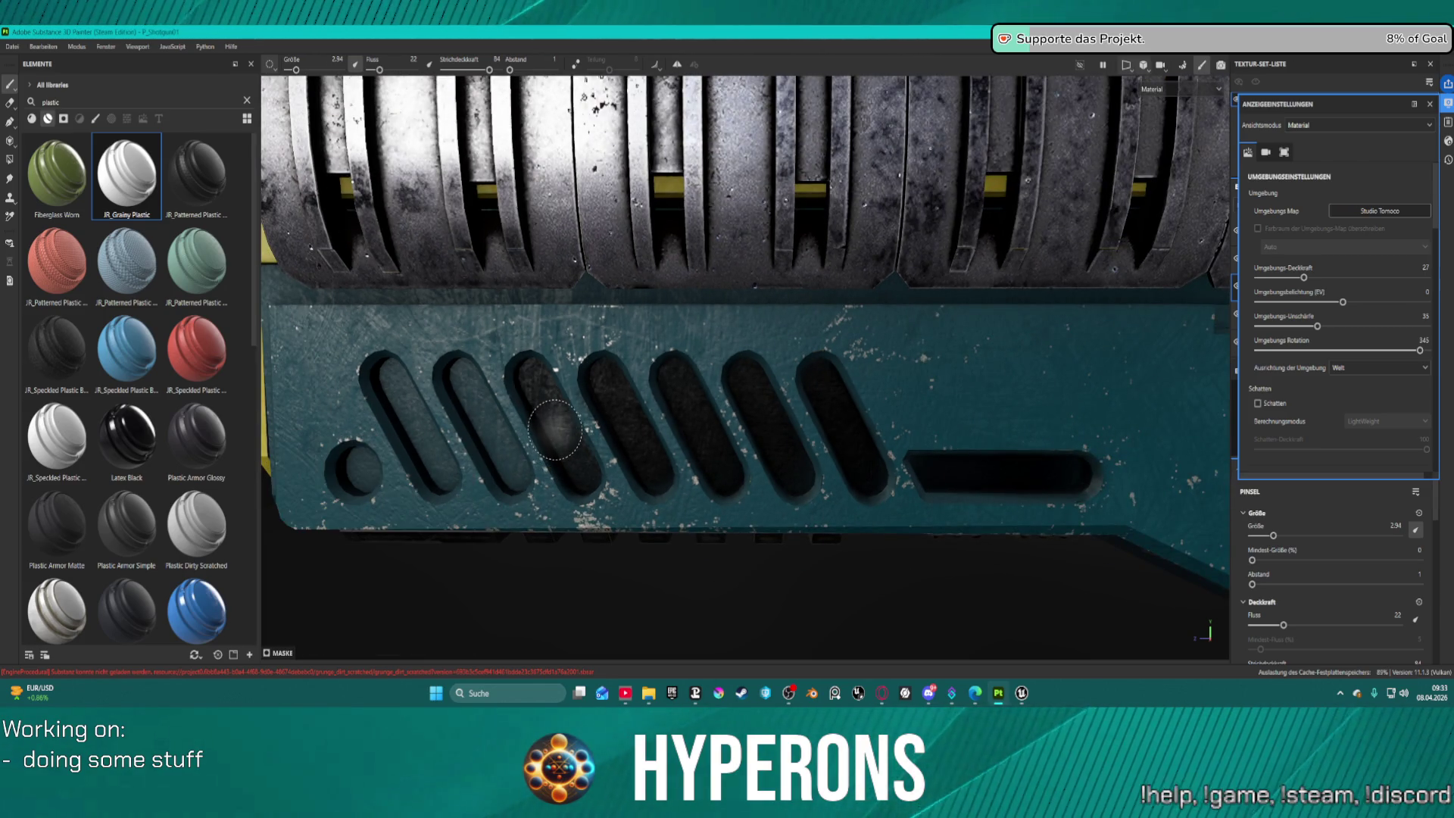
scroll(555, 428, "up", 1)
key("ctrl")
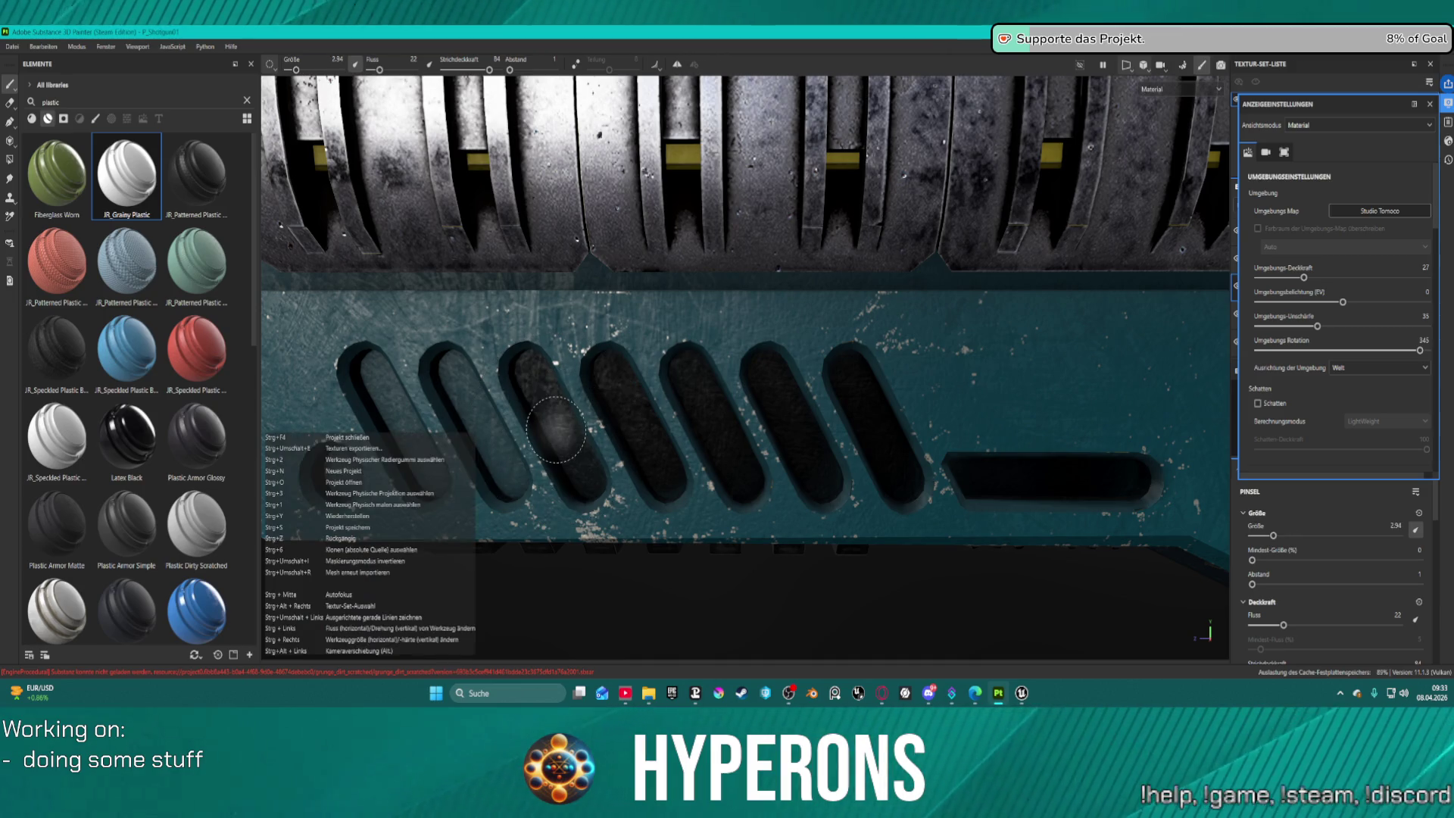
Adjust the brush size and orbit to the left end of the vented panel.
scroll(555, 429, "up", 5)
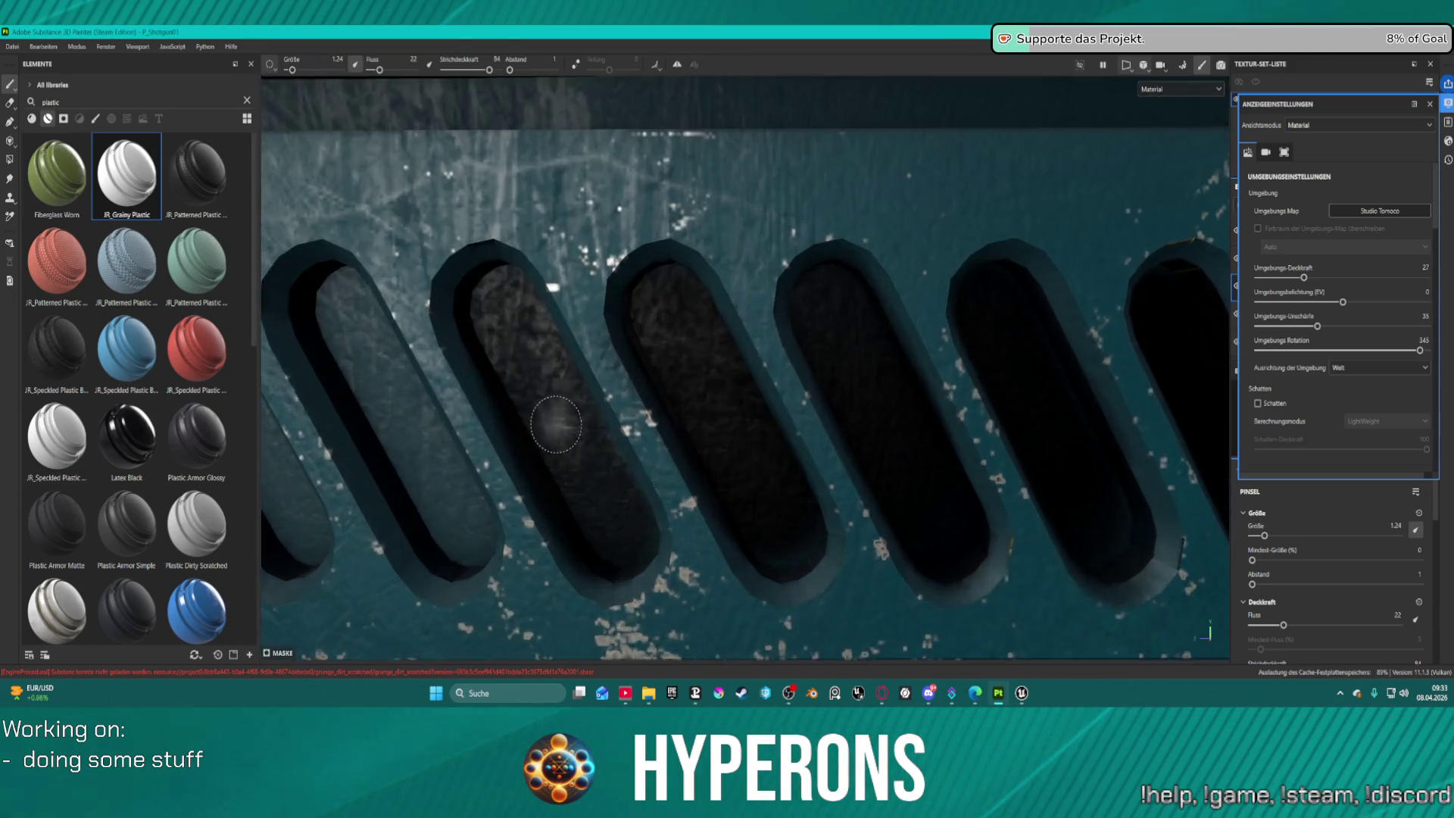
key("ctrl")
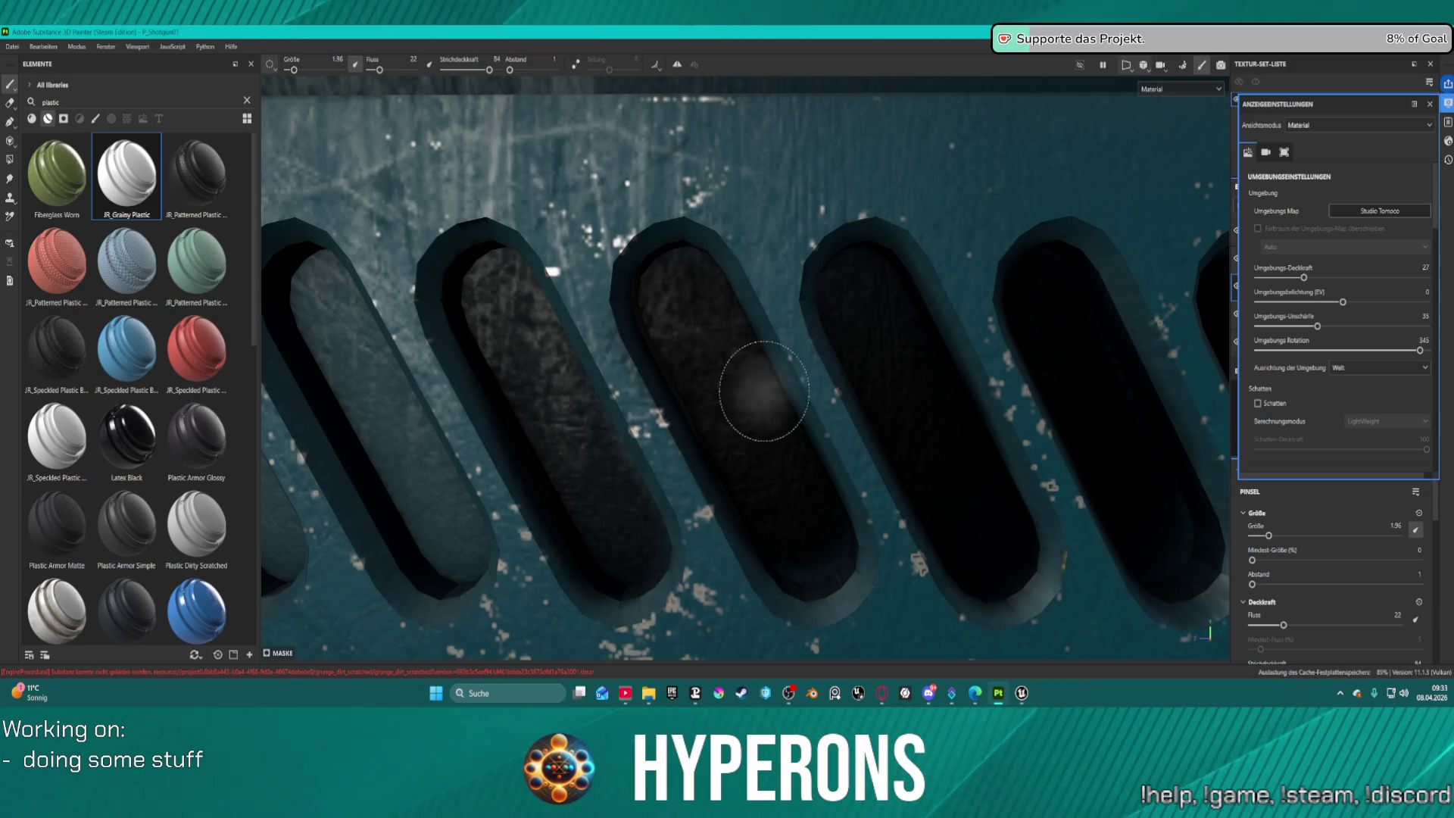
scroll(757, 379, "down", 3)
mouse_move(776, 379)
left_mouse_down()
mouse_move(720, 360)
mouse_move(829, 379)
left_mouse_up()
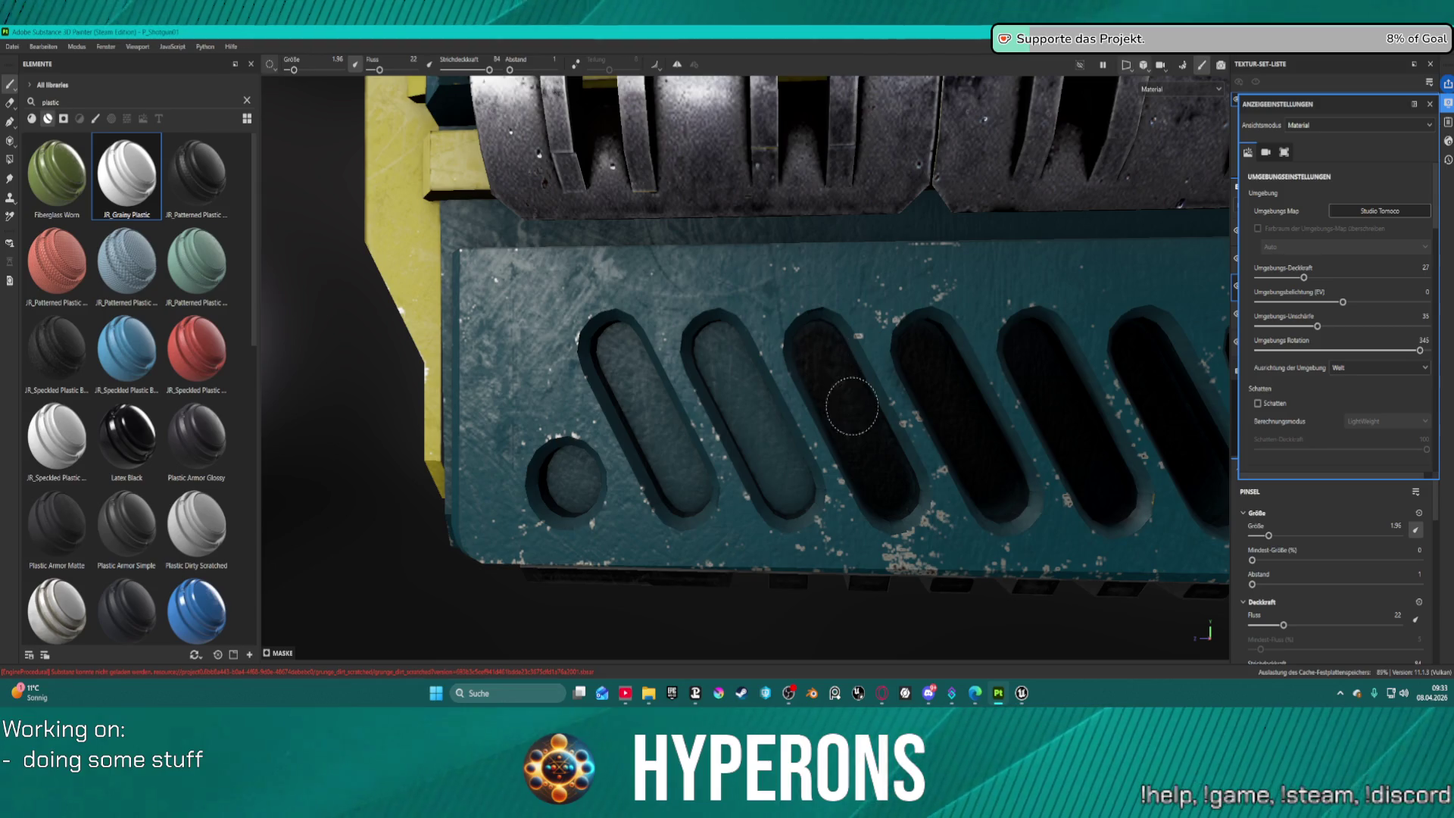
Darken the first and second vent slots' interiors, including their hazy upper parts.
mouse_move(733, 352)
left_mouse_down()
mouse_move(766, 471)
mouse_move(789, 491)
left_mouse_up()
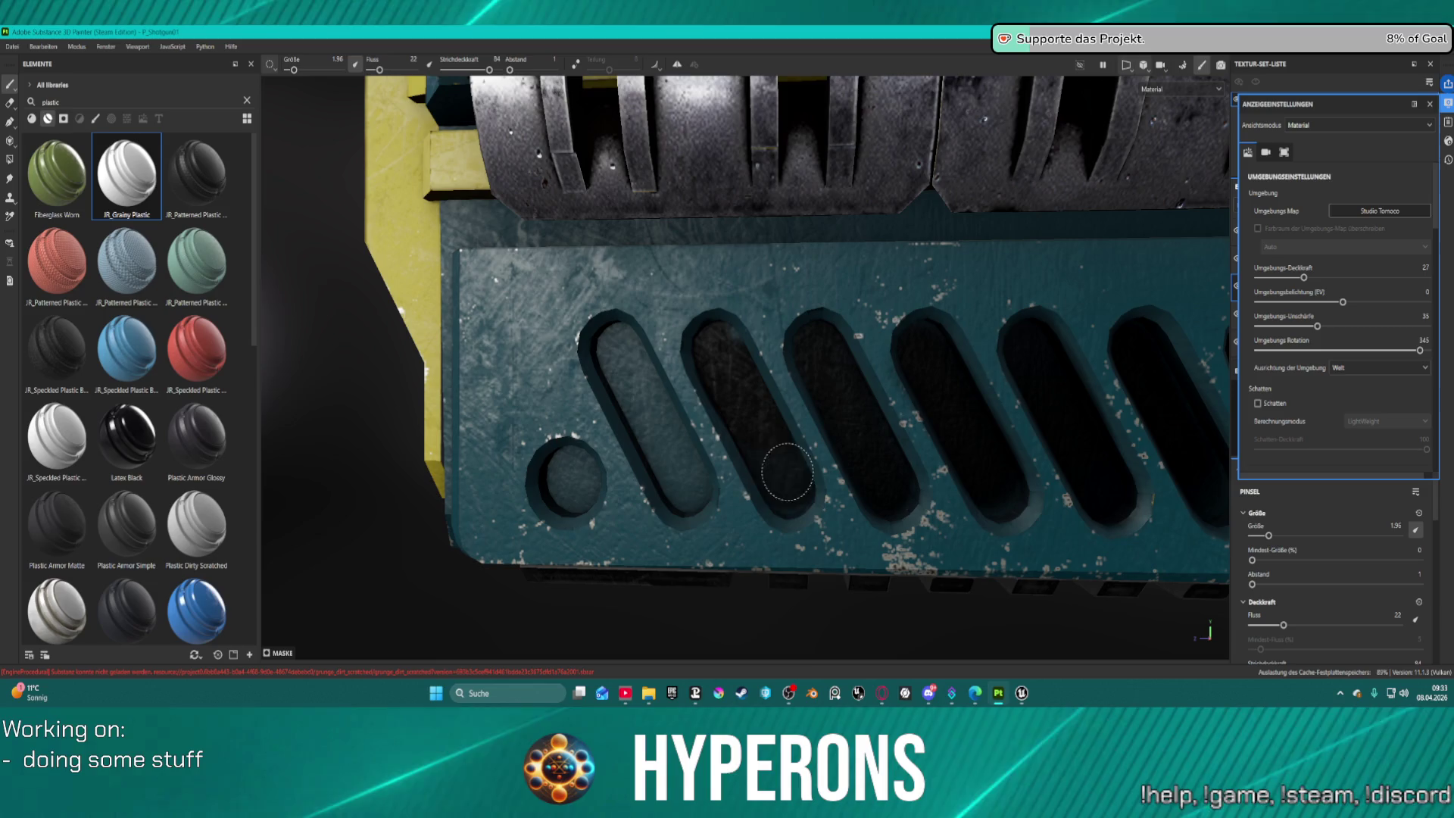
mouse_move(646, 354)
left_mouse_down()
mouse_move(628, 379)
mouse_move(674, 451)
left_mouse_up()
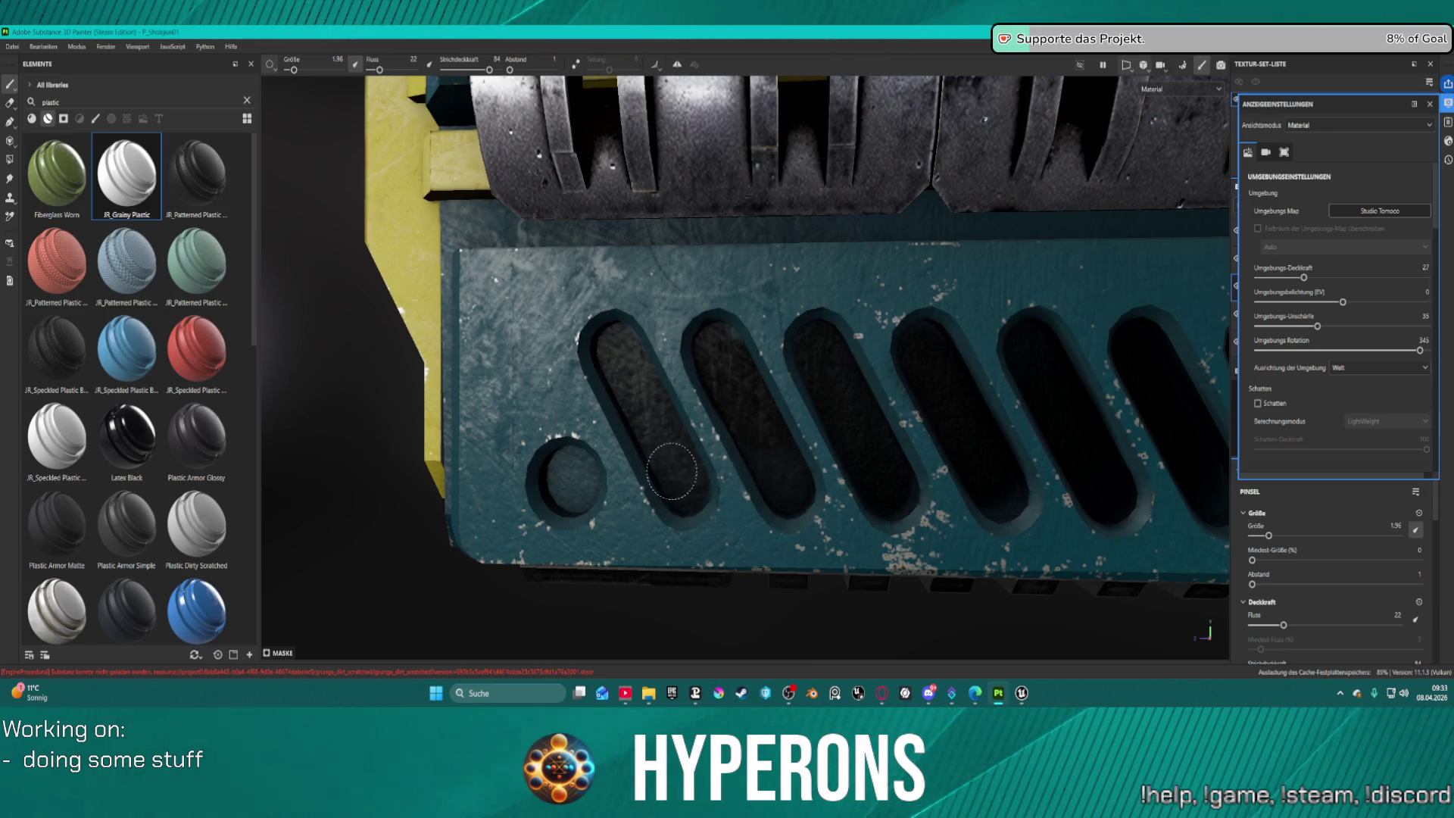
left_click_drag(638, 402, 652, 412)
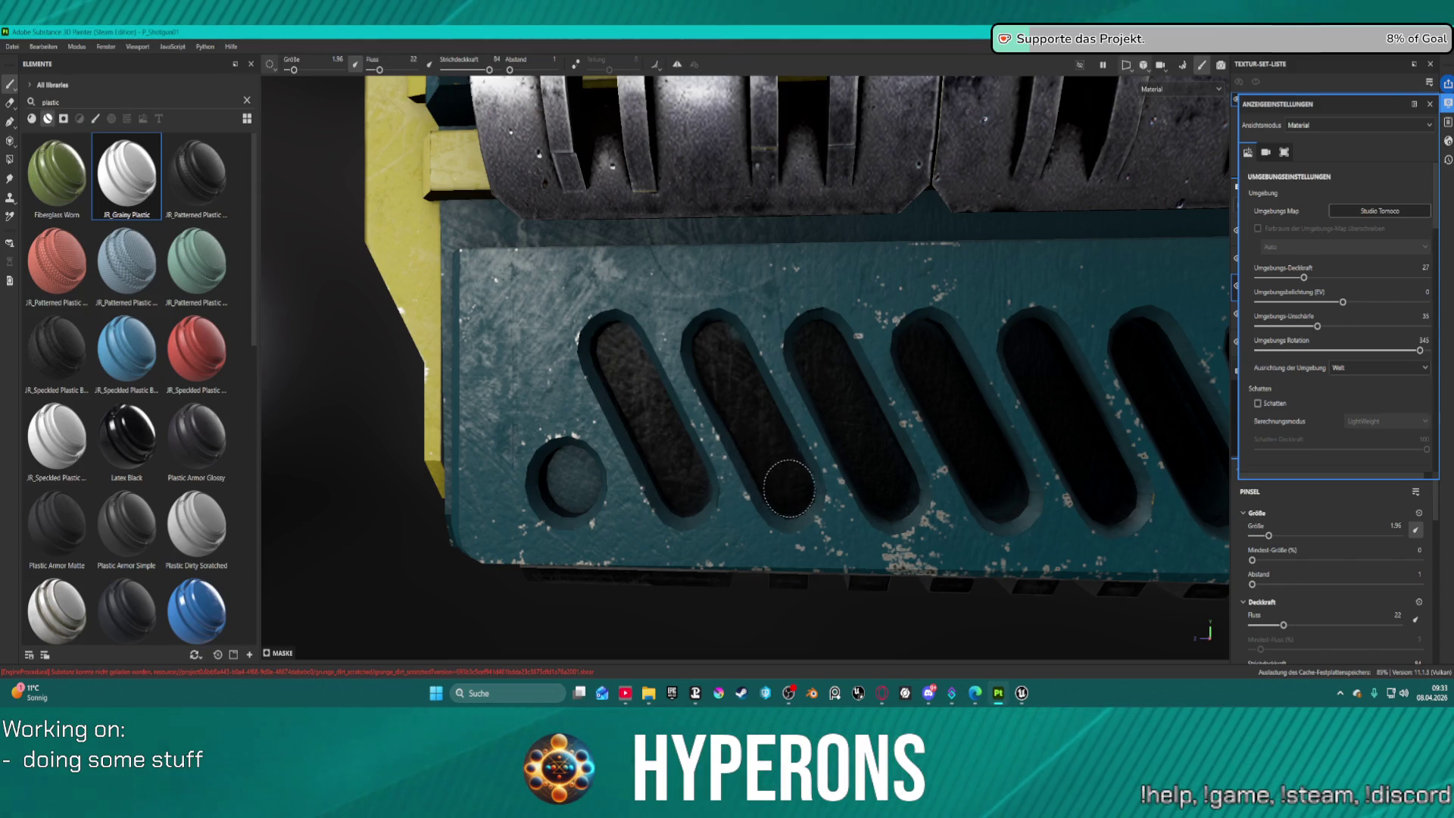
left_click_drag(745, 387, 721, 350)
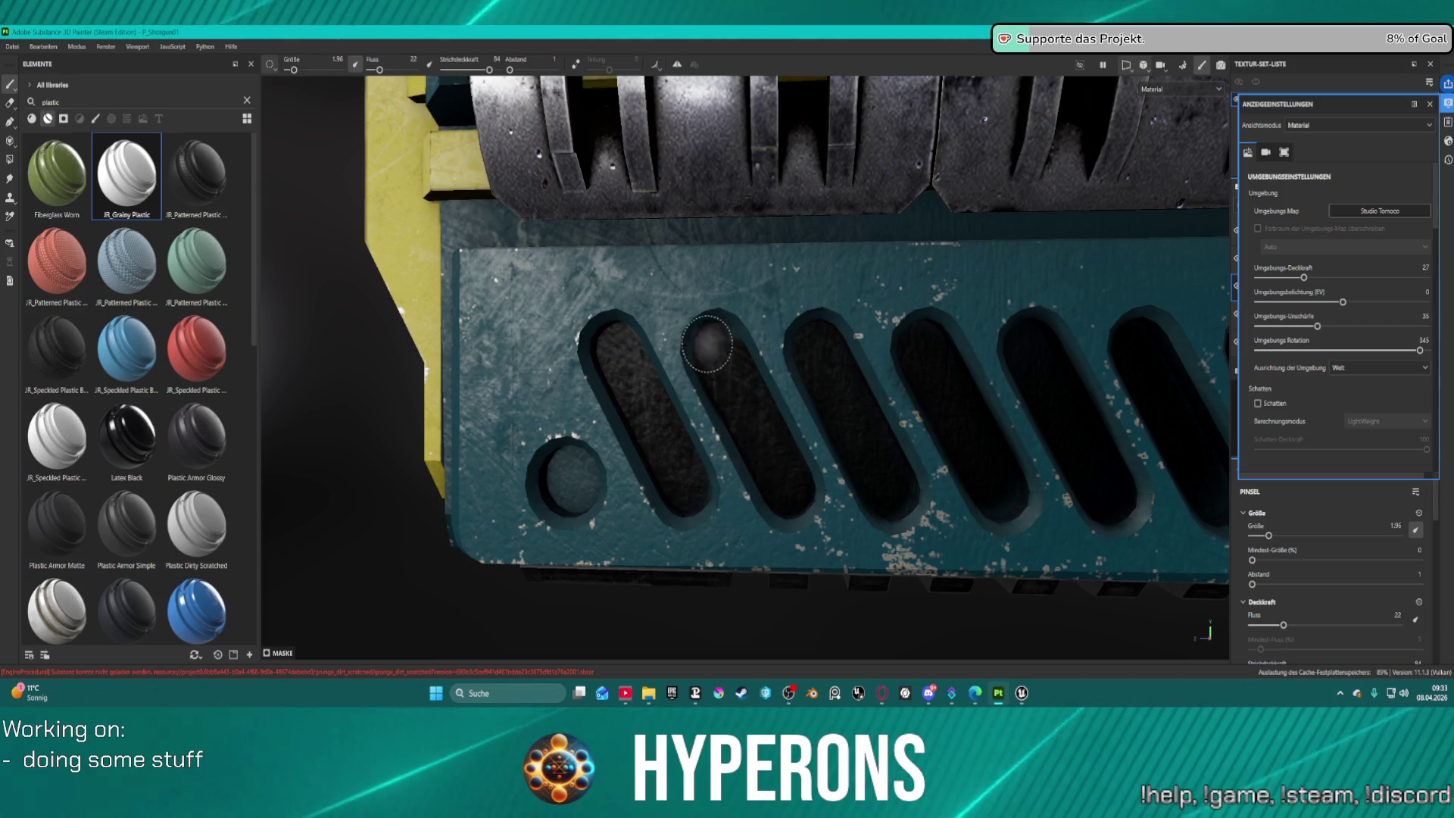
scroll(616, 366, "down", 5)
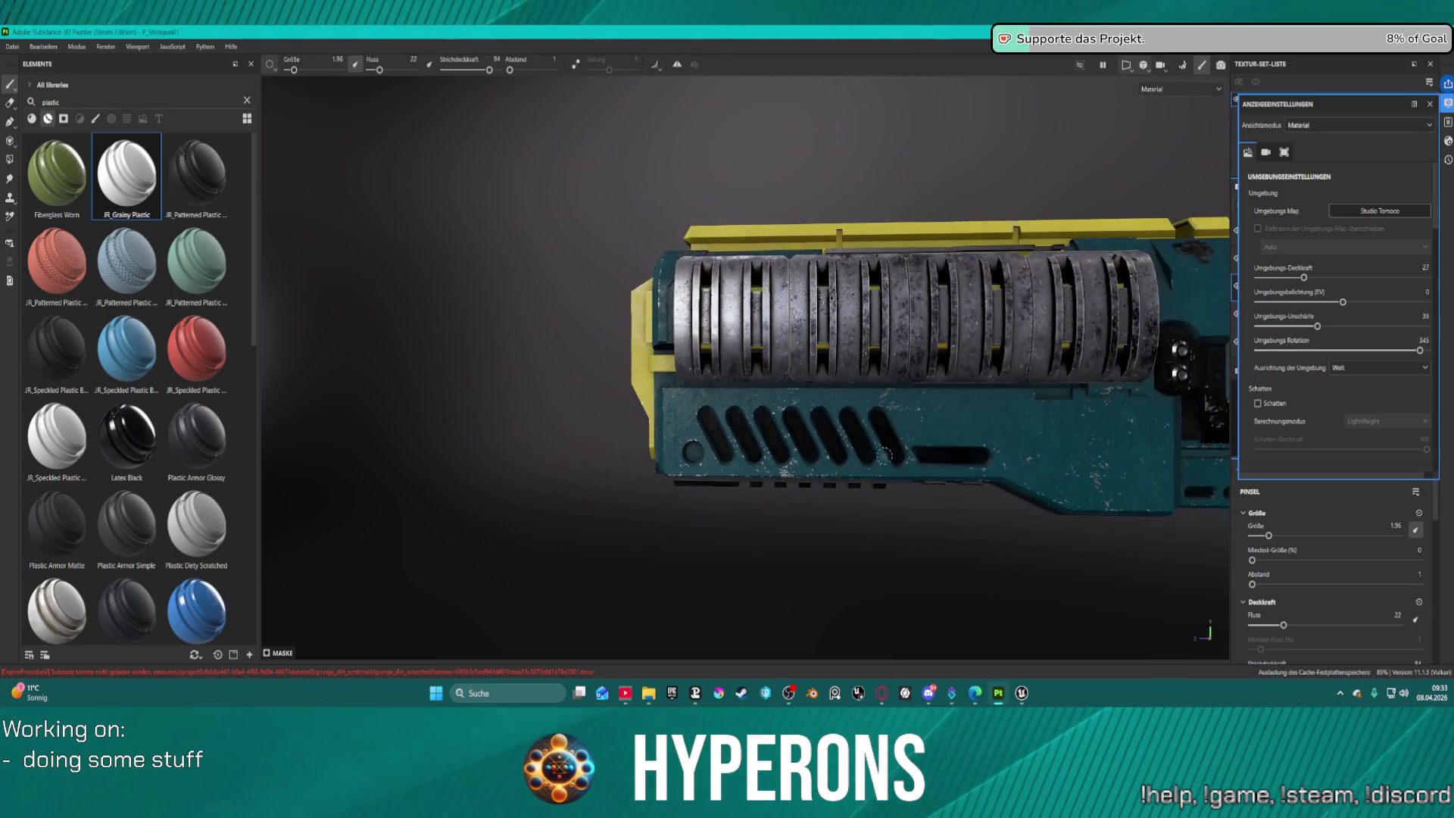
scroll(823, 451, "up", 5)
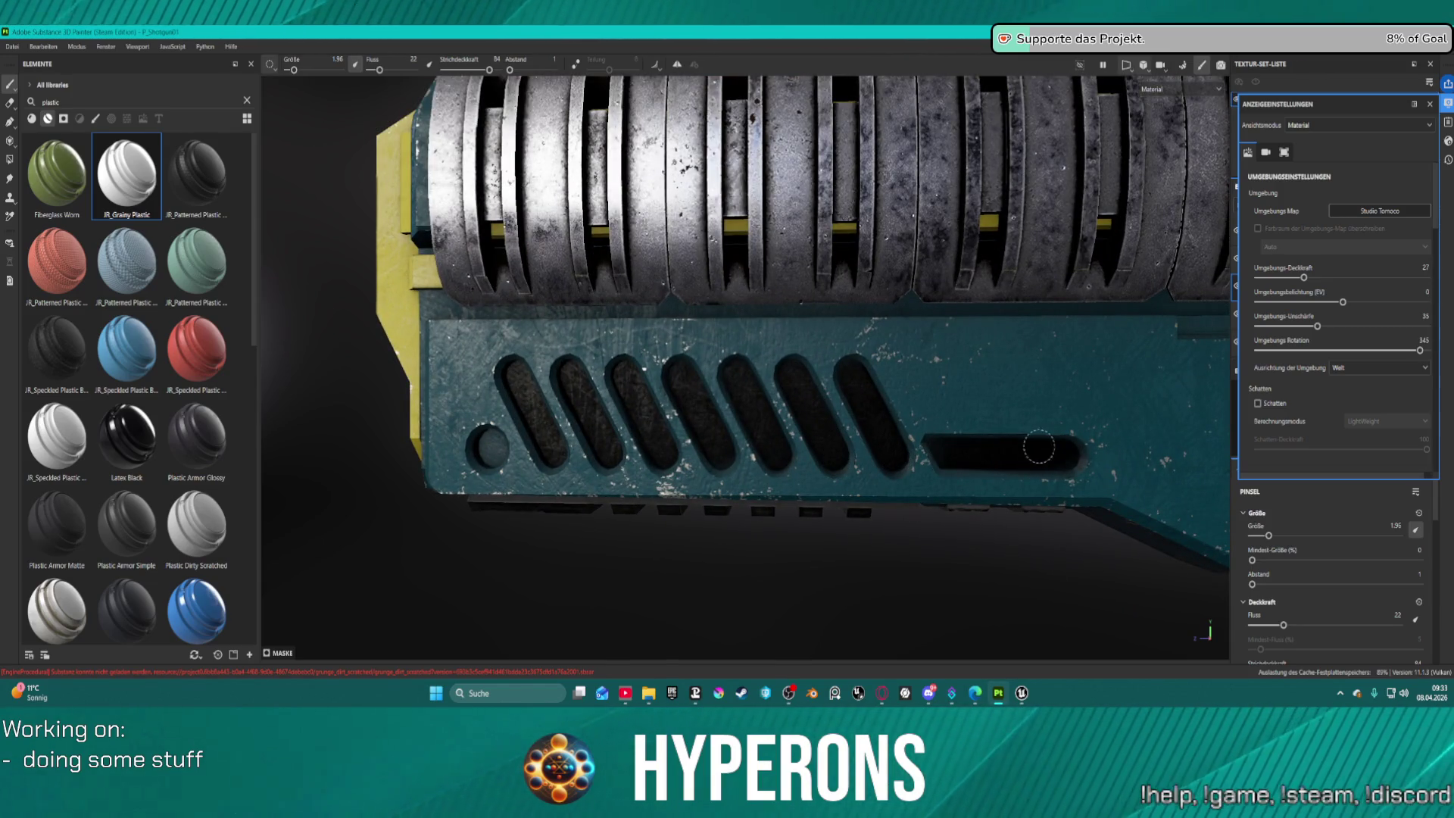
scroll(871, 421, "down", 2)
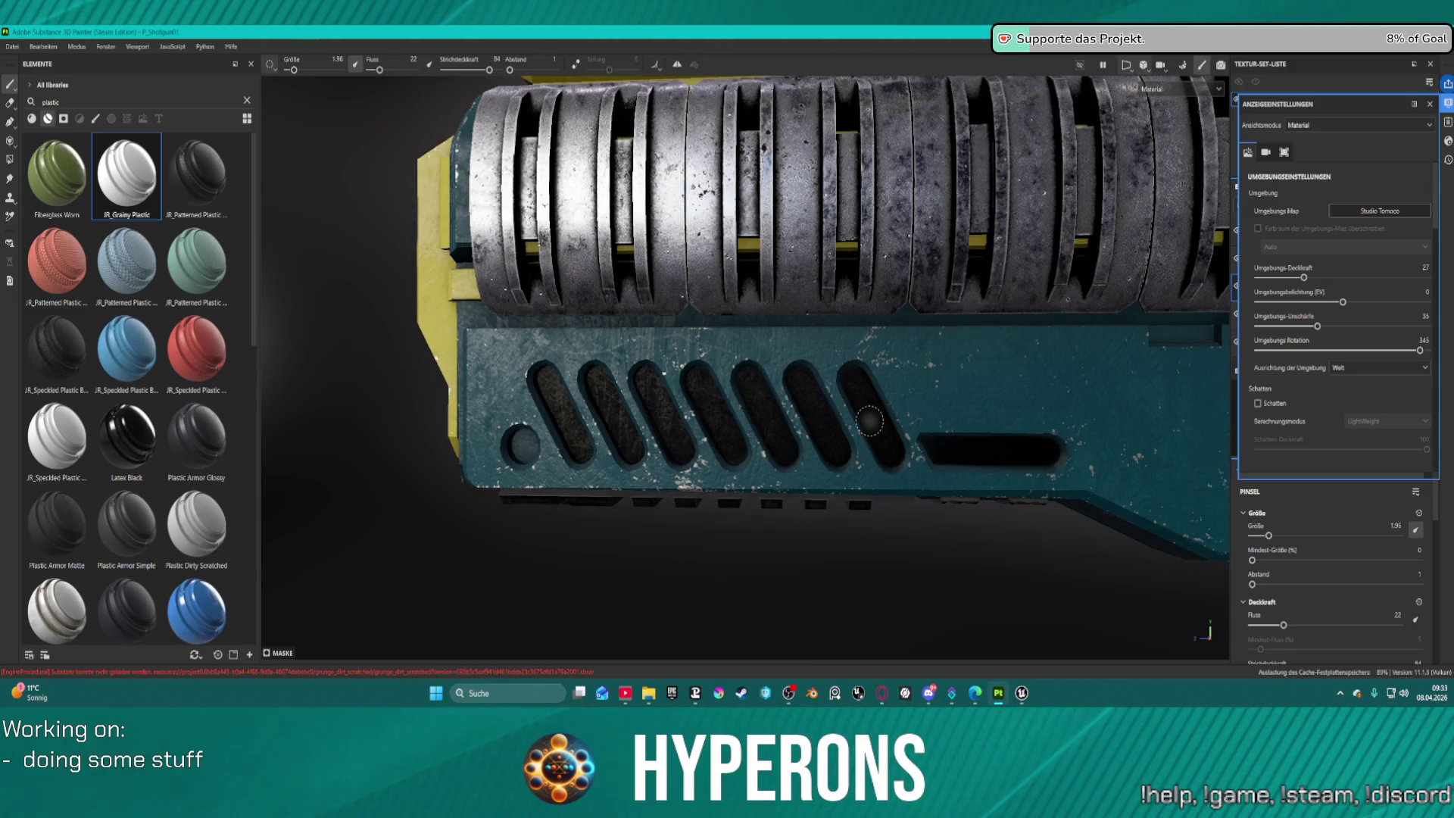
mouse_move(1014, 409)
left_mouse_down()
mouse_move(844, 288)
mouse_move(1025, 302)
mouse_move(871, 333)
mouse_move(191, 333)
mouse_move(757, 333)
mouse_move(303, 348)
mouse_move(875, 341)
left_mouse_up()
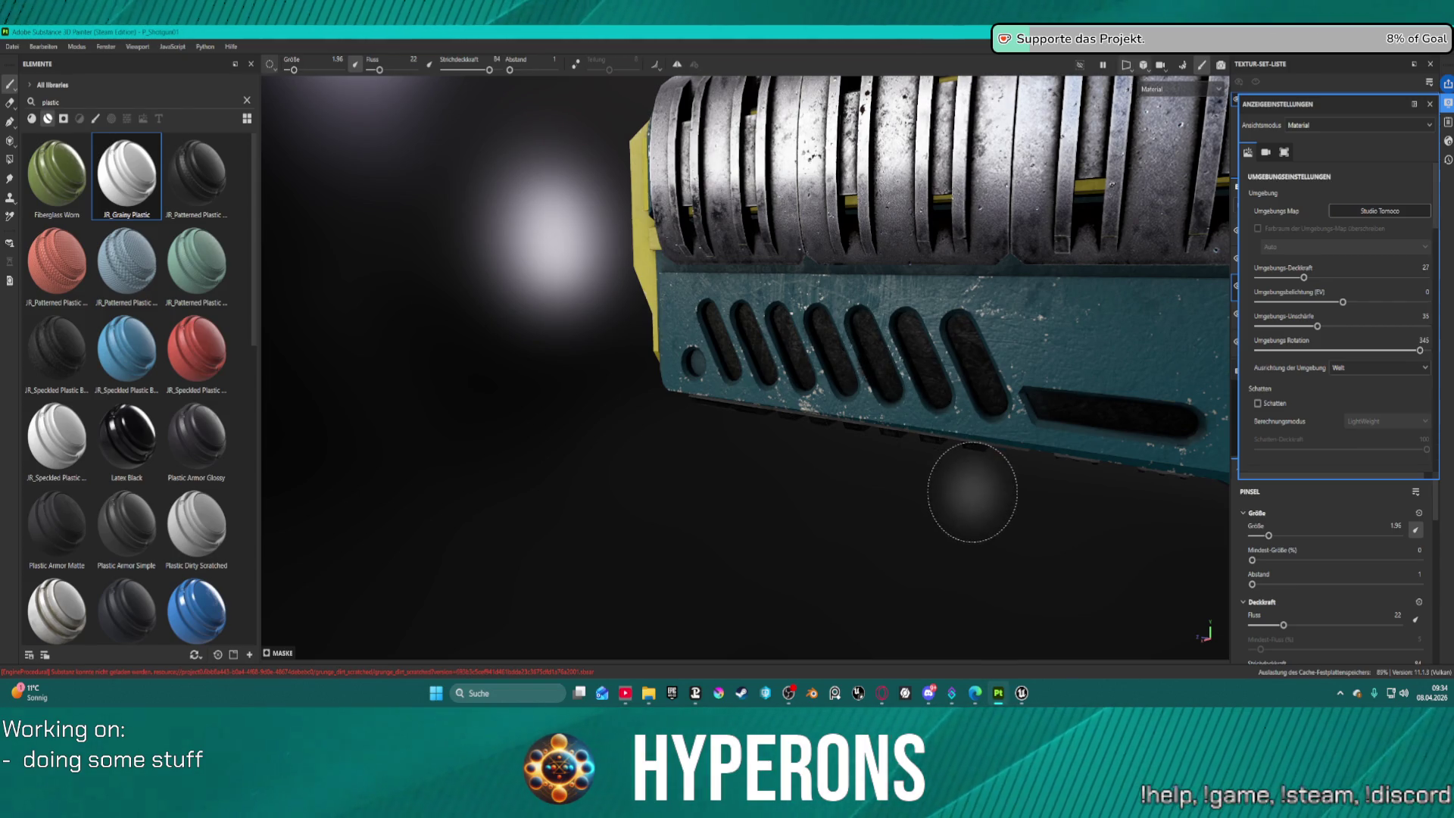
Choose Drop Splatter from the alpha grid as the brush's alpha.
scroll(1260, 573, "down", 6)
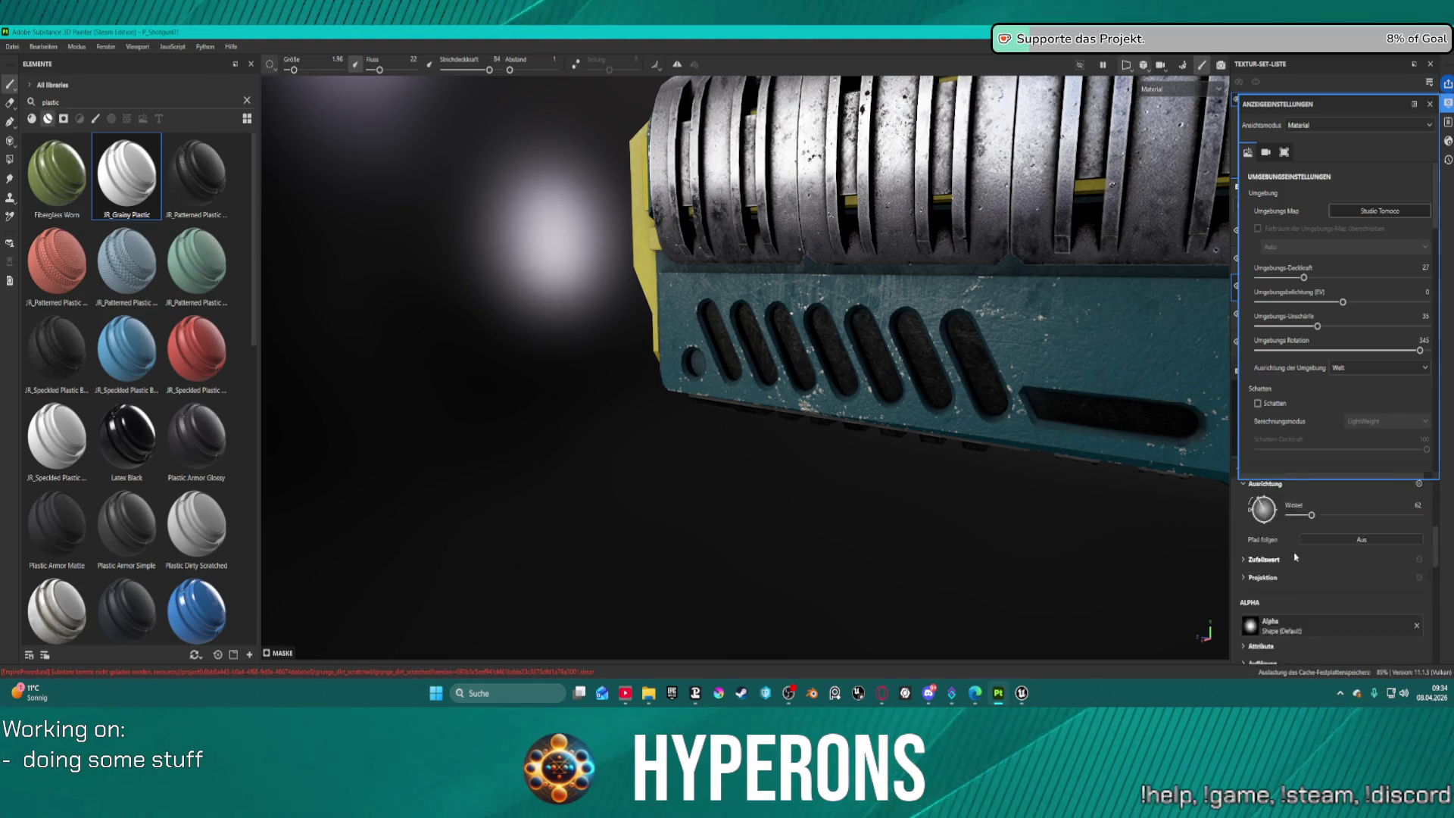
left_click(1250, 598)
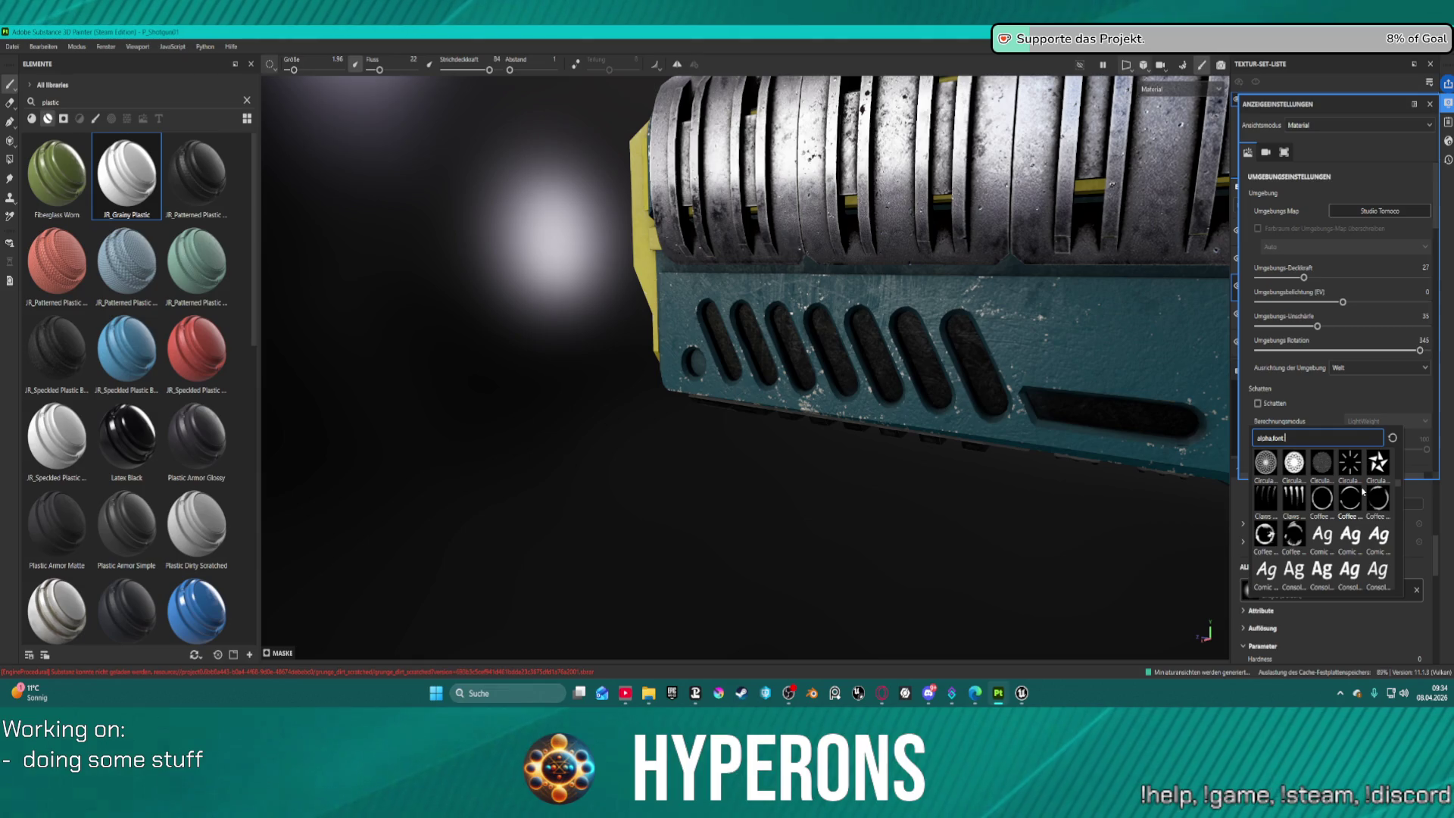
scroll(1362, 492, "down", 5)
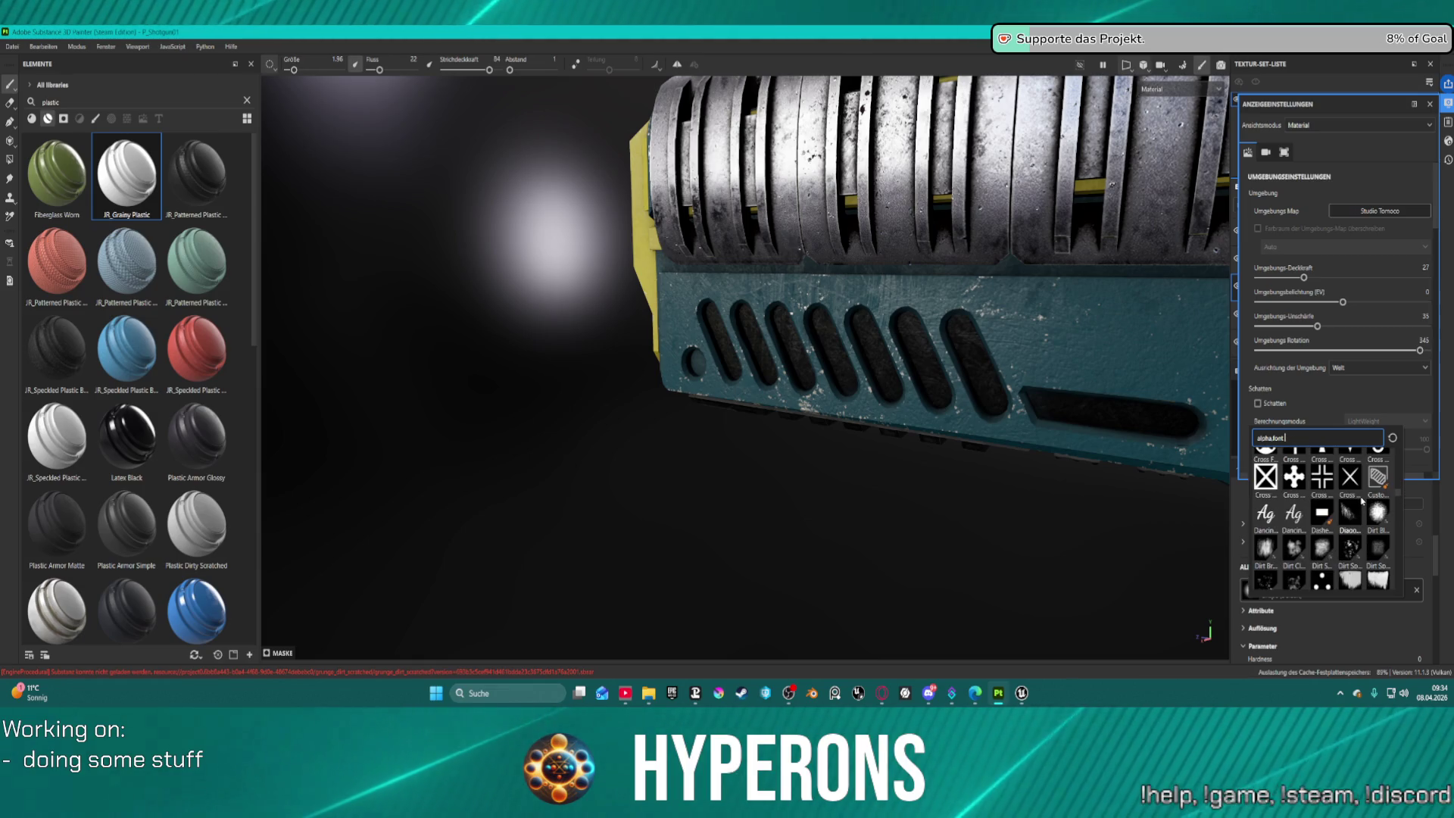
mouse_move(1327, 471)
scroll(1334, 506, "down", 3)
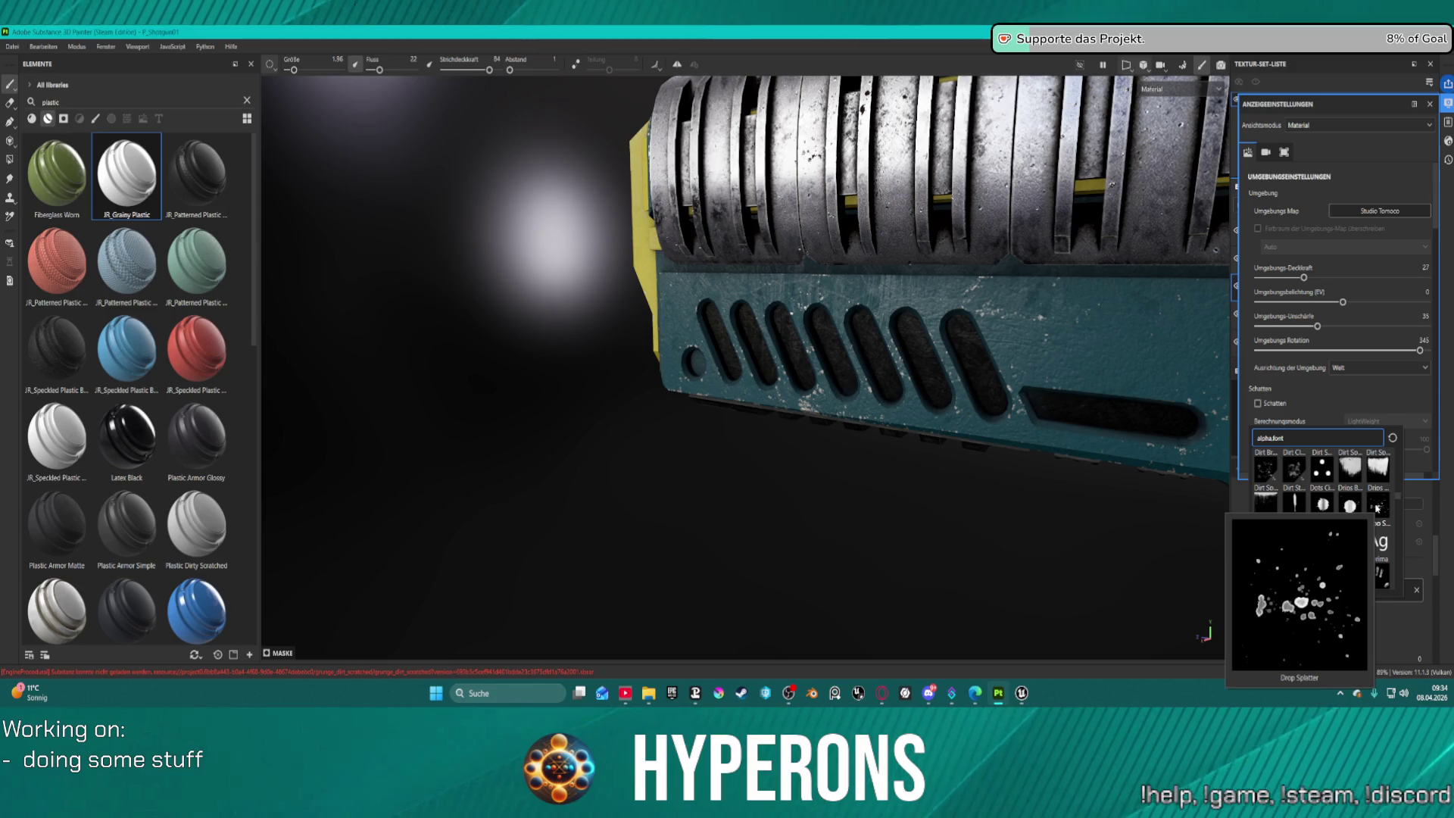
left_click(1377, 507)
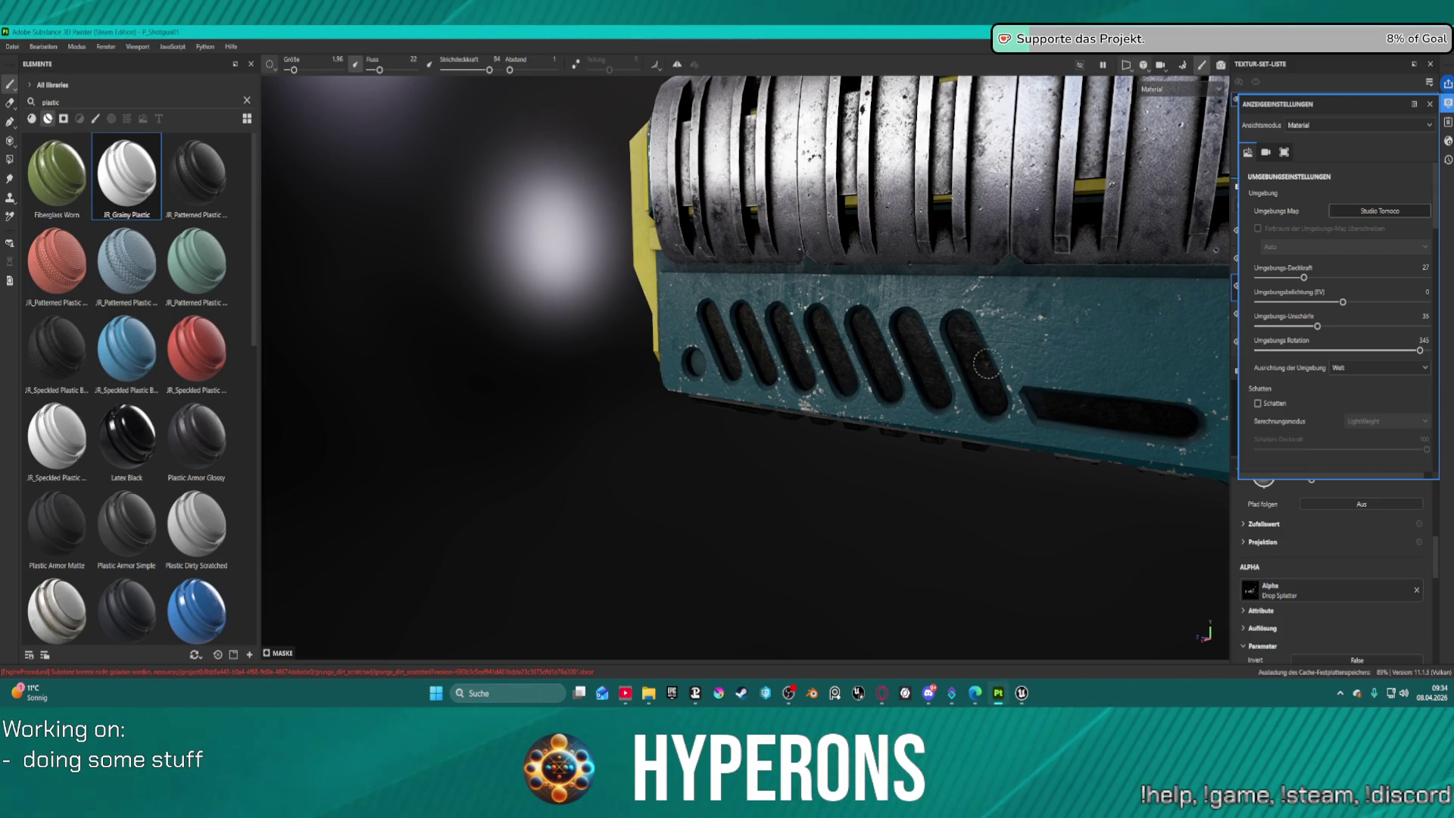
left_click_drag(987, 365, 964, 342)
Enlarge the splatter brush to 7.38 and inspect the vent panel from several angles.
key("ctrl")
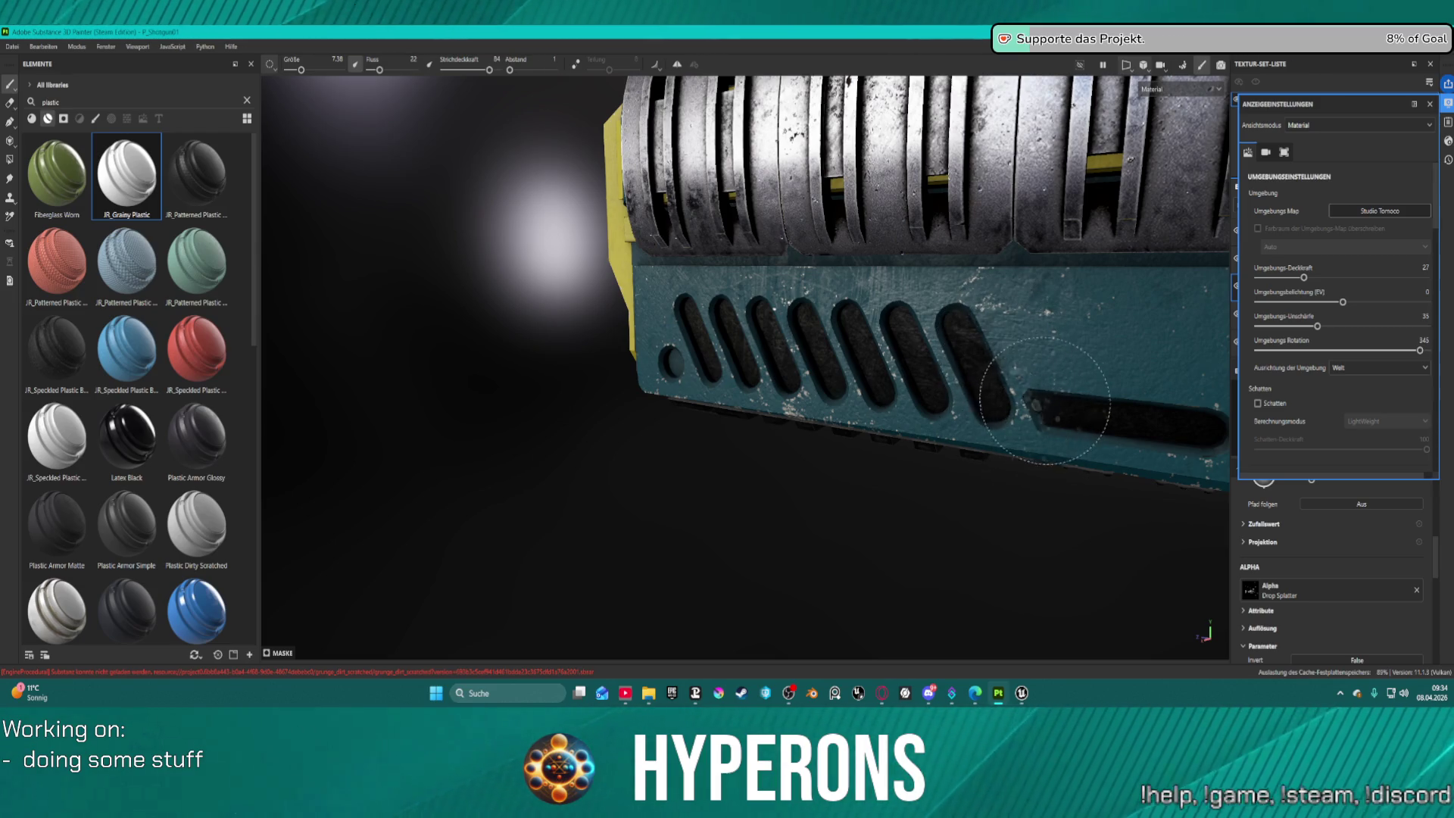
scroll(969, 361, "up", 5)
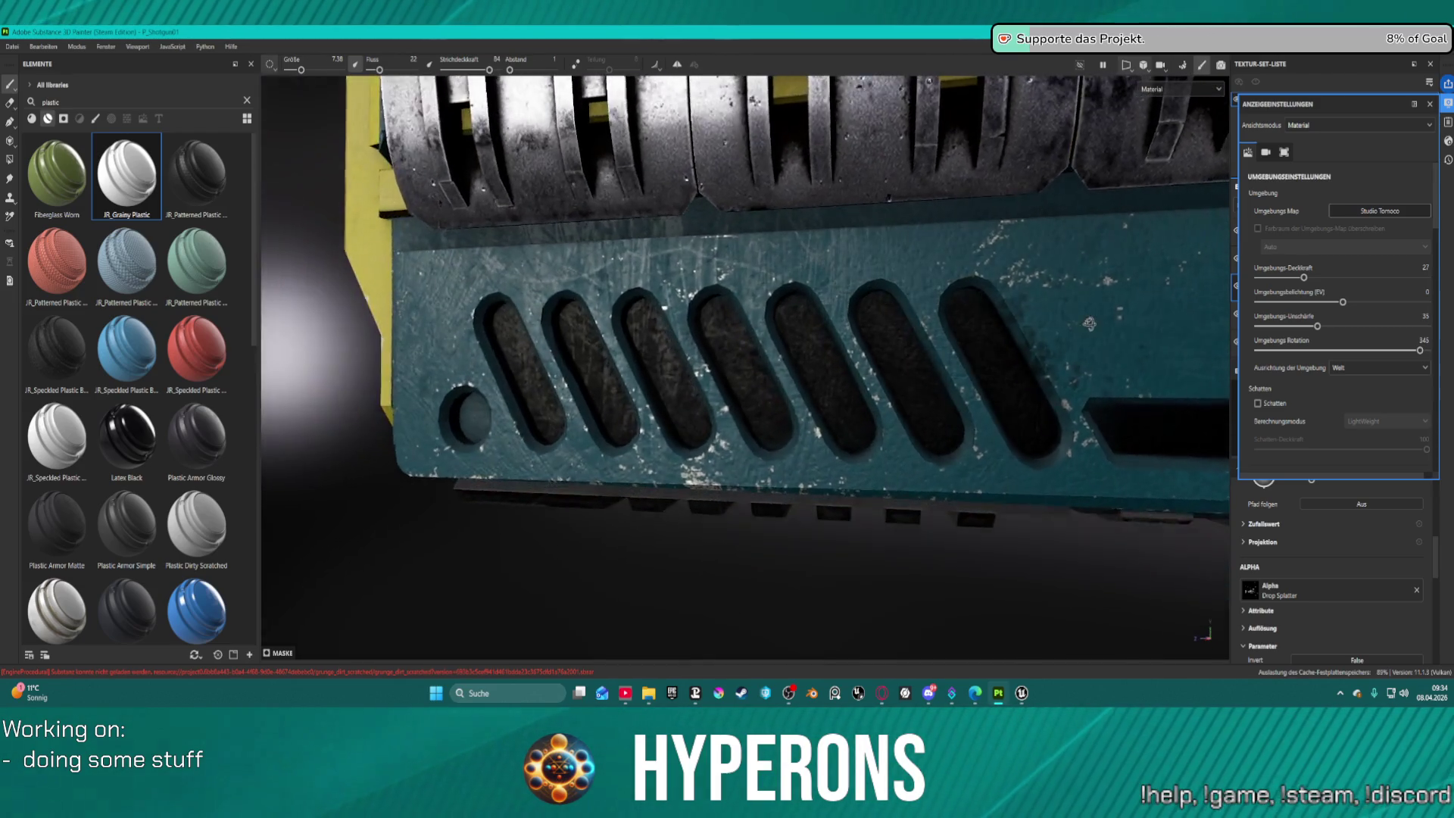
left_click_drag(1104, 320, 973, 341)
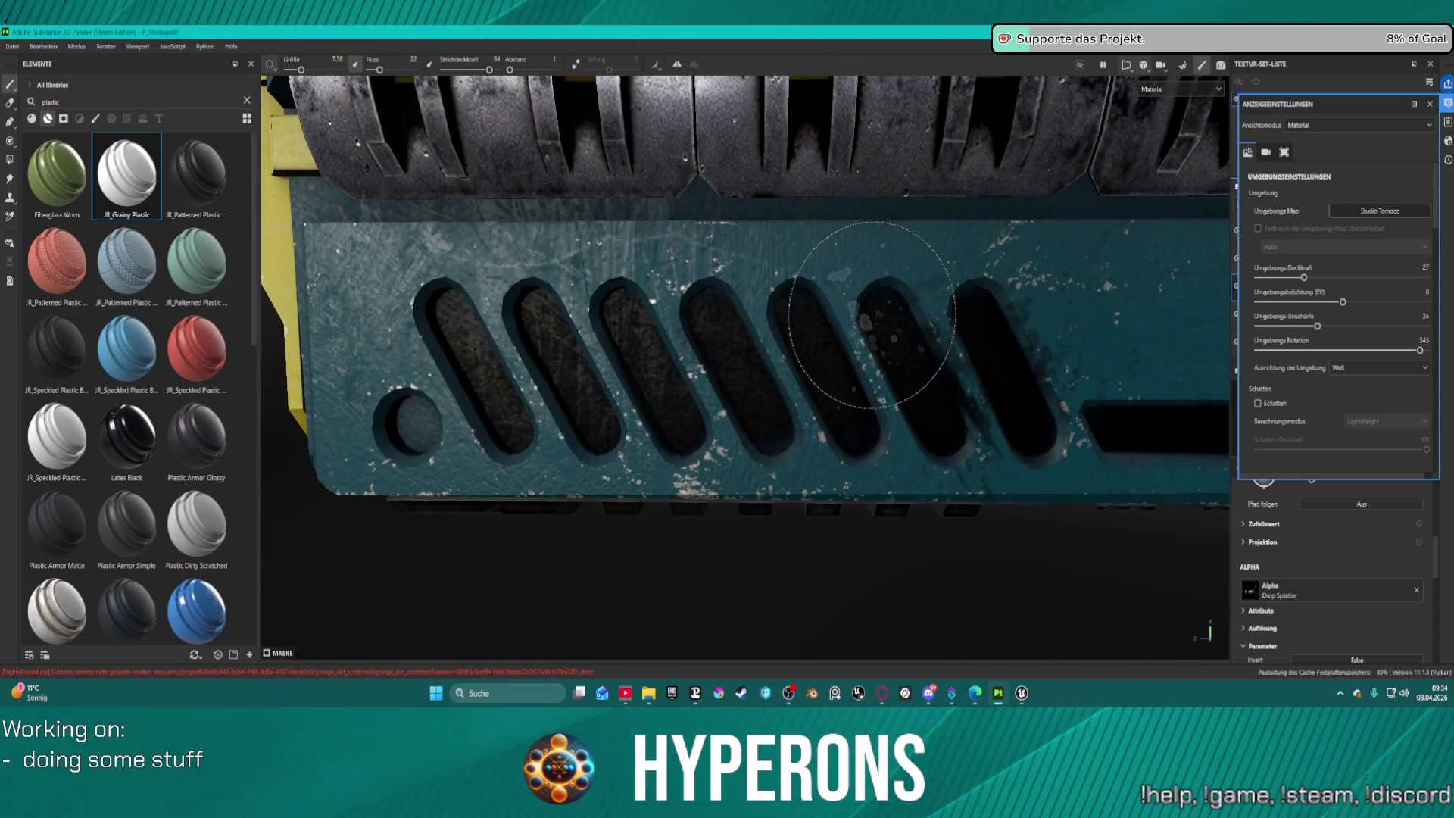
key("super")
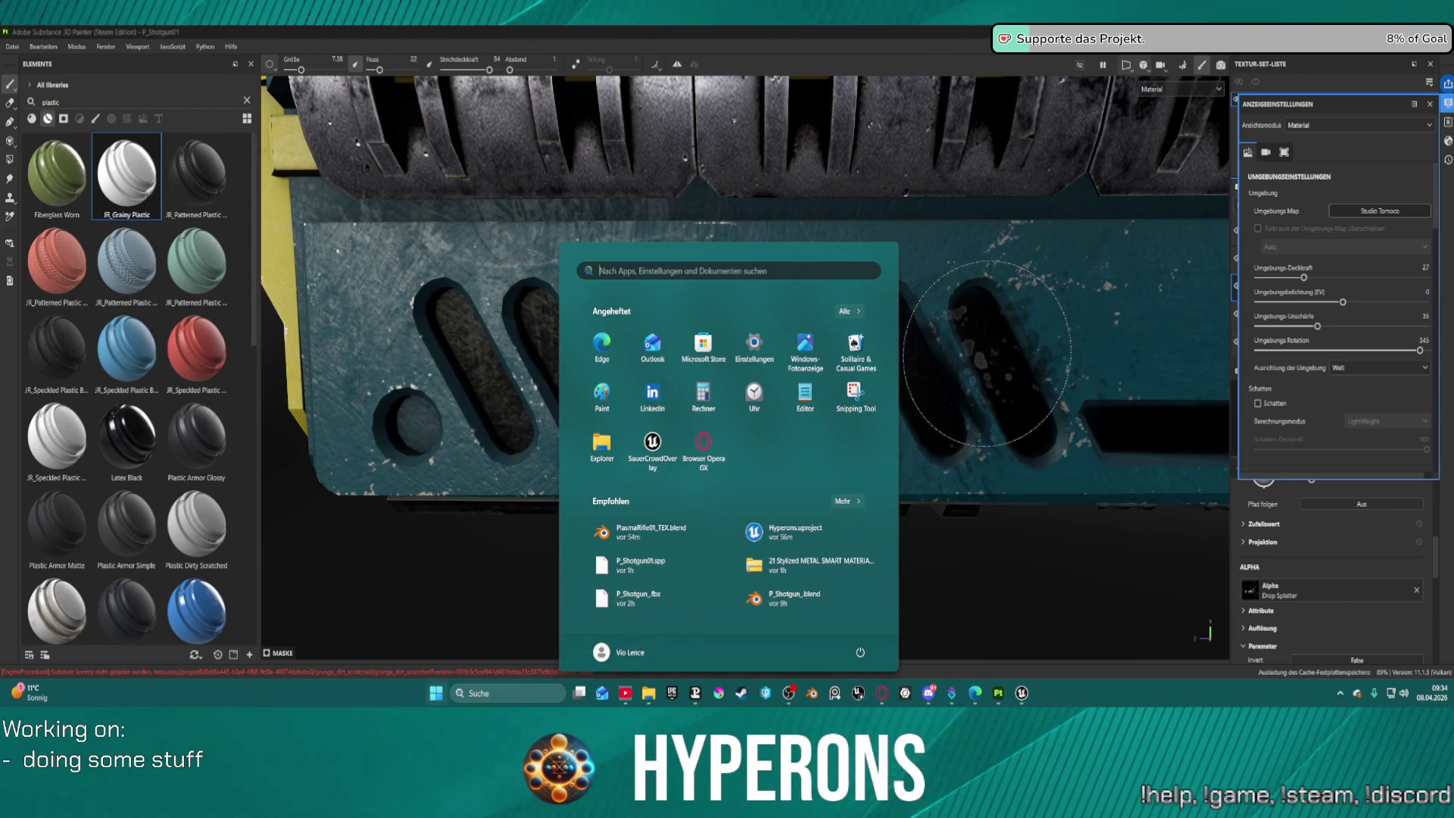
left_click_drag(1029, 278, 973, 277)
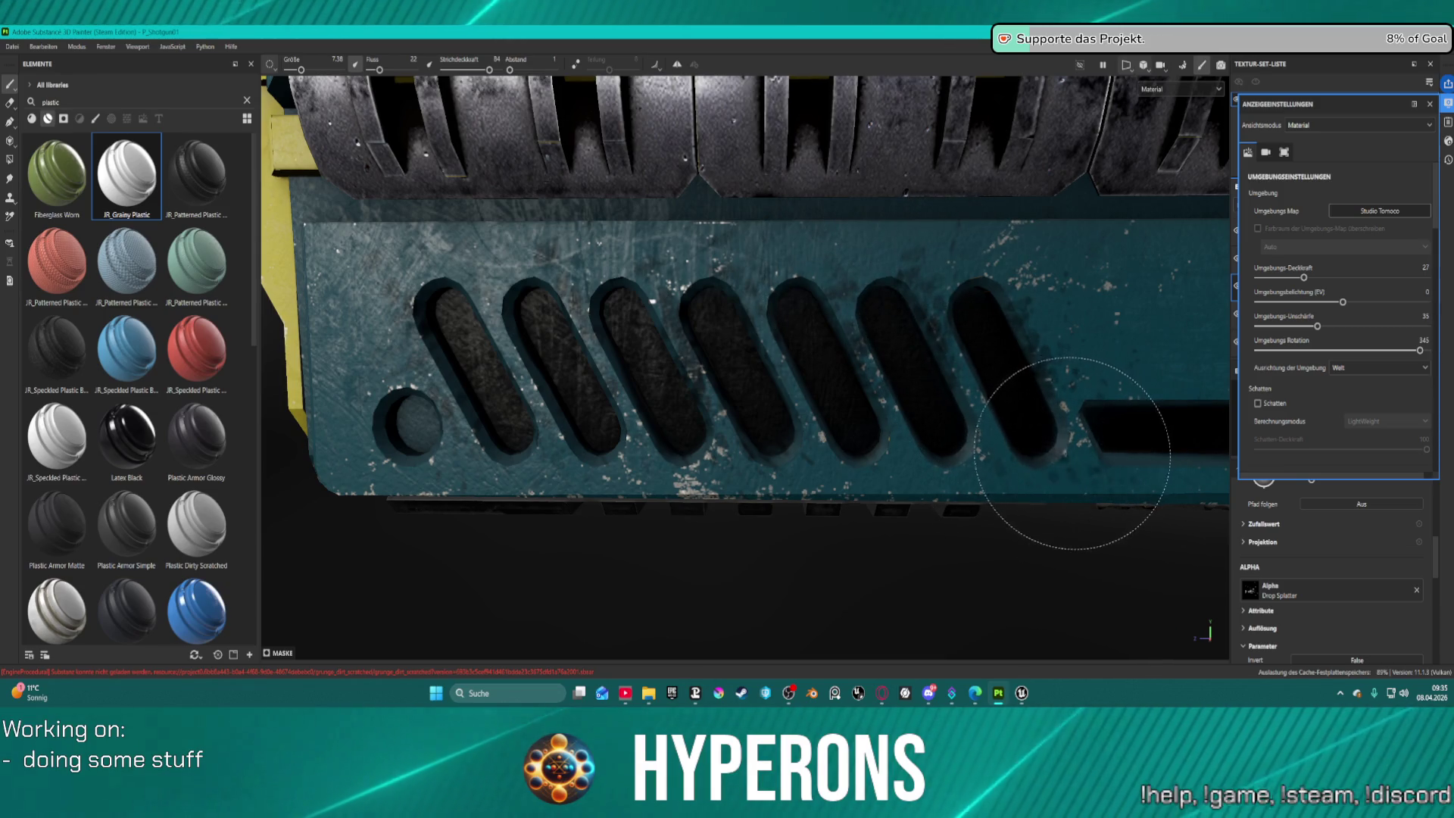
left_click_drag(695, 462, 778, 520)
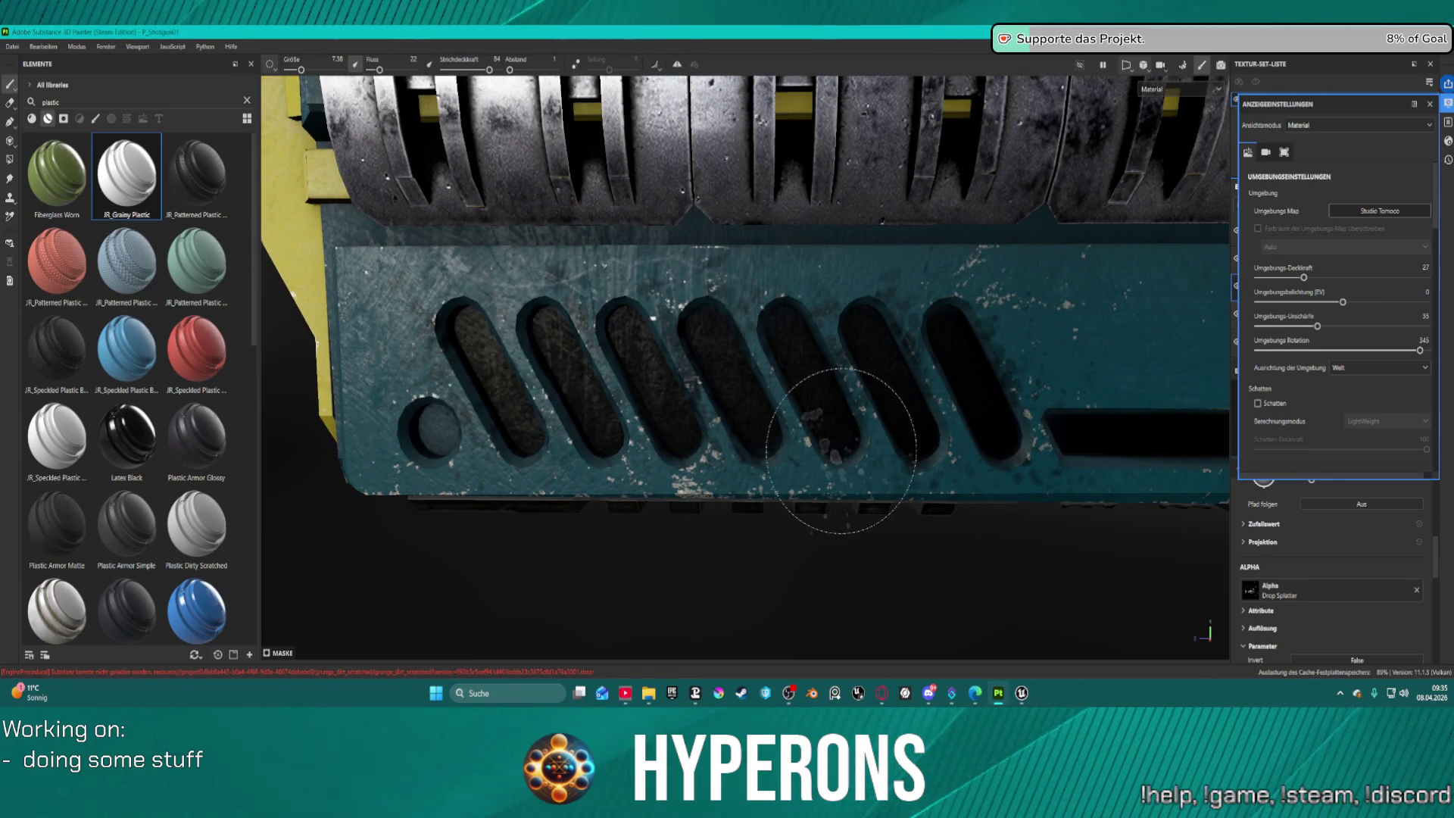
left_click_drag(803, 466, 666, 465)
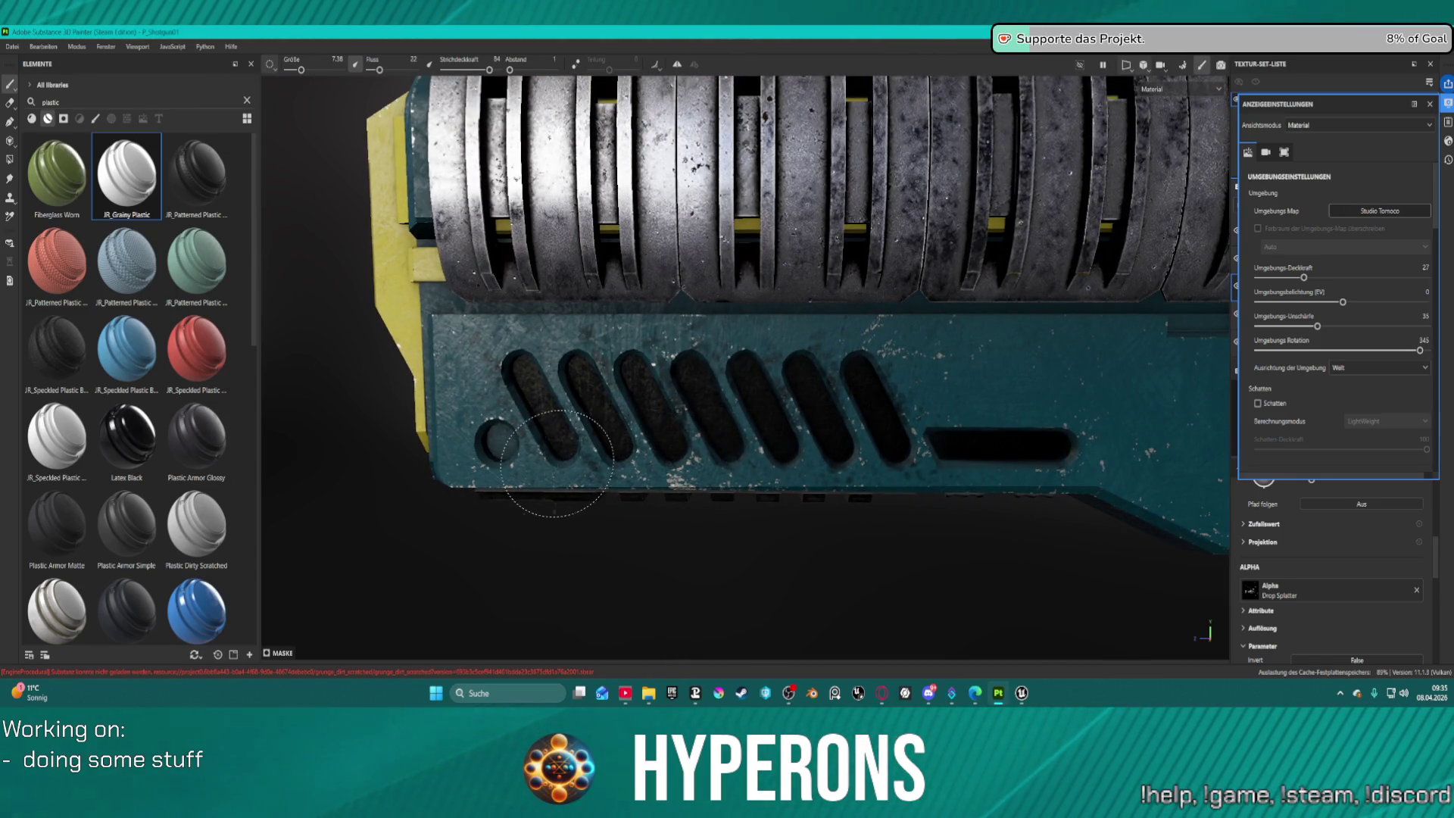
mouse_move(583, 499)
left_mouse_down()
mouse_move(1182, 431)
mouse_move(818, 454)
mouse_move(985, 364)
mouse_move(1178, 286)
mouse_move(957, 364)
left_mouse_up()
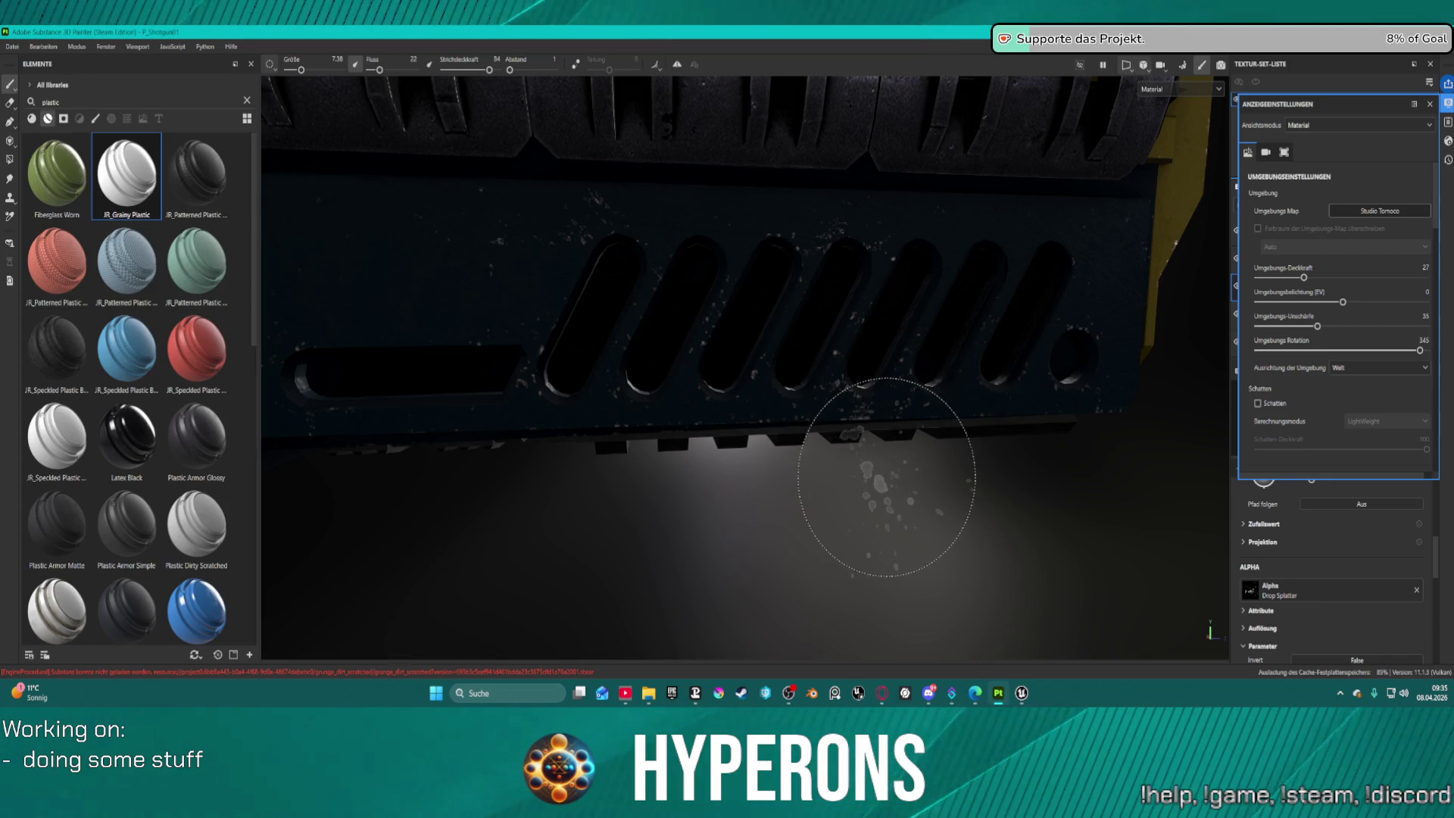
Adjust the brush size and rotate the environment lighting to 174, zooming toward the vents.
mouse_move(886, 484)
left_mouse_down()
mouse_move(950, 448)
mouse_move(935, 443)
left_mouse_up()
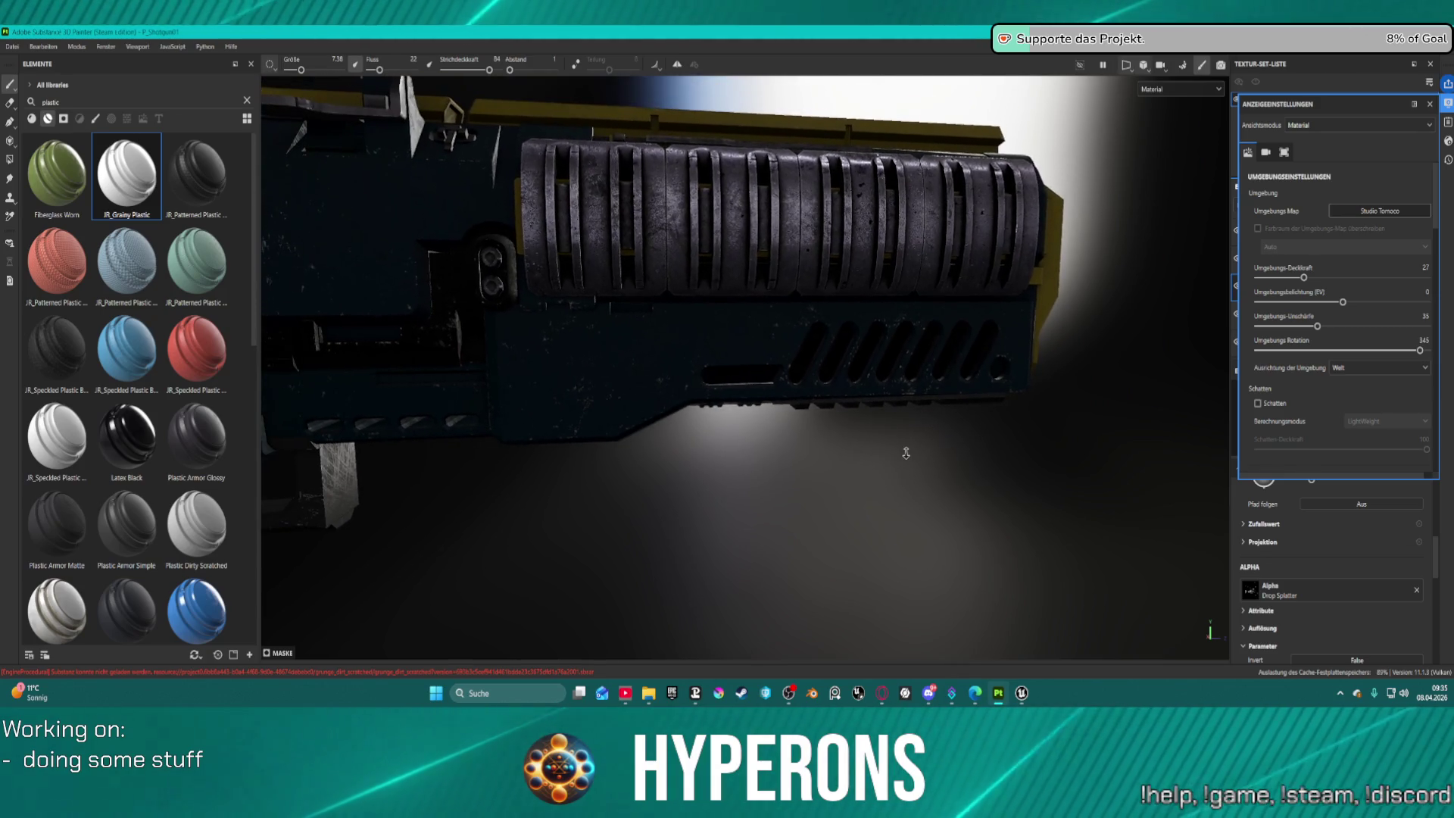
key("bracketright")
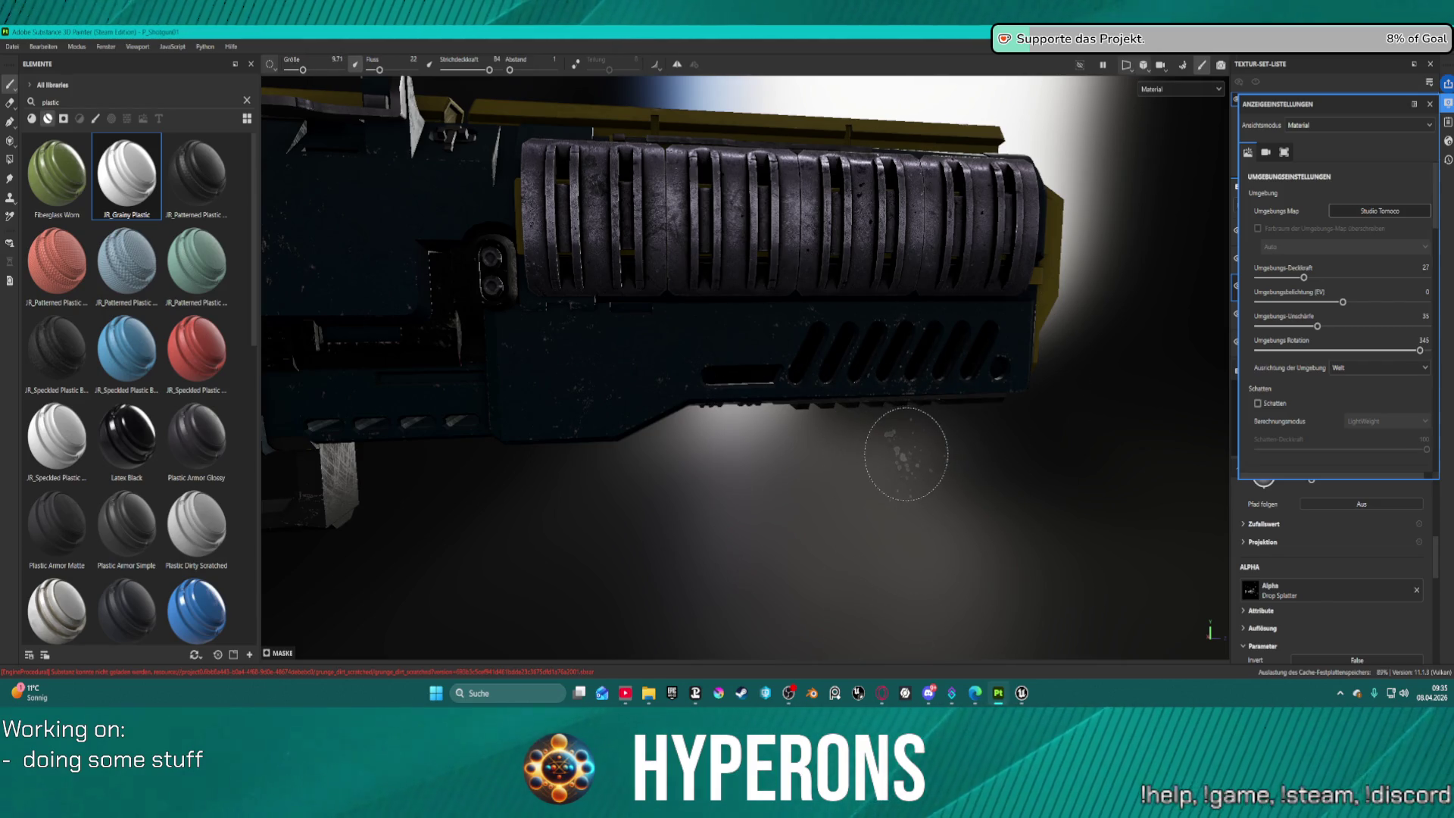
mouse_move(905, 453)
left_mouse_down()
mouse_move(734, 454)
mouse_move(748, 452)
left_mouse_up()
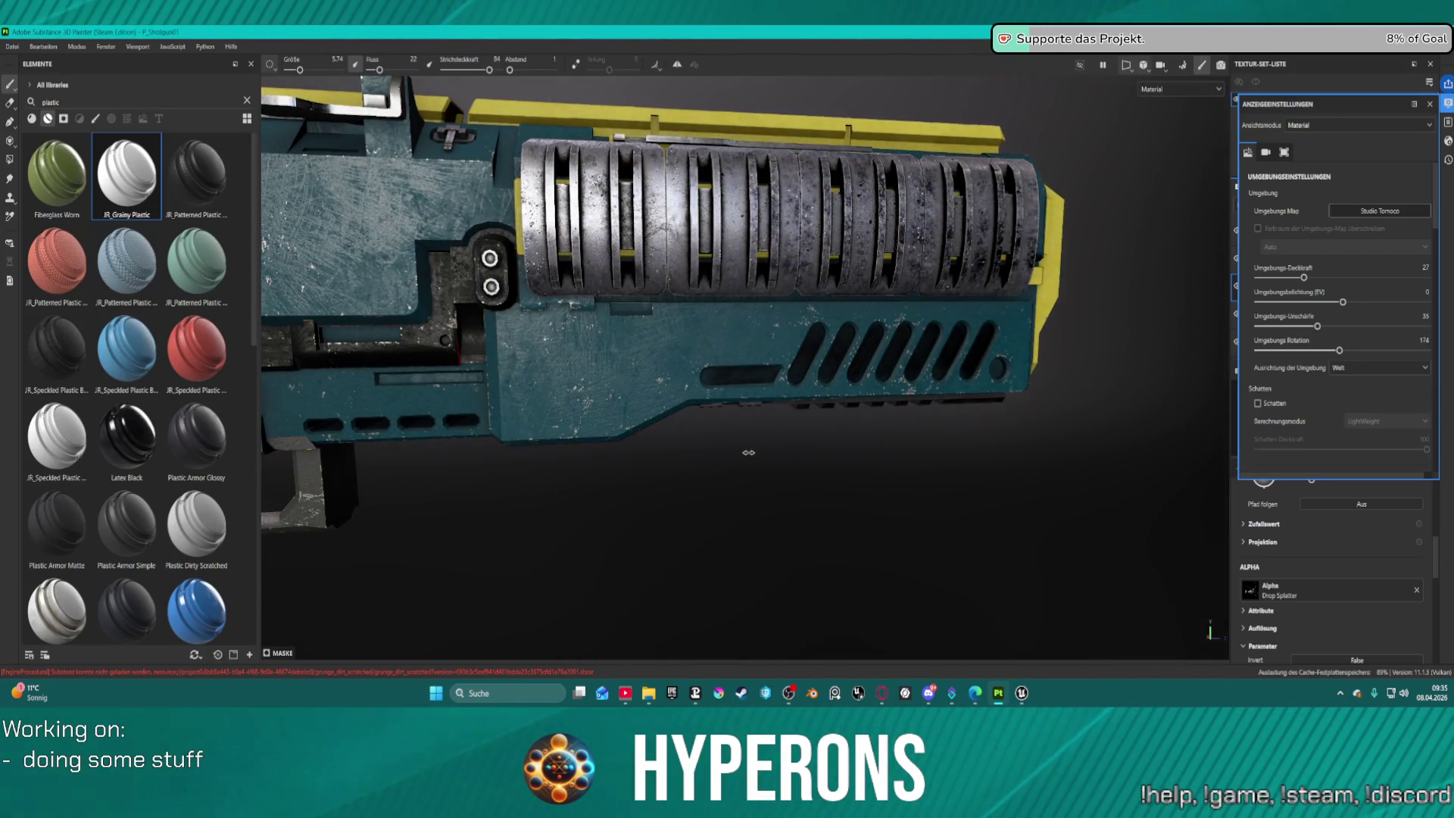
scroll(903, 414, "up", 6)
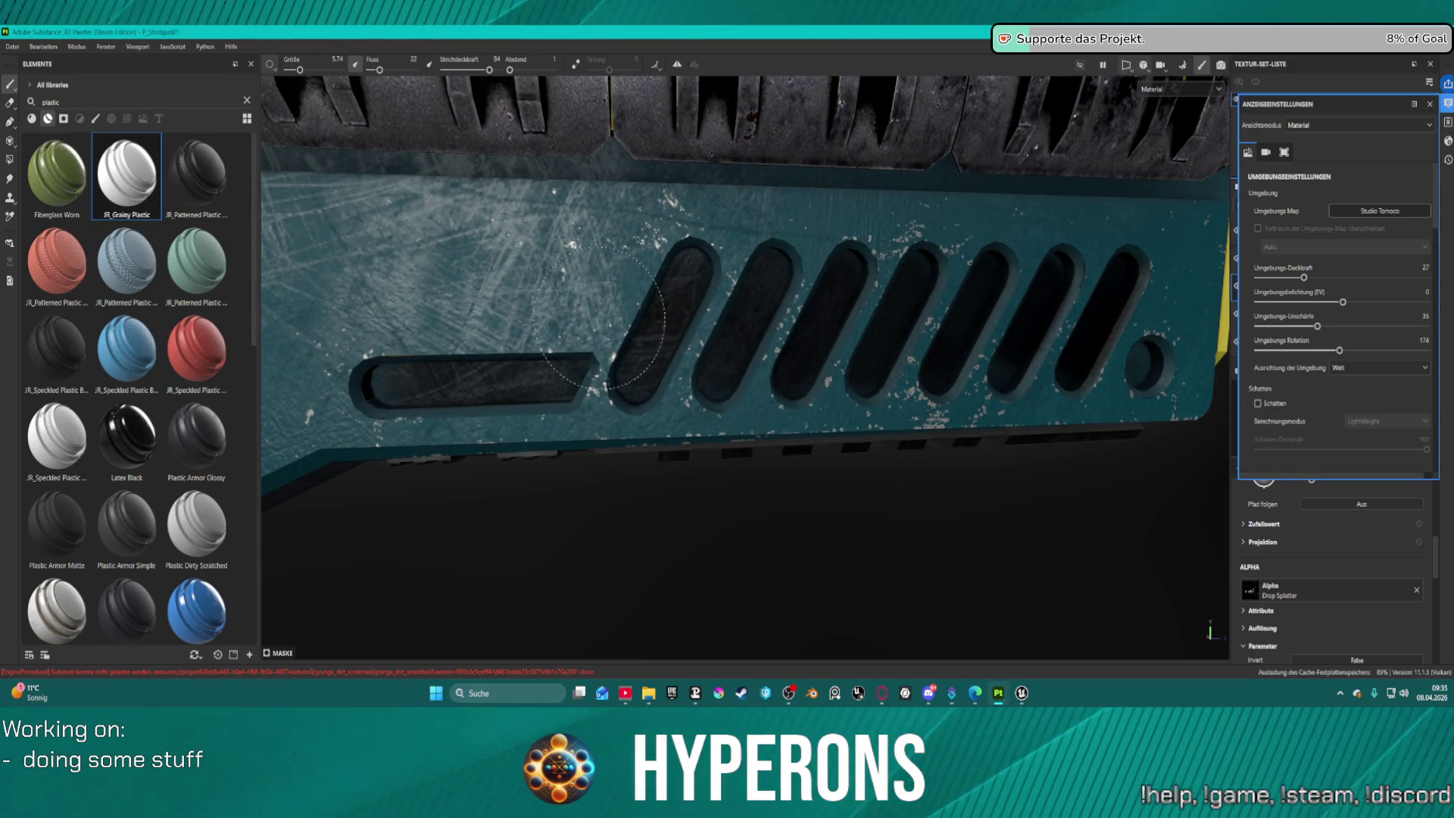
Scroll the alpha library and try a Kyle Brush alpha on the brush.
left_click(1249, 590)
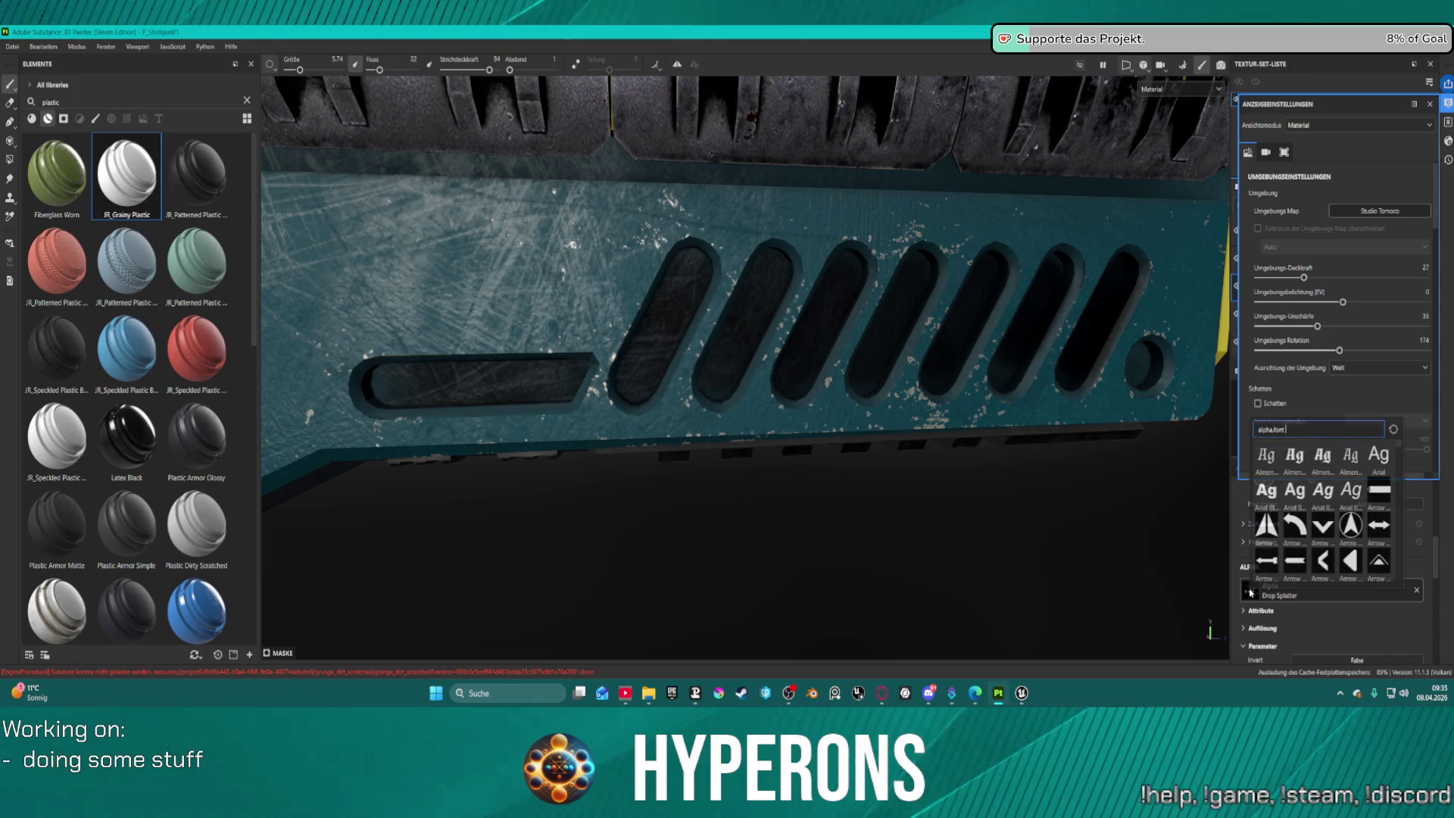
scroll(1291, 519, "down", 5)
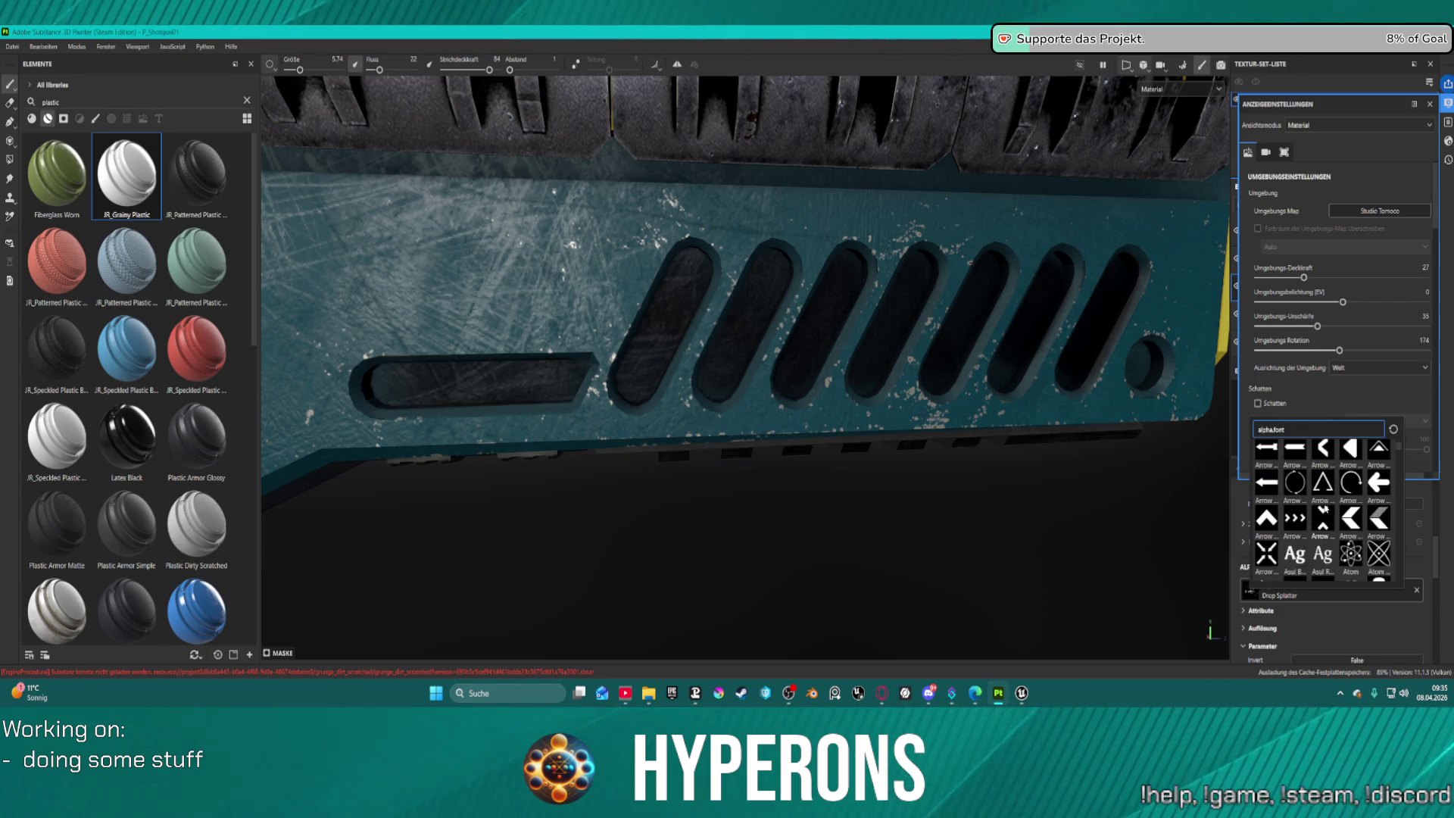
scroll(1324, 508, "down", 3)
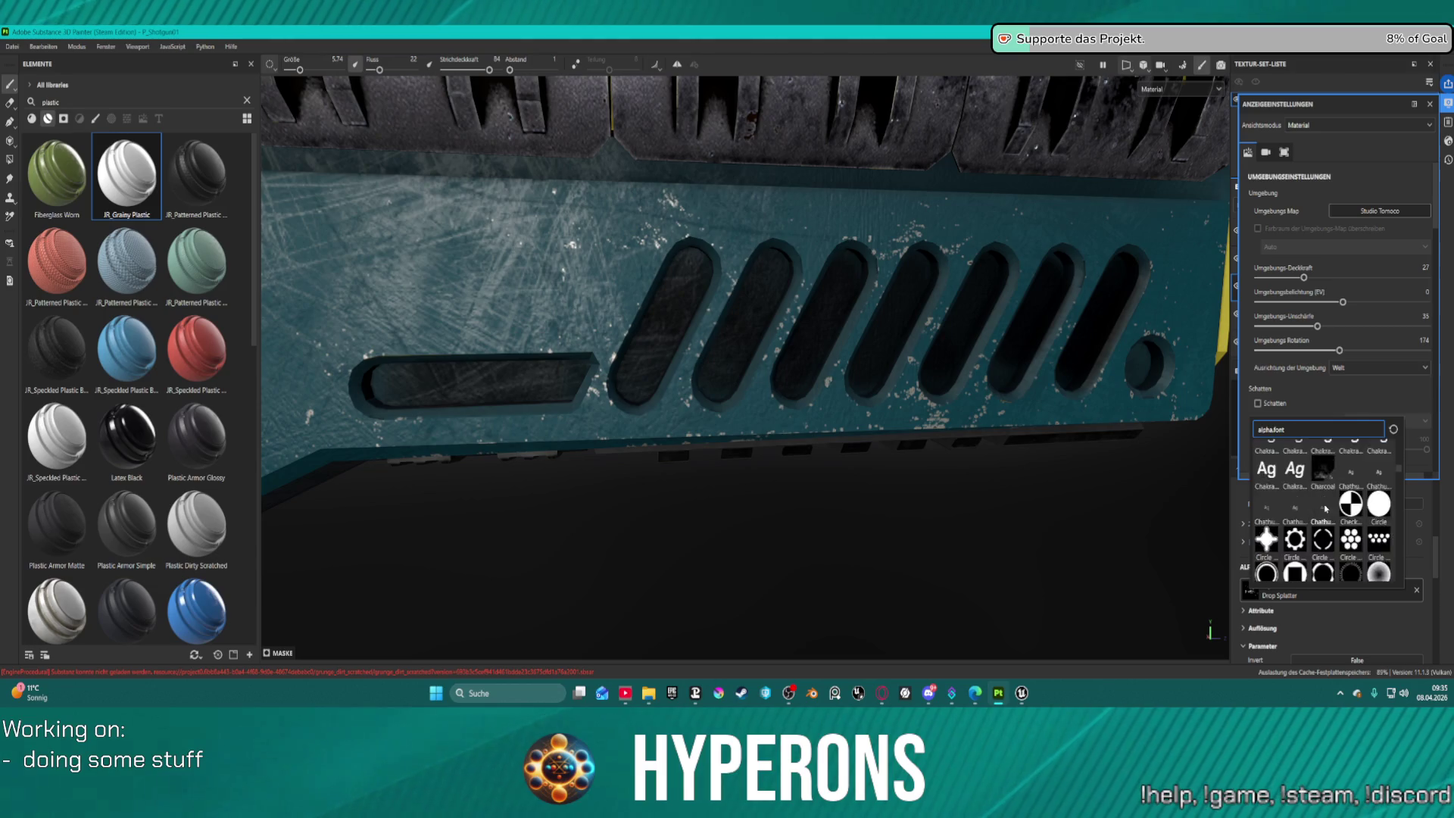
scroll(1337, 490, "down", 5)
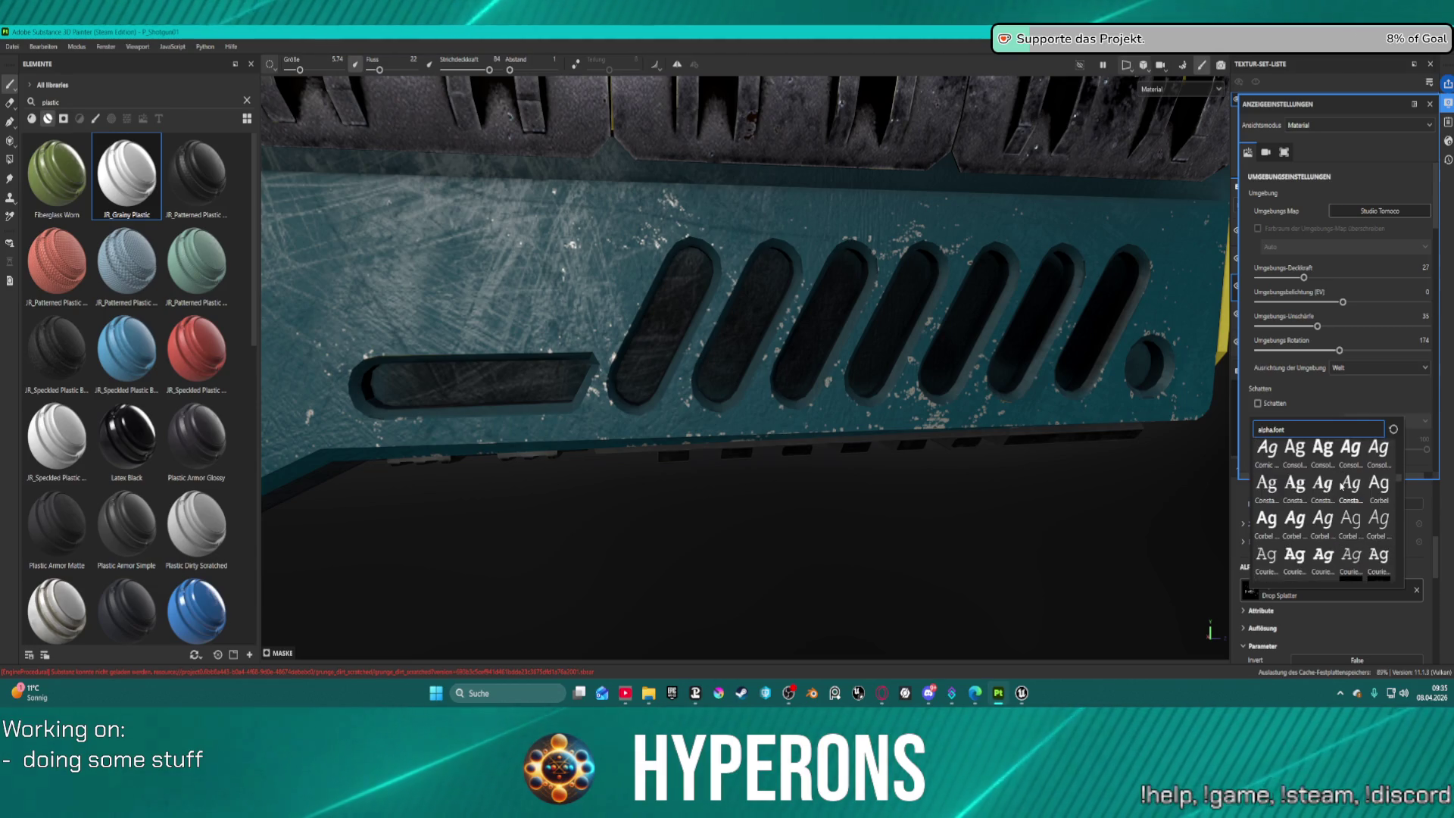
scroll(1340, 485, "down", 6)
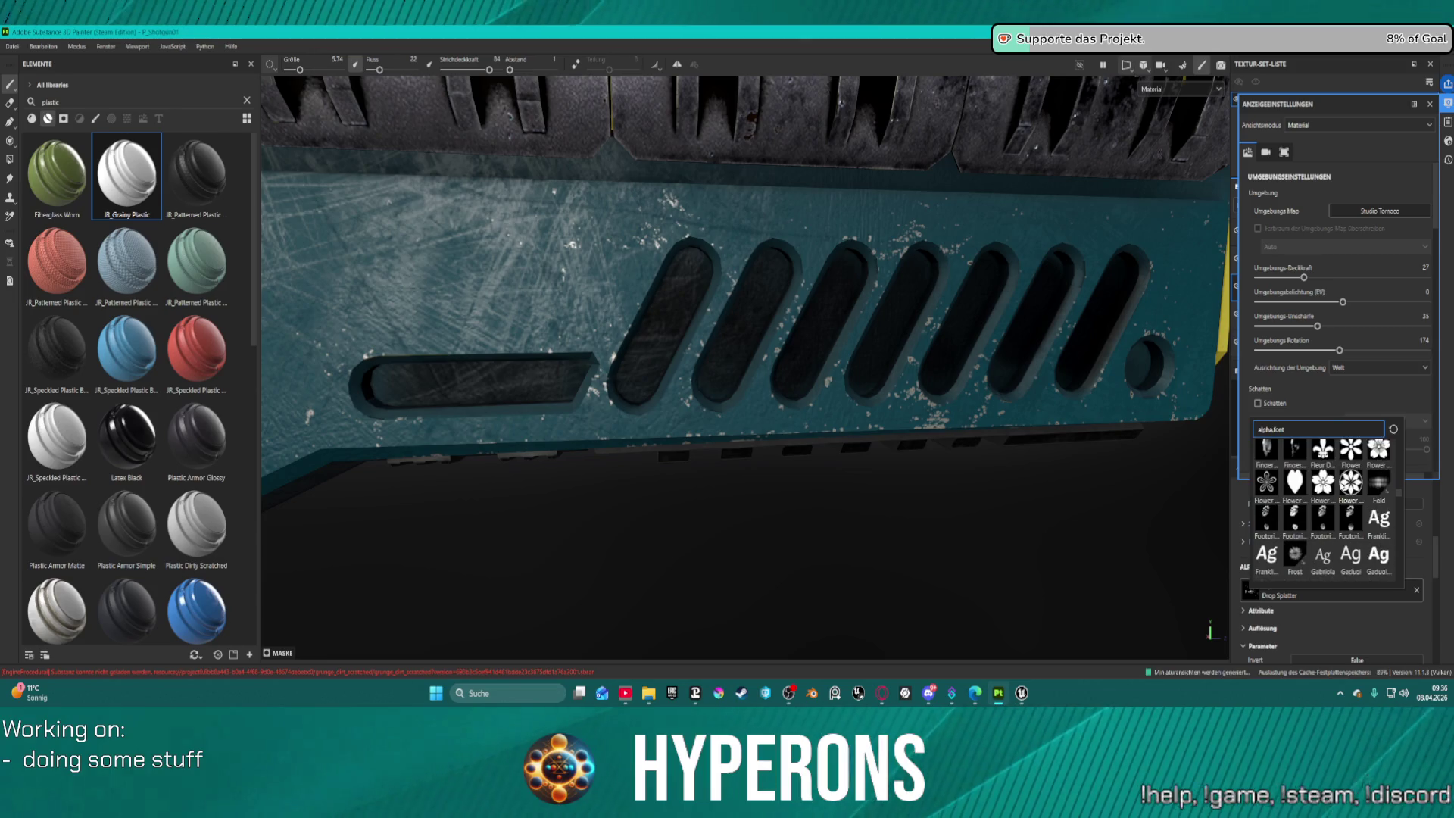
scroll(1340, 486, "down", 6)
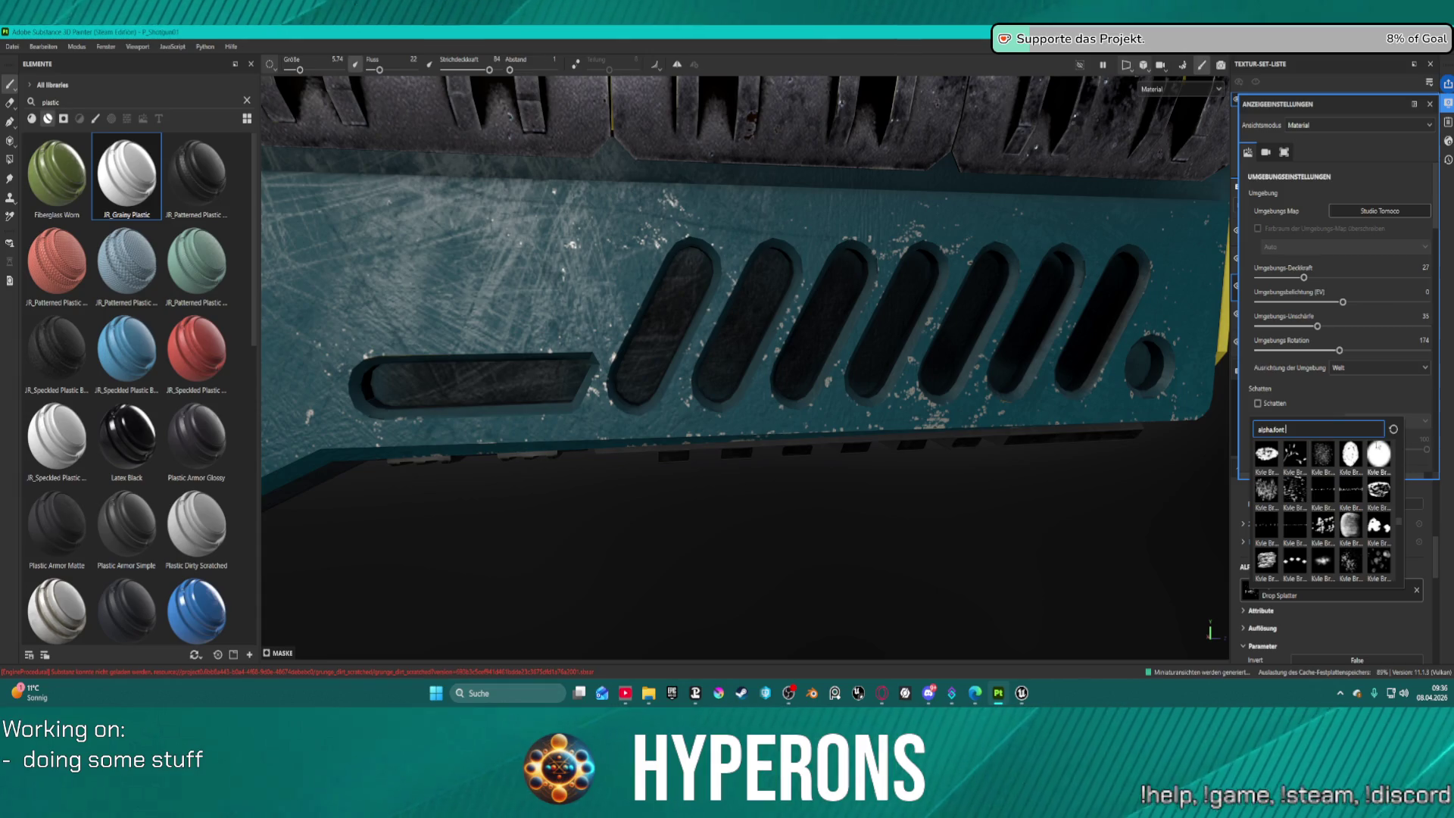
left_click(1379, 455)
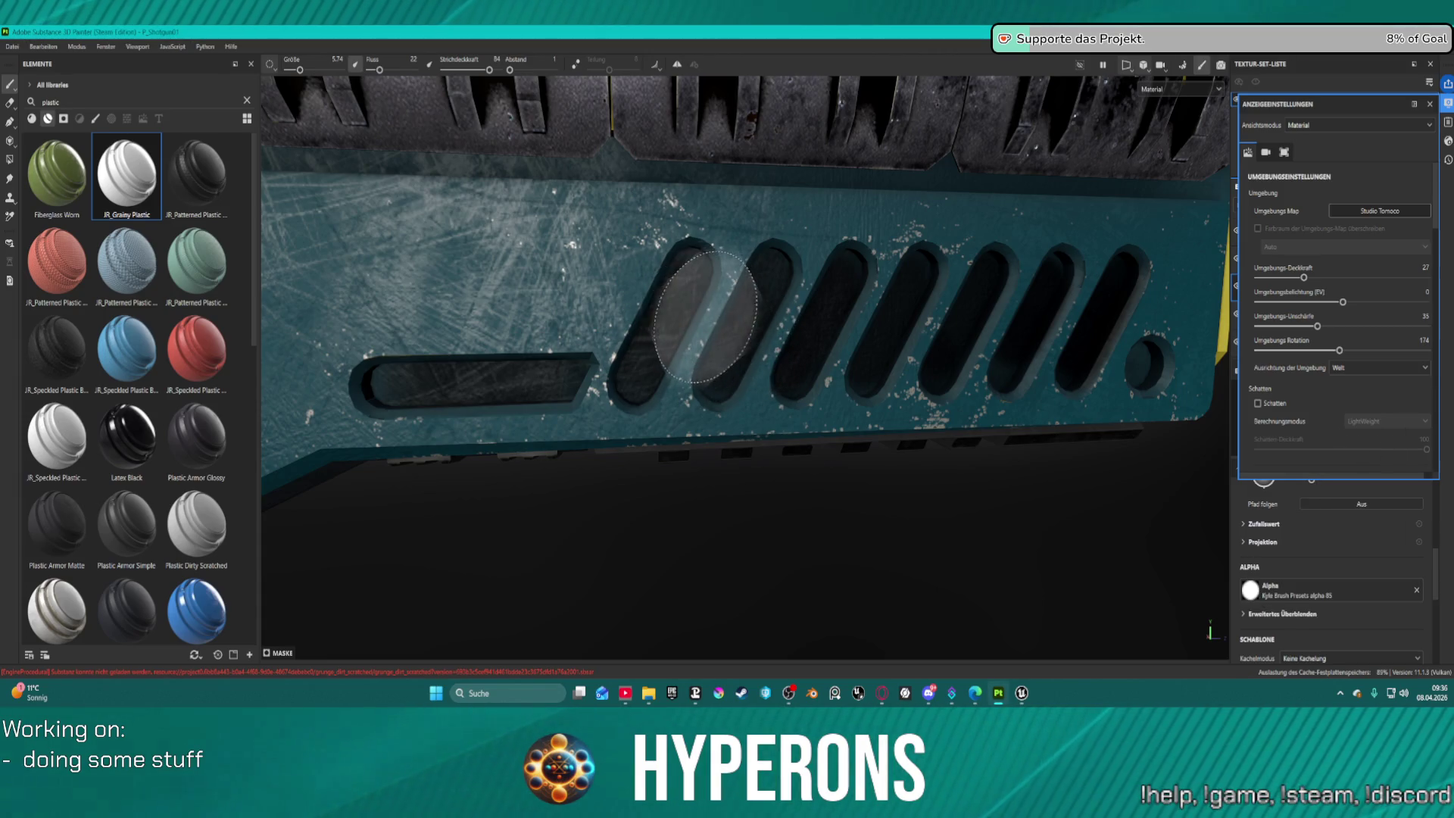
Search the alphas for 'circle' and apply the plain Circle alpha.
left_click(1287, 591)
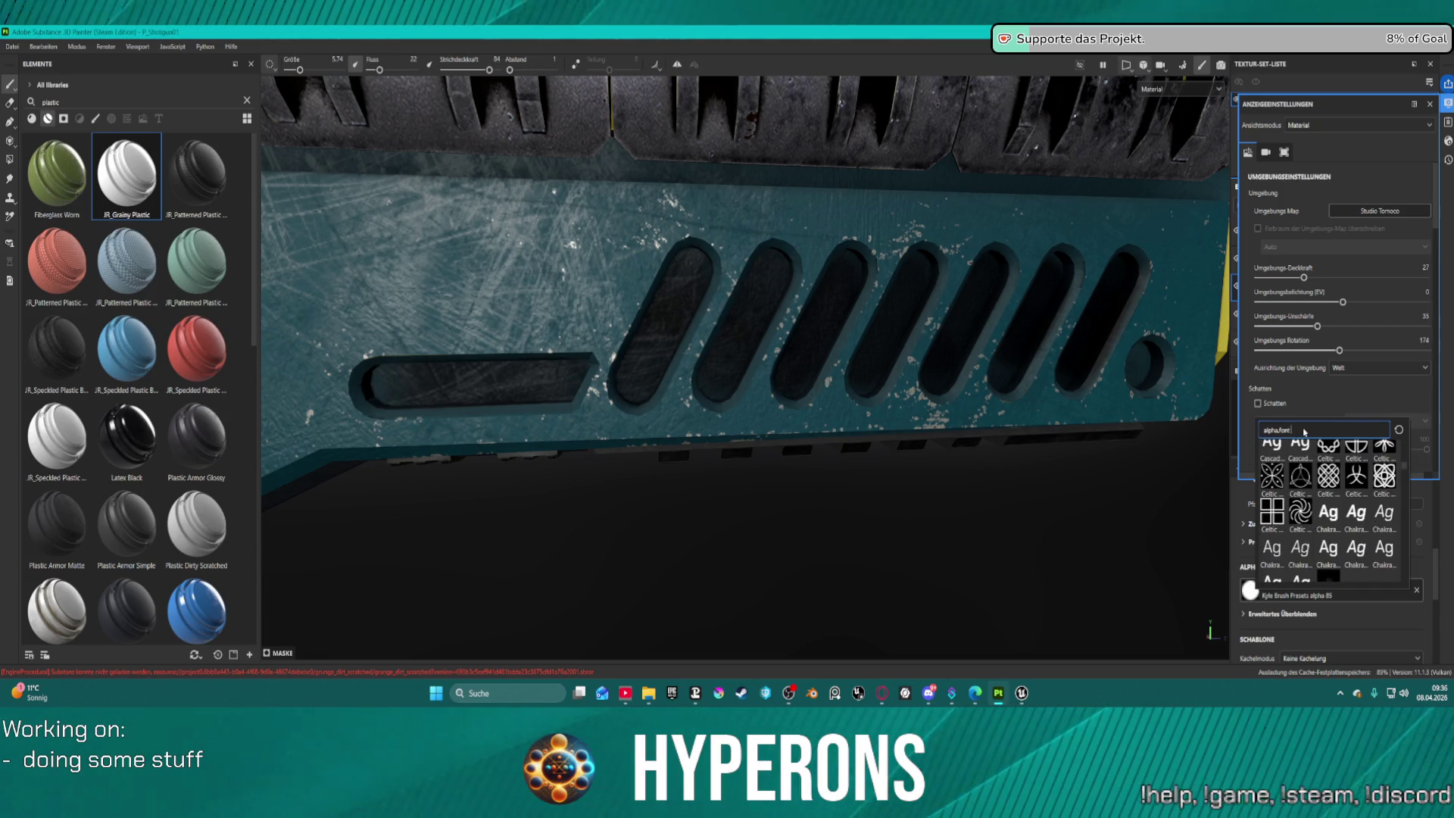
key("BackSpace")
key("BackSpace")
key("BackSpace")
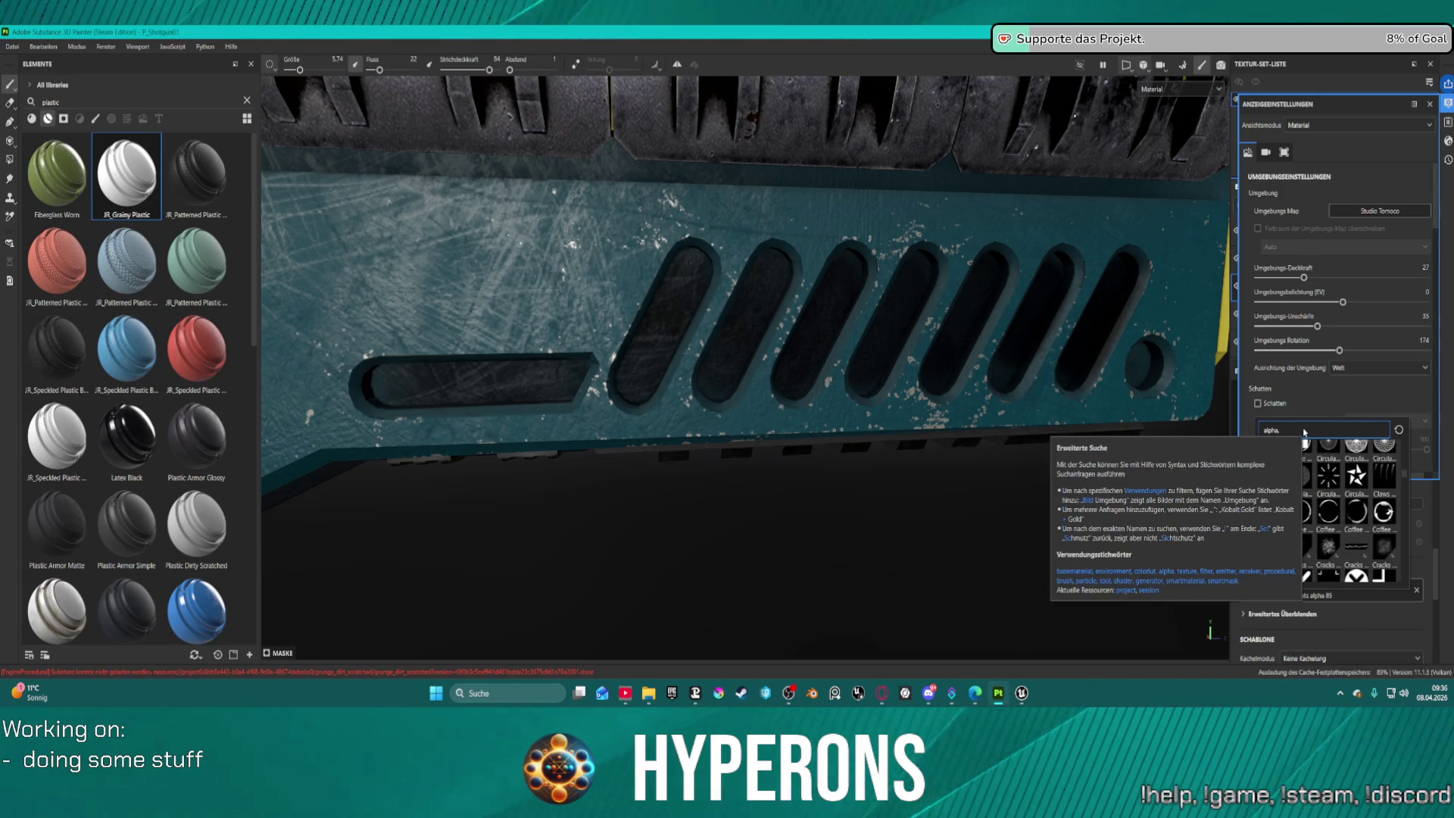
type("brusc")
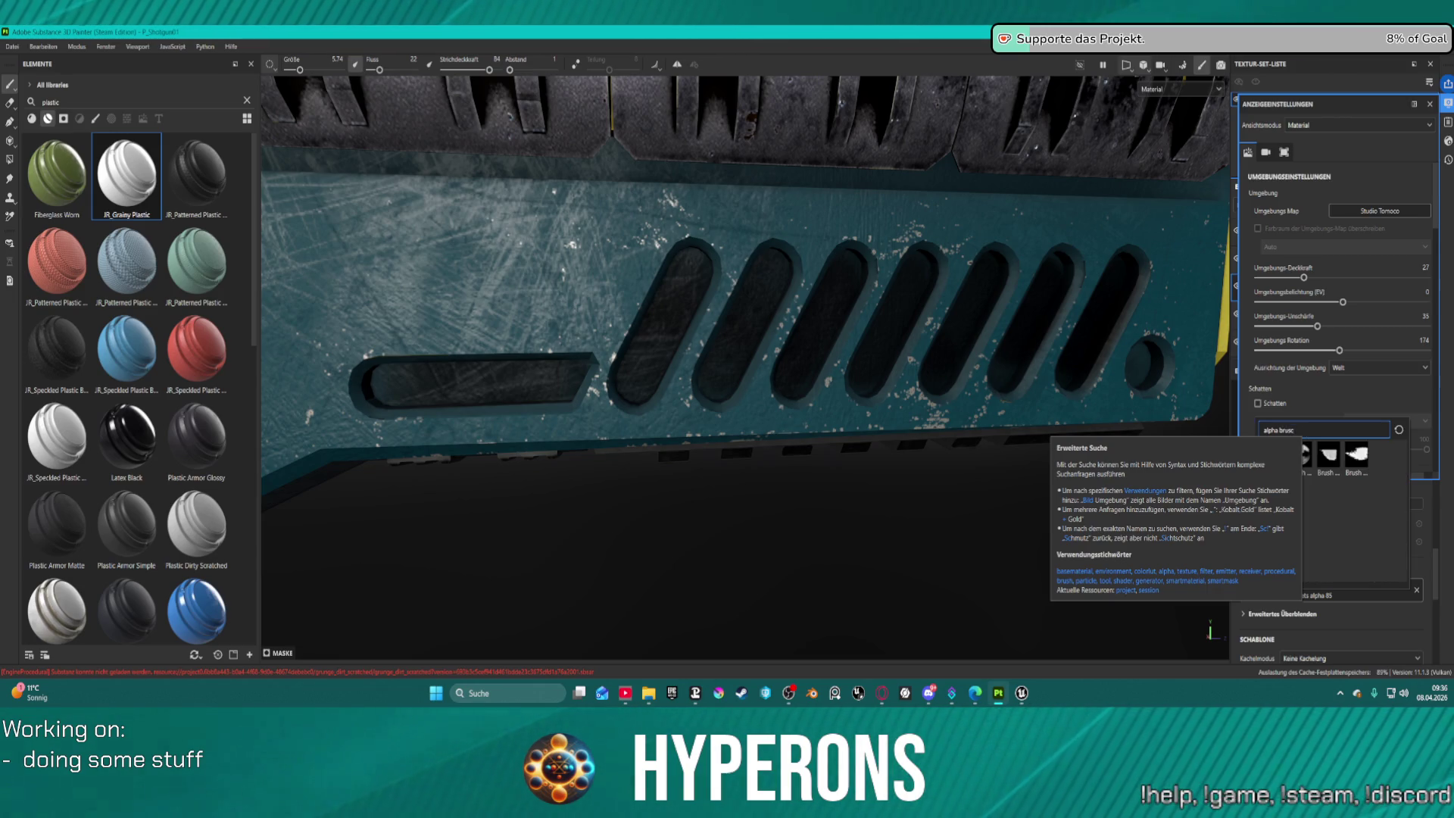
key("BackSpace")
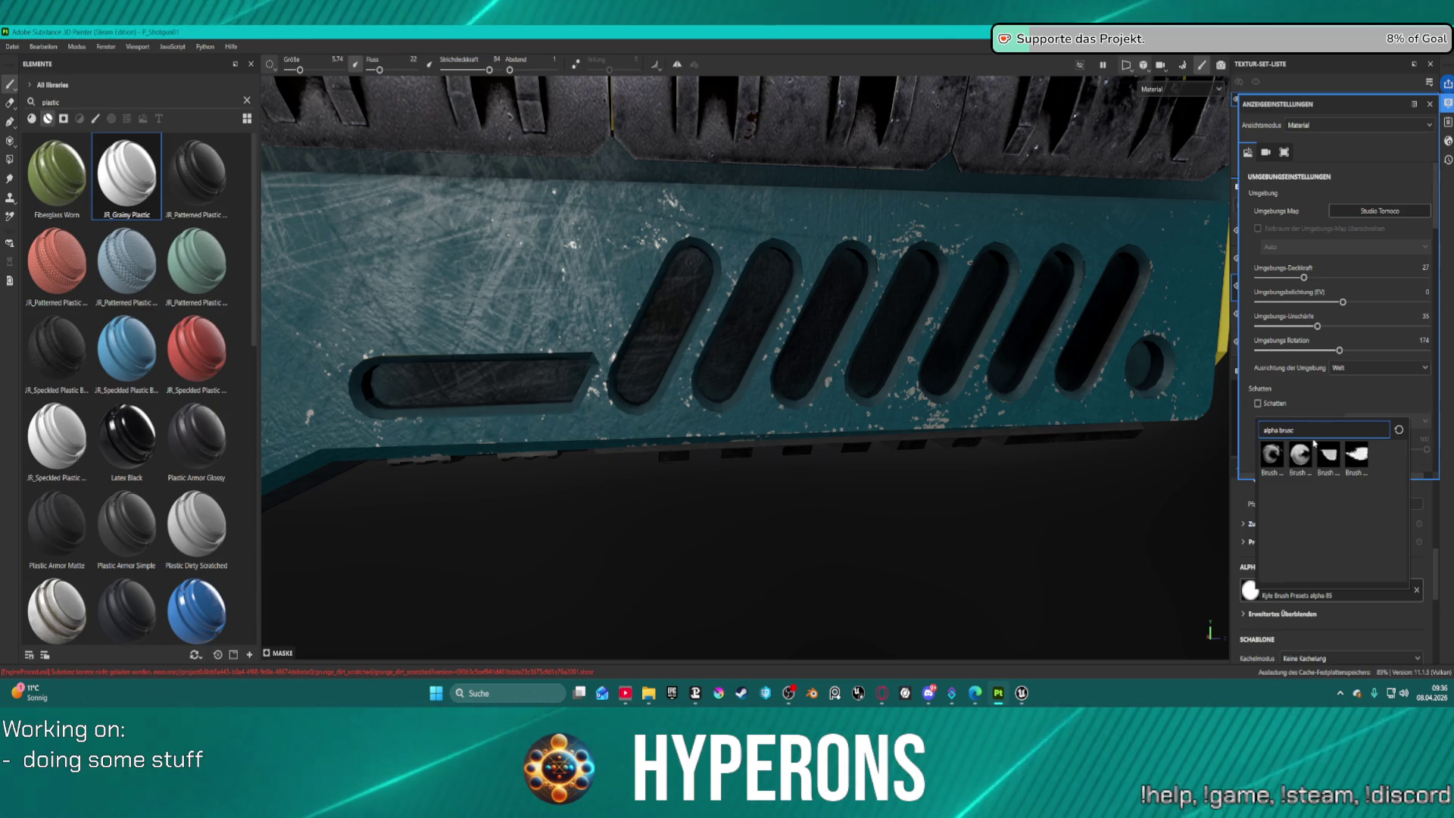
key("BackSpace")
key("BackSpace")
key("BackSpace")
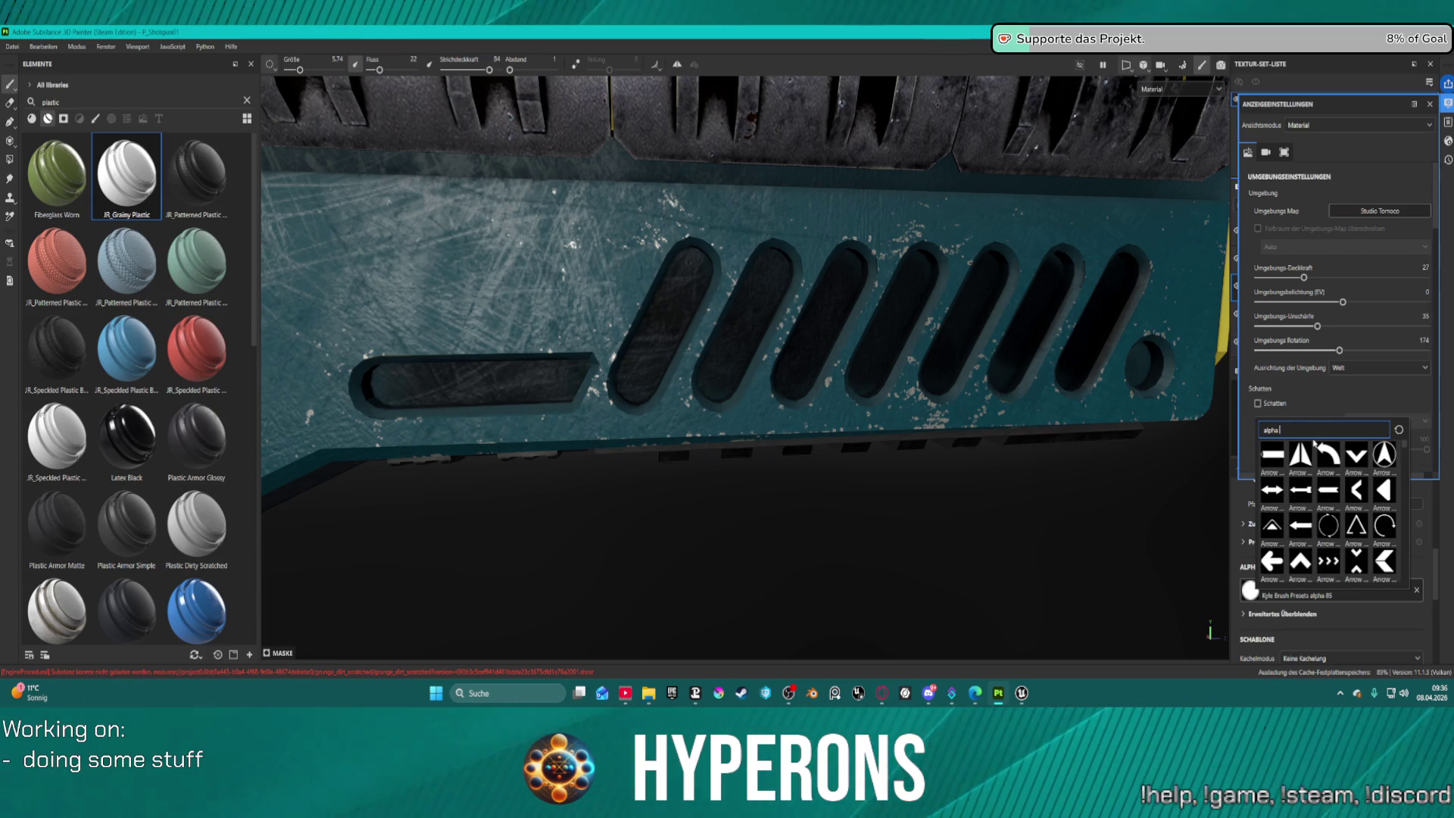
type("ircle")
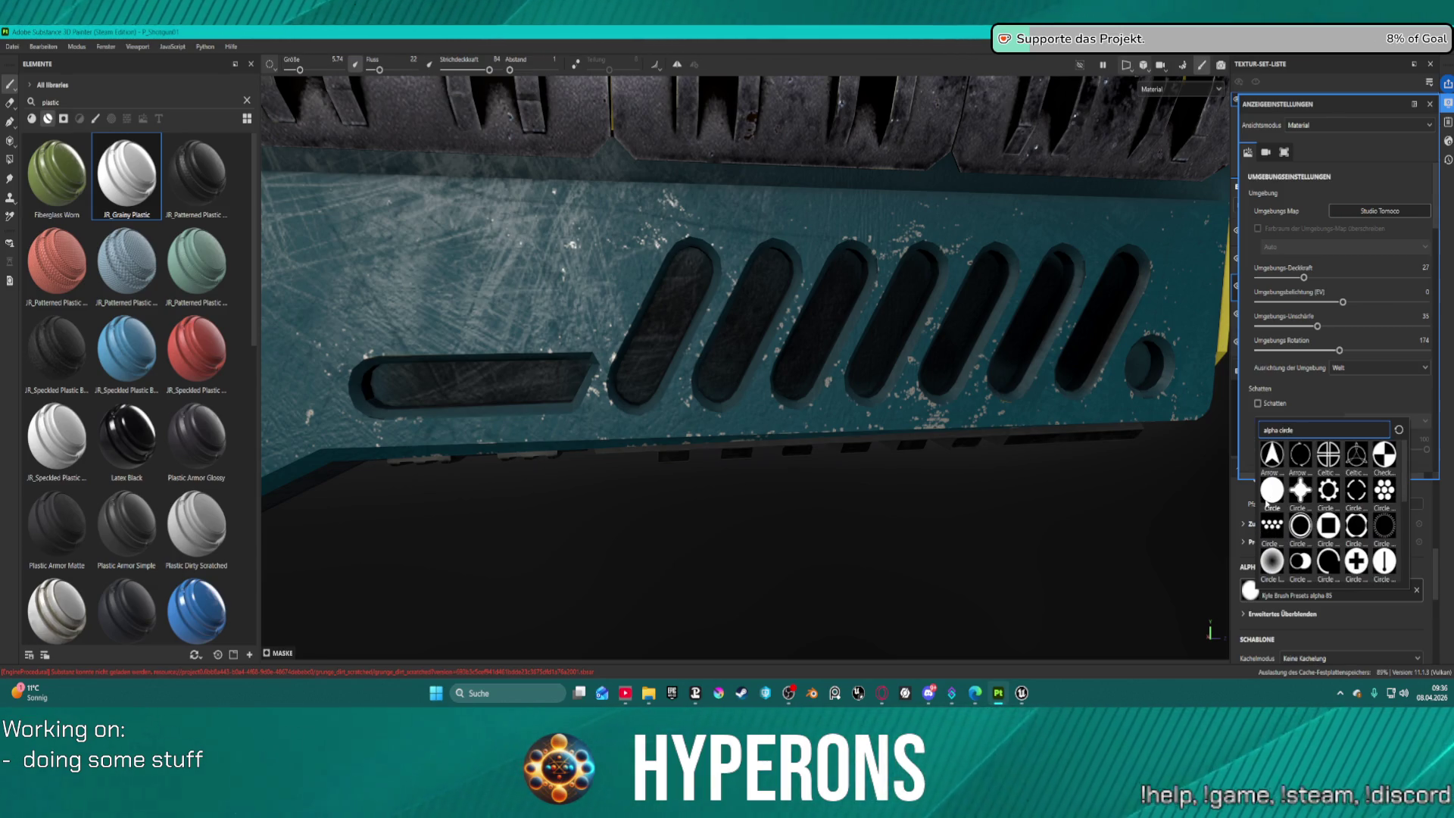
left_click(1272, 493)
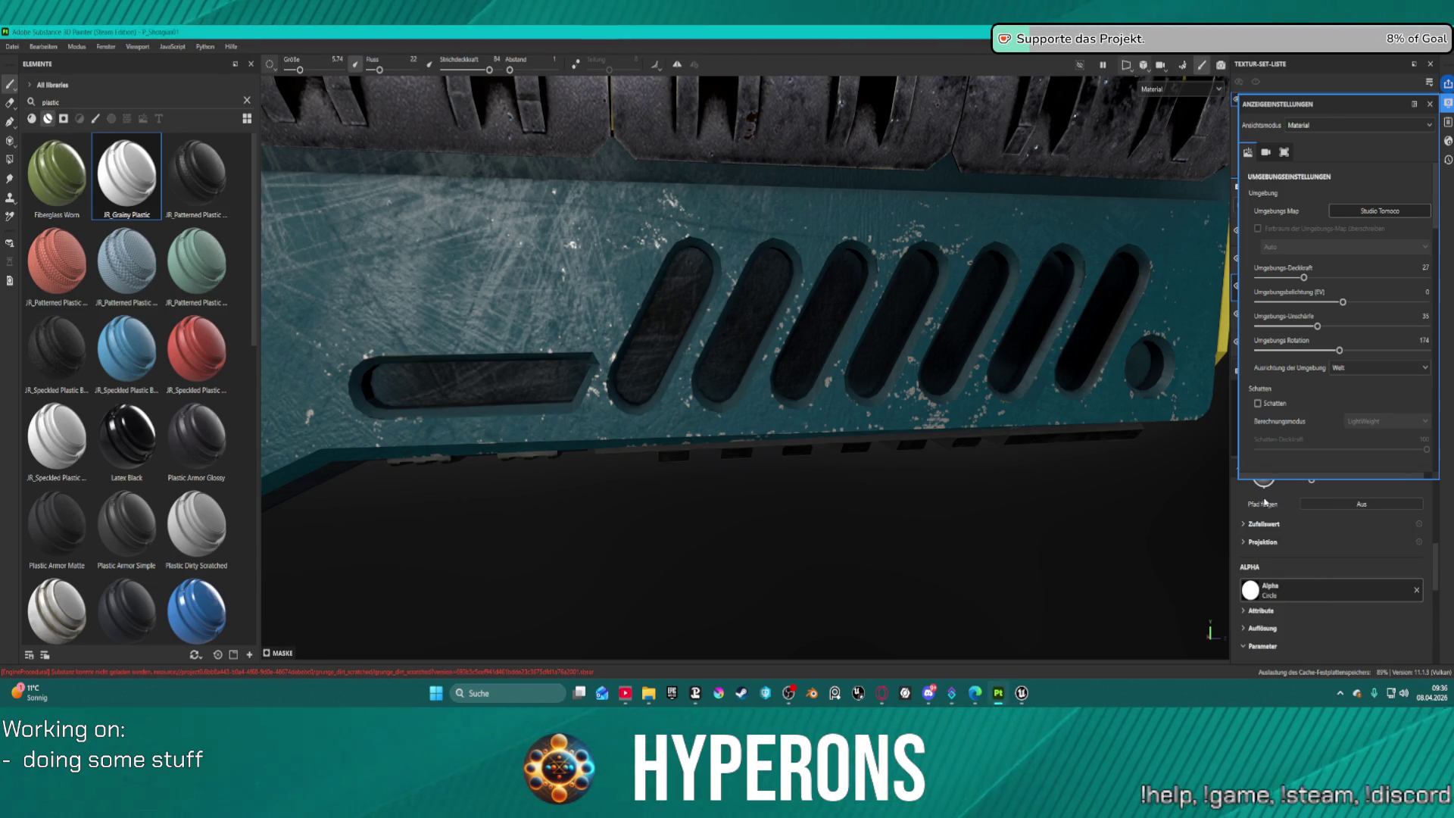
Reopen the alpha picker and clear the circle filter from the search.
left_click(1294, 591)
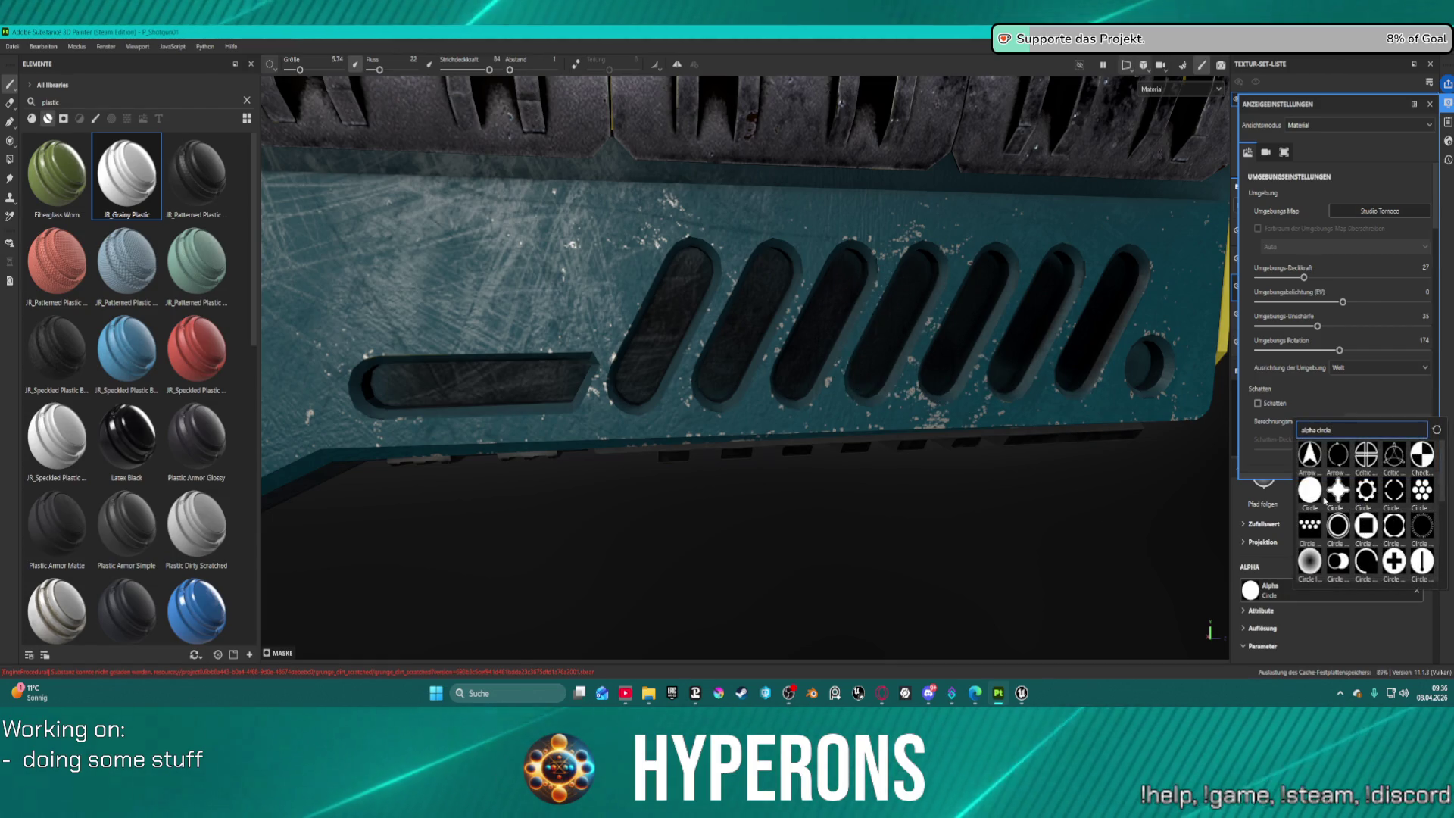
scroll(1314, 494, "down", 3)
scroll(1314, 494, "down", 2)
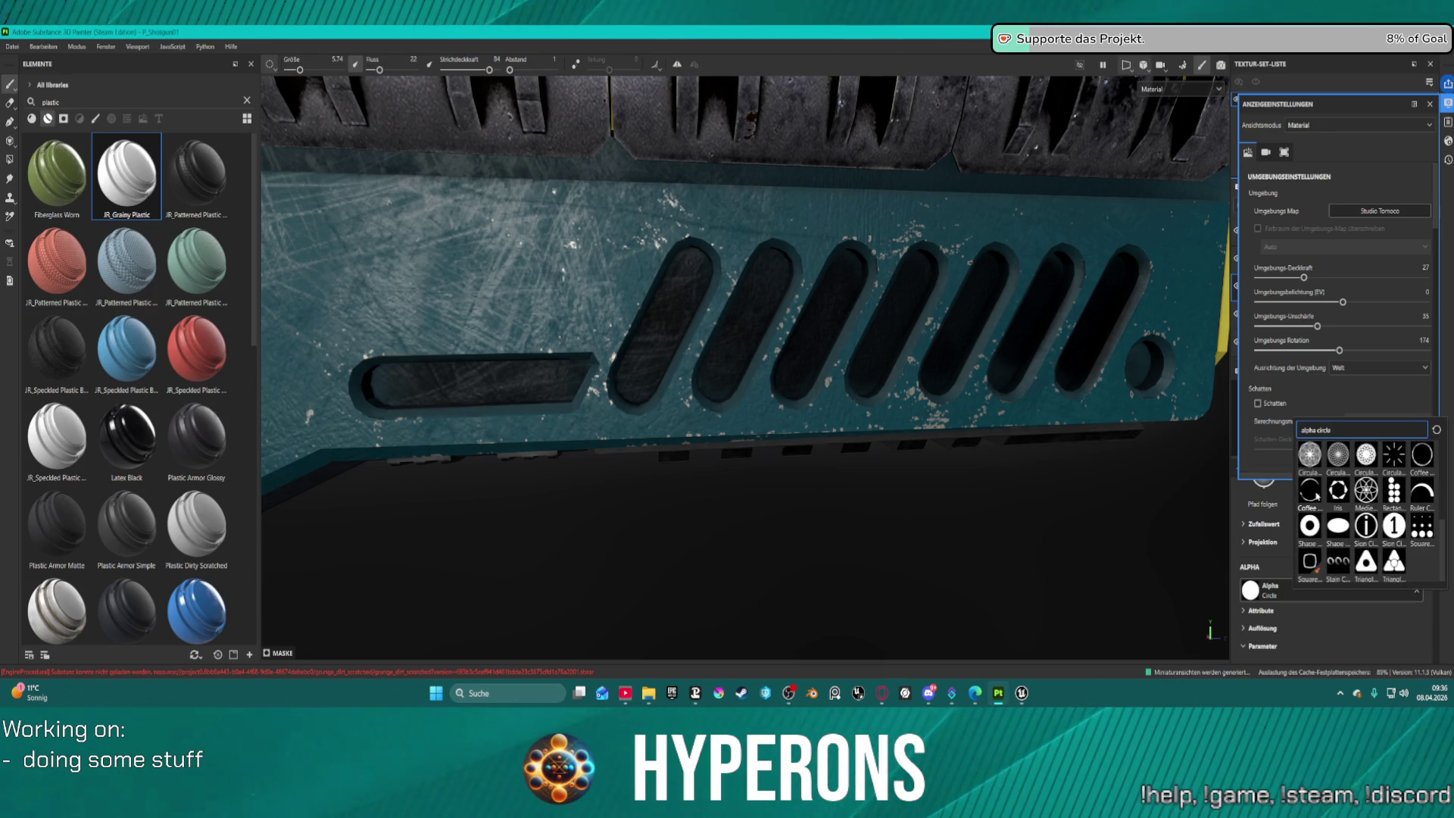
scroll(1317, 497, "up", 5)
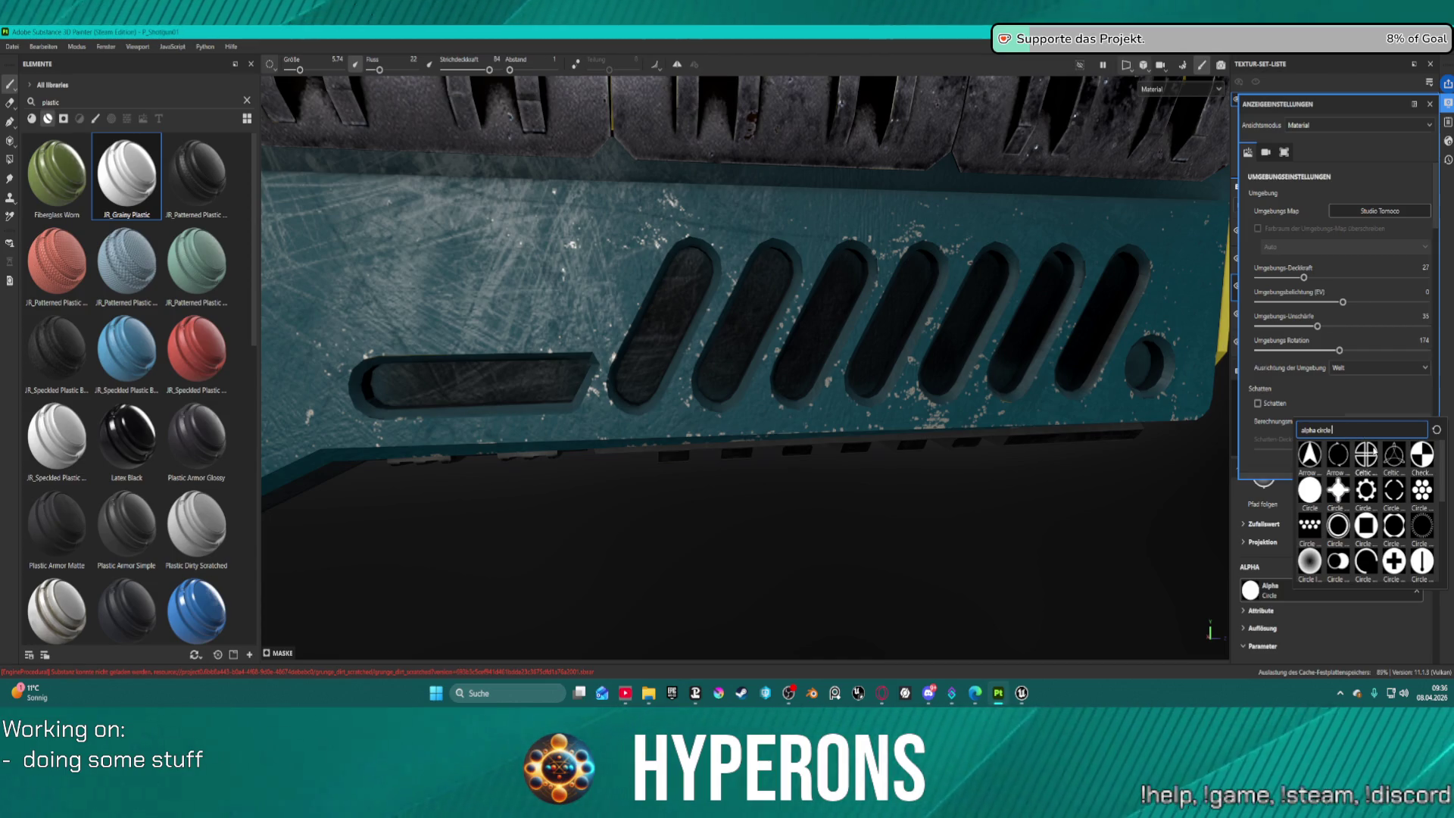
key("BackSpace")
key("BackSpace")
key("BackSpace")
type("shap")
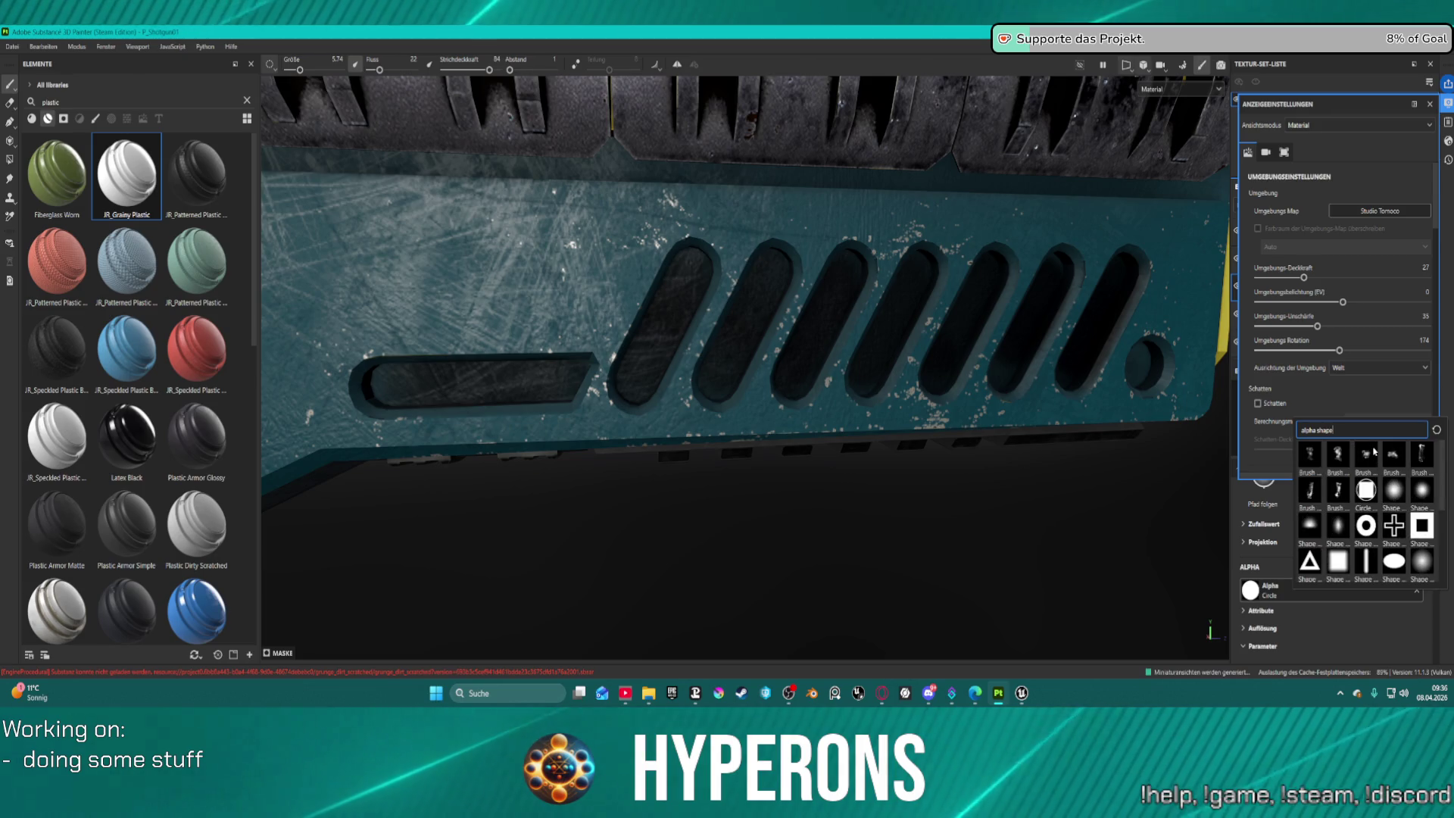
Apply the Shape (Default) alpha and paint darkening into an upper vent slot.
left_click(1392, 496)
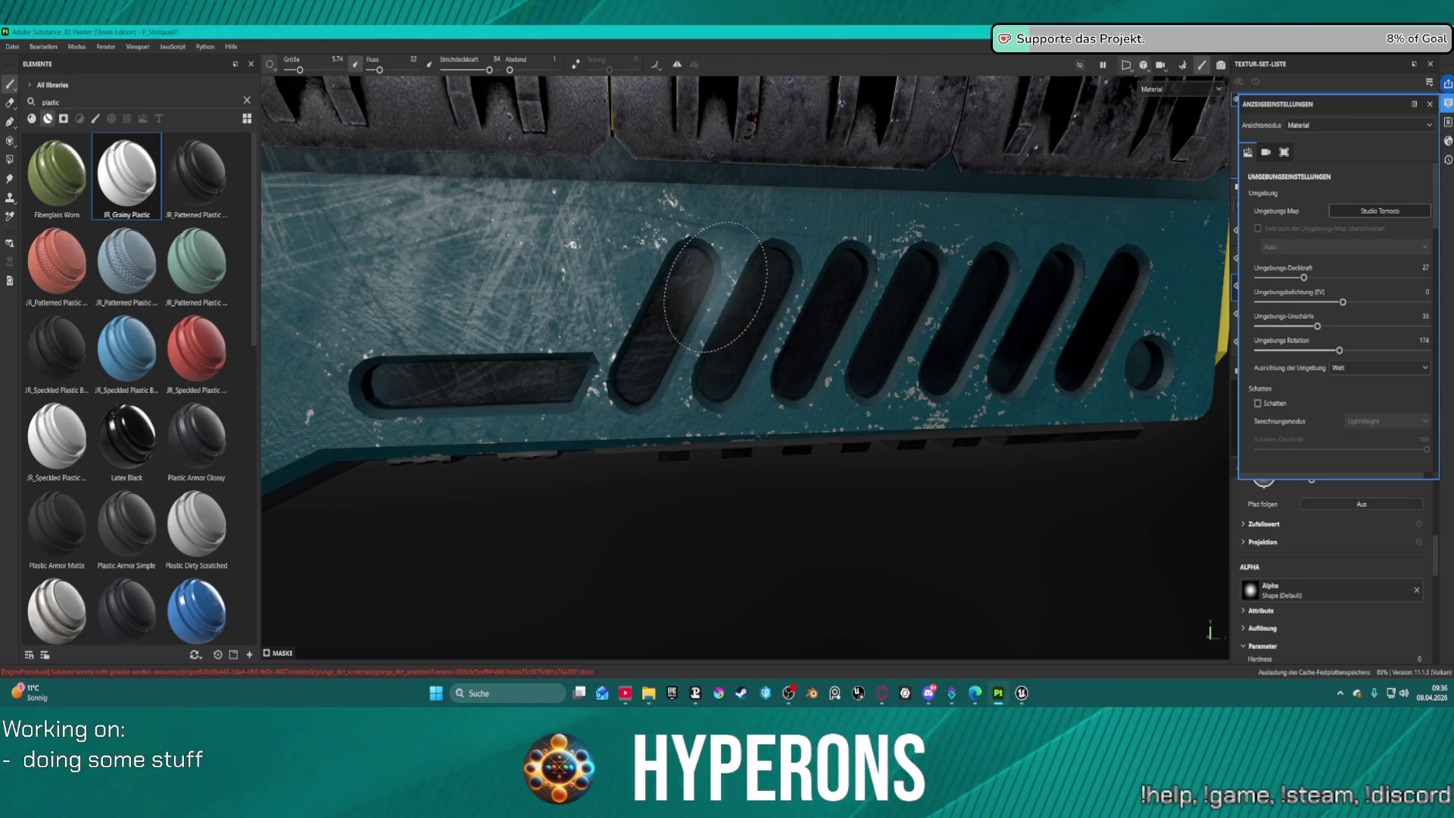
left_click_drag(681, 287, 676, 294)
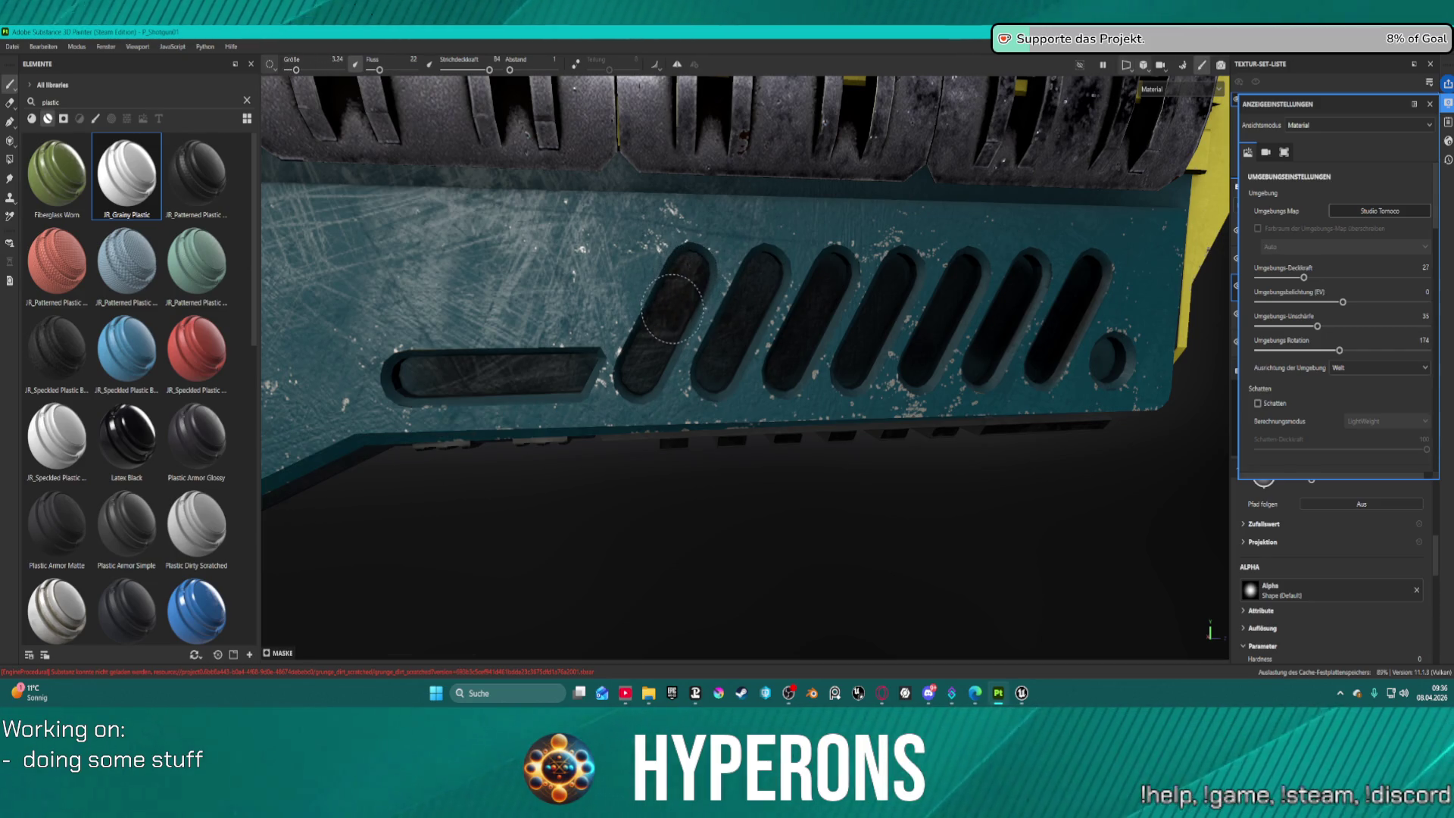
mouse_move(689, 278)
left_mouse_down()
mouse_move(643, 377)
mouse_move(719, 268)
mouse_move(761, 291)
mouse_move(753, 303)
mouse_move(752, 277)
mouse_move(810, 318)
mouse_move(886, 307)
mouse_move(860, 314)
left_mouse_up()
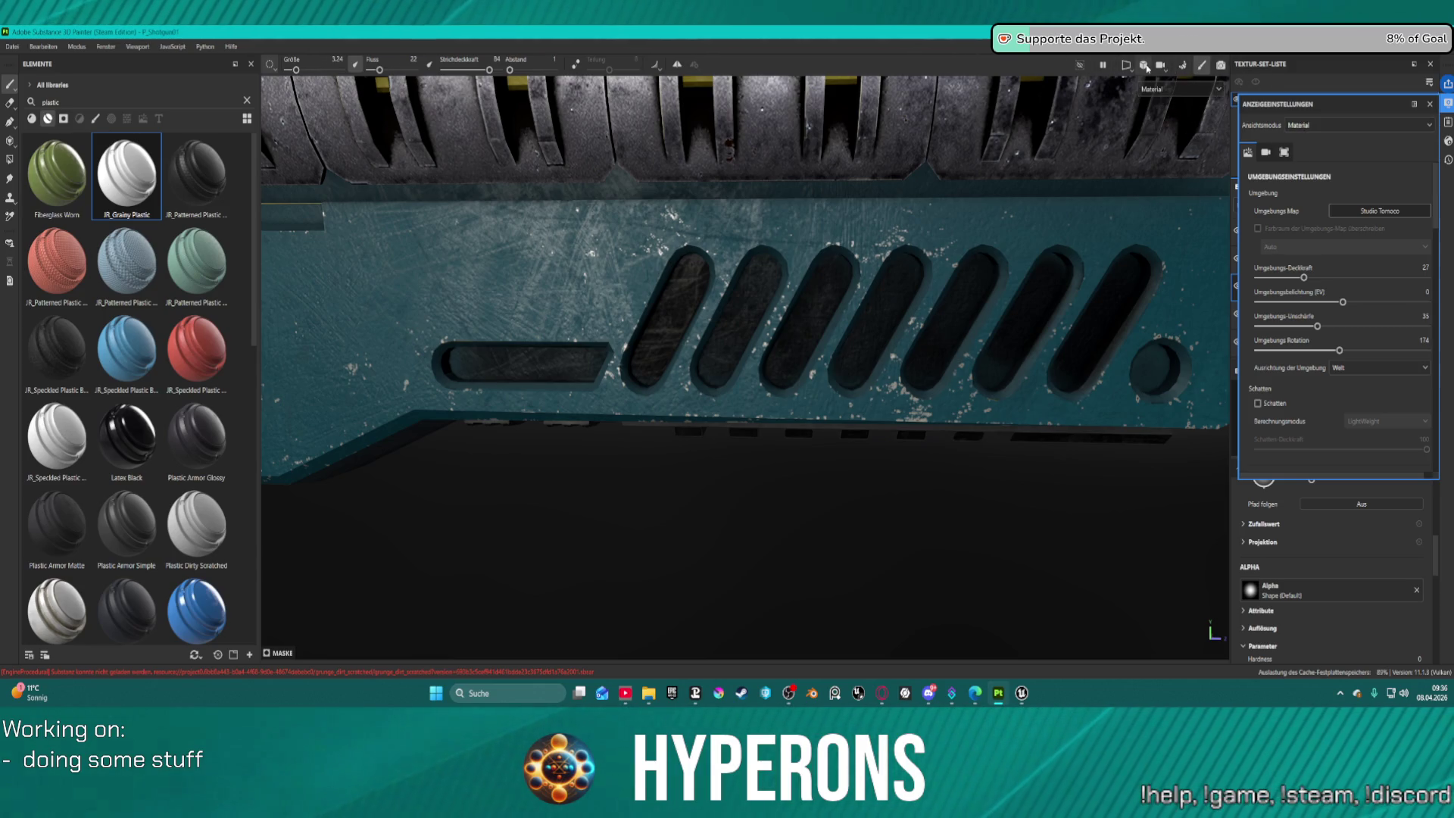
Check the 3D/2D view mode and projection menus, then frame the whole gun in view.
left_click(1146, 66)
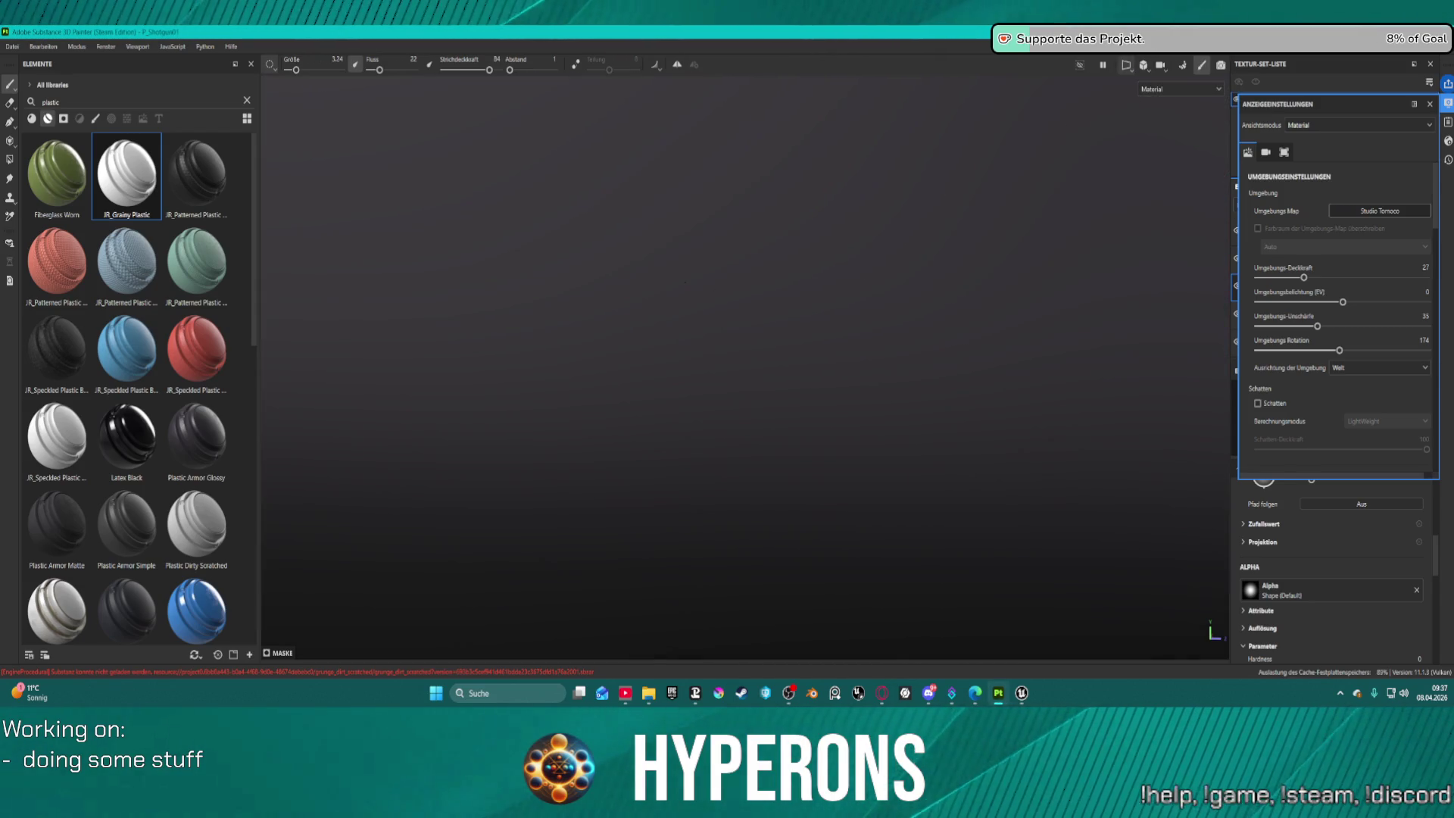
mouse_move(686, 282)
left_mouse_down()
mouse_move(980, 195)
mouse_move(1185, 191)
mouse_move(1000, 100)
mouse_move(591, 262)
mouse_move(757, 412)
left_mouse_up()
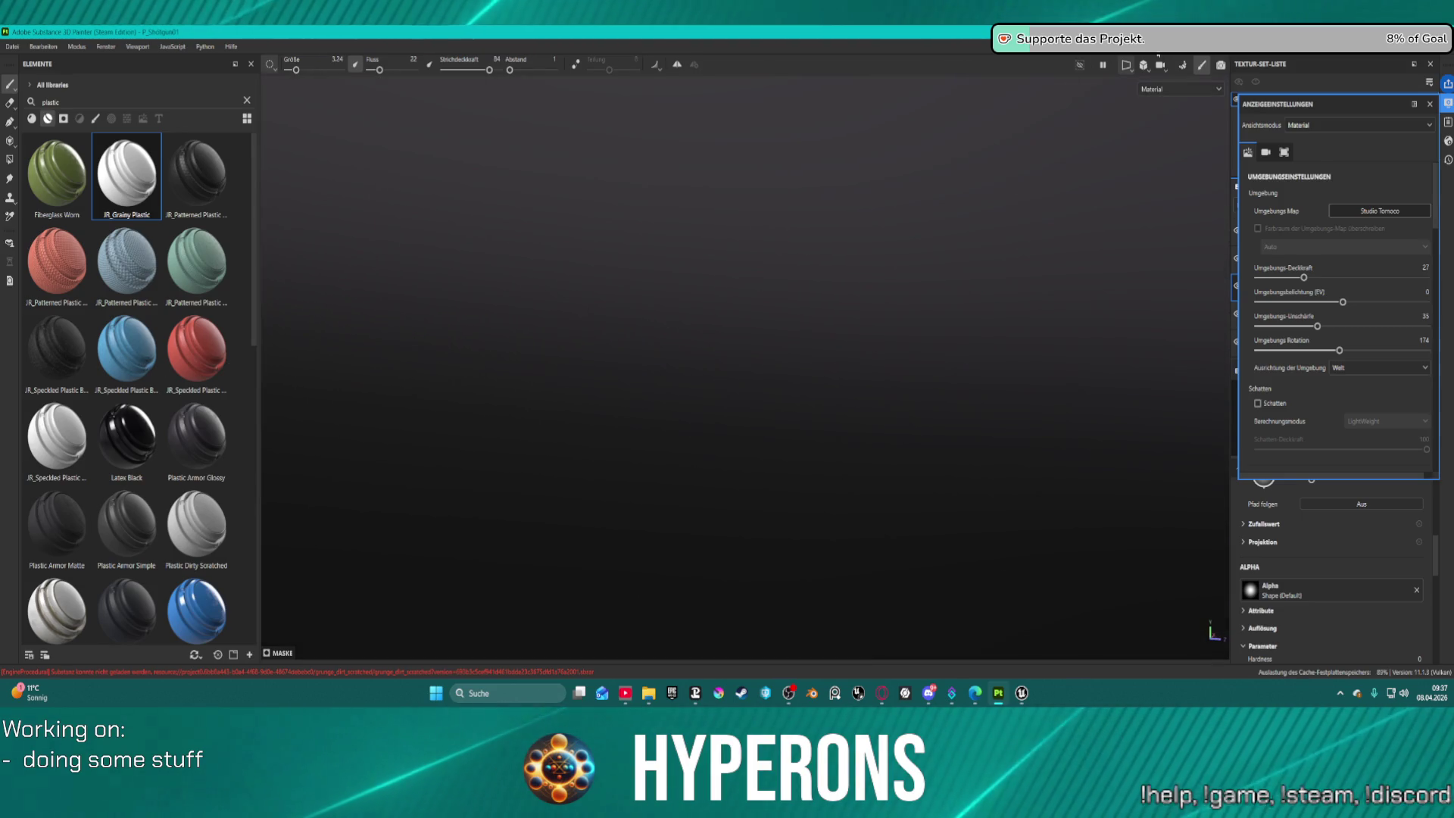
left_click(1128, 66)
left_click(1145, 64)
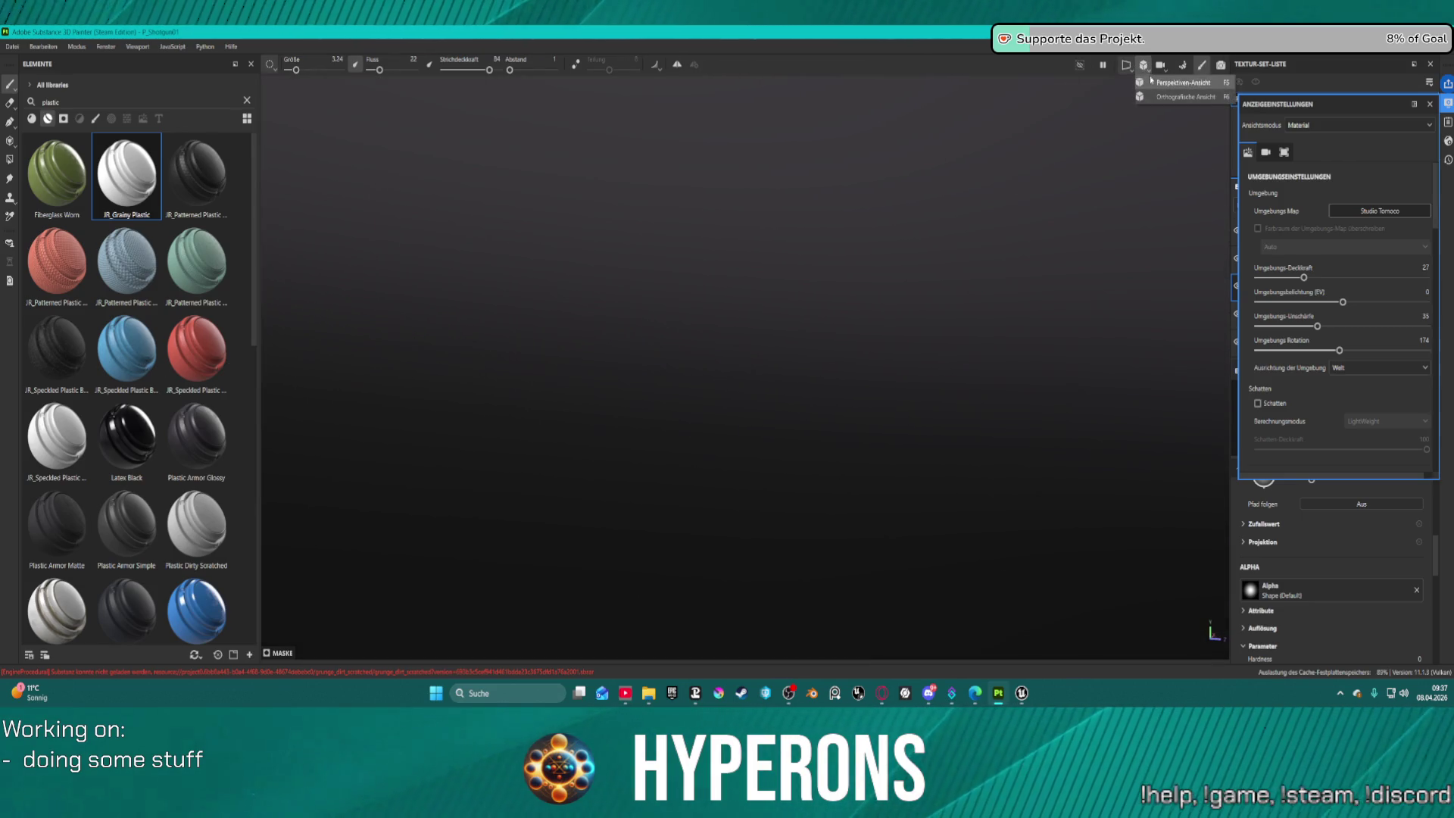
left_click(1153, 81)
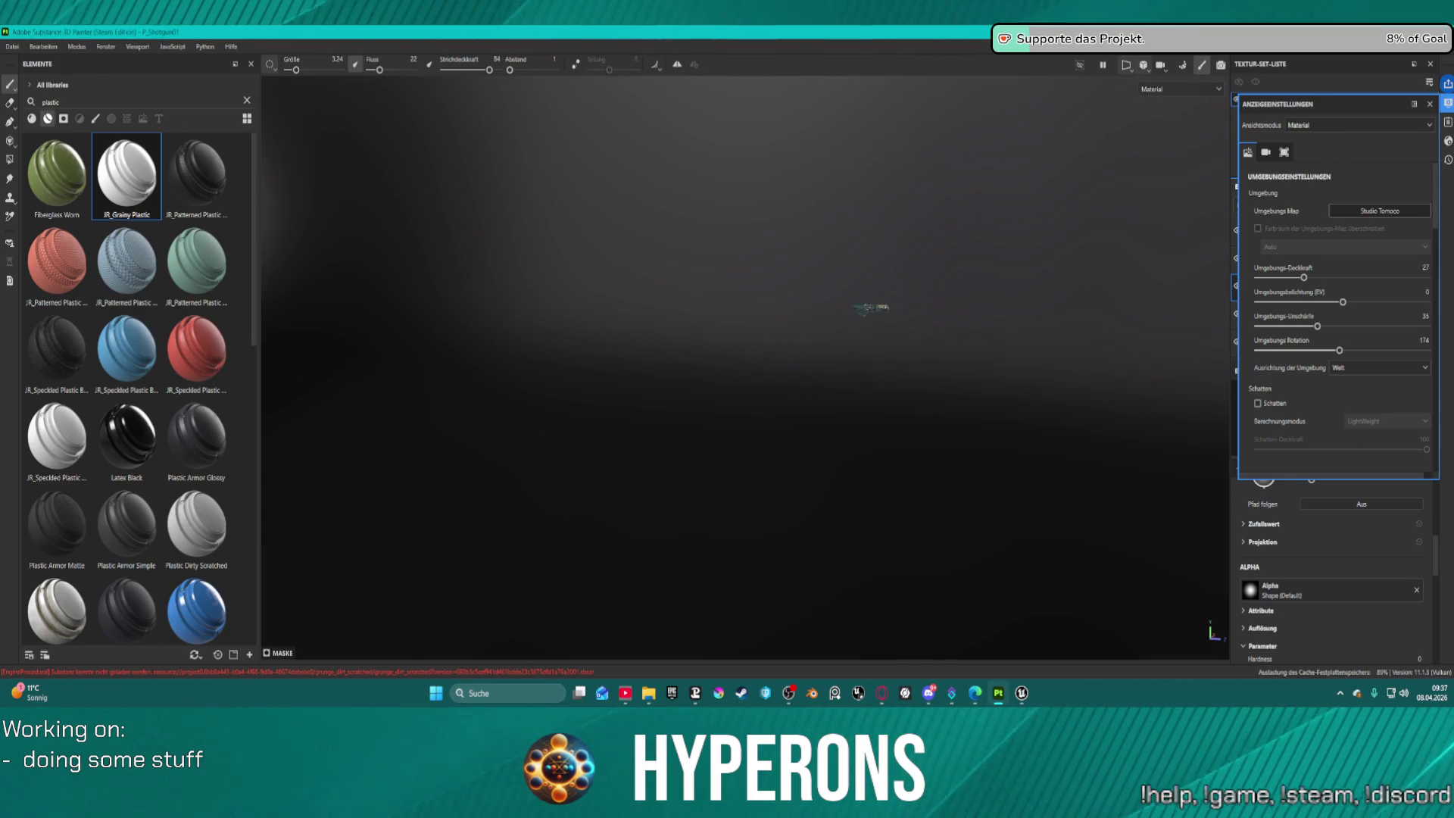
key("f")
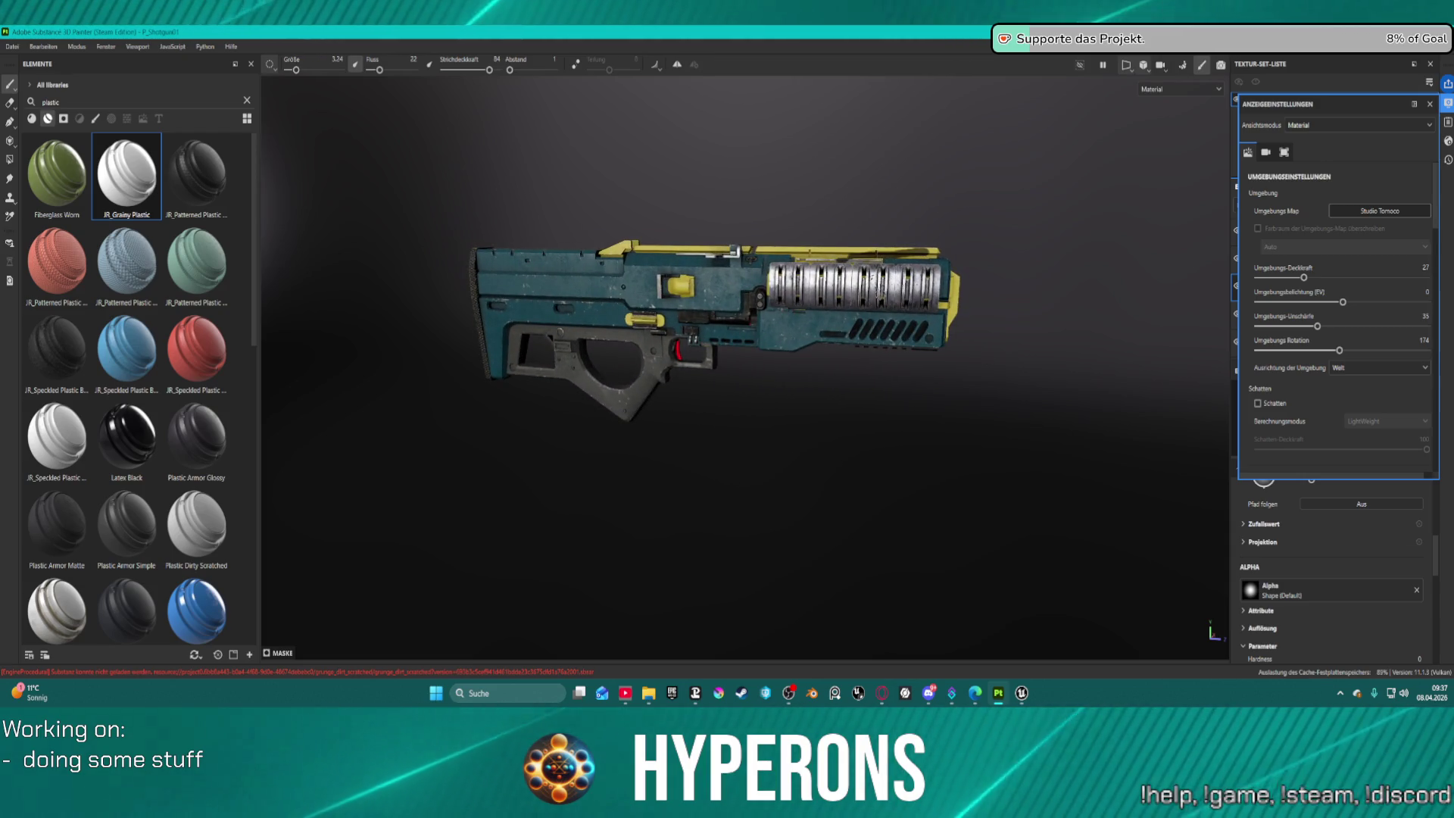
Zoom and orbit in for a close, frontal view of the teal panel's vent slots.
key("ctrl")
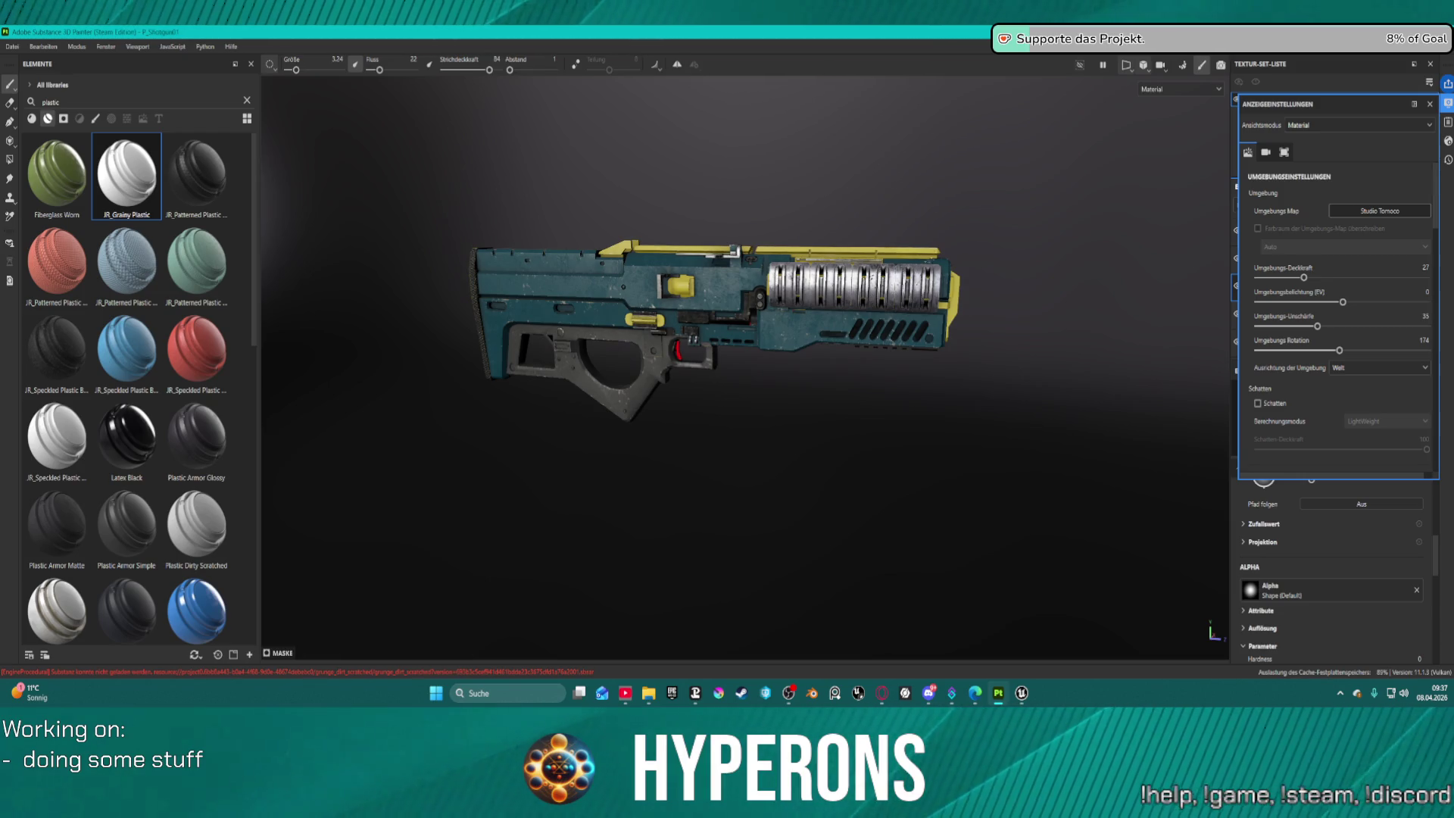
scroll(894, 318, "up", 8)
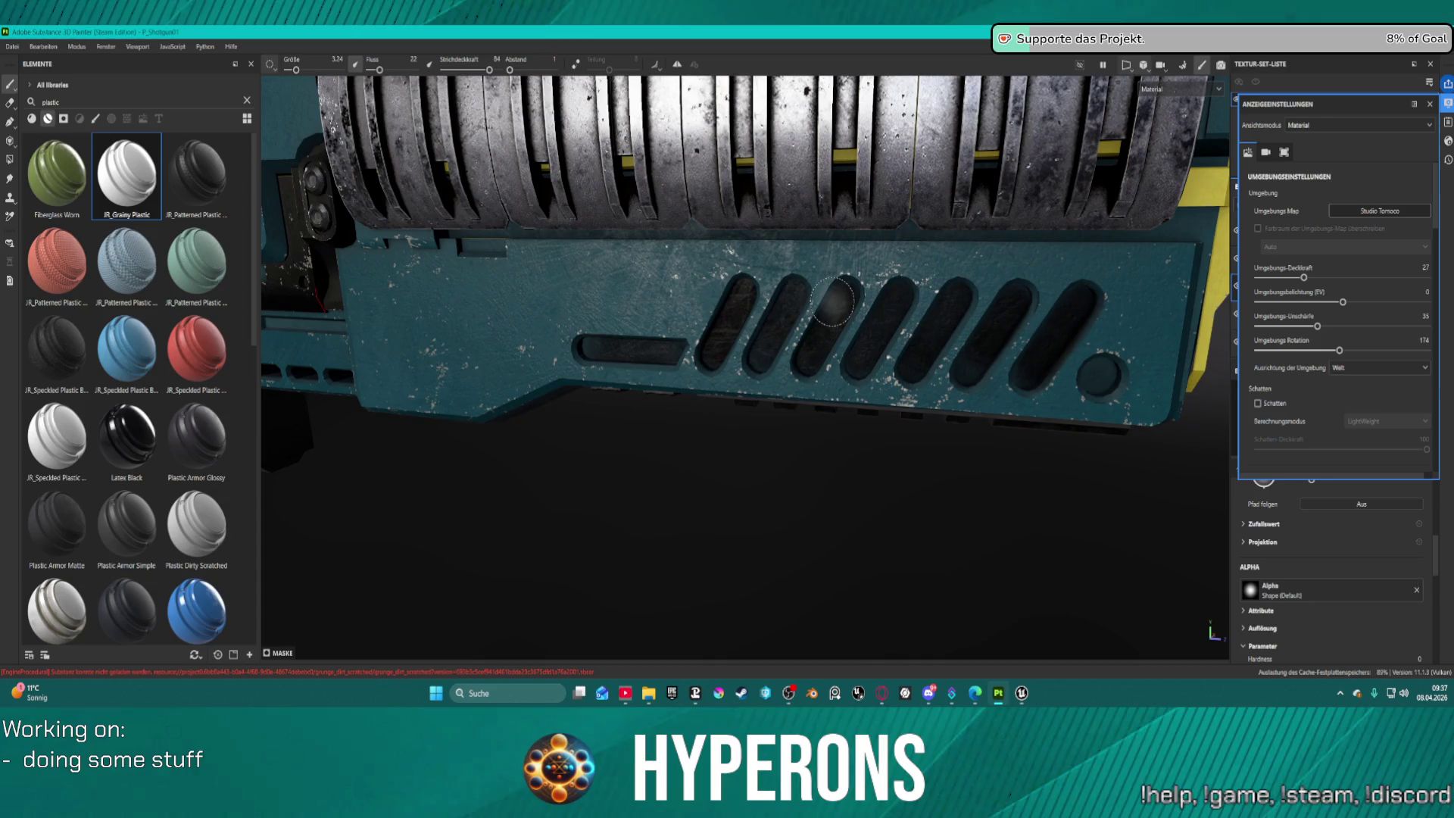
left_click_drag(833, 301, 881, 273)
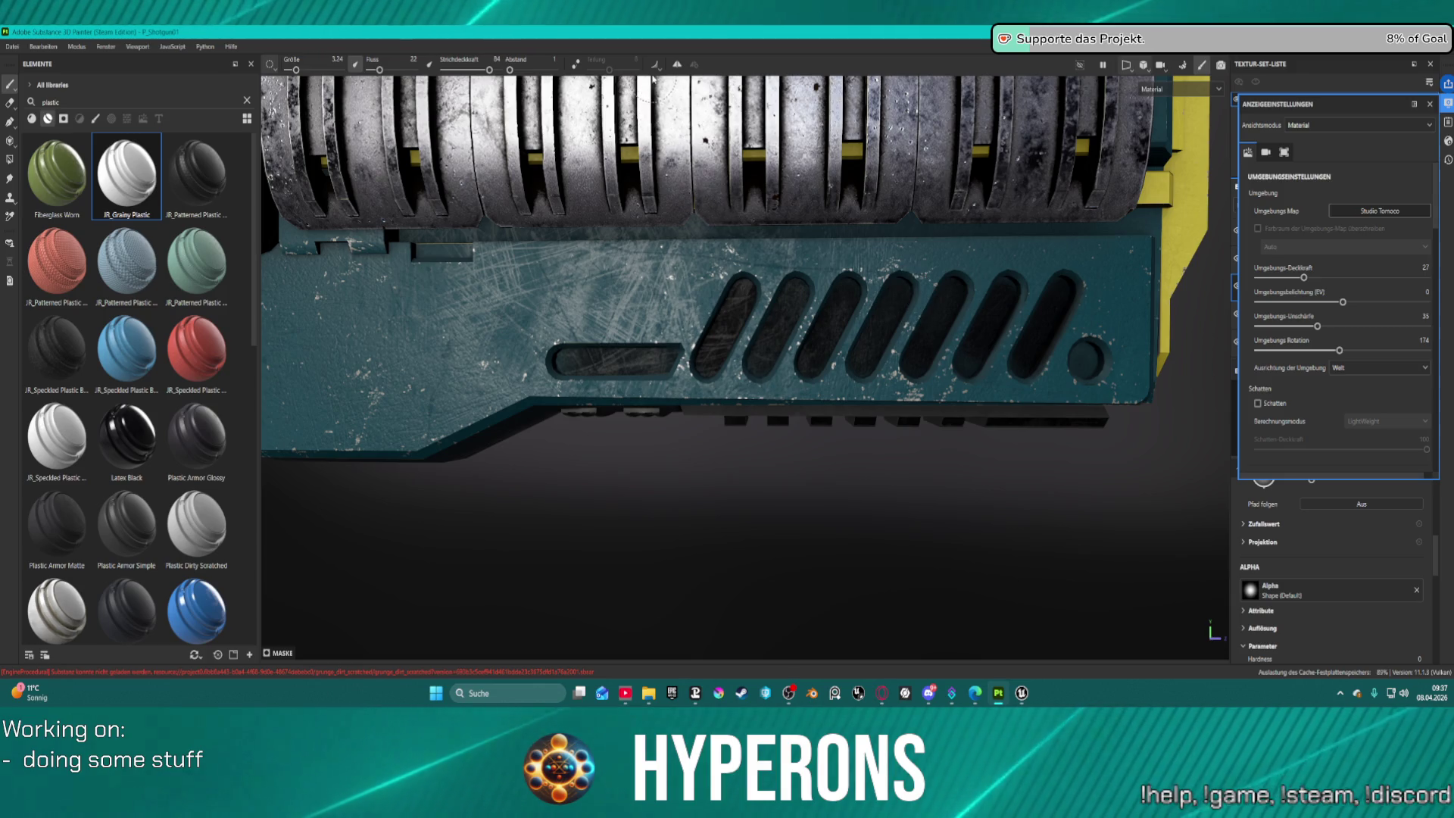
scroll(664, 338, "up", 5)
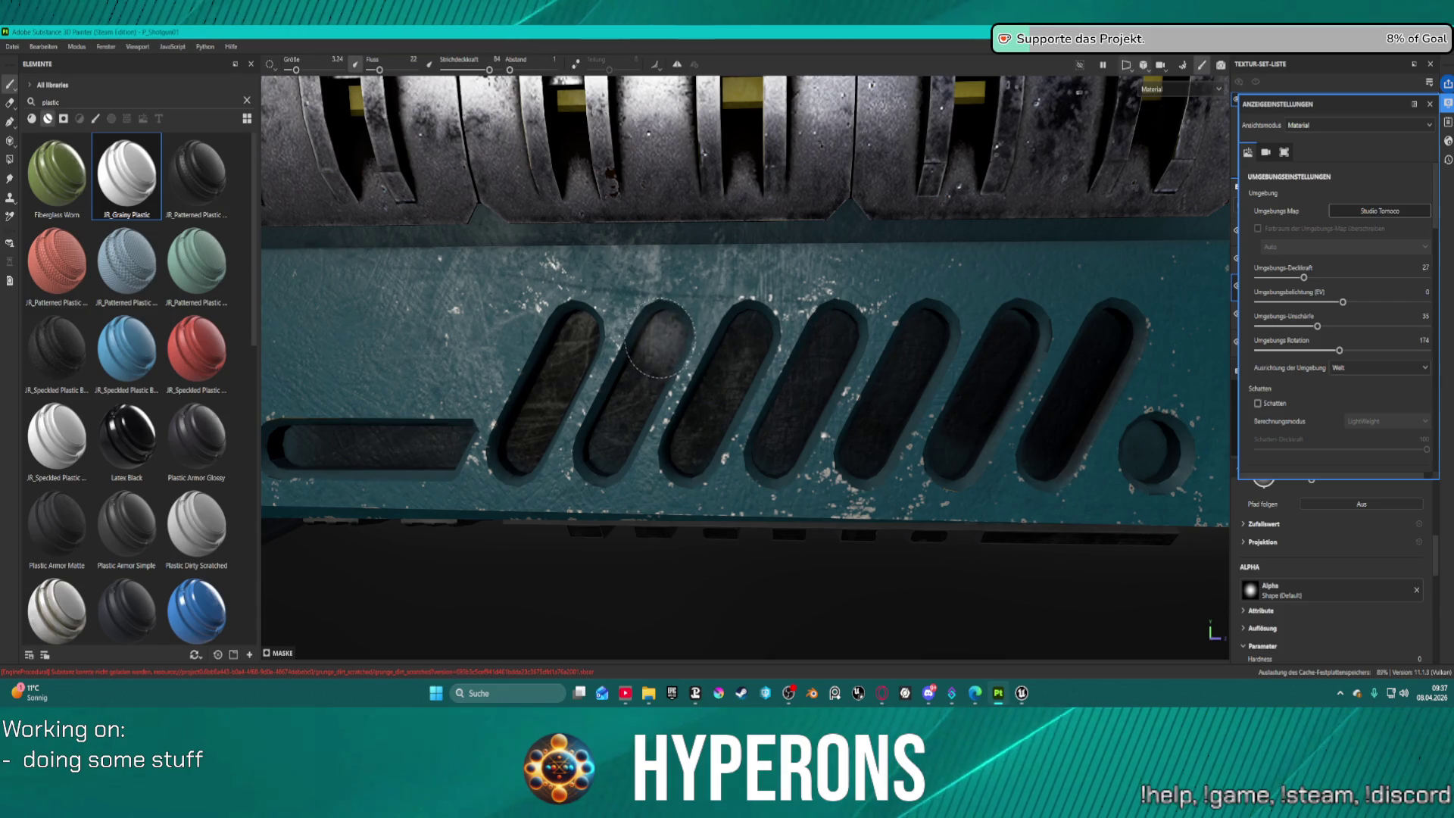
scroll(665, 338, "up", 3)
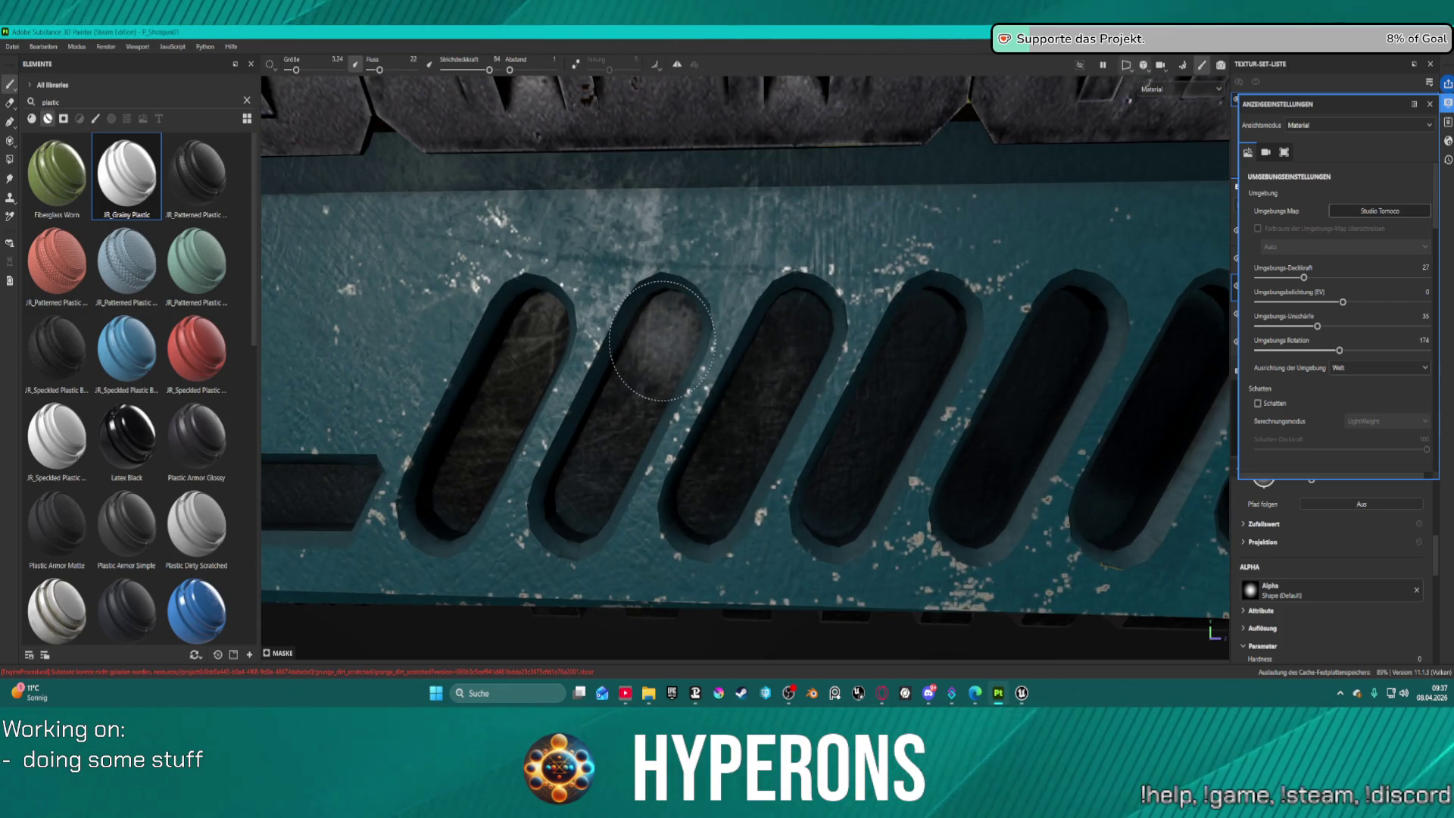
scroll(668, 339, "down", 5)
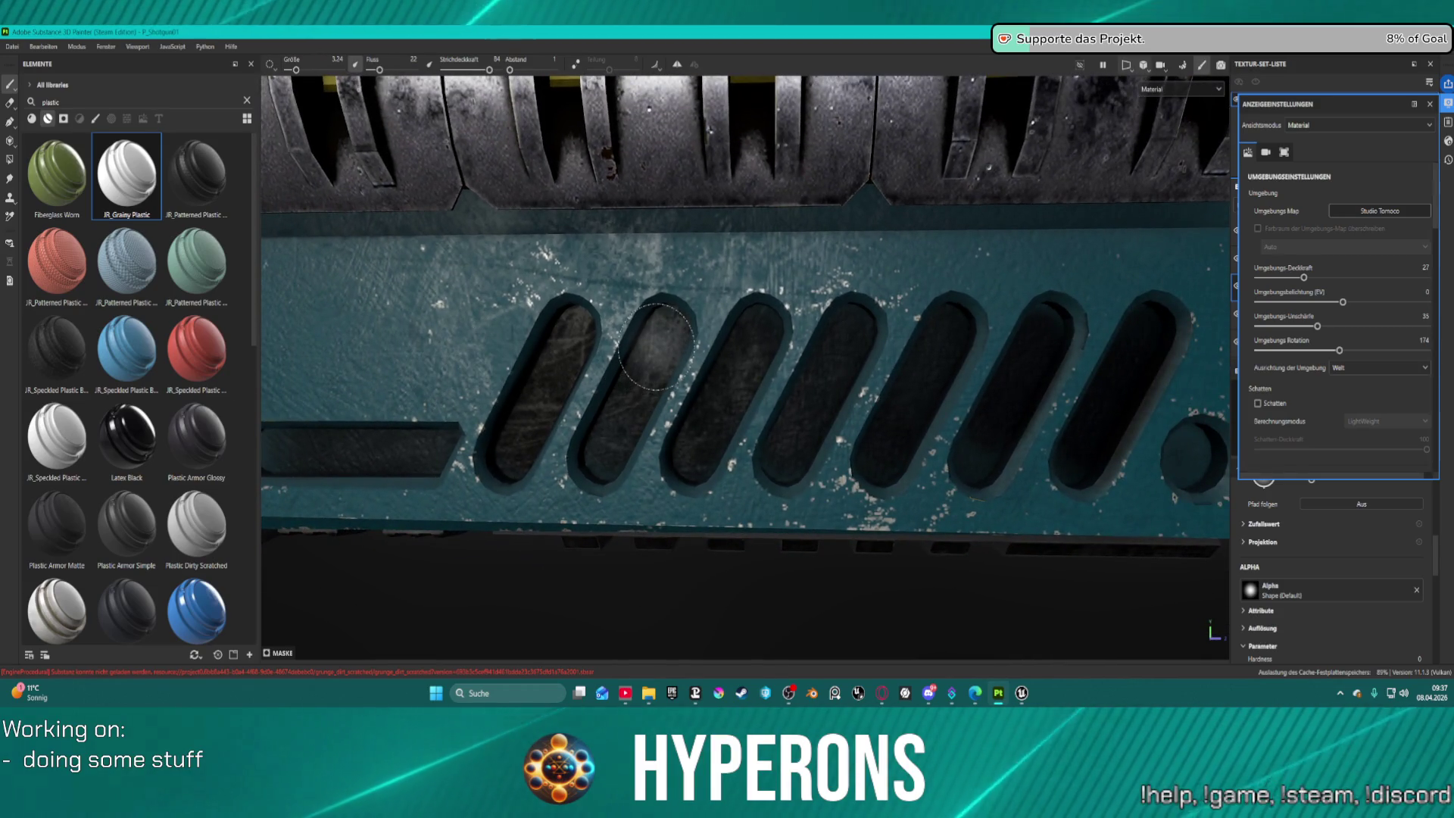
left_click_drag(668, 340, 673, 345, "alt")
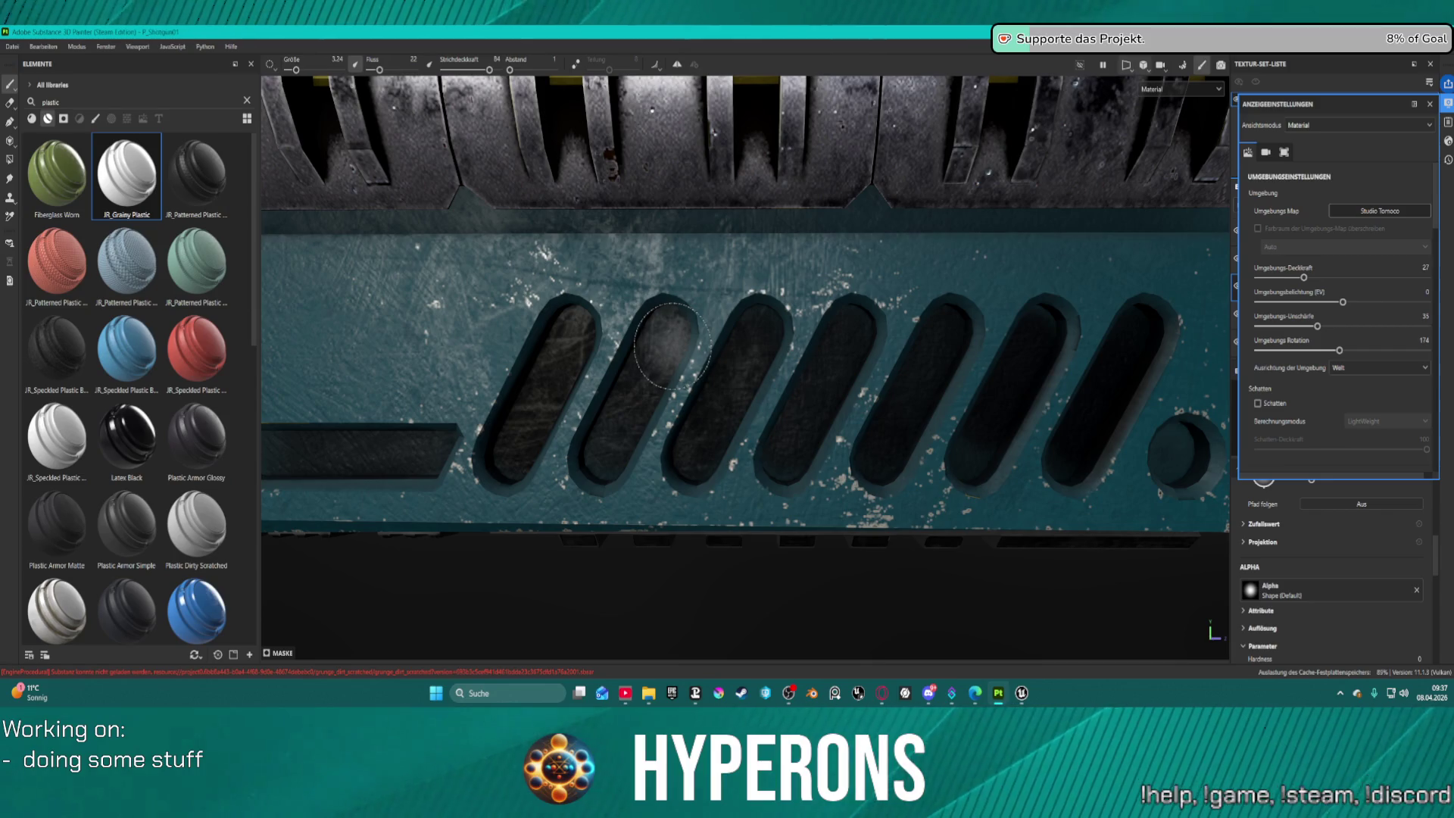
Fine-tune the brush with the bracket keys, ending slightly smaller than before.
key("bracketleft")
key("bracketleft")
key("bracketleft")
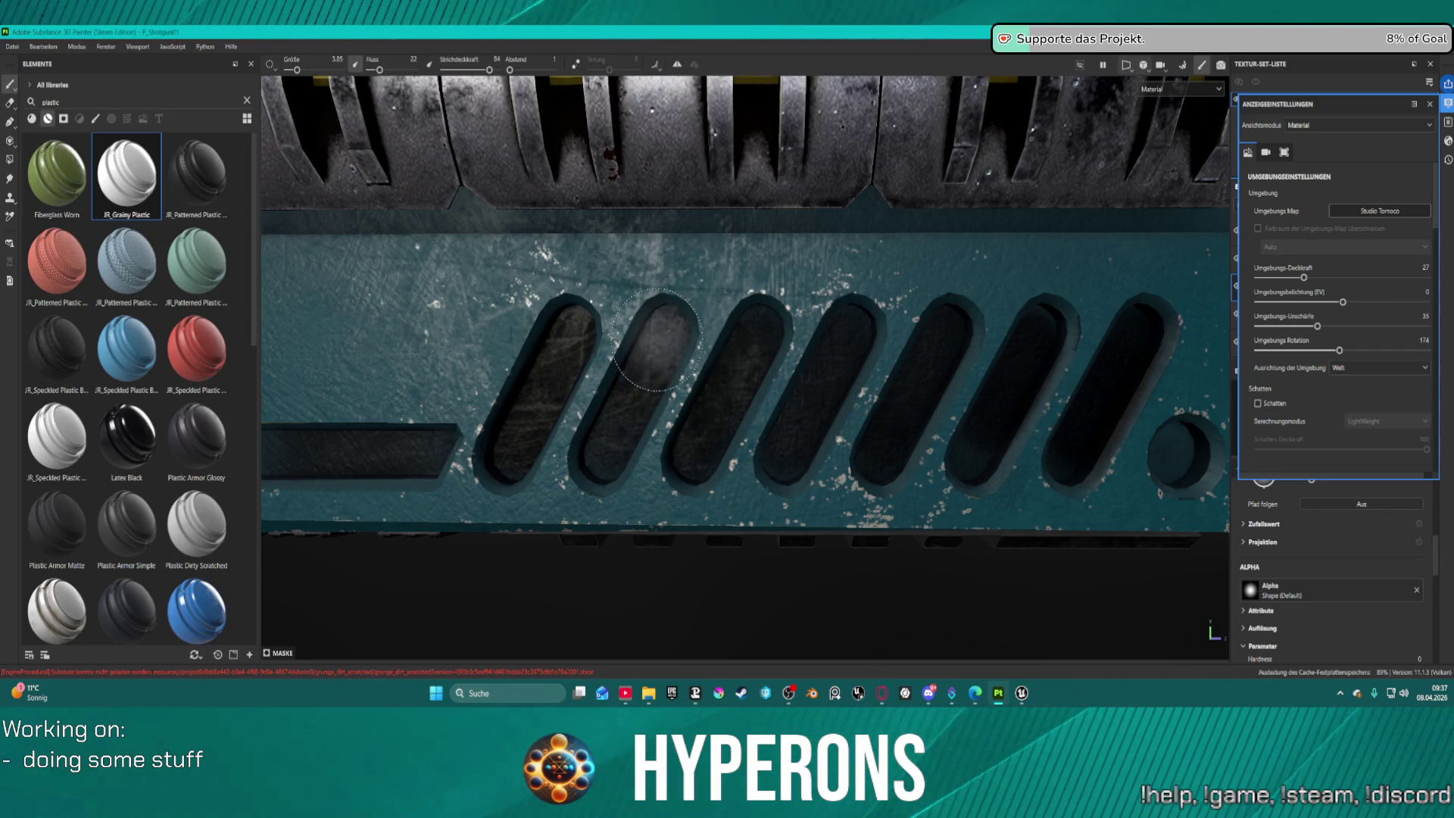
key("bracketright")
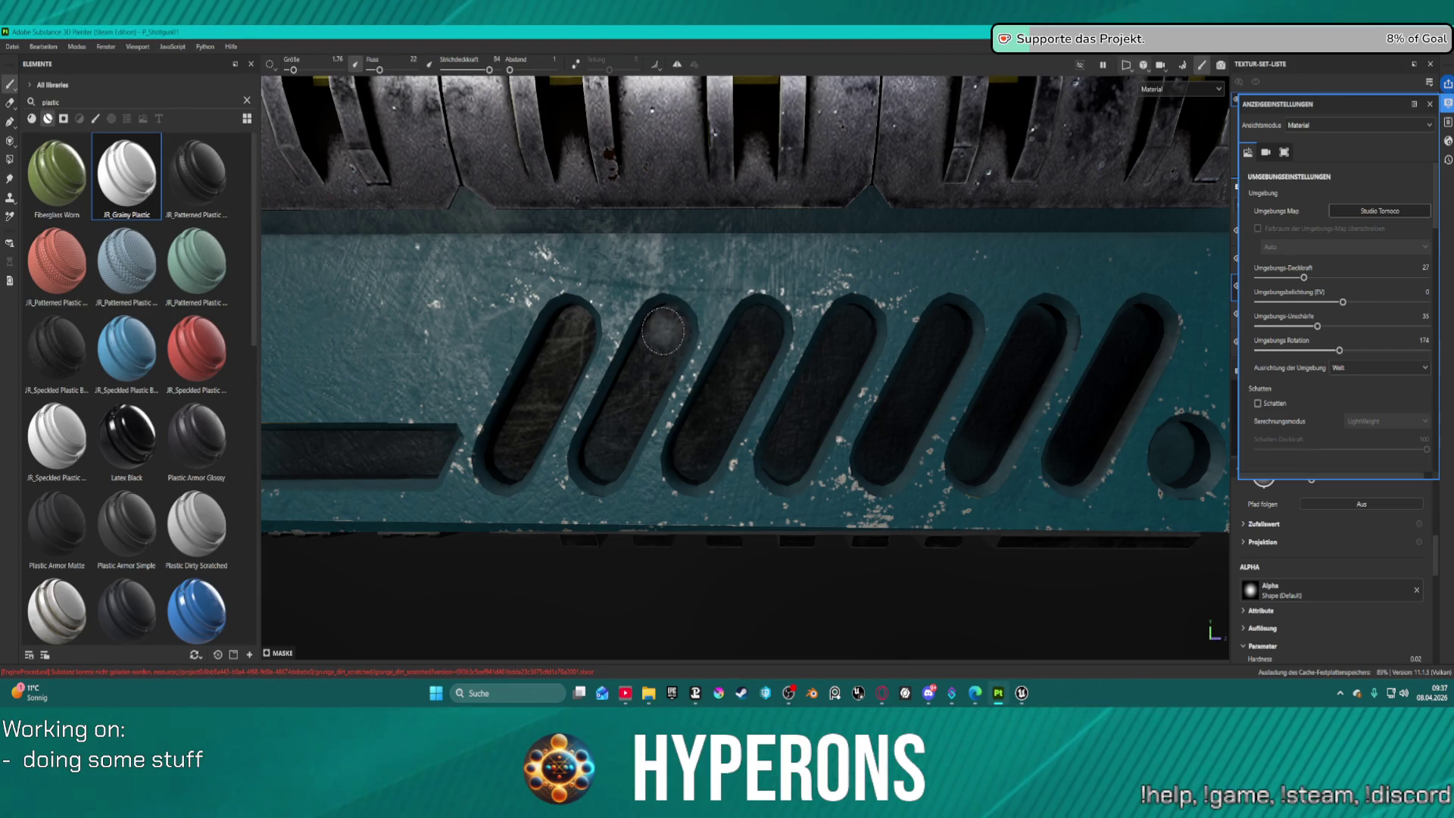
key("bracketleft")
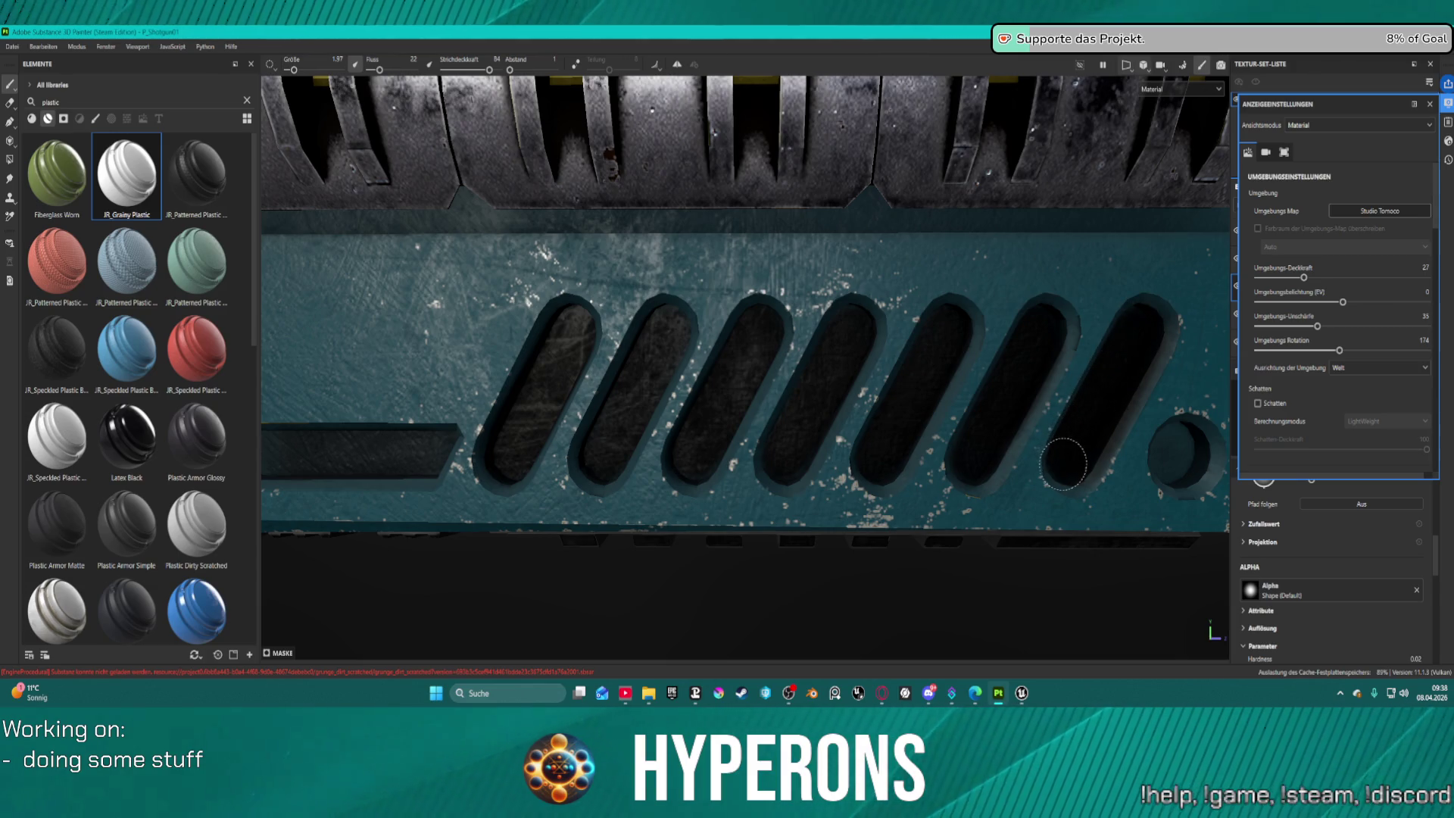
Clear the alpha search, pick the Dirt Spots alpha, and enlarge the brush in the viewport.
left_click(1258, 587)
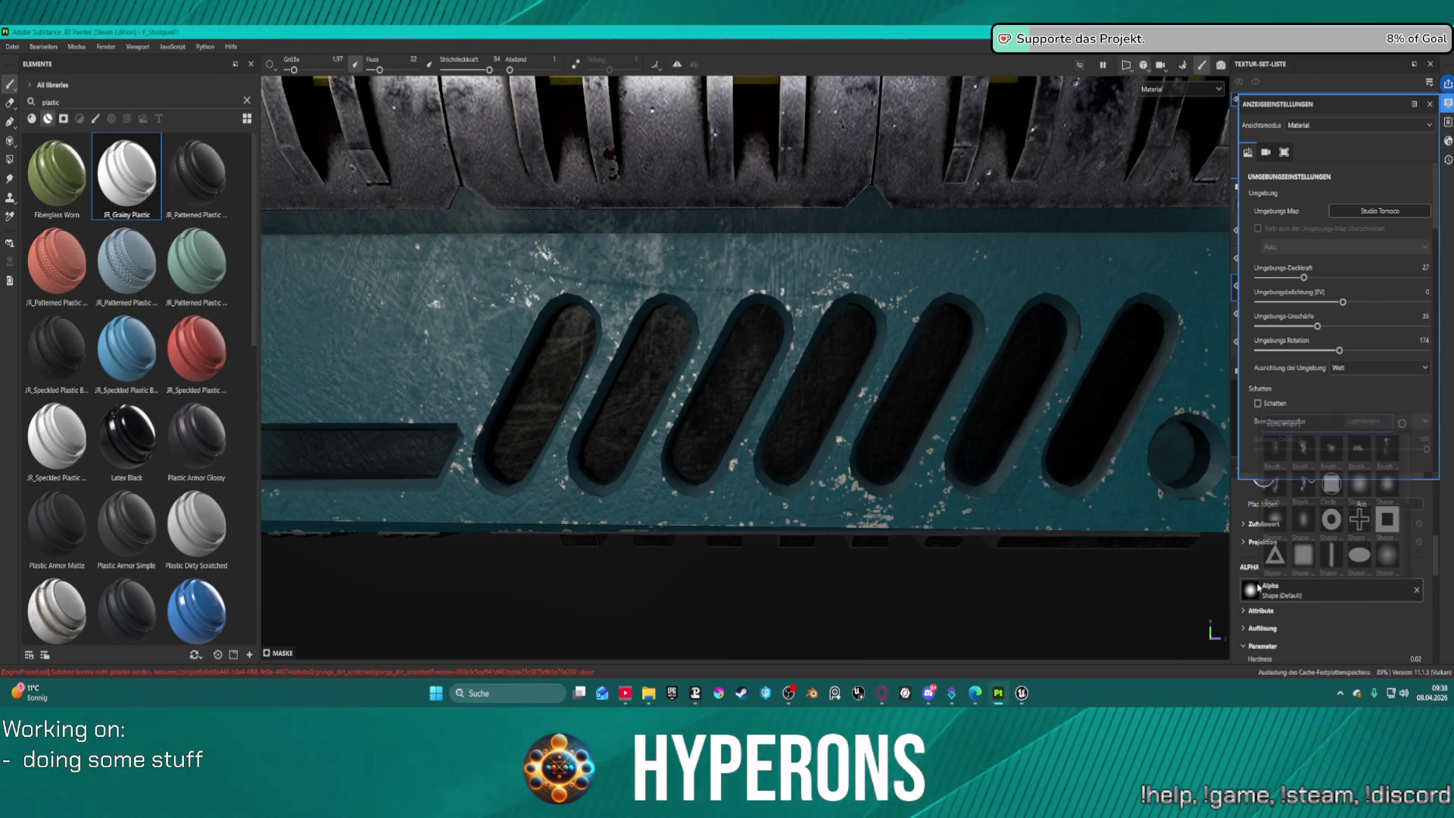
scroll(1351, 439, "down", 5)
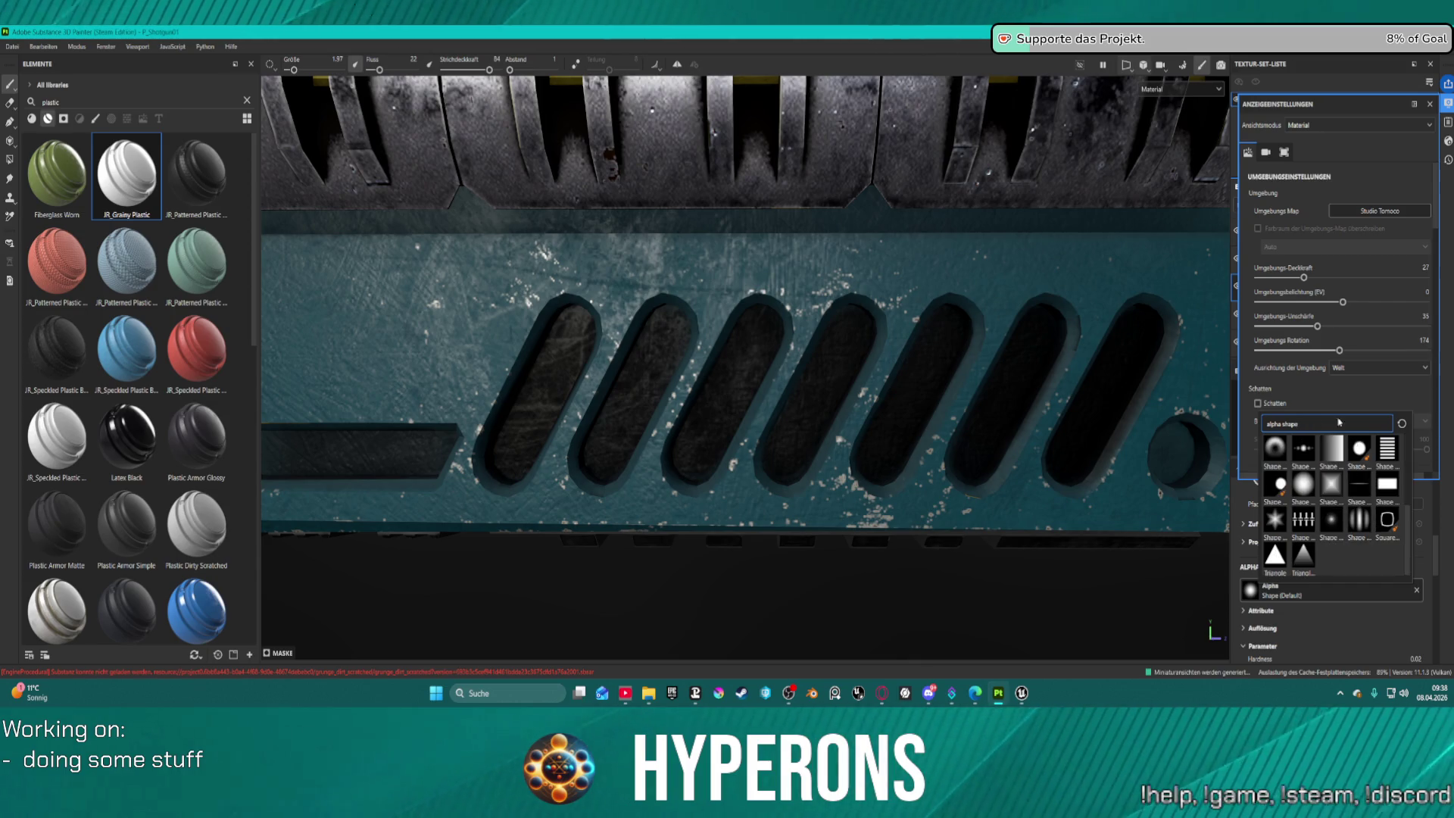
key("BackSpace")
key("BackSpace")
key("BackSpace")
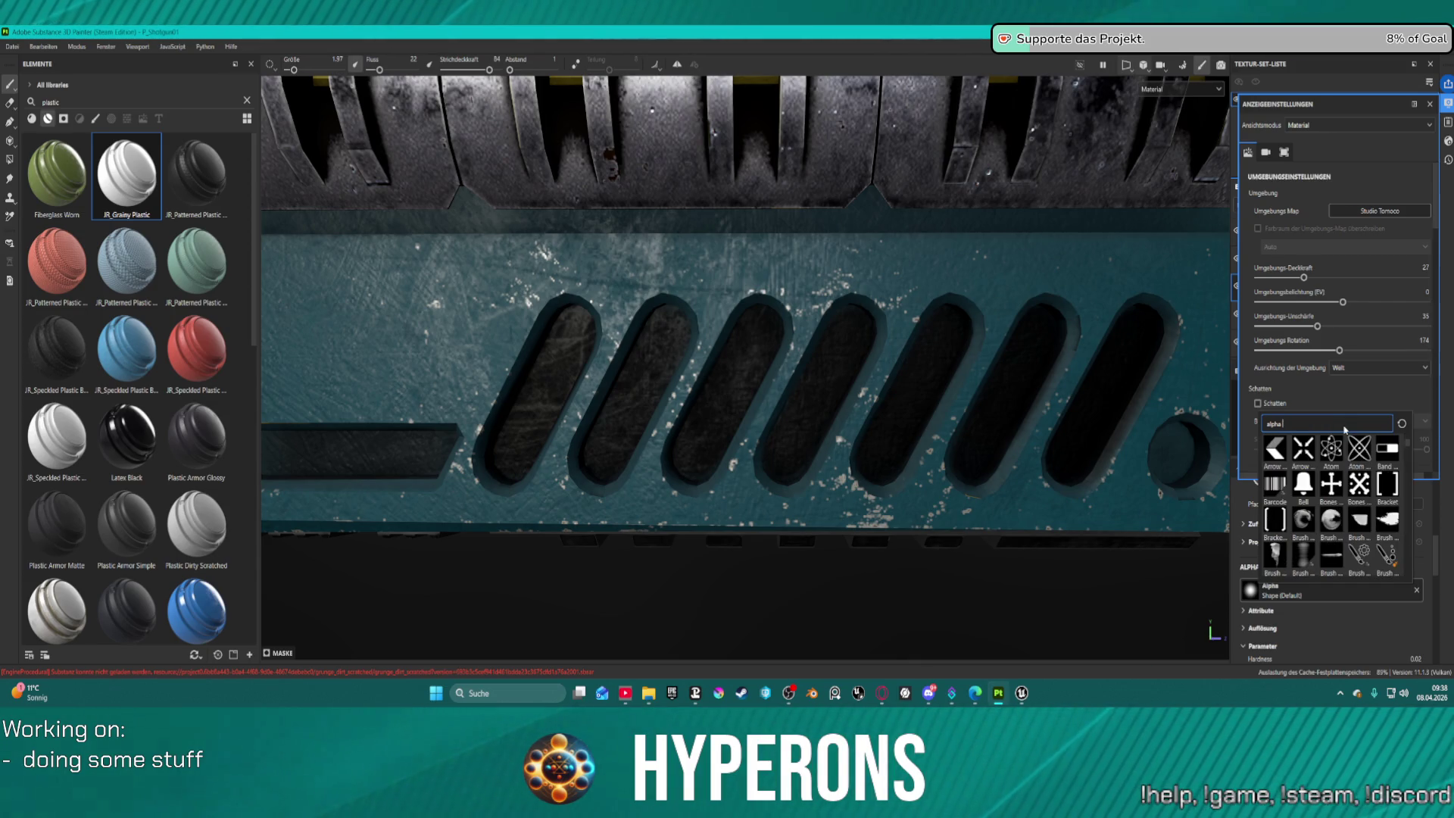
type("dot")
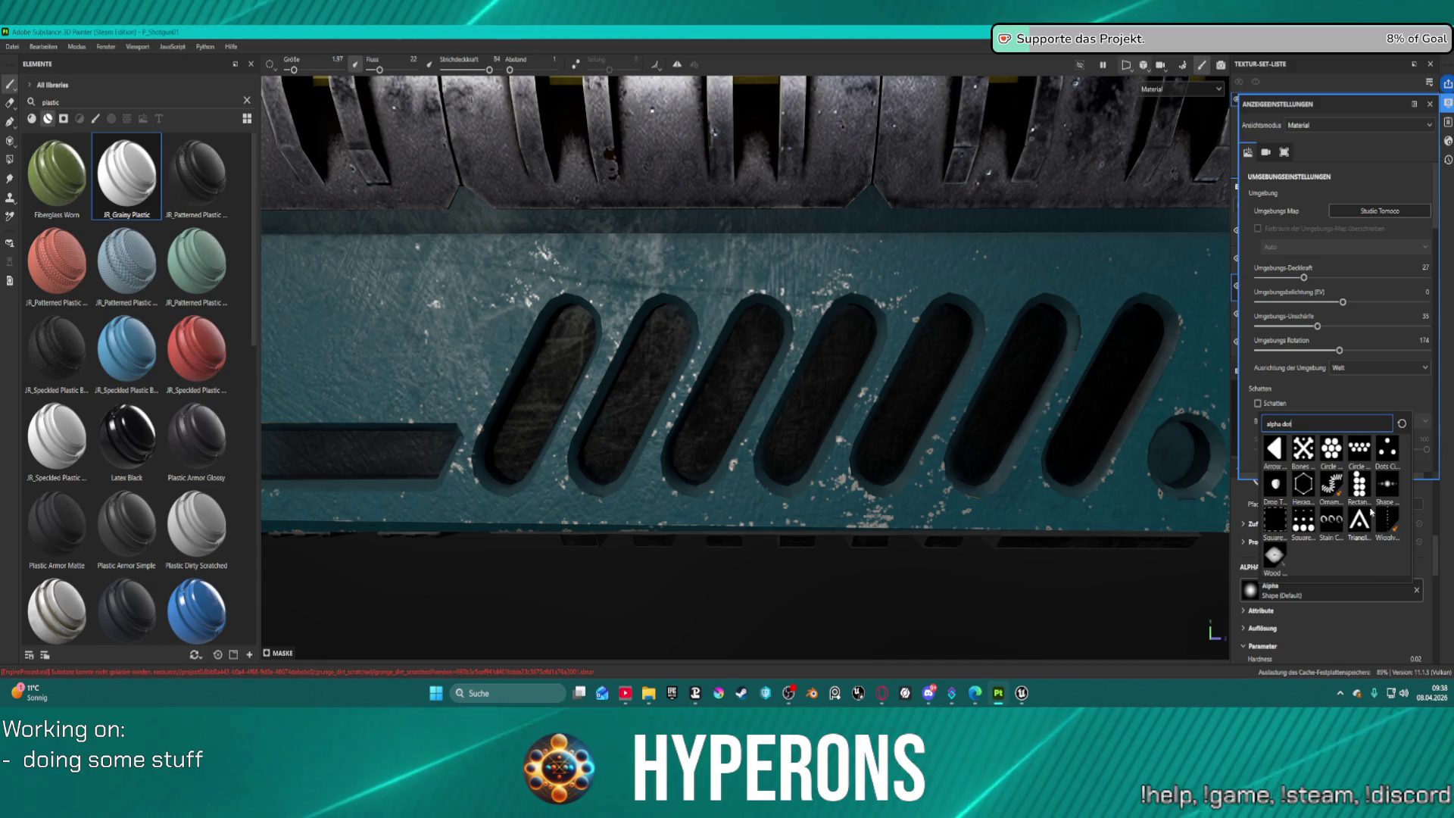
key("BackSpace")
key("BackSpace")
key("BackSpace")
scroll(1378, 492, "down", 3)
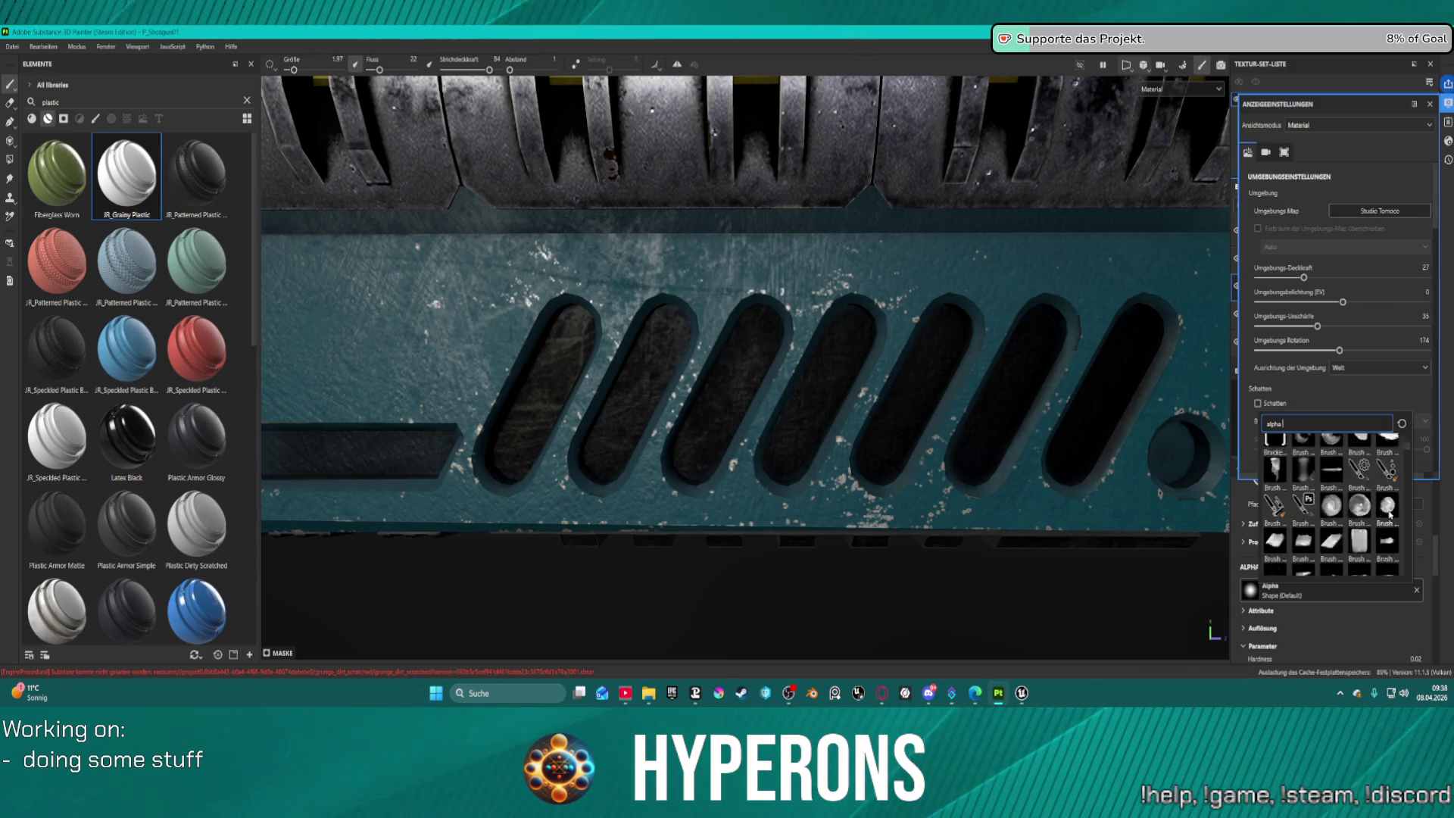
scroll(1390, 516, "up", 3)
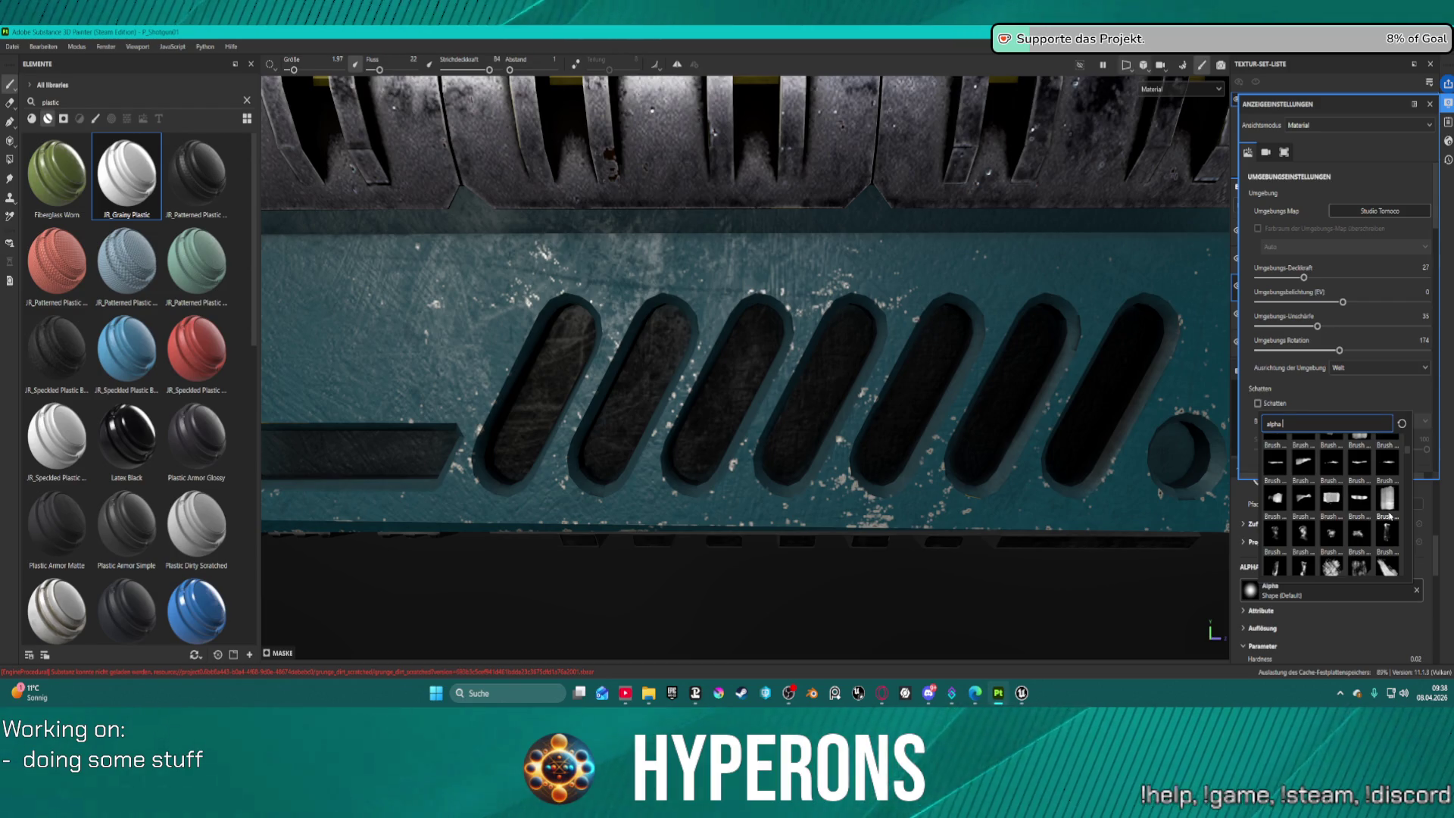
scroll(1356, 513, "up", 3)
scroll(1350, 516, "down", 5)
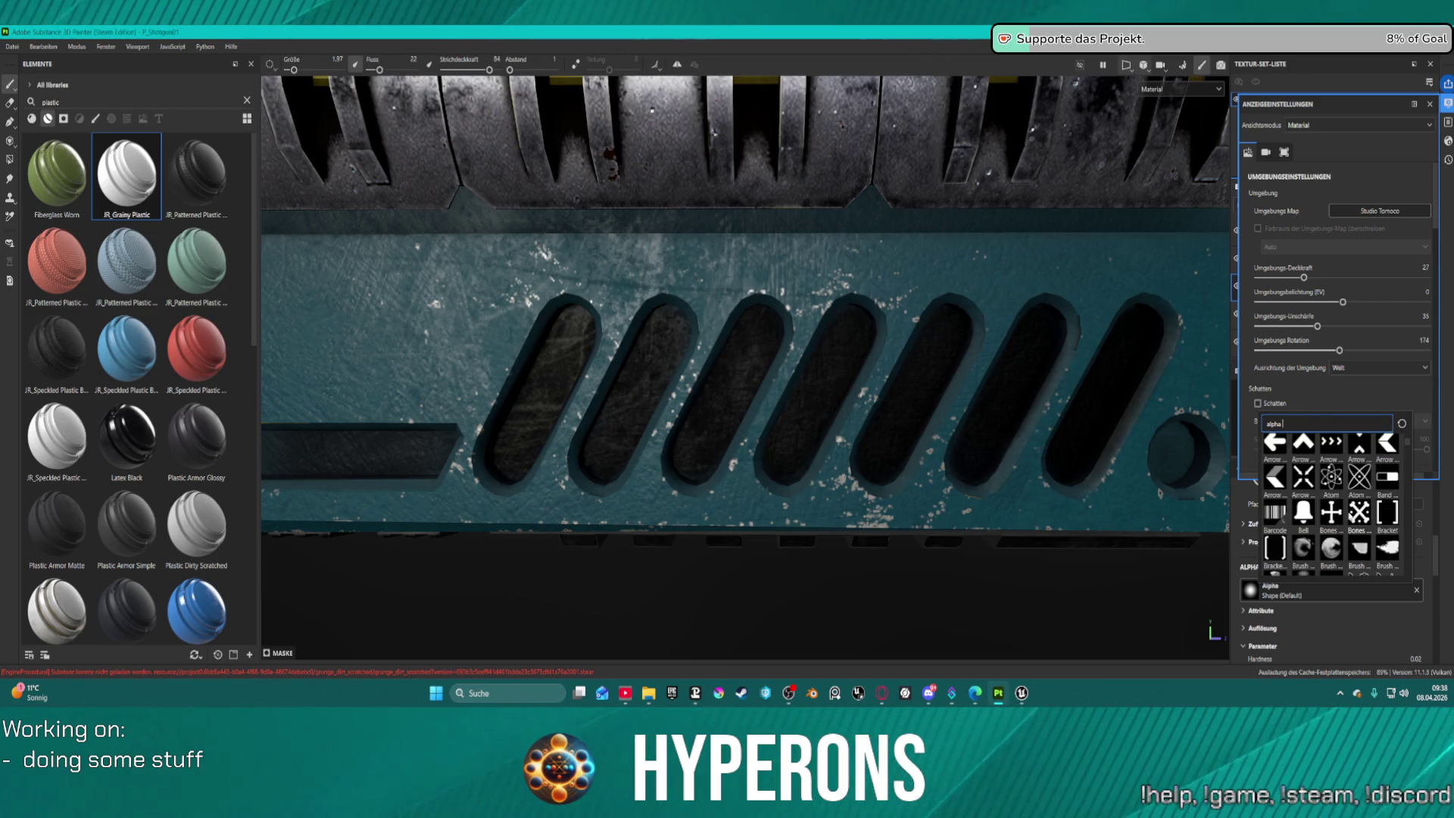
scroll(1351, 517, "down", 5)
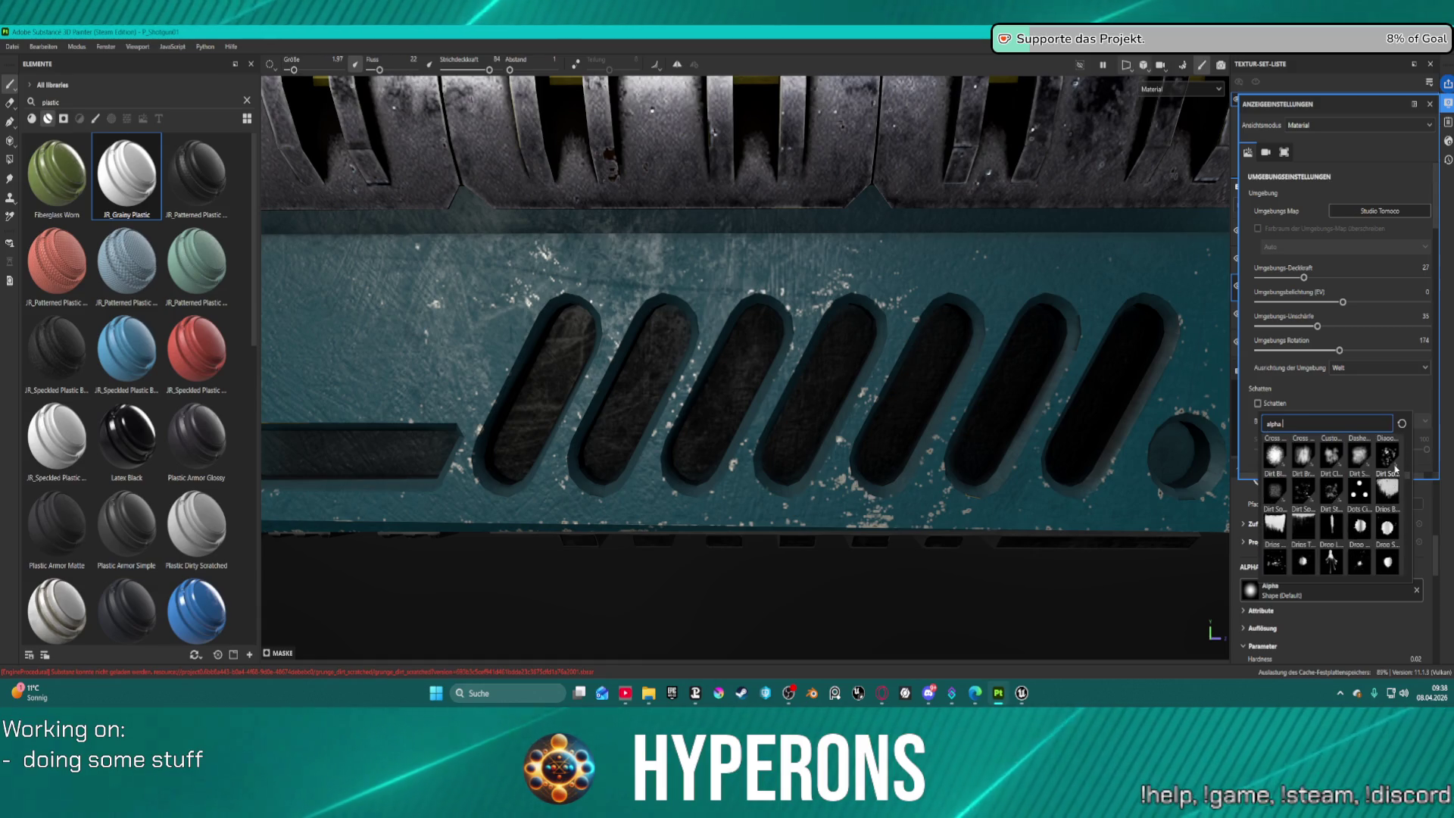
scroll(1387, 455, "up", 2)
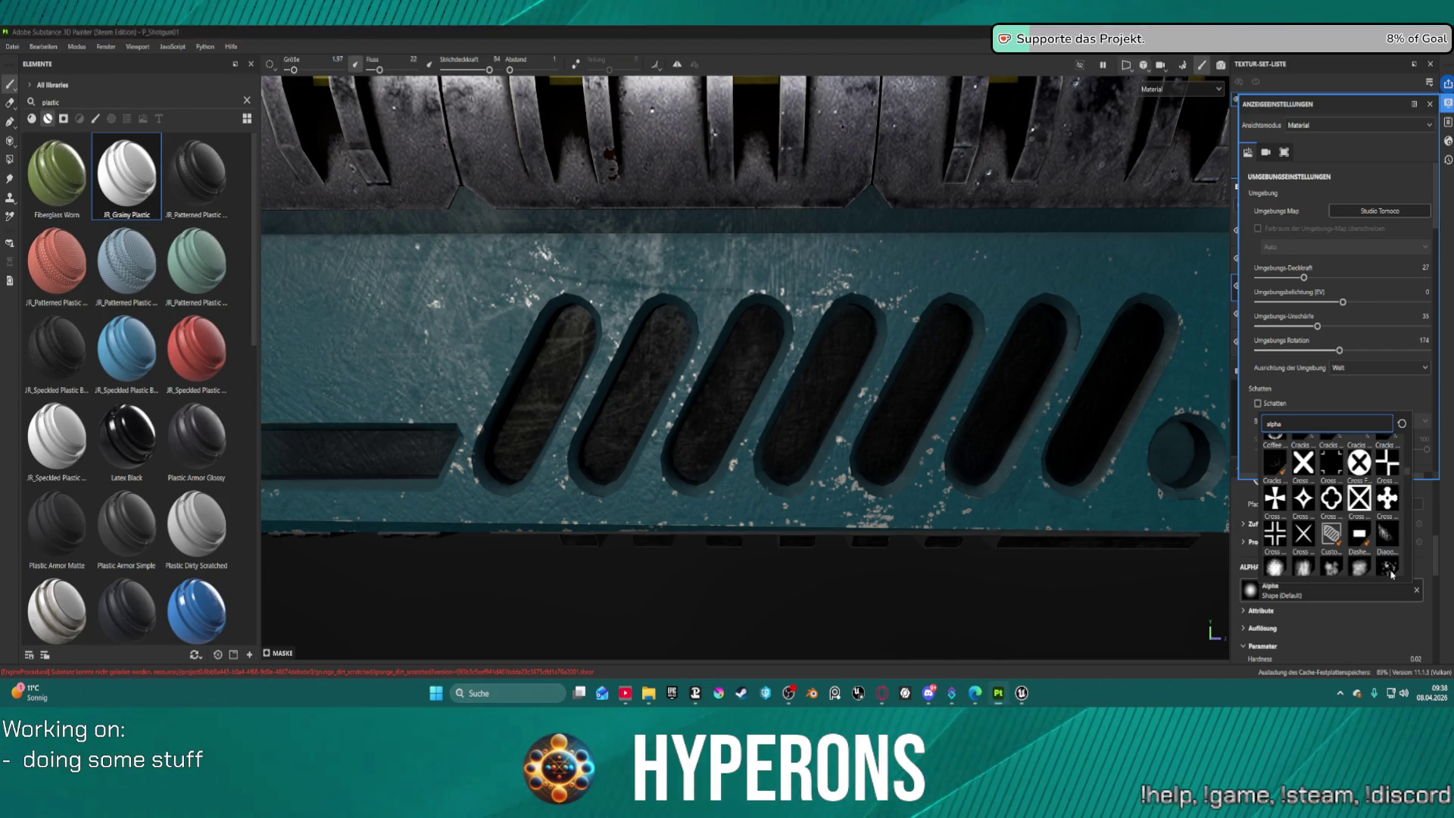
left_click(1390, 572)
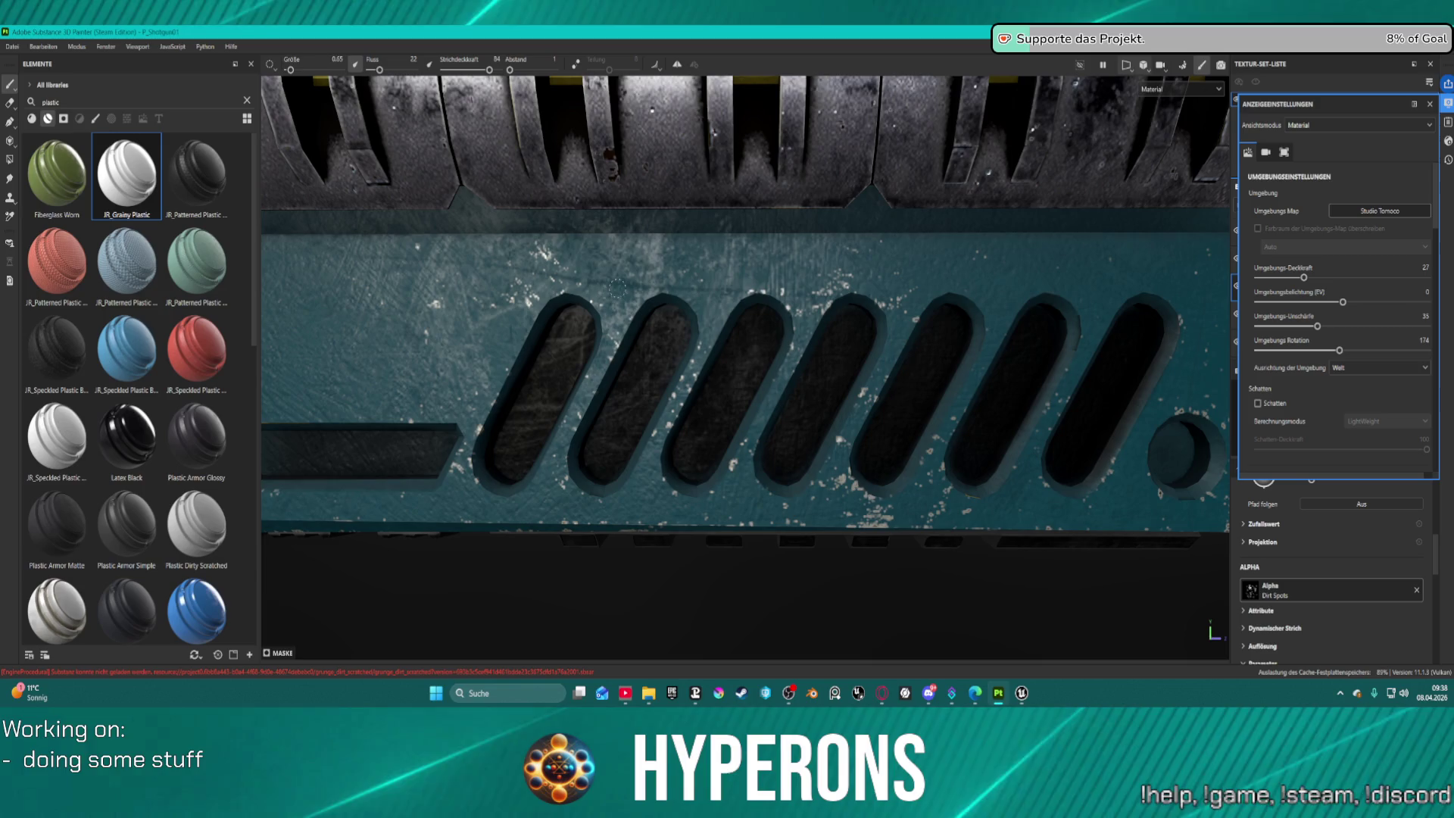
left_click_drag(764, 316, 617, 288)
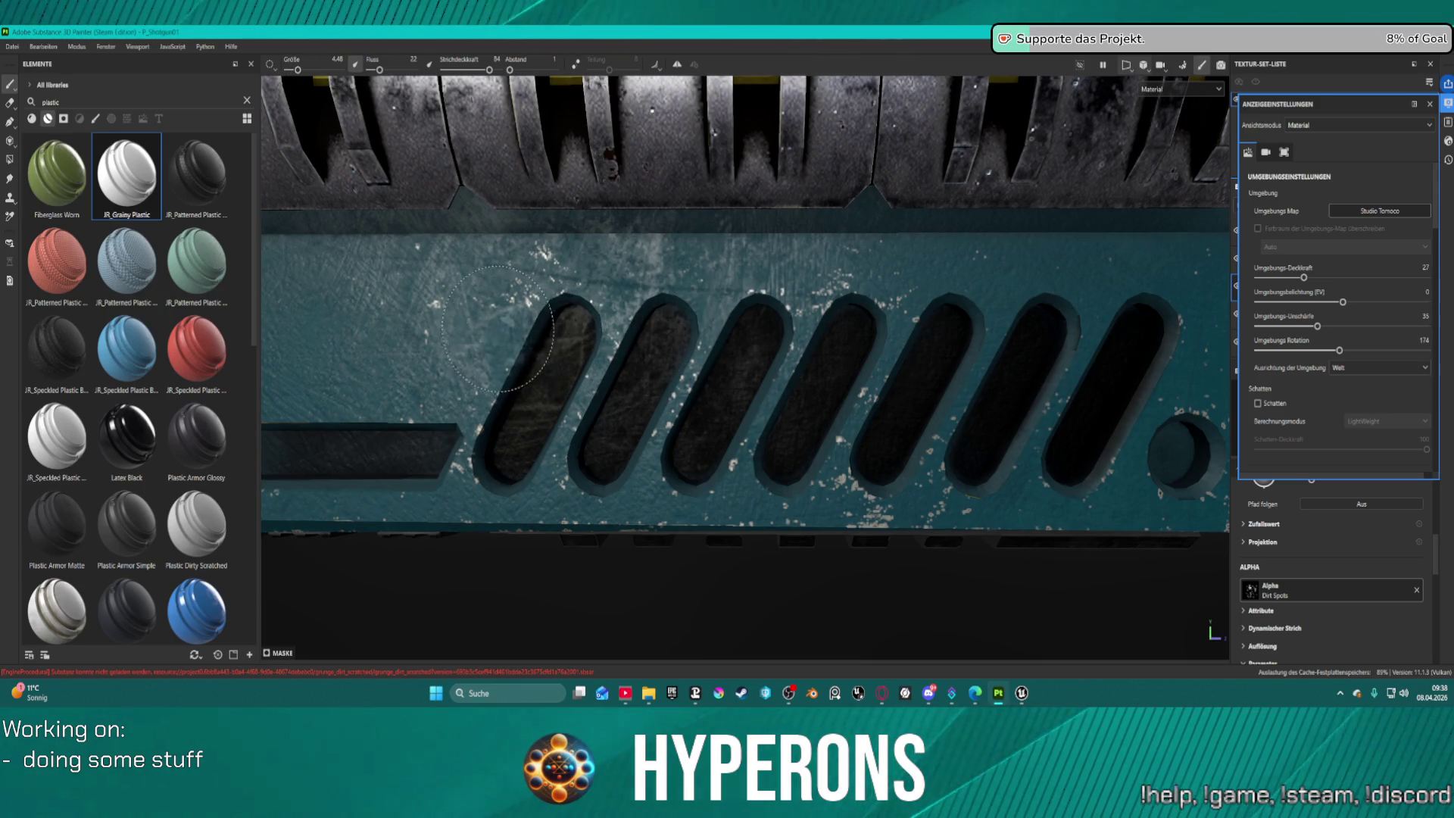
Paint Dirt Spots grime over the first vent slot and raise brush size to 7.38.
mouse_move(496, 371)
left_mouse_down()
mouse_move(639, 333)
mouse_move(624, 339)
left_mouse_up()
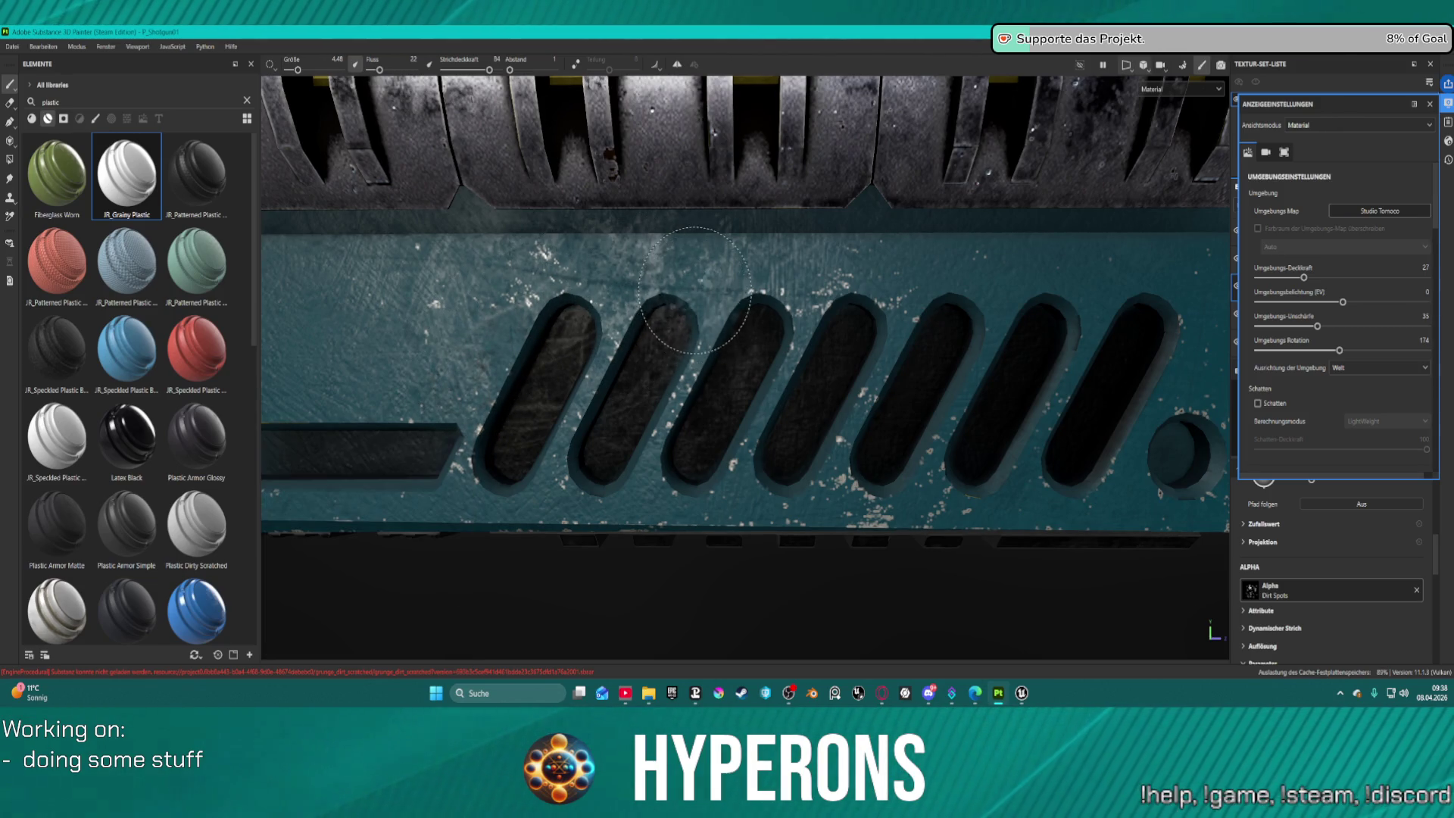
mouse_move(605, 340)
left_mouse_down()
mouse_move(615, 352)
mouse_move(621, 295)
mouse_move(481, 423)
mouse_move(530, 468)
mouse_move(785, 456)
mouse_move(779, 422)
mouse_move(838, 374)
mouse_move(841, 288)
mouse_move(733, 277)
mouse_move(890, 325)
mouse_move(988, 279)
mouse_move(1033, 371)
mouse_move(1039, 447)
left_mouse_up()
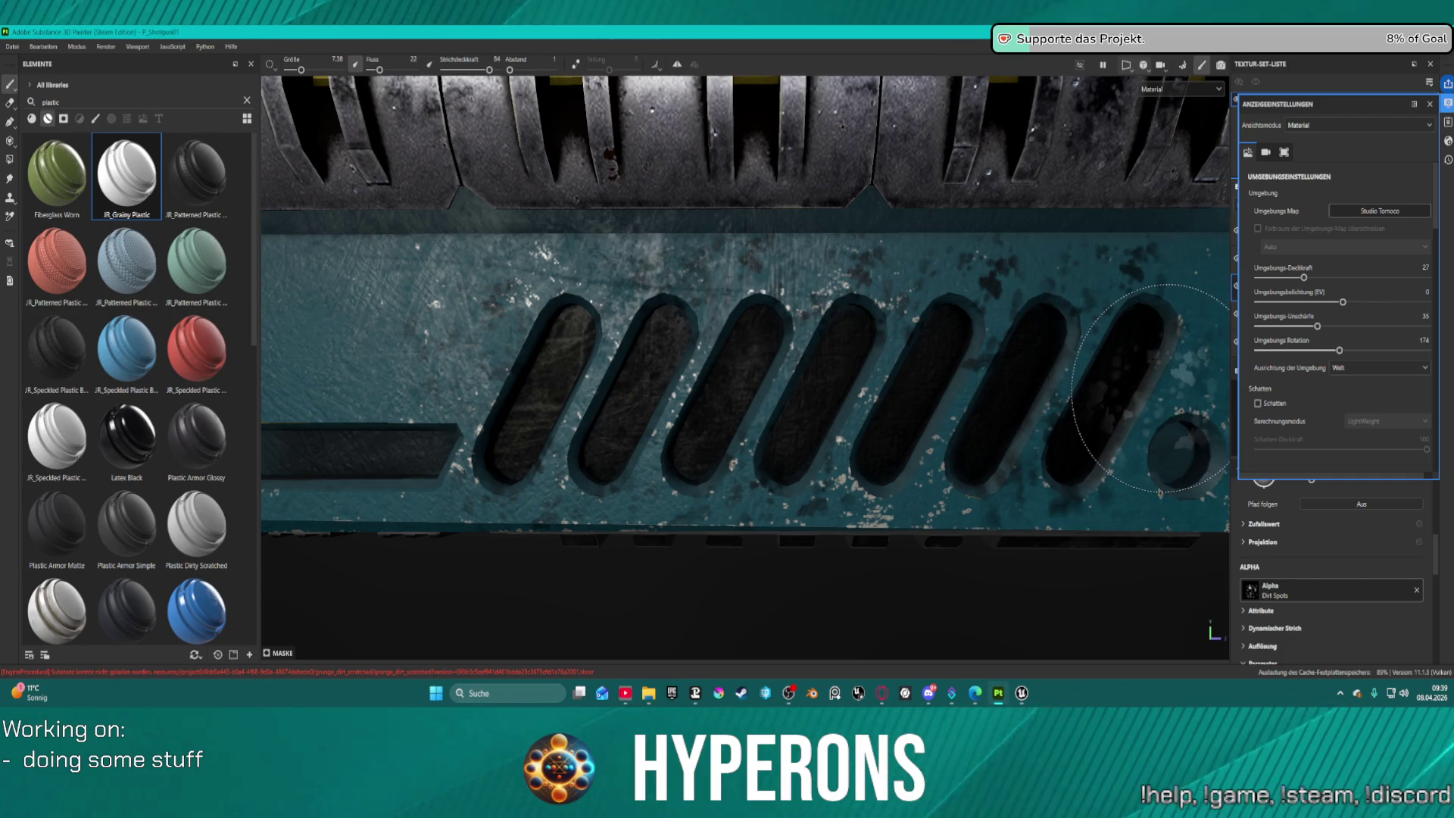
Frame the whole gun with F, then orbit and zoom around to the stock and trigger side.
scroll(1073, 434, "down", 2)
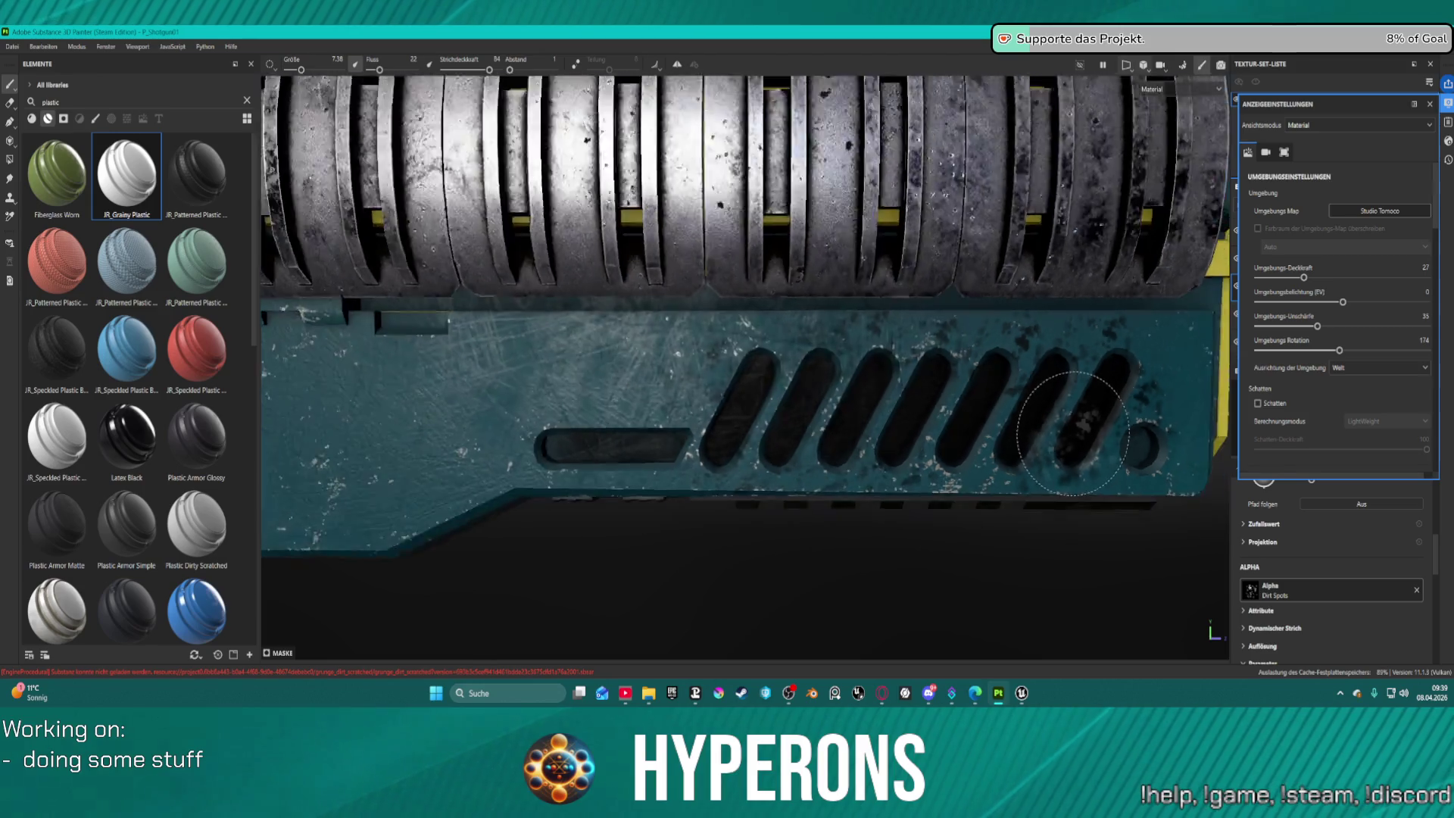
key("f")
scroll(1048, 443, "up", 6)
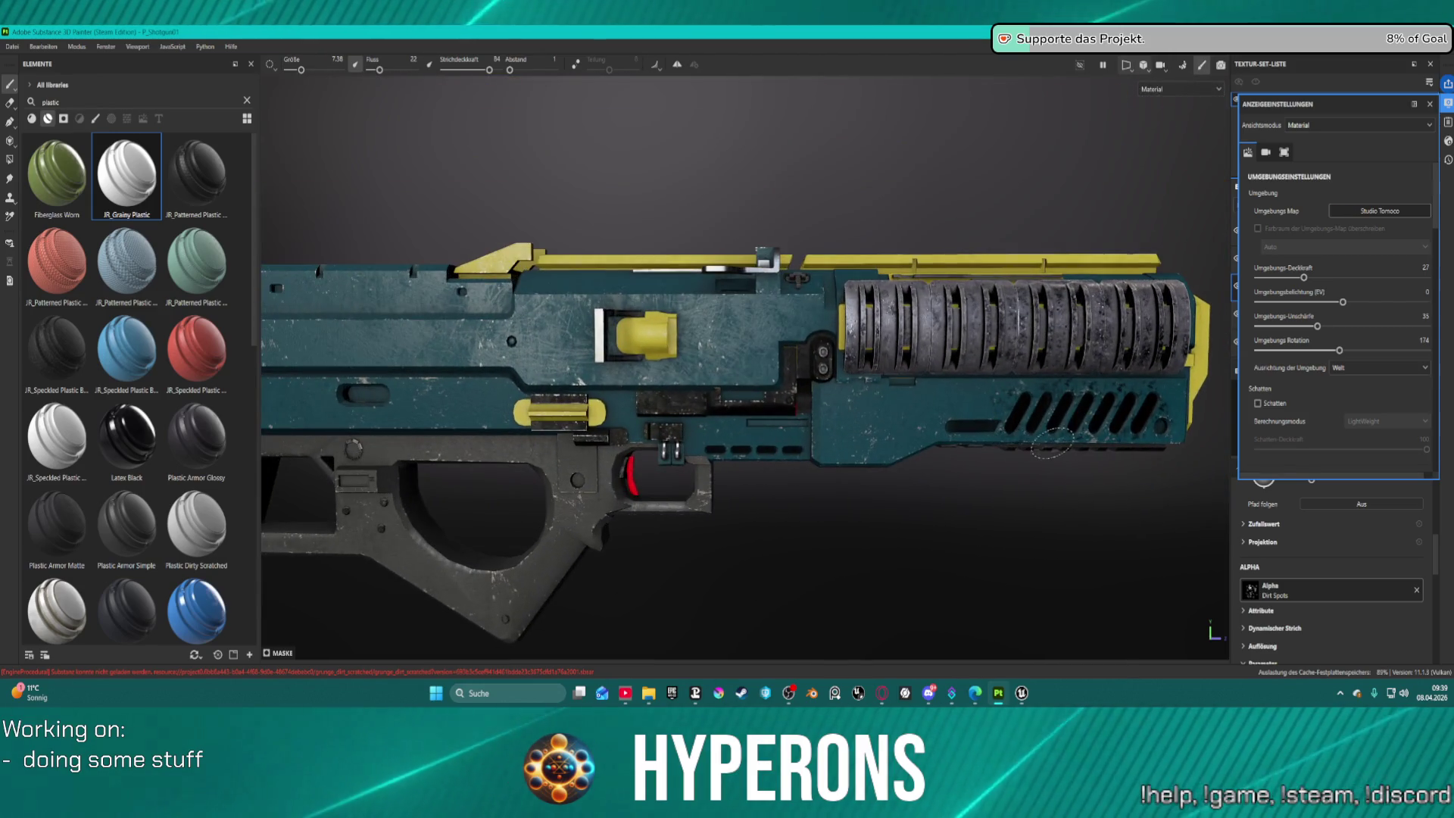
mouse_move(1049, 443)
left_mouse_down()
mouse_move(878, 436)
mouse_move(1106, 479)
left_mouse_up()
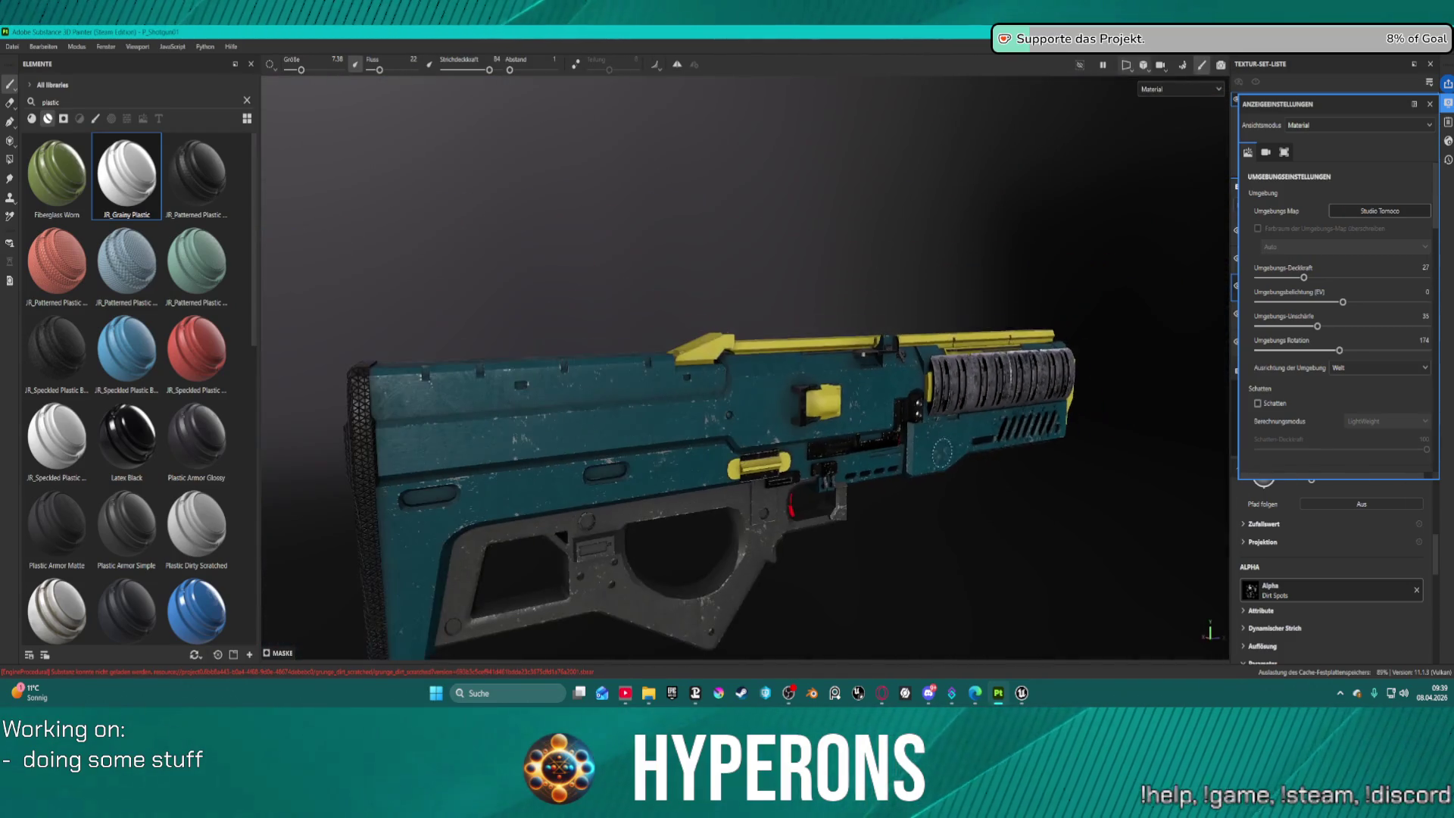
left_click_drag(942, 452, 969, 379)
scroll(982, 318, "up", 5)
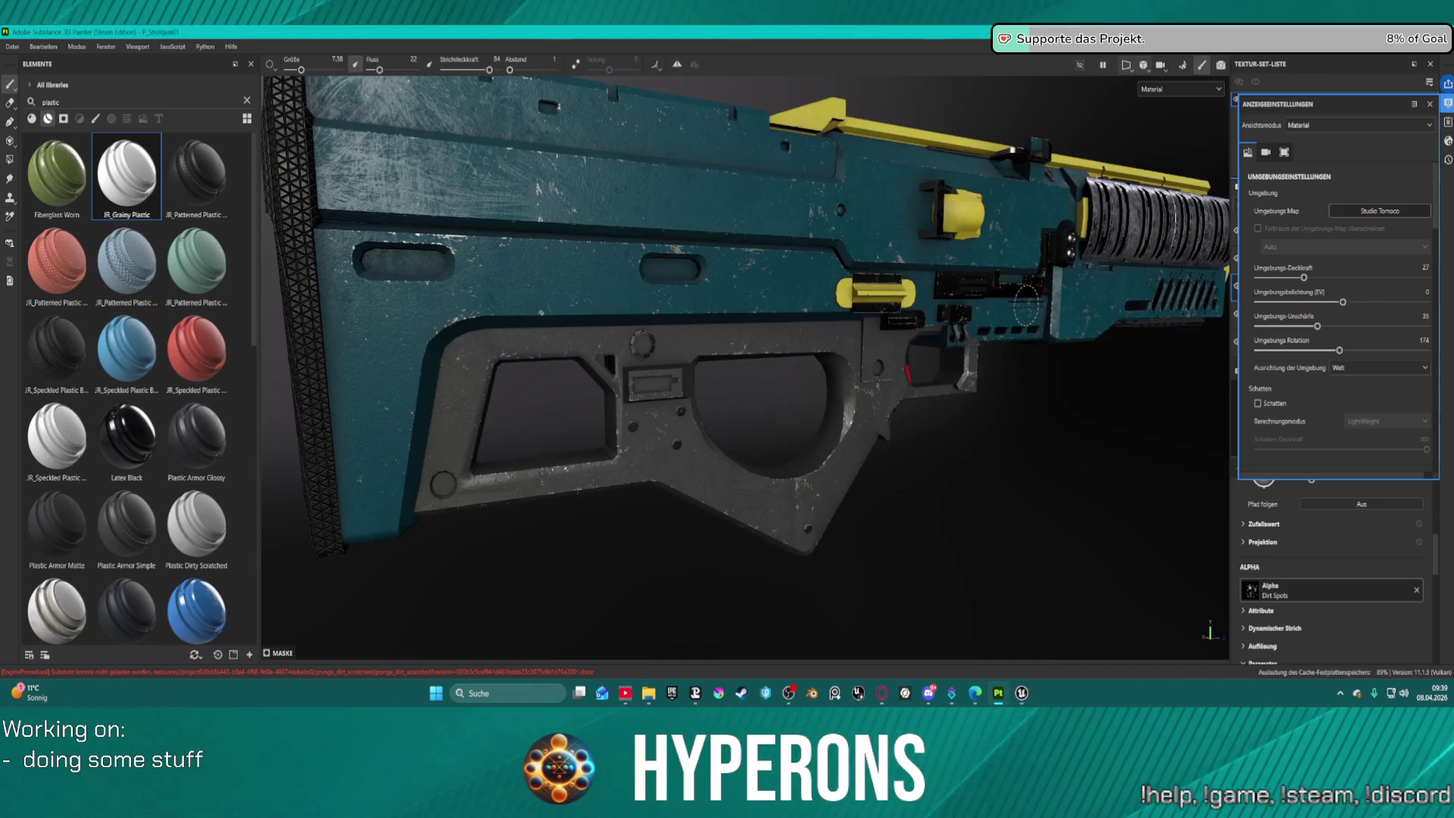
scroll(1026, 307, "down", 3)
mouse_move(1026, 307)
left_mouse_down()
mouse_move(780, 465)
mouse_move(1007, 405)
mouse_move(919, 390)
mouse_move(565, 410)
mouse_move(581, 480)
mouse_move(720, 424)
mouse_move(878, 446)
mouse_move(874, 413)
left_mouse_up()
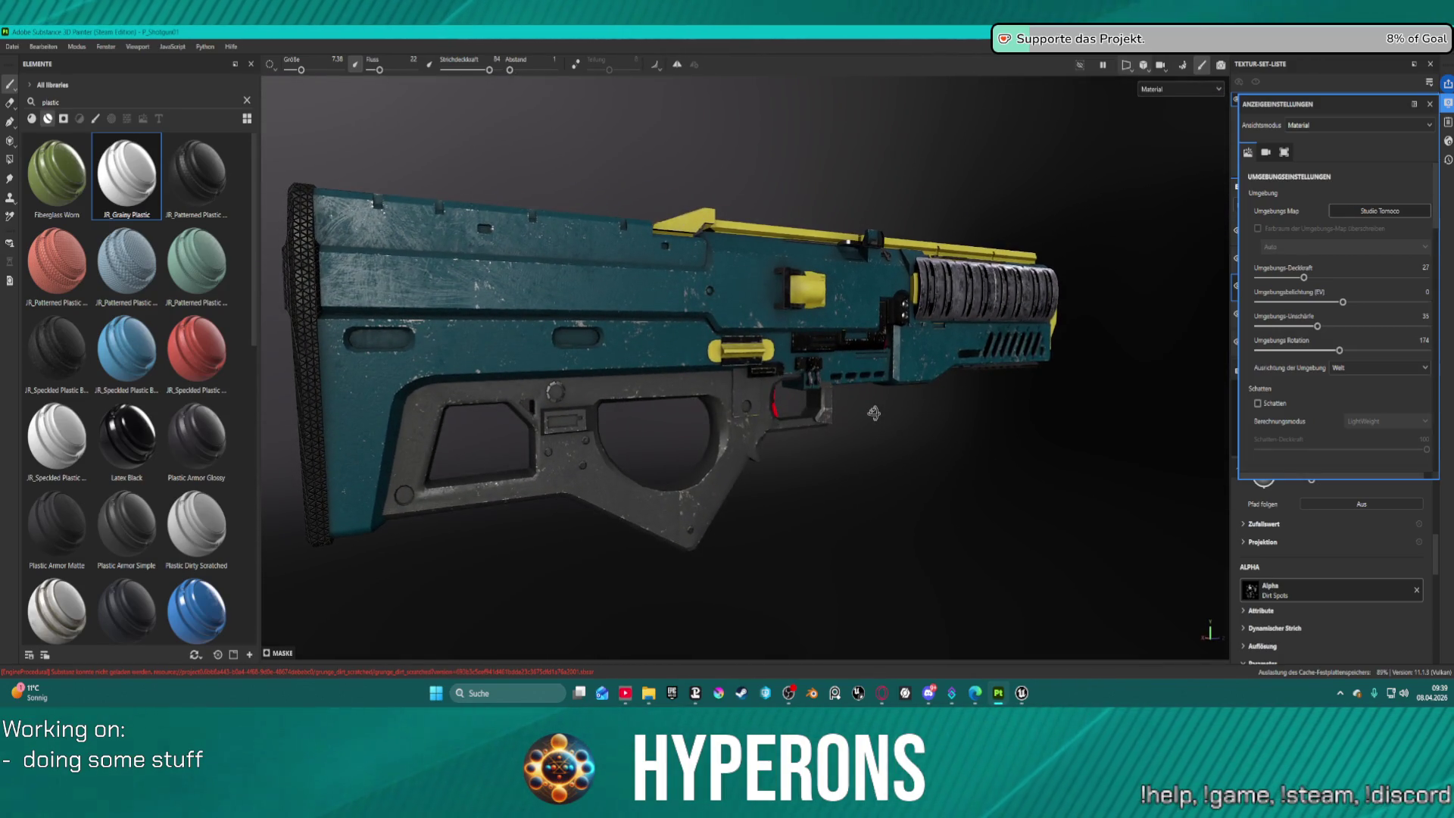
Open Datei > Texturen exportieren and switch to the Ausgabevorlagen output templates.
left_click(13, 47)
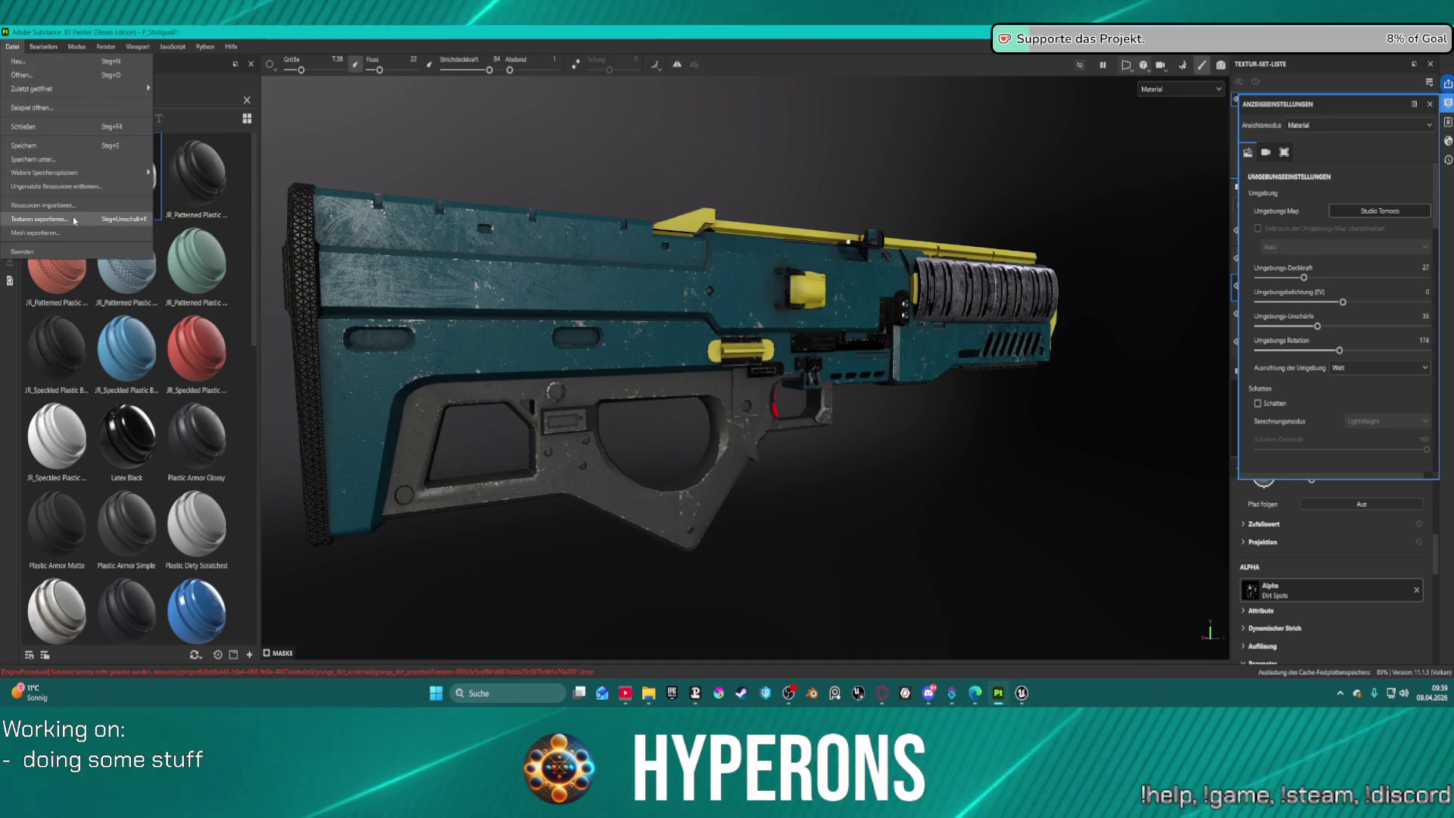
left_click(45, 219)
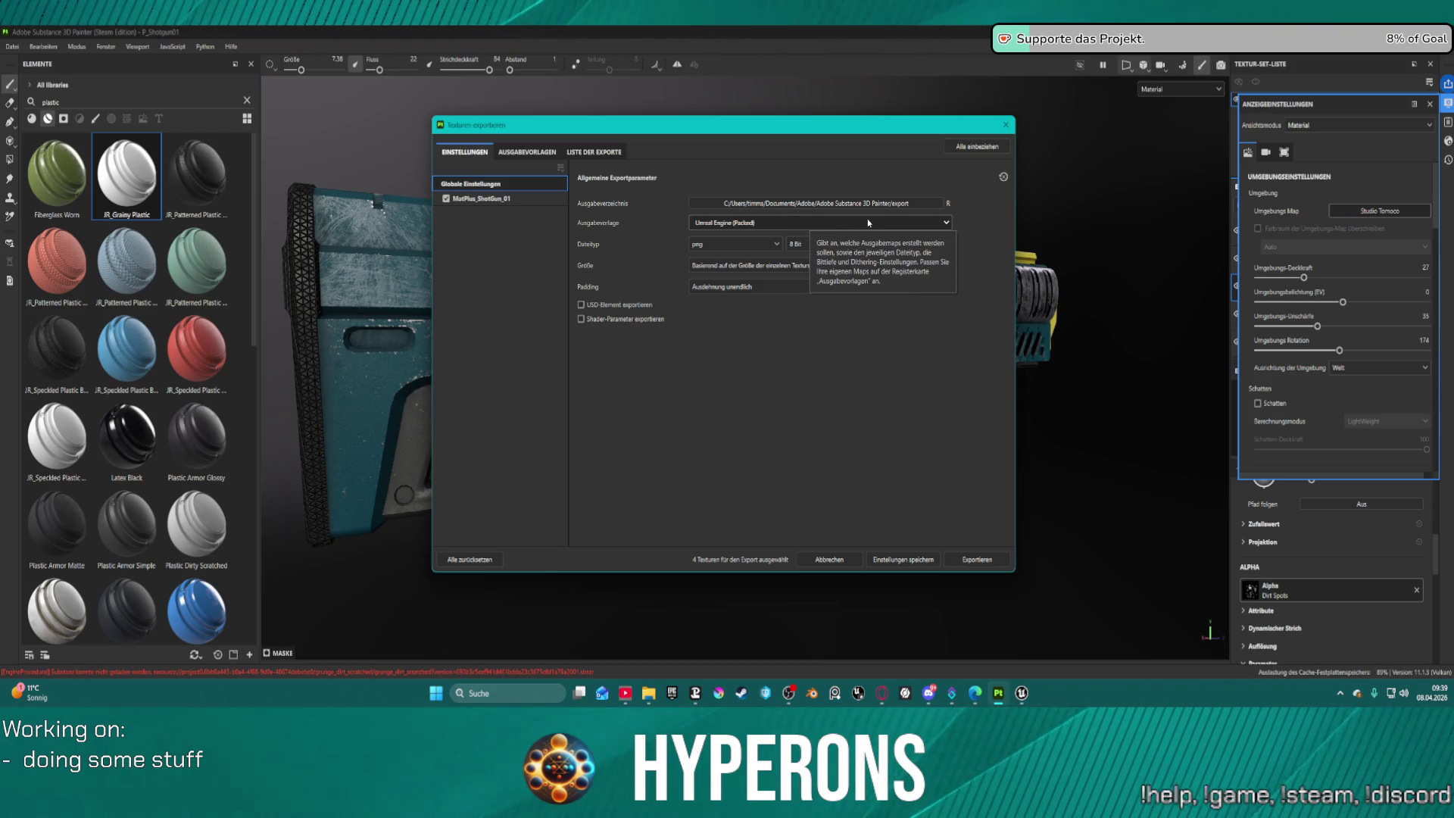
left_click(549, 153)
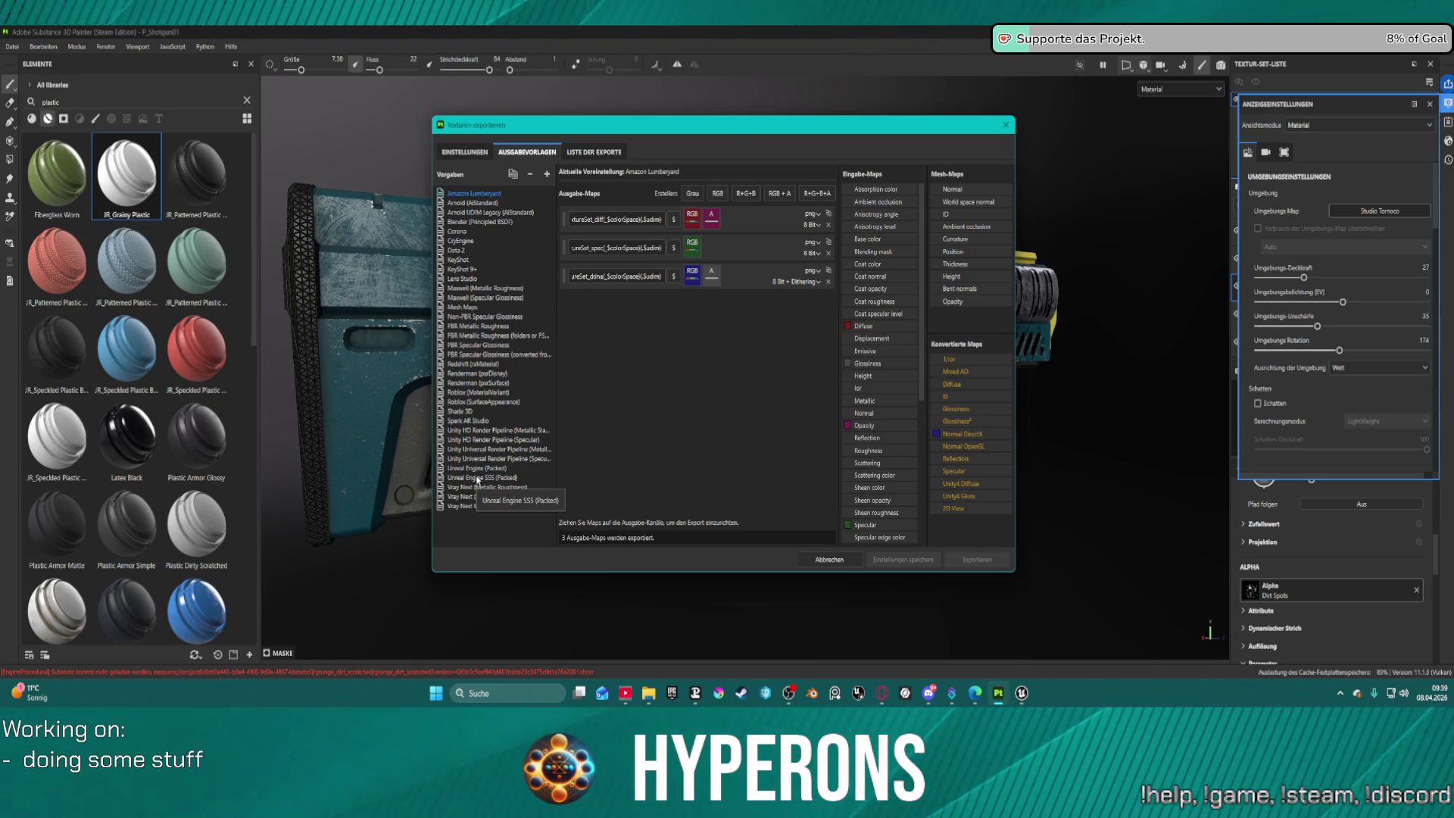
Compare the Unreal Engine SSS (Packed), Unreal Engine (Packed) and Unity URP (Specular) templates.
left_click(477, 478)
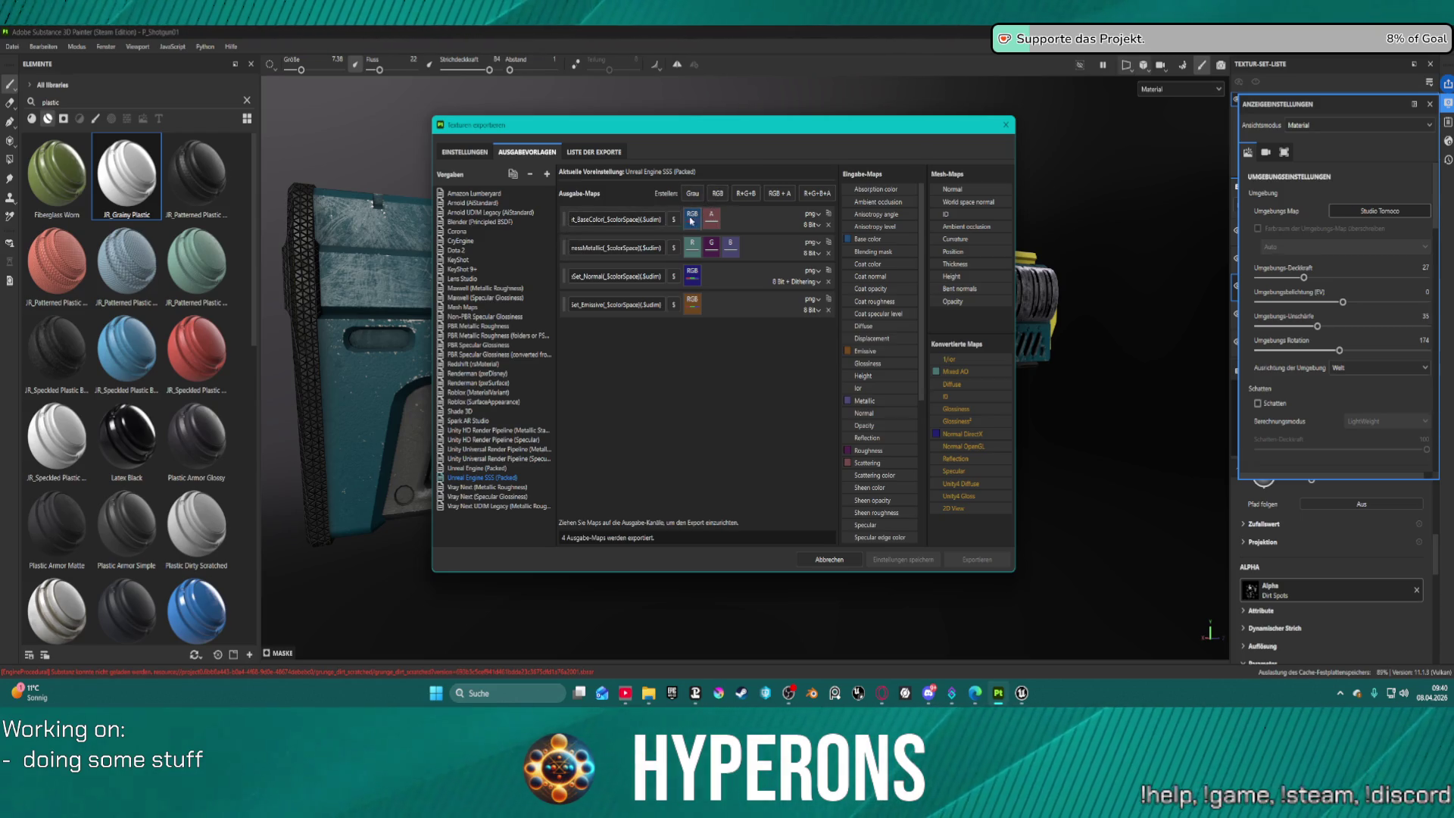
left_click(486, 470)
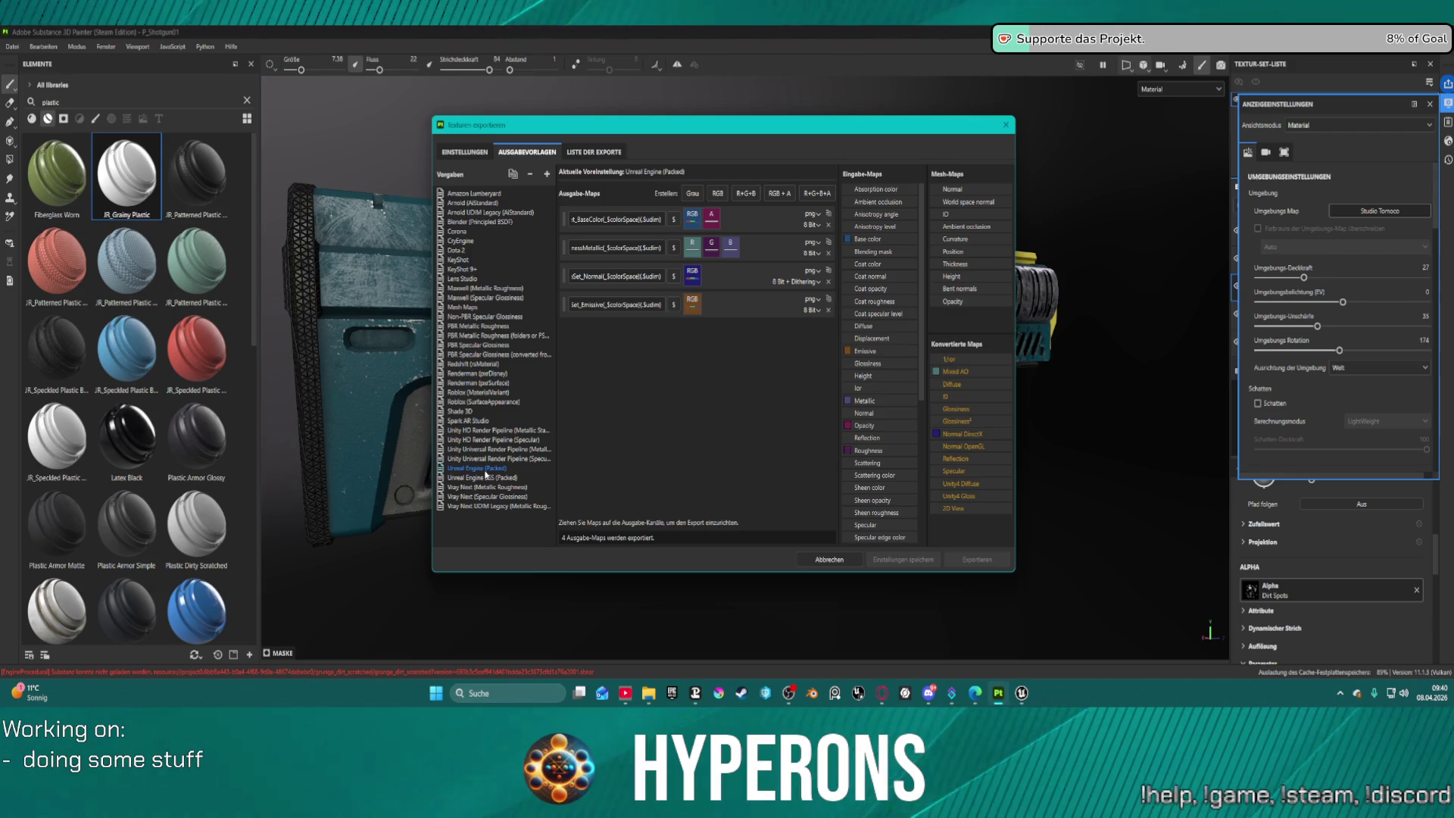
left_click(505, 479)
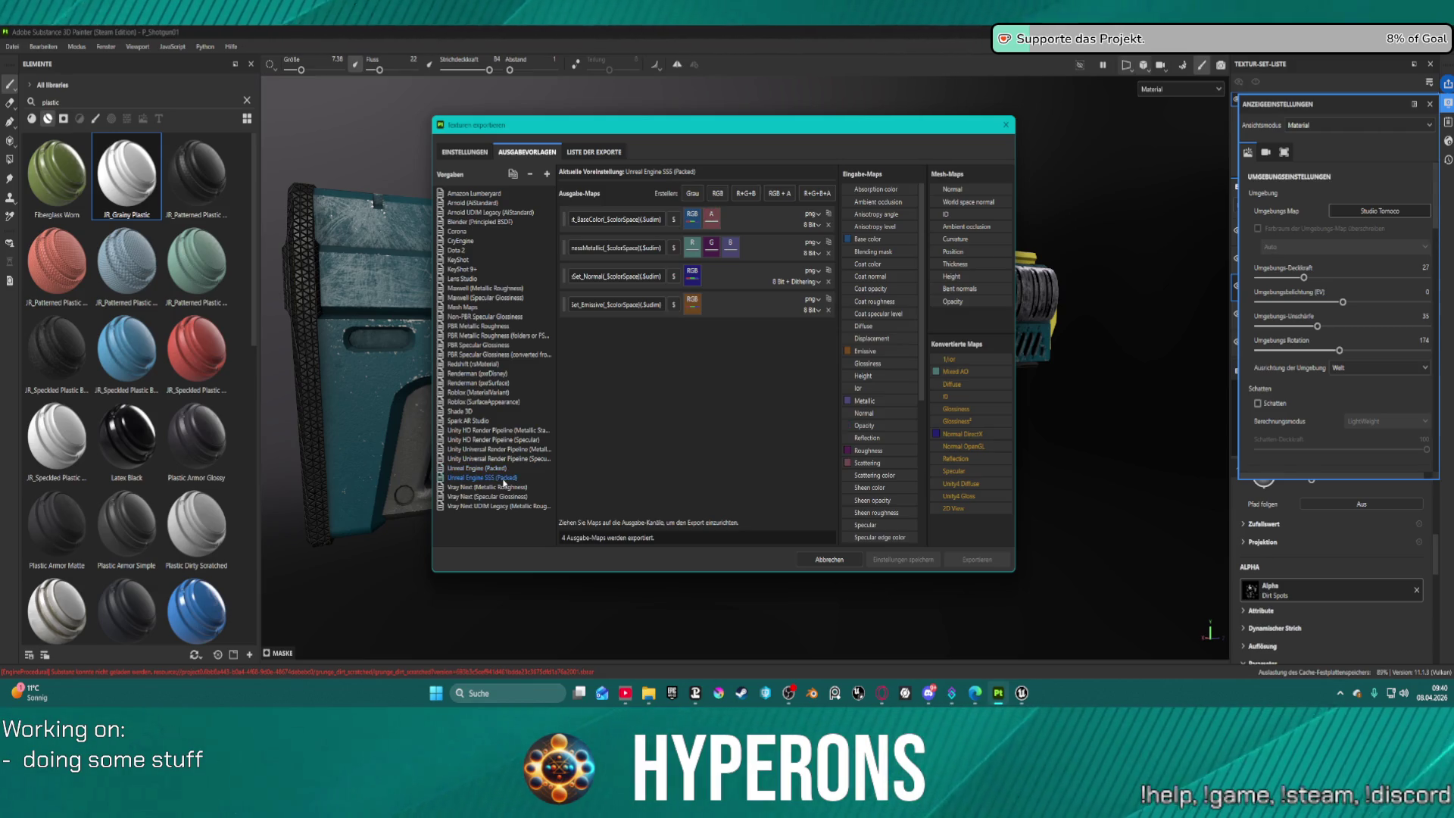
left_click(491, 469)
left_click(492, 478)
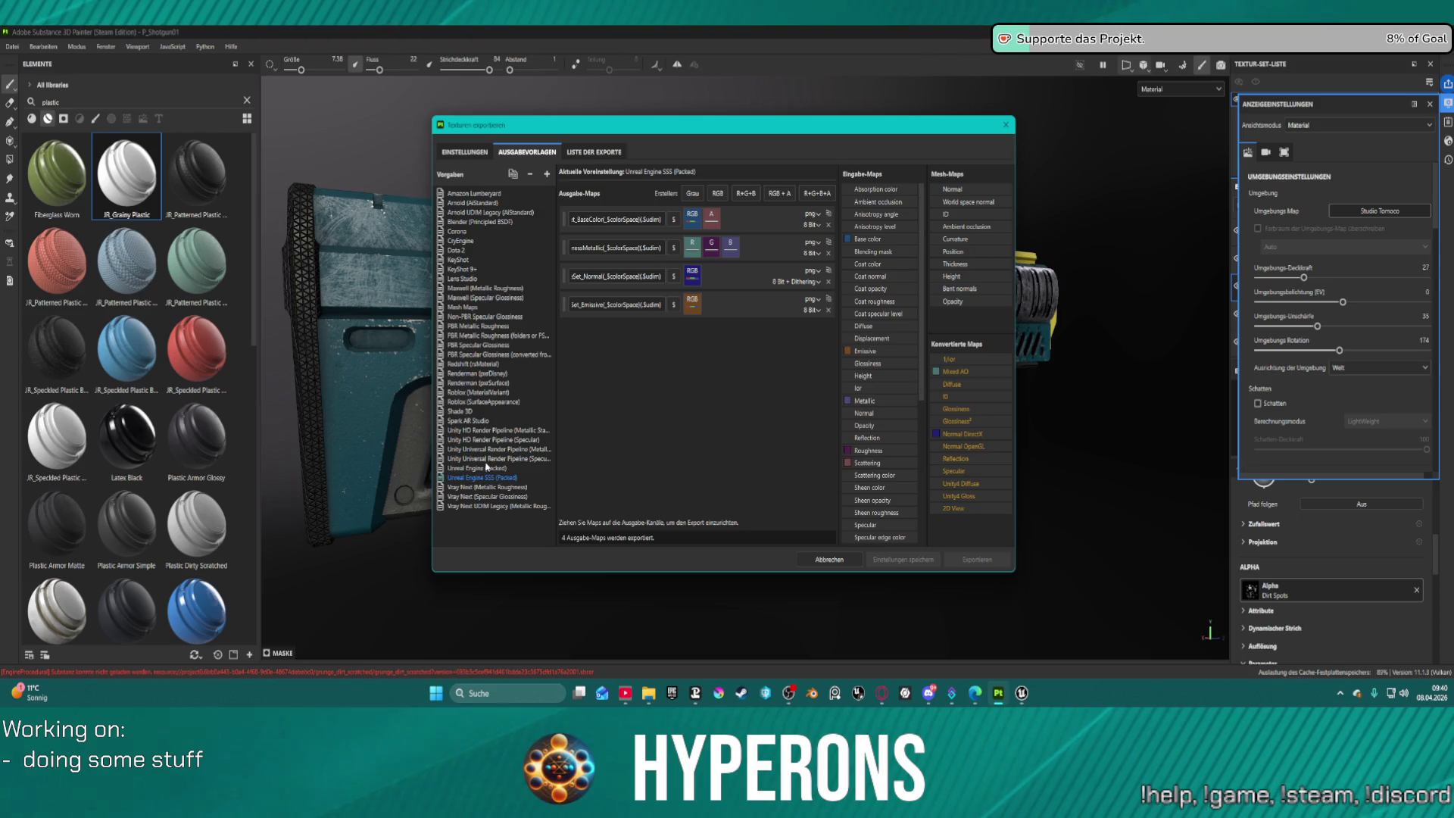
left_click(487, 462)
left_click(492, 469)
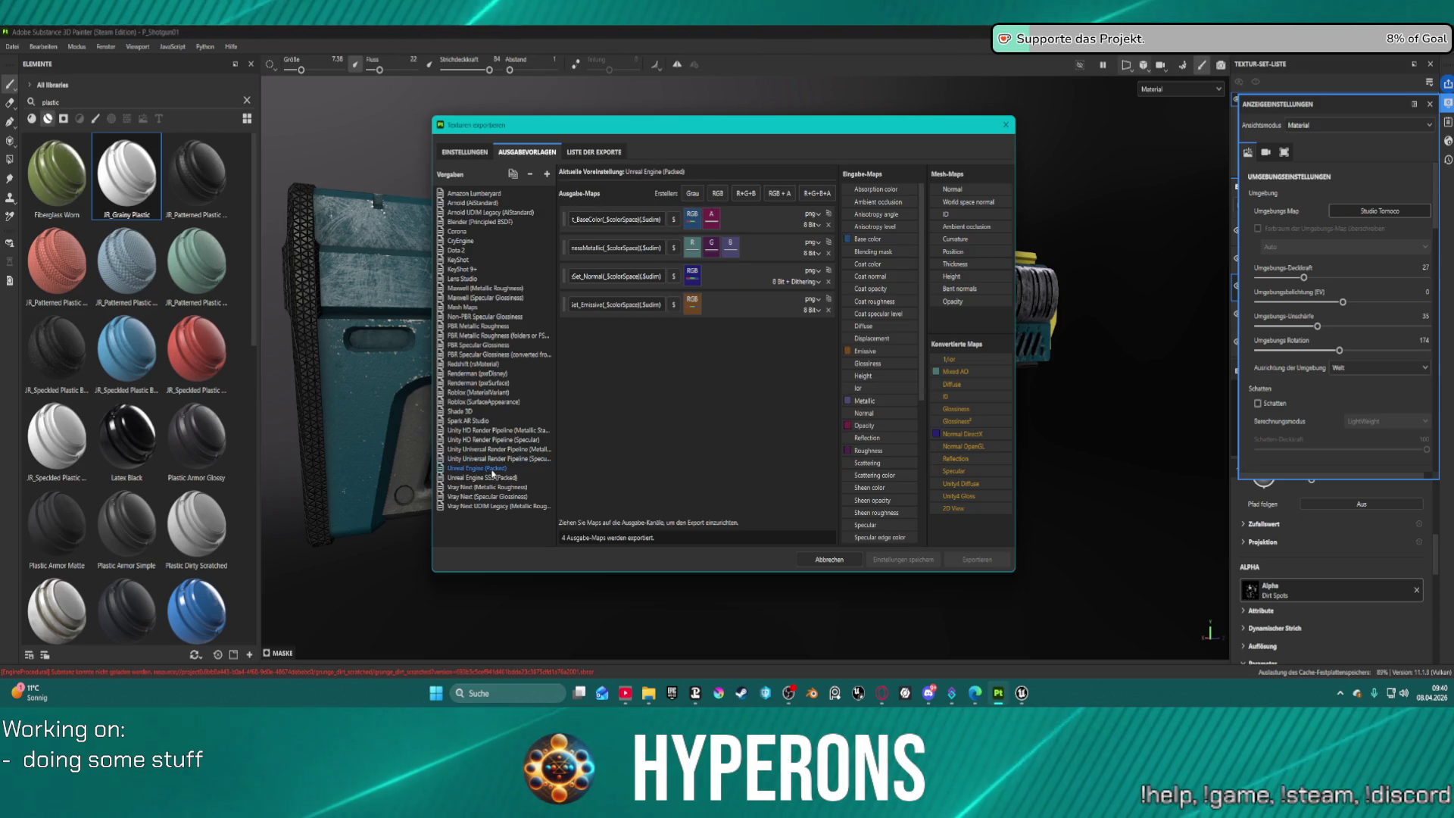
left_click(493, 478)
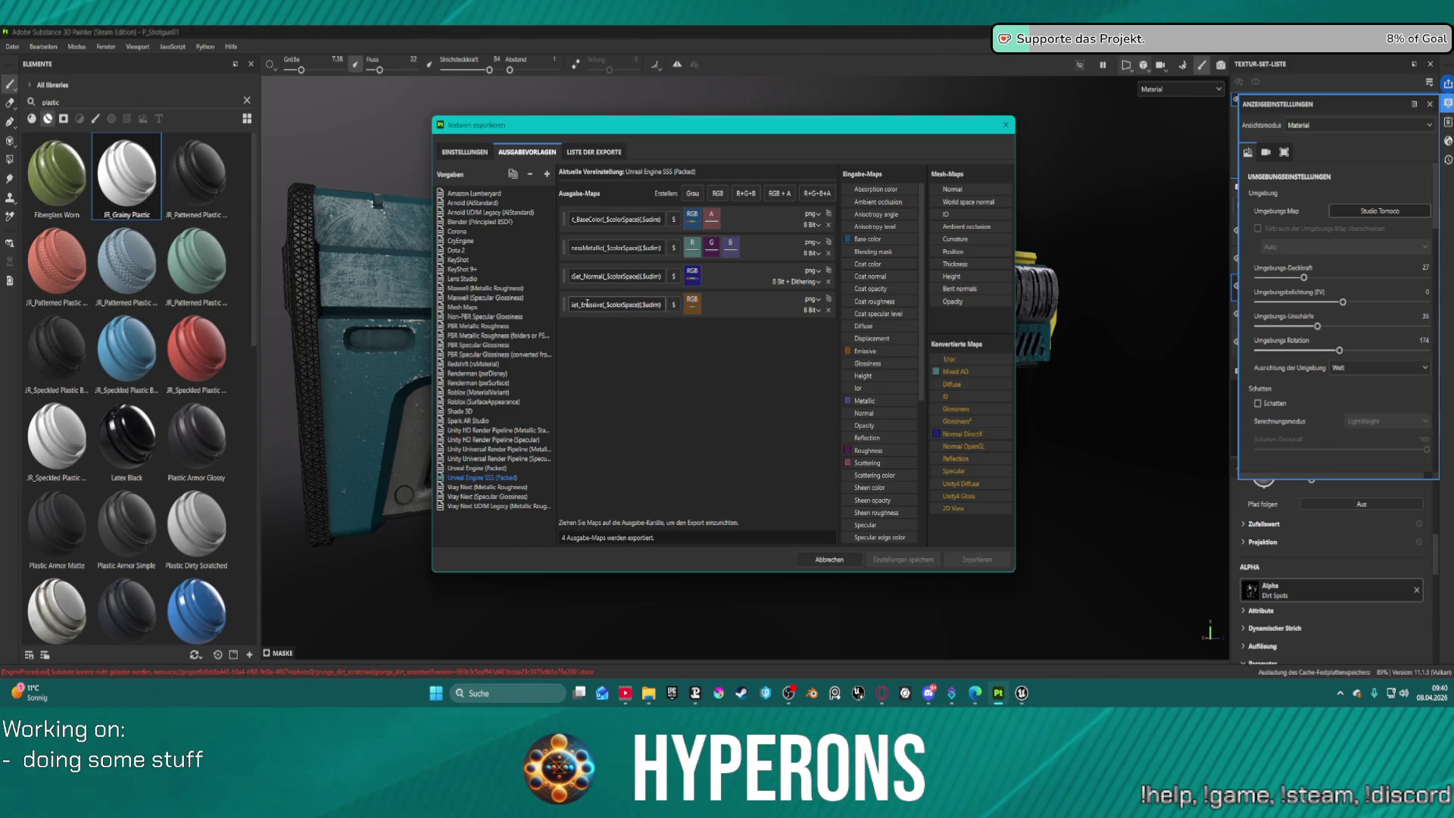
Recheck the channel layouts and settle on Unreal Engine (Packed) with its four output maps.
left_click(496, 469)
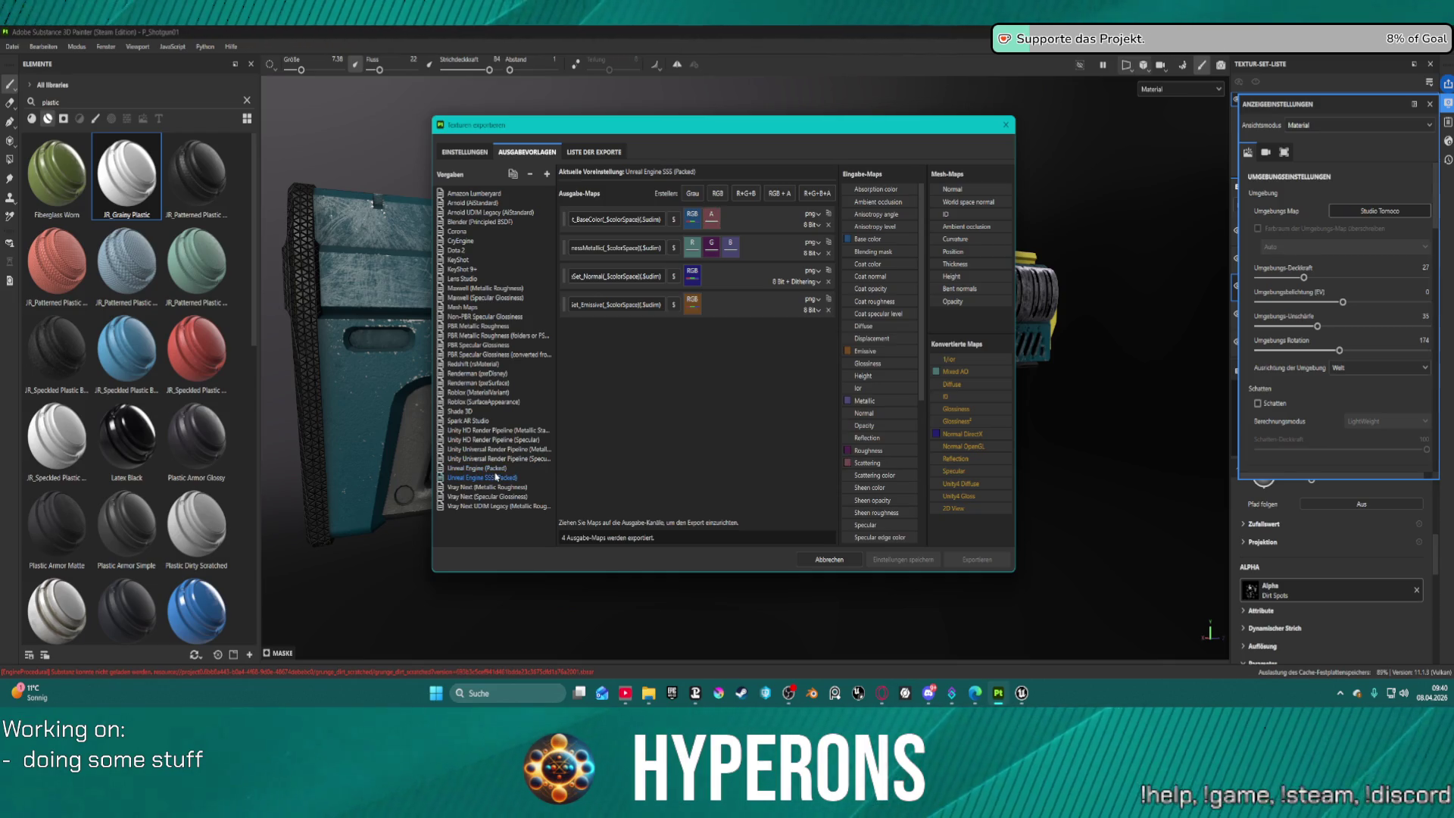
left_click(503, 459)
left_click(496, 469)
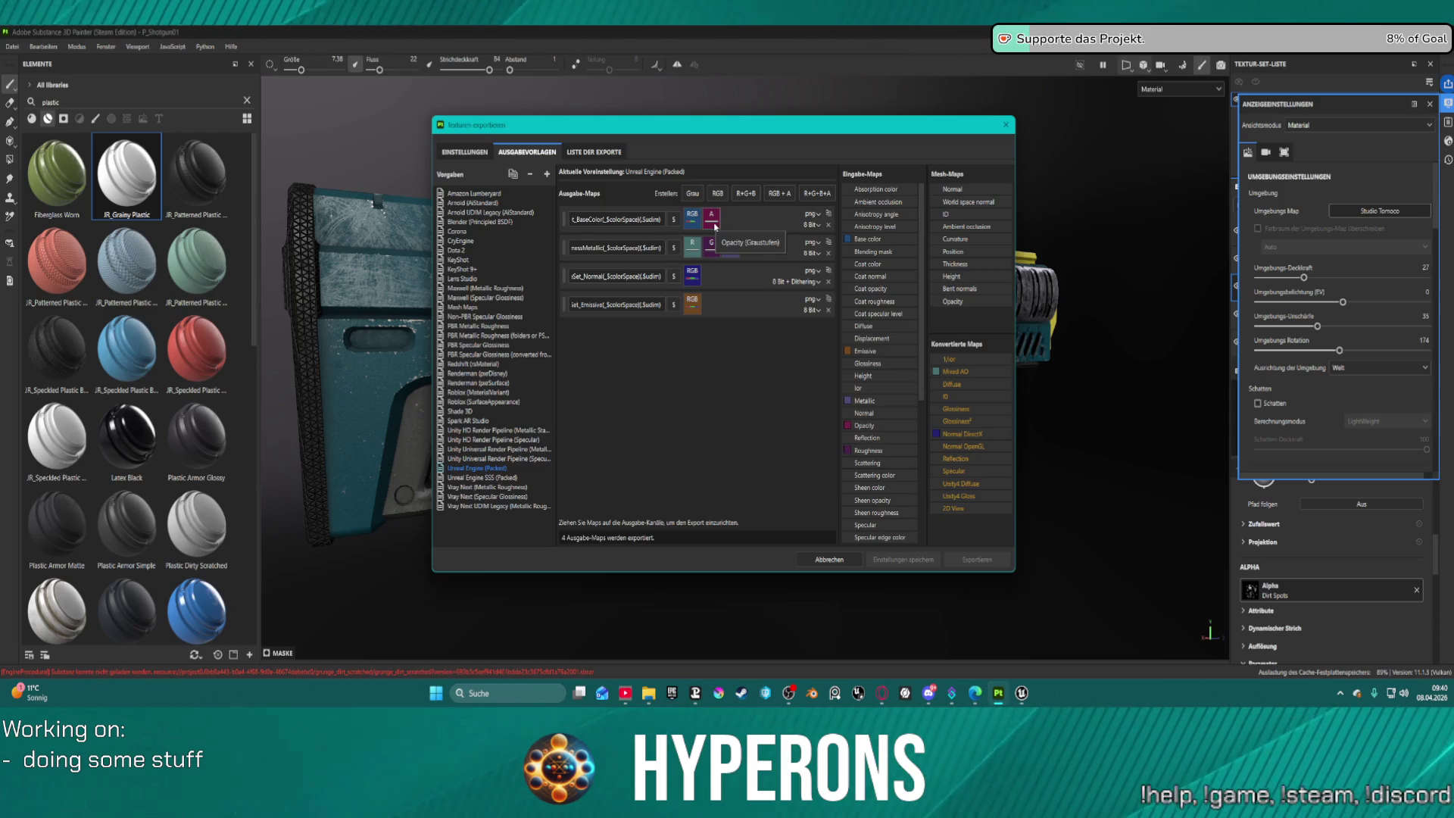
left_click(483, 478)
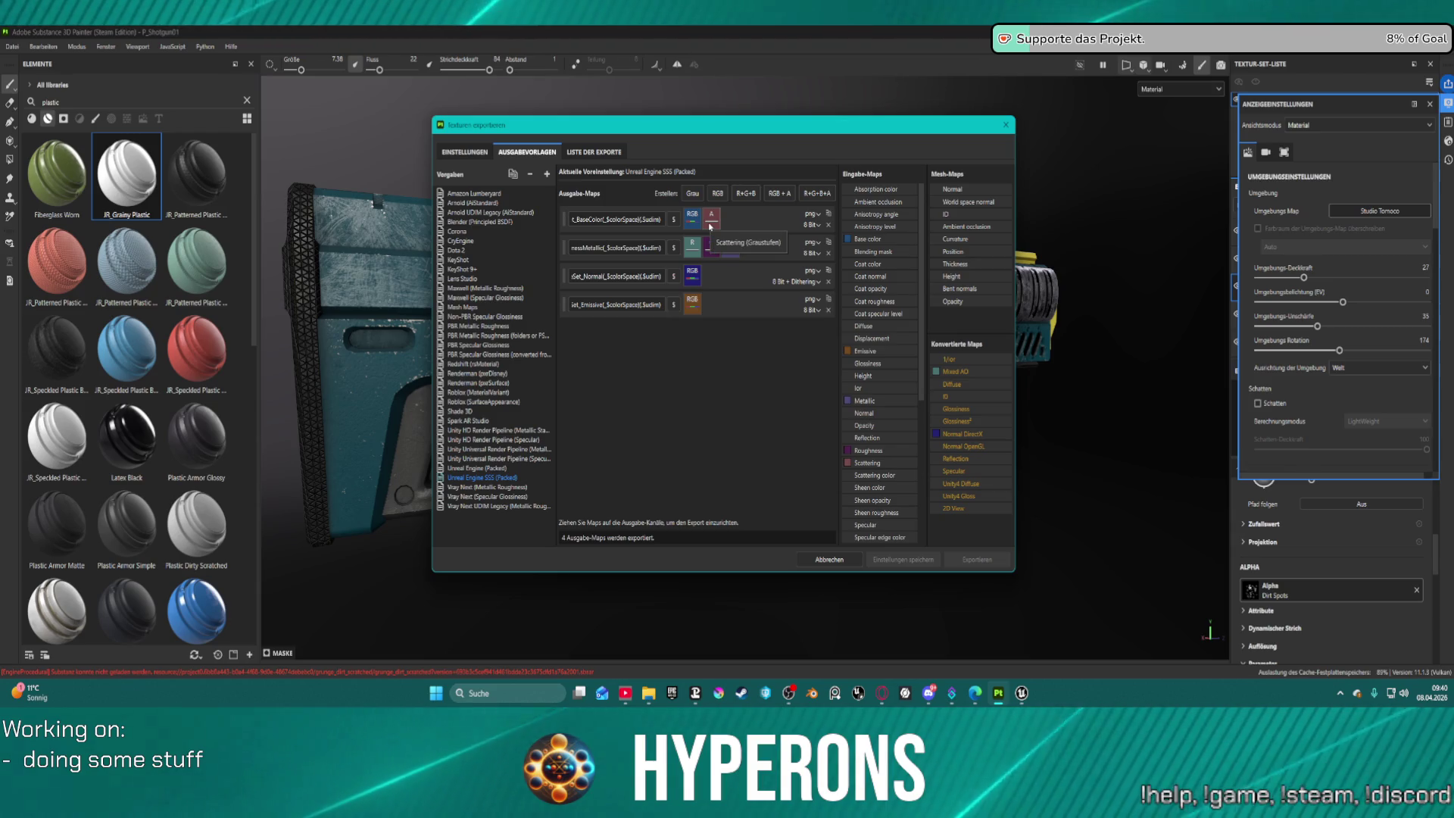
left_click(503, 468)
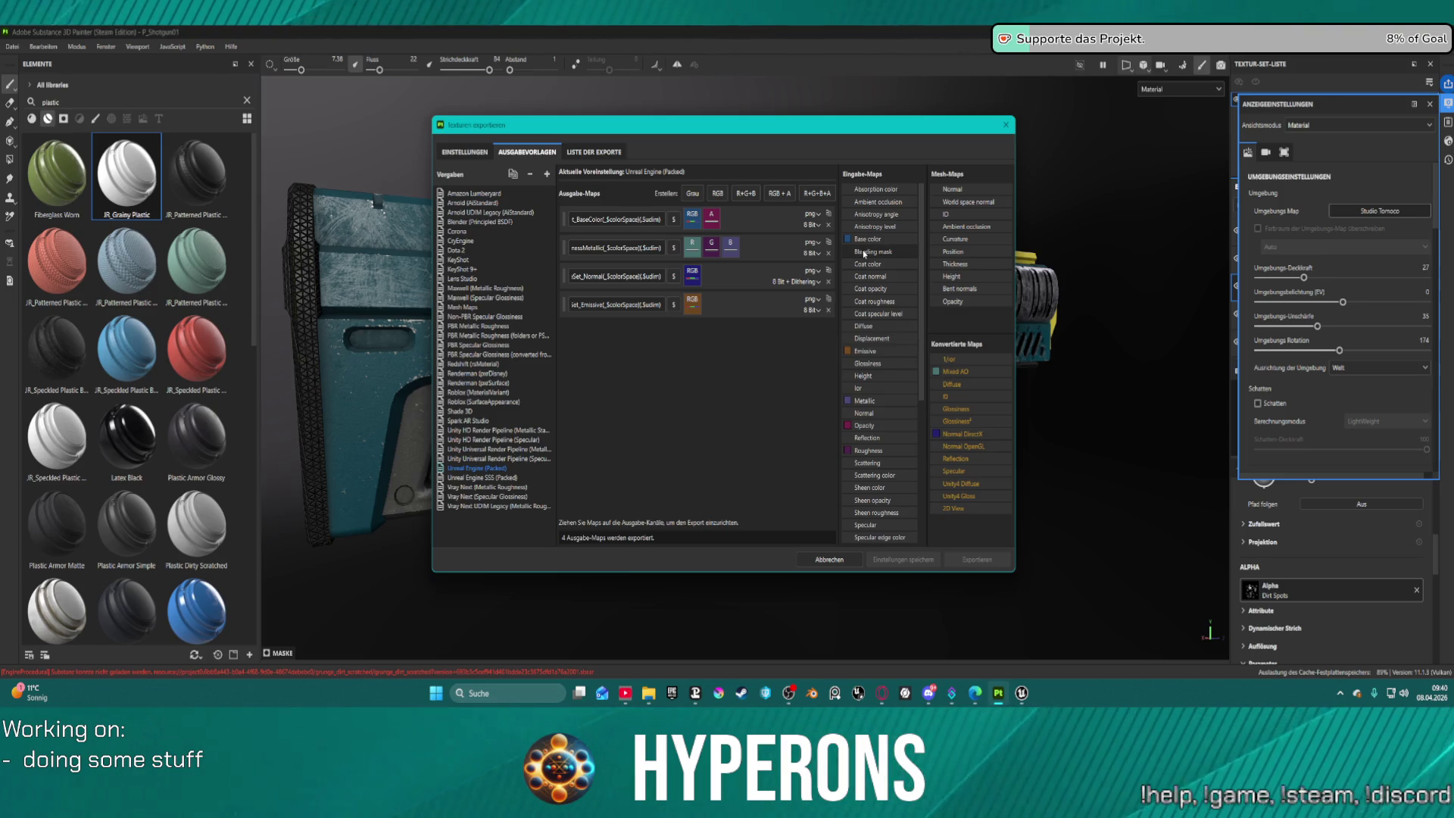
scroll(895, 380, "down", 5)
scroll(896, 379, "down", 2)
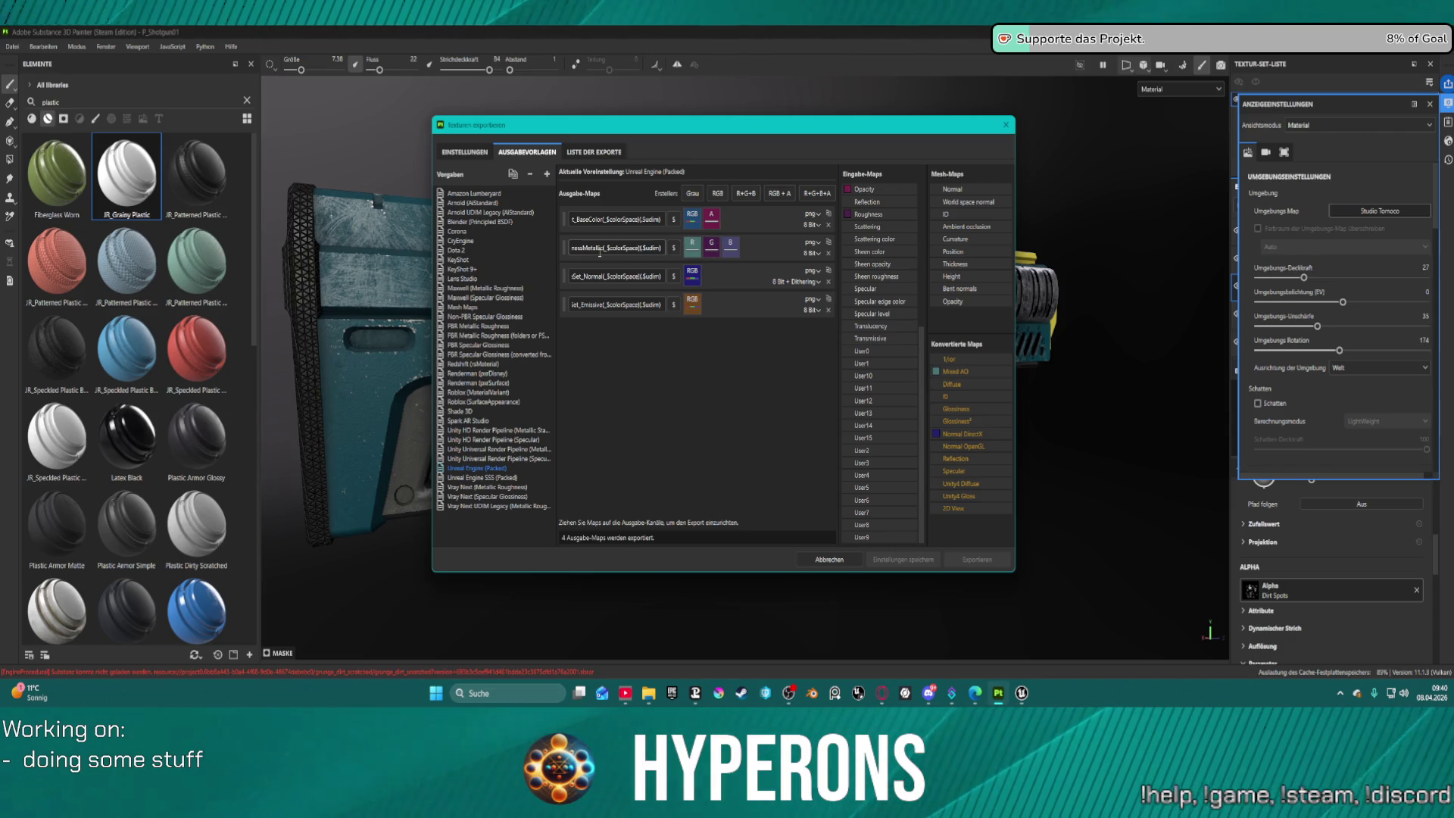
double_click(610, 219)
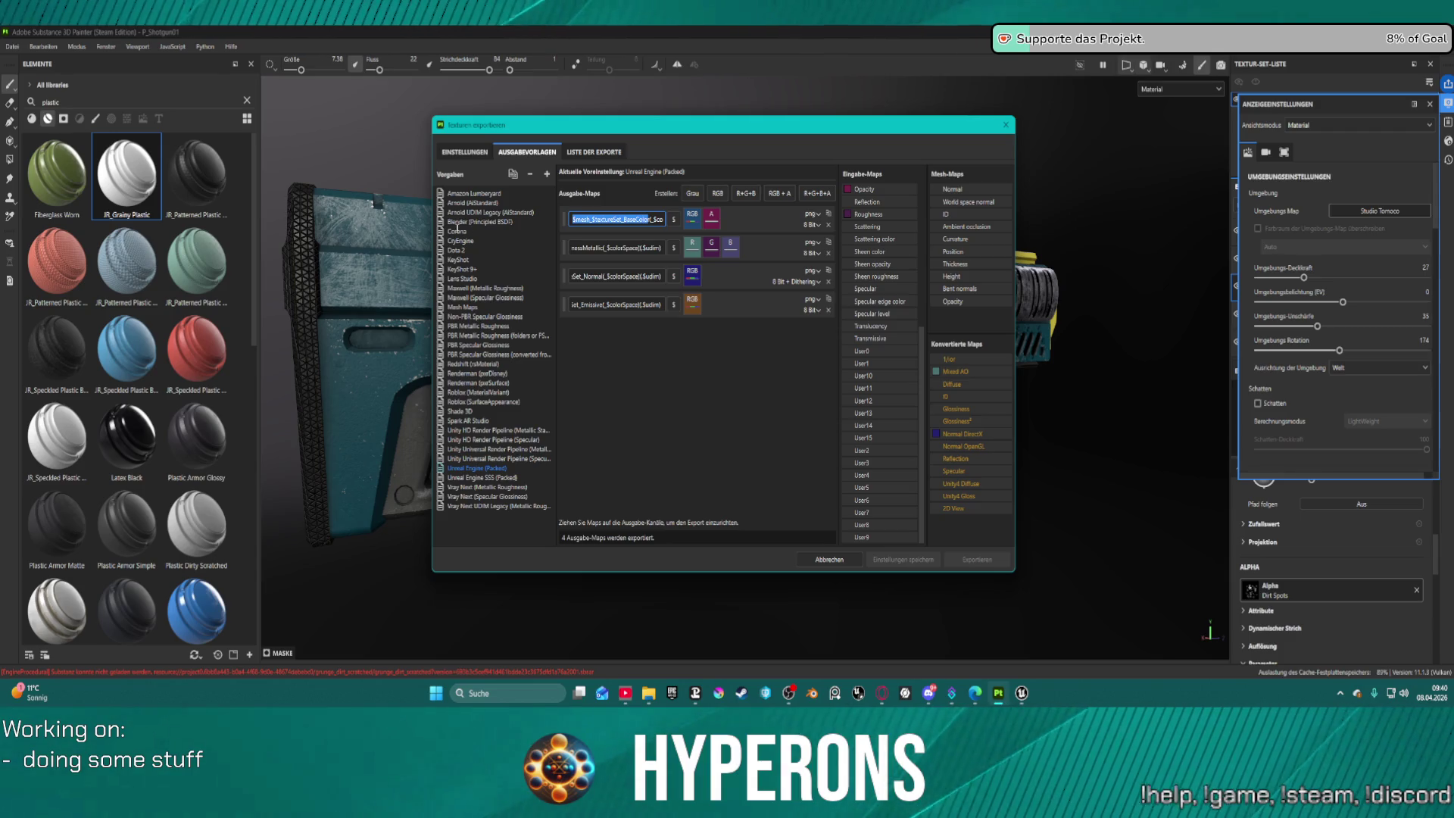
double_click(634, 250)
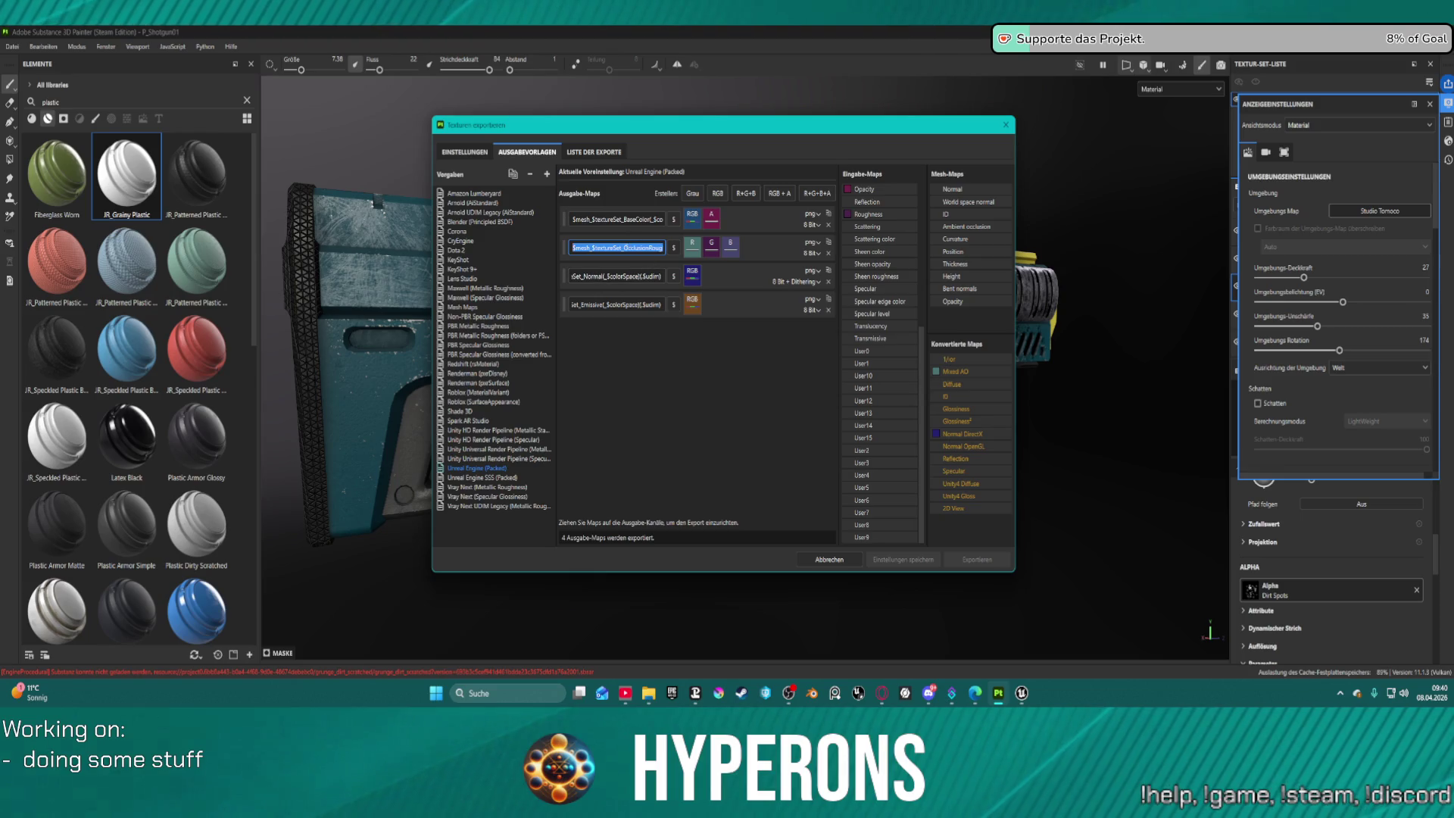
triple_click(624, 248)
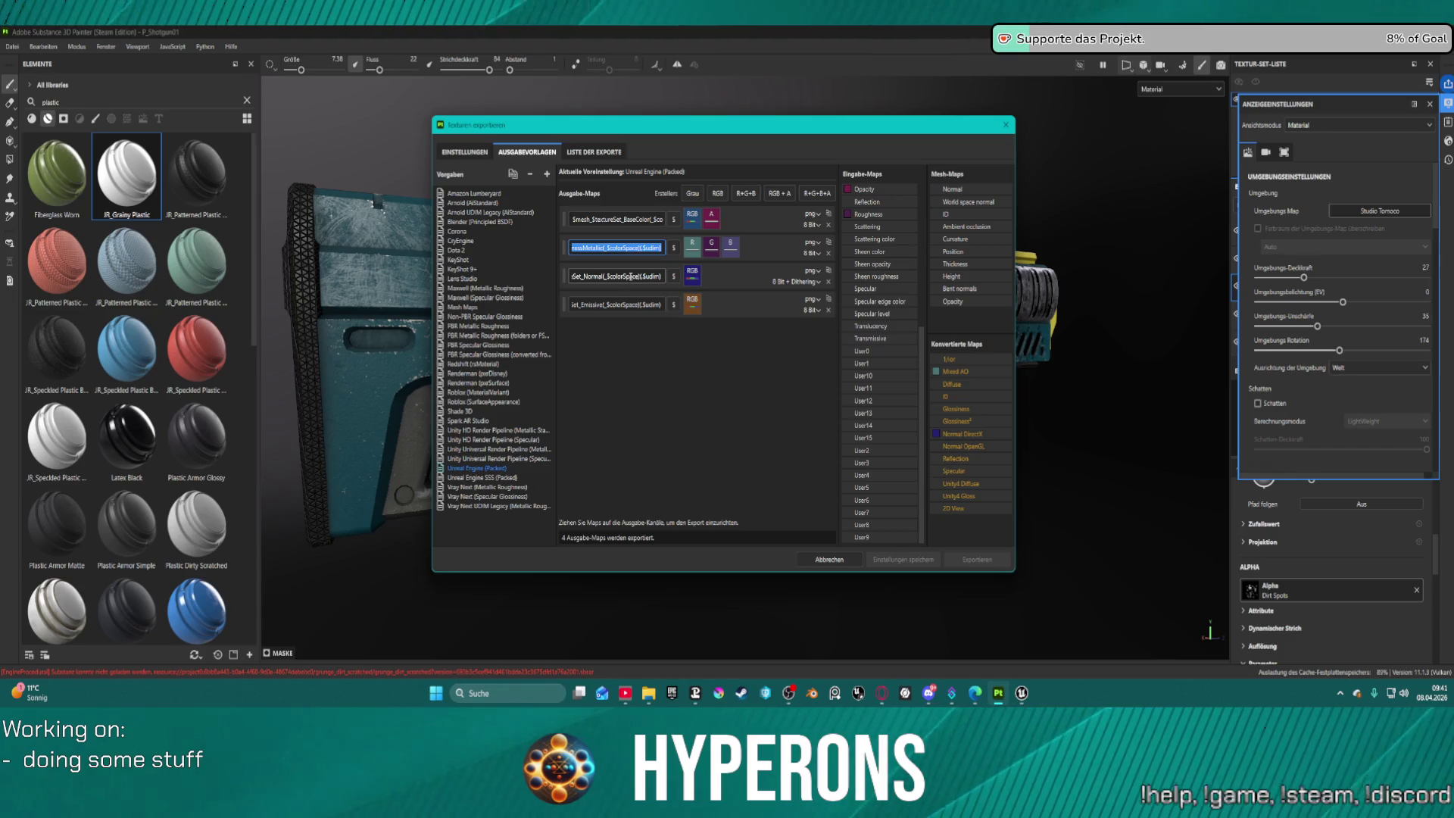
double_click(631, 277)
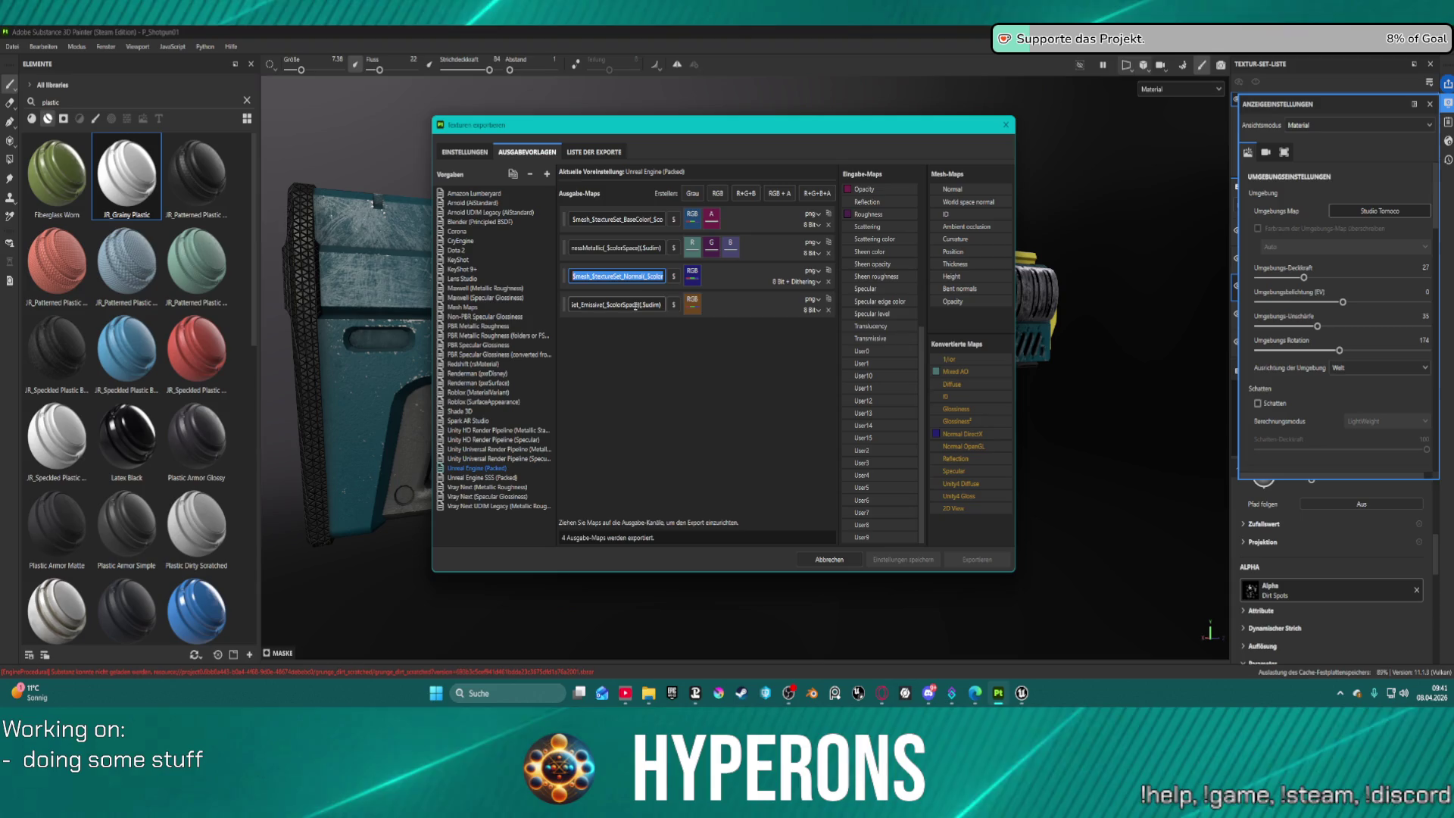
left_click(736, 306)
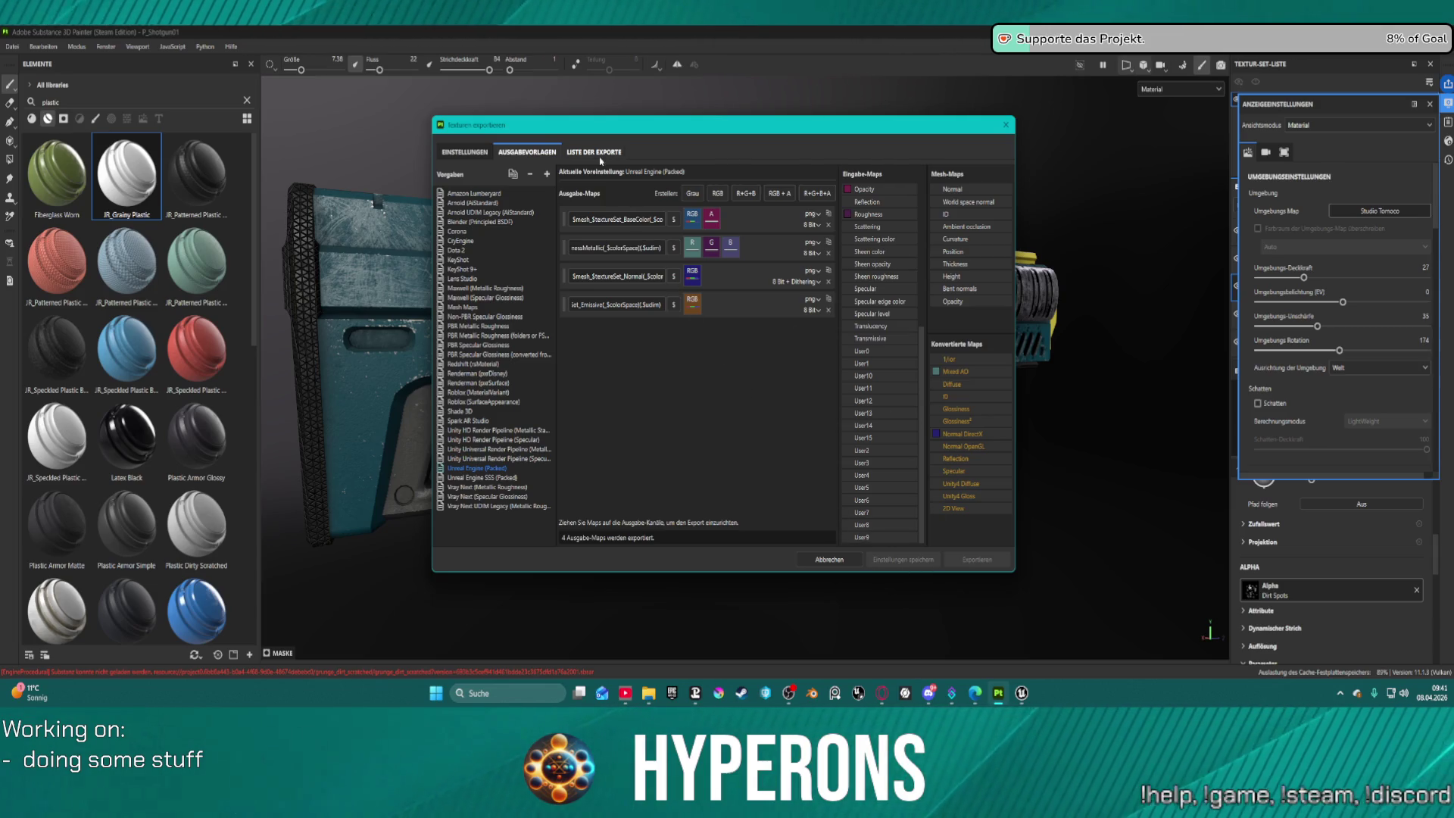
Review the four 4096x4096 PNG textures in Liste der Exporte and open the output folder.
left_click(574, 153)
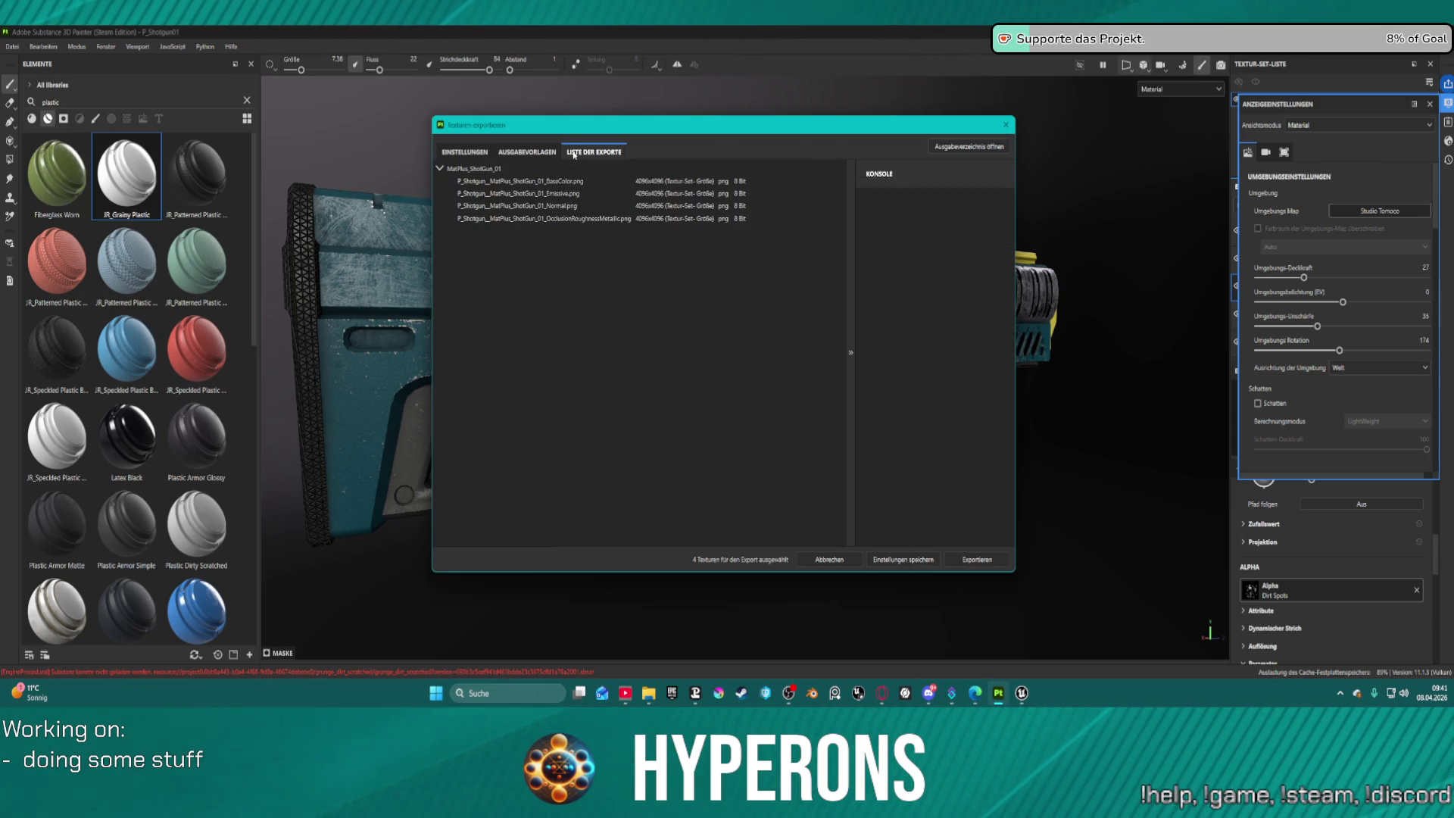
left_click(964, 149)
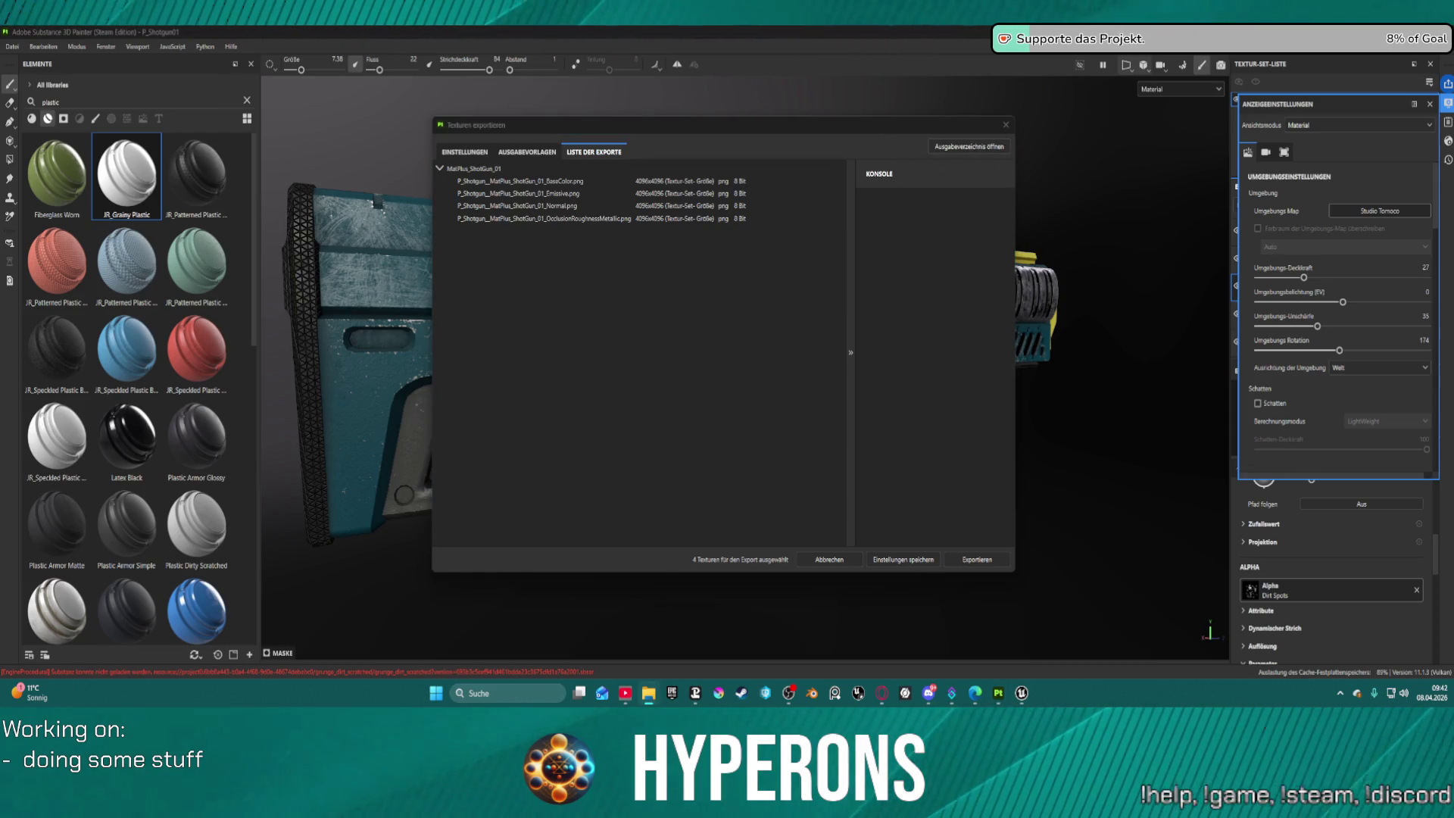
Select the MatPlus_ShotGun_01 texture set in Einstellungen and export its textures.
left_click(526, 153)
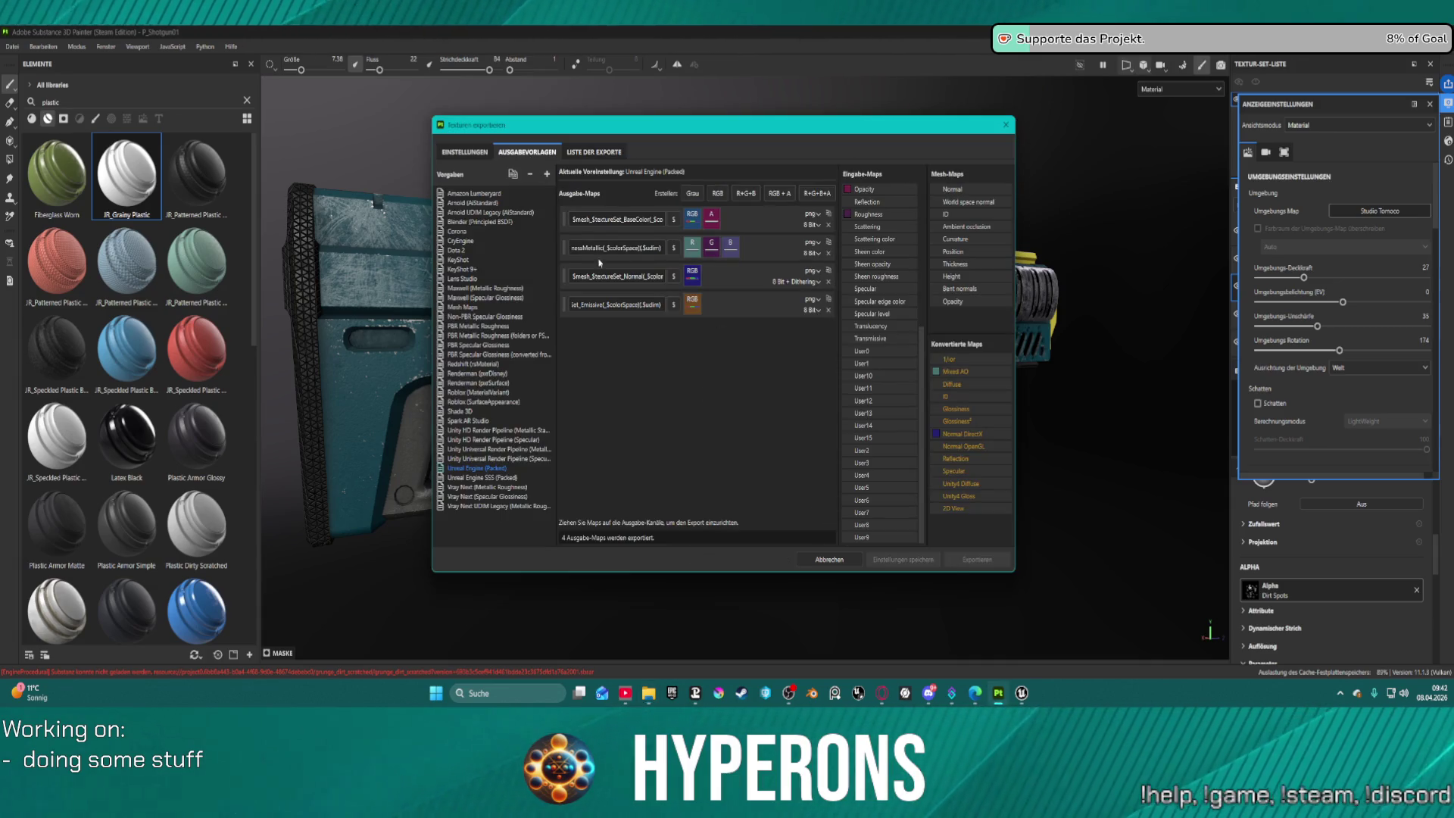
left_click(464, 152)
left_click(518, 199)
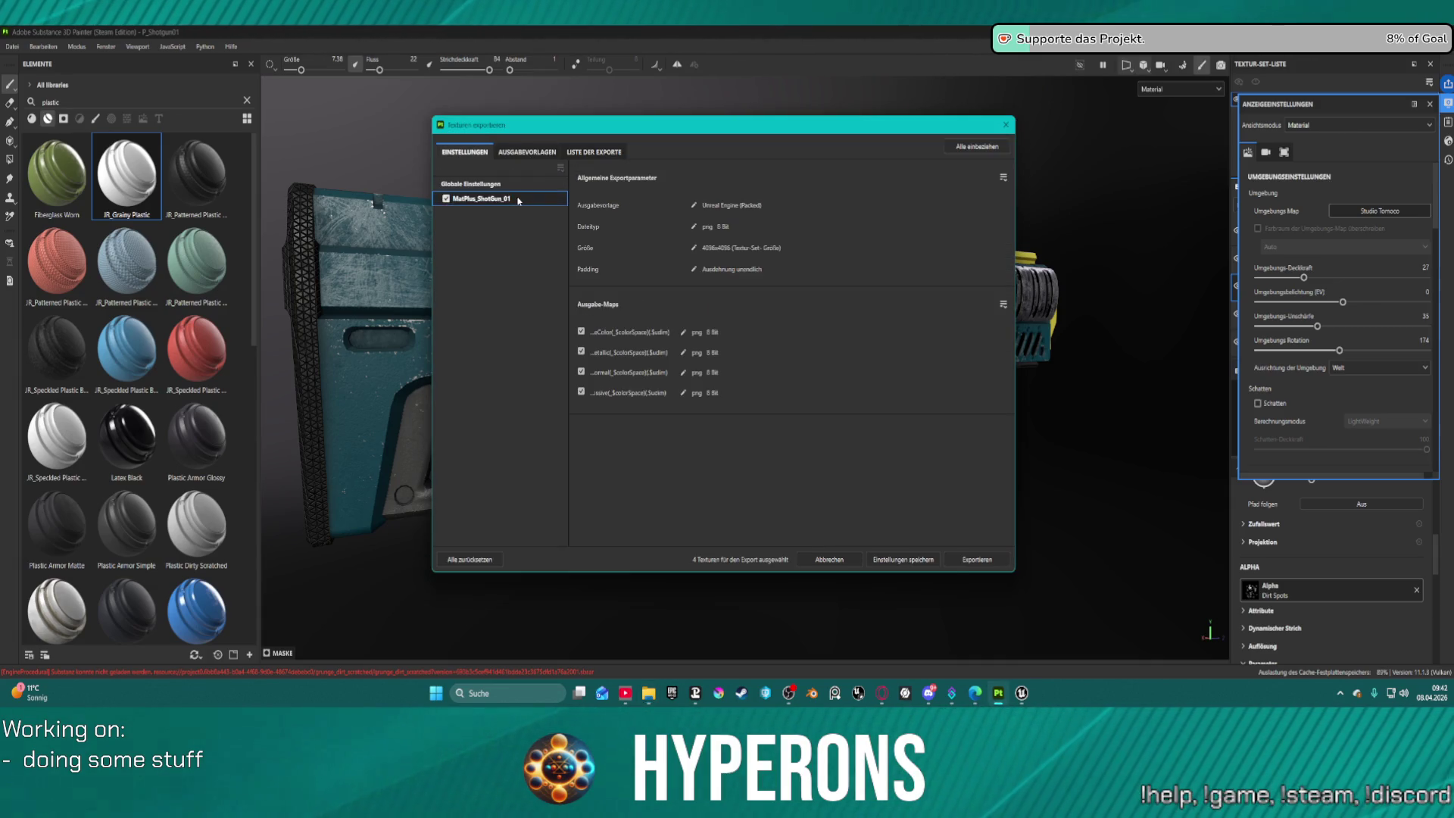
left_click(983, 564)
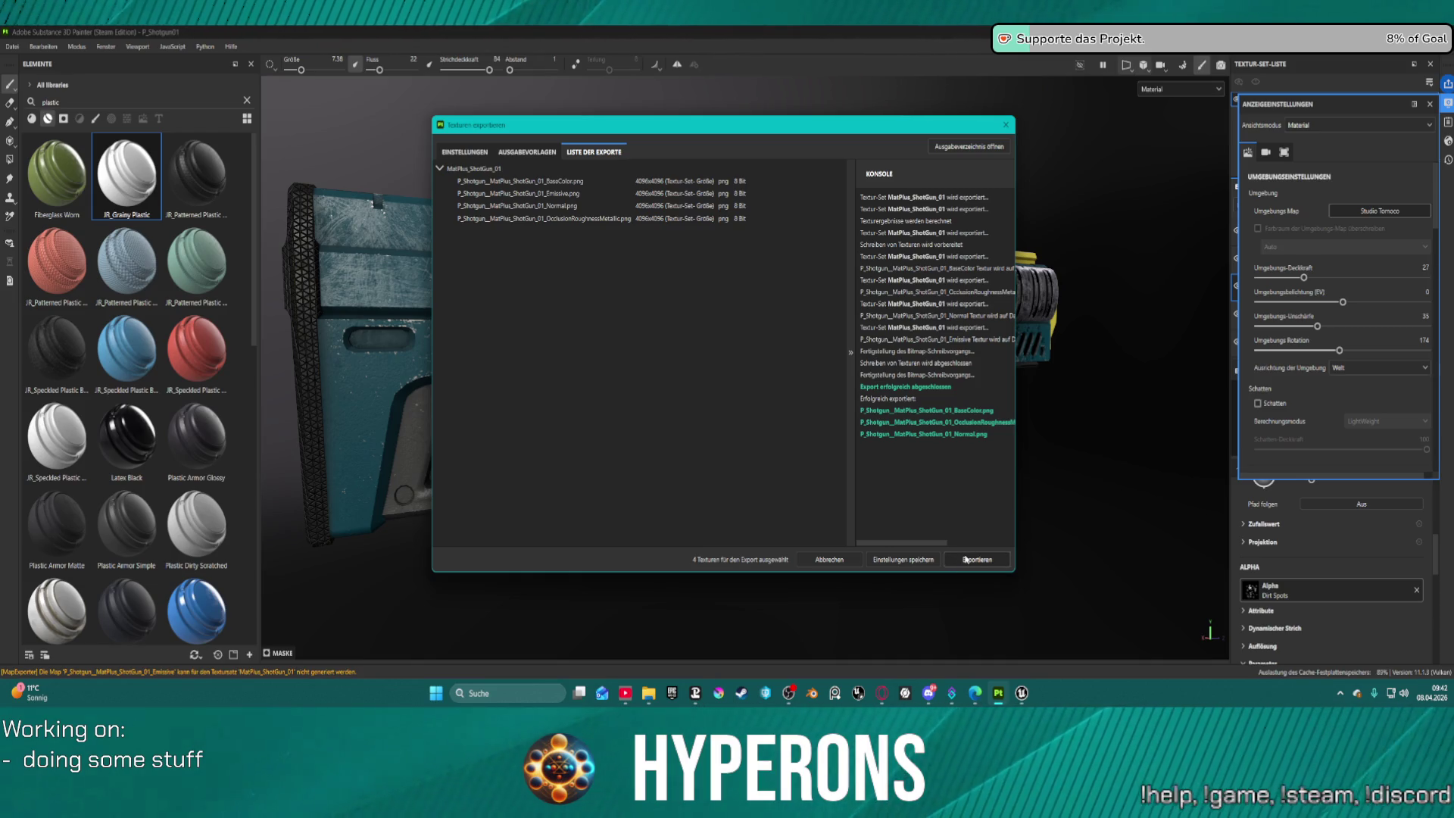
Open the exported textures folder, close the three previews, then close the finished export dialog.
left_click(960, 147)
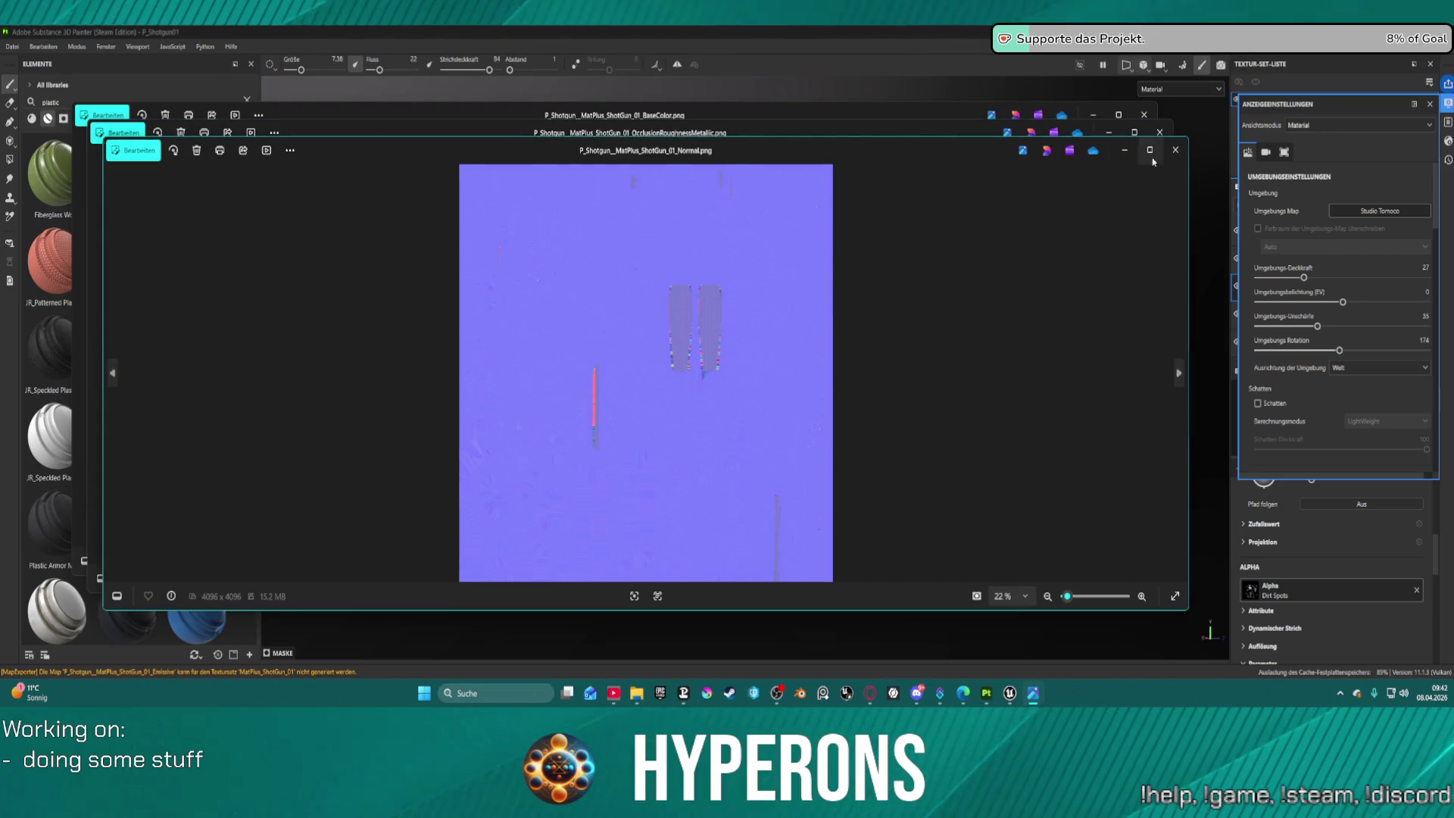
left_click(1175, 150)
left_click(1159, 131)
left_click(1144, 115)
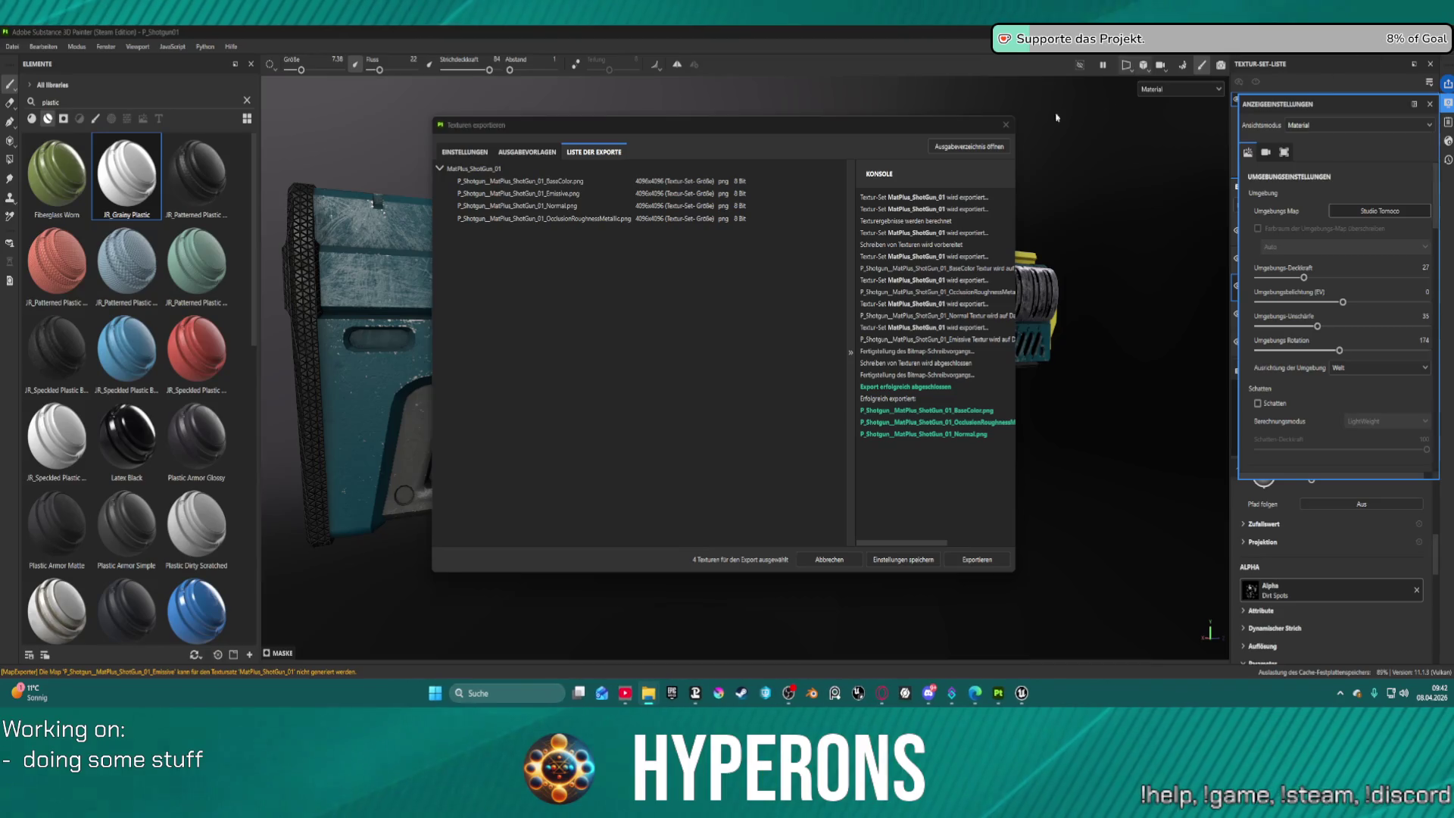
left_click(1006, 125)
Save the textured shotgun project with Datei > Speichern.
left_click(22, 45)
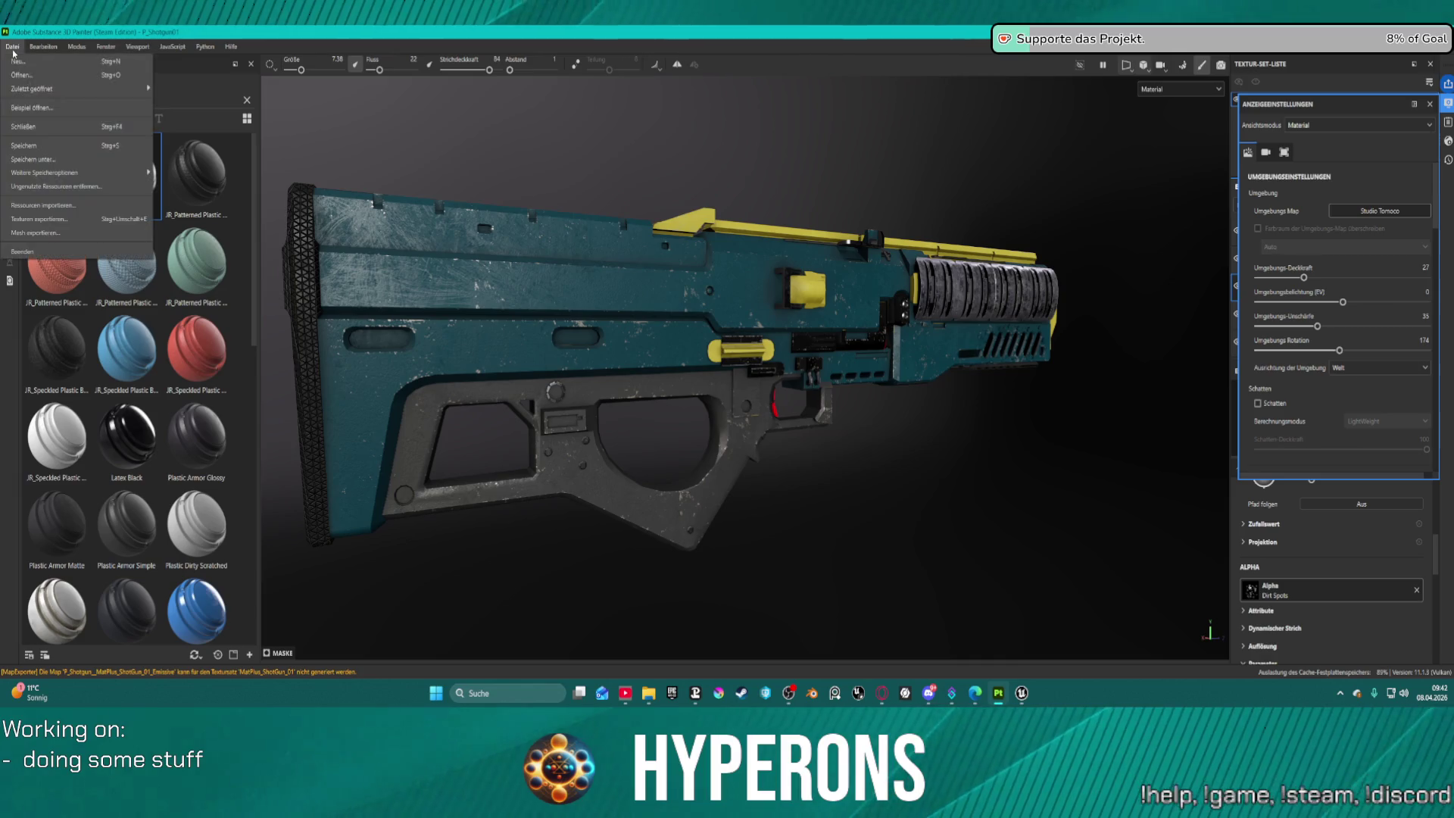
left_click(64, 148)
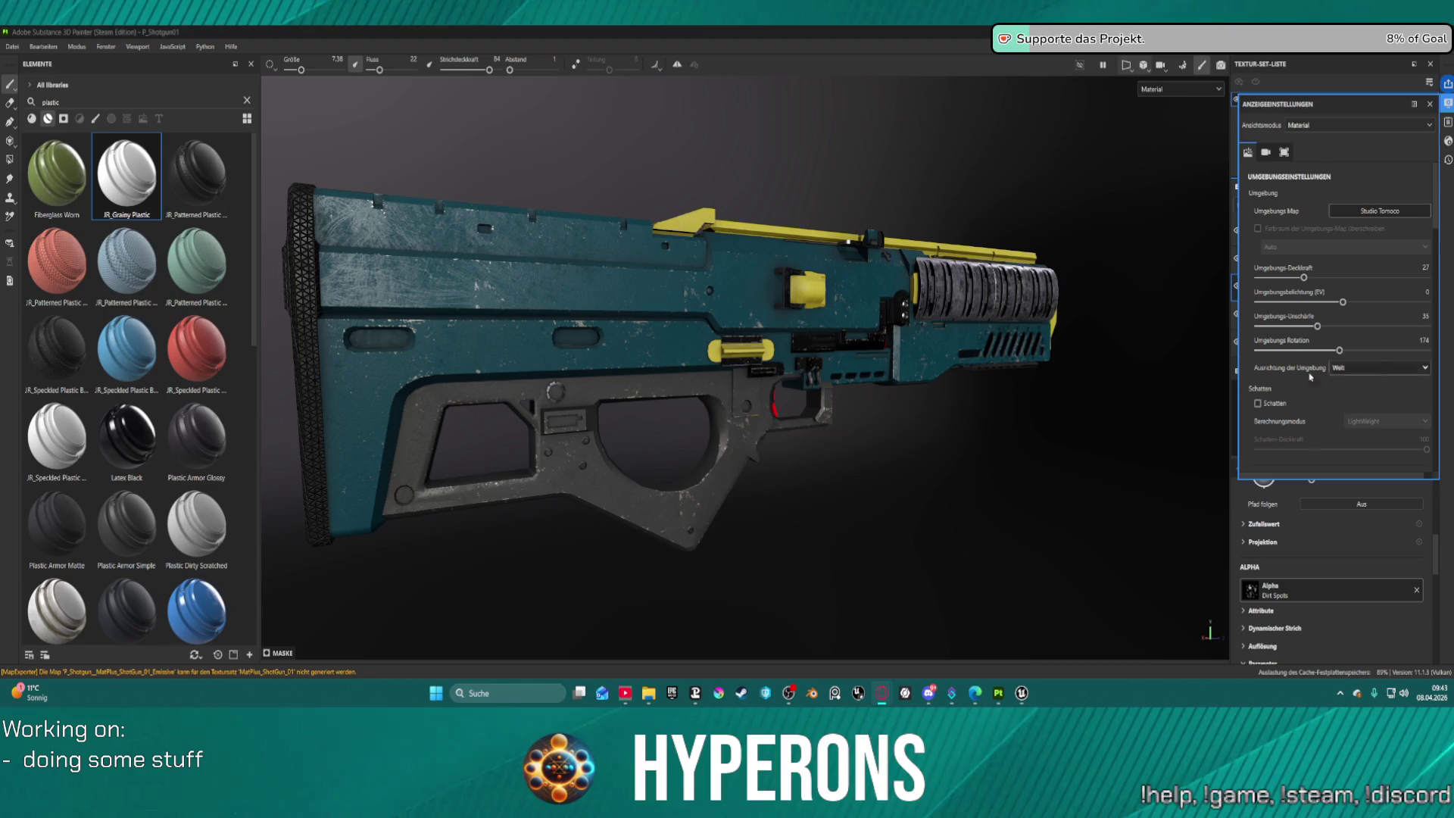
Back in Unreal, pull back and orbit around the LoadMap bunker, then open File > Recent Levels.
mouse_move(1019, 690)
left_click(934, 633)
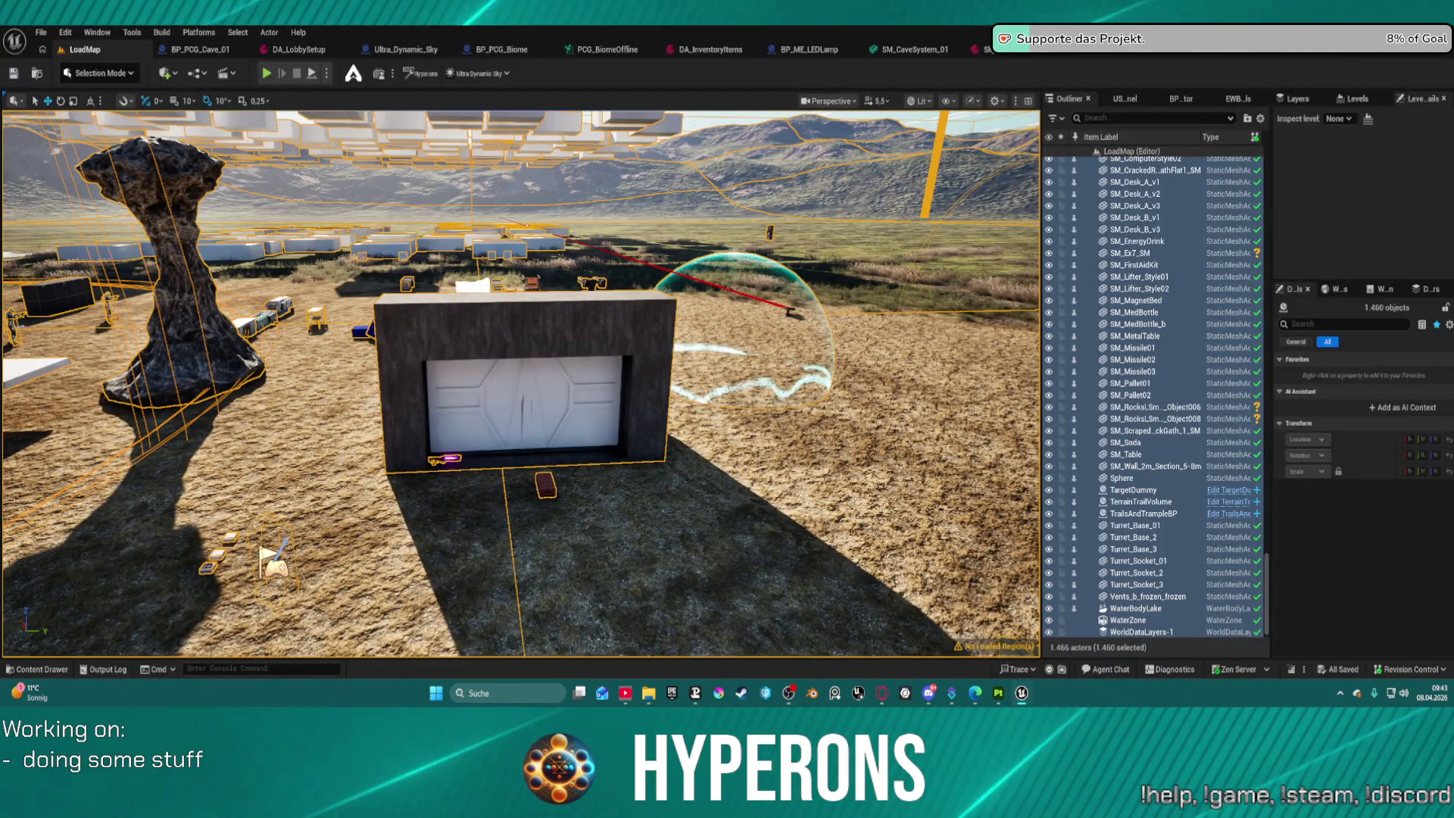
key("Down")
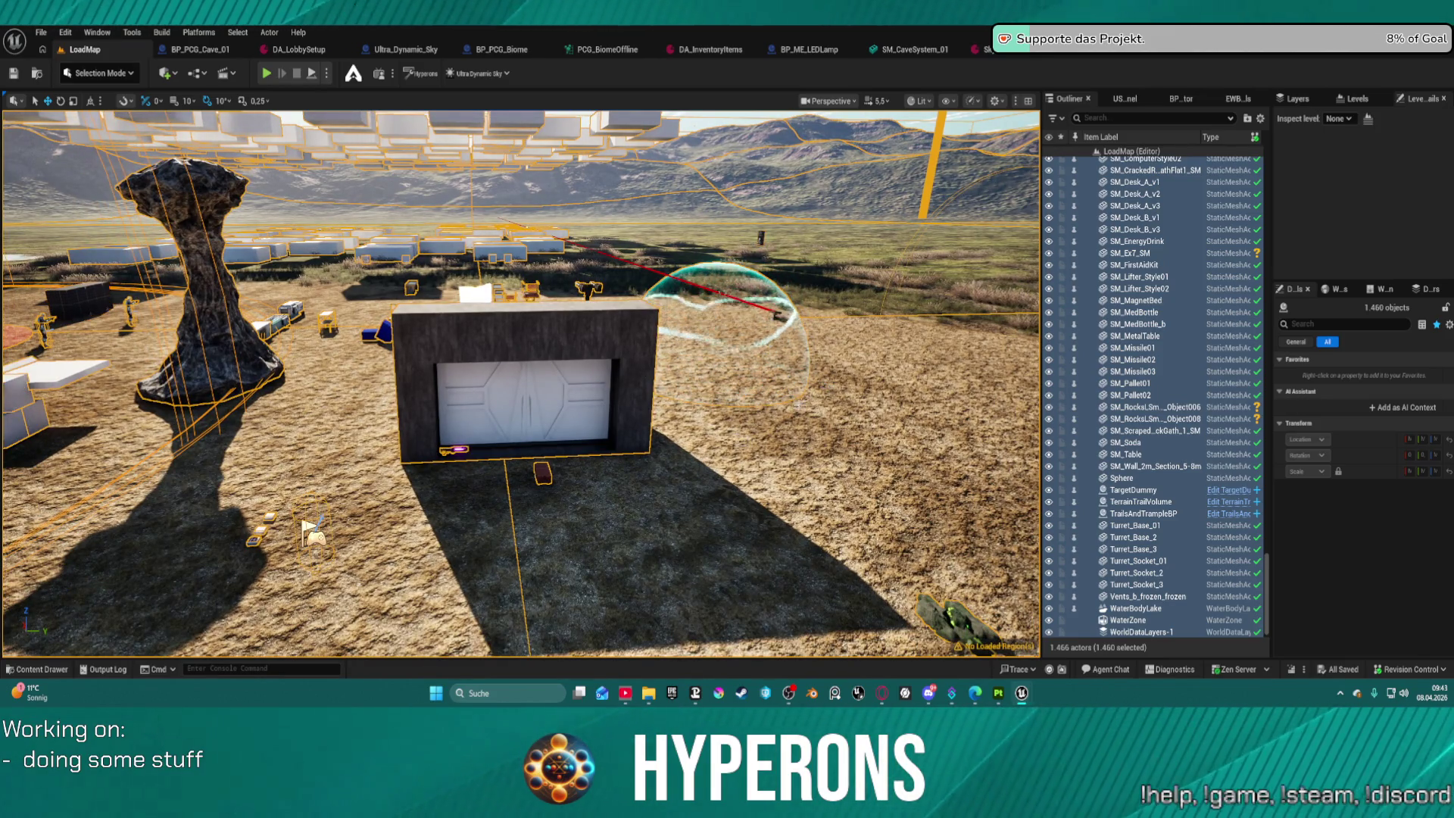
scroll(760, 417, "down", 2)
scroll(760, 417, "down", 1)
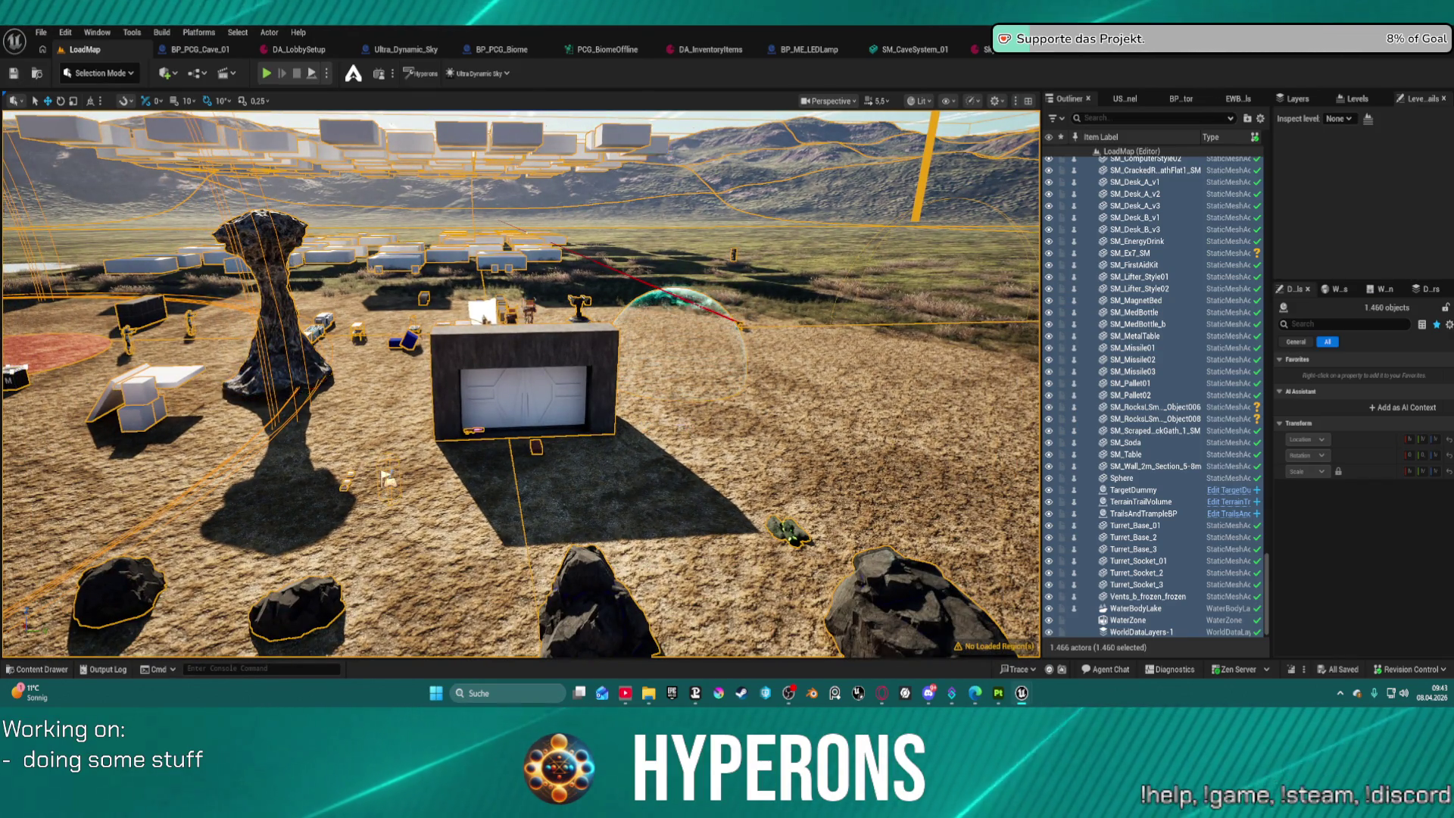
mouse_move(760, 417)
left_mouse_down()
mouse_move(760, 379)
mouse_move(802, 356)
mouse_move(886, 439)
mouse_move(833, 390)
left_mouse_up()
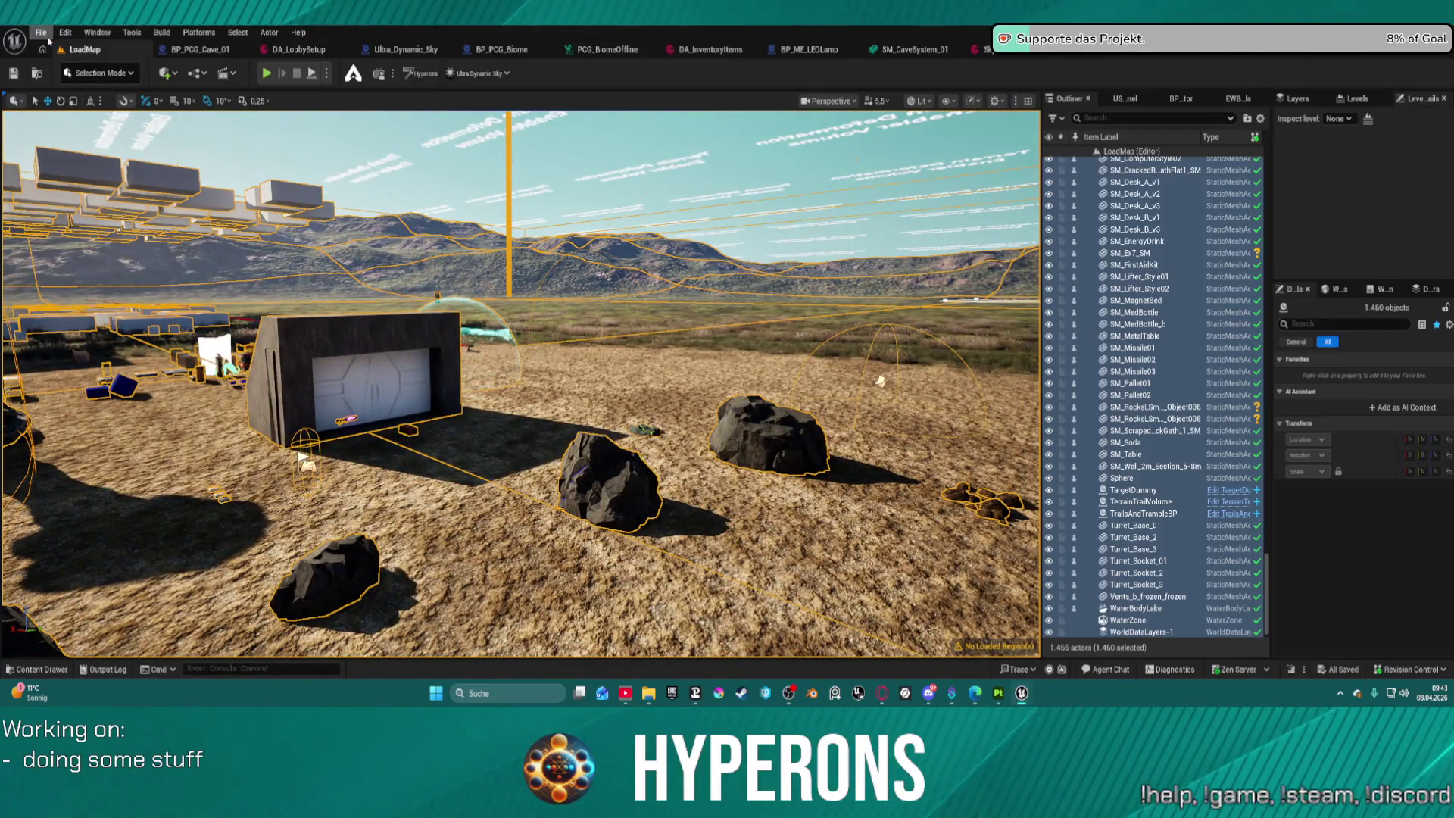
left_click(42, 33)
mouse_move(114, 118)
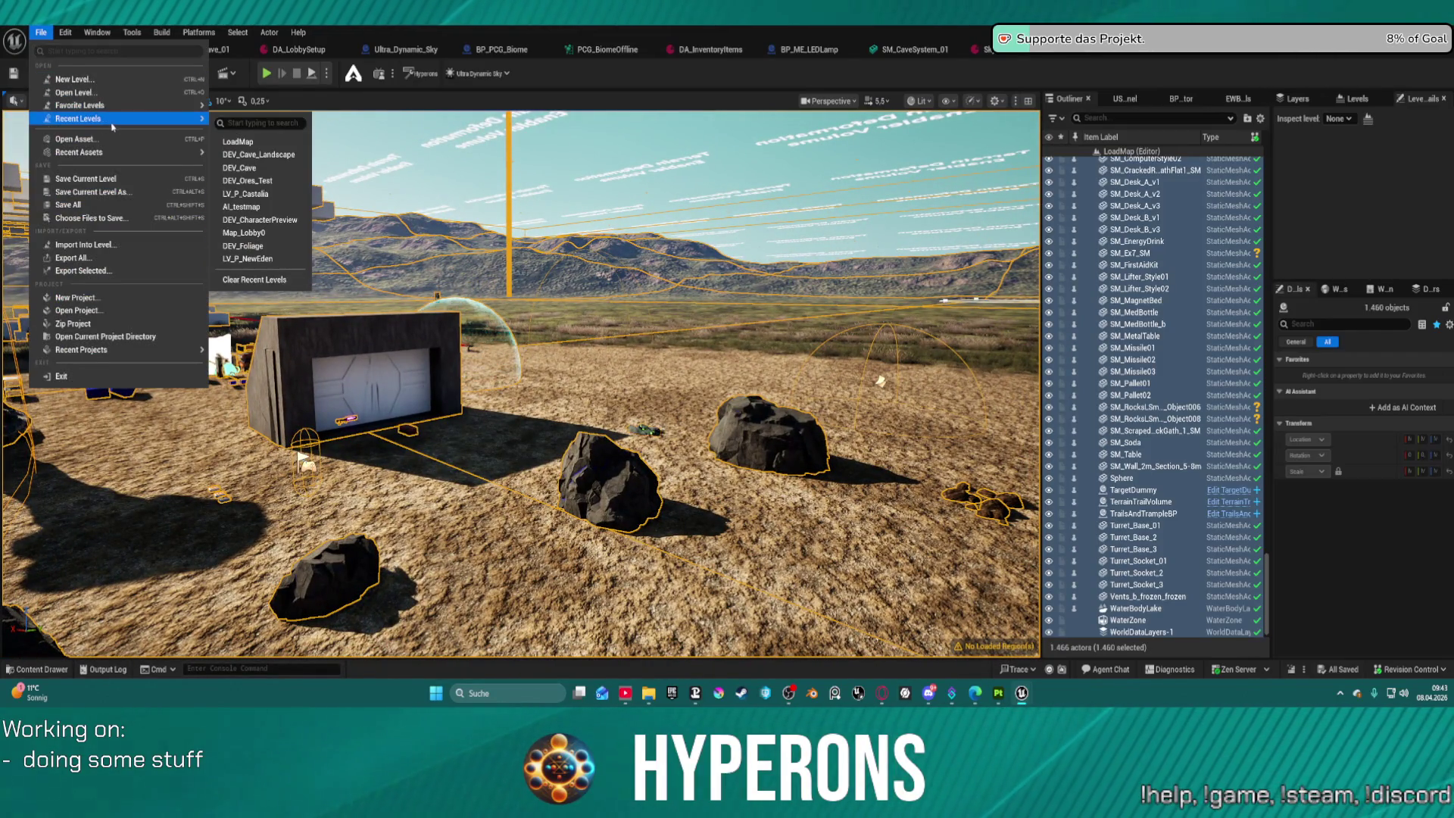
Load DEV_Cave_Landscape, fly the view into the cave opening, and open the Content Drawer.
left_click(292, 157)
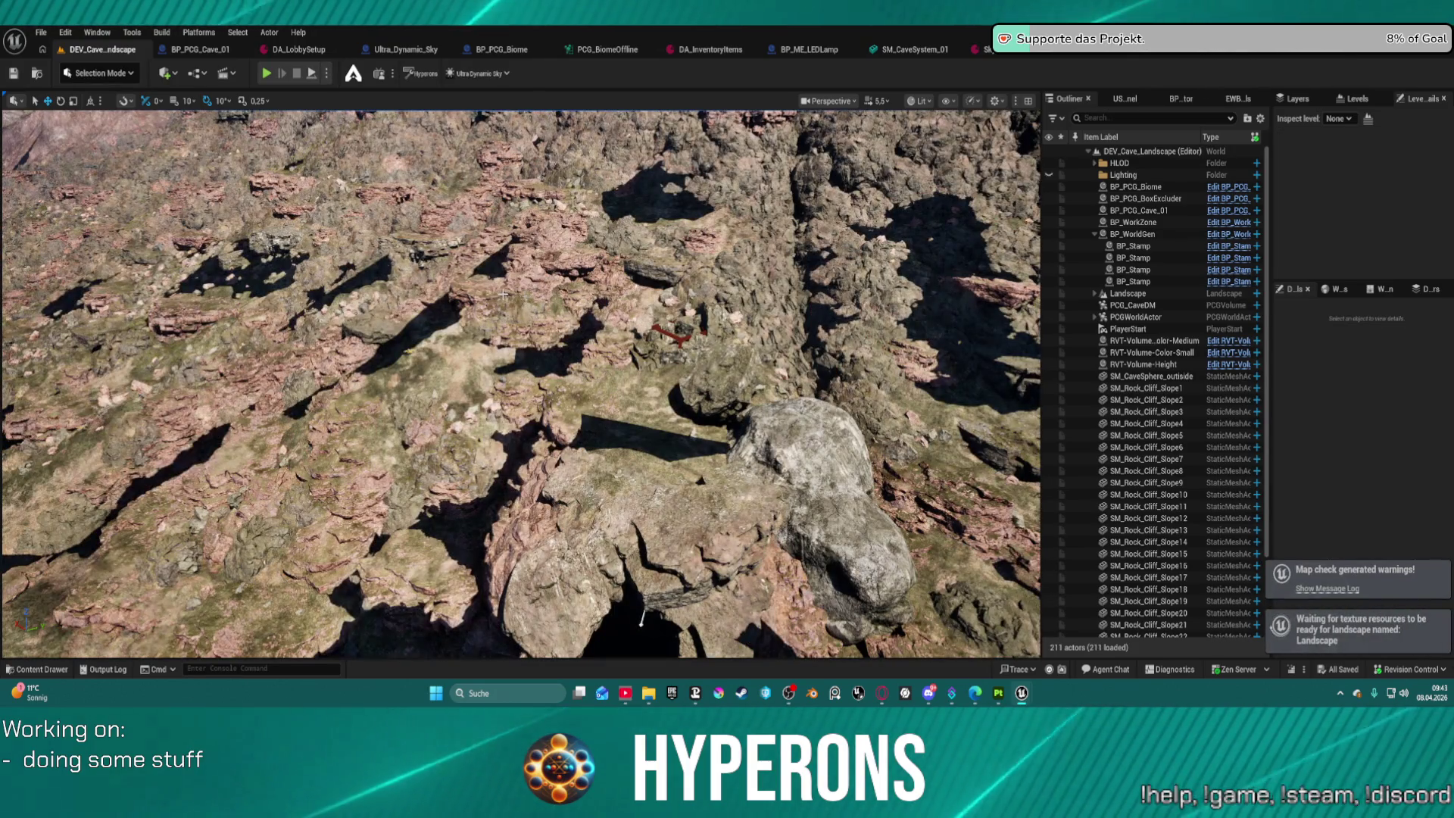
mouse_move(604, 300)
left_mouse_down()
mouse_move(682, 356)
mouse_move(698, 216)
mouse_move(701, 257)
left_mouse_up()
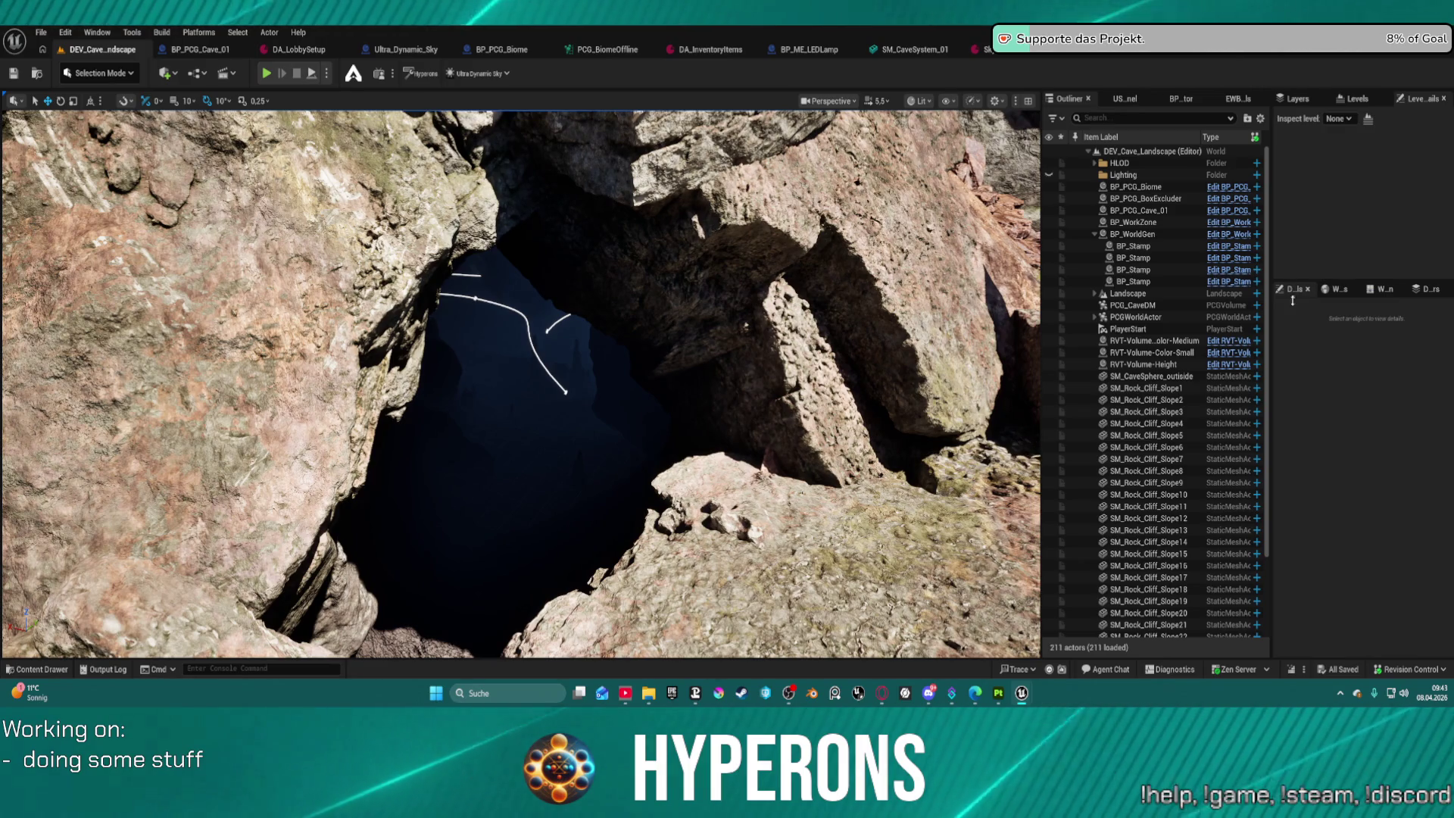
mouse_move(701, 258)
left_mouse_down()
mouse_move(739, 262)
mouse_move(769, 190)
mouse_move(639, 347)
mouse_move(756, 324)
mouse_move(746, 231)
left_mouse_up()
key("ctrl+space")
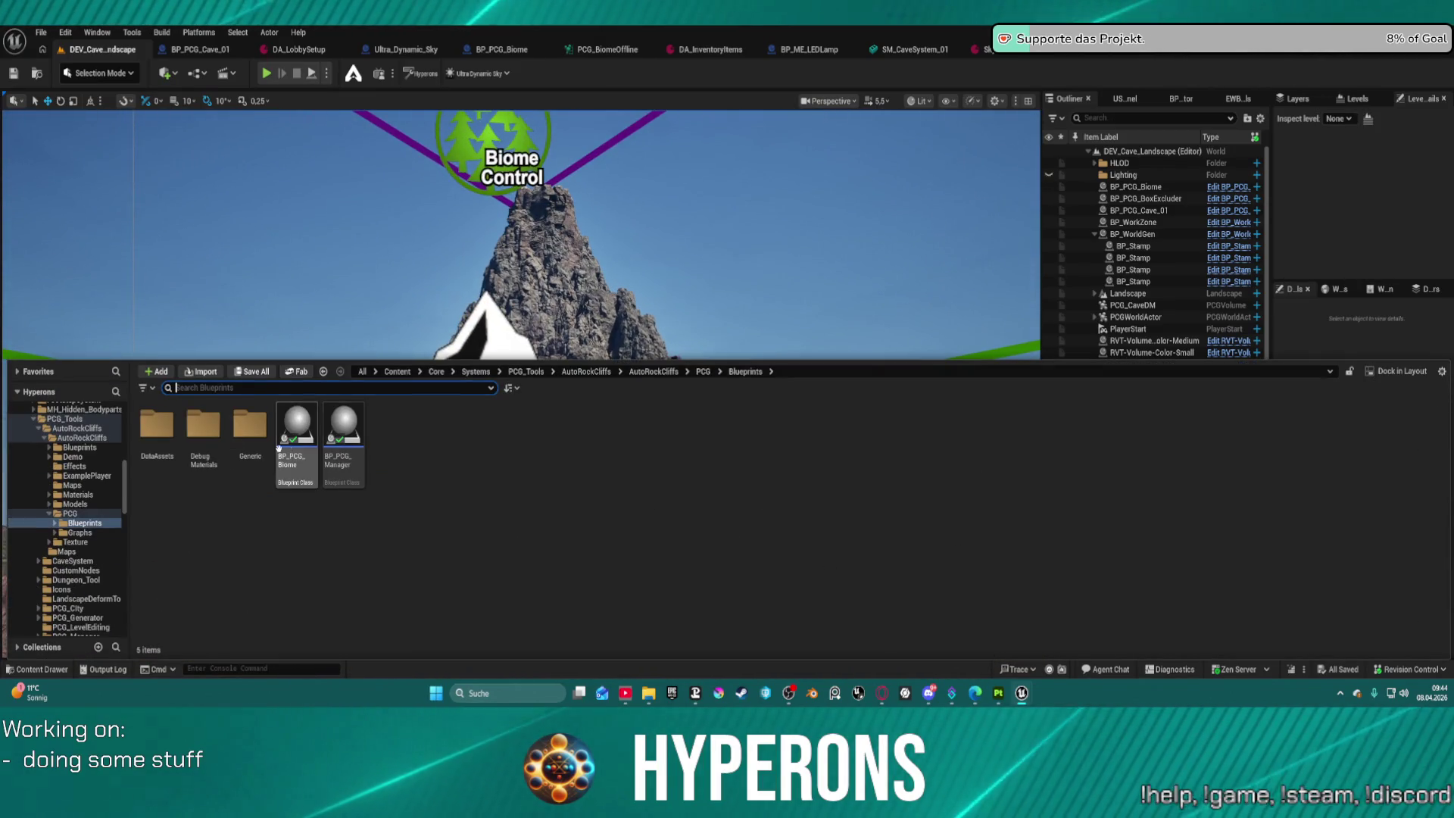
Scroll the Content Drawer folder tree to the top and expand ActionRPGStarterSystem.
scroll(76, 499, "up", 15)
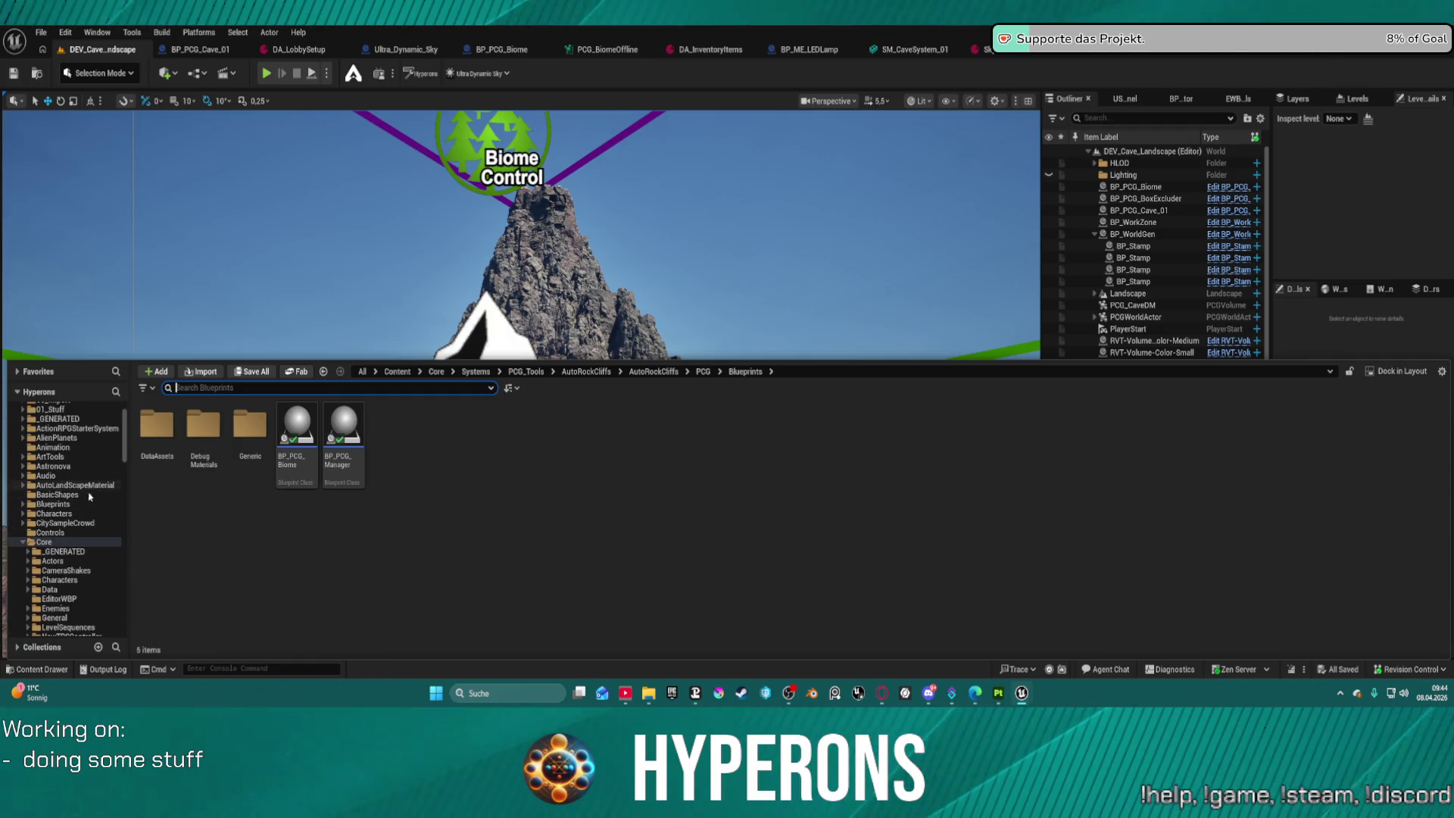
left_click(22, 466)
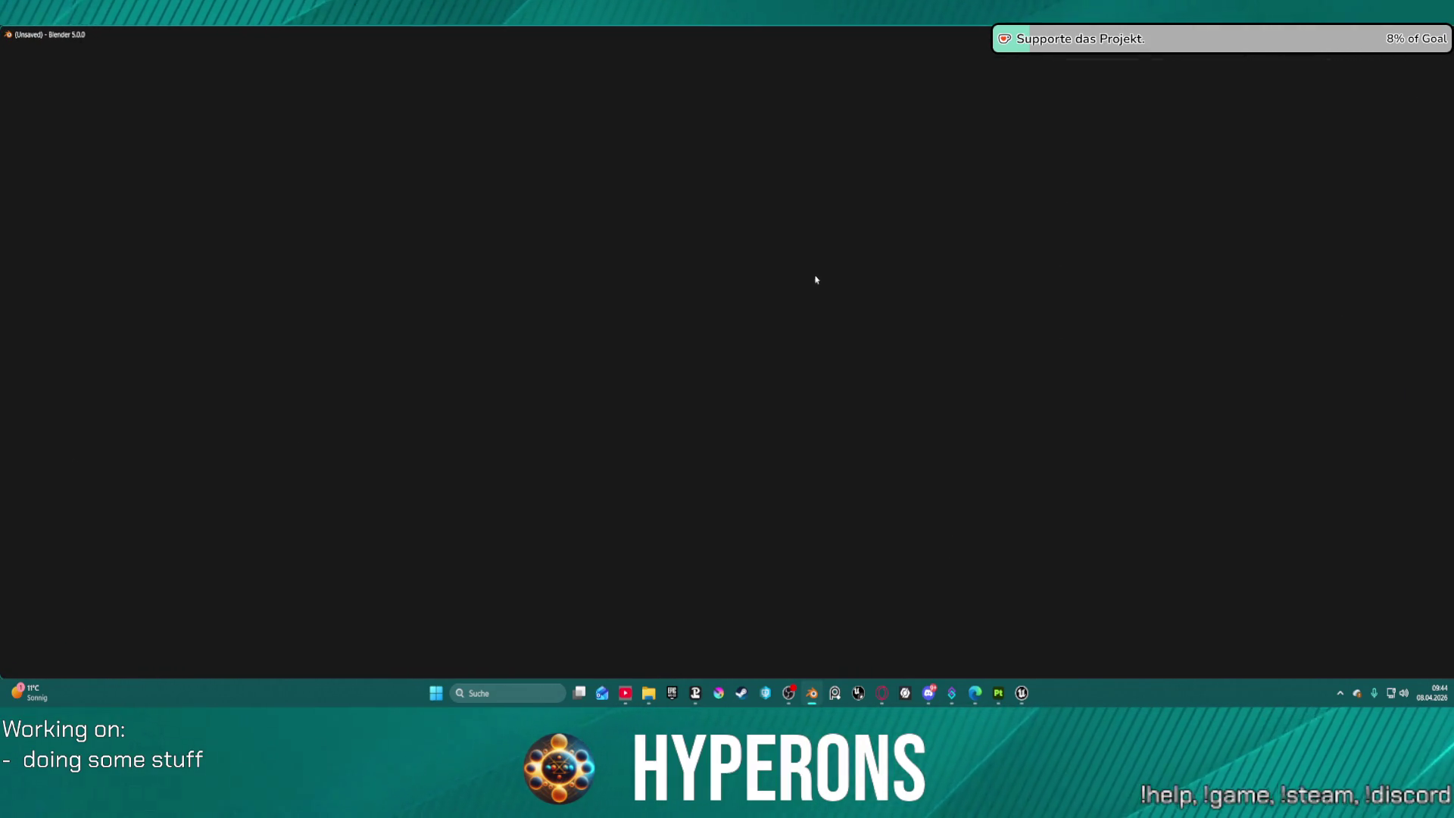
Switch briefly to Substance 3D Painter from the taskbar, then bring Blender's splash screen forward.
right_click(993, 699)
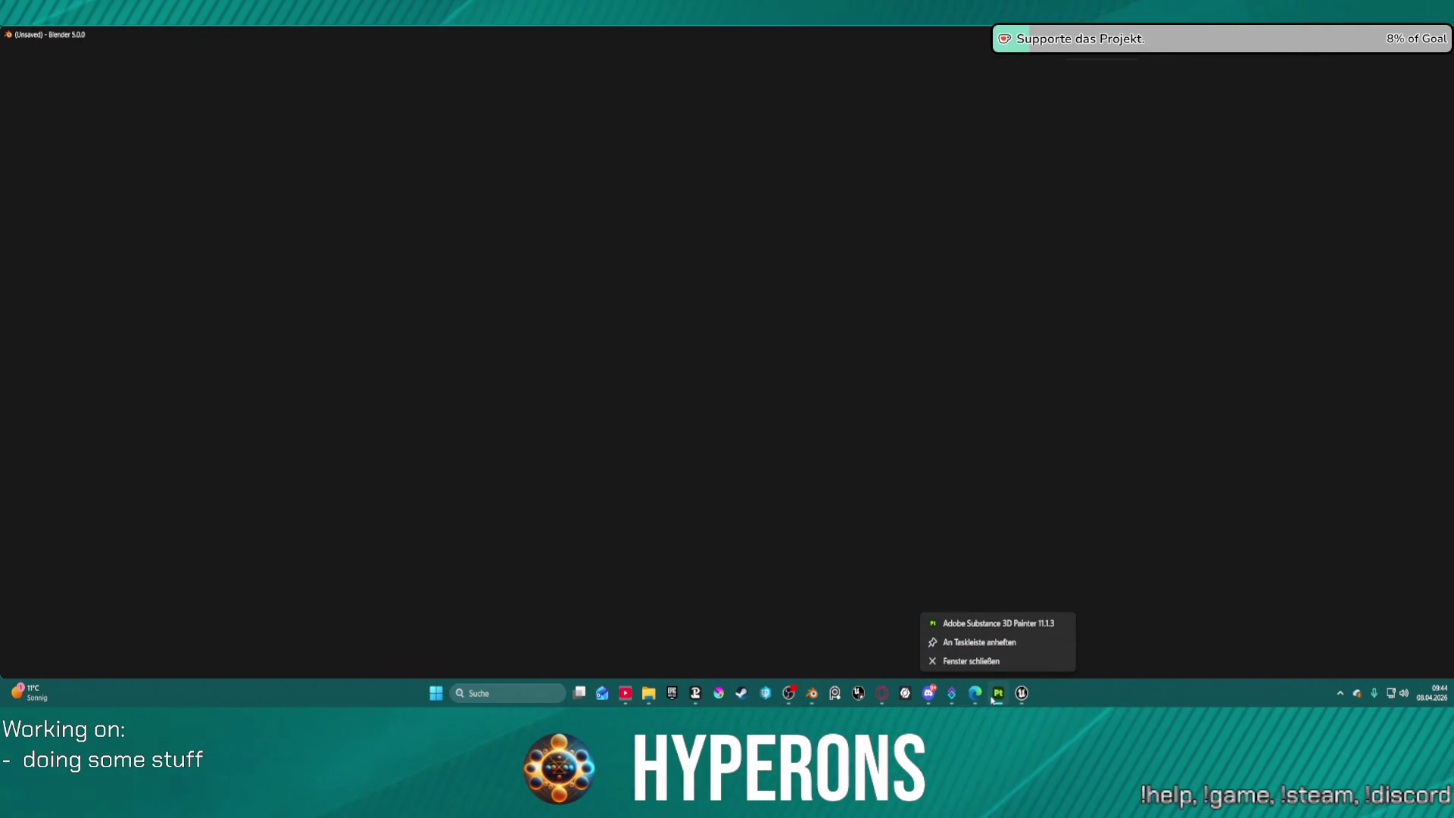
left_click(998, 693)
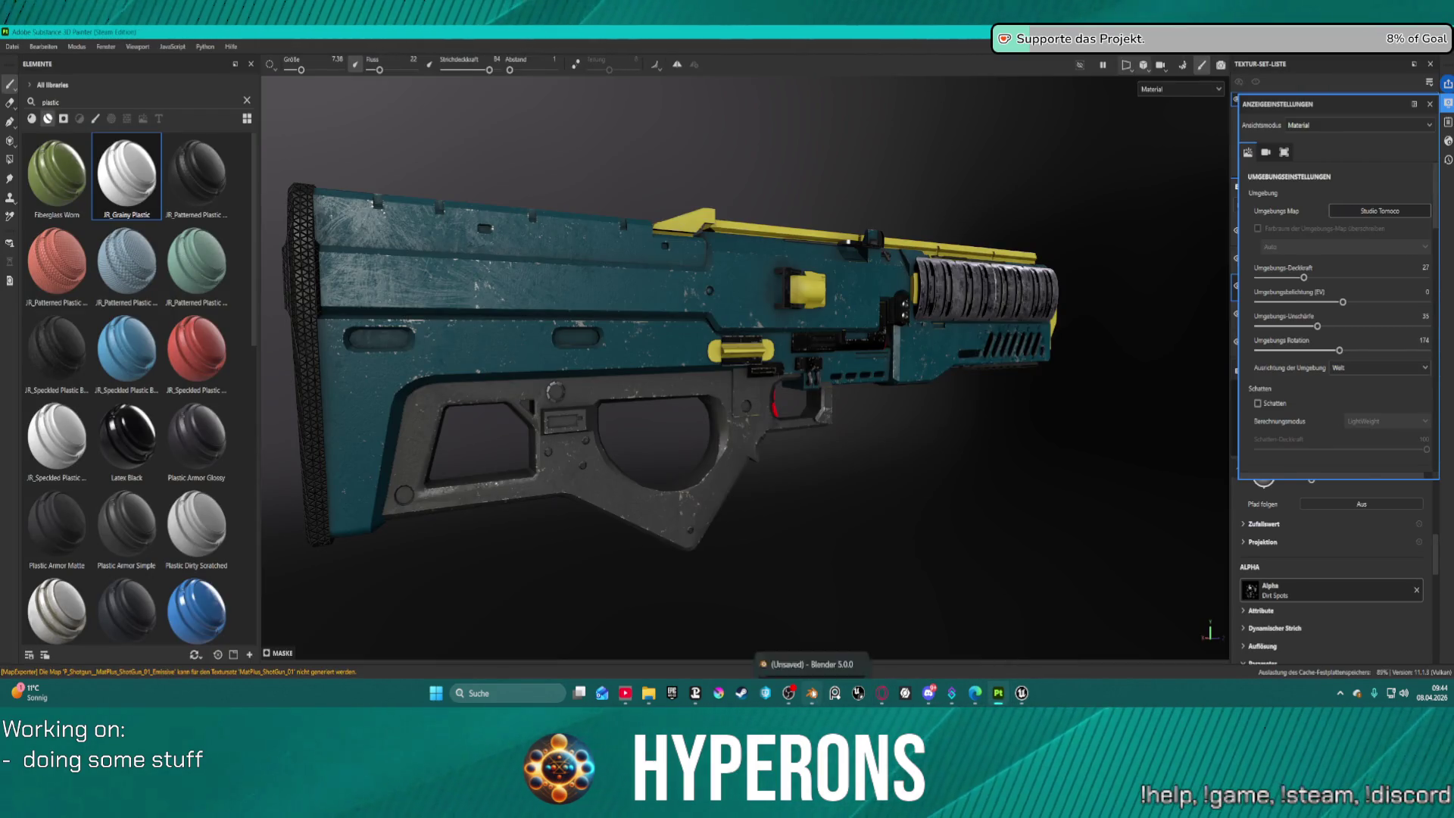
left_click(811, 693)
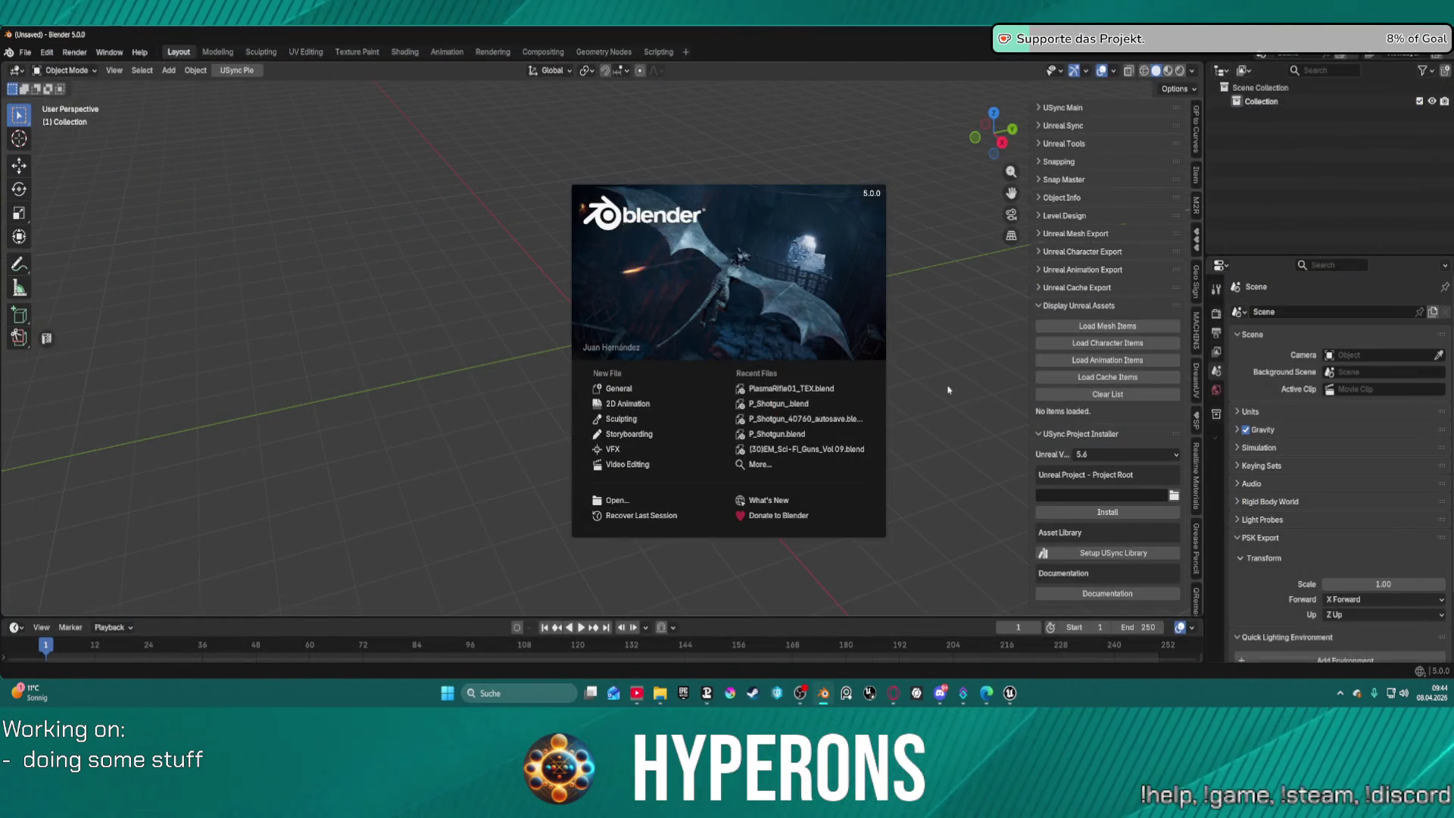
Open P_Shotgun_.blend from Recent Files, save it as P_Shotgun_SKM.blend, and select the ShotGun object.
left_click(788, 408)
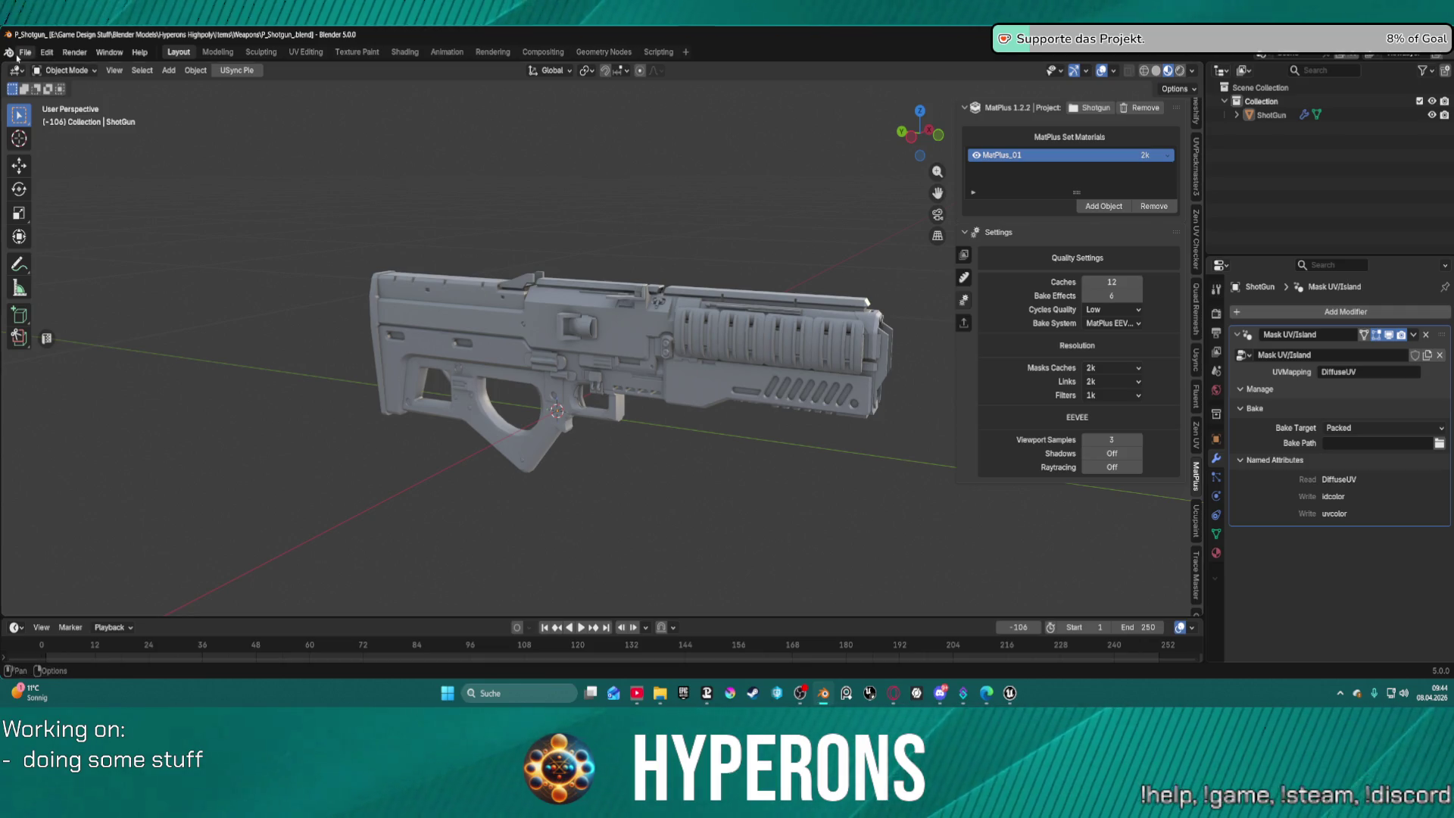
right_click(80, 95)
key("Escape")
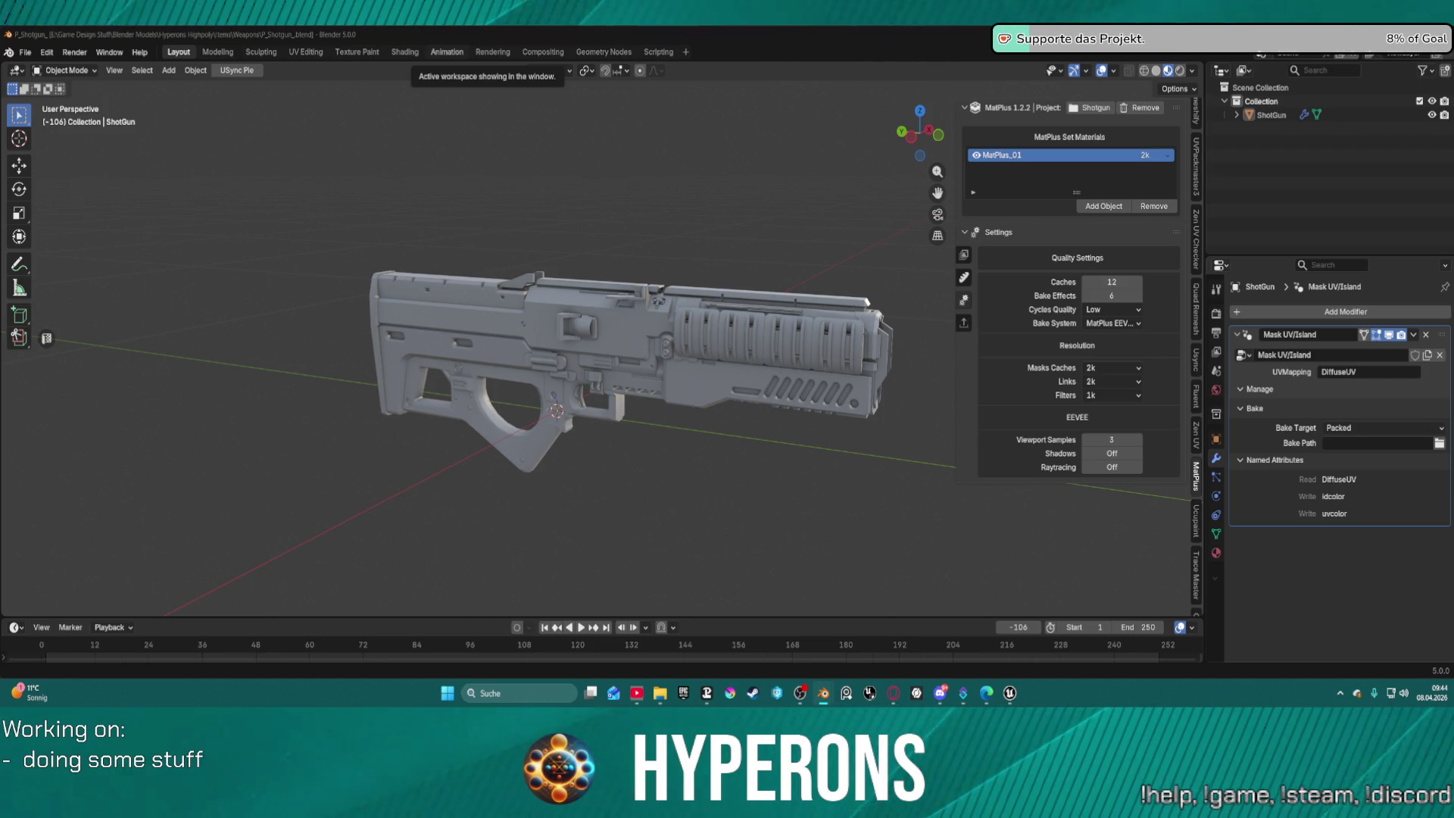
key("Return")
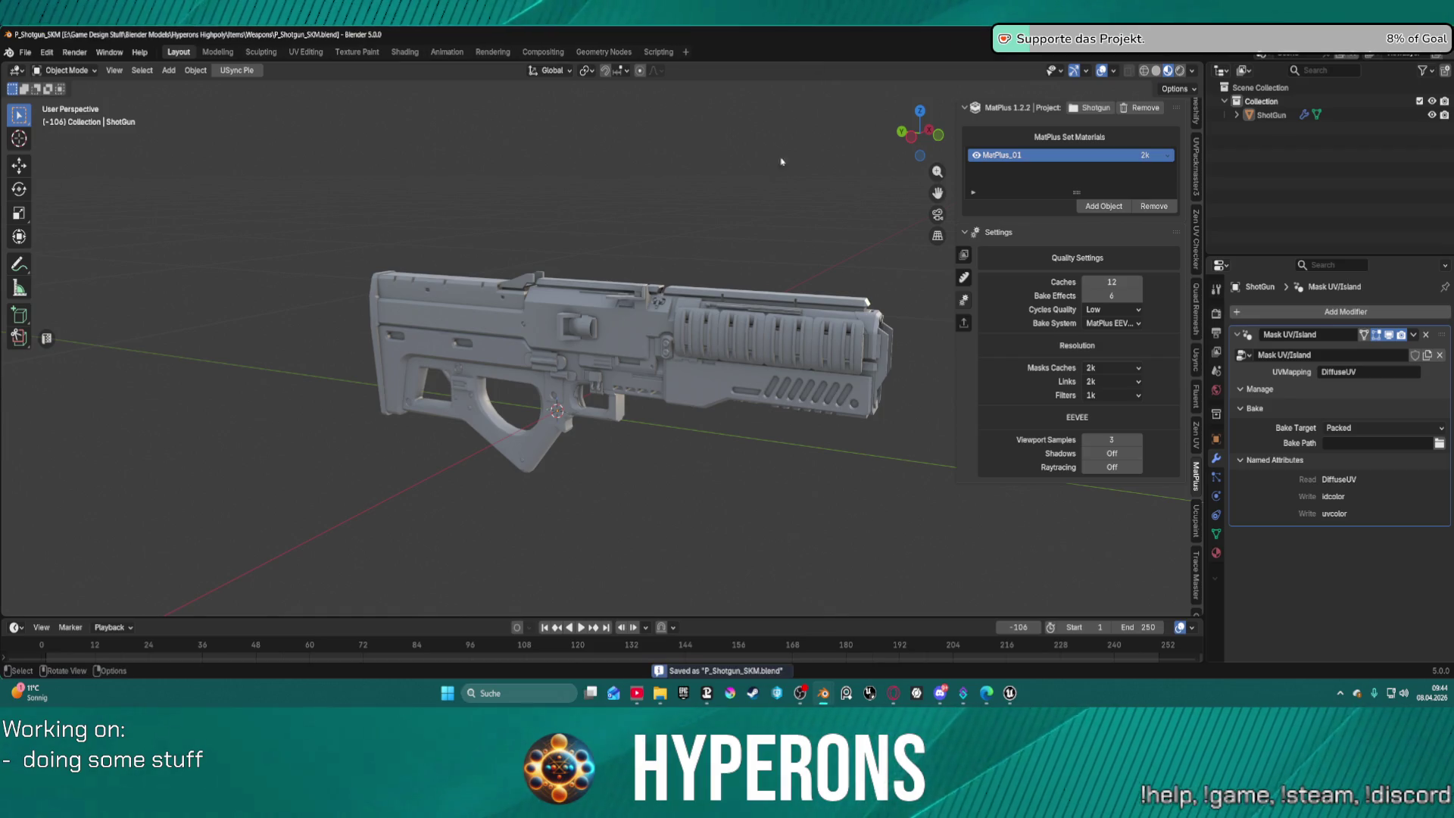
left_click(1272, 114)
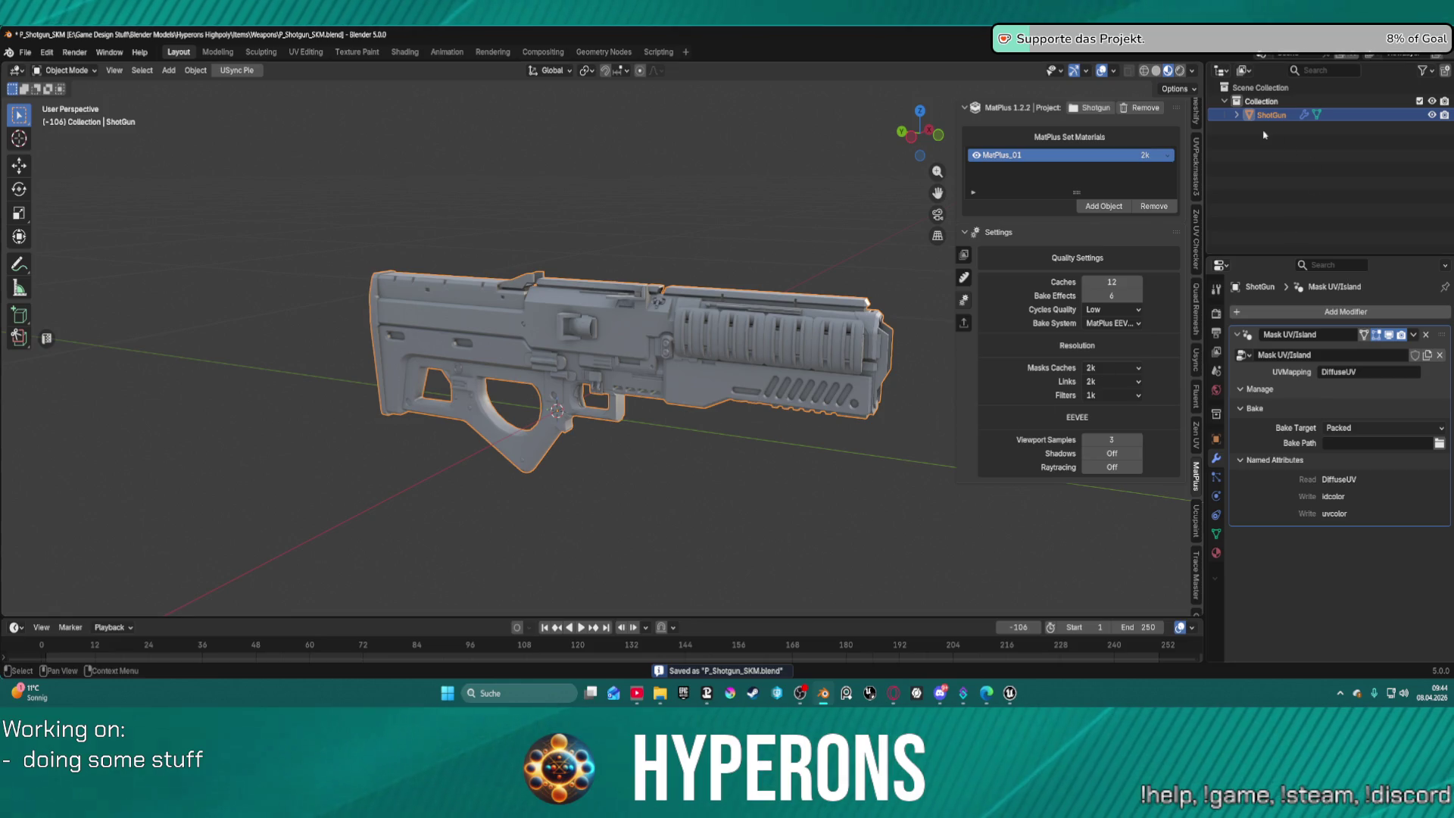
Add a Single Bone armature, frame it in the view, and scale it to 0.01.
left_click(167, 72)
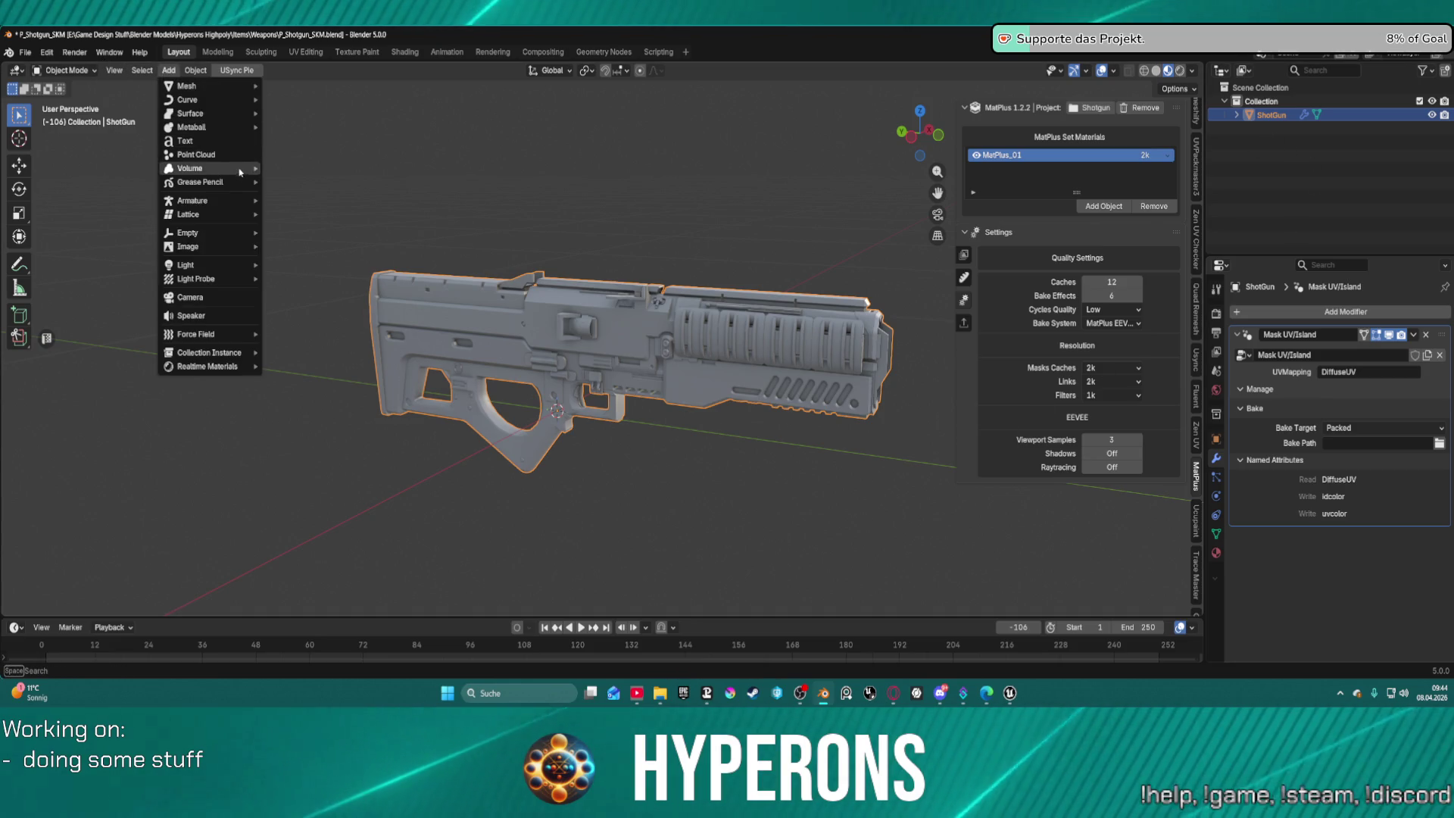
mouse_move(219, 89)
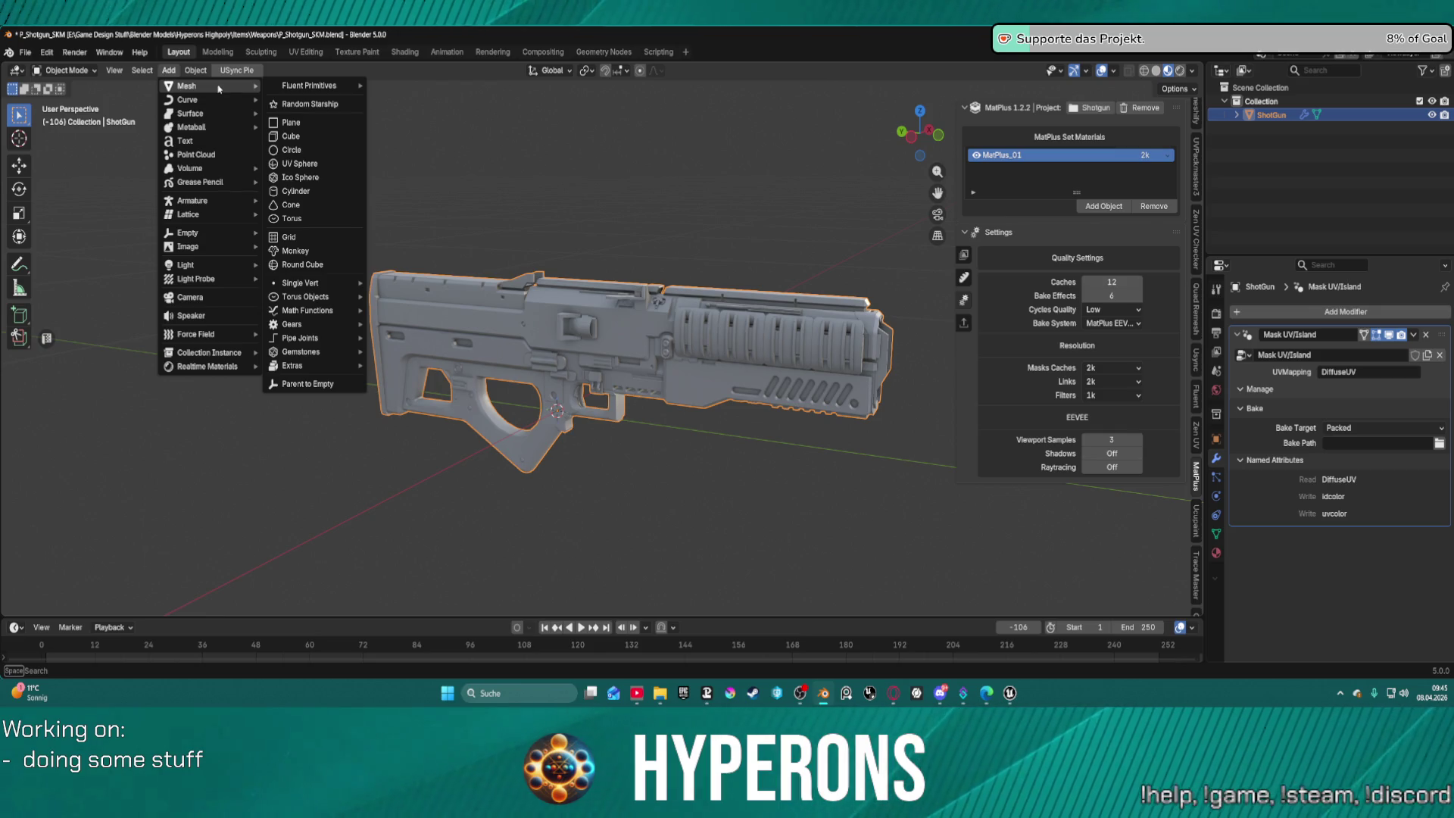
mouse_move(242, 201)
left_click(304, 203)
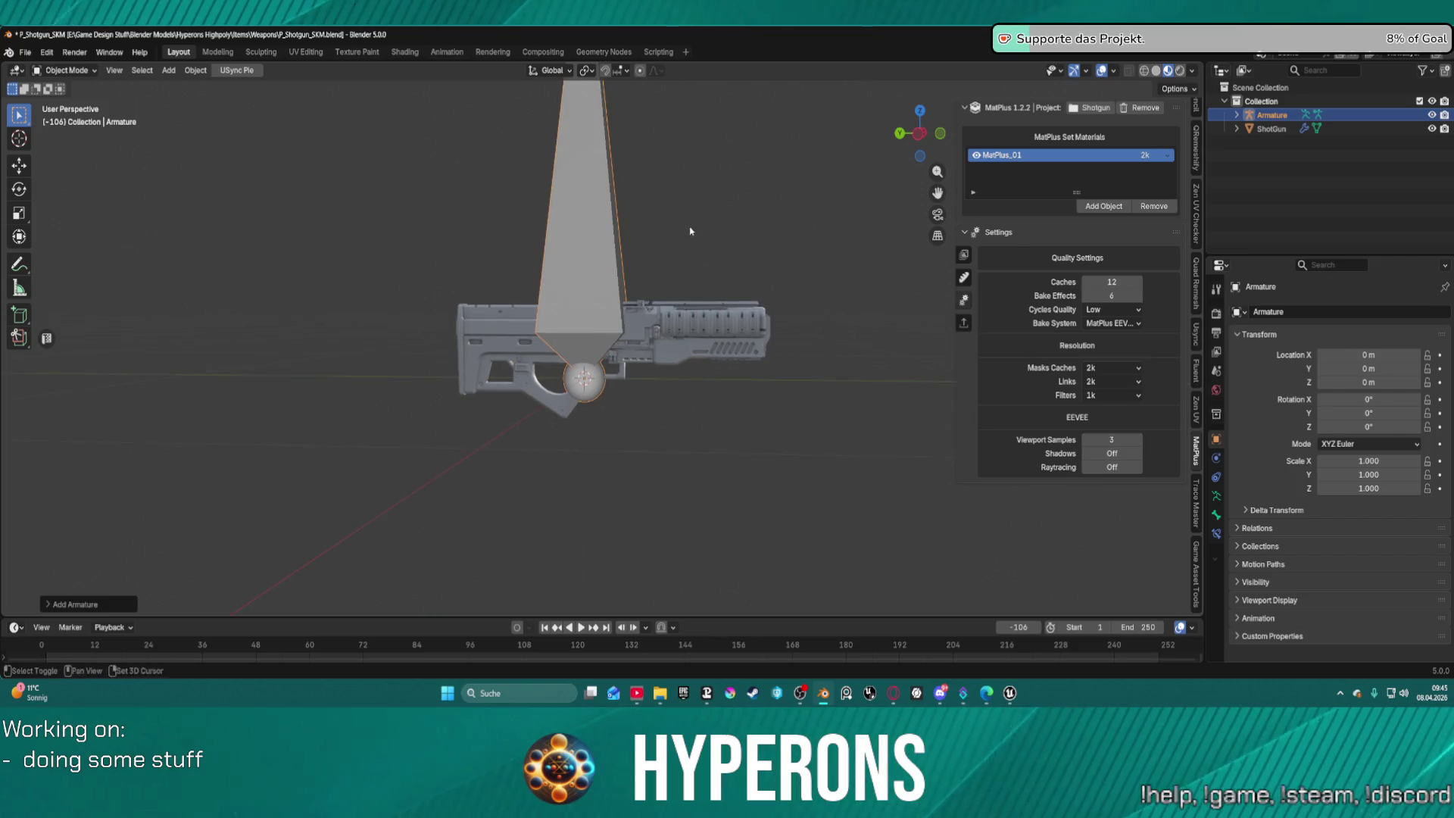
key("KP_Decimal")
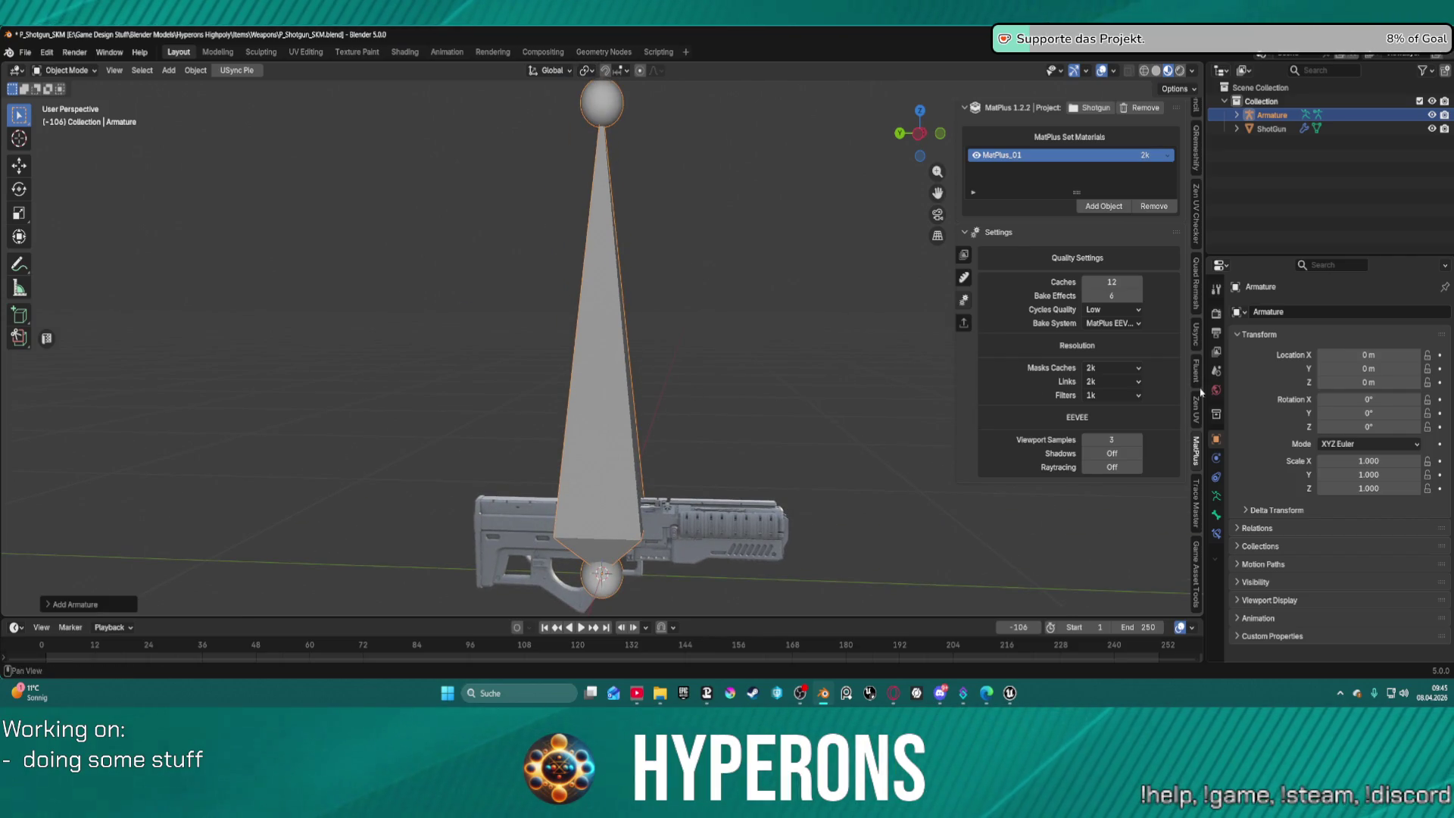
key("s")
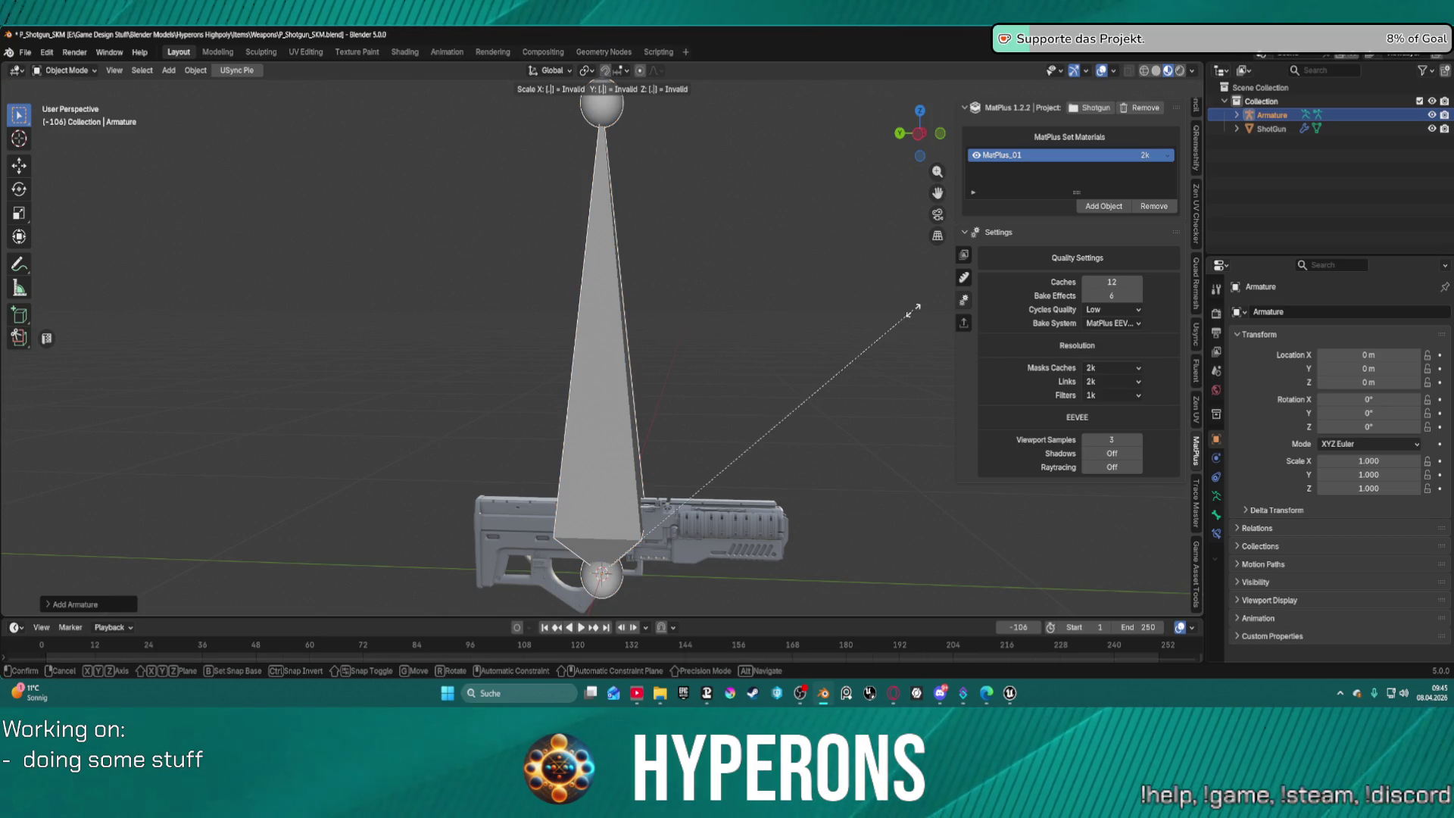
type("01")
key("Return")
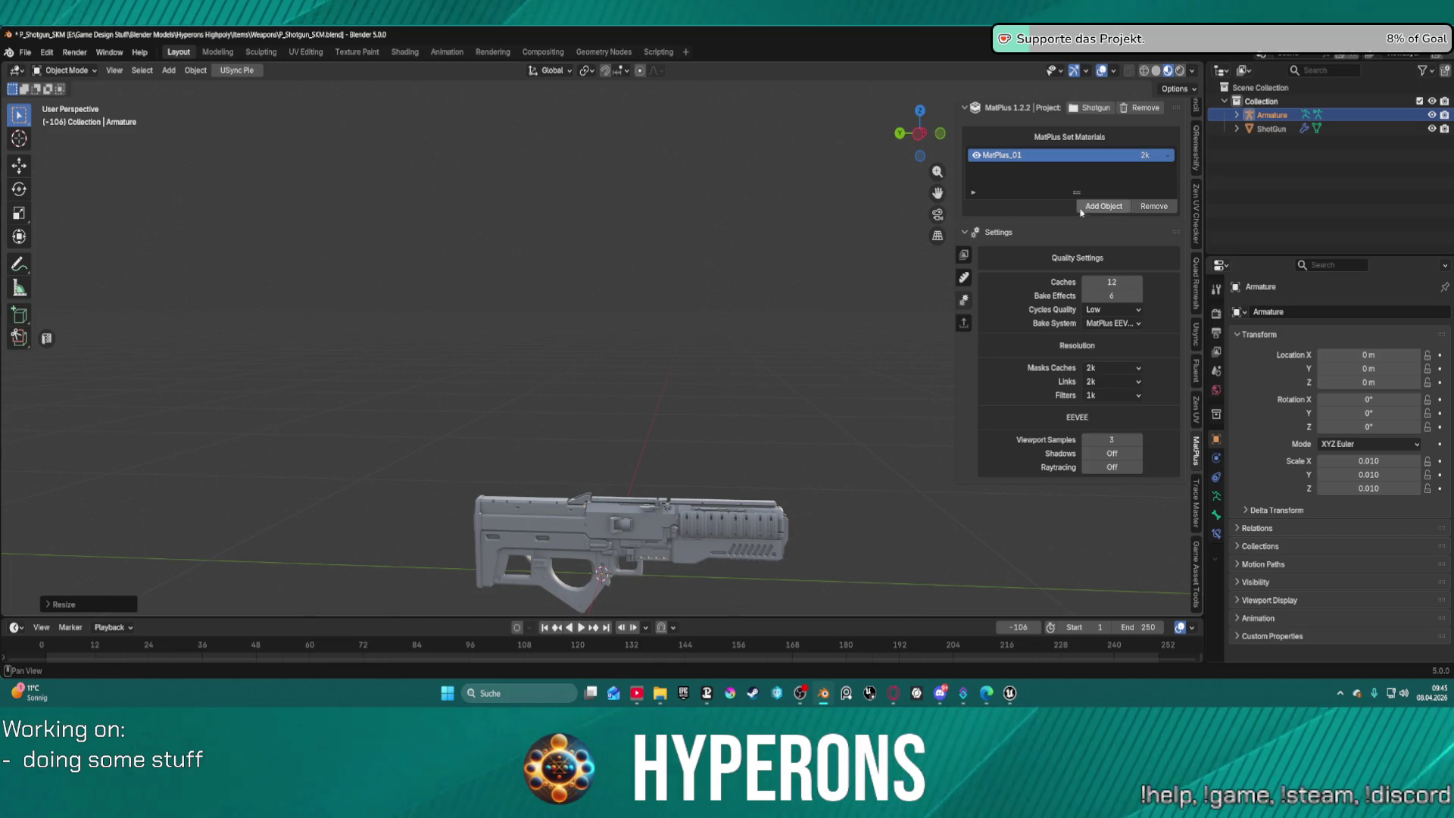
Apply all transforms to the Armature and ShotGun, then select both with Armature active.
key("ctrl+a")
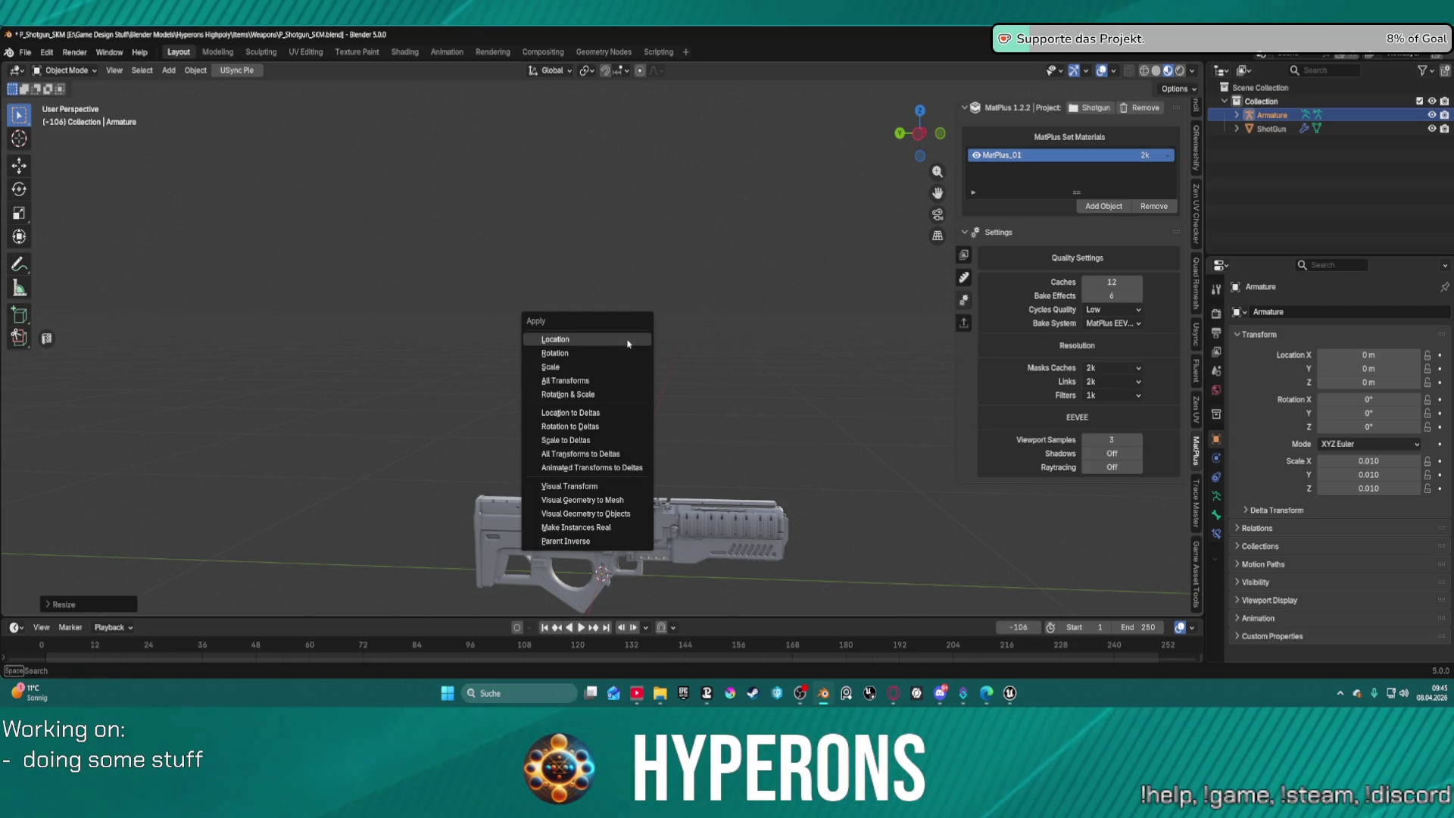
left_click(590, 379)
left_click(658, 521)
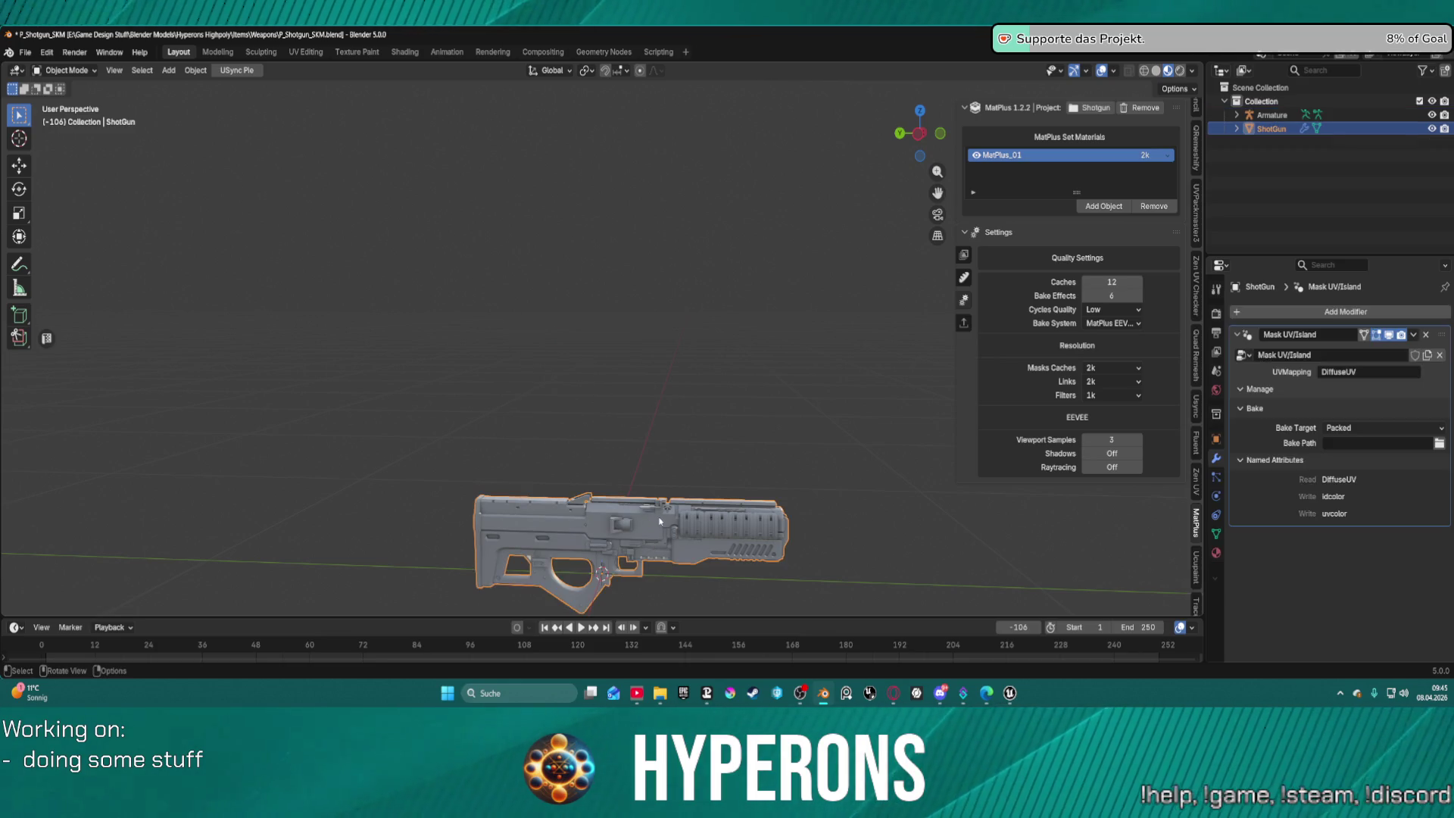
scroll(1195, 129, "up", 10)
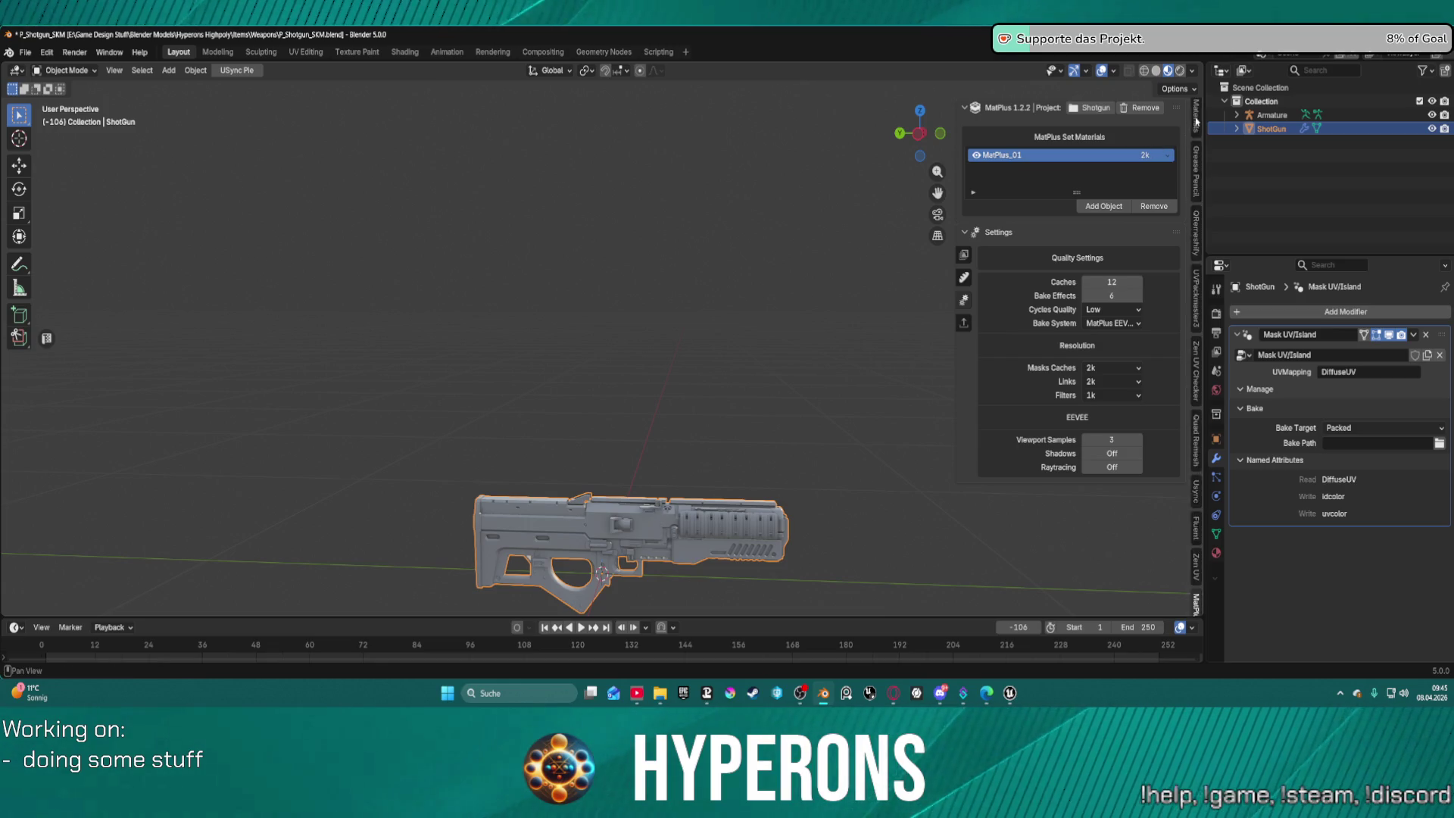
left_click(1198, 114)
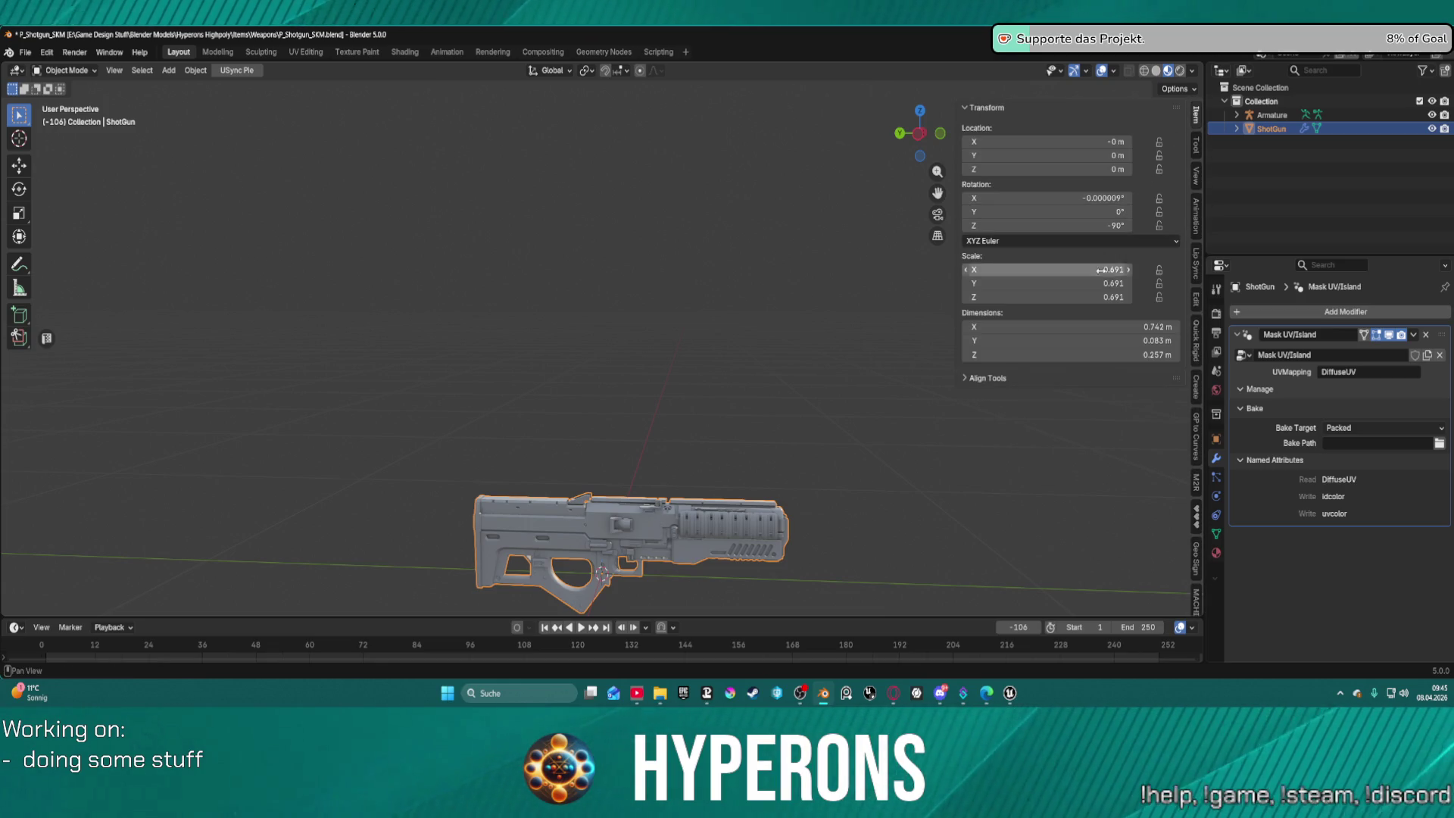
key("ctrl+a")
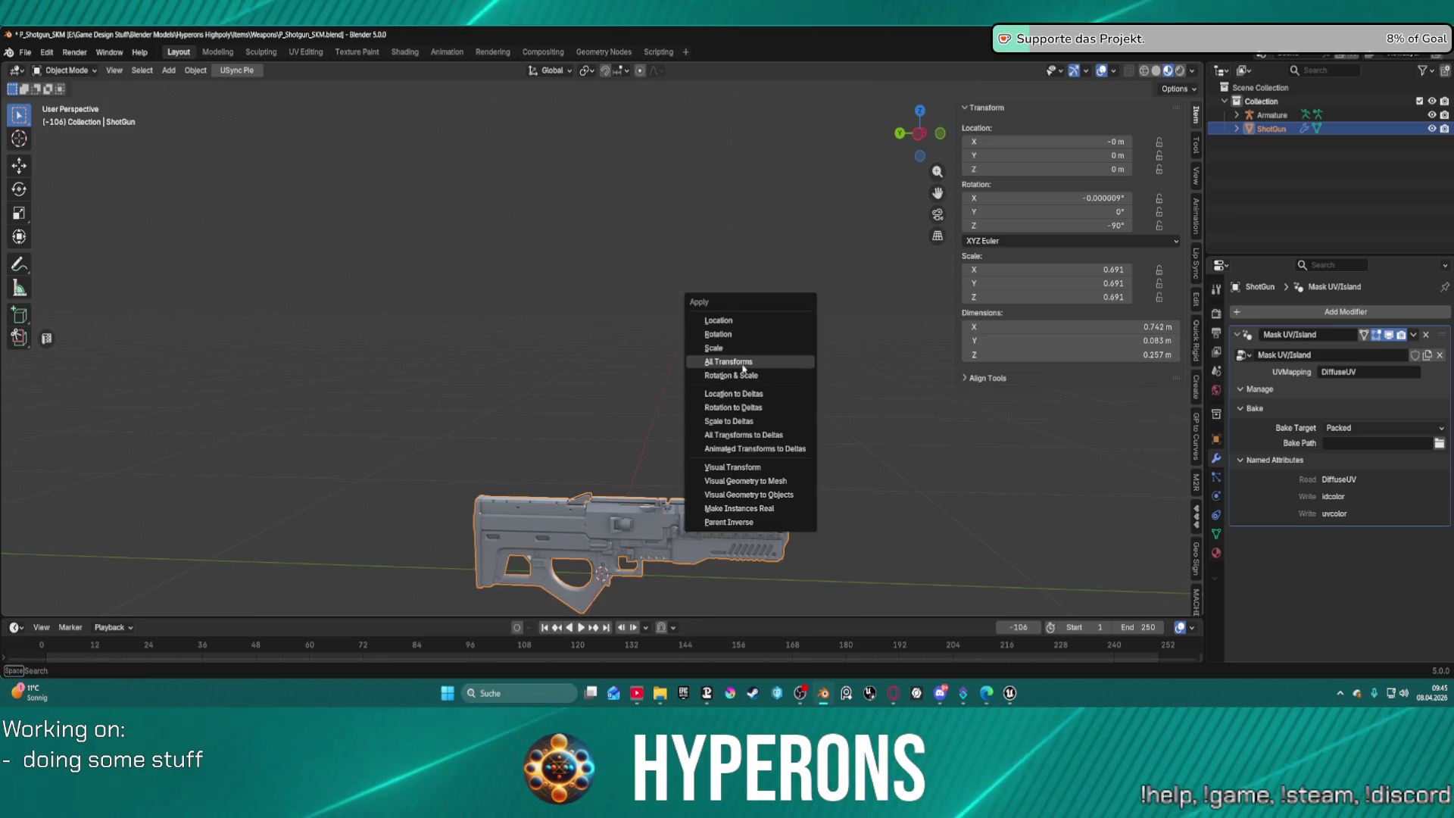
left_click(743, 362)
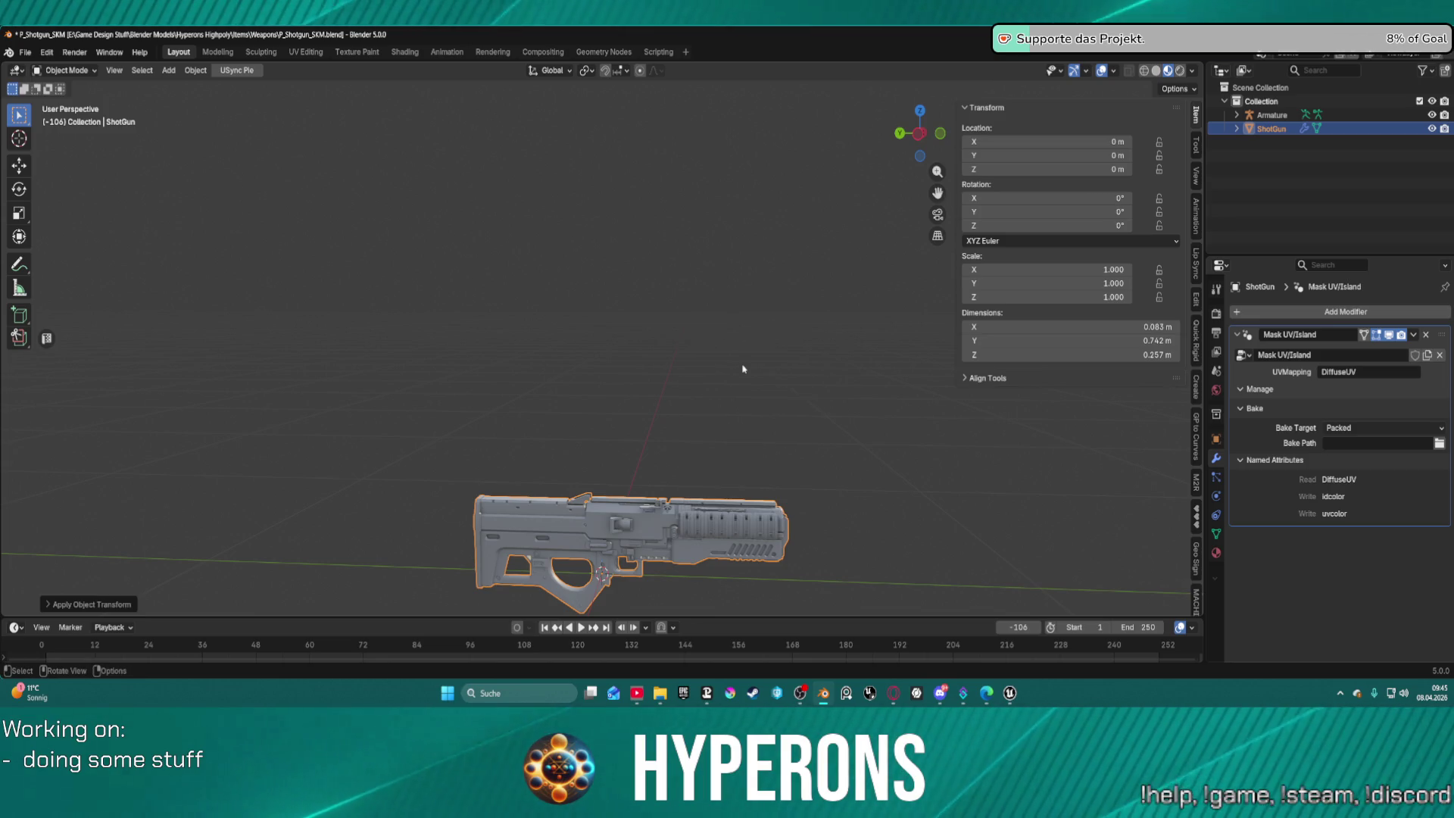
left_click(1273, 116, "ctrl")
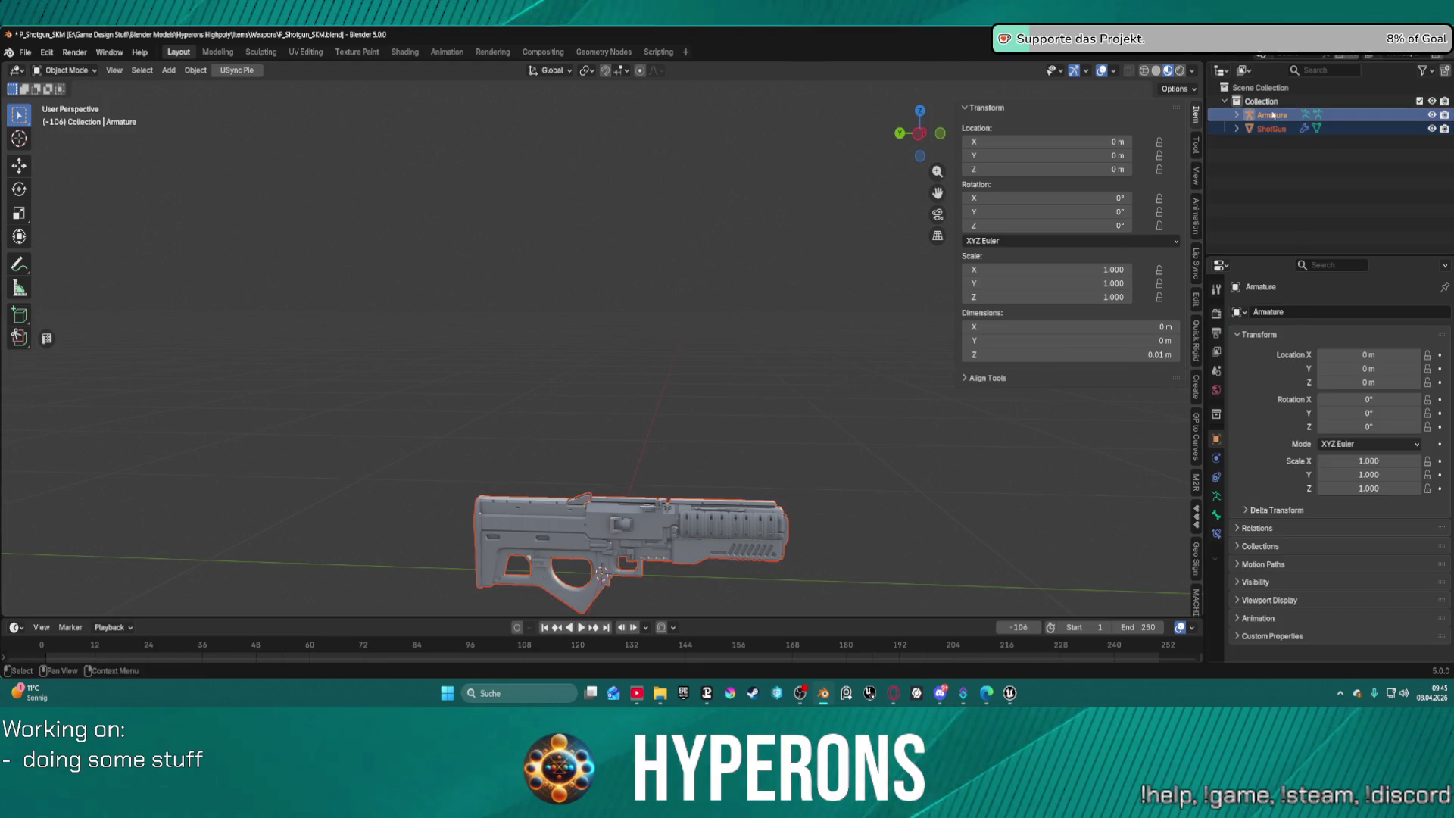
Clear any existing parent, then parent the ShotGun to the Armature With Empty Groups.
right_click(1273, 115)
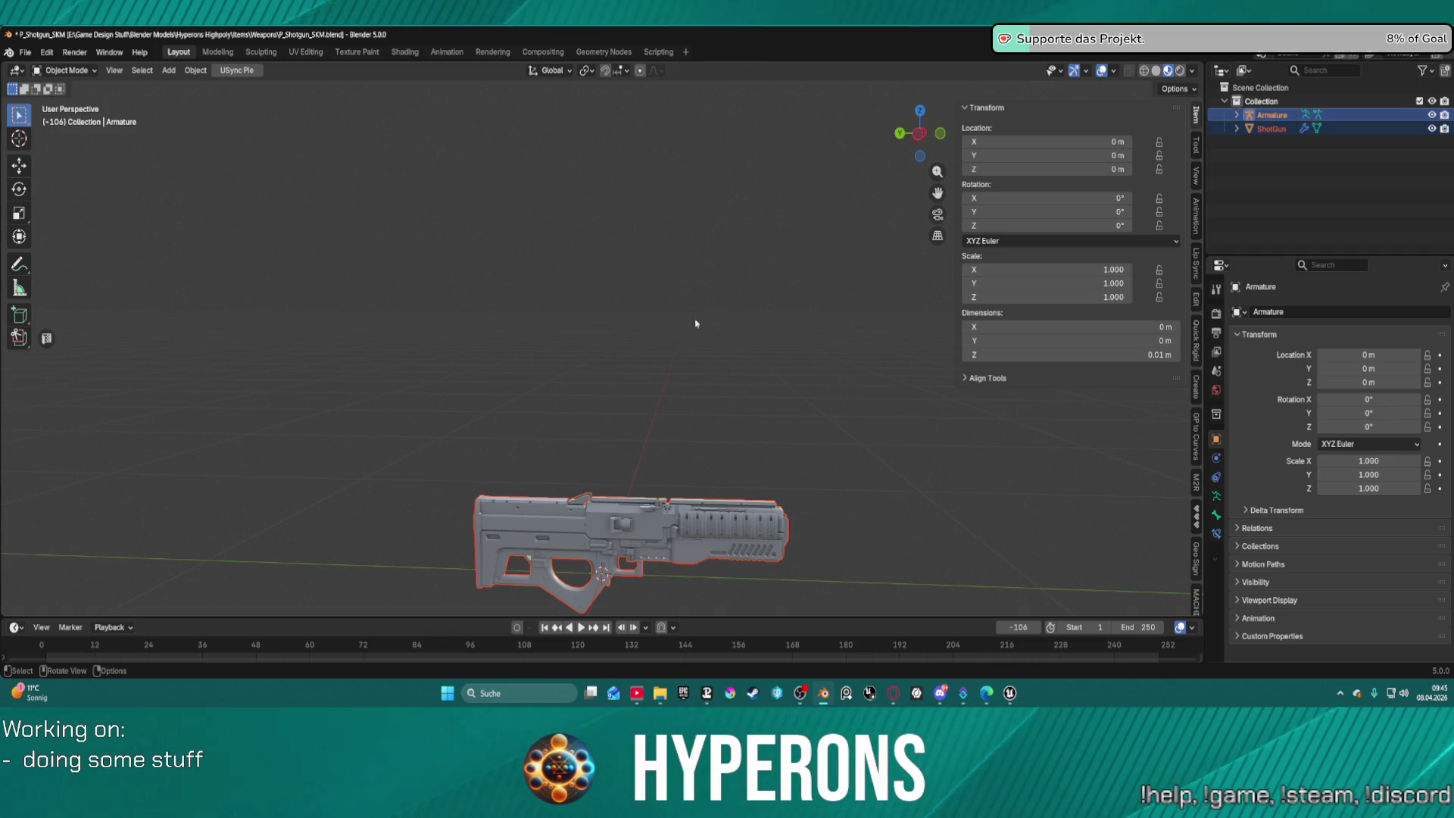
key("alt+p")
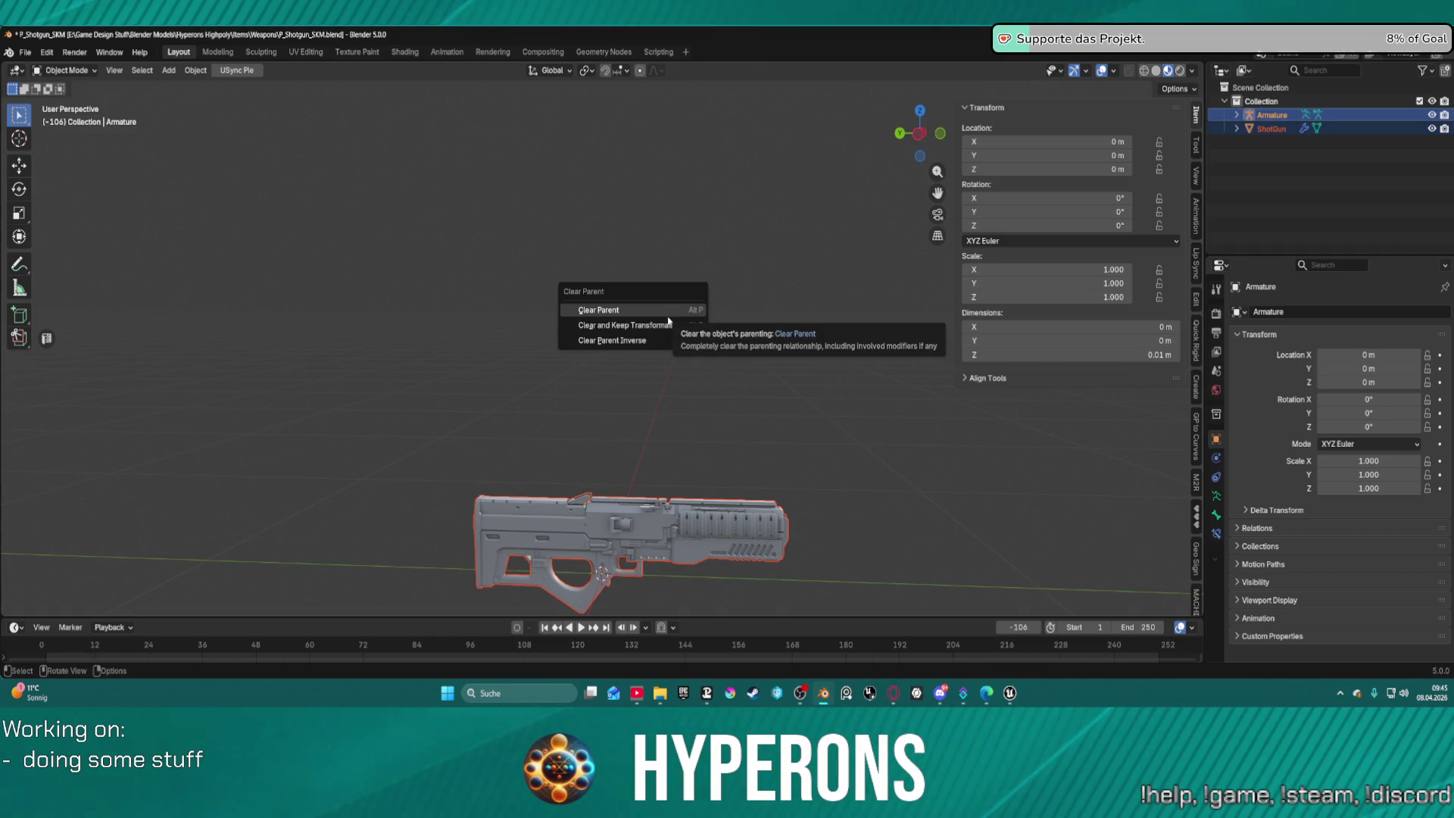
left_click(670, 317)
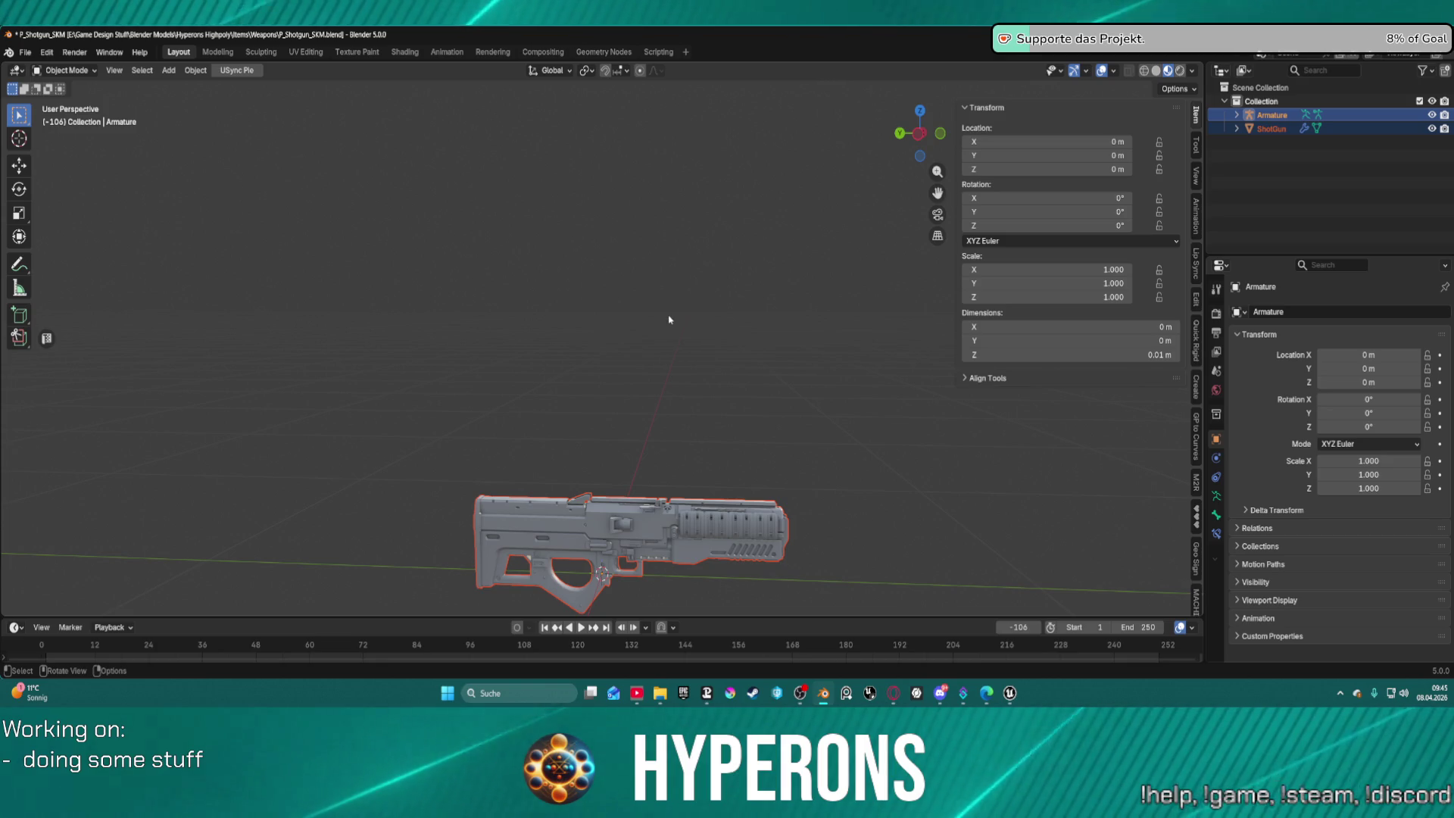
key("ctrl+p")
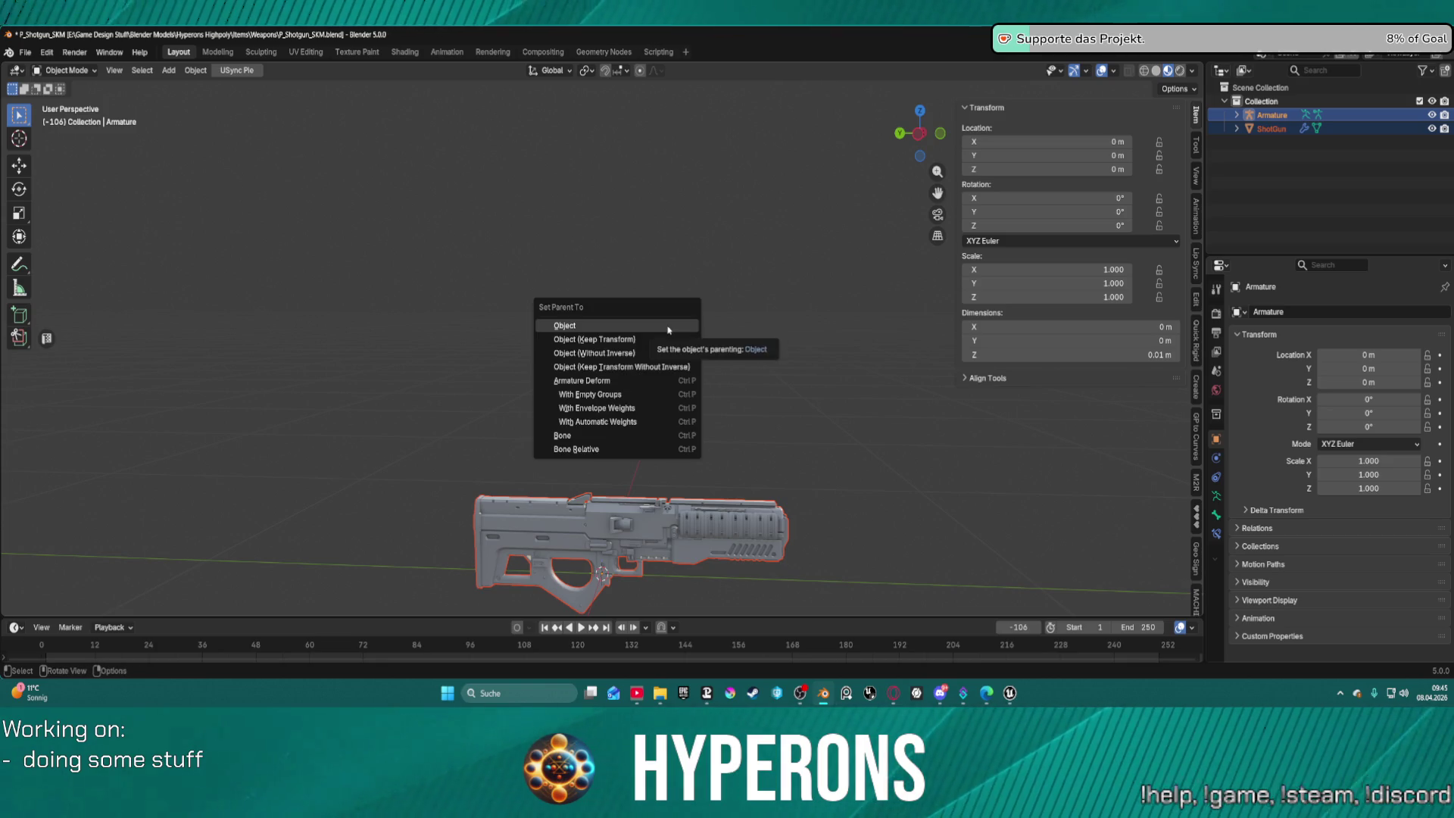
left_click(655, 403)
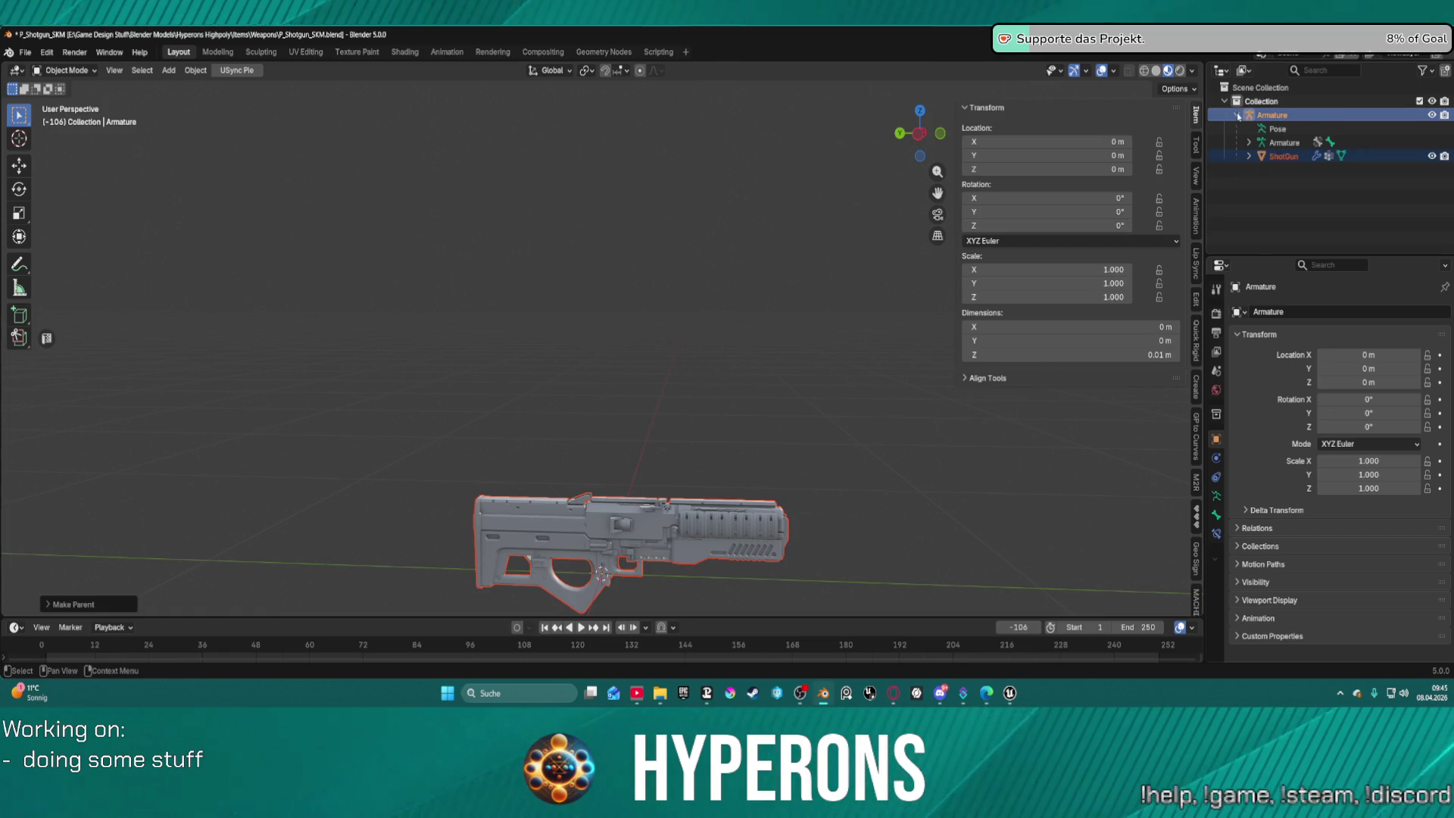
Expand the ShotGun and Mesh.098 entries in the Outliner and frame the gun.
left_click(1249, 156)
left_click(1301, 173)
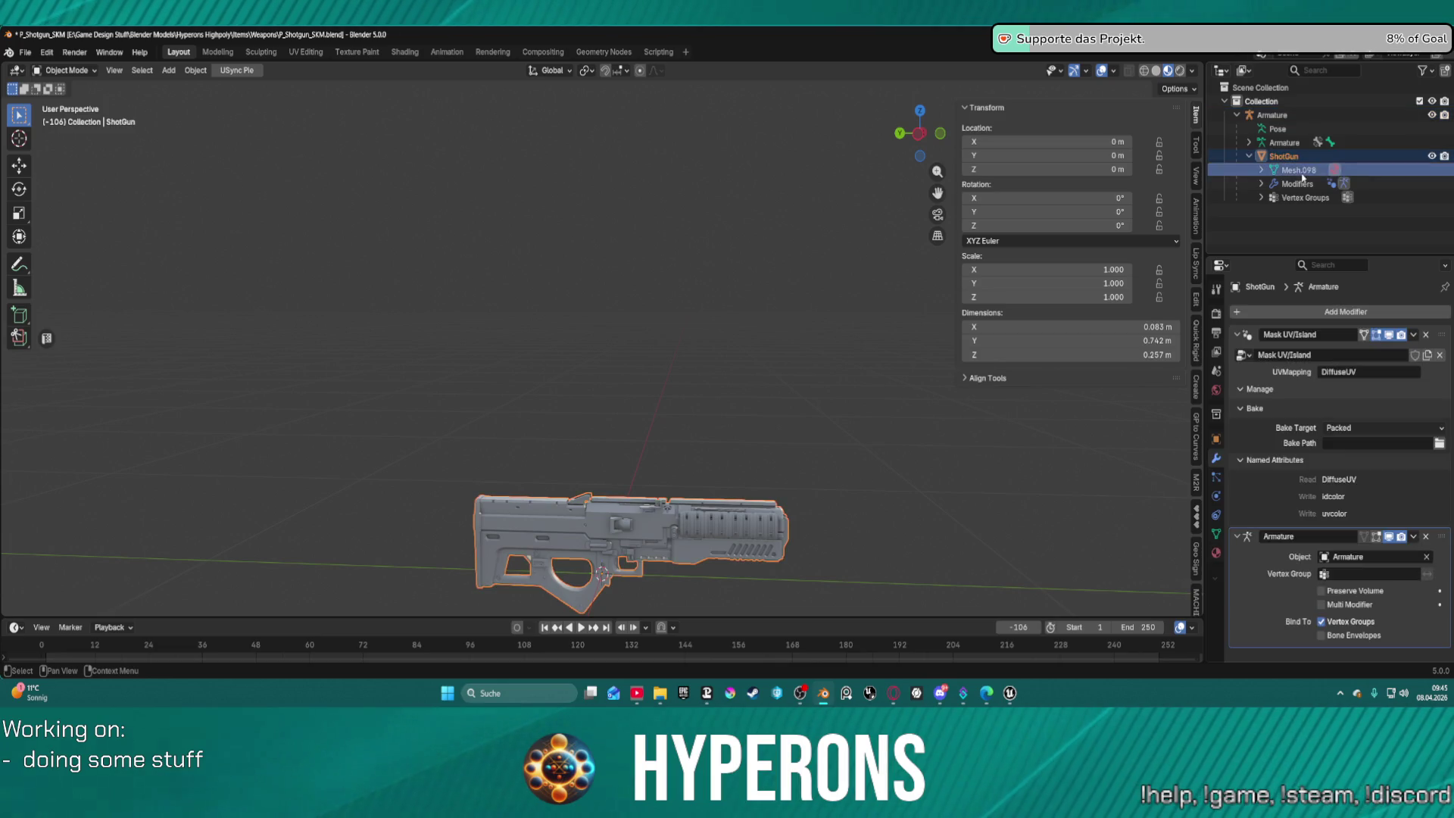
left_click(1261, 170)
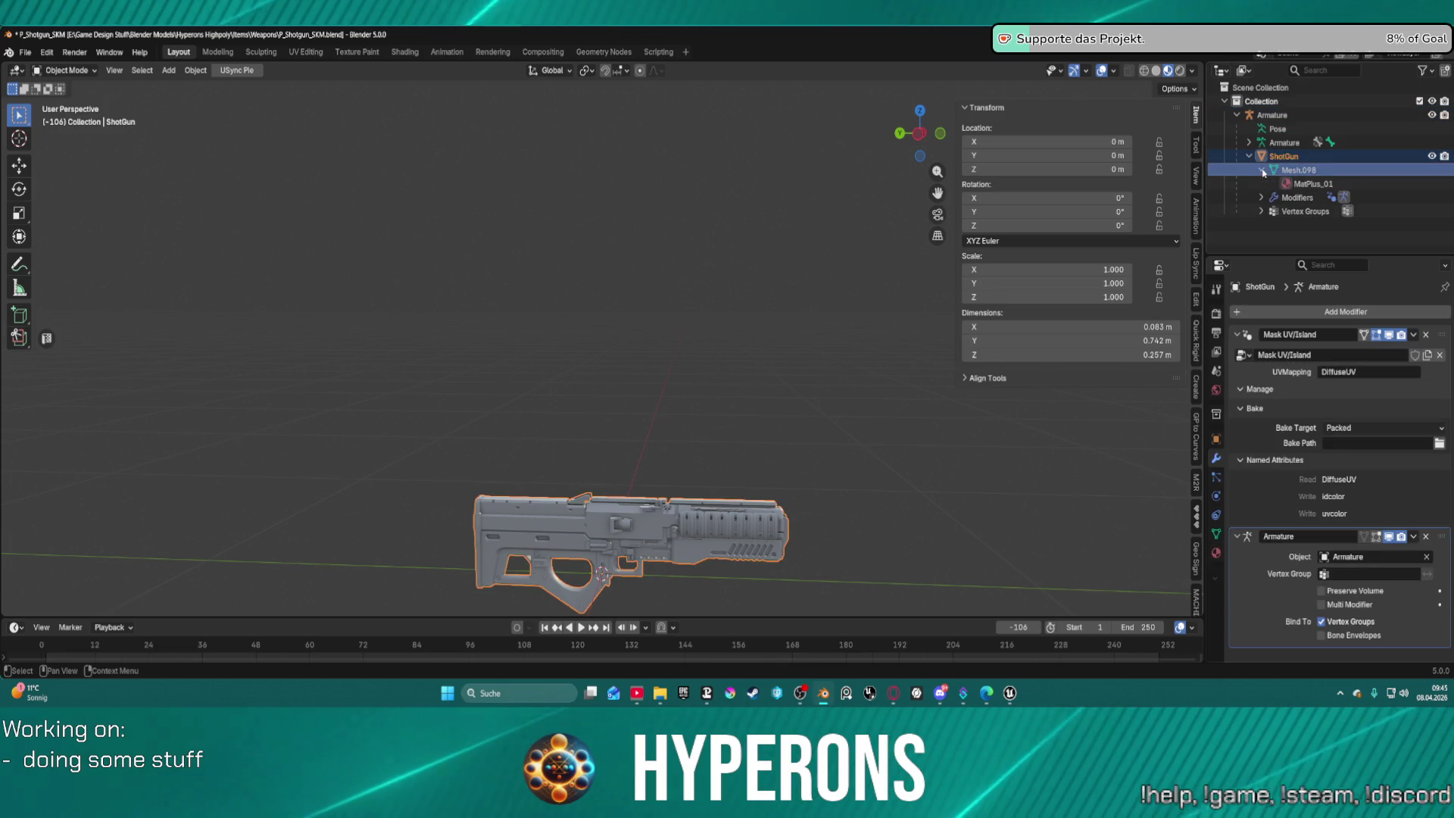
key("shift+c")
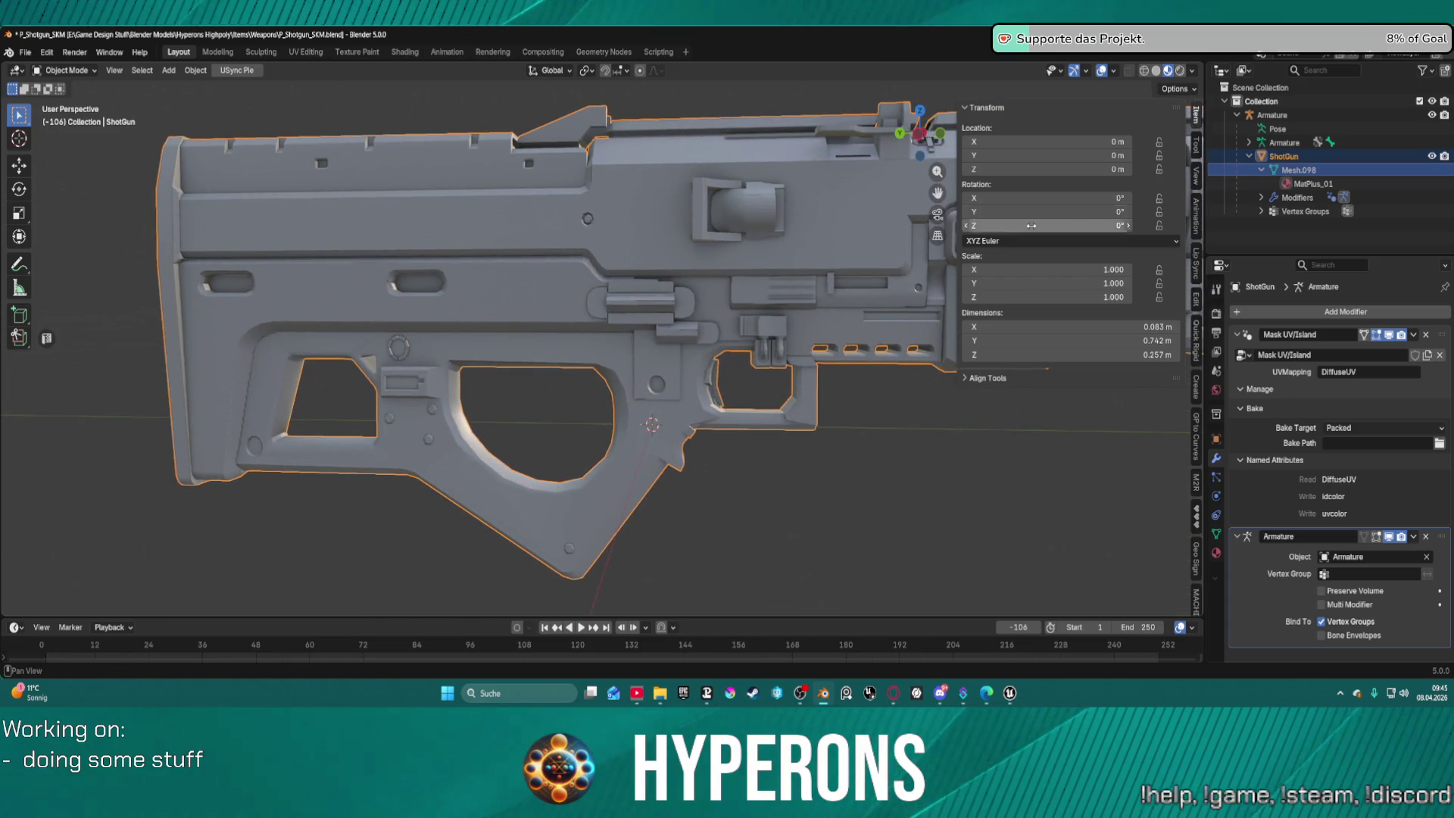
Expand the Armature in the Outliner and rename its bone to Root.
left_click(1249, 143)
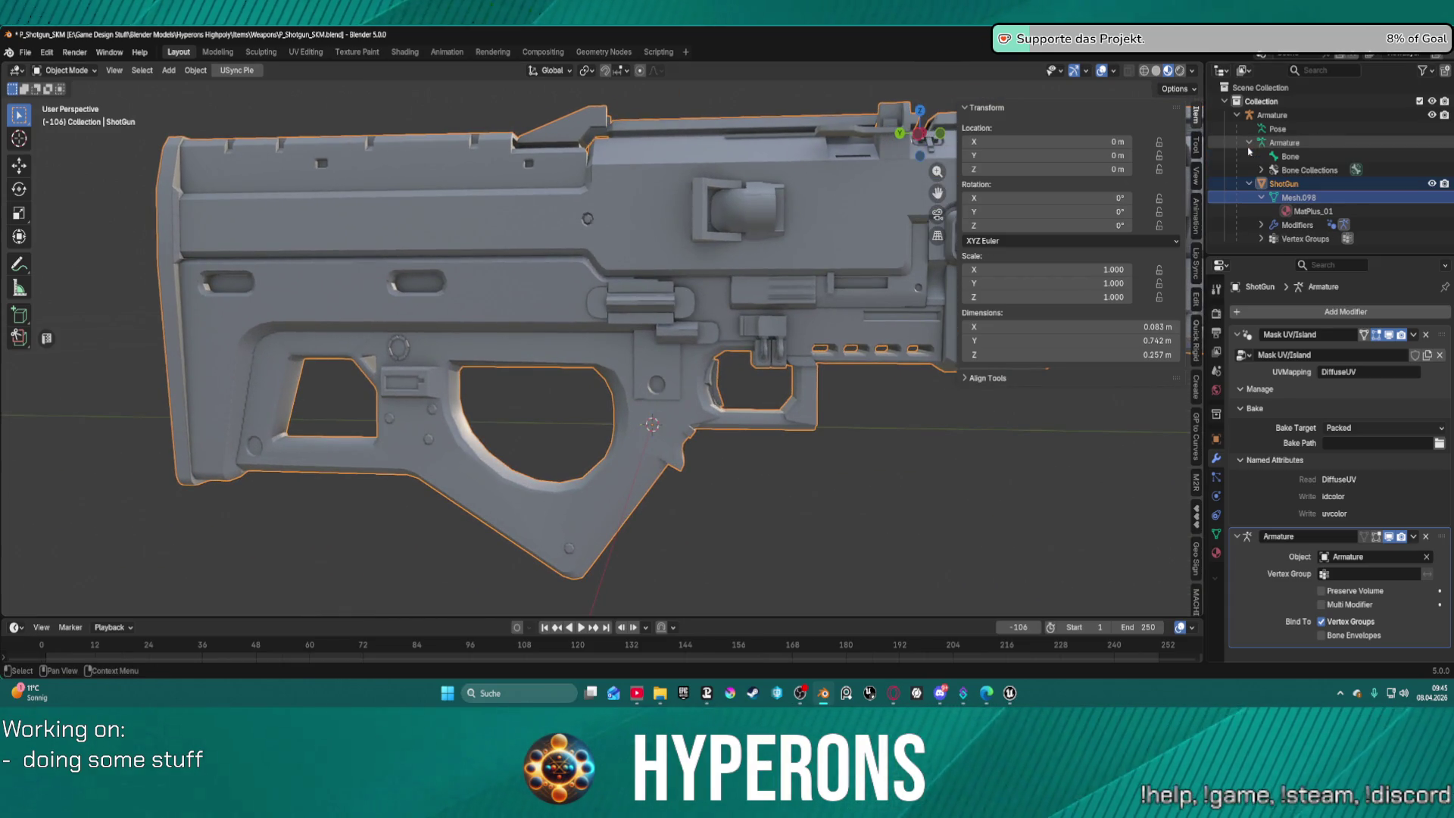
left_click(1295, 156)
double_click(1296, 156)
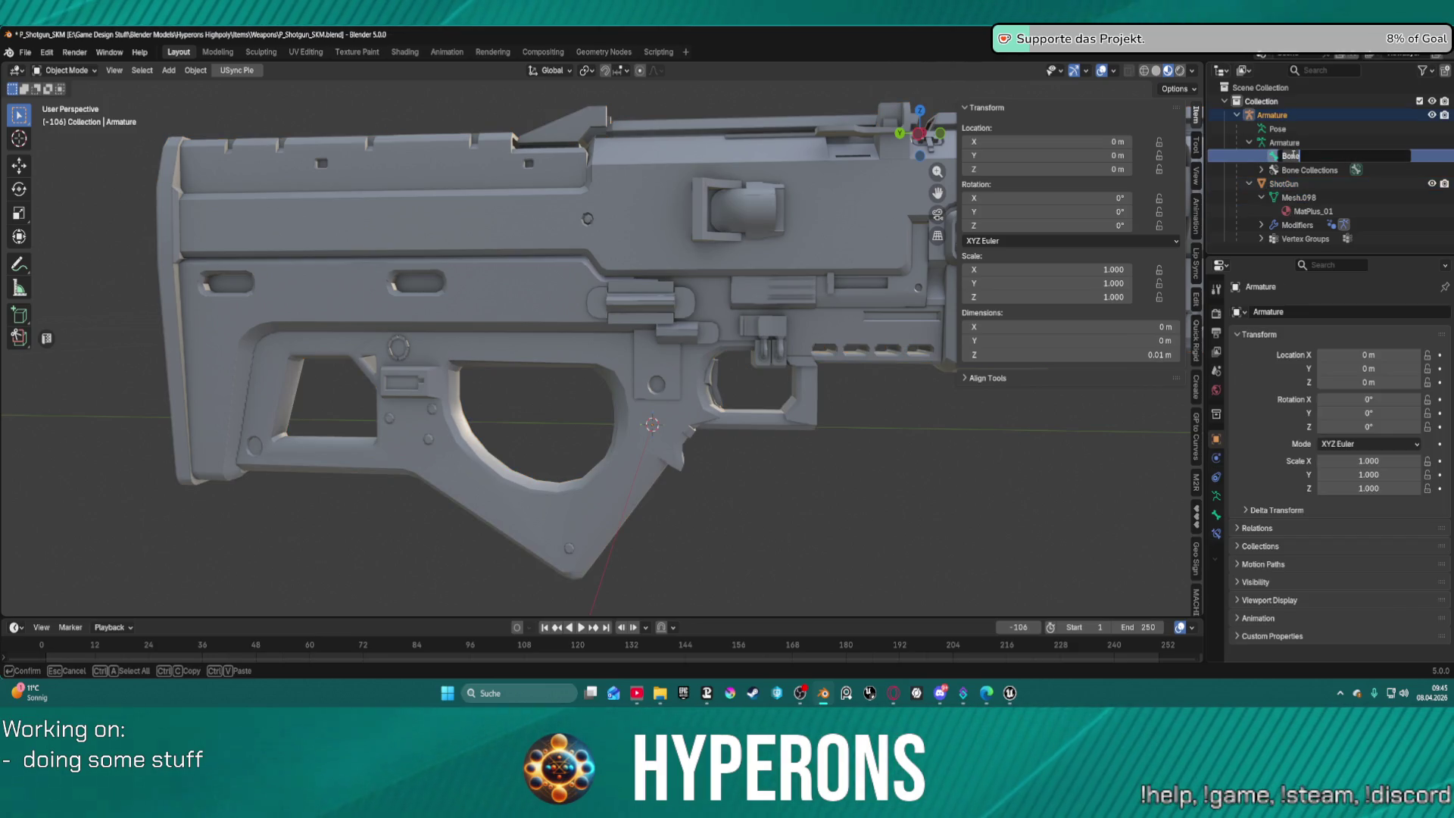
type("Root")
key("Return")
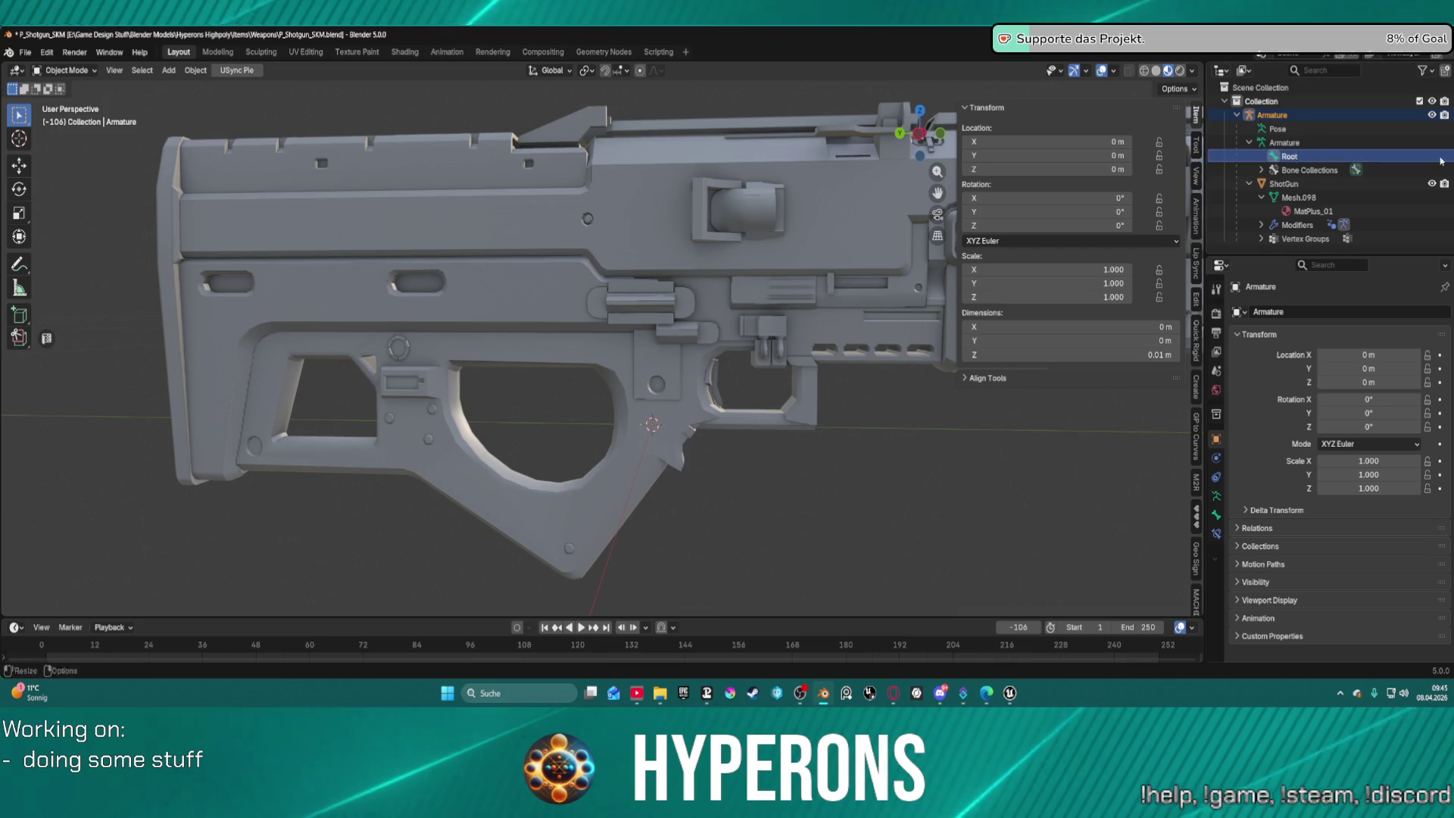
left_click_drag(773, 343, 861, 399)
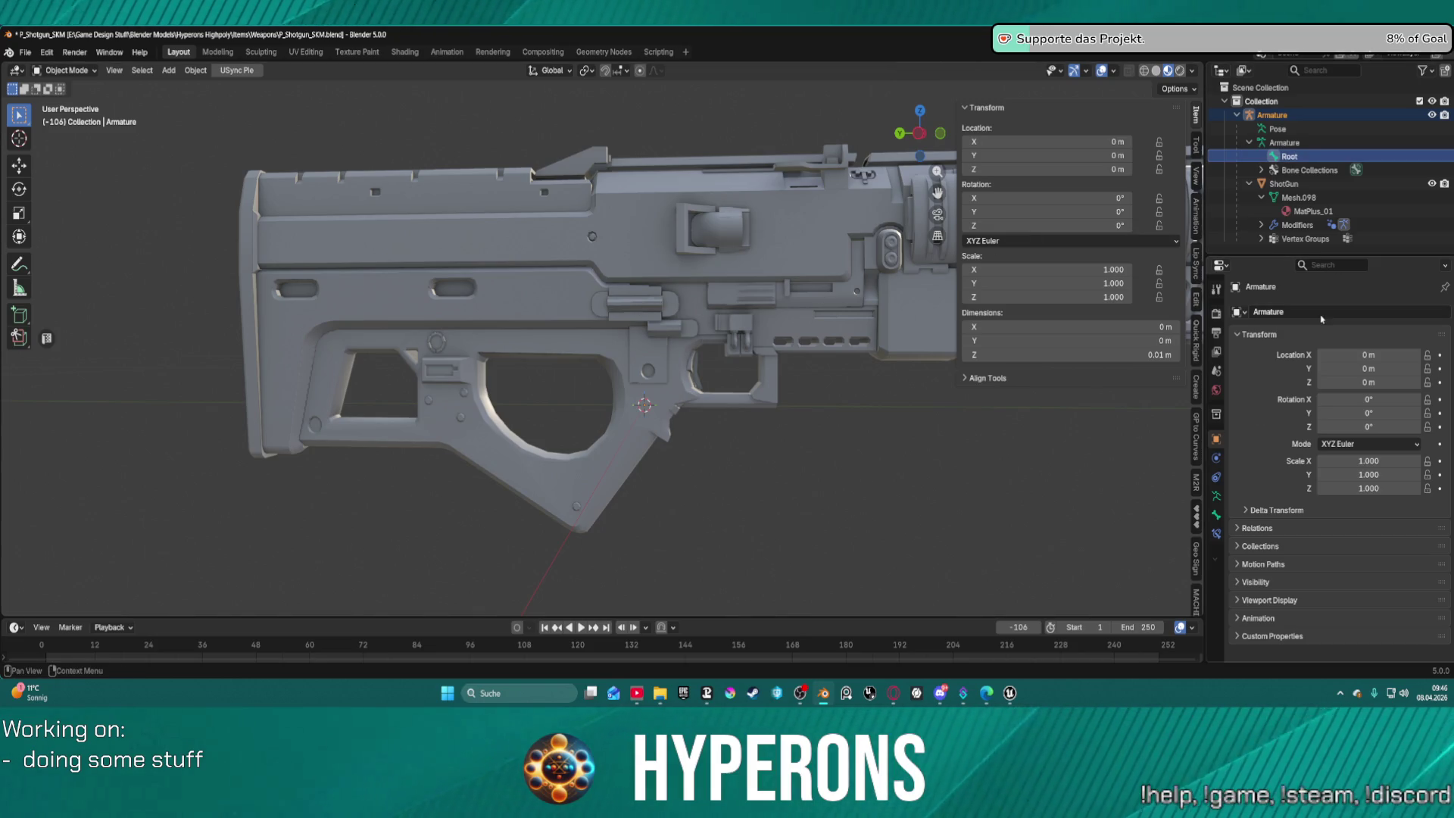
Search the Properties editor for 'inf', browsing the bone, tool and render settings.
left_click(1217, 289)
left_click(1318, 265)
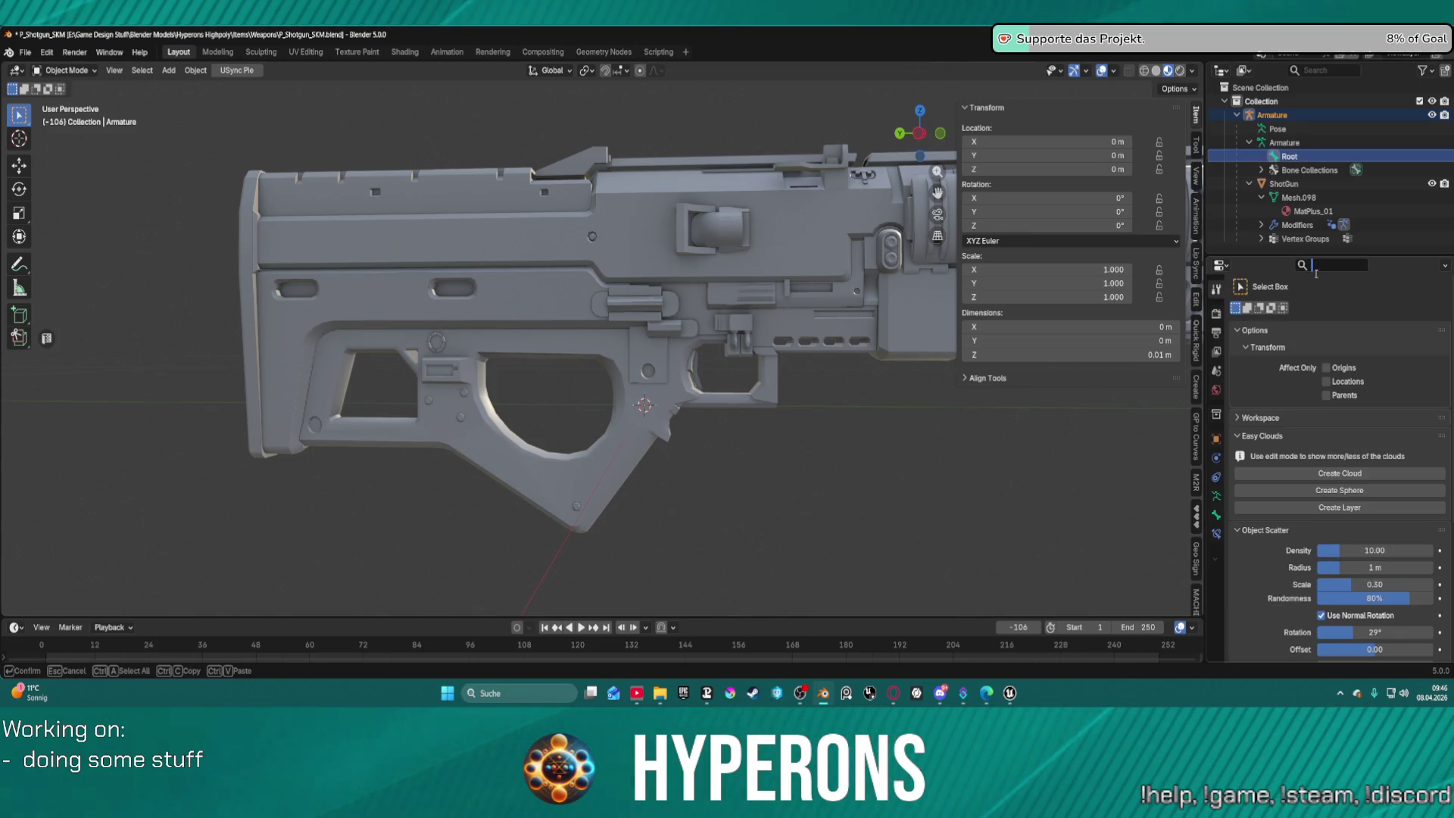
type("inf")
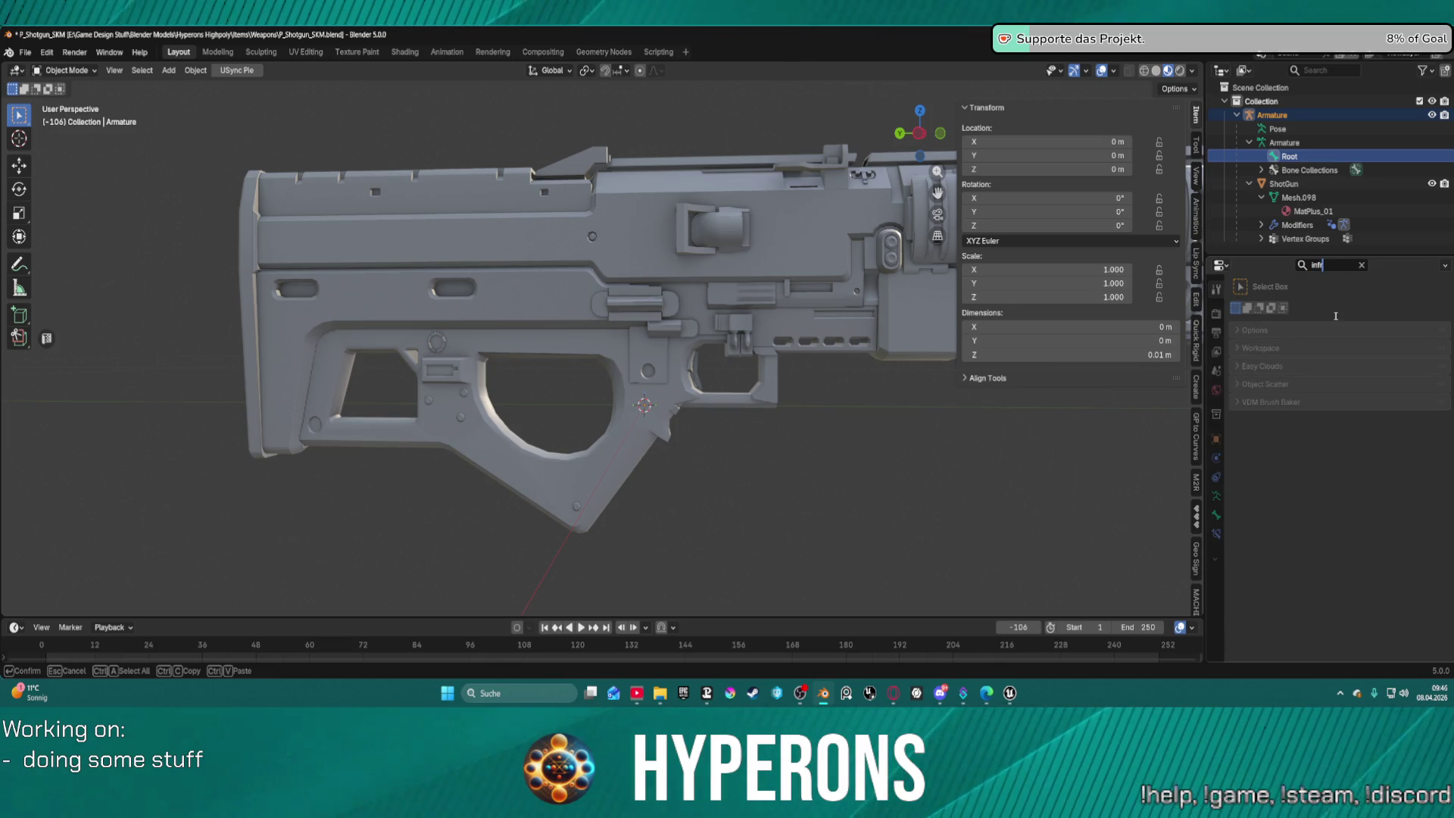
left_click(1216, 515)
left_click(1239, 337)
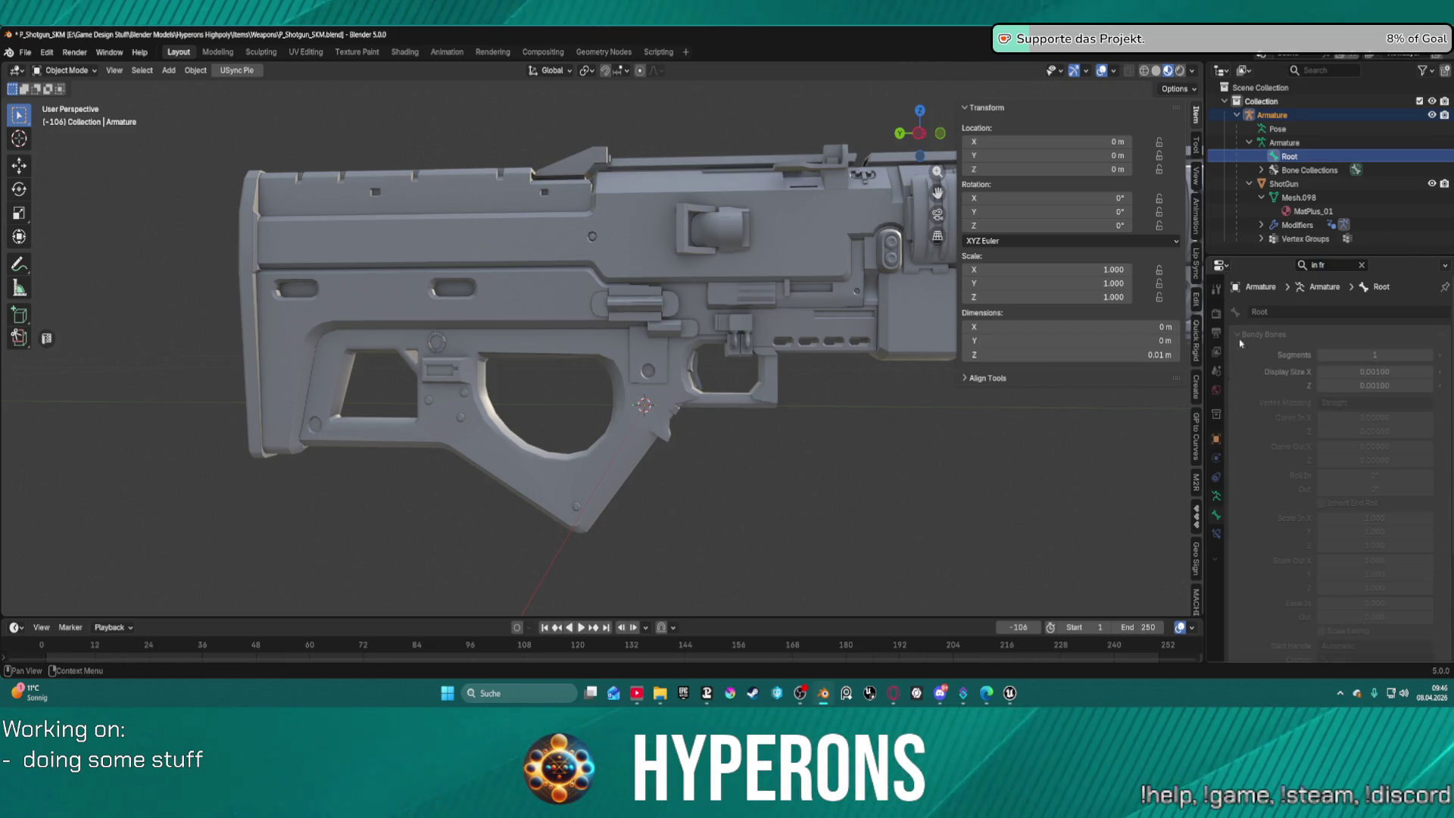
left_click(1218, 290)
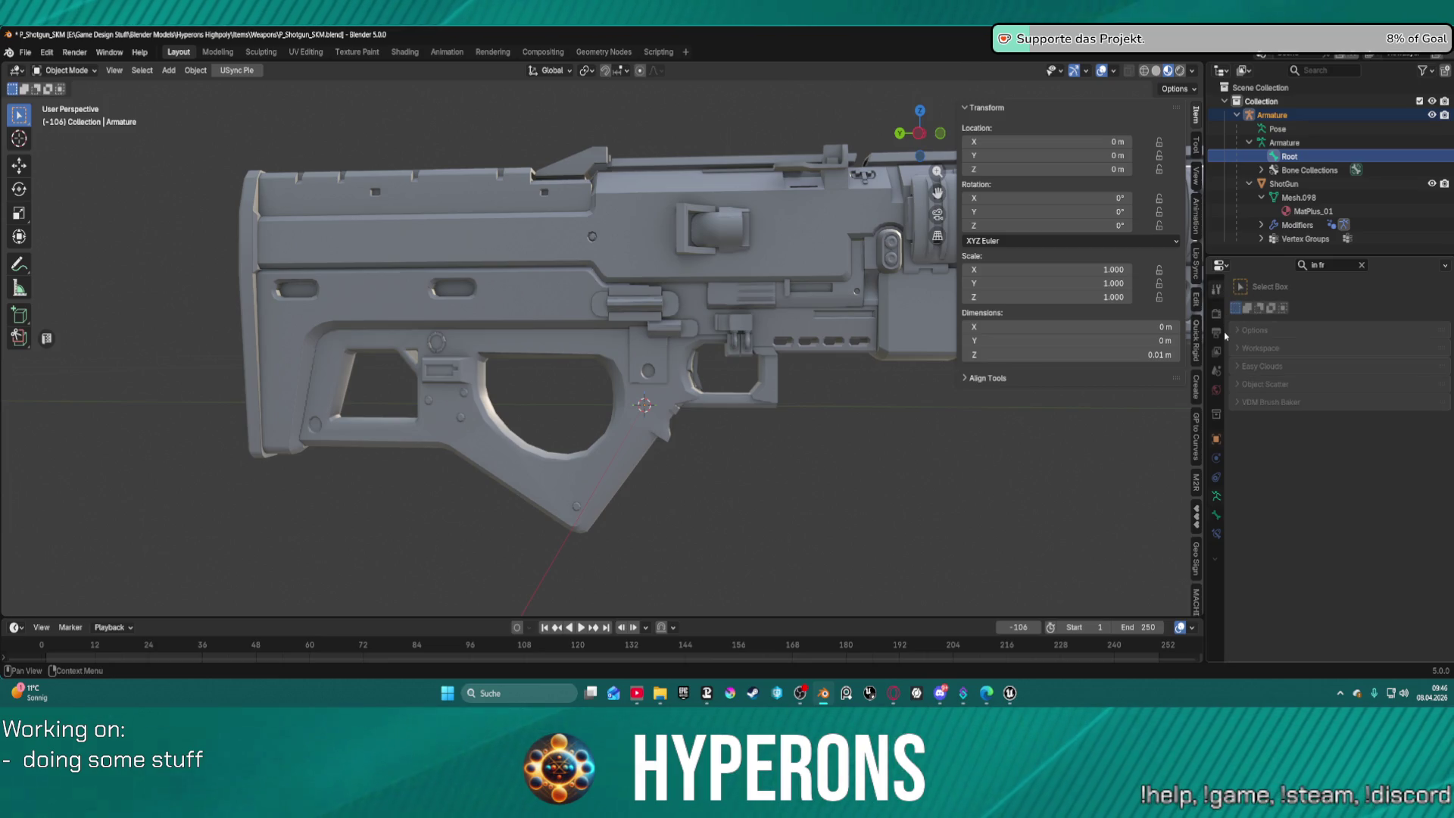
left_click(1216, 314)
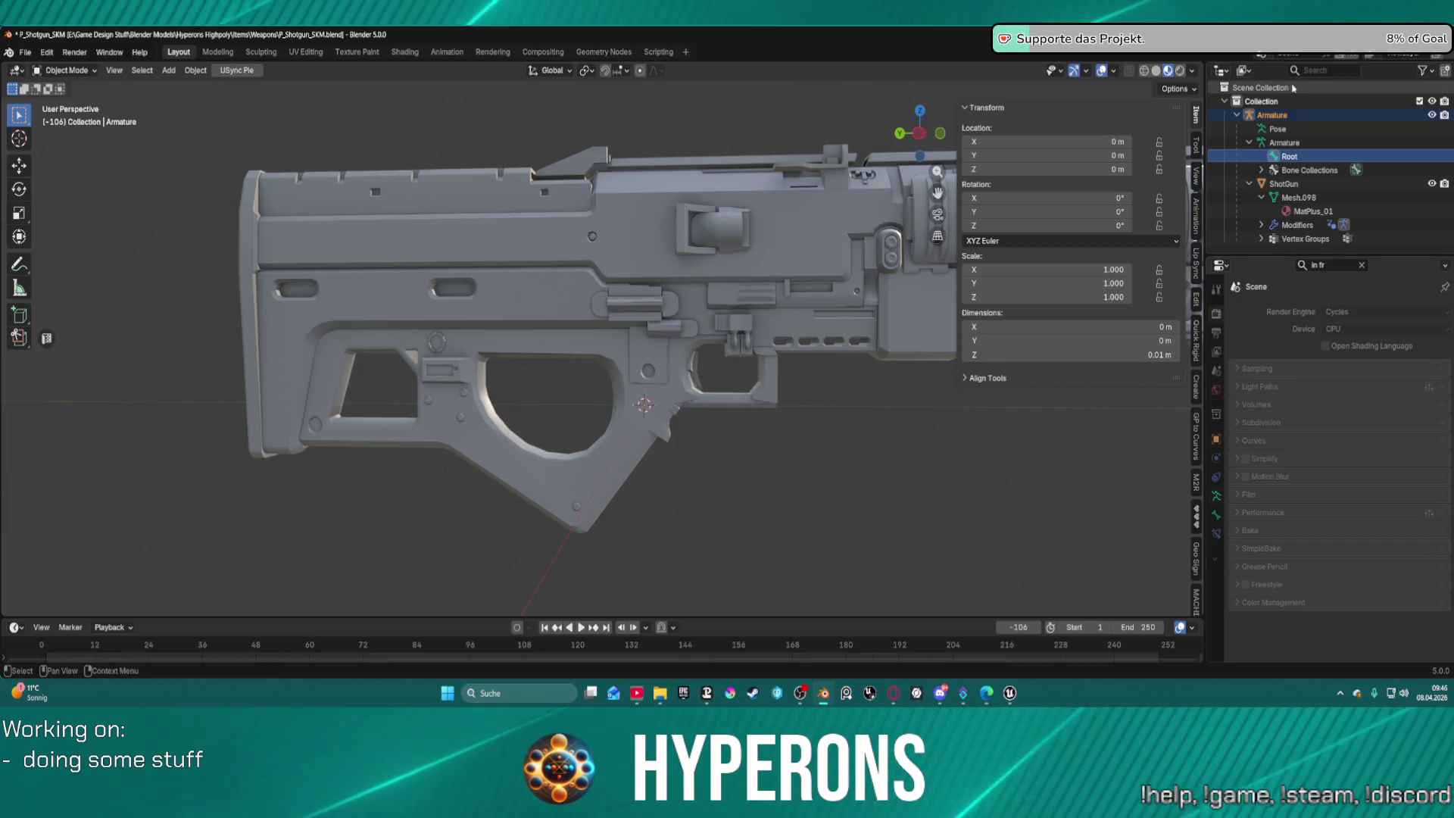
left_click(1288, 115)
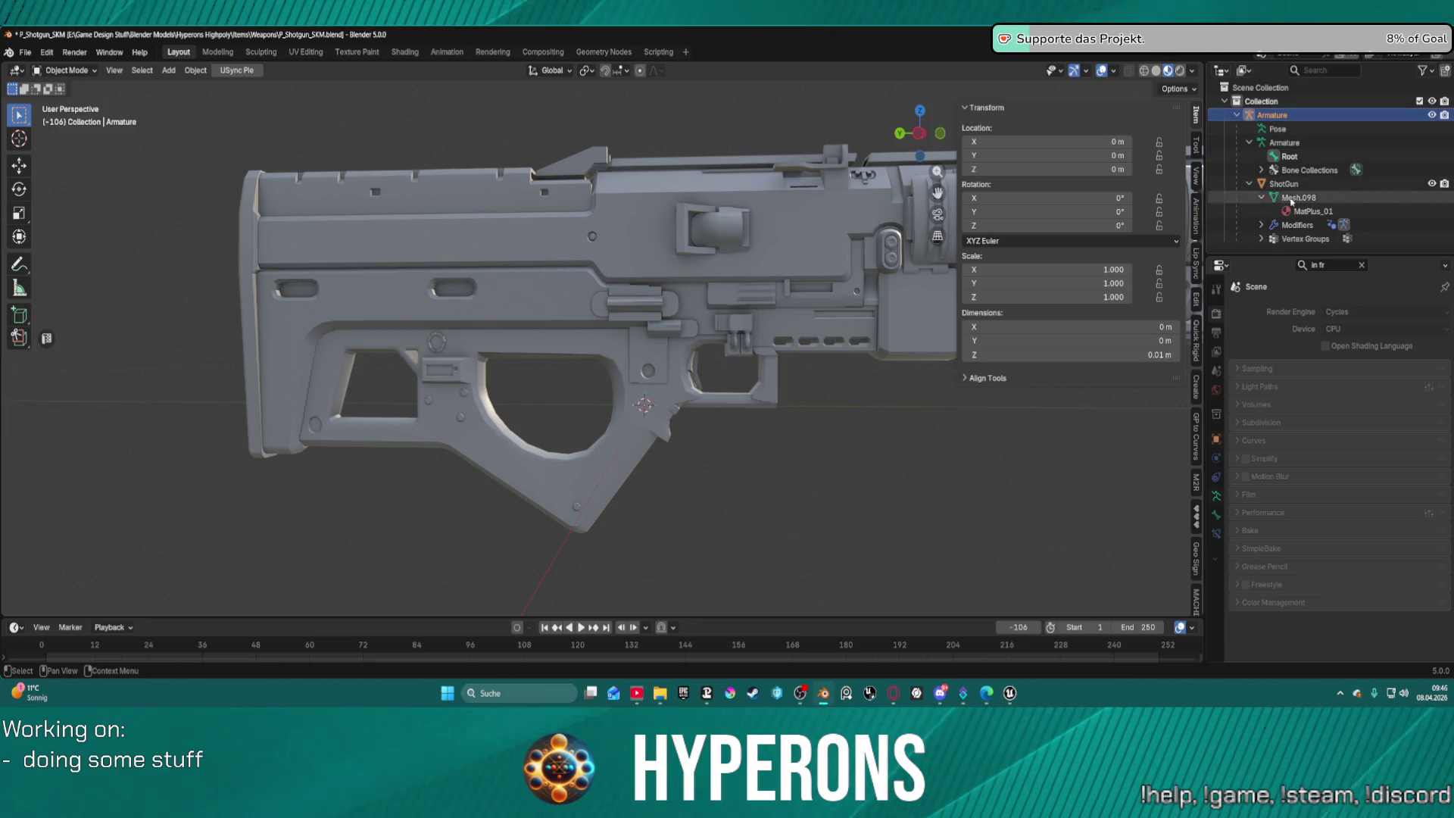
left_click(1338, 266)
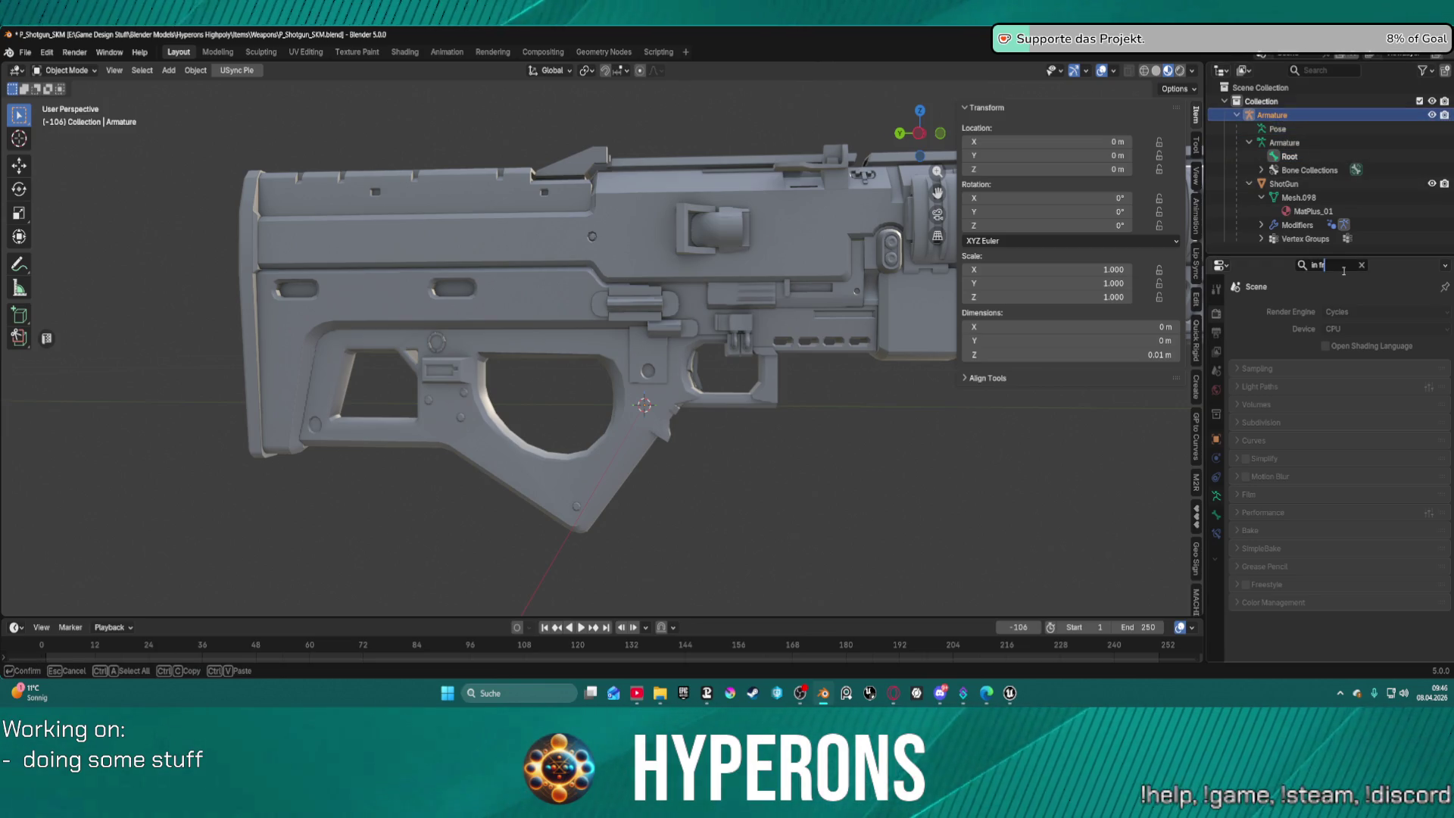
Finish the 'in front' property search and enable In Front display for the Root armature.
type("ont")
key("Return")
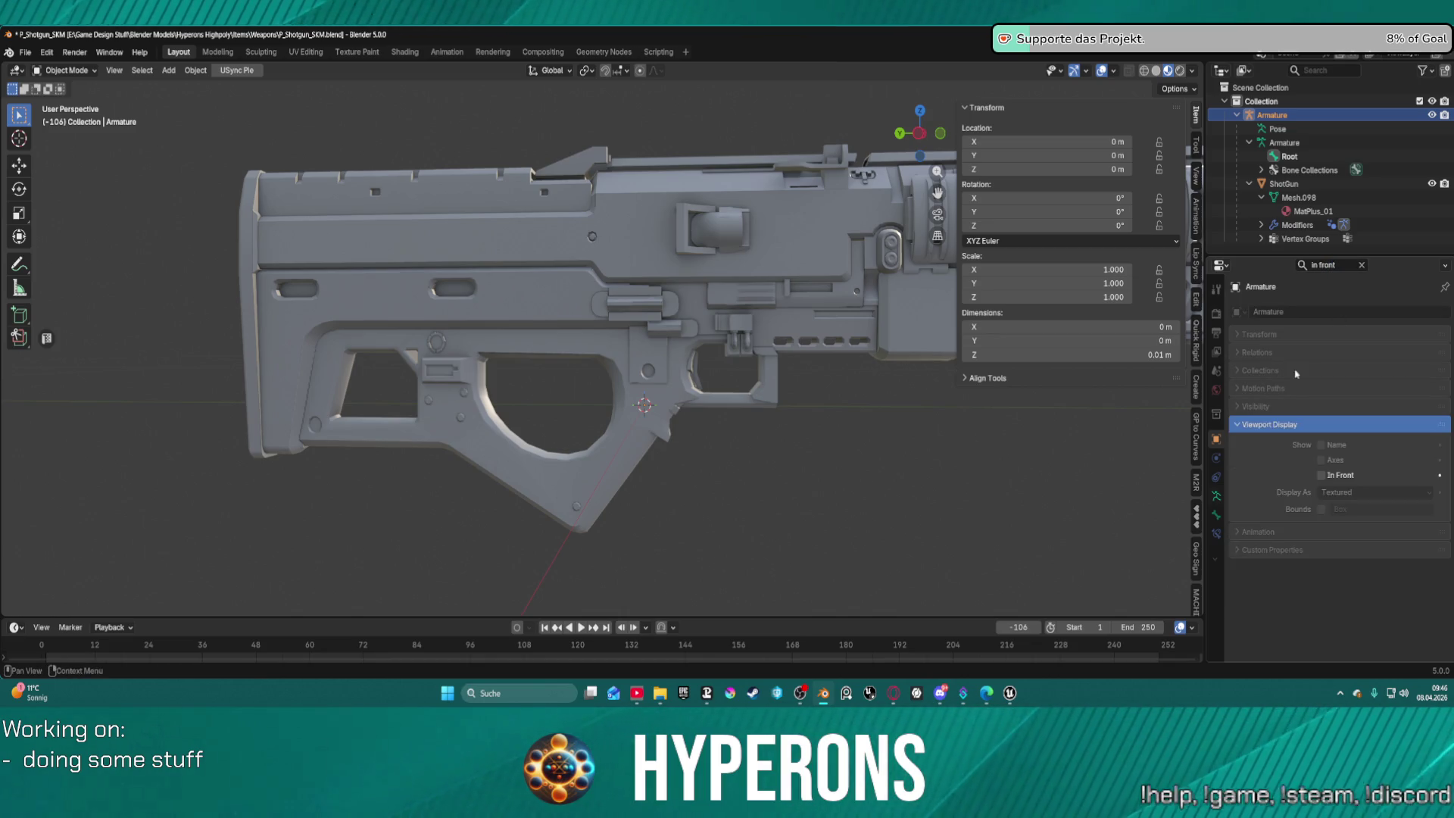
scroll(711, 377, "up", 5)
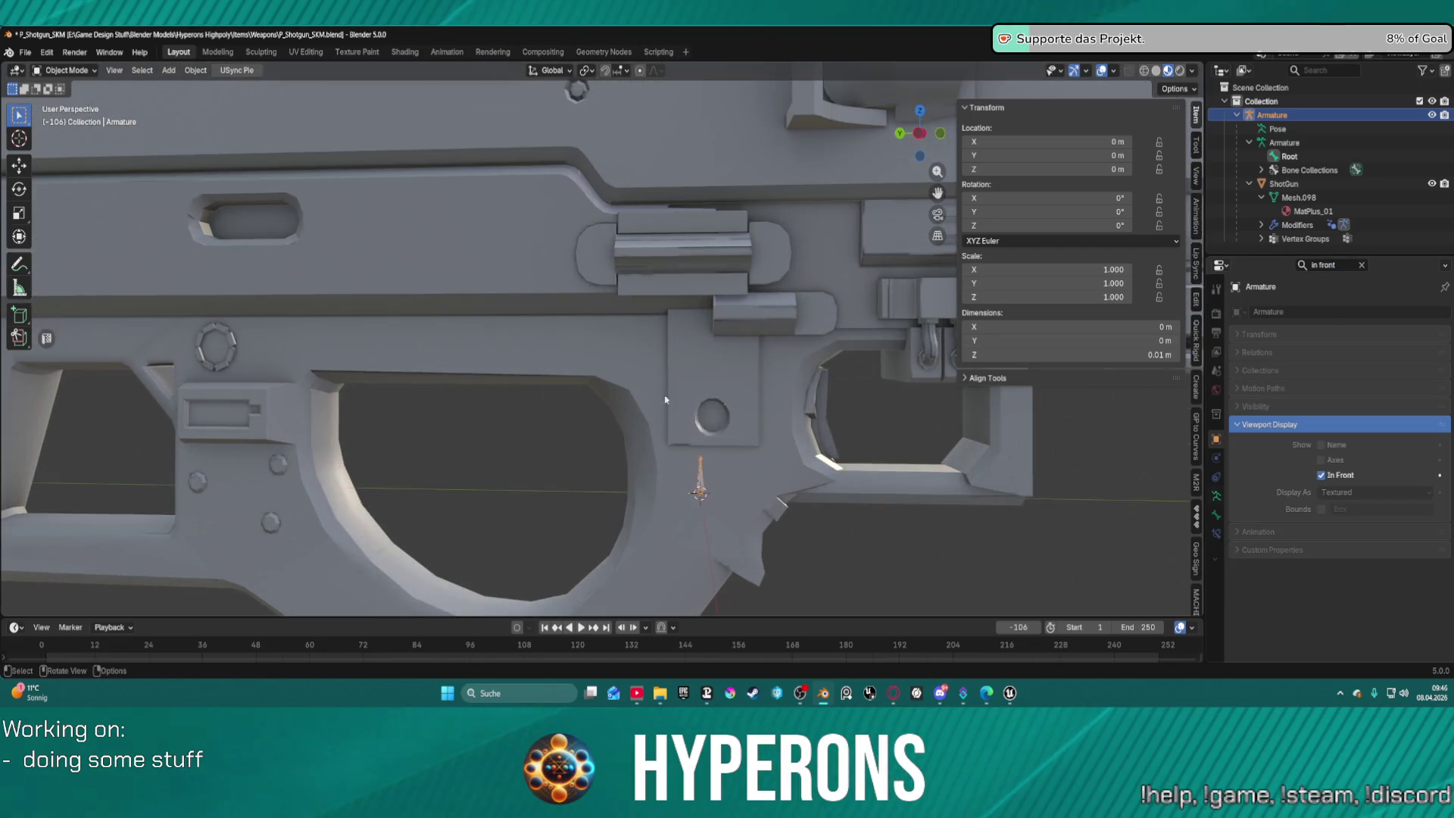
scroll(703, 466, "down", 5)
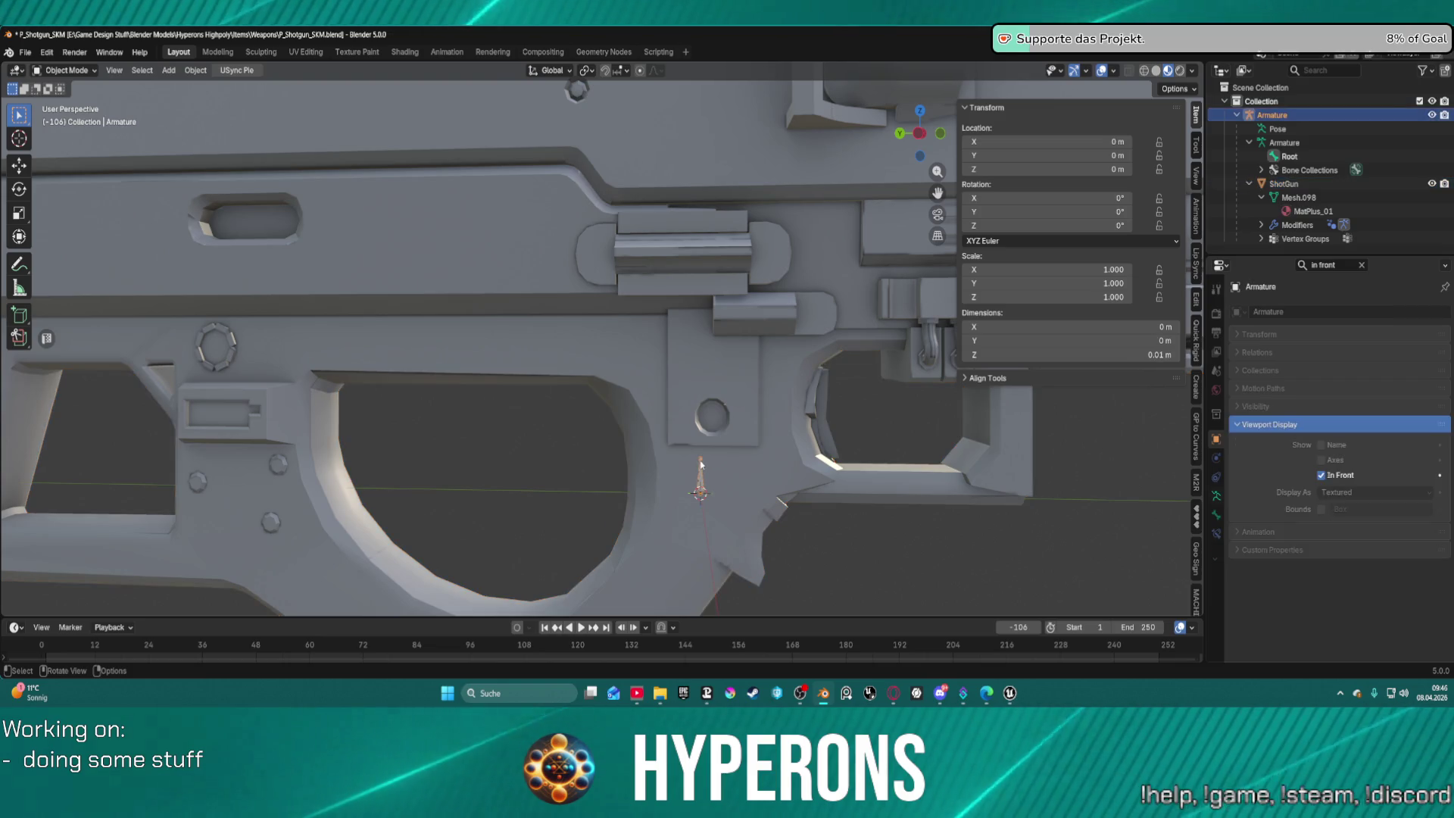
scroll(718, 462, "down", 4)
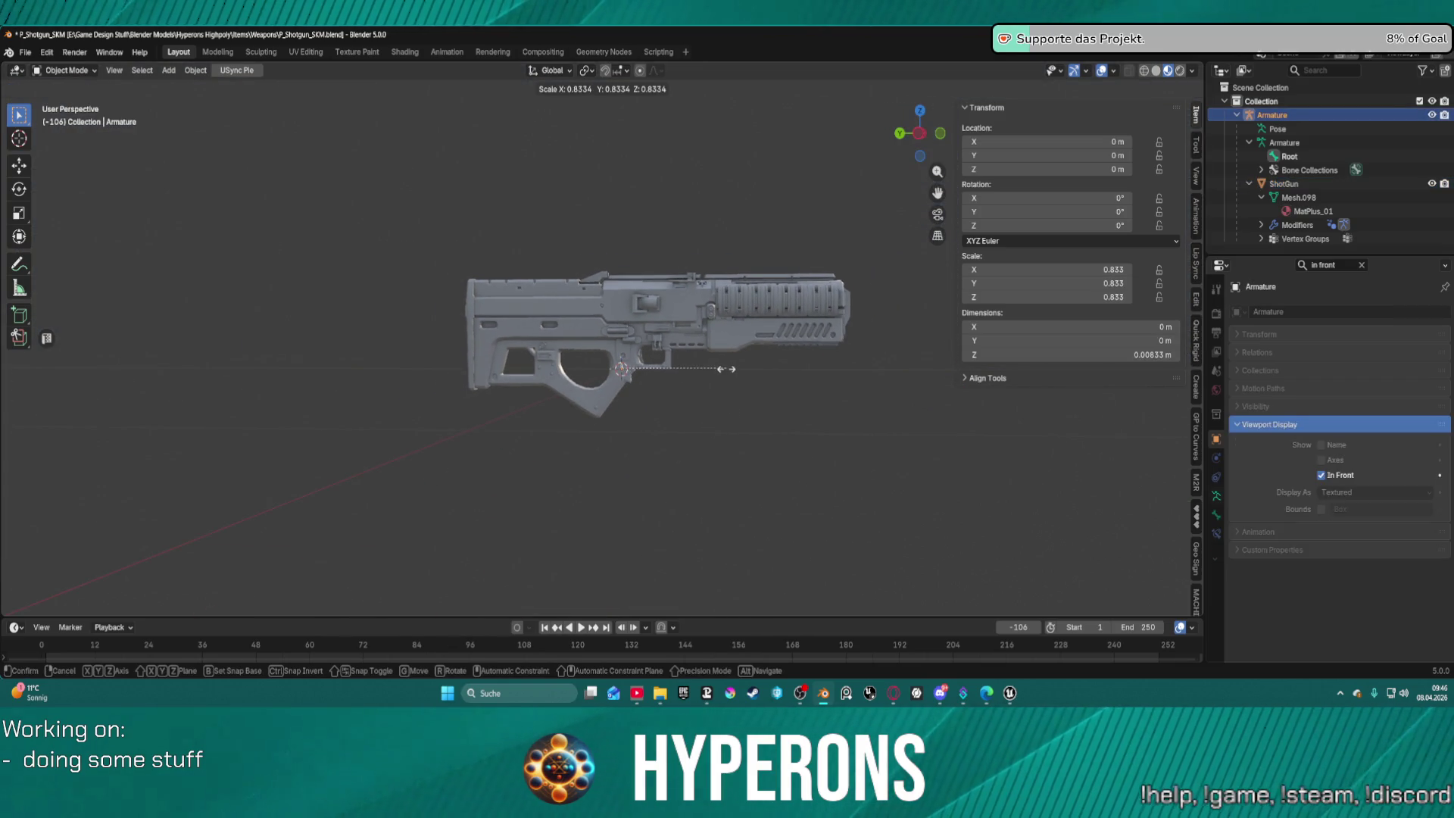
left_click(1289, 156)
scroll(692, 418, "up", 8)
scroll(822, 558, "up", 3)
scroll(822, 559, "down", 4)
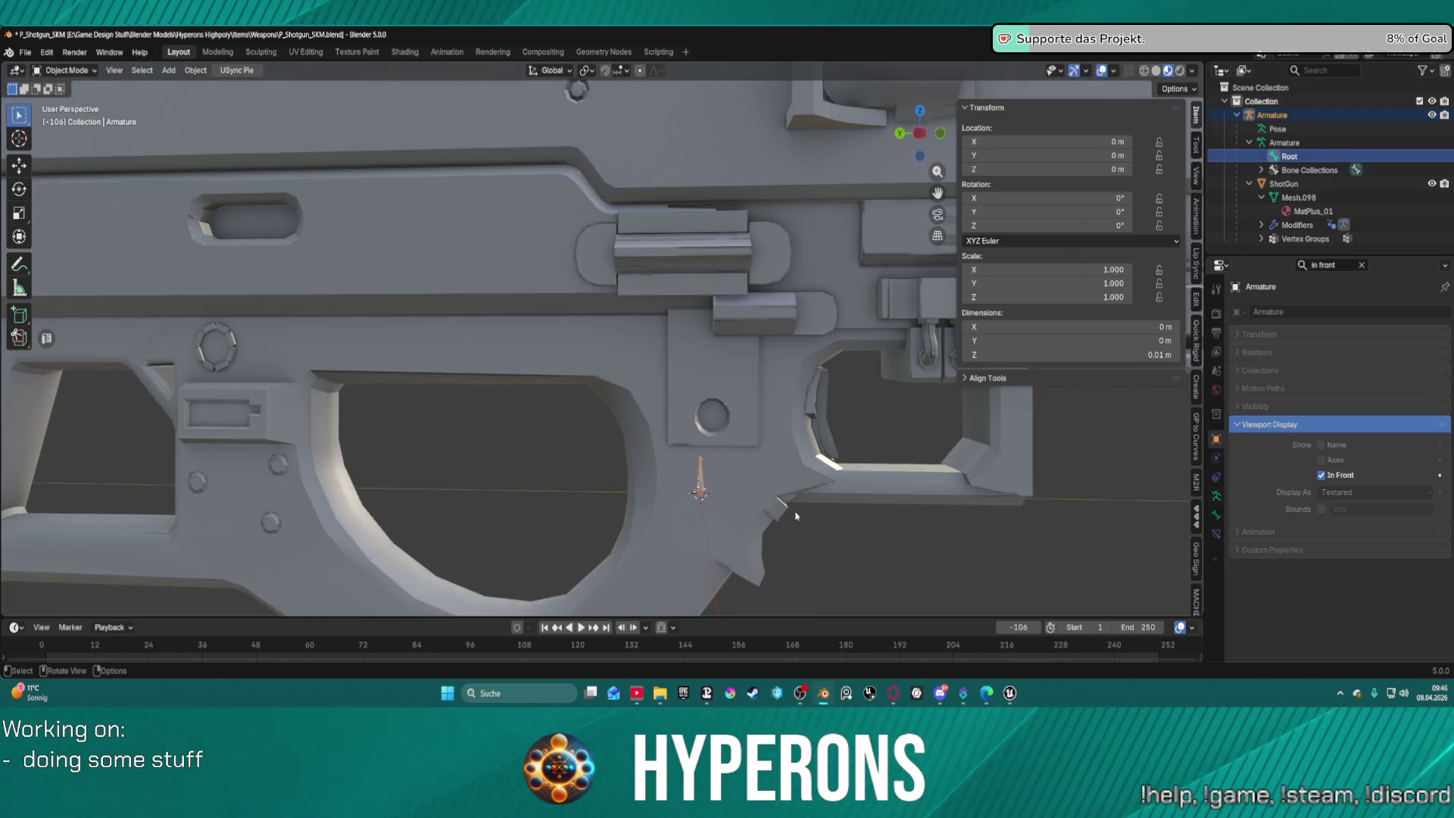
In Edit Mode, move the Root bone's tail along Z to about 0.103 m long.
key("Tab")
scroll(712, 459, "down", 5)
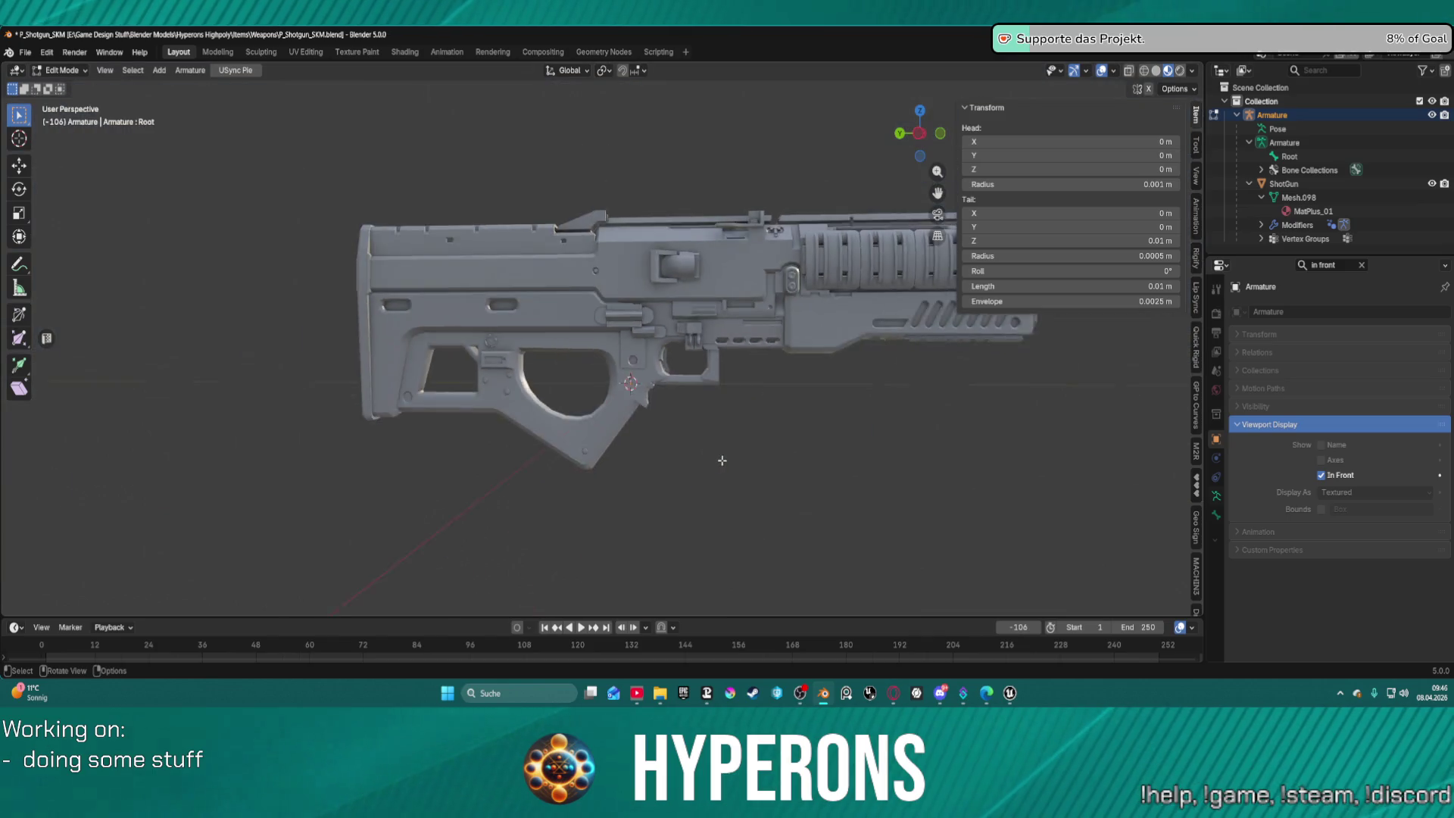
key("g")
key("z")
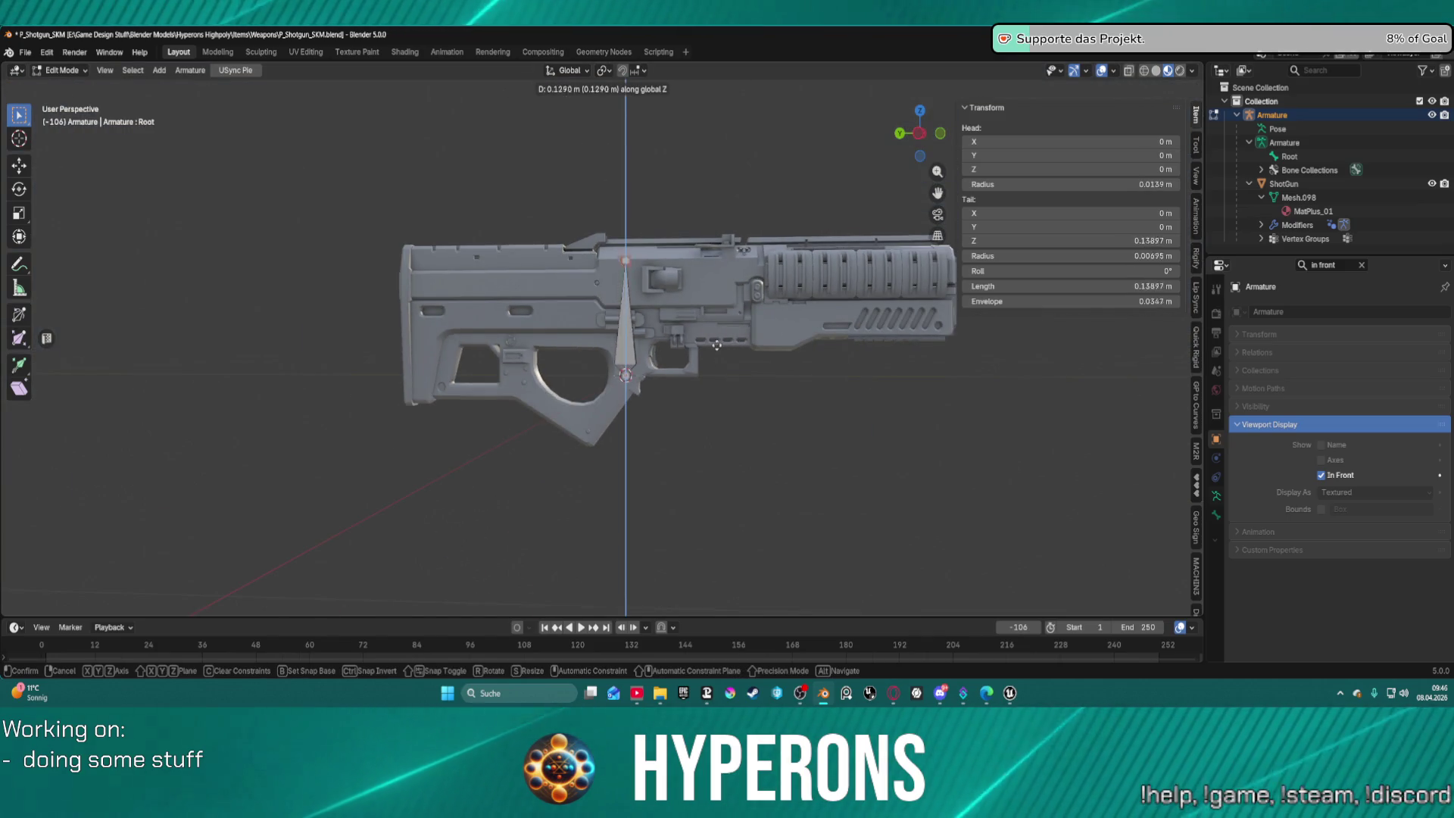
left_click(705, 250)
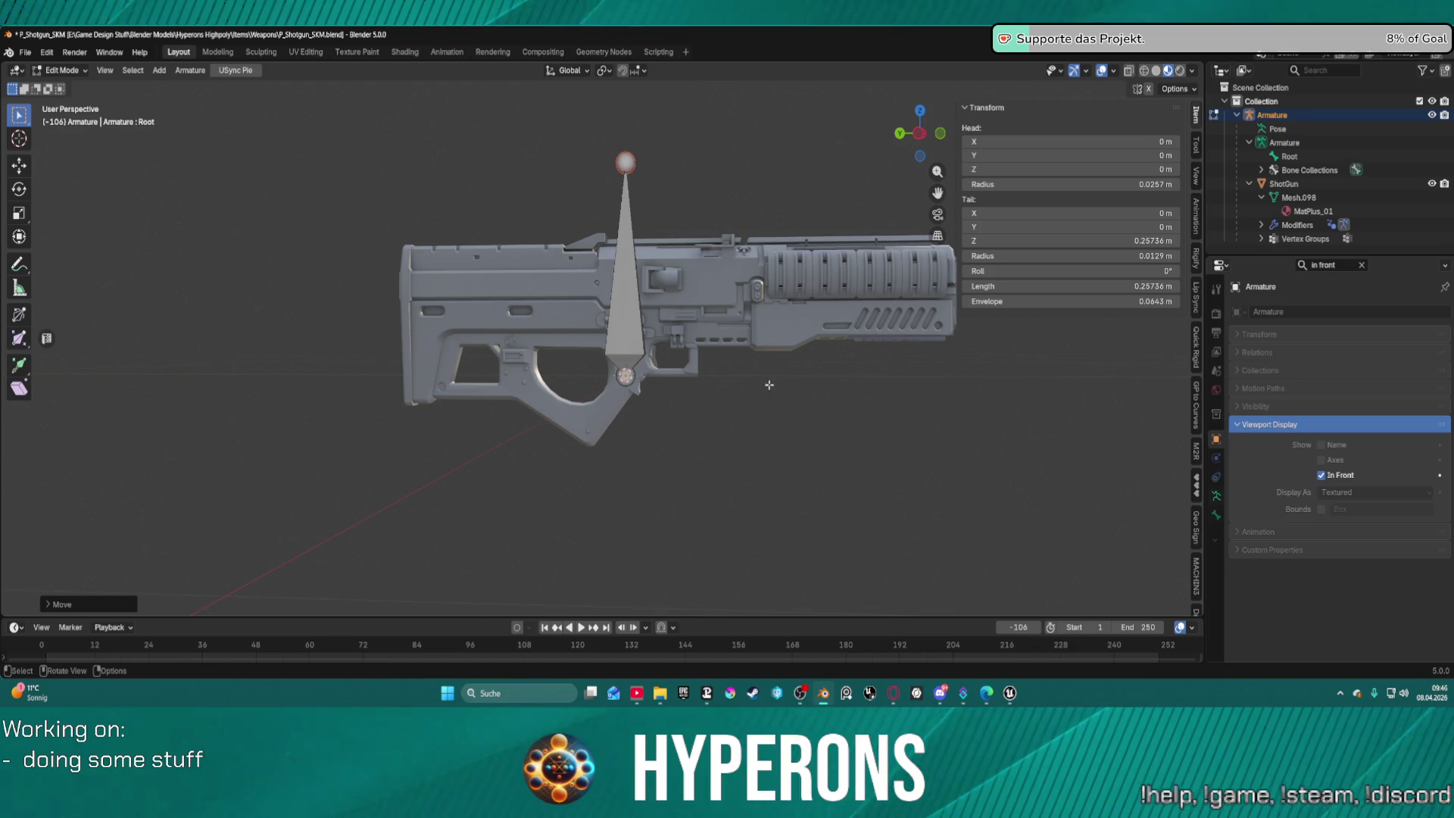
mouse_move(769, 385)
left_mouse_down()
mouse_move(833, 389)
mouse_move(786, 392)
left_mouse_up()
key("g")
key("z")
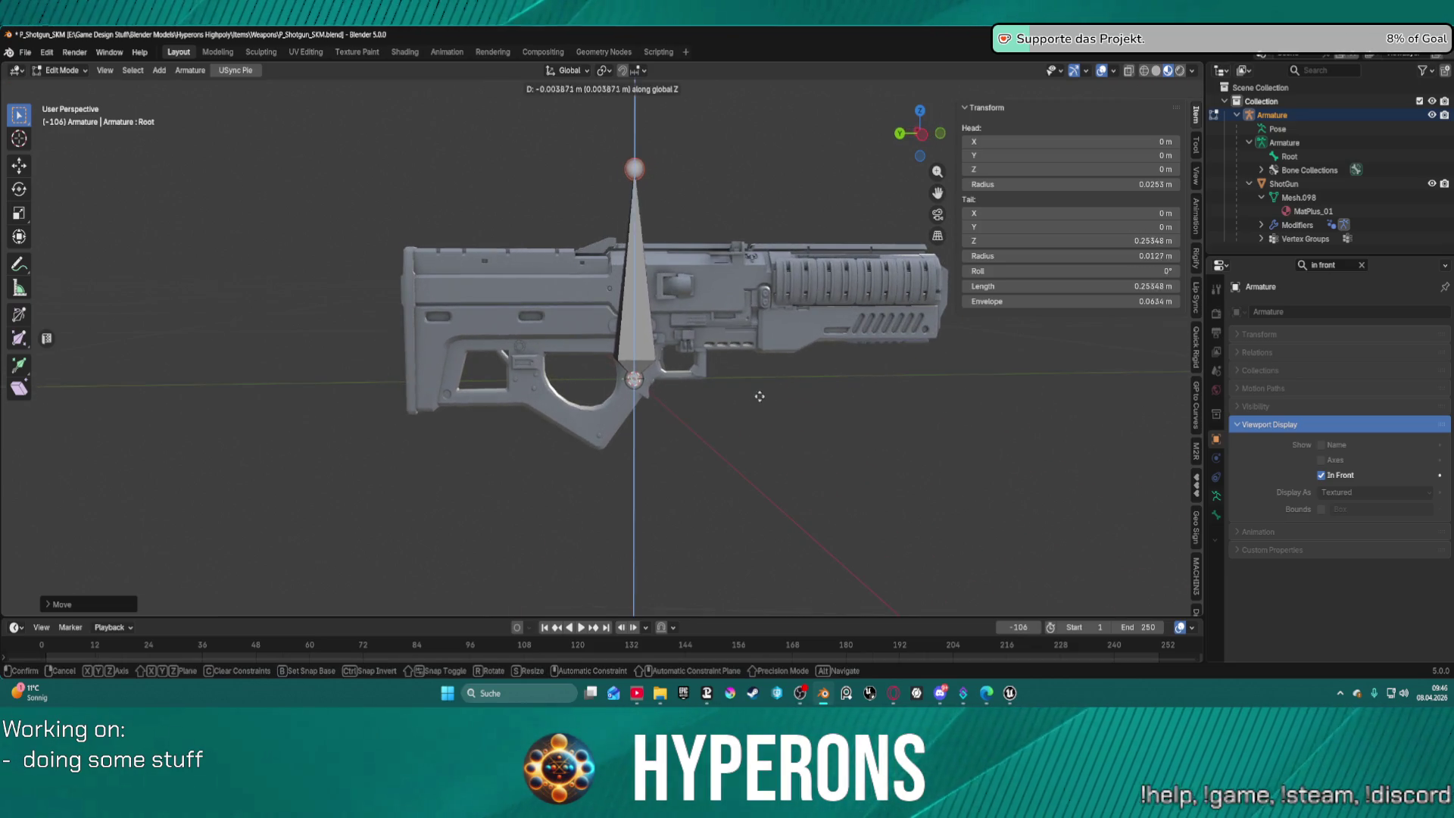
left_click(624, 519)
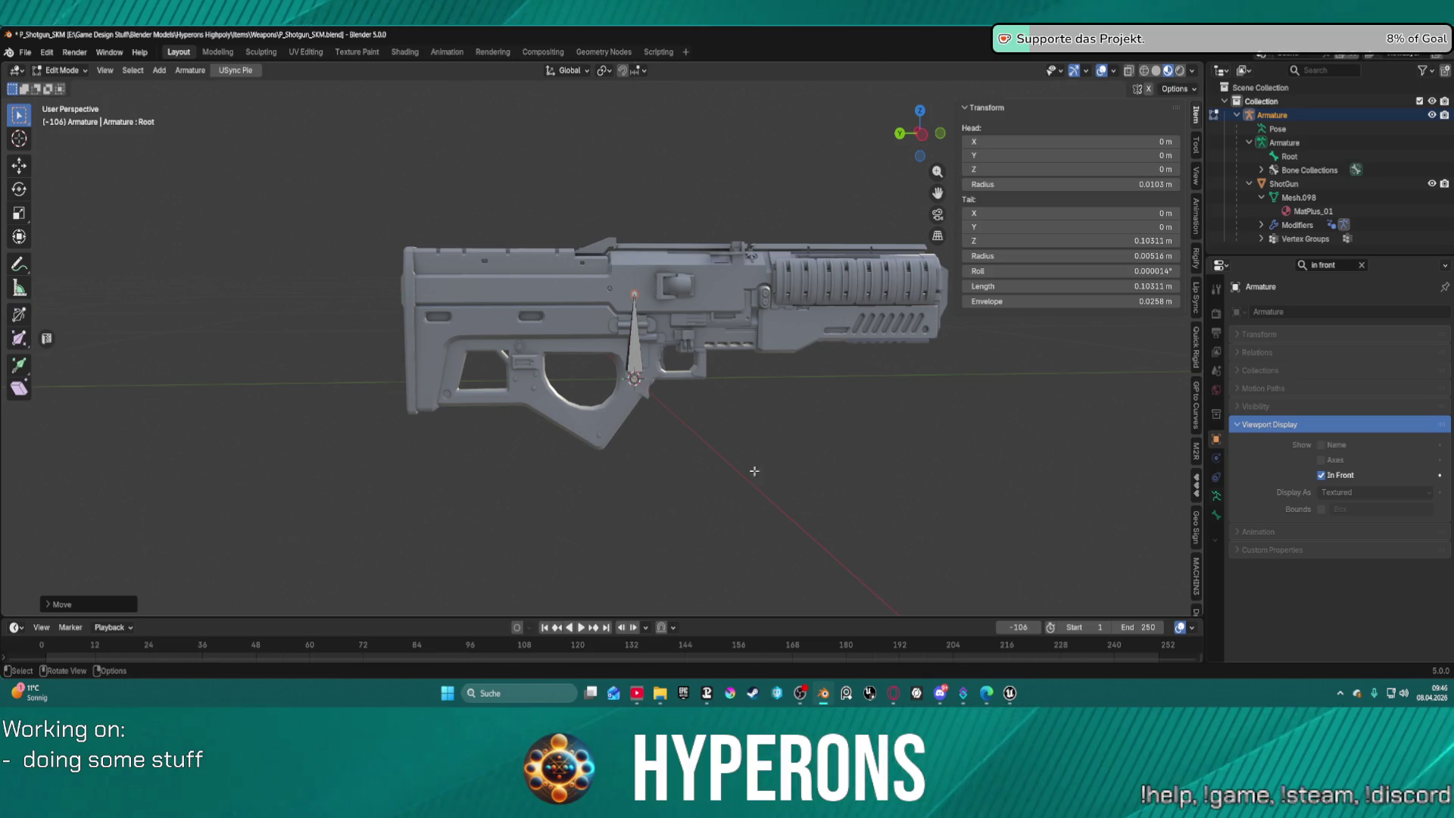
scroll(565, 422, "up", 3)
scroll(565, 422, "up", 3)
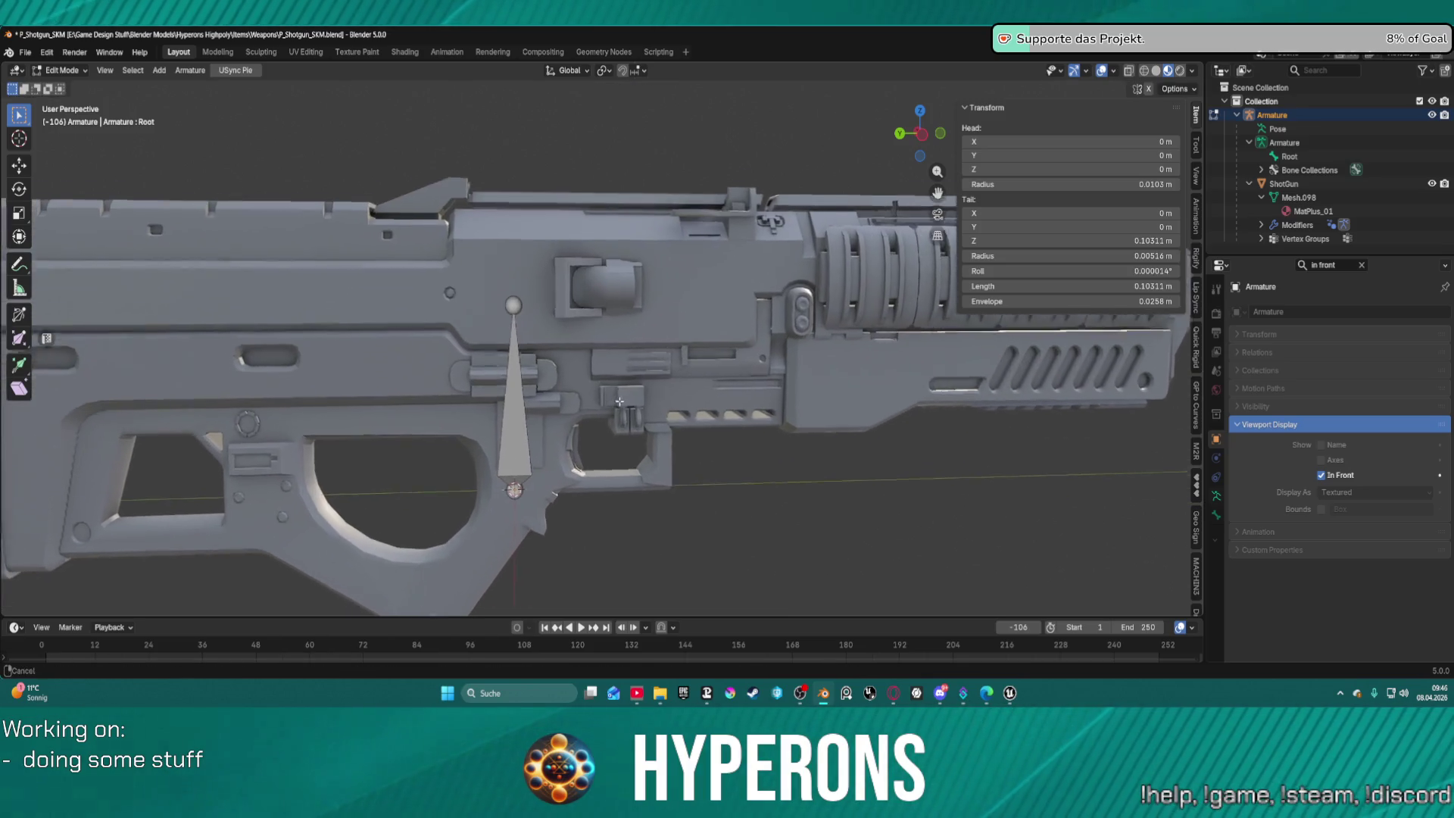
scroll(594, 426, "up", 3)
Return the armature to Object Mode, then select the ShotGun mesh and enter Edit Mode.
scroll(594, 426, "up", 1)
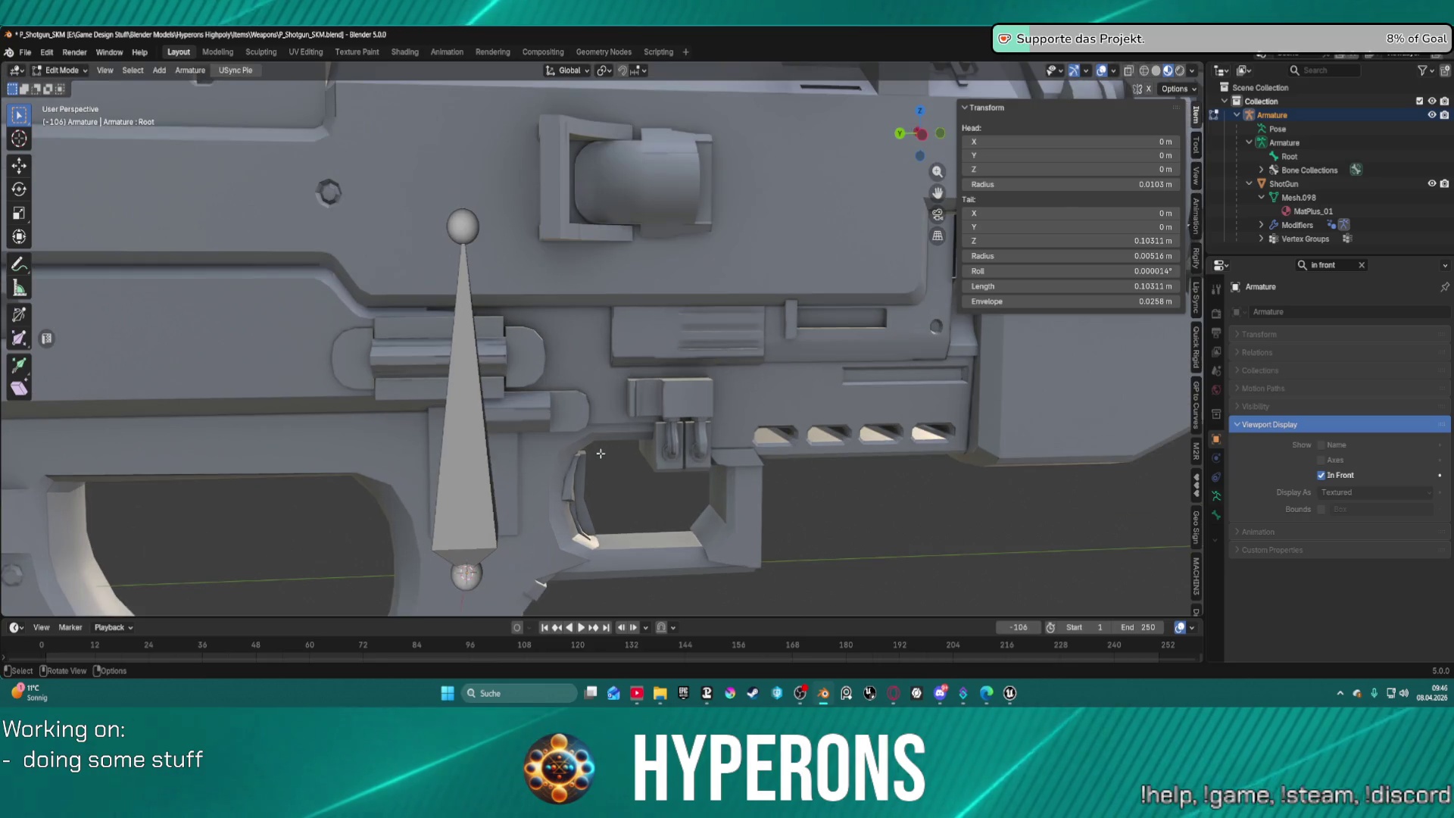
key("Tab")
left_click(624, 489)
left_click(605, 530)
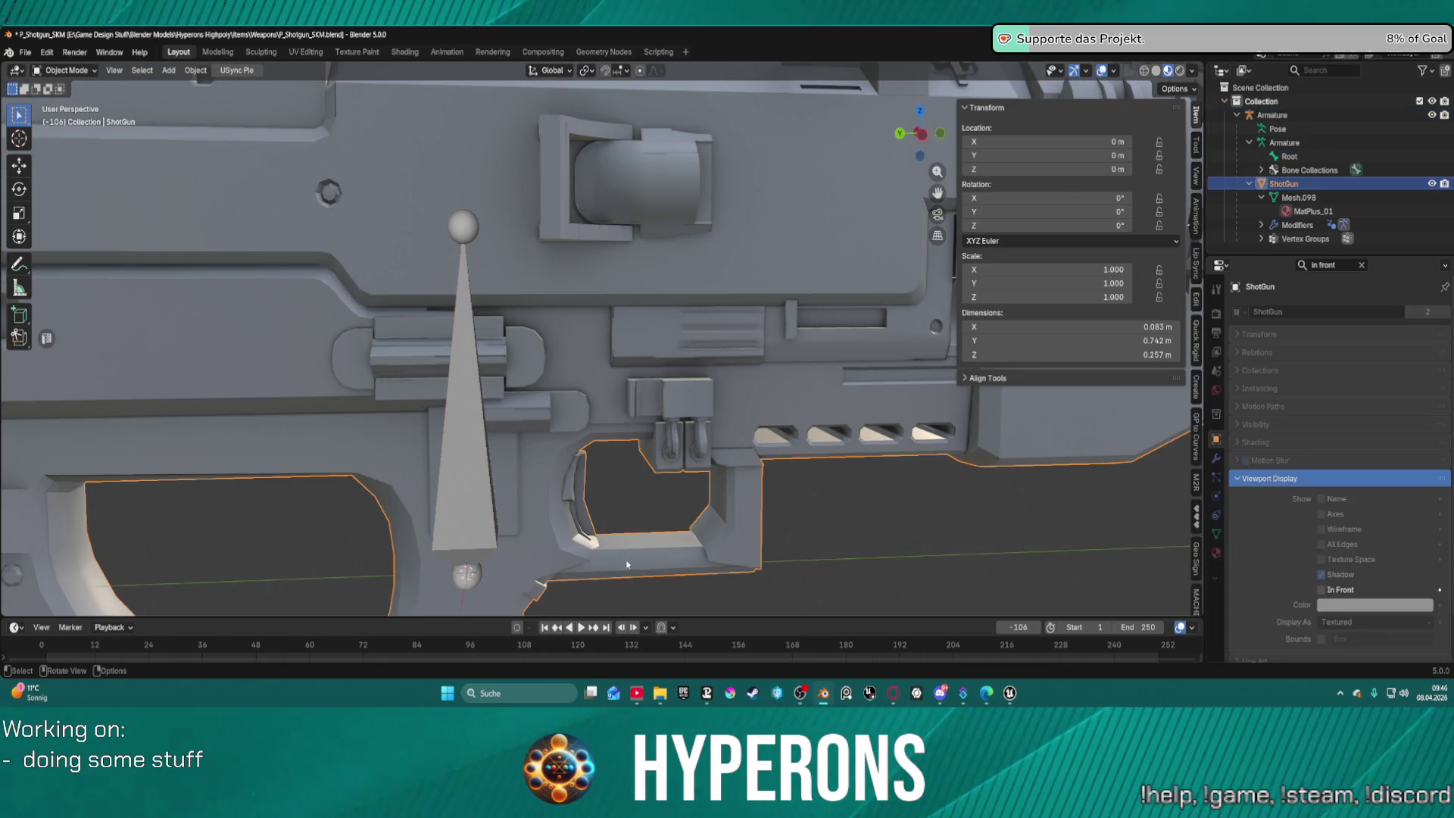
key("Tab")
left_click(648, 542)
Select an edge on the gun mesh and snap the 3D cursor to it.
scroll(648, 542, "up", 5)
scroll(648, 543, "down", 5)
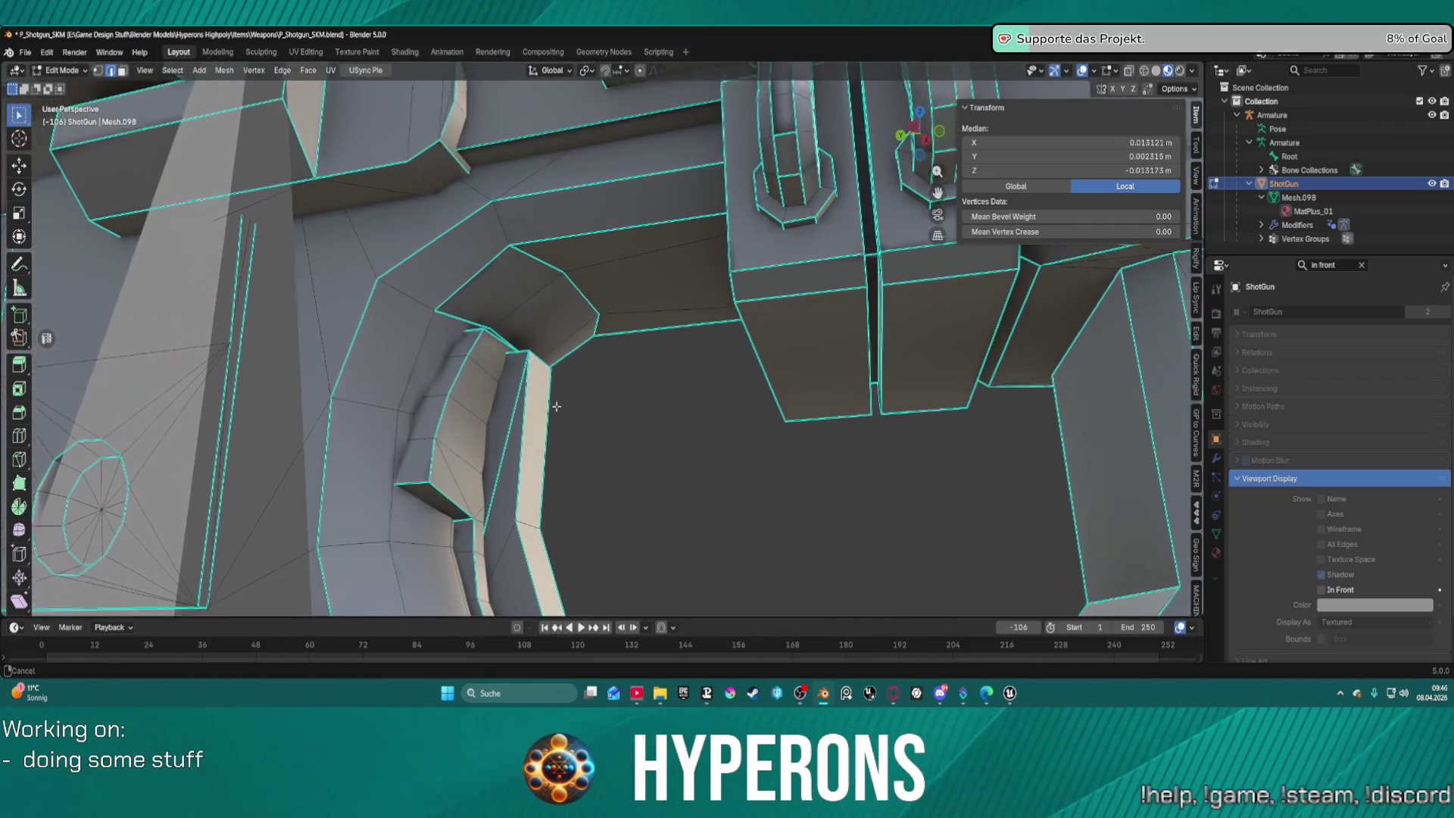
mouse_move(557, 407)
left_mouse_down()
mouse_move(521, 364)
mouse_move(327, 307)
mouse_move(689, 447)
left_mouse_up()
left_click(521, 360)
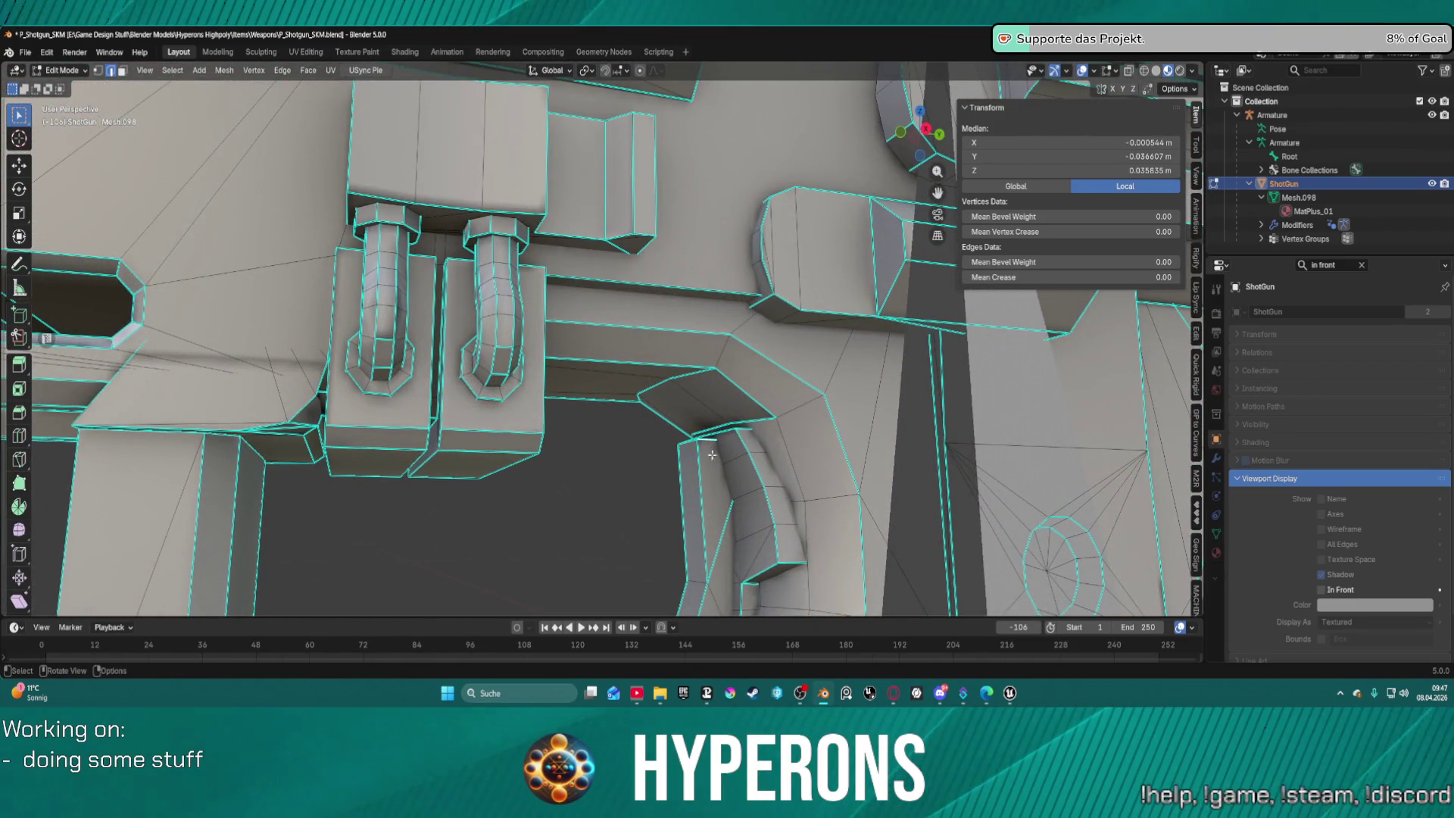
key("shift+s")
left_click(672, 488)
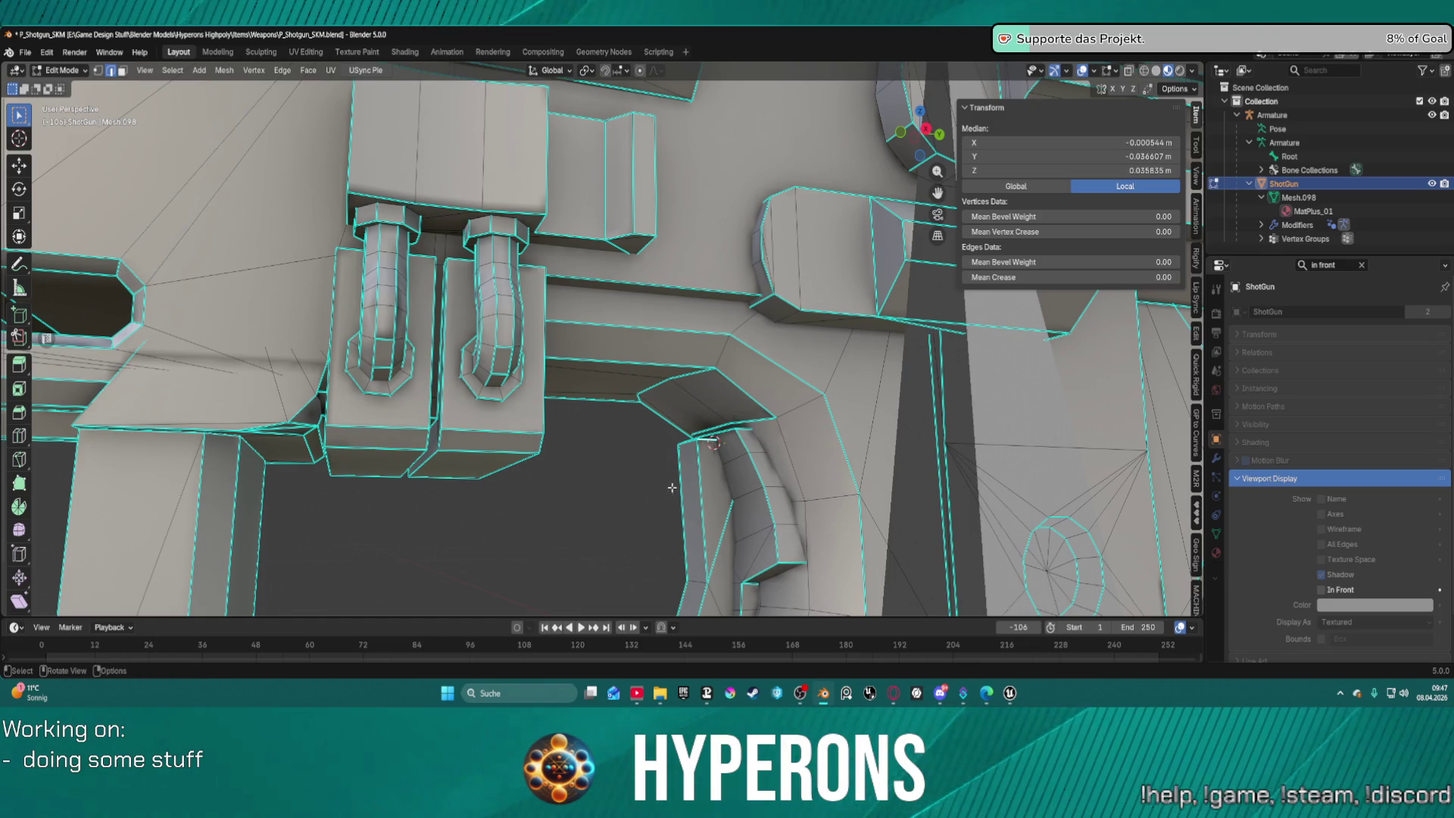
Frame the trigger guard area and hide all geometry except the selected edge.
left_click_drag(672, 488, 717, 427)
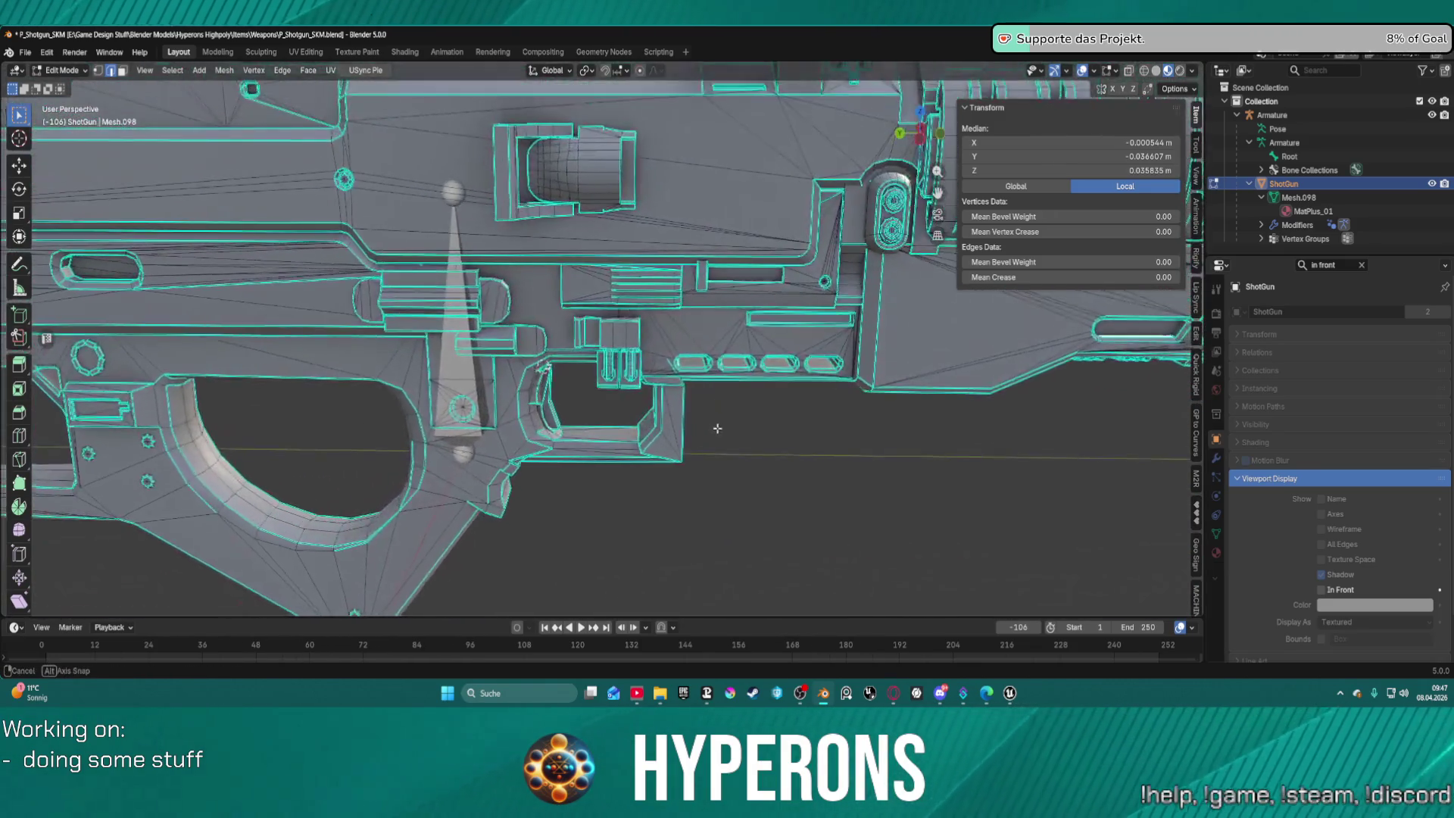
scroll(717, 428, "up", 8)
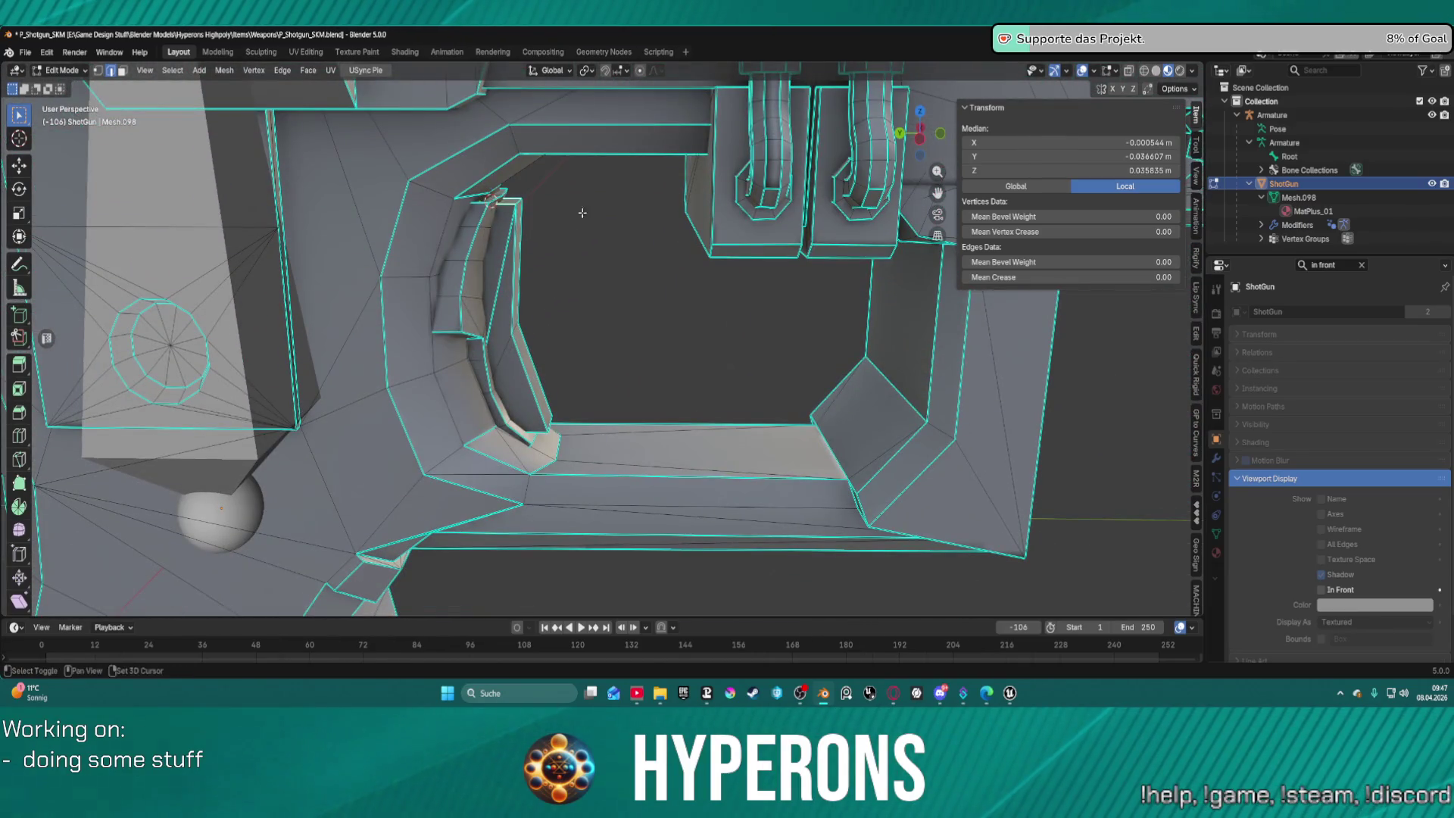
left_click_drag(583, 213, 643, 185)
scroll(643, 185, "down", 2)
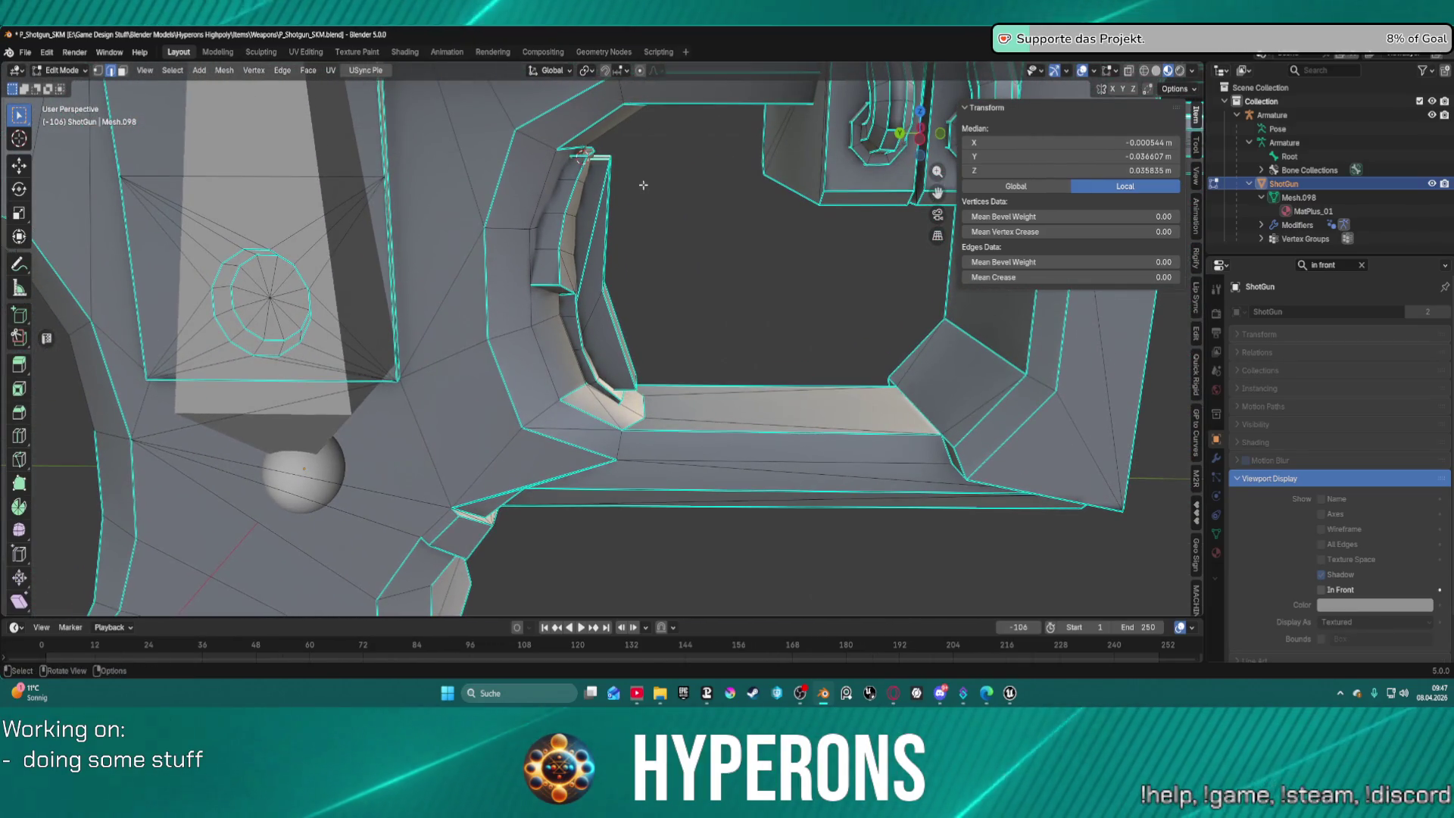
key("shift+h")
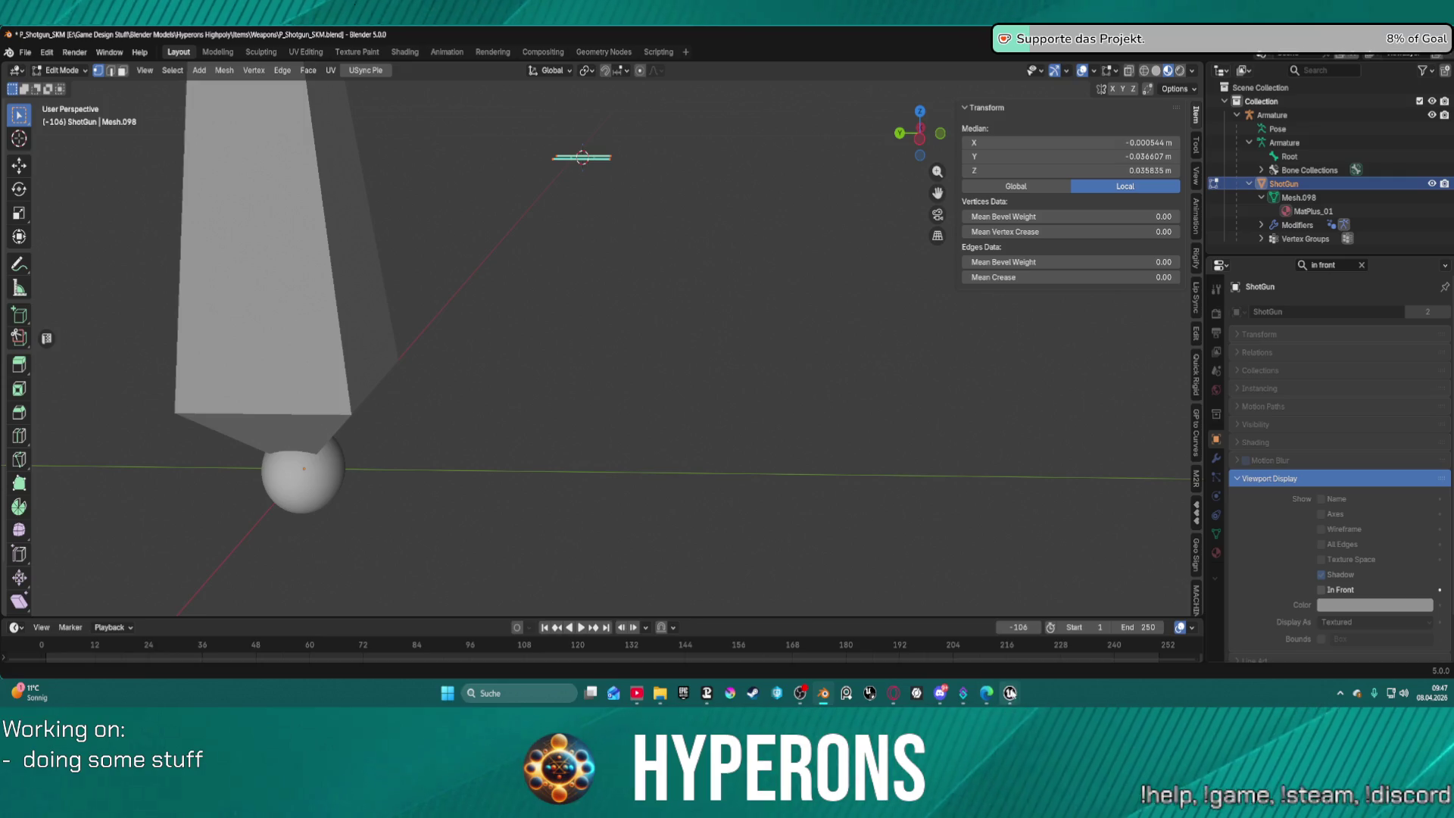
Switch to the Unreal Editor, collapse the Content Drawer, and fly toward the cave entrance.
mouse_move(1009, 693)
left_click(896, 641)
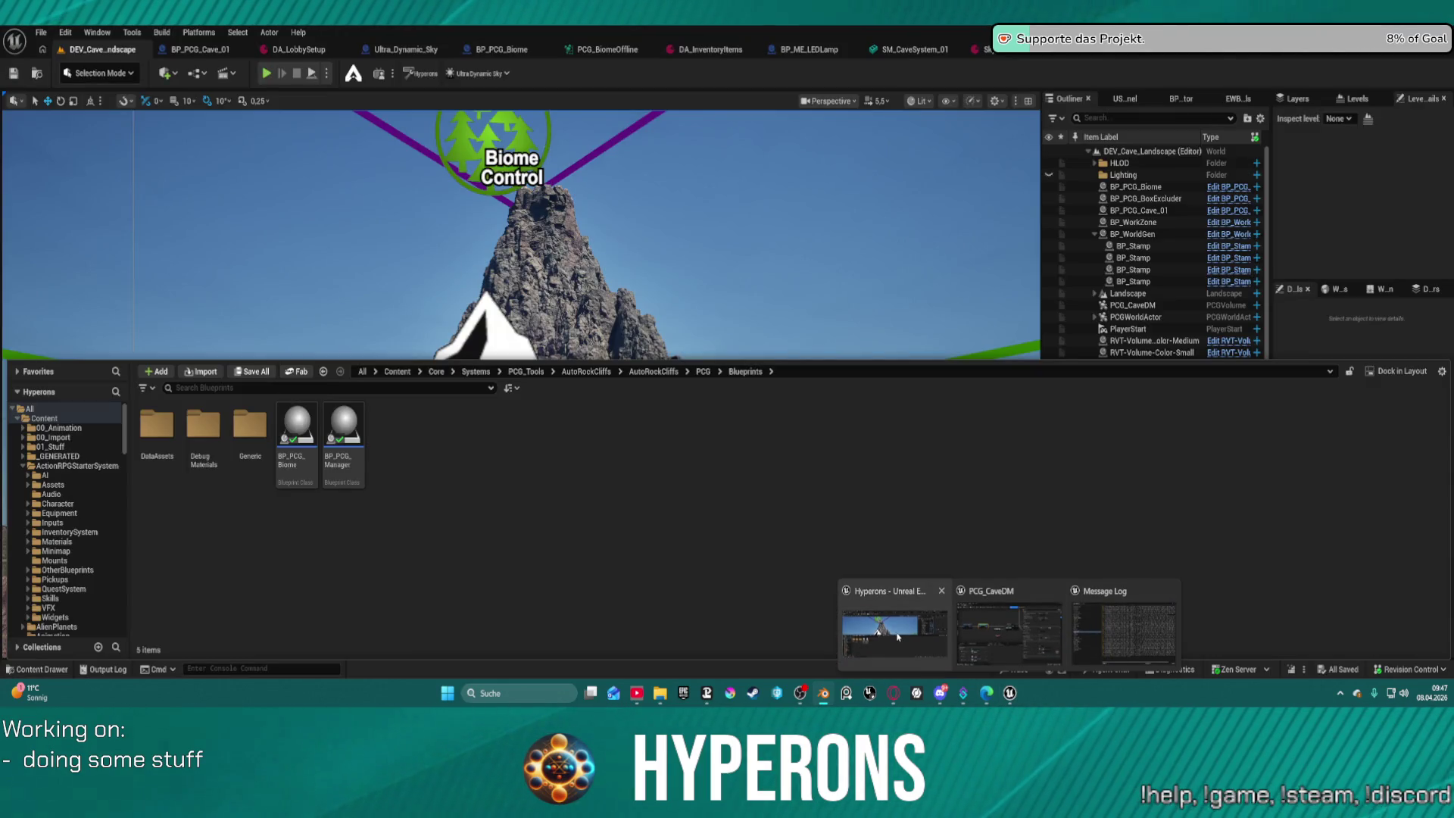
left_click(755, 296)
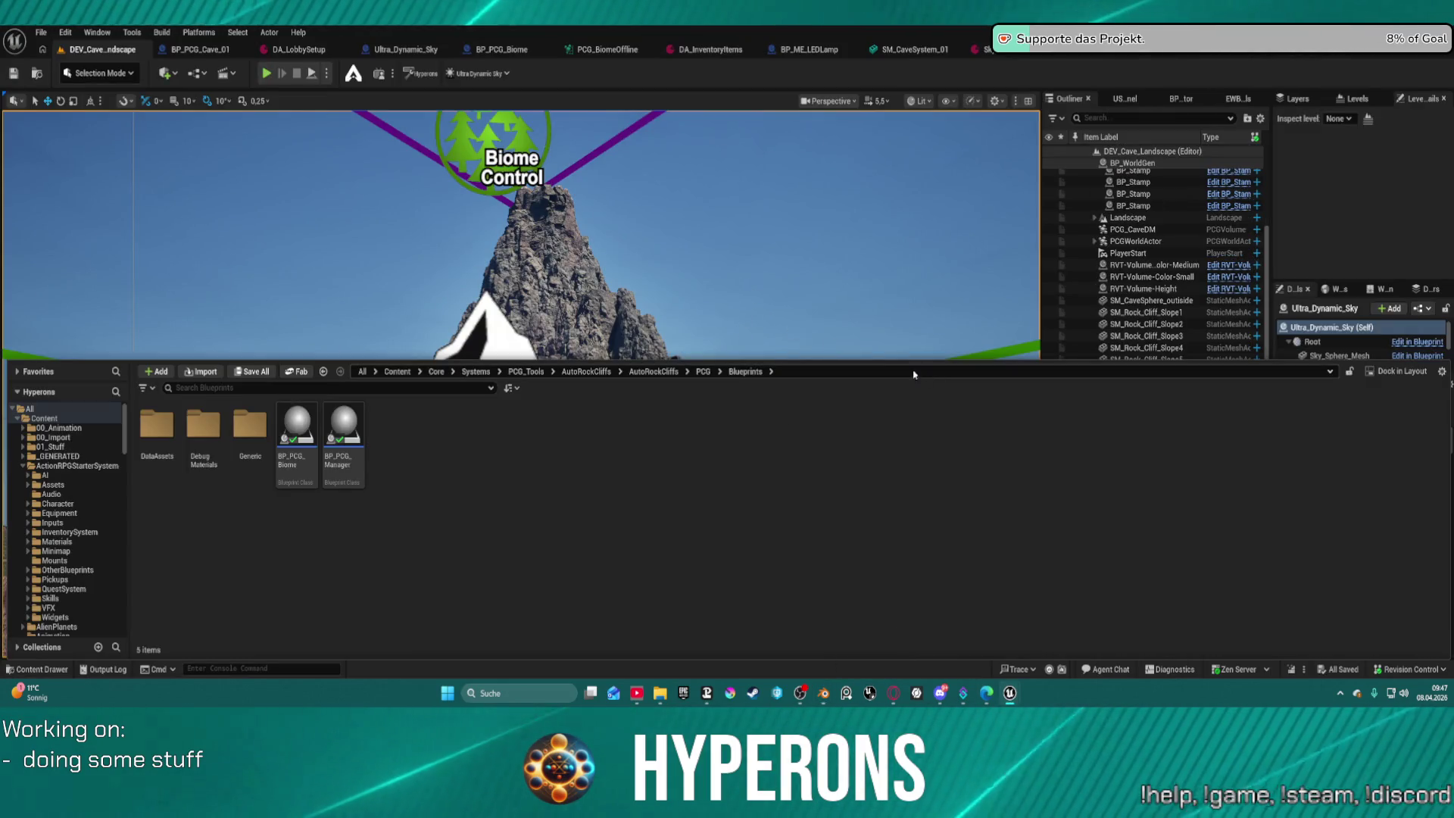
left_click(810, 356)
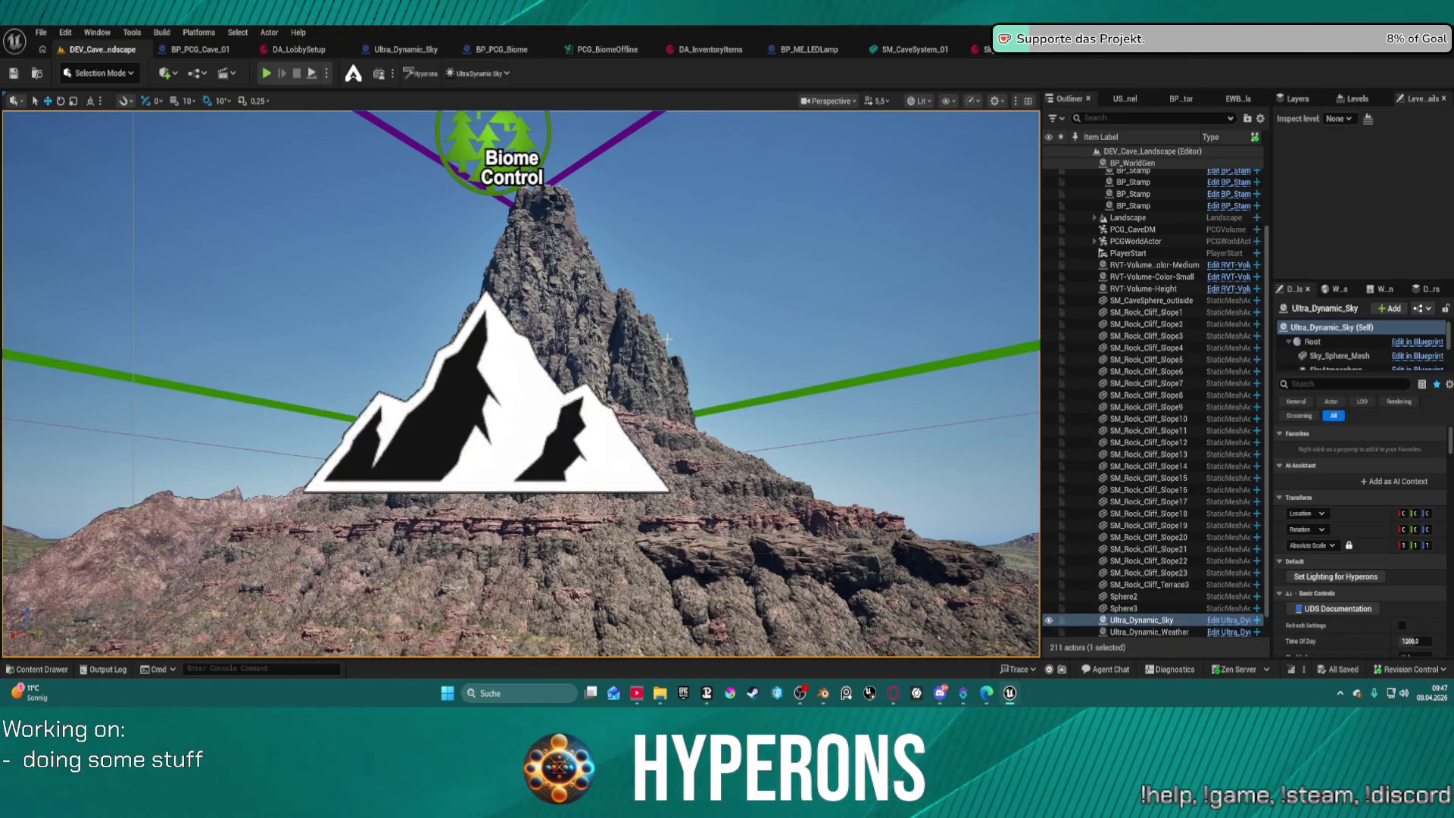
mouse_move(617, 454)
left_mouse_down()
mouse_move(617, 468)
mouse_move(475, 299)
mouse_move(476, 223)
mouse_move(686, 404)
left_mouse_up()
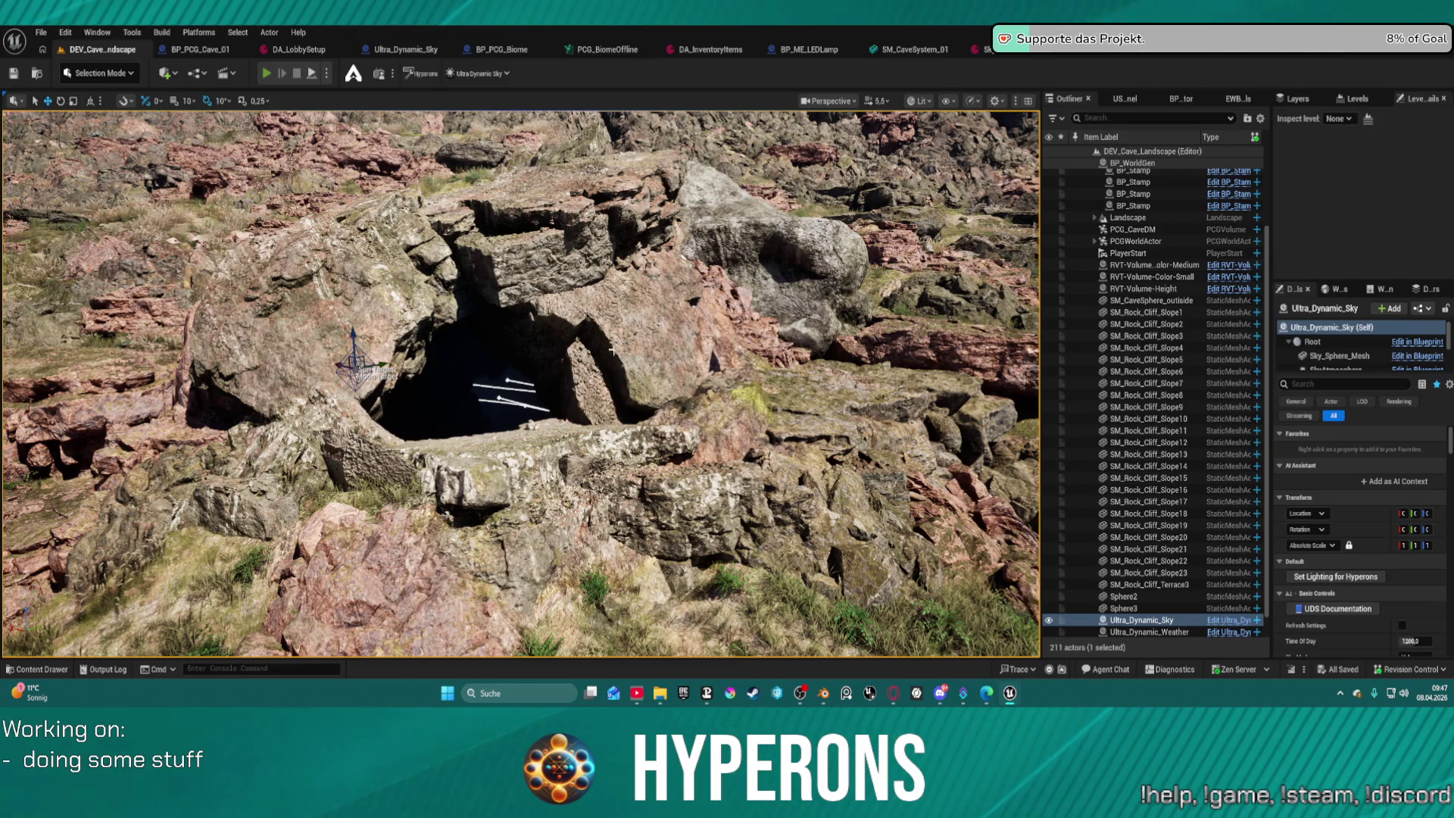
Start Play in Editor and run the character over the slope down into the dark cave.
key("alt+p")
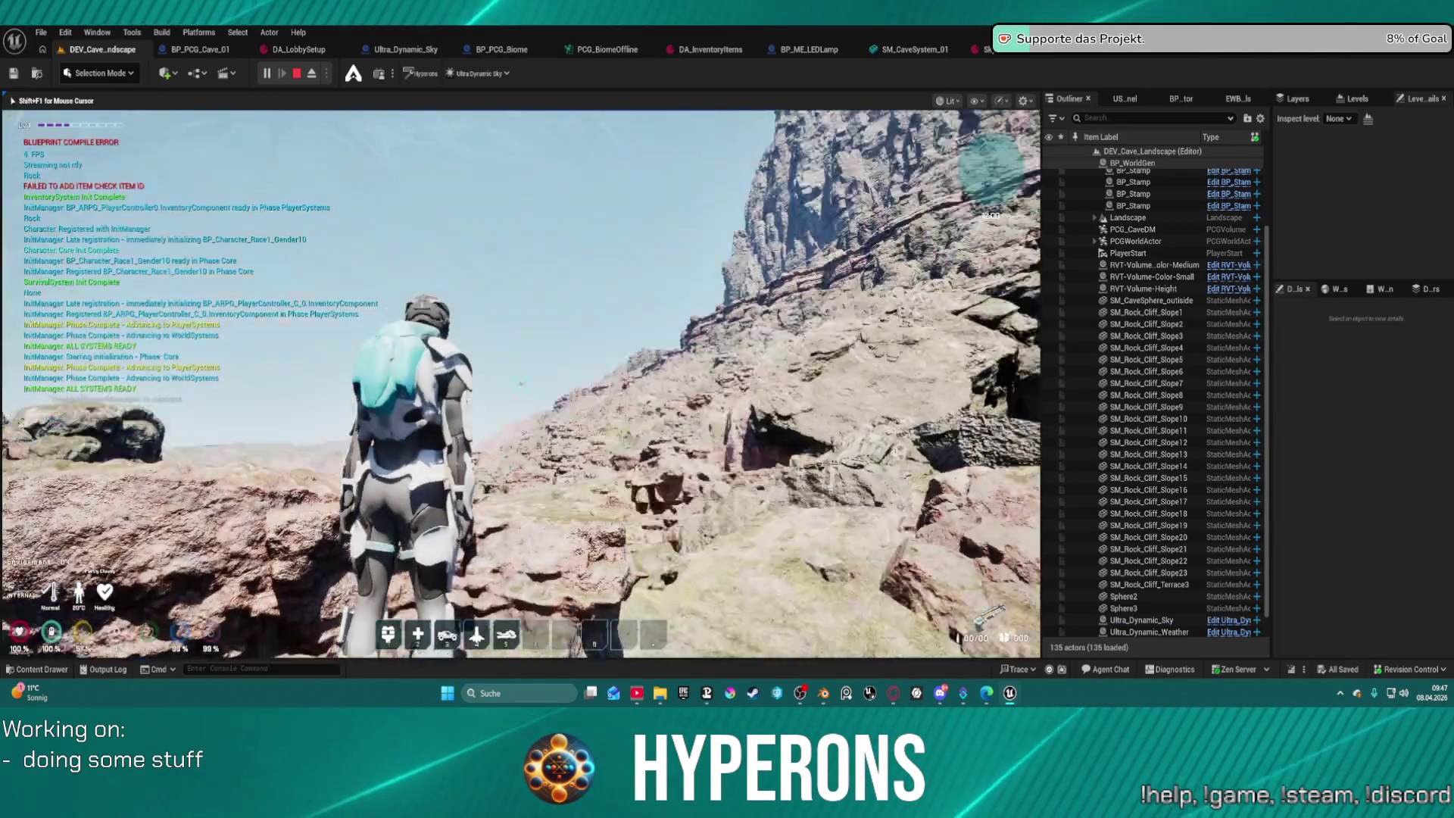
key("w")
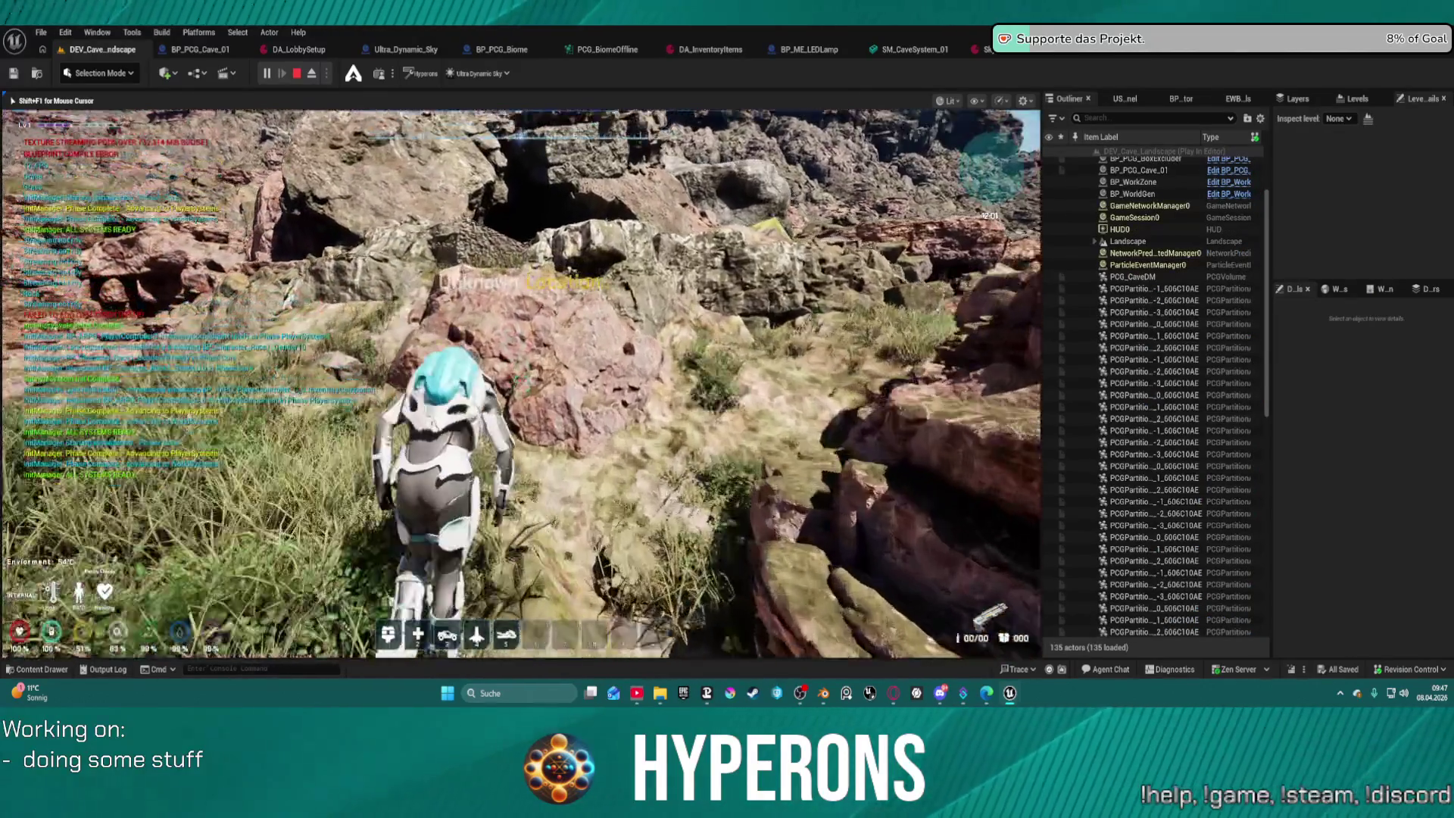
key("space")
key("w")
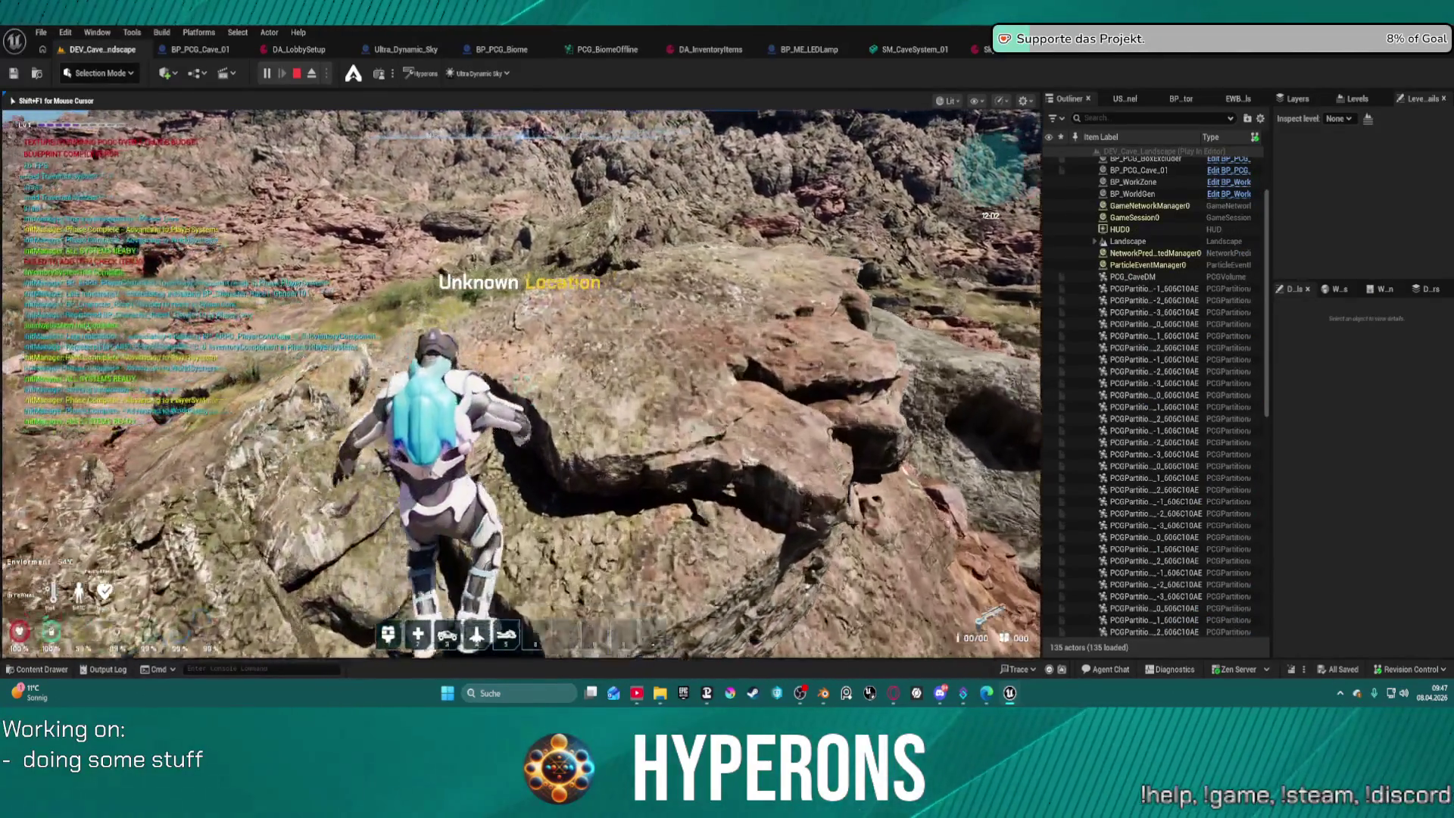
key("w")
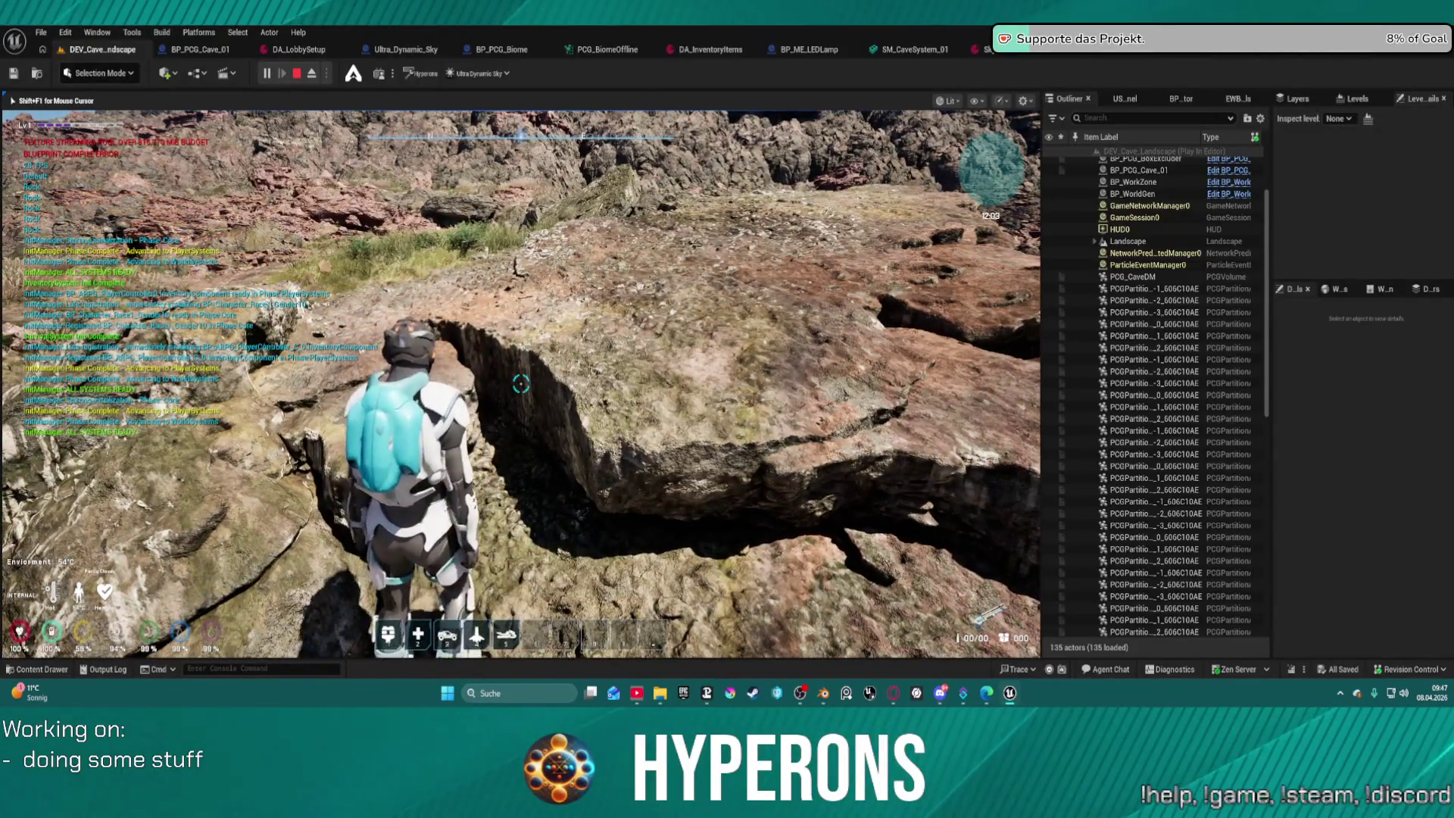
key("w")
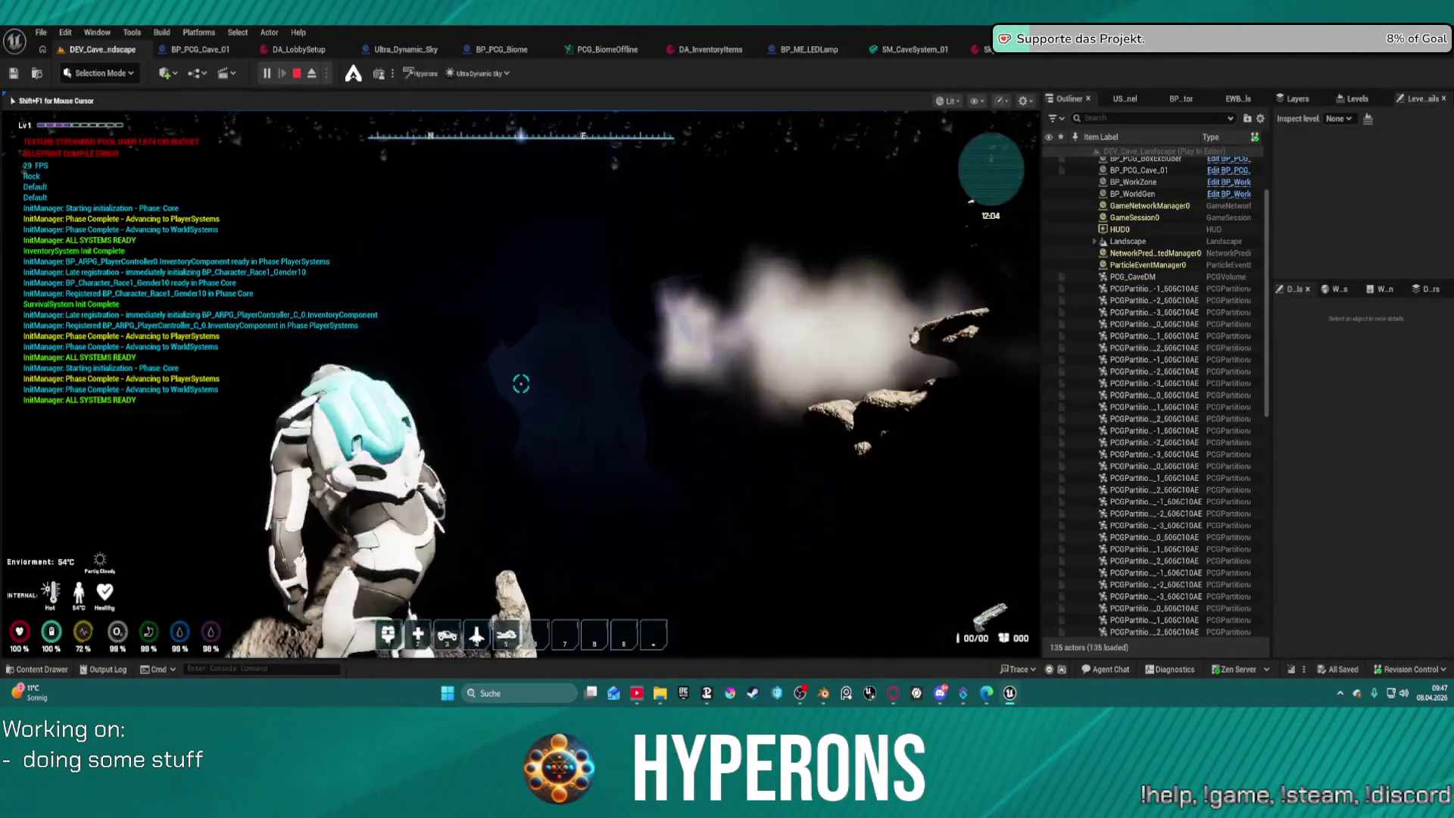
key("w")
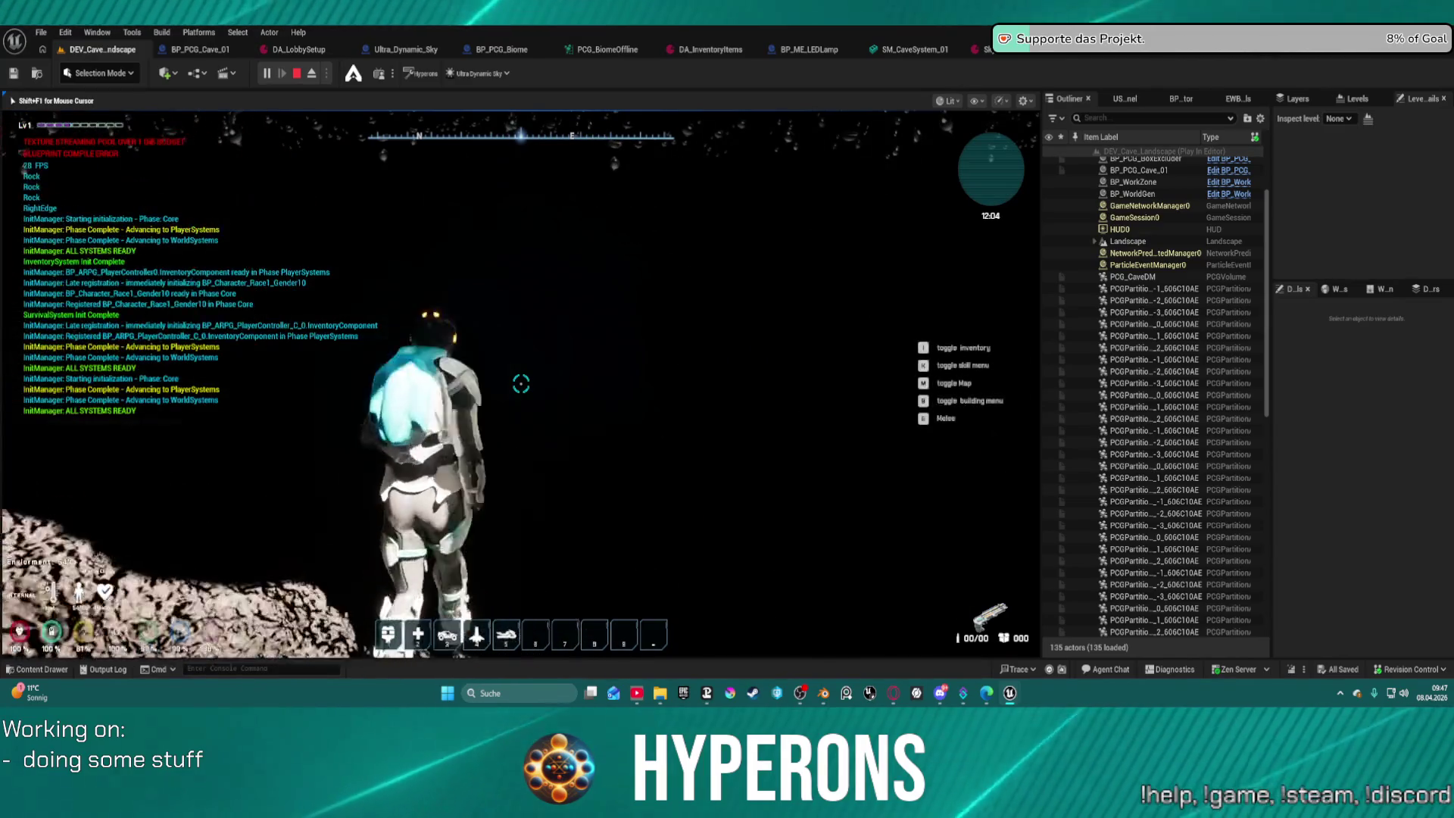
key("w")
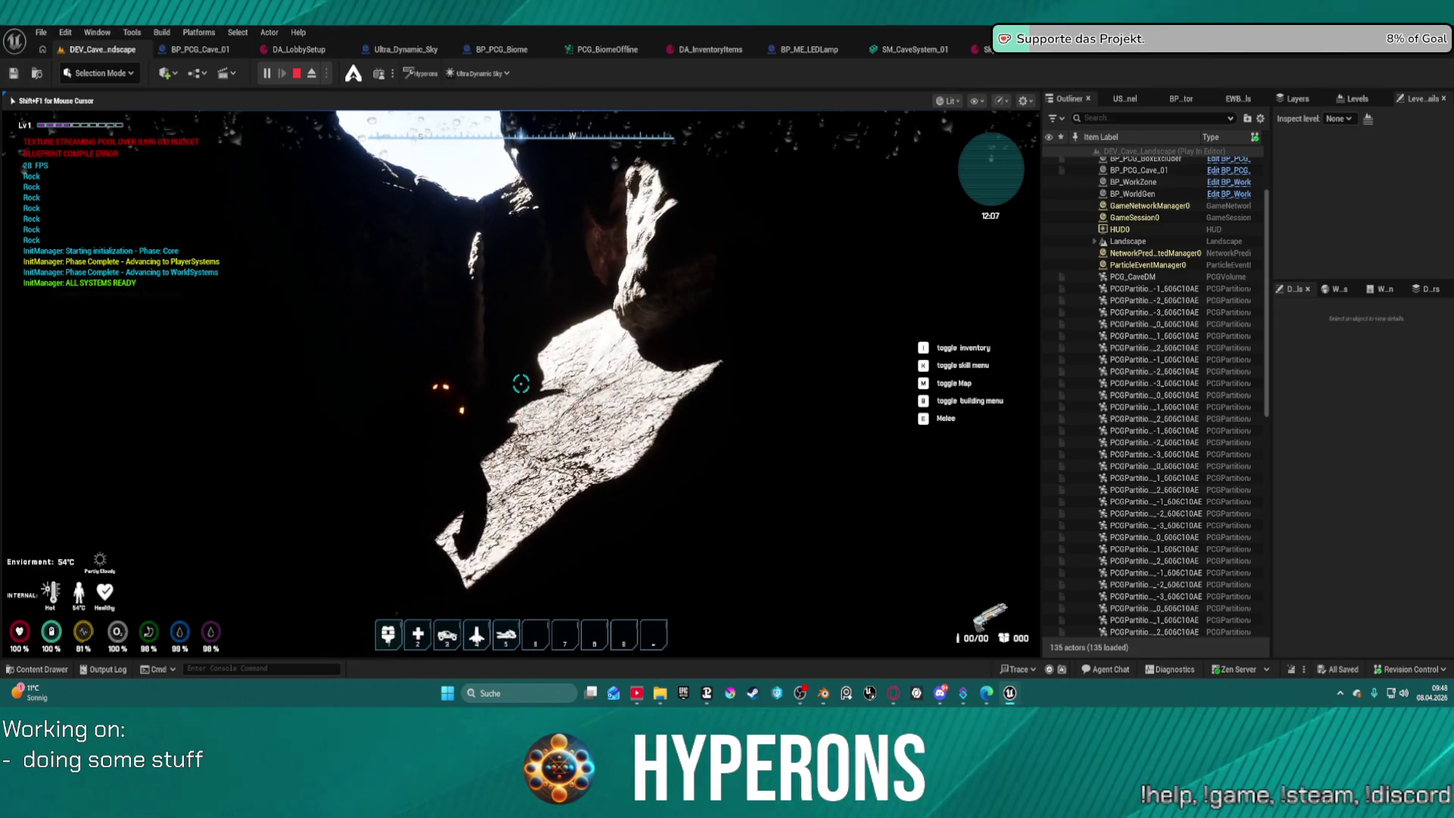
Equip the Led Lamp from the inventory, then climb the cave's rock wall.
key("i")
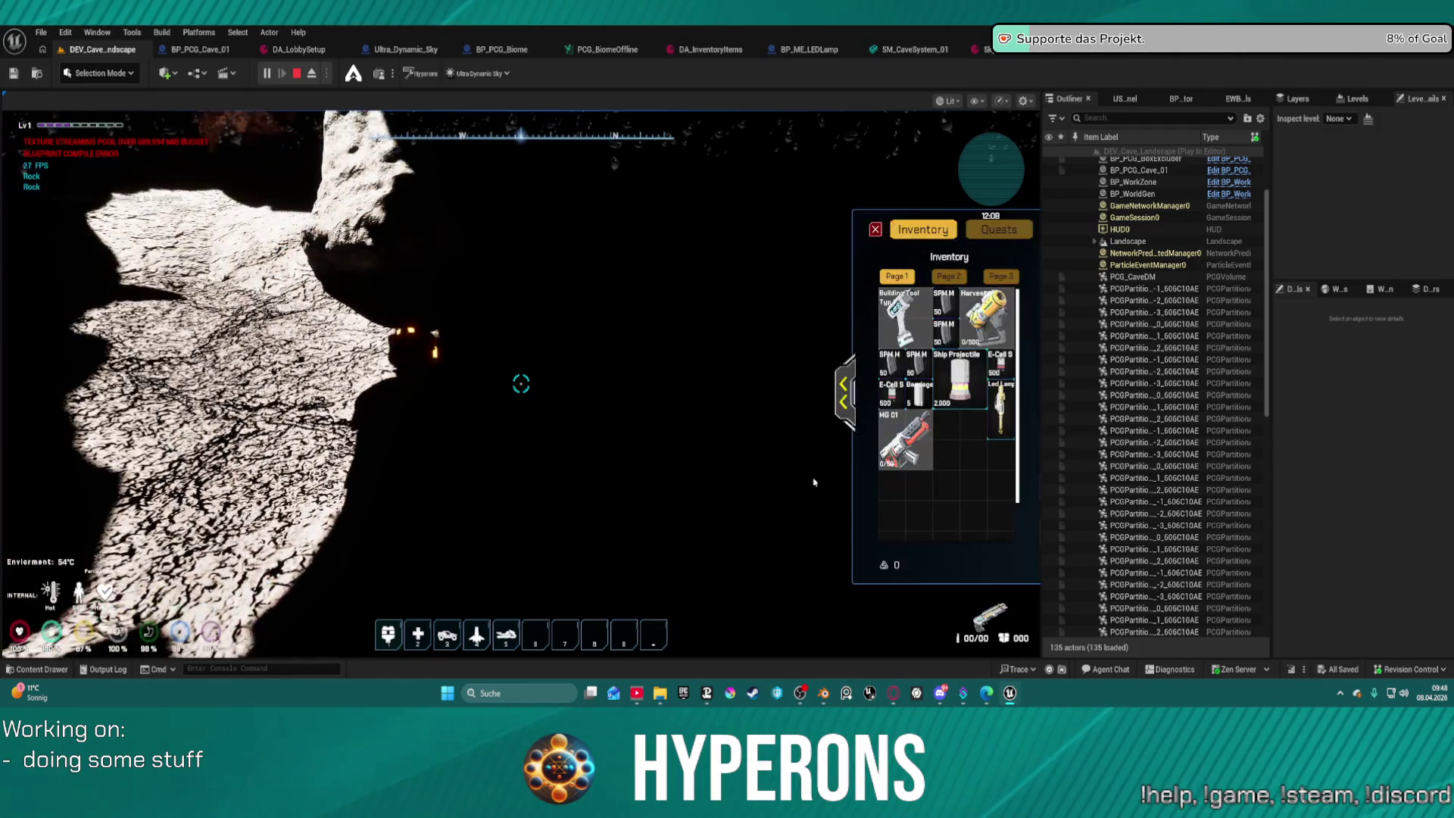
left_click(986, 386)
left_click(876, 229)
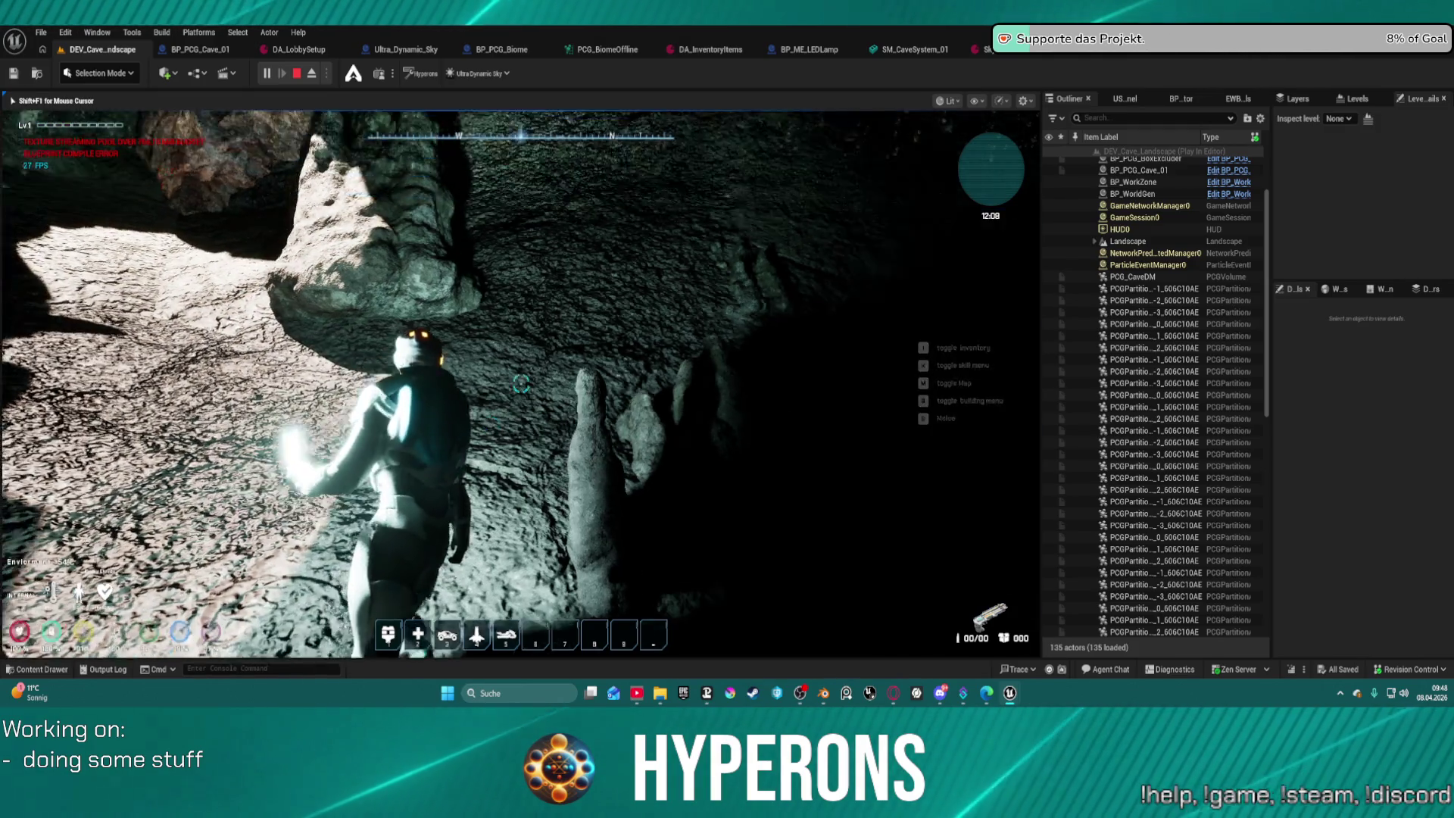
key("w")
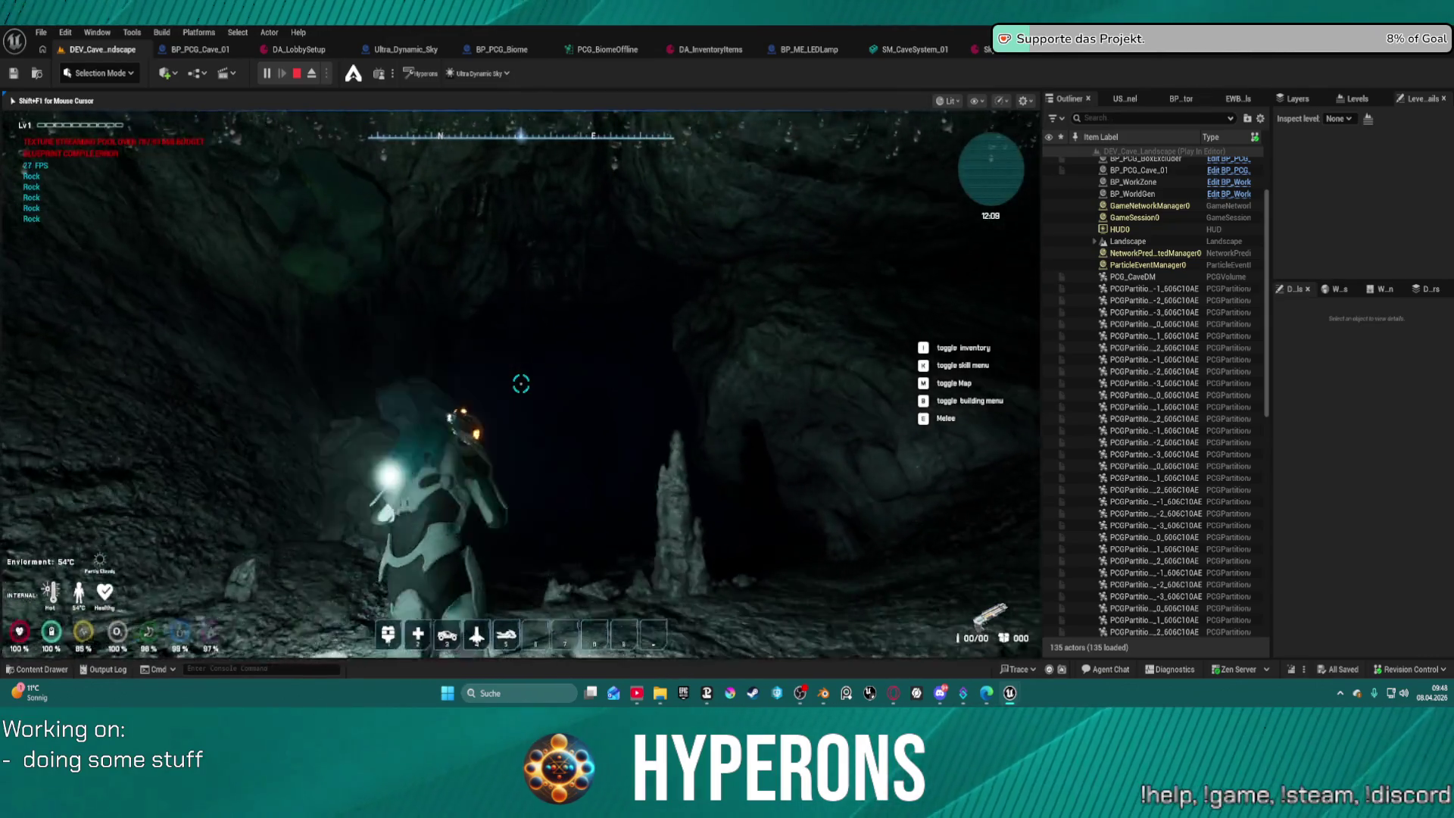
key("w")
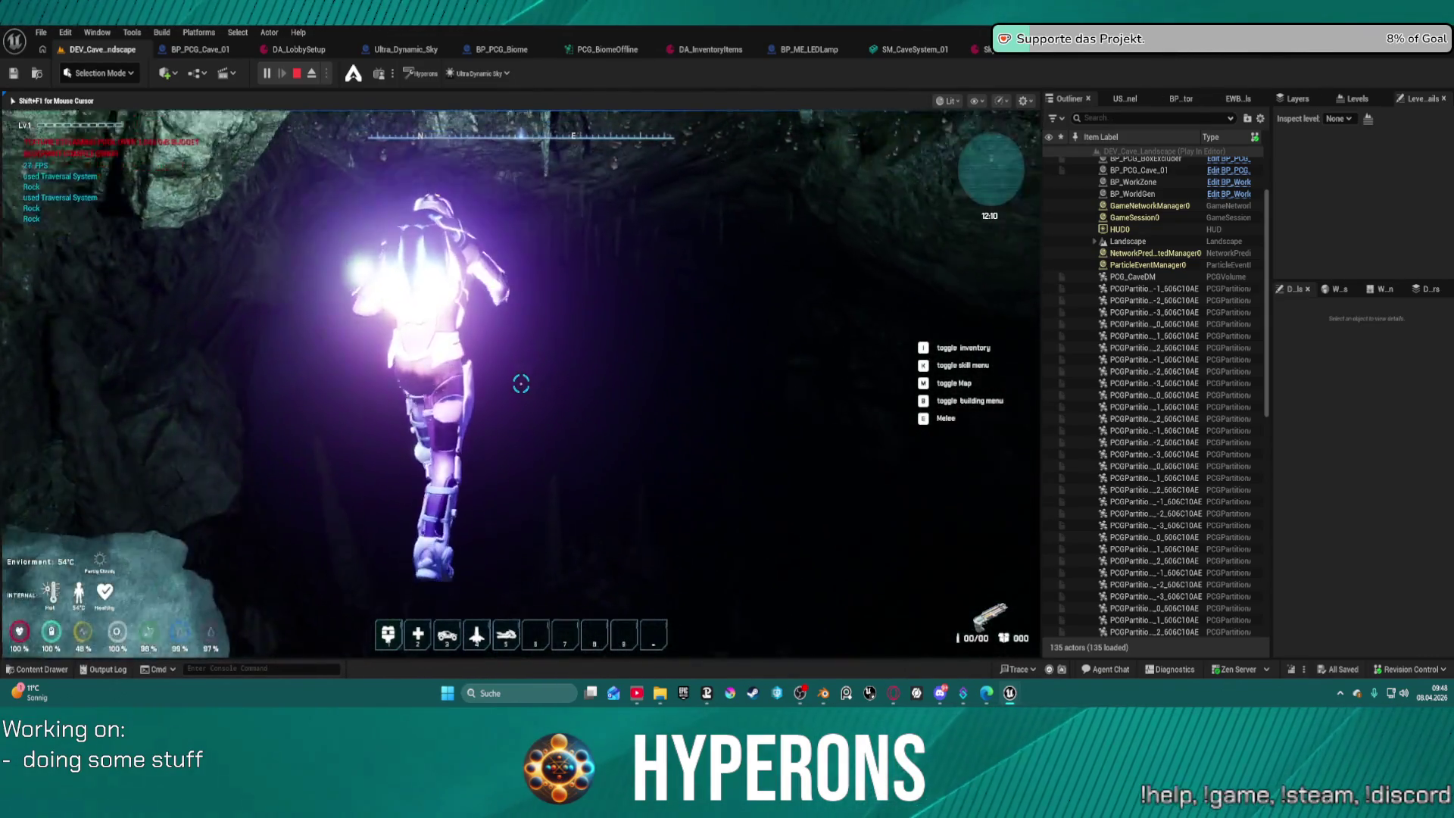
key("w")
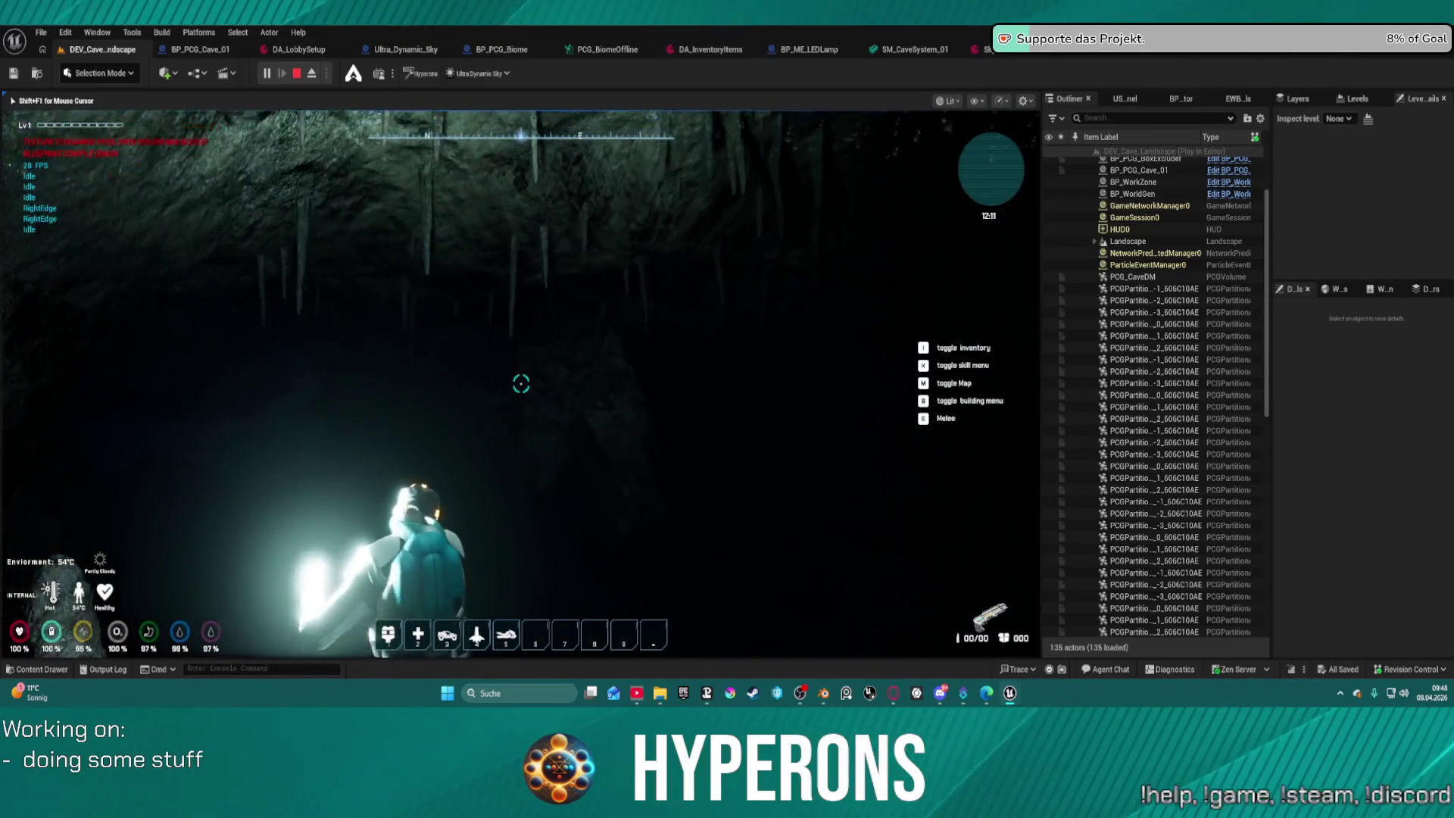
key("w")
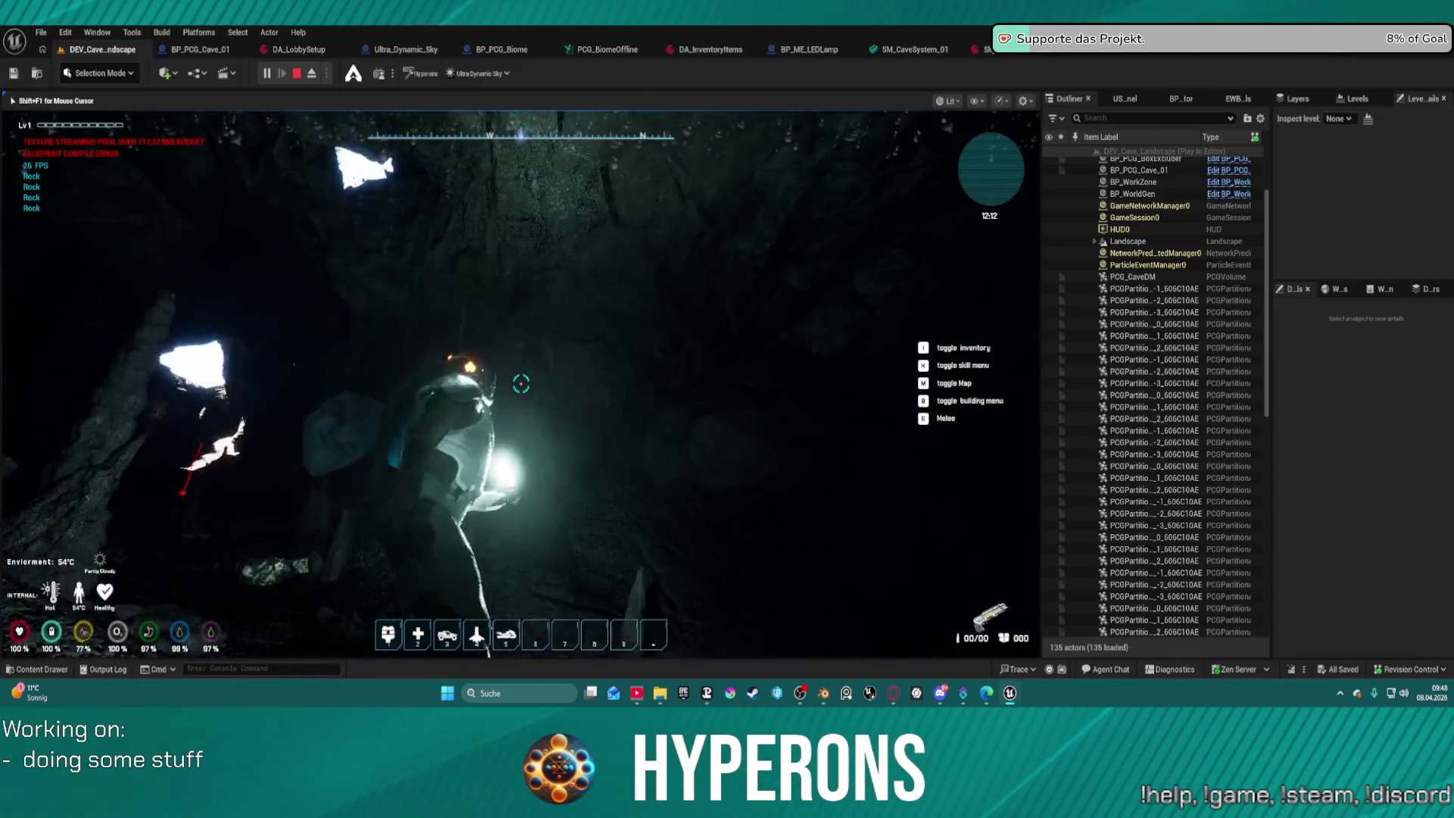
Walk deeper through the cave past the stalagmites and large rocks.
key("w")
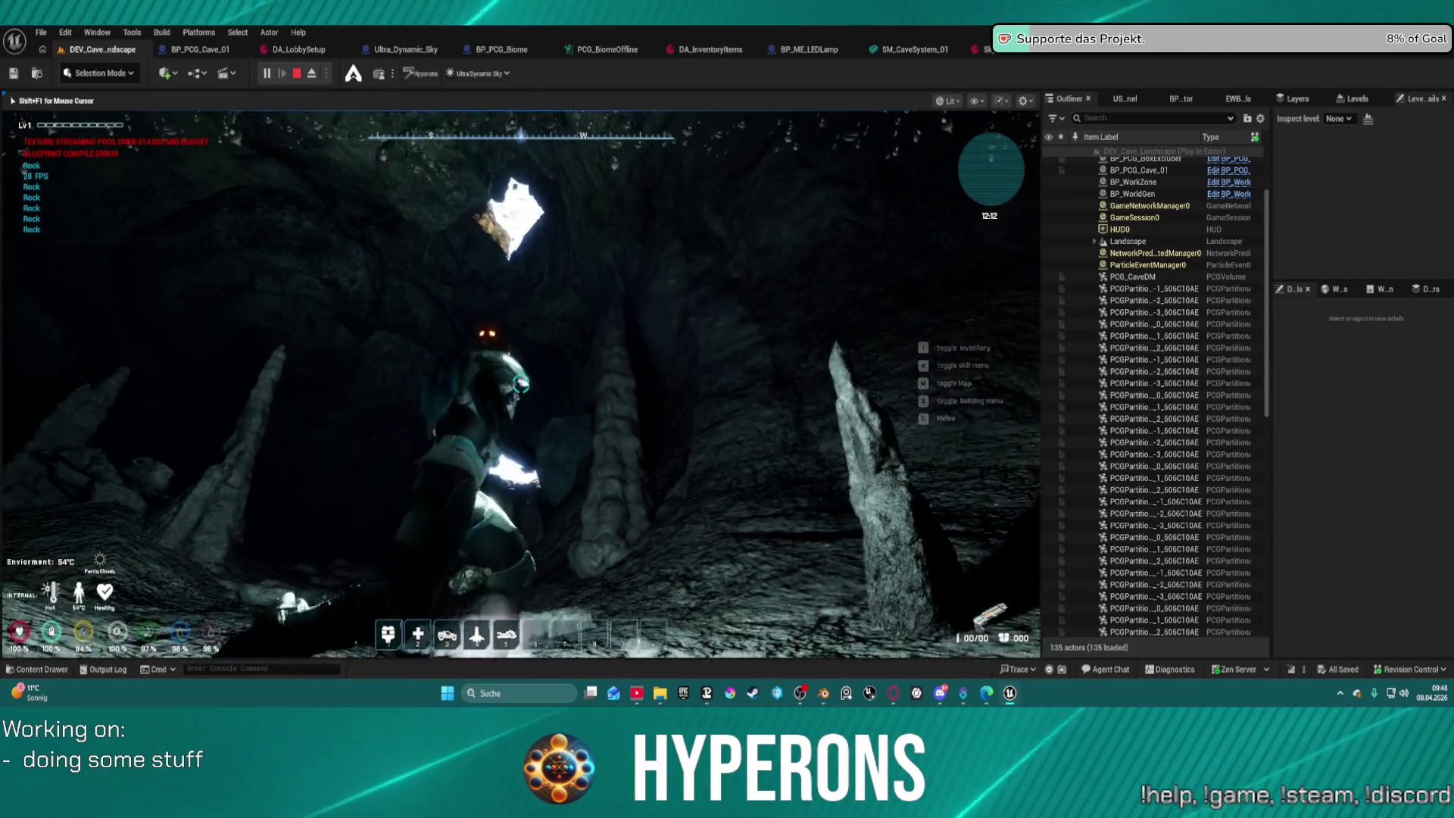
key("w")
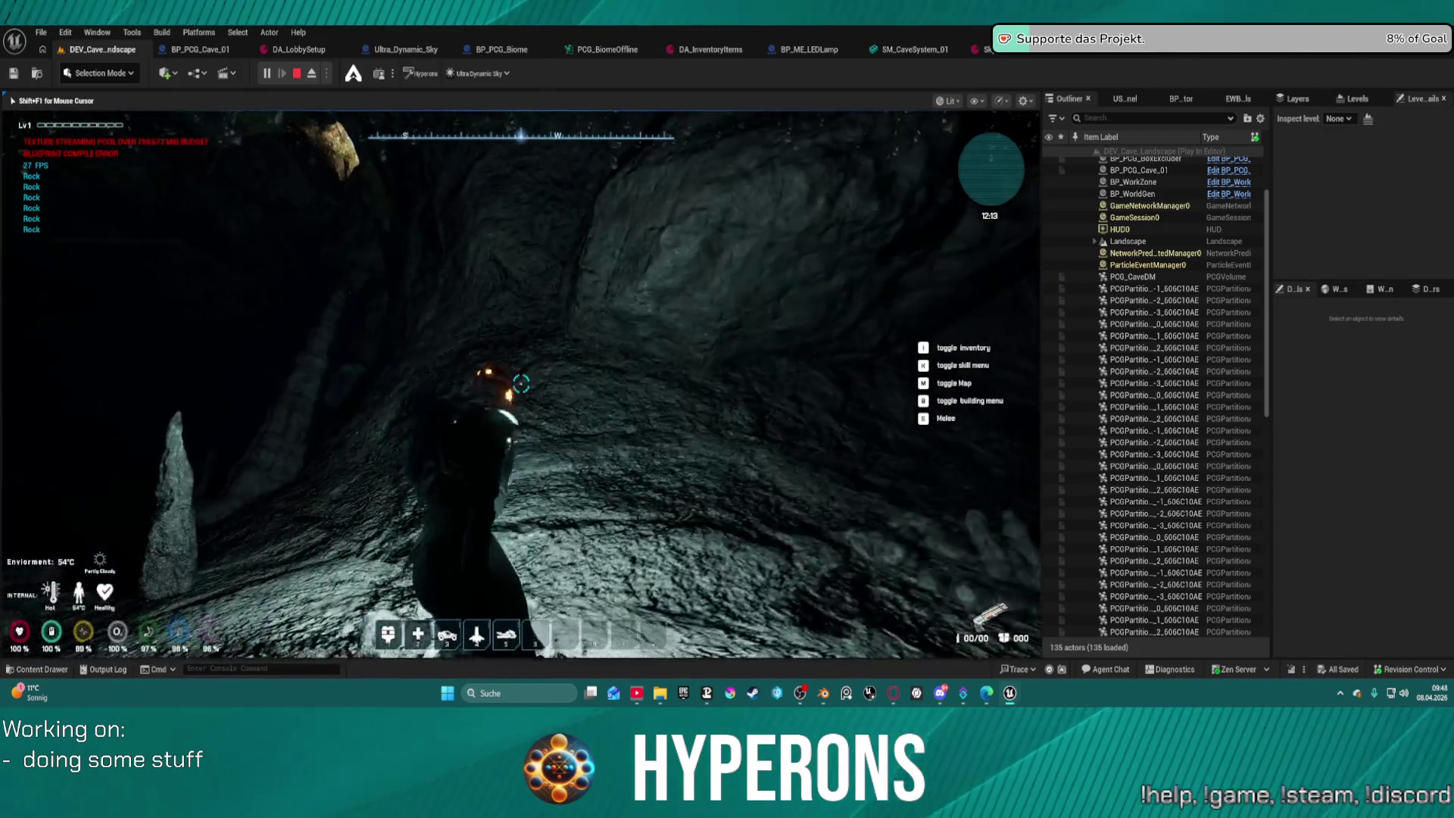
key("w")
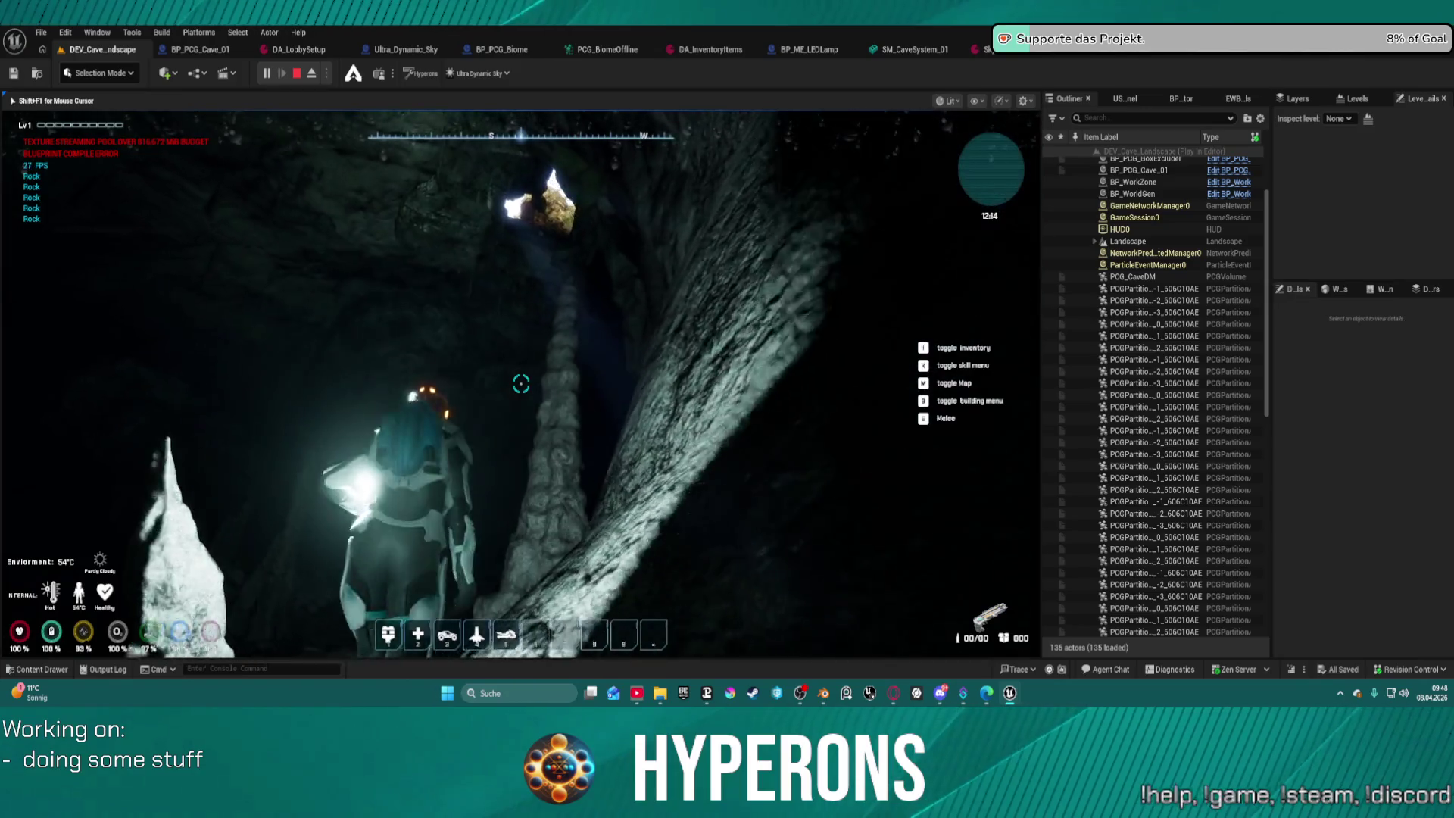
key("w")
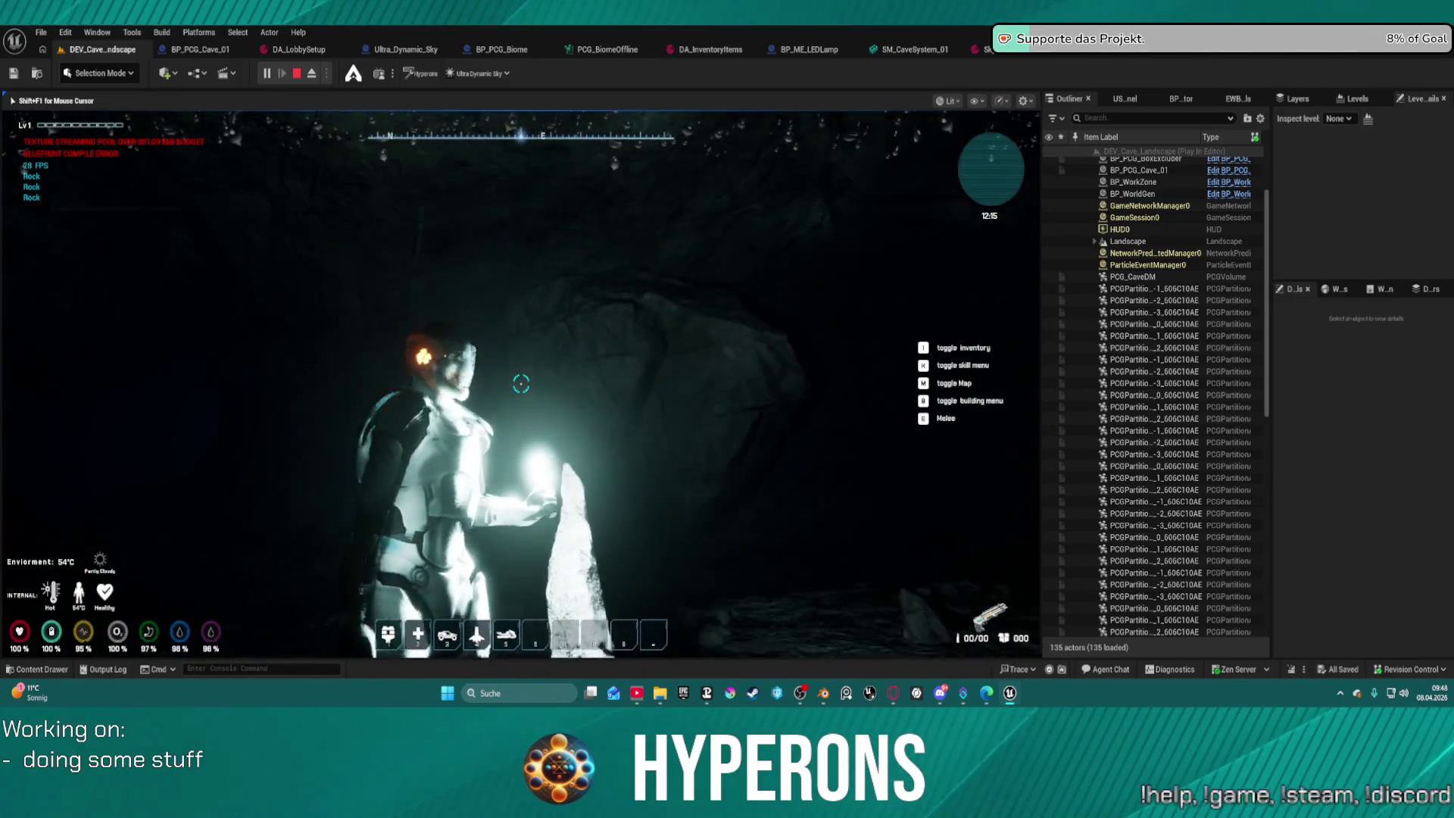
key("w")
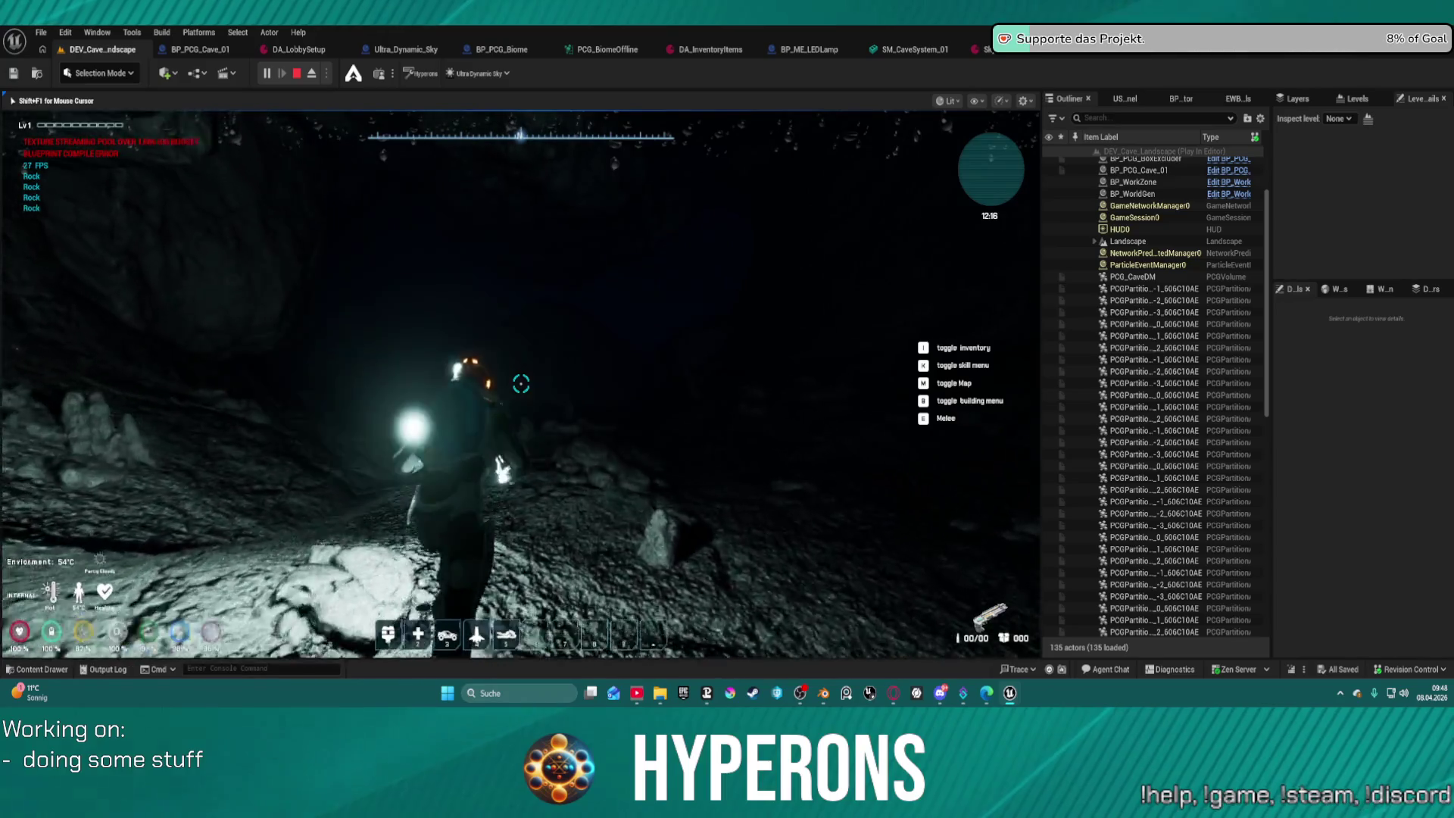
key("w")
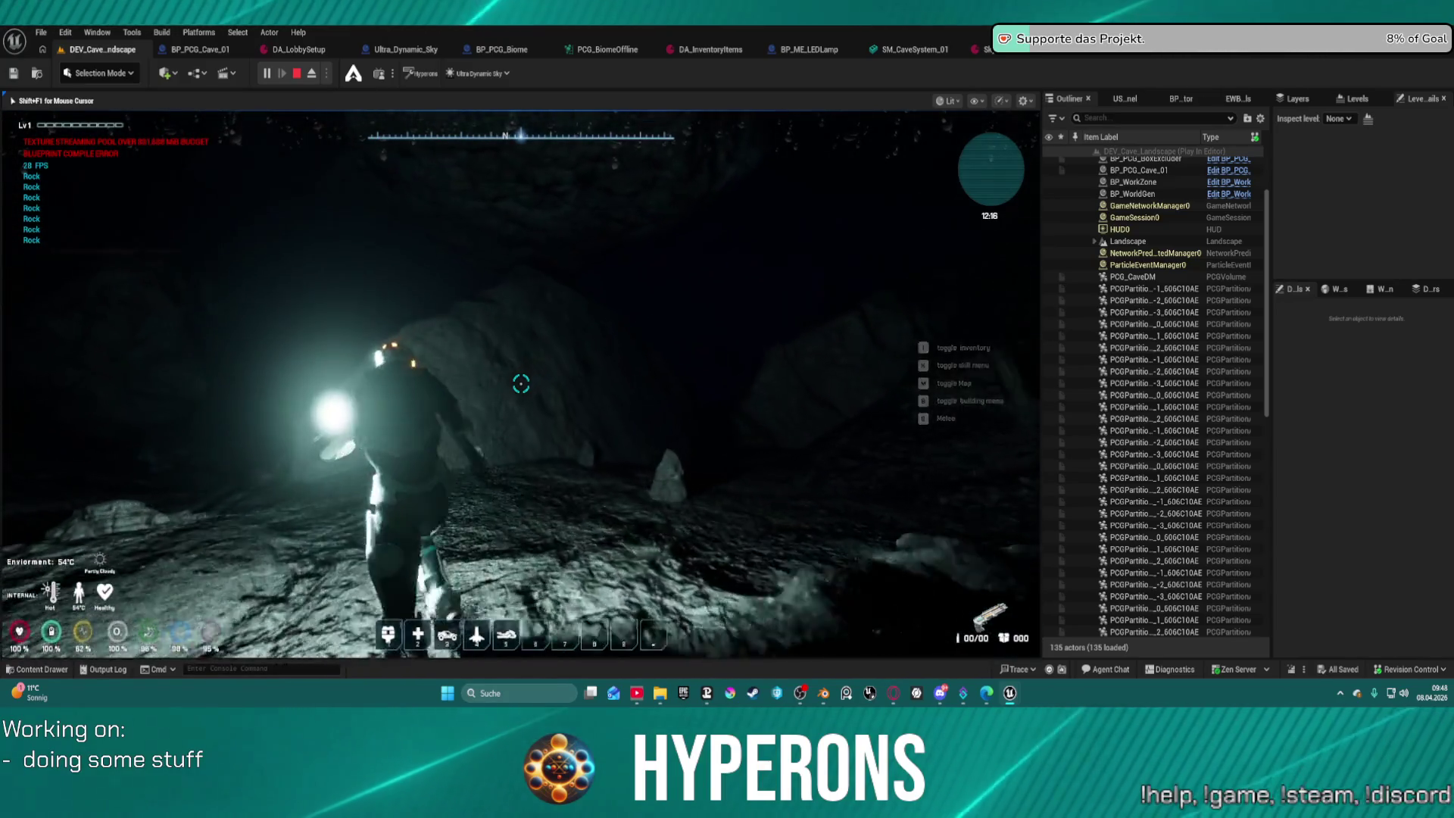
key("w")
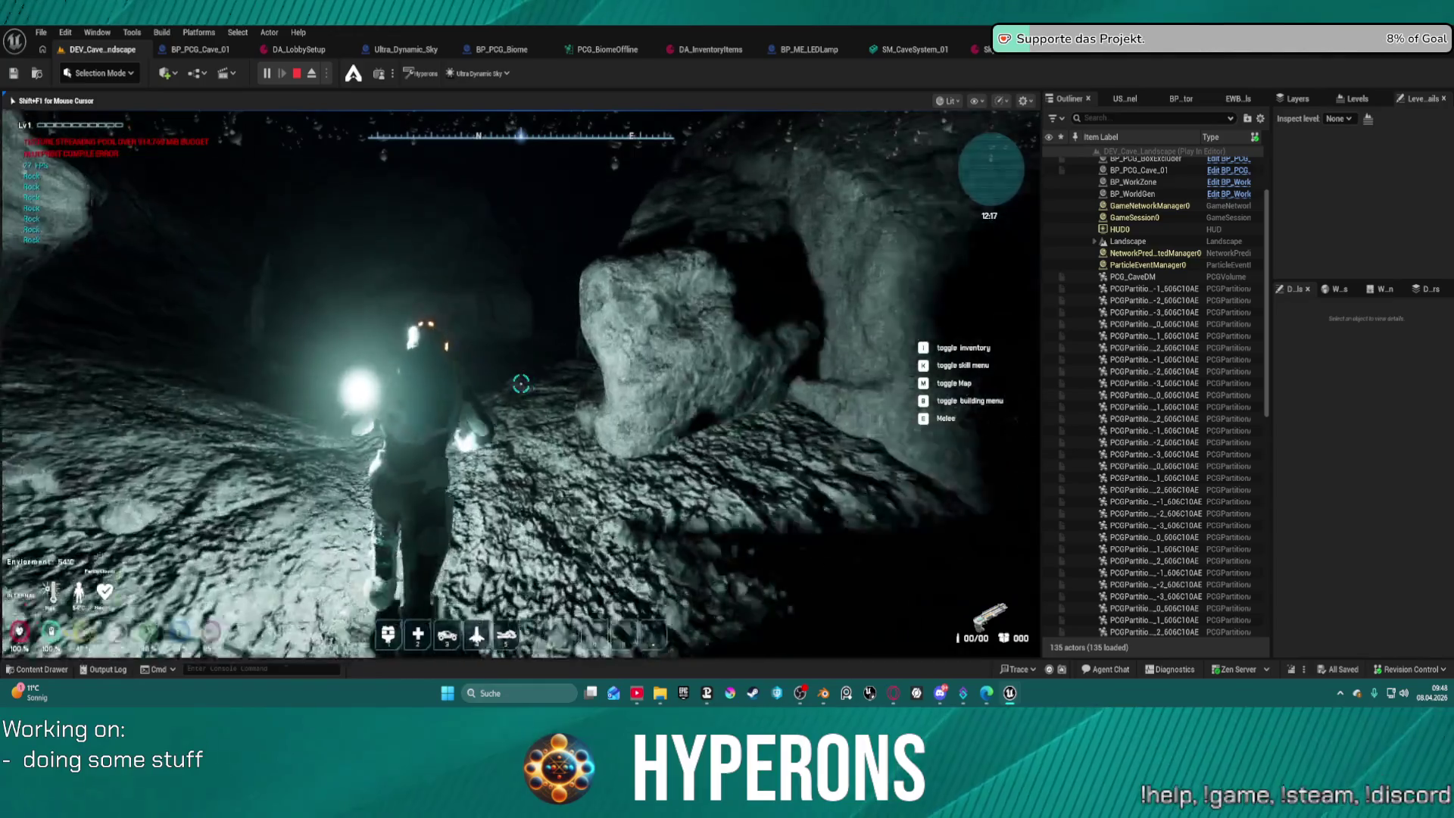
key("w")
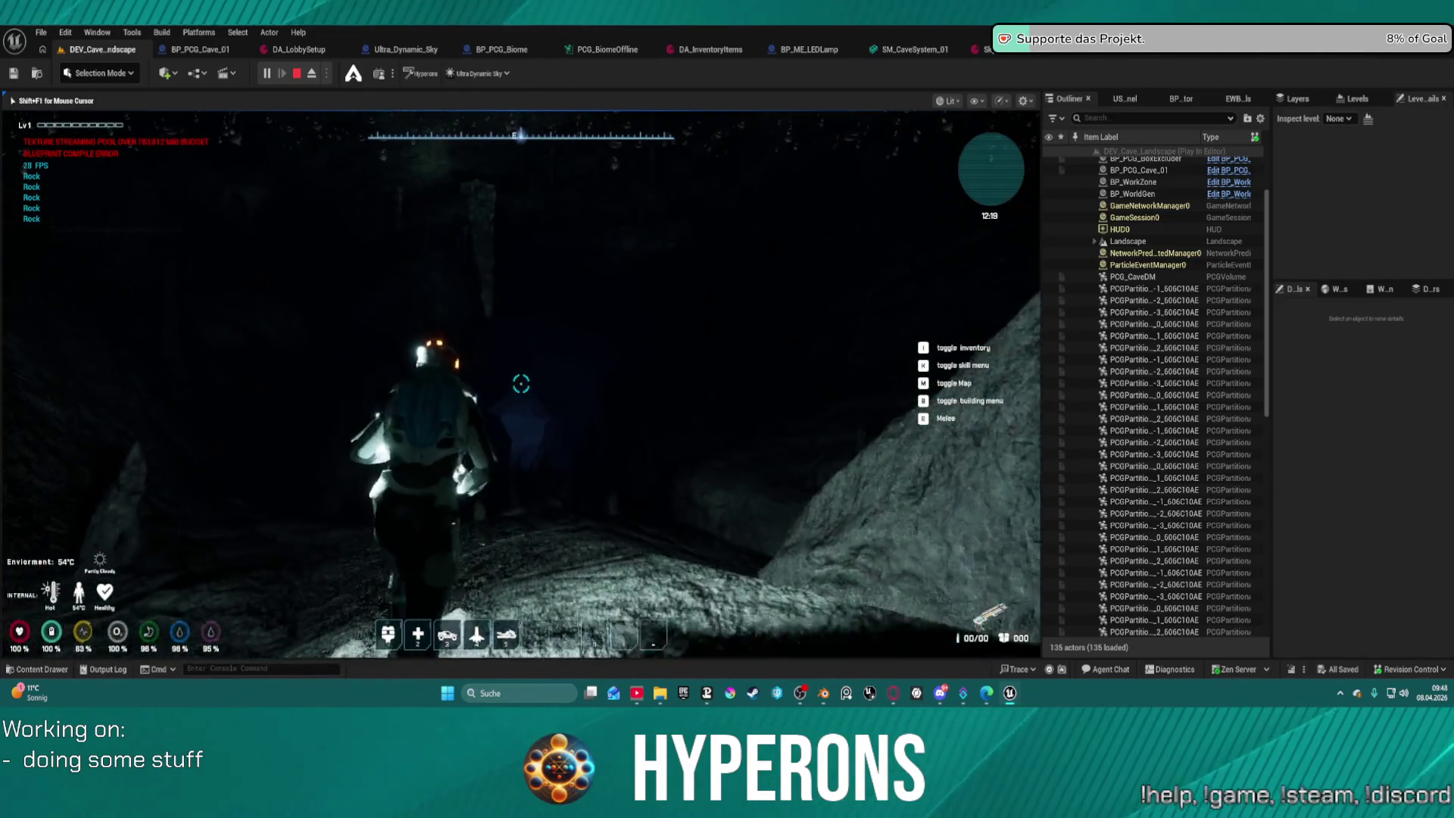
key("w")
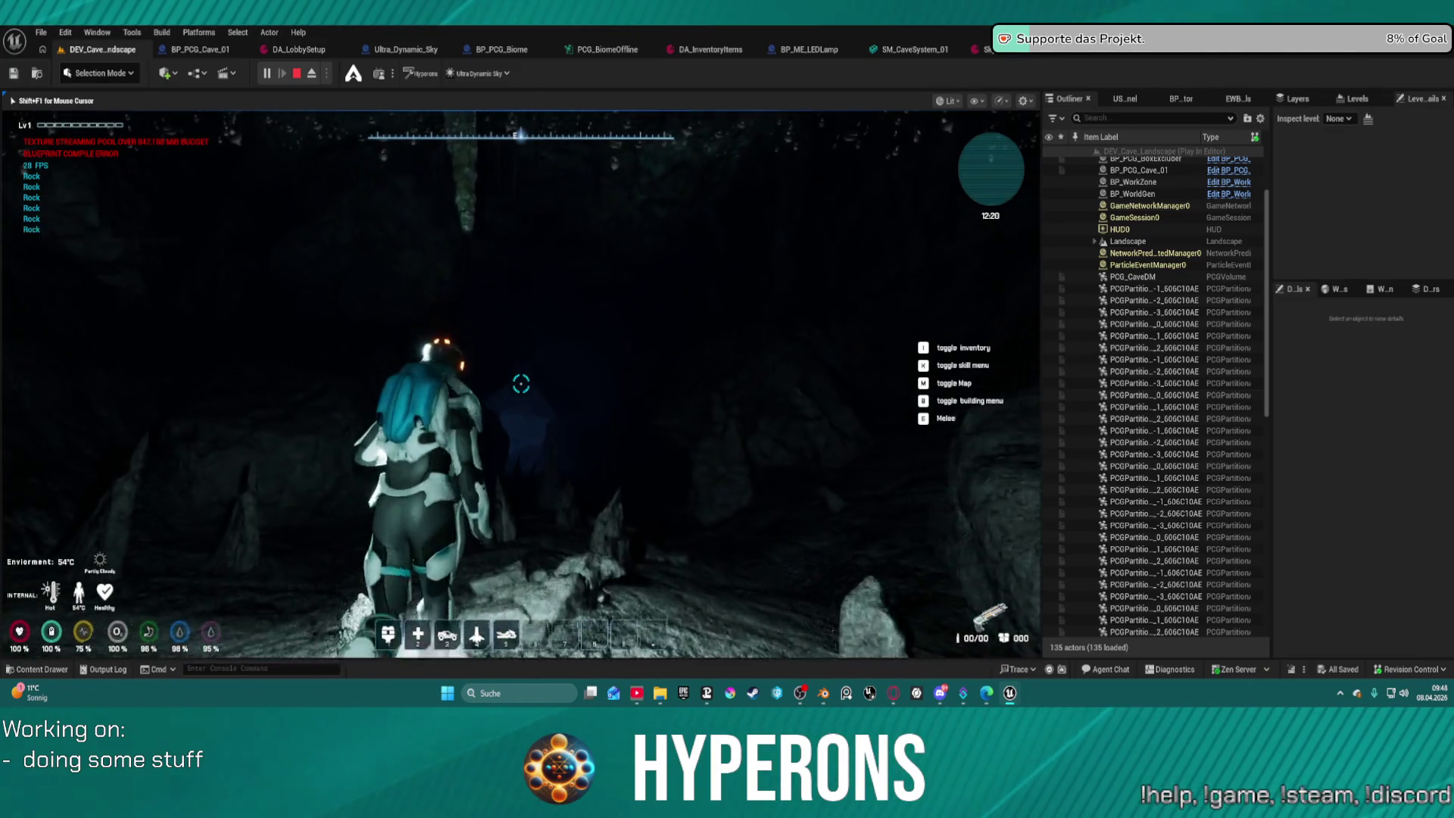
key("w")
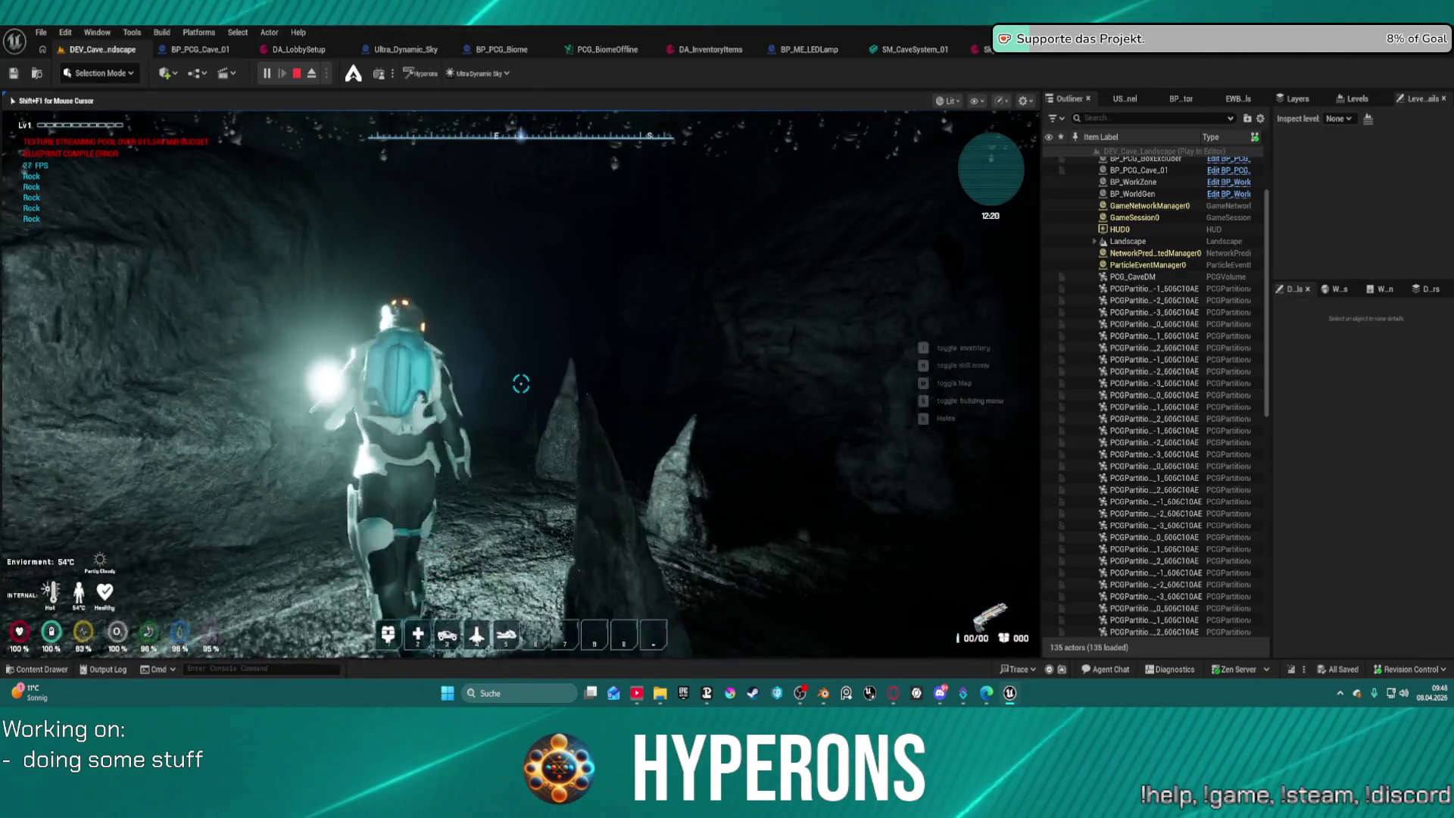
key("w")
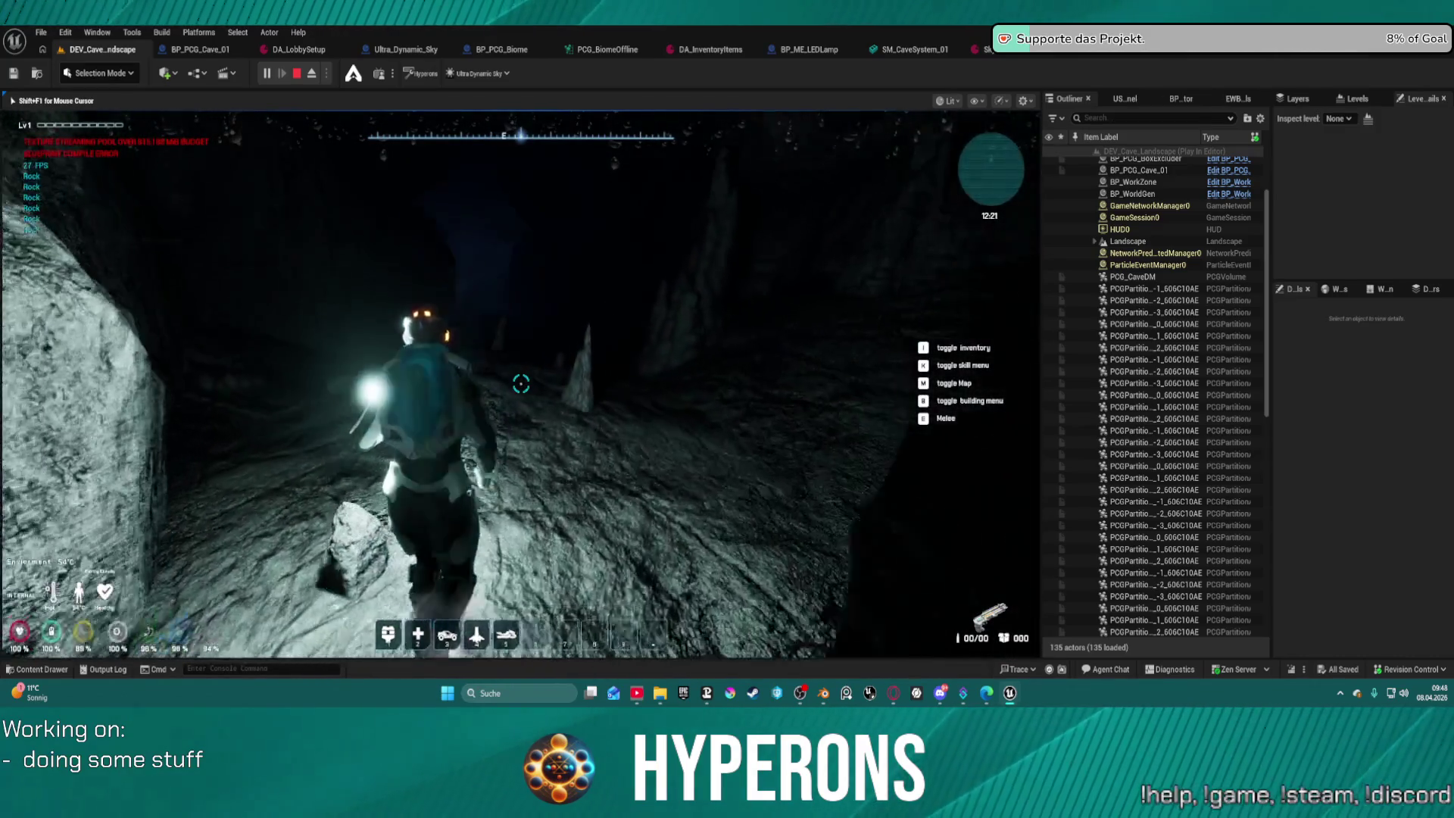
key("w")
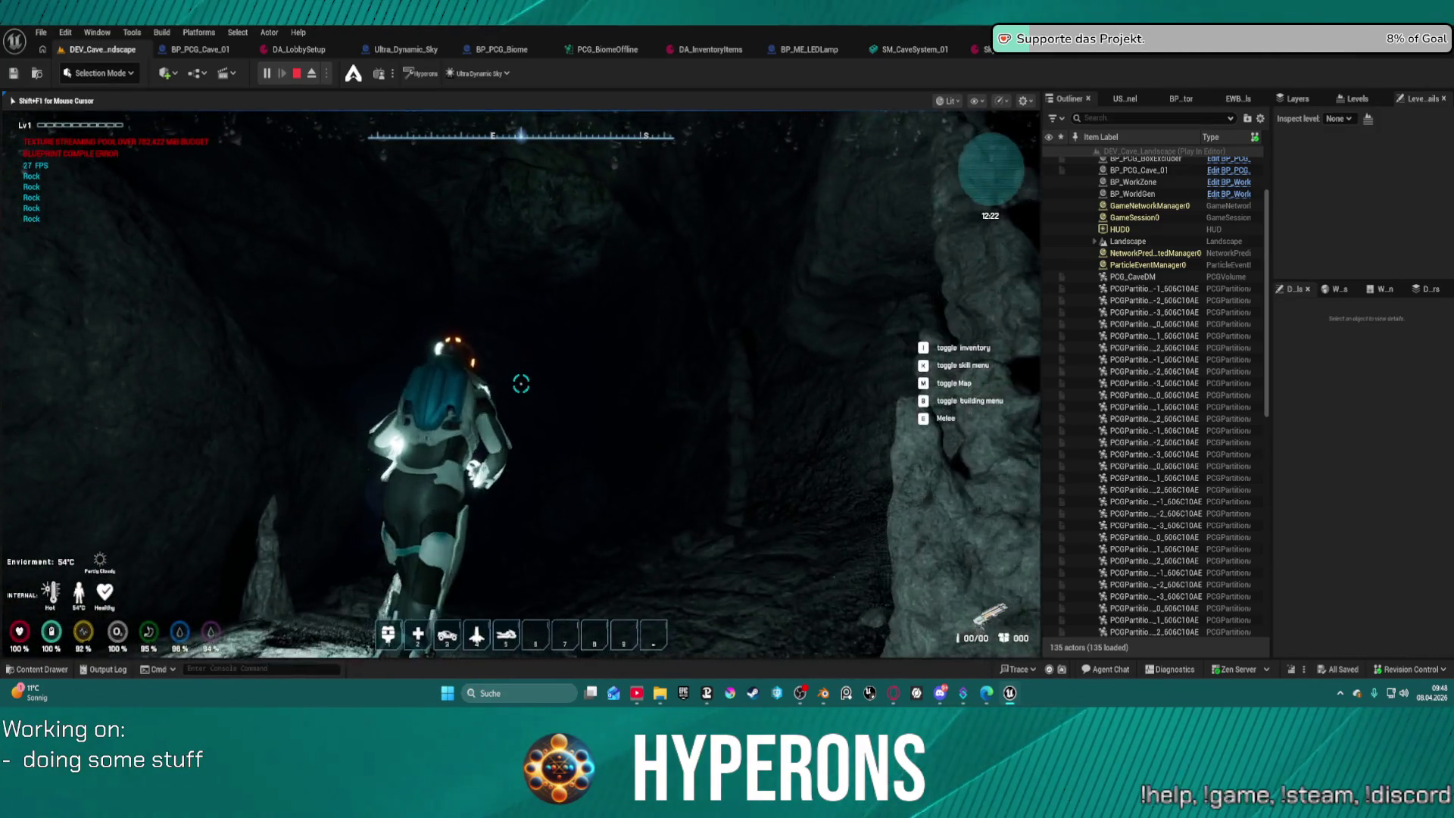
Climb and inspect the rock wall, then press Escape to end the play session.
key("space")
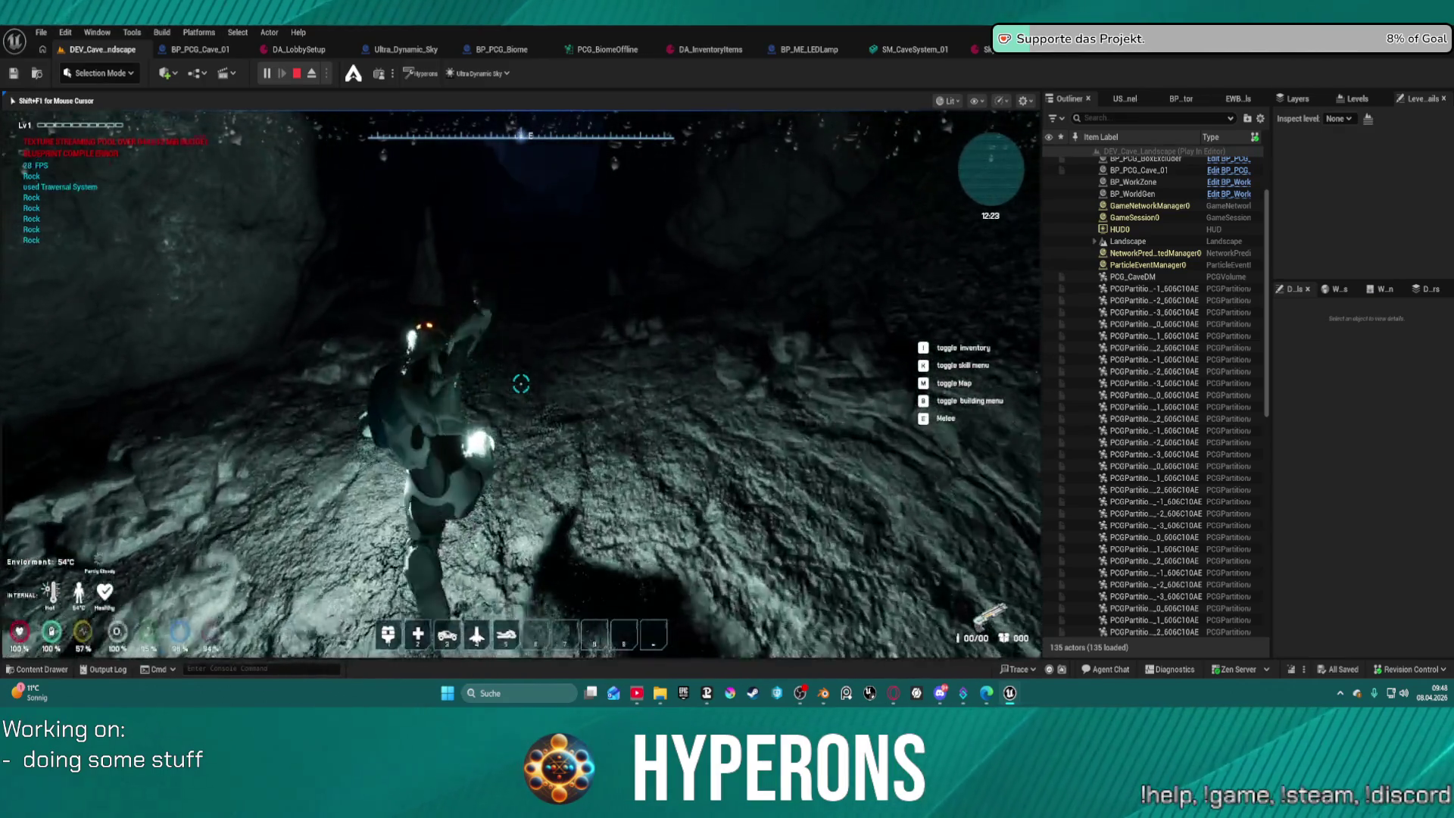
key("w")
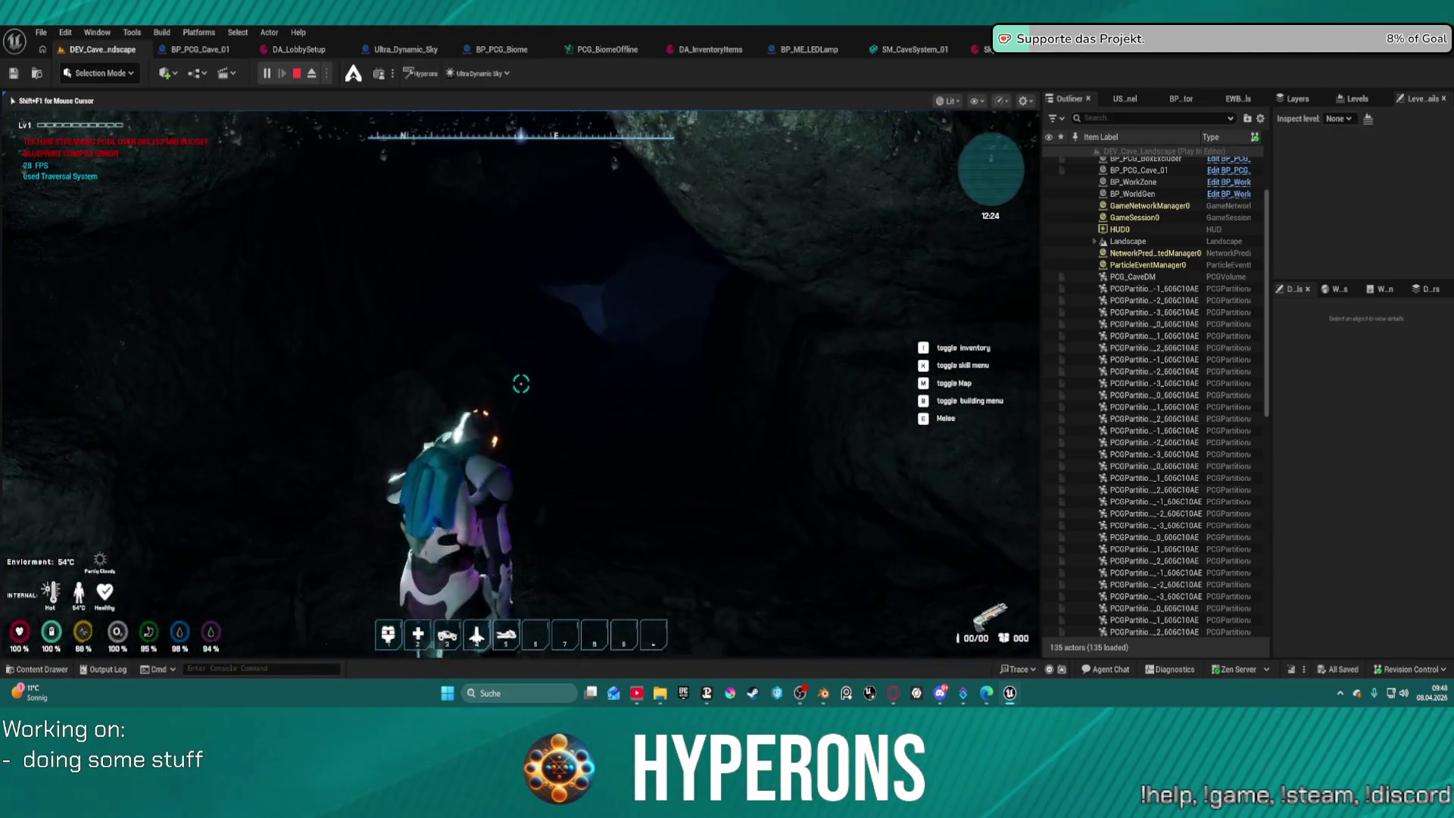
key("w")
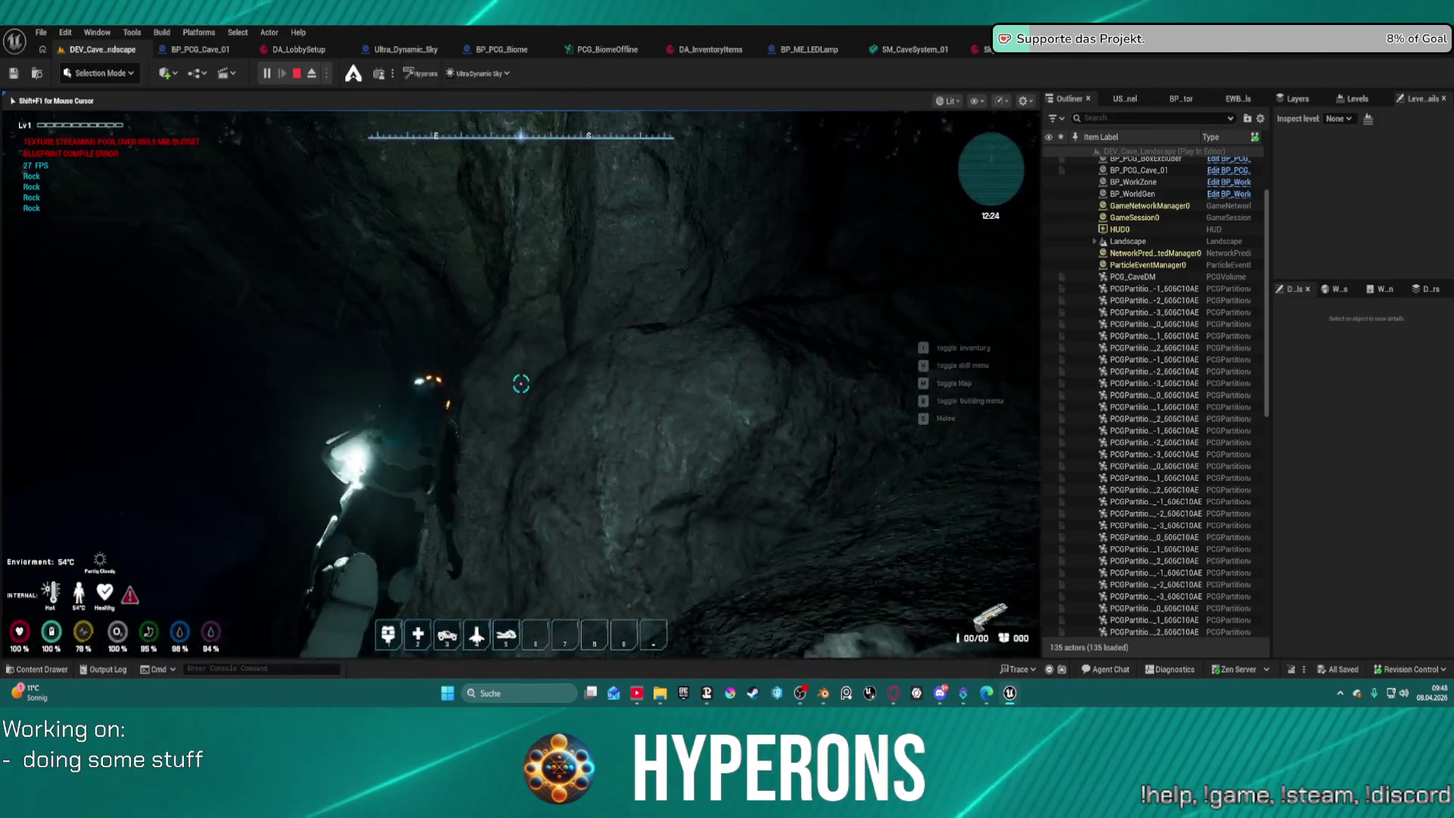
key("w")
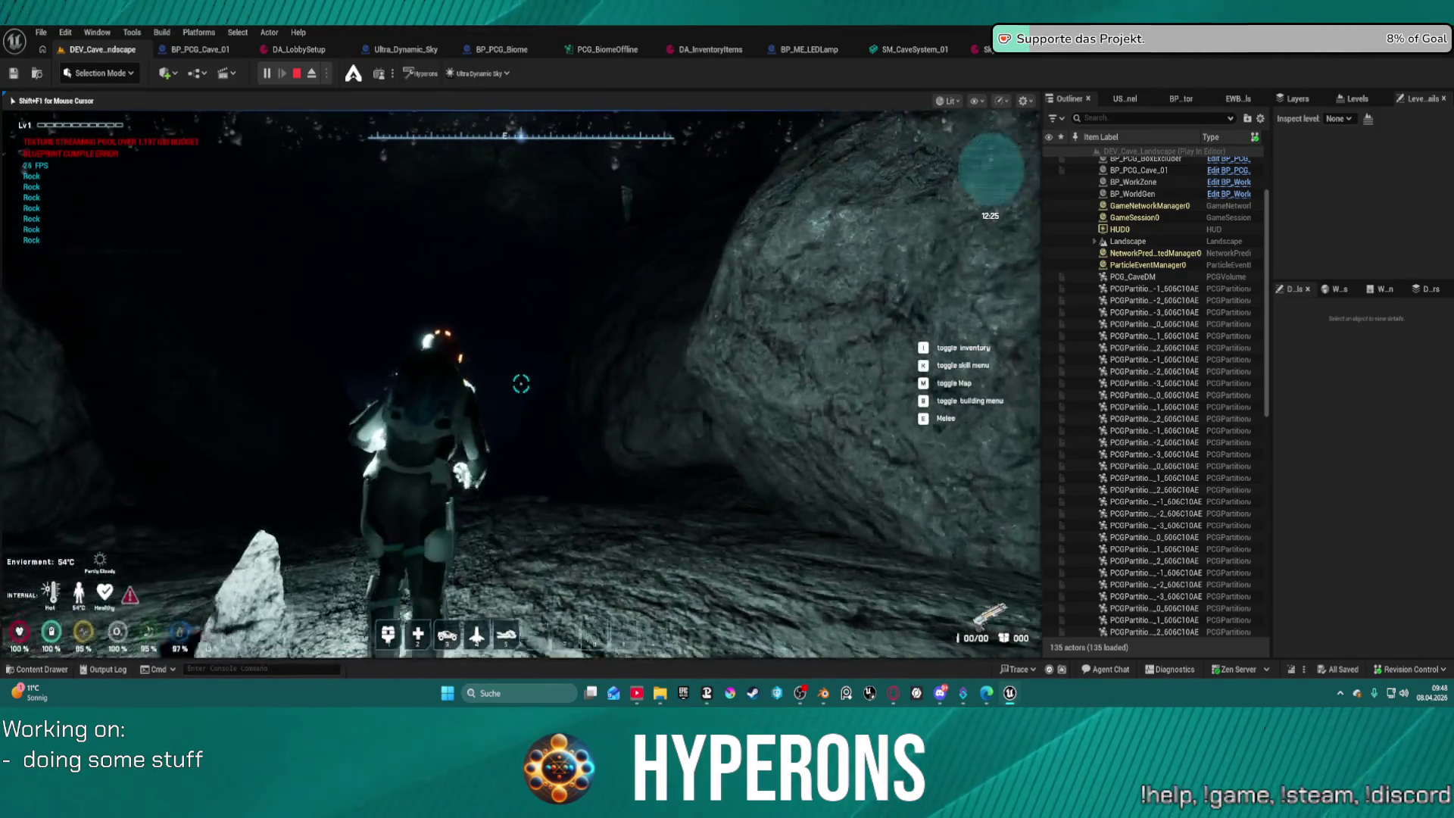
key("w")
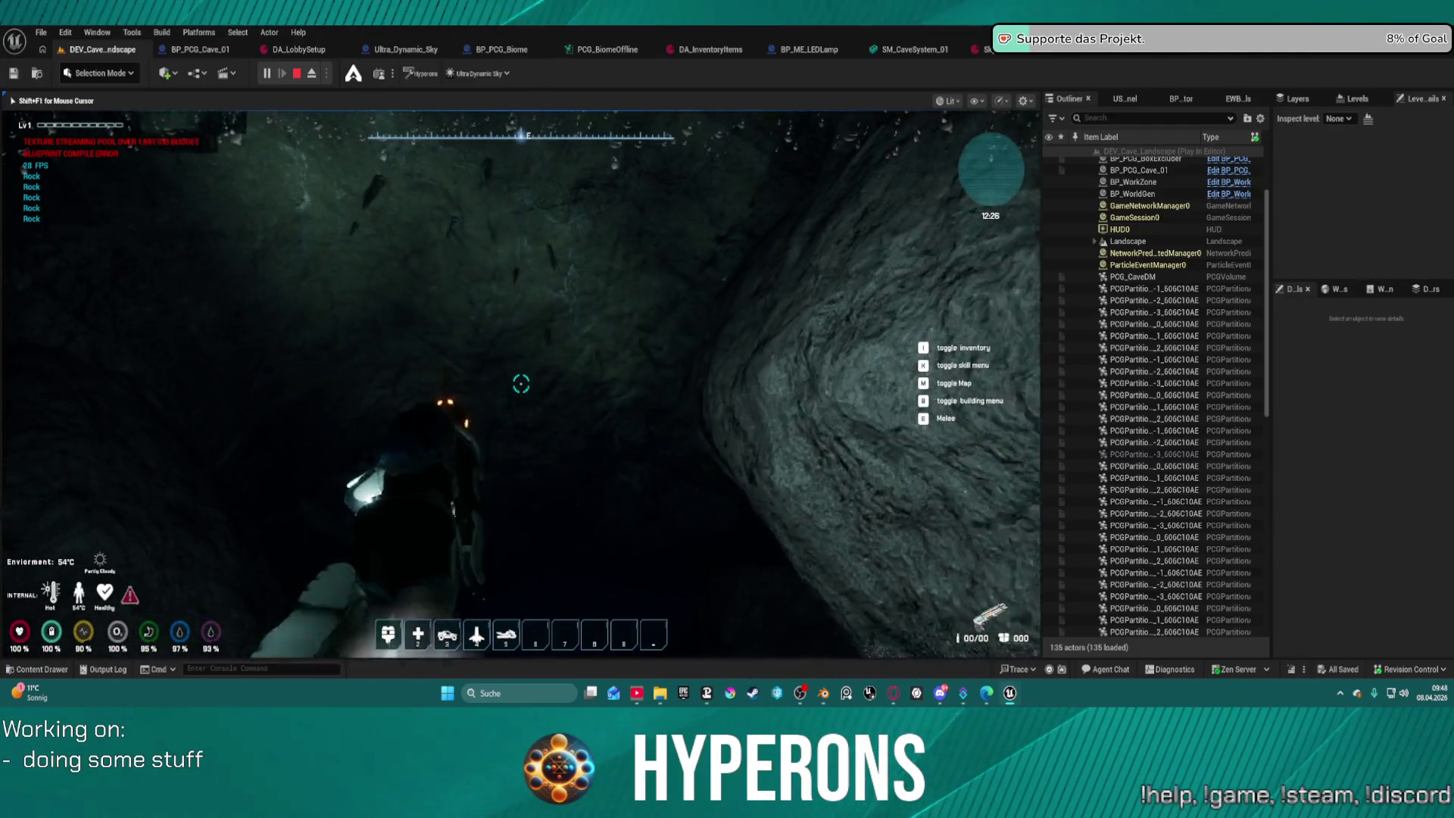
key("w")
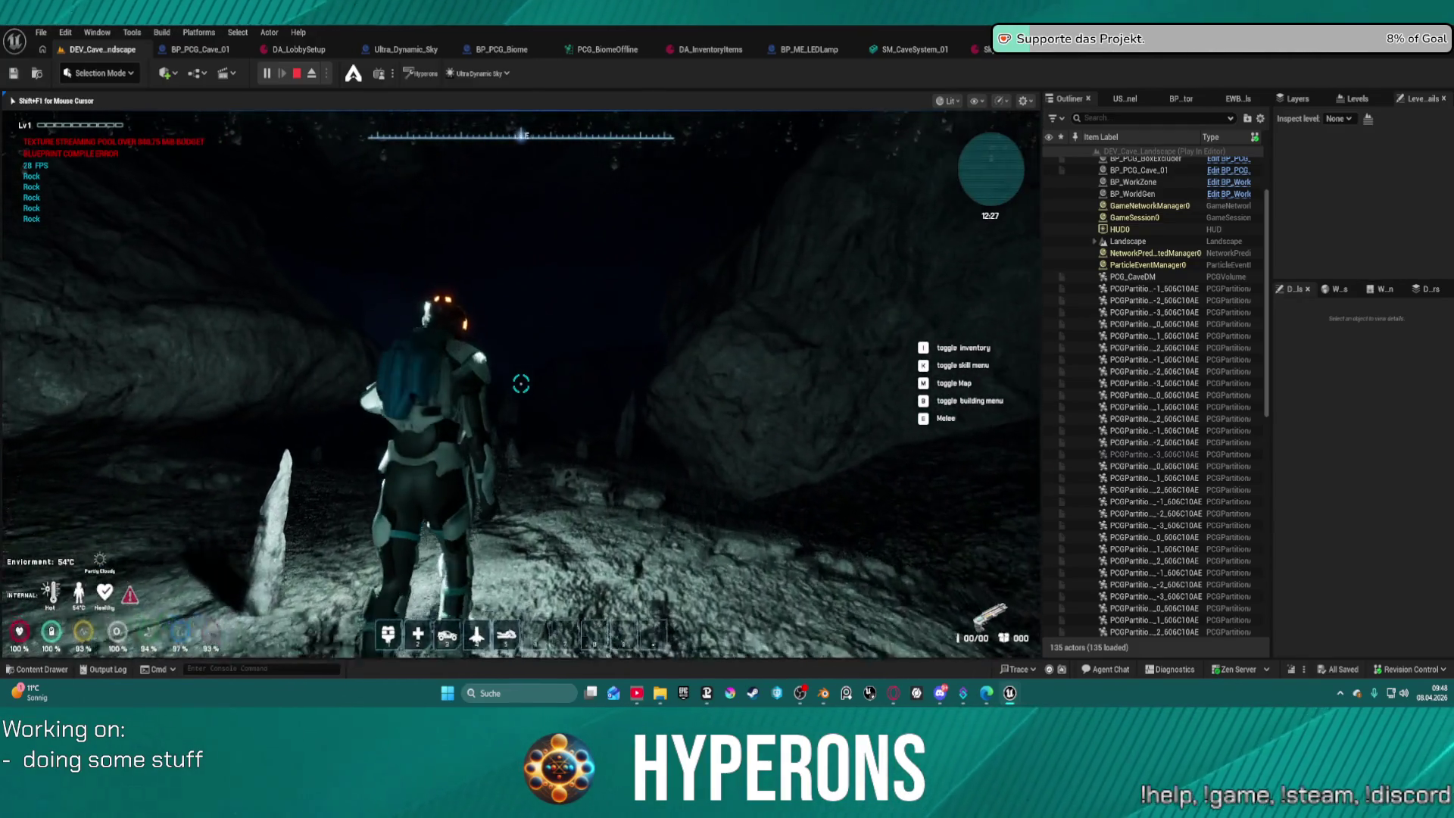
key("Escape")
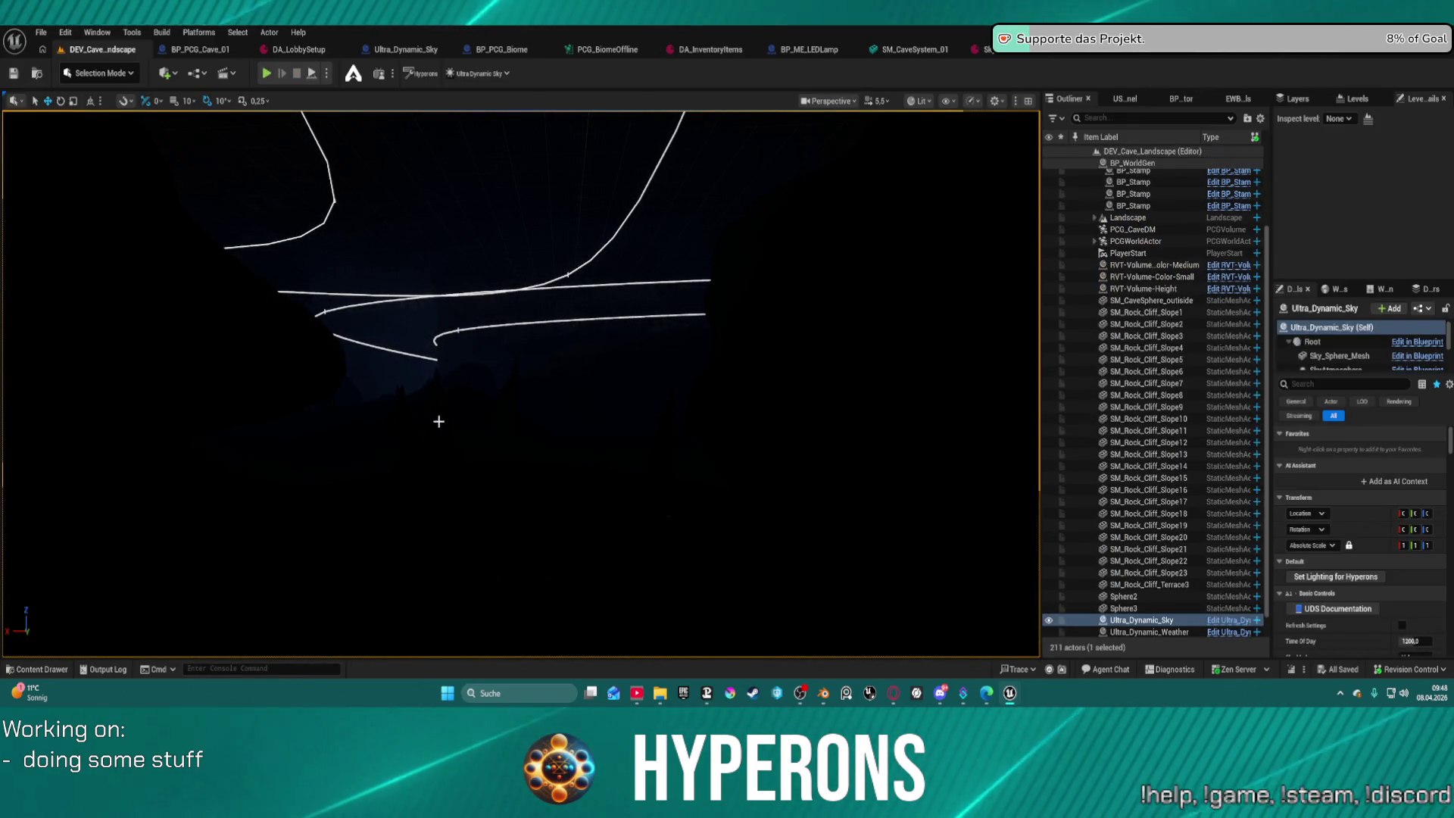
Orbit the view from the cave spline outlines out over the red-rock cliff landscape.
scroll(686, 516, "up", 1)
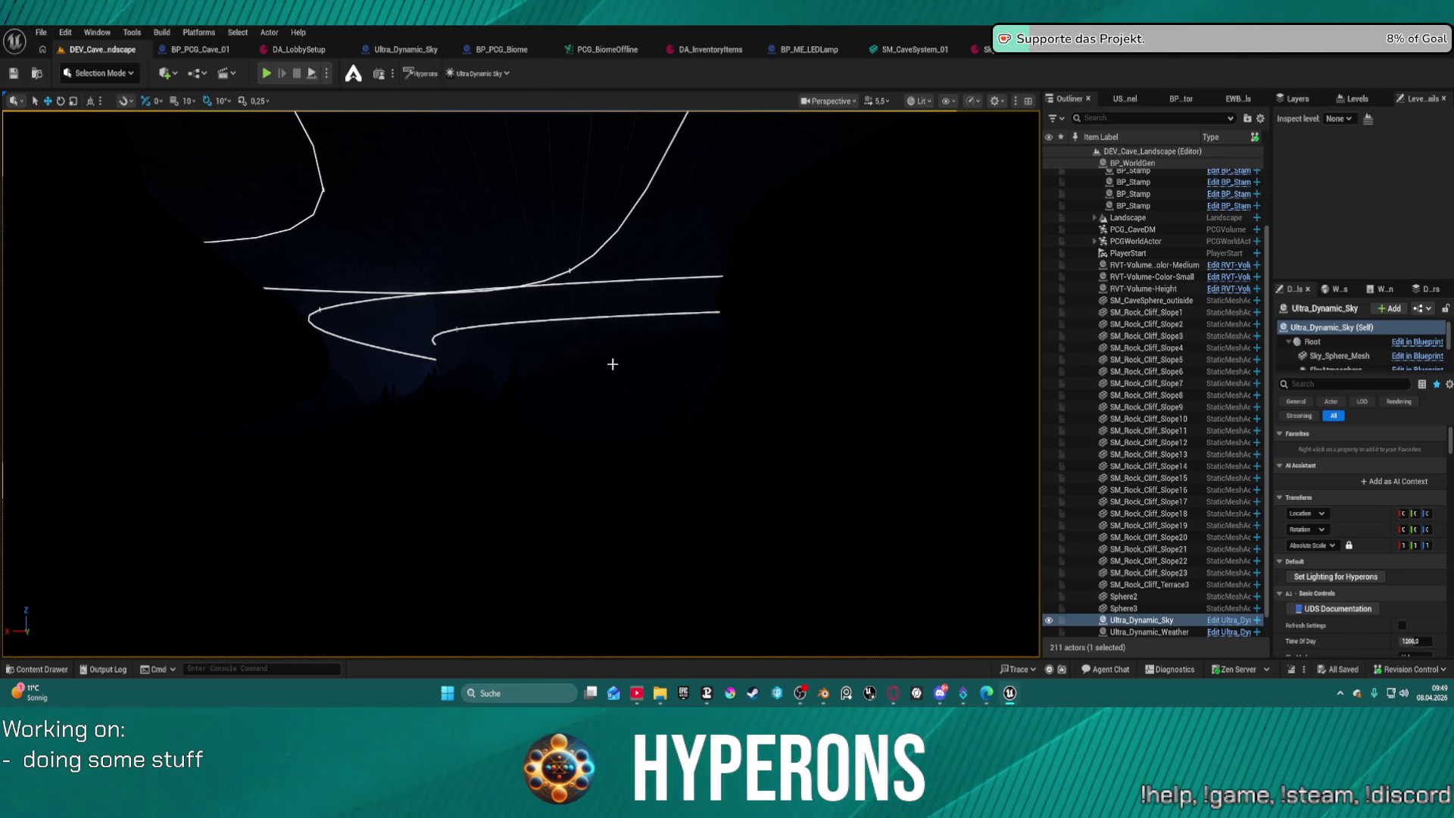
left_click_drag(612, 364, 612, 364)
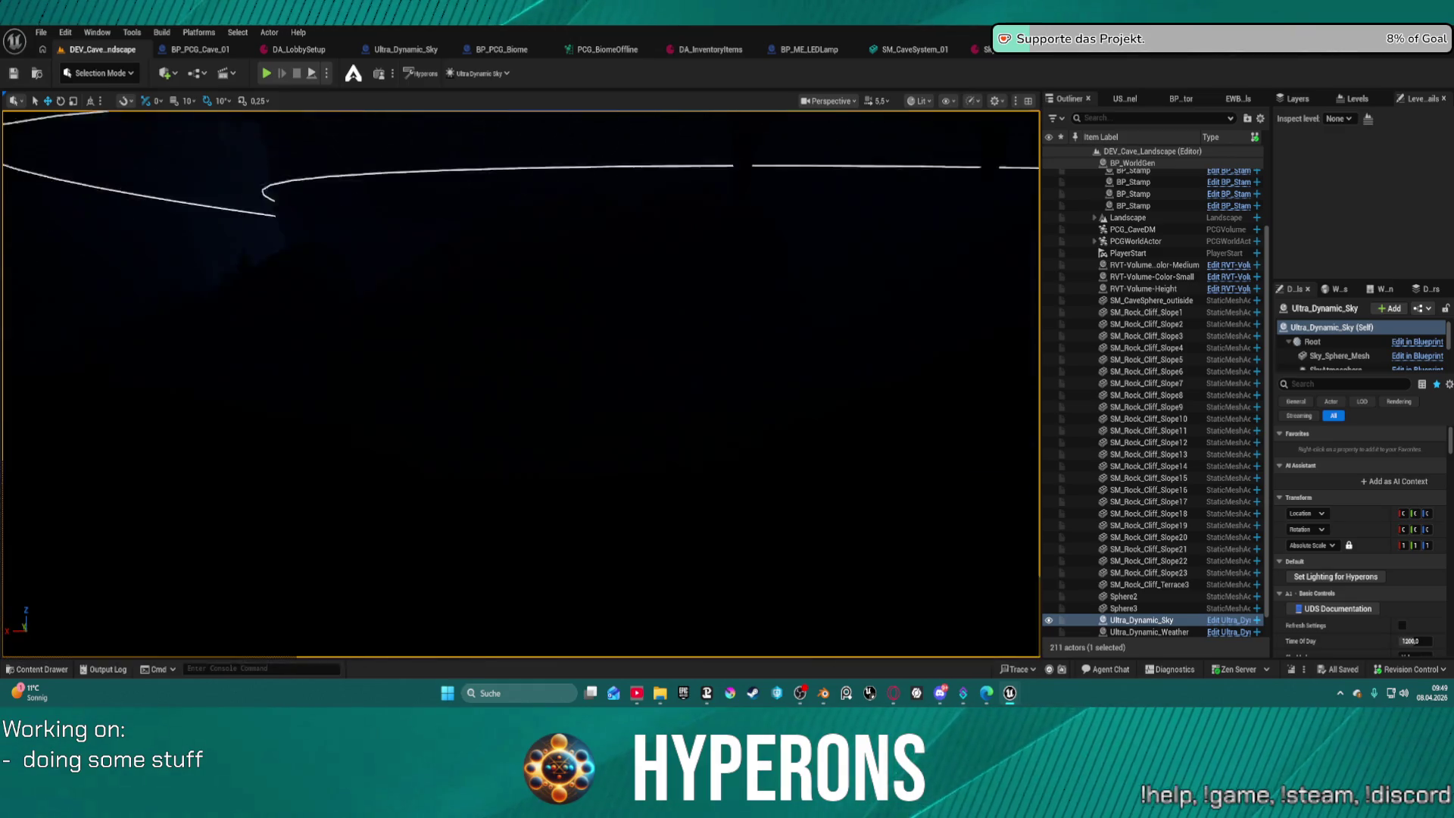
left_click_drag(496, 247, 496, 247)
left_click_drag(511, 325, 511, 326)
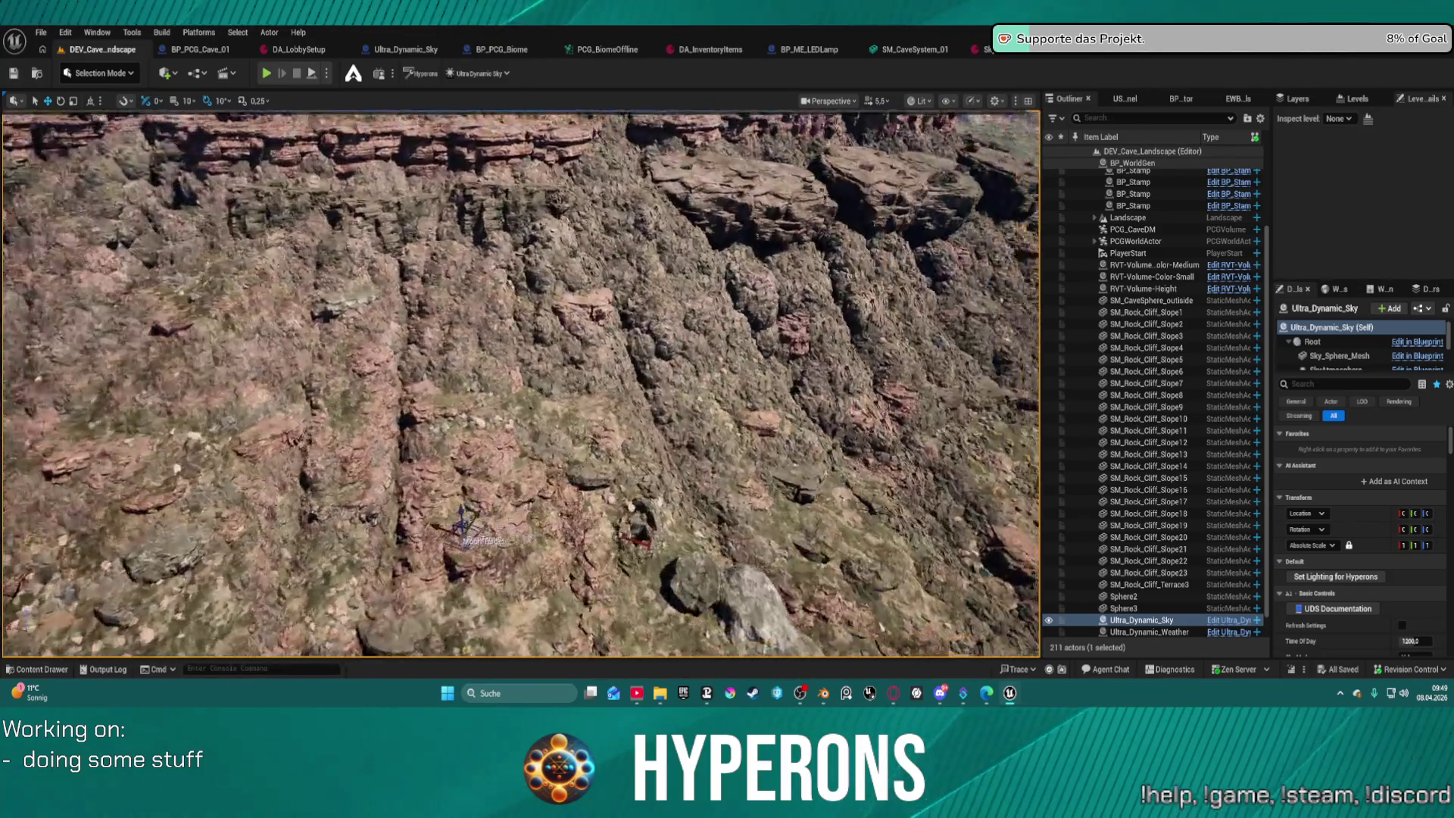
Select BP_PCG_Biome in the Outliner, frame it, and run Generate Biome Content.
scroll(1150, 261, "up", 2)
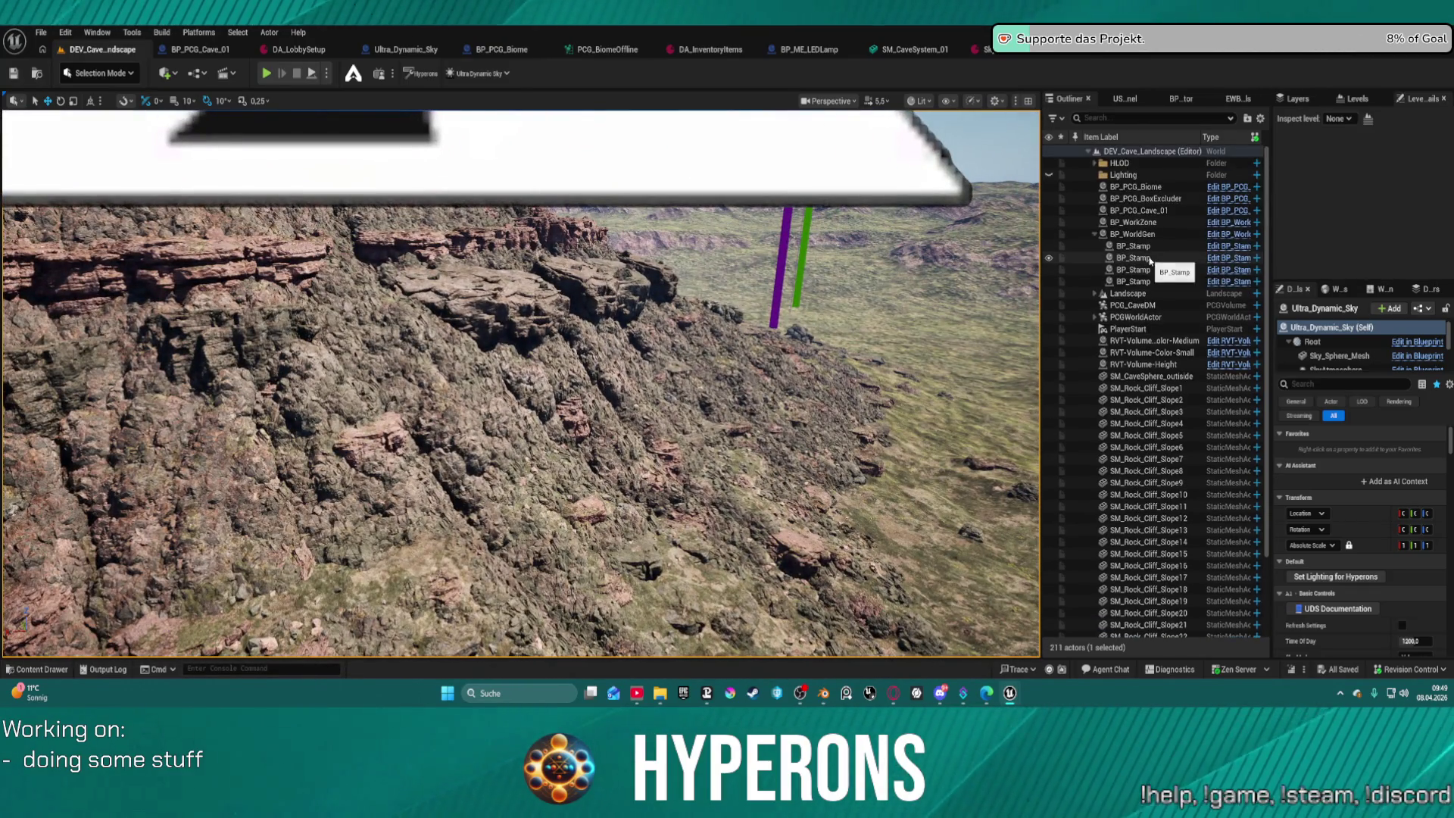
left_click(1142, 189)
scroll(1385, 594, "down", 5)
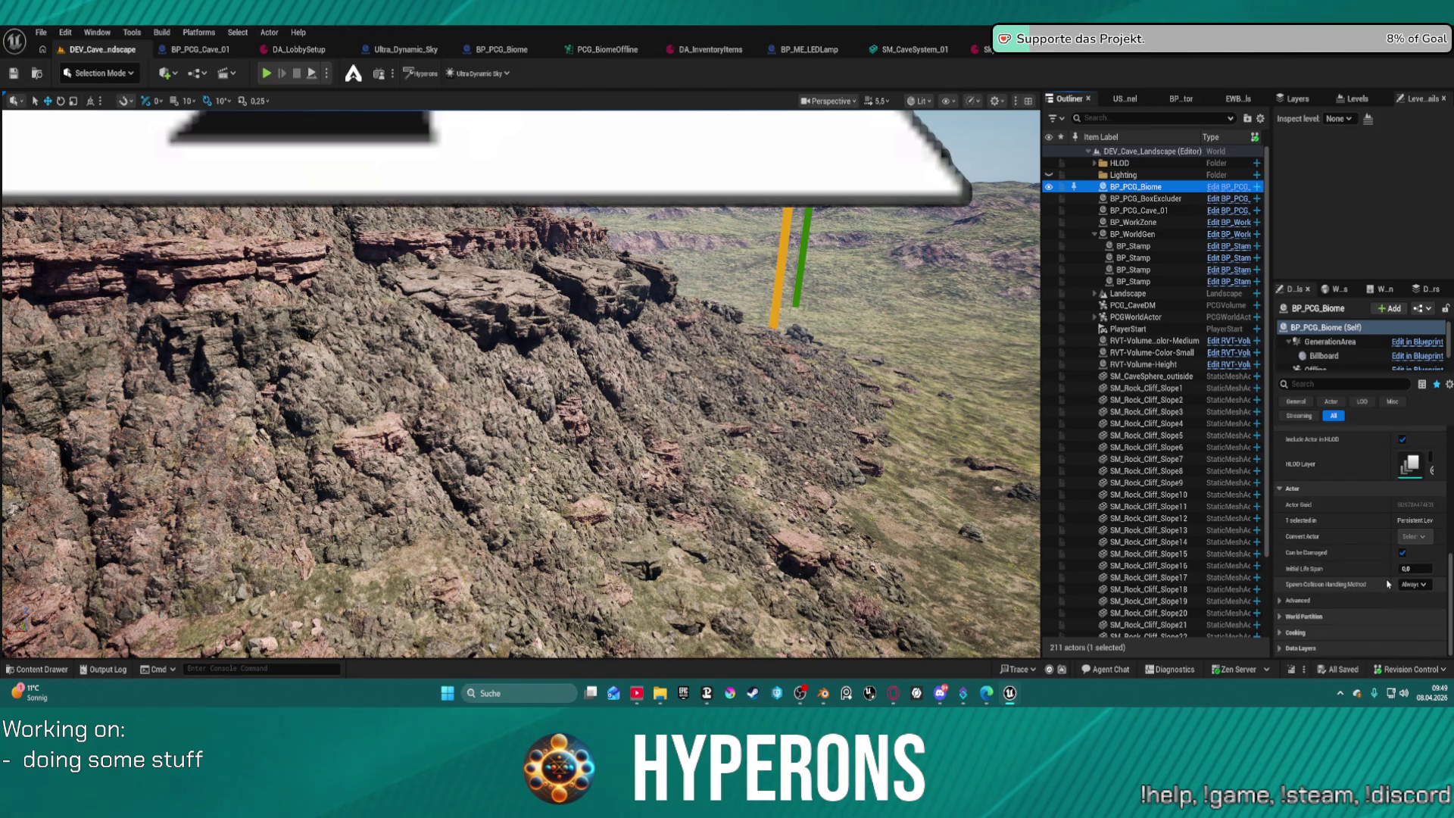
scroll(1366, 520, "up", 3)
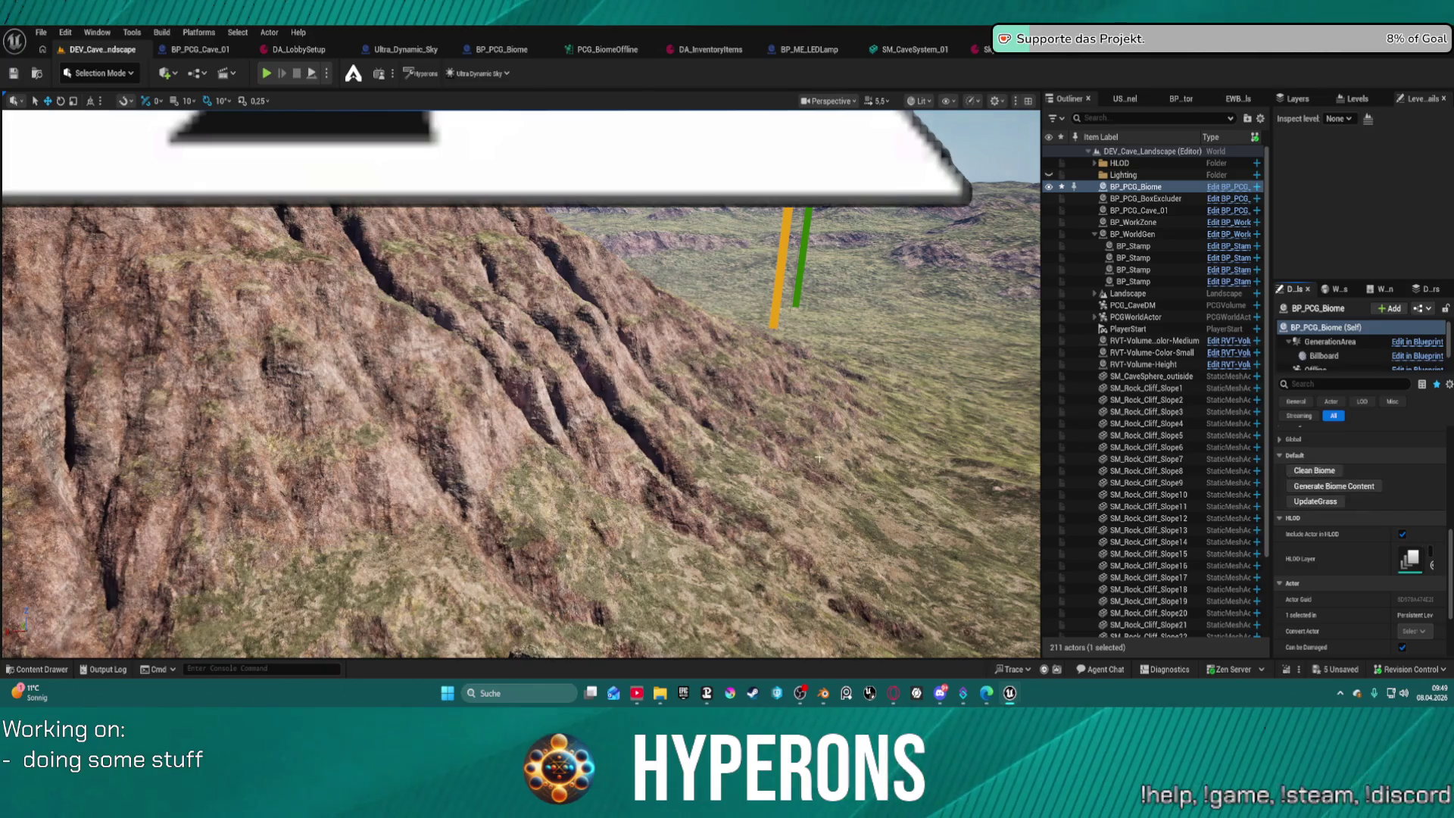
key("f")
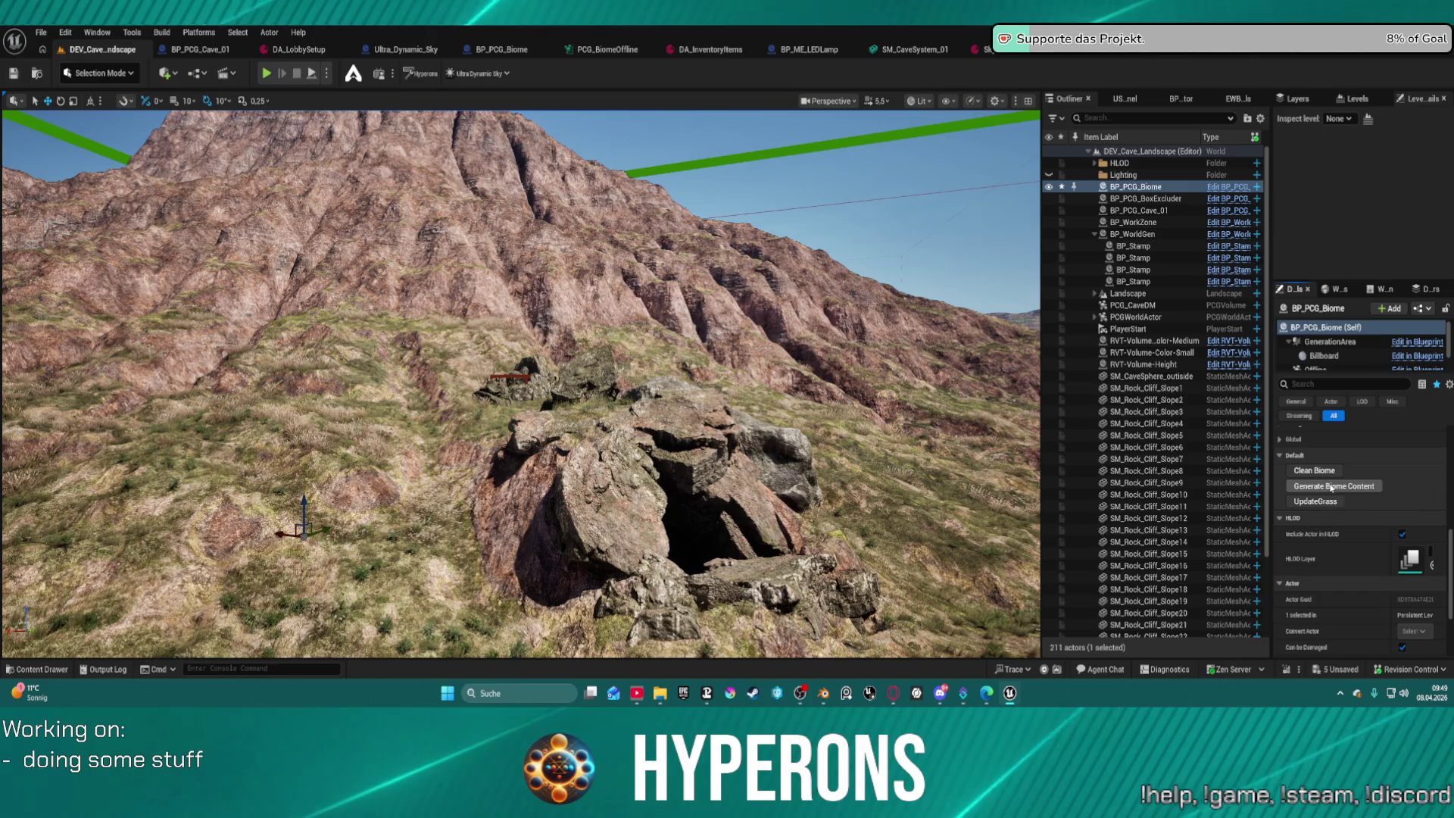
left_click(1332, 487)
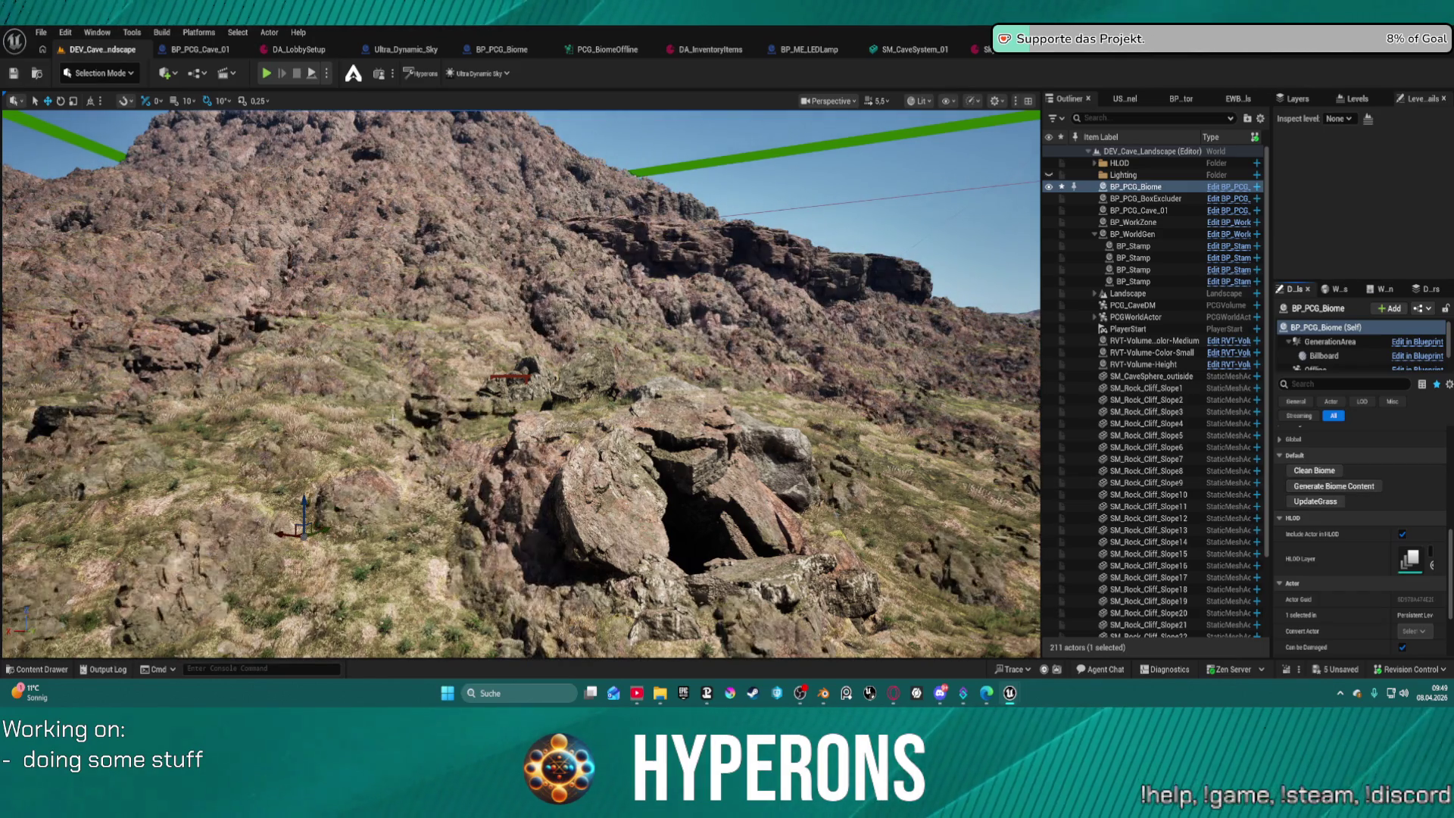
key("f")
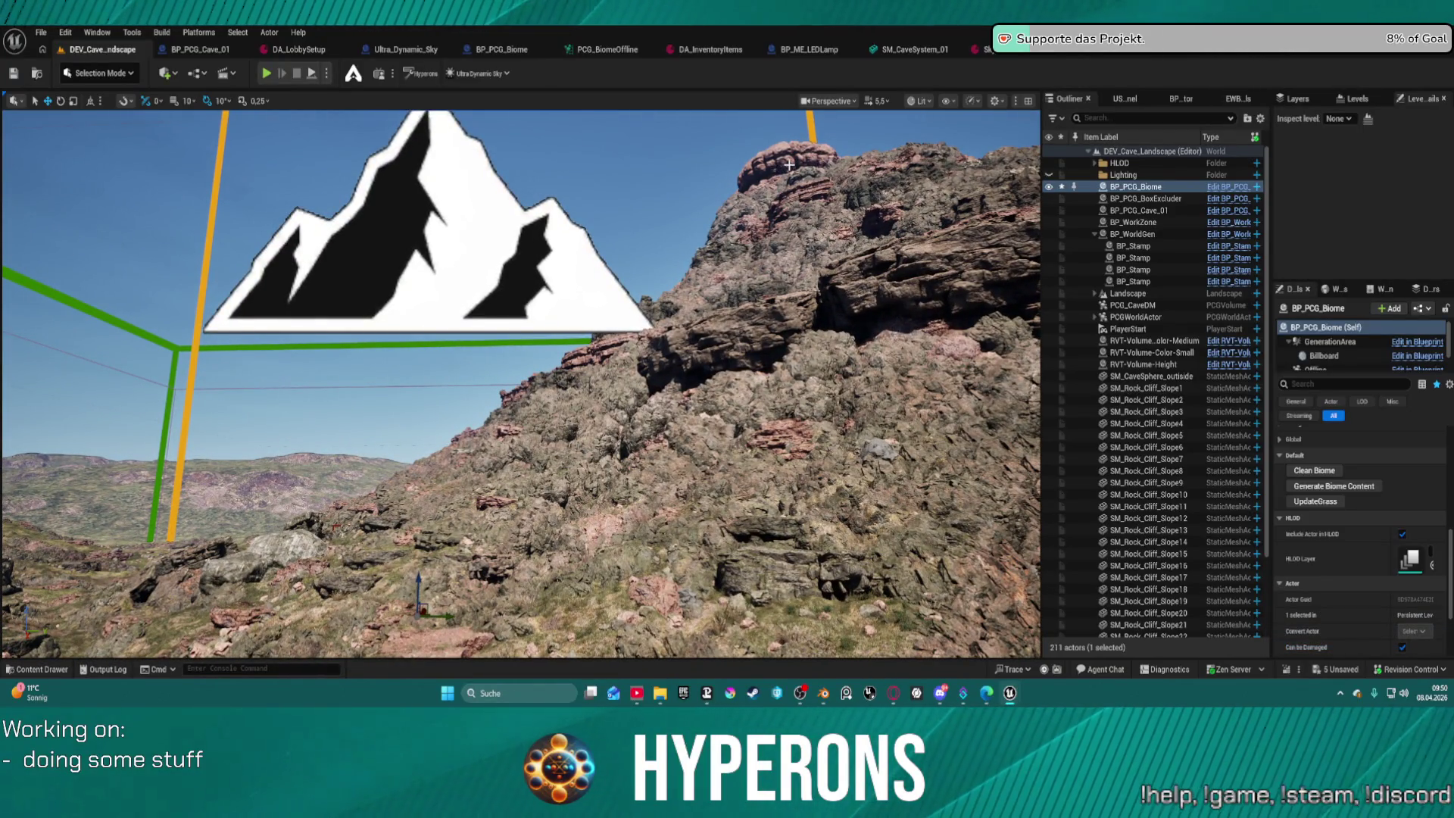
Alternate Clean Biome and Generate Biome Content, flying past the spire to check the rocks.
left_click(1319, 471)
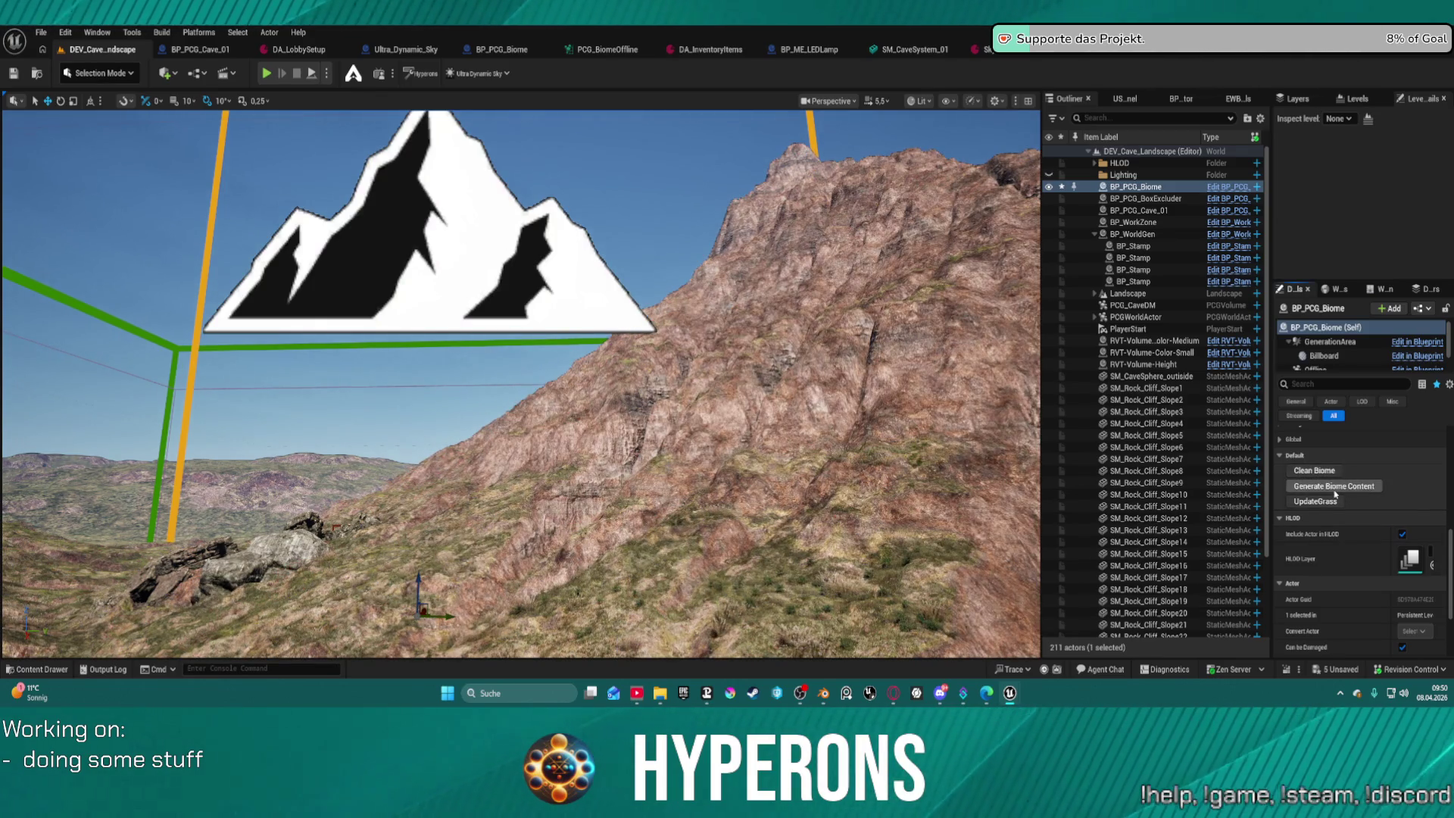
left_click(1334, 487)
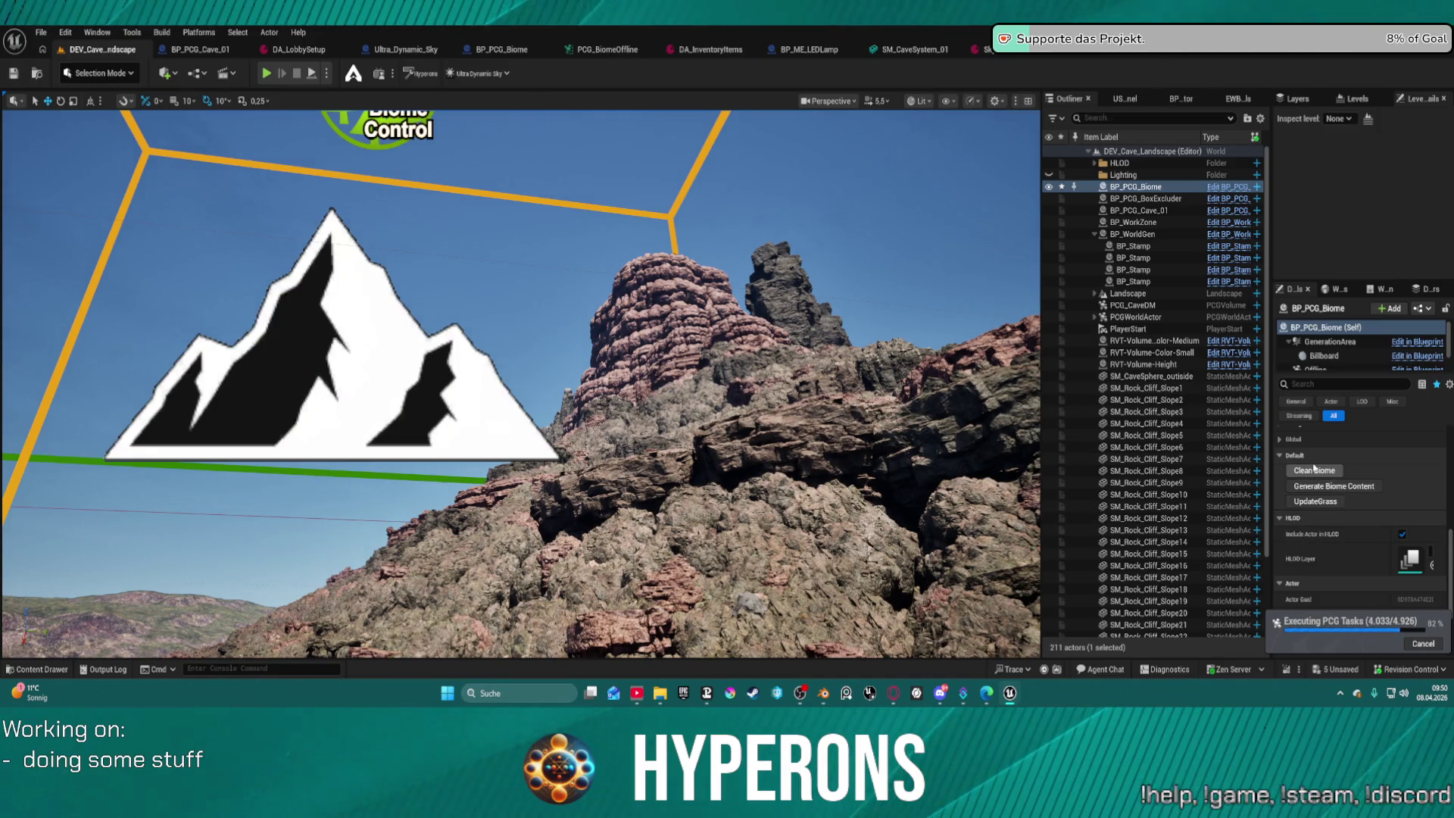
left_click(1315, 471)
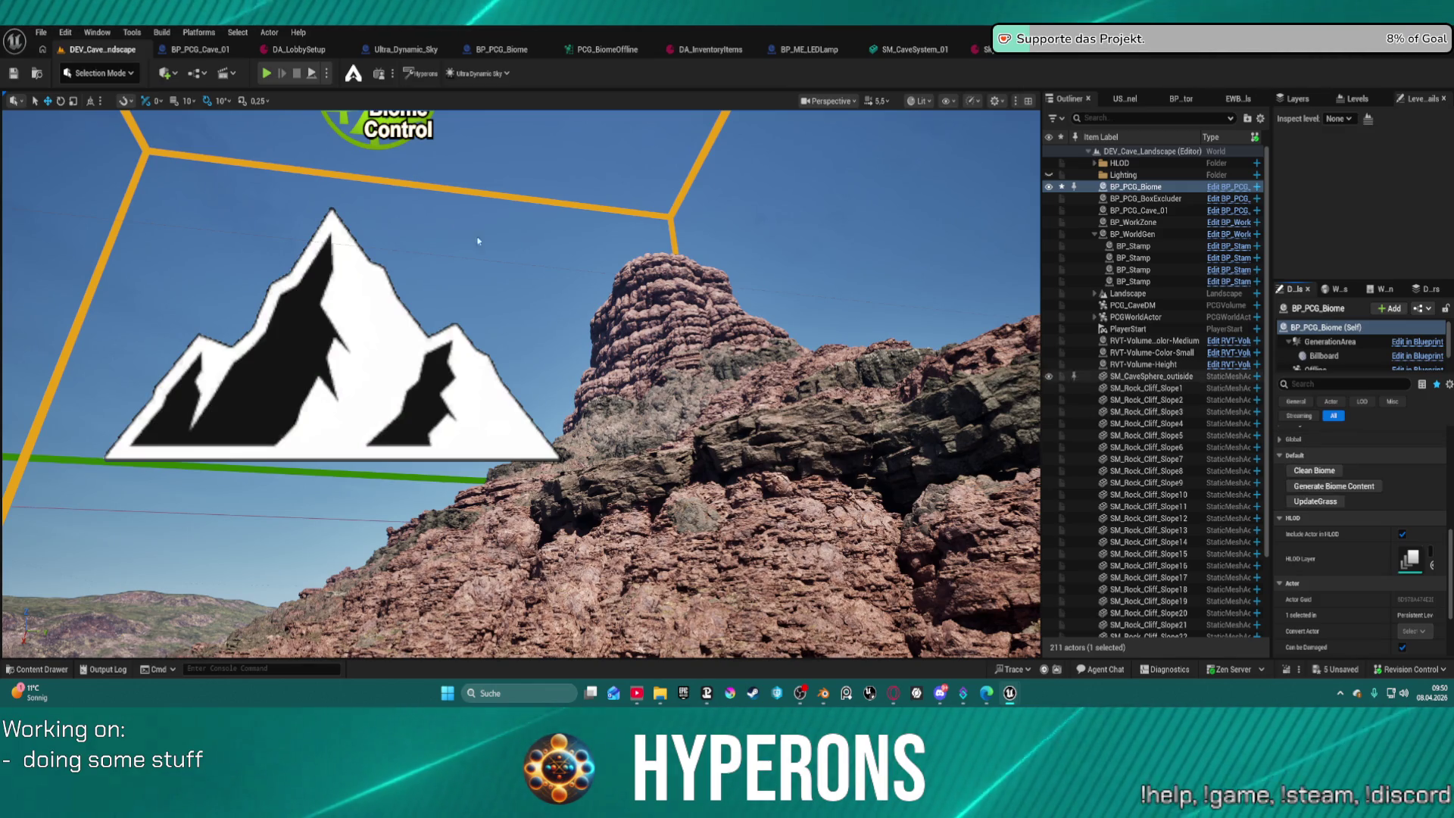
left_click_drag(356, 396, 356, 396)
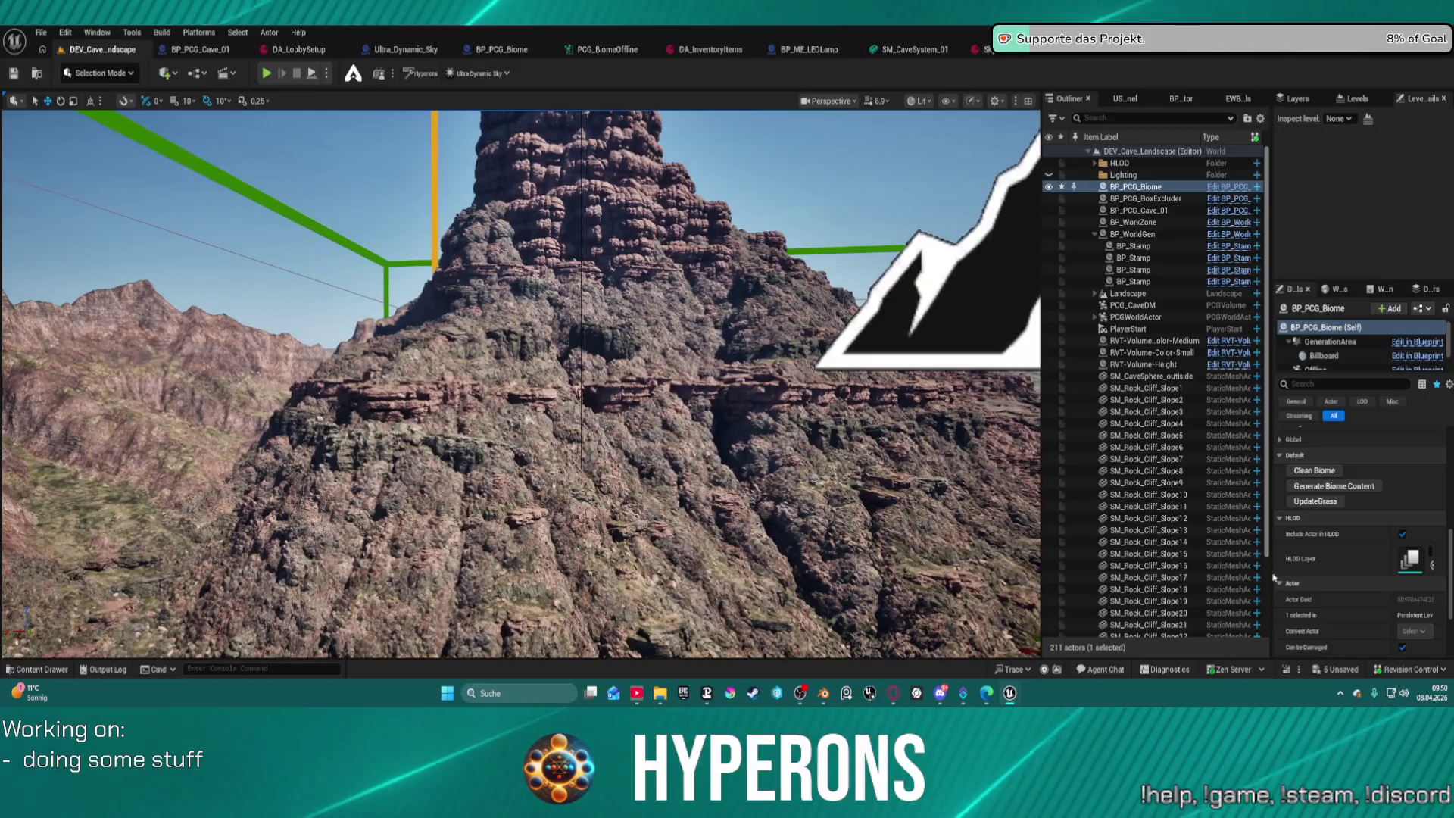
left_click(1318, 472)
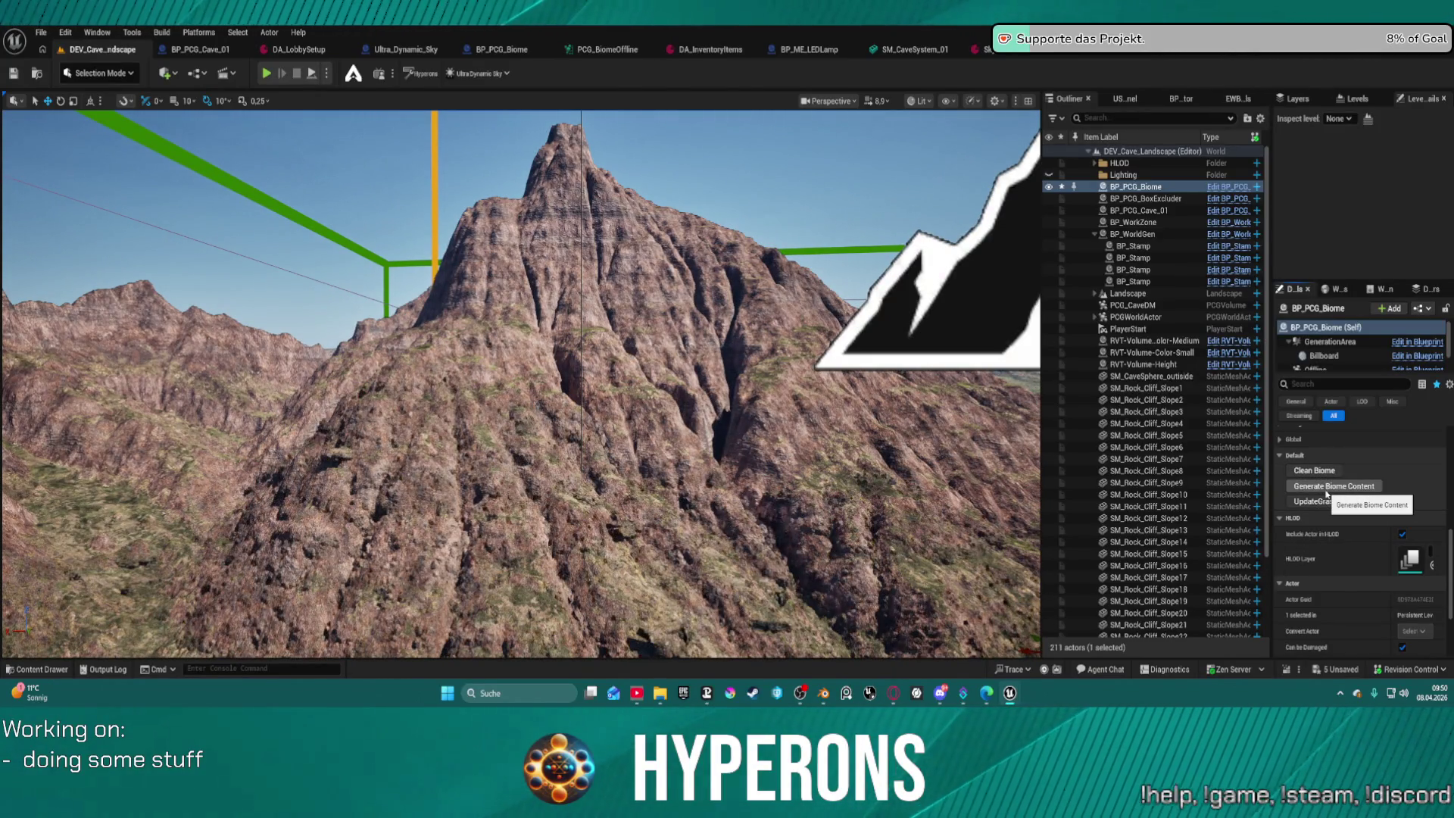
left_click(1326, 488)
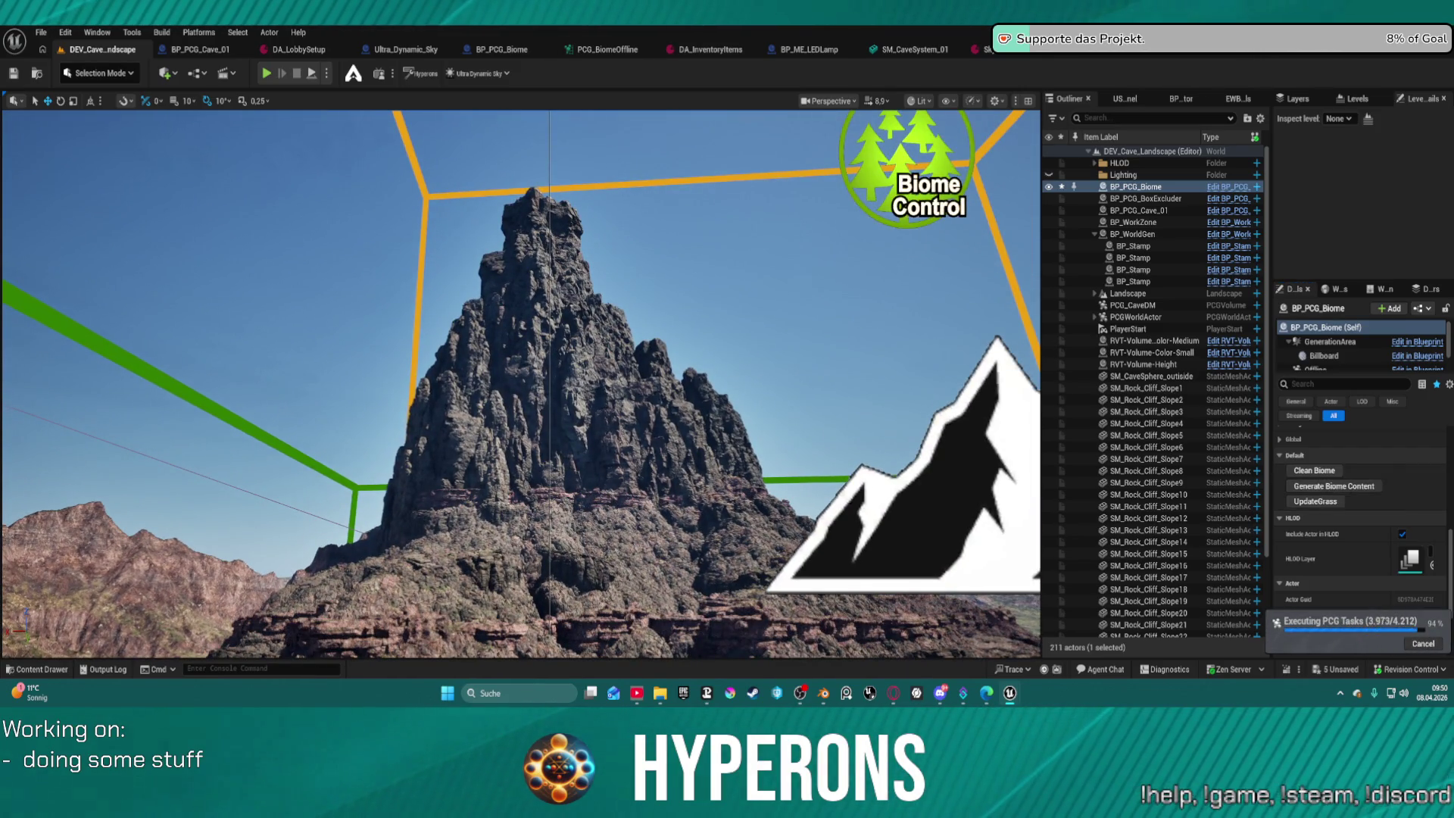
mouse_move(523, 378)
left_mouse_down()
mouse_move(560, 325)
mouse_move(629, 287)
mouse_move(643, 242)
mouse_move(539, 417)
mouse_move(539, 345)
mouse_move(518, 384)
left_mouse_up()
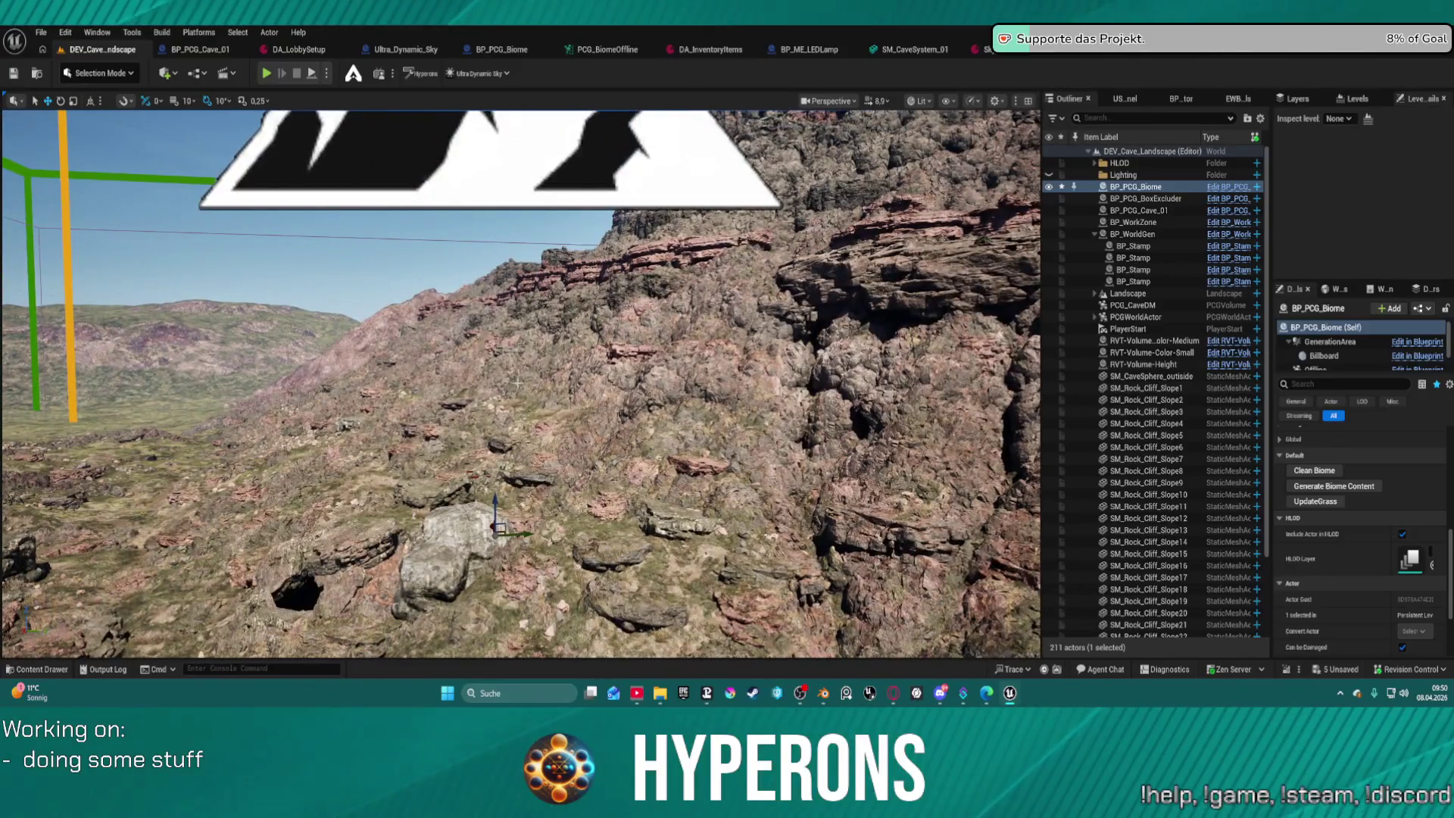
Clean the biome, frame the rock spire, and regenerate the biome content.
left_click(1306, 471)
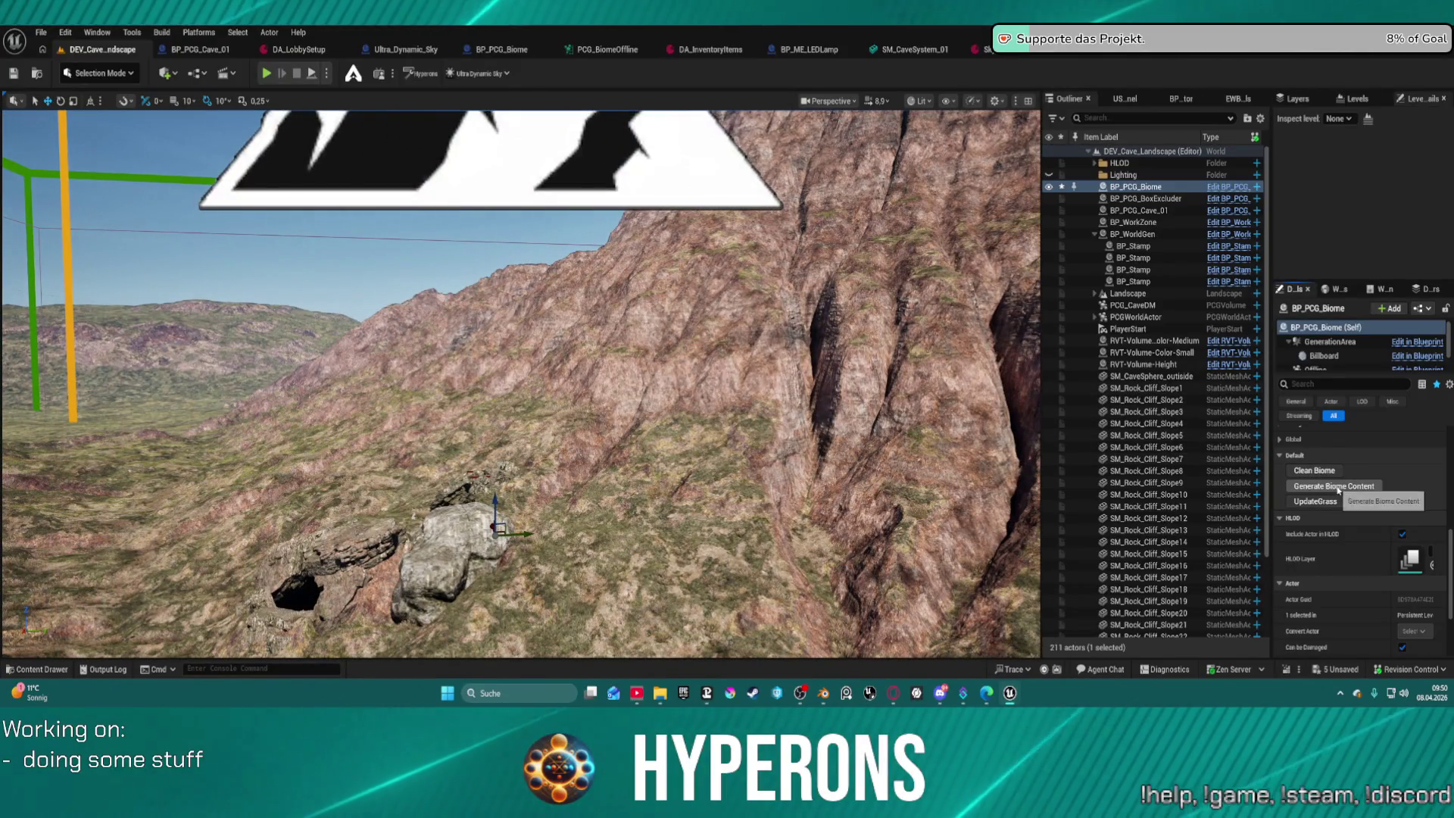
left_click(1336, 487)
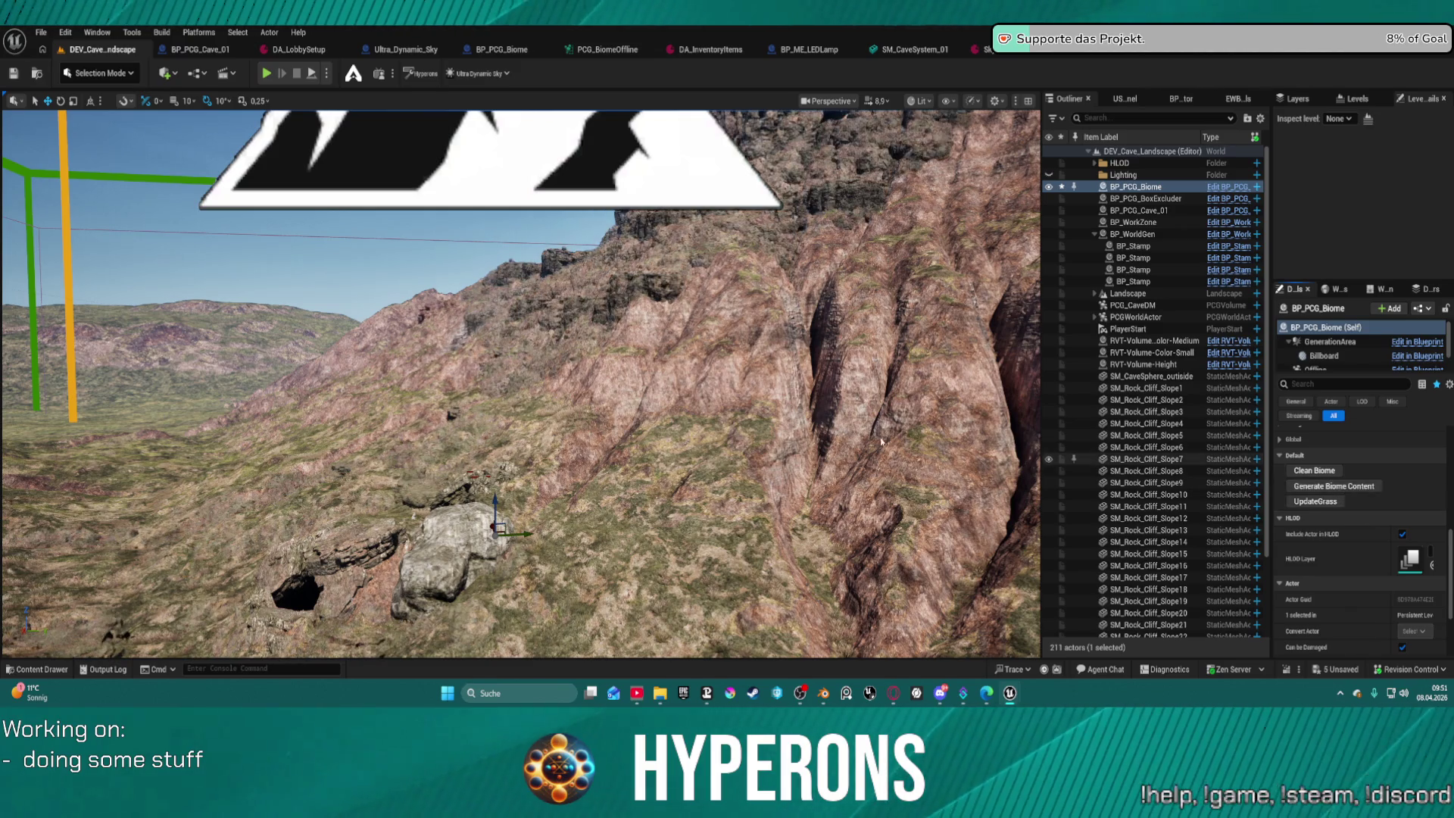
key("f")
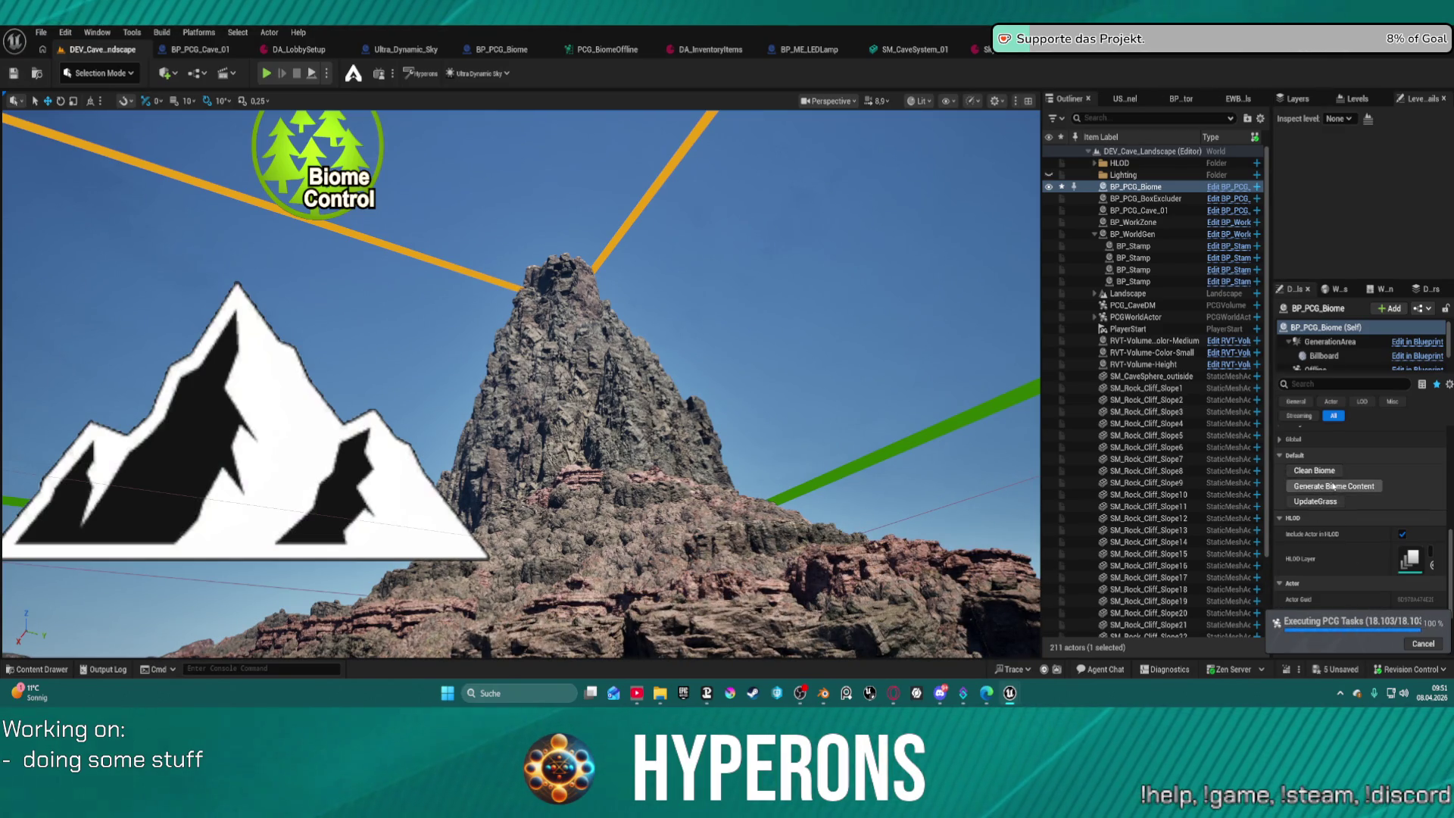
left_click(1331, 484)
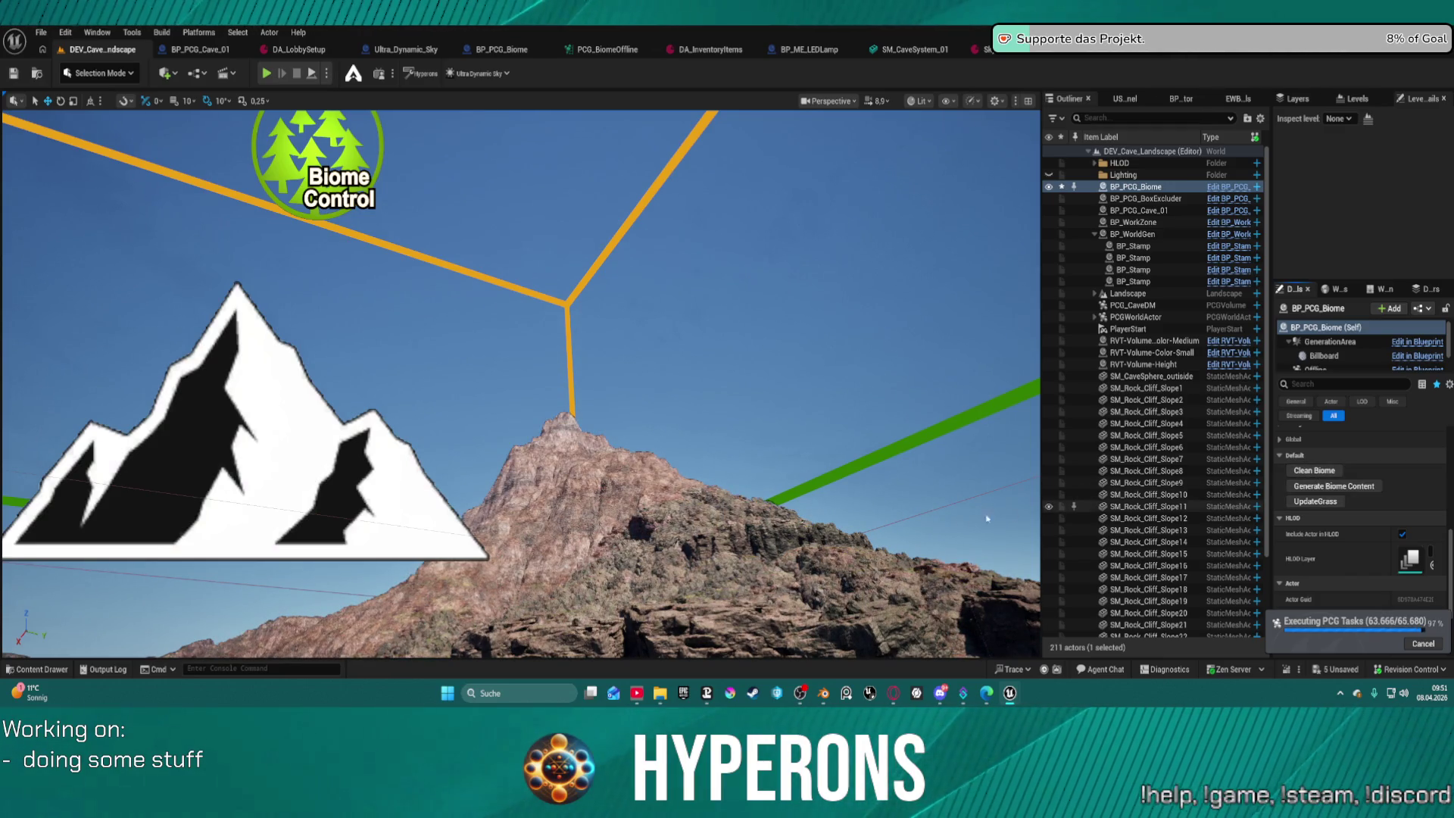
Orbit over the cliff near the cave rocks and fly up toward the spire.
scroll(521, 384, "up", 5)
scroll(521, 384, "down", 5)
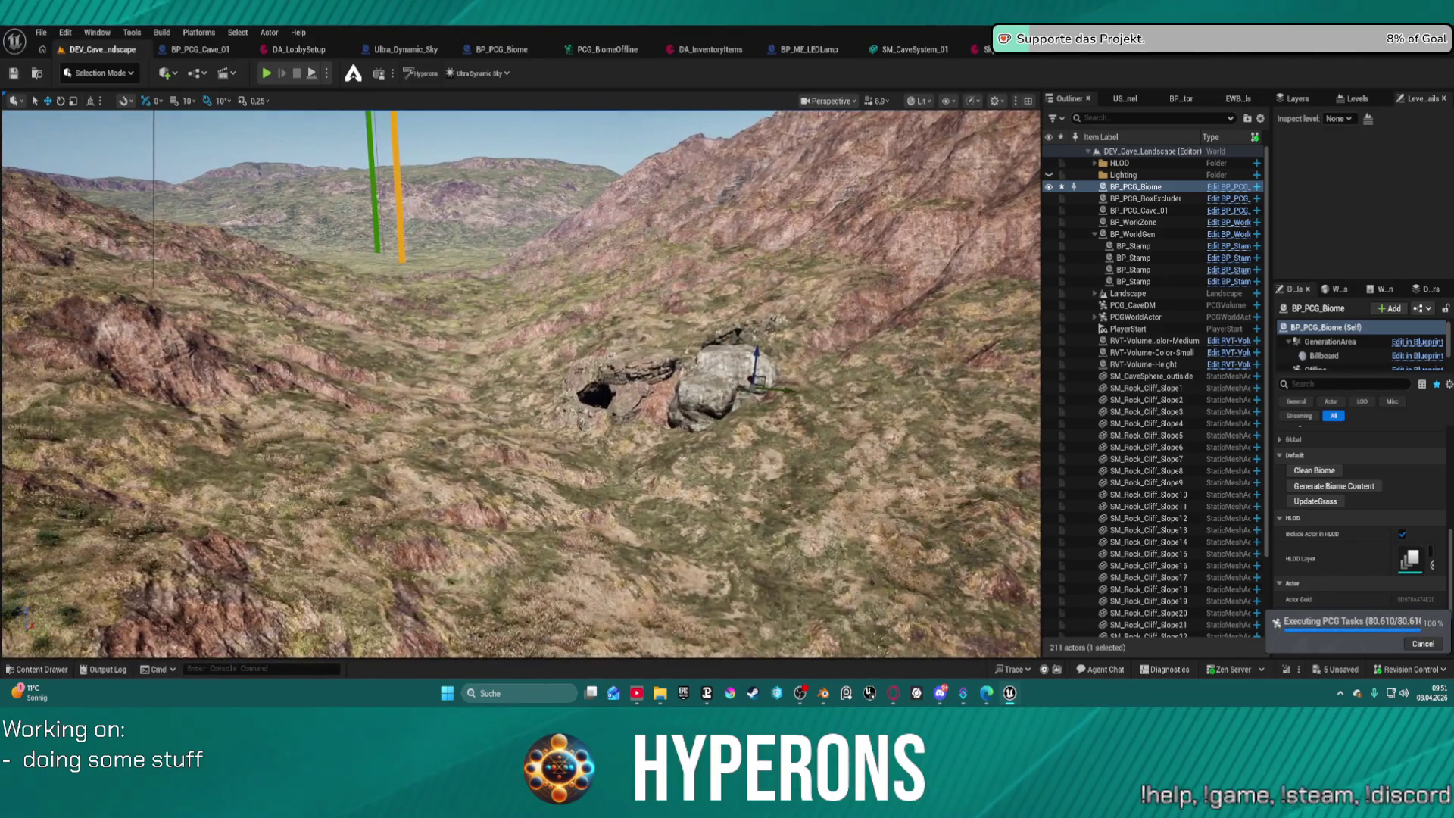
left_click_drag(521, 384, 636, 374)
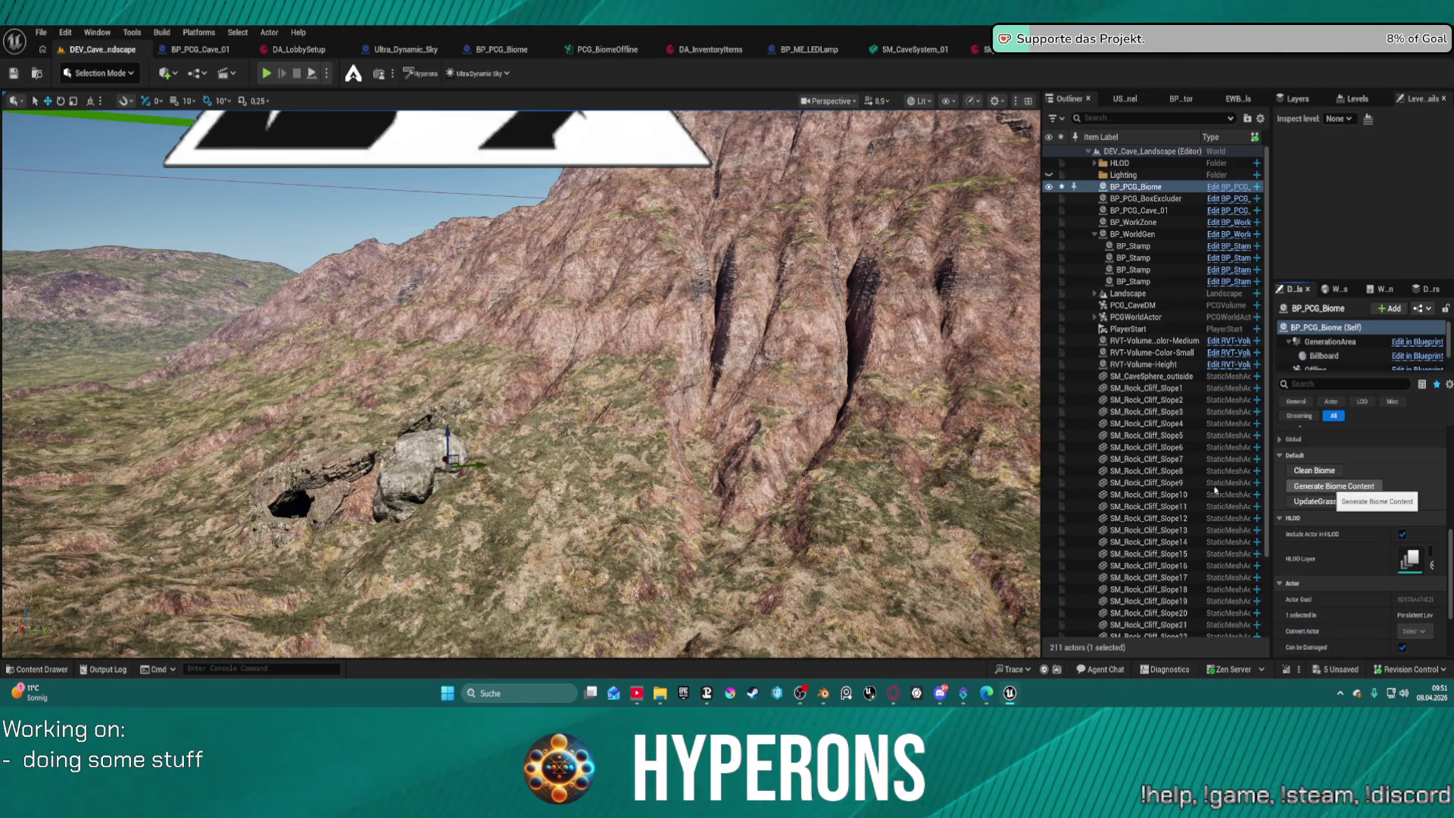
mouse_move(740, 492)
left_mouse_down()
mouse_move(753, 447)
mouse_move(754, 493)
mouse_move(754, 447)
mouse_move(754, 462)
mouse_move(780, 466)
mouse_move(761, 451)
left_mouse_up()
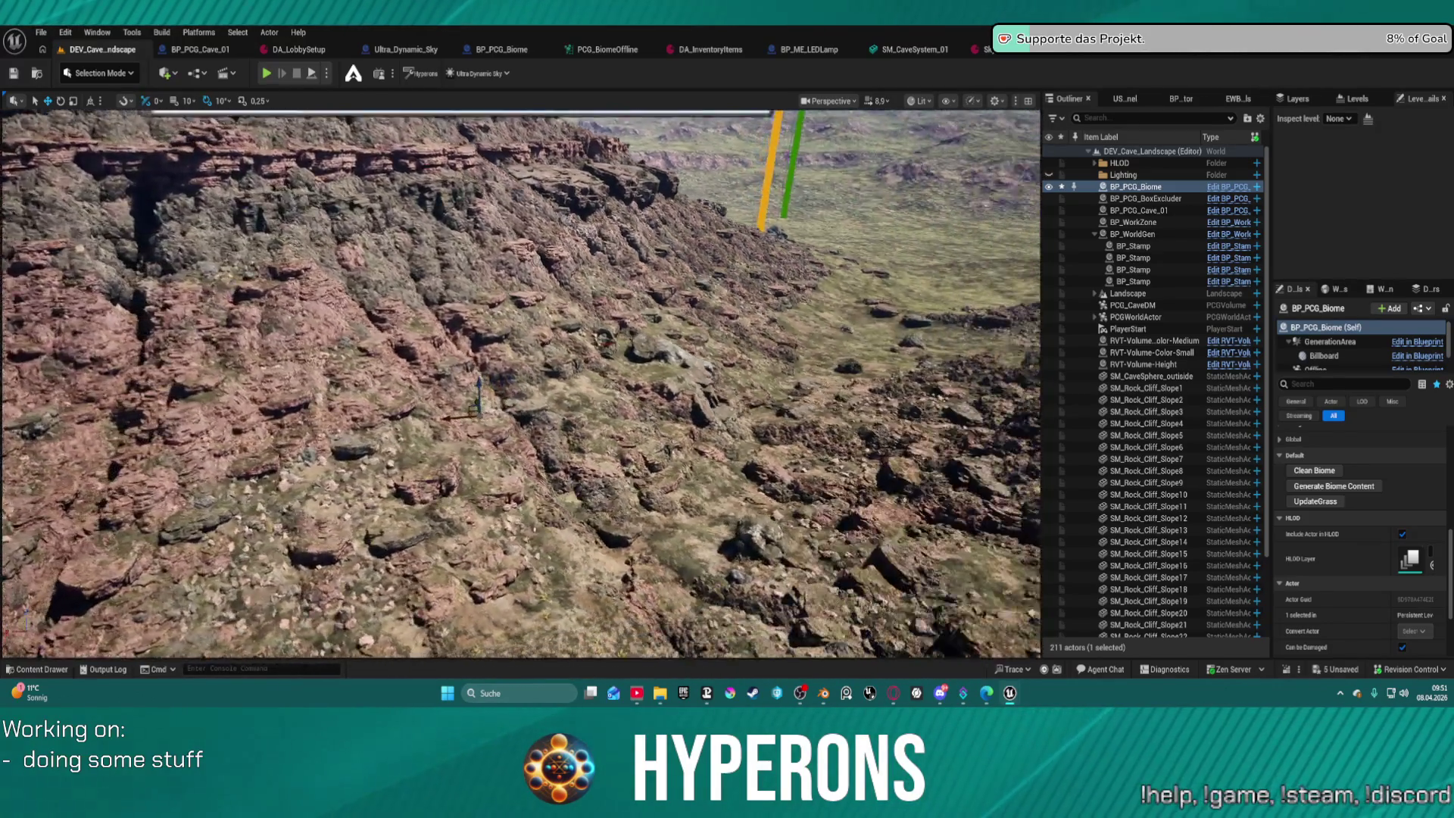
Fly the camera into the terrain and switch the viewport to Unlit shading with Alt+3.
key("w")
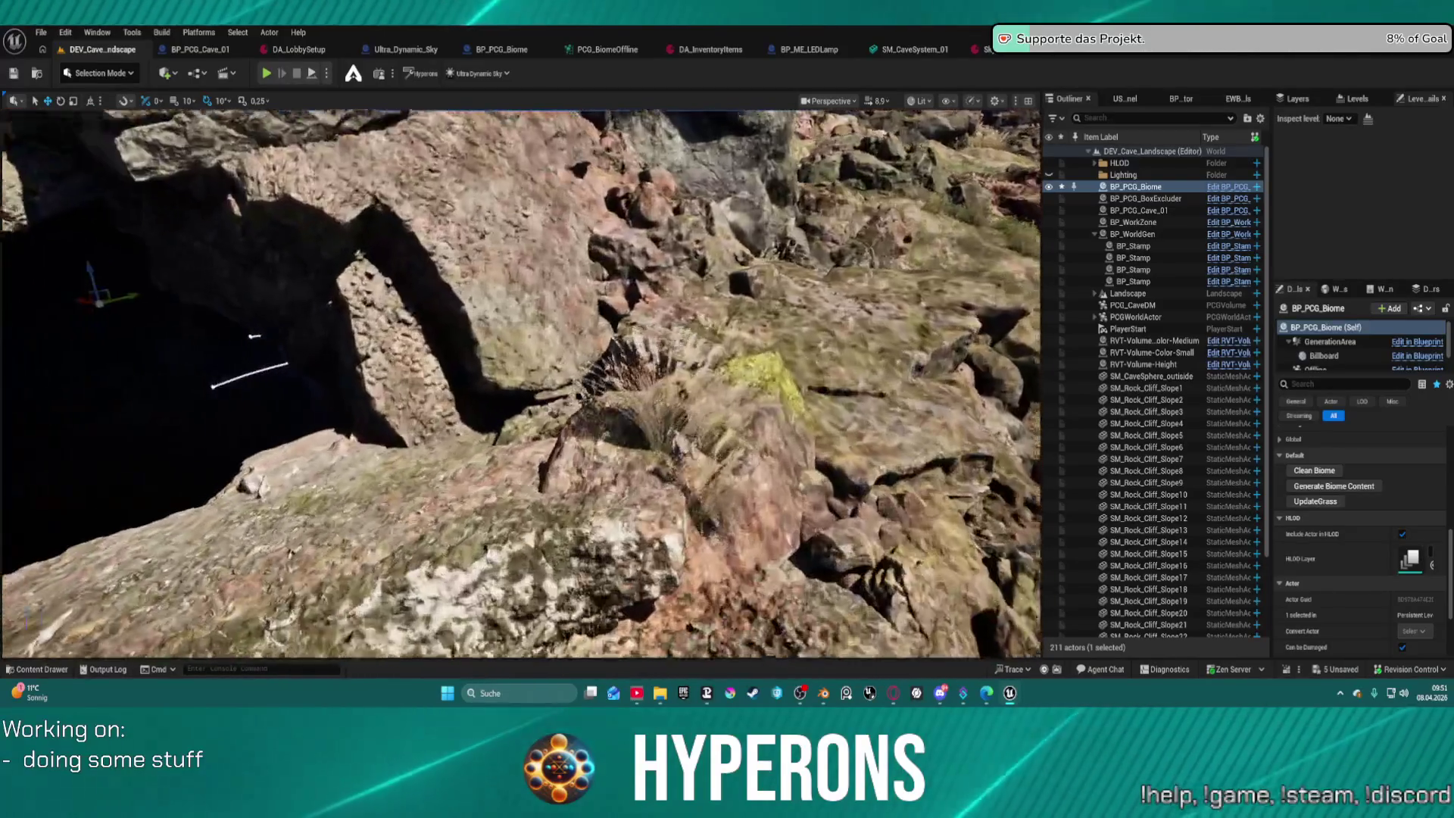
key("w")
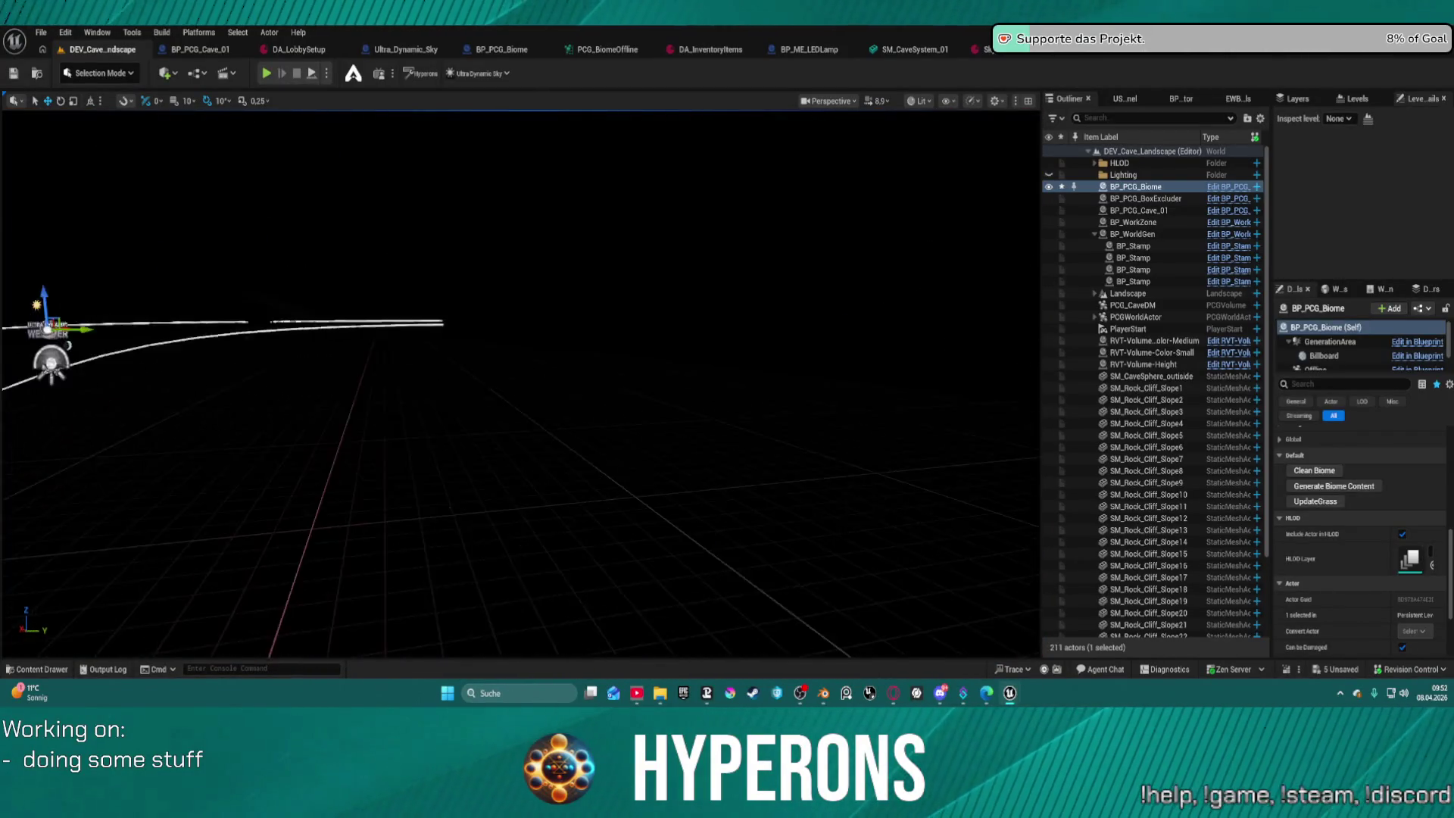
key("w")
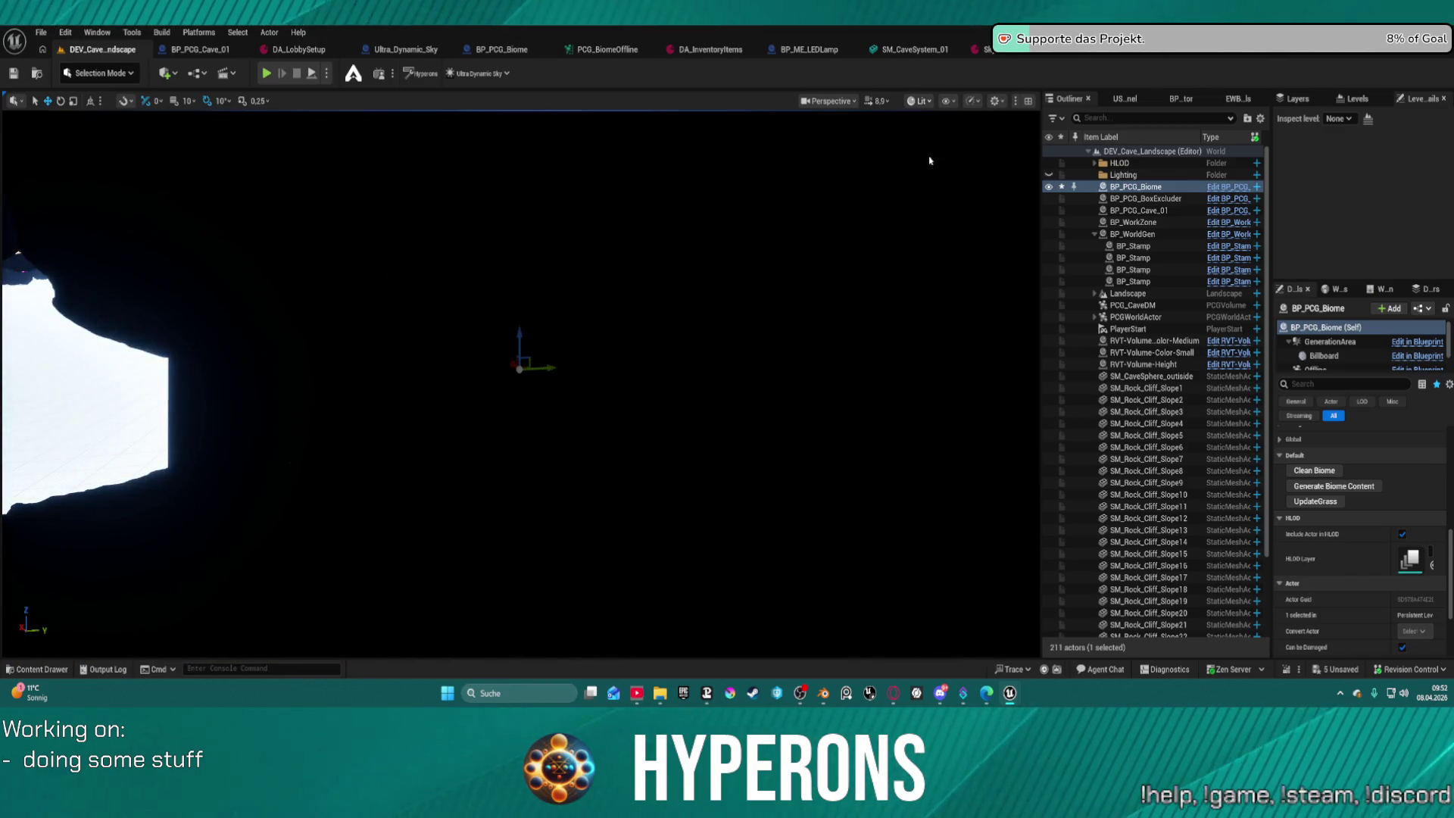
key("alt+3")
key("w")
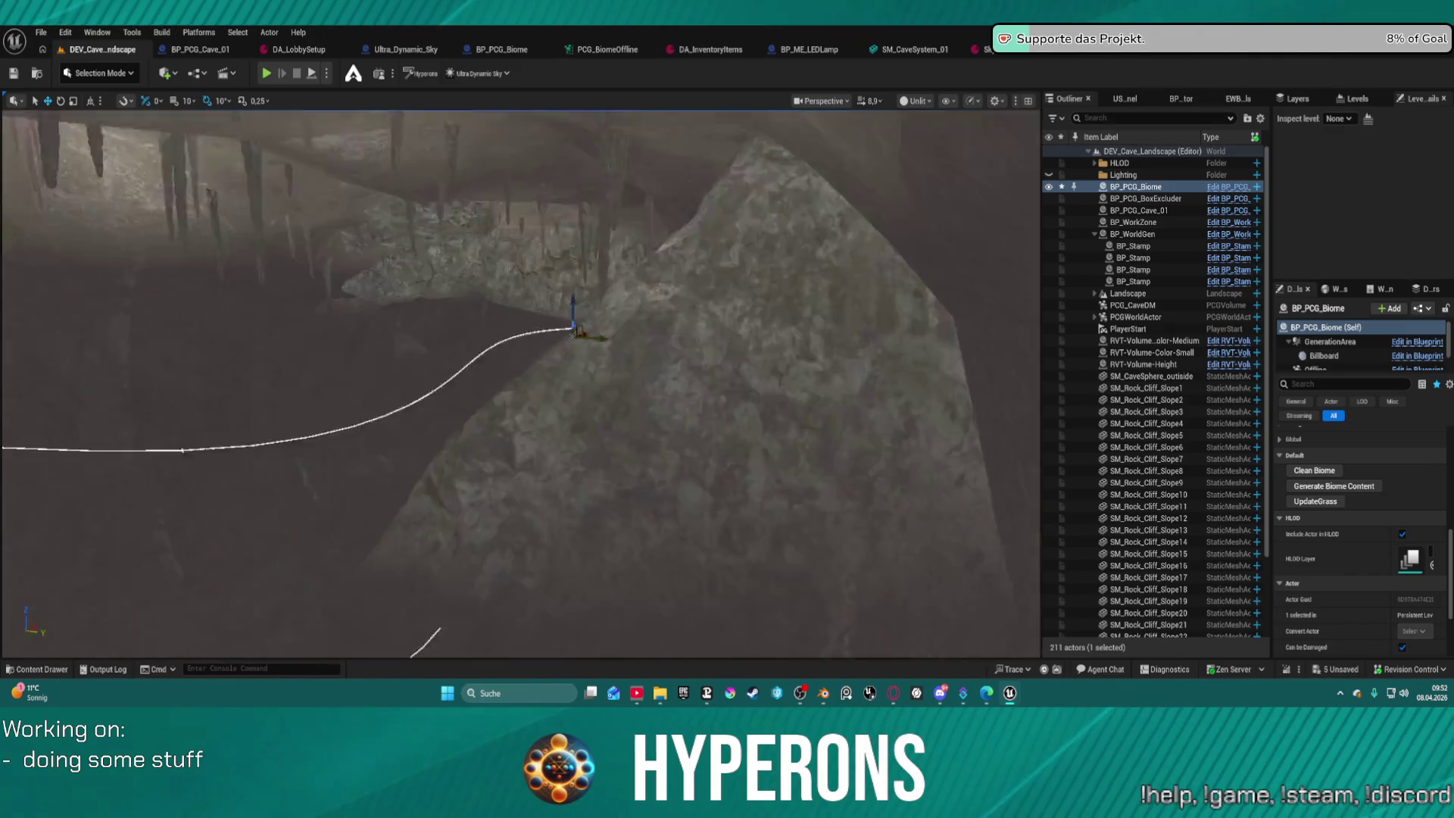
key("w")
scroll(521, 382, "down", 2)
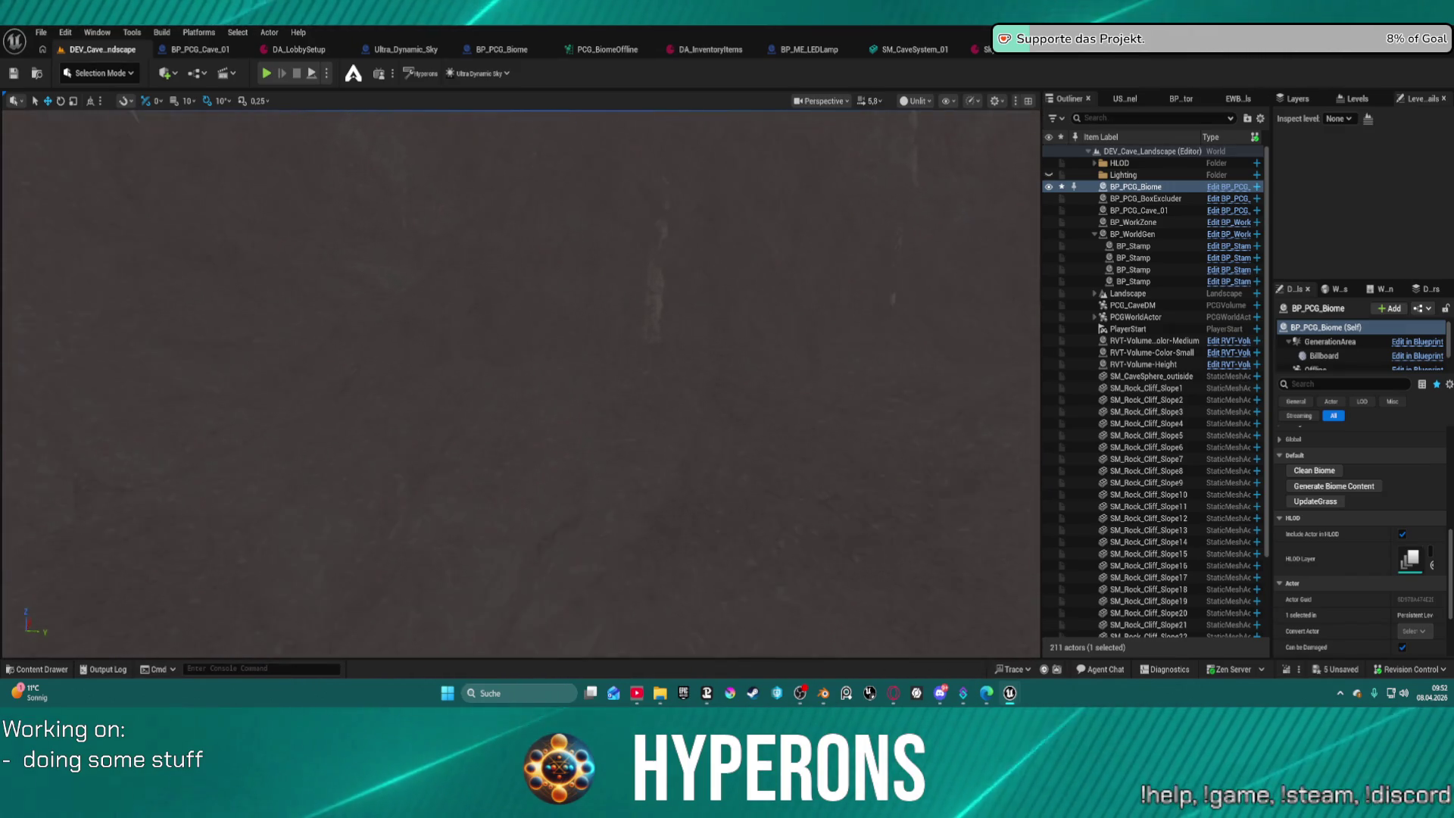
Fly along the cave splines past the stalactites and along the cave wall.
key("s")
key("d")
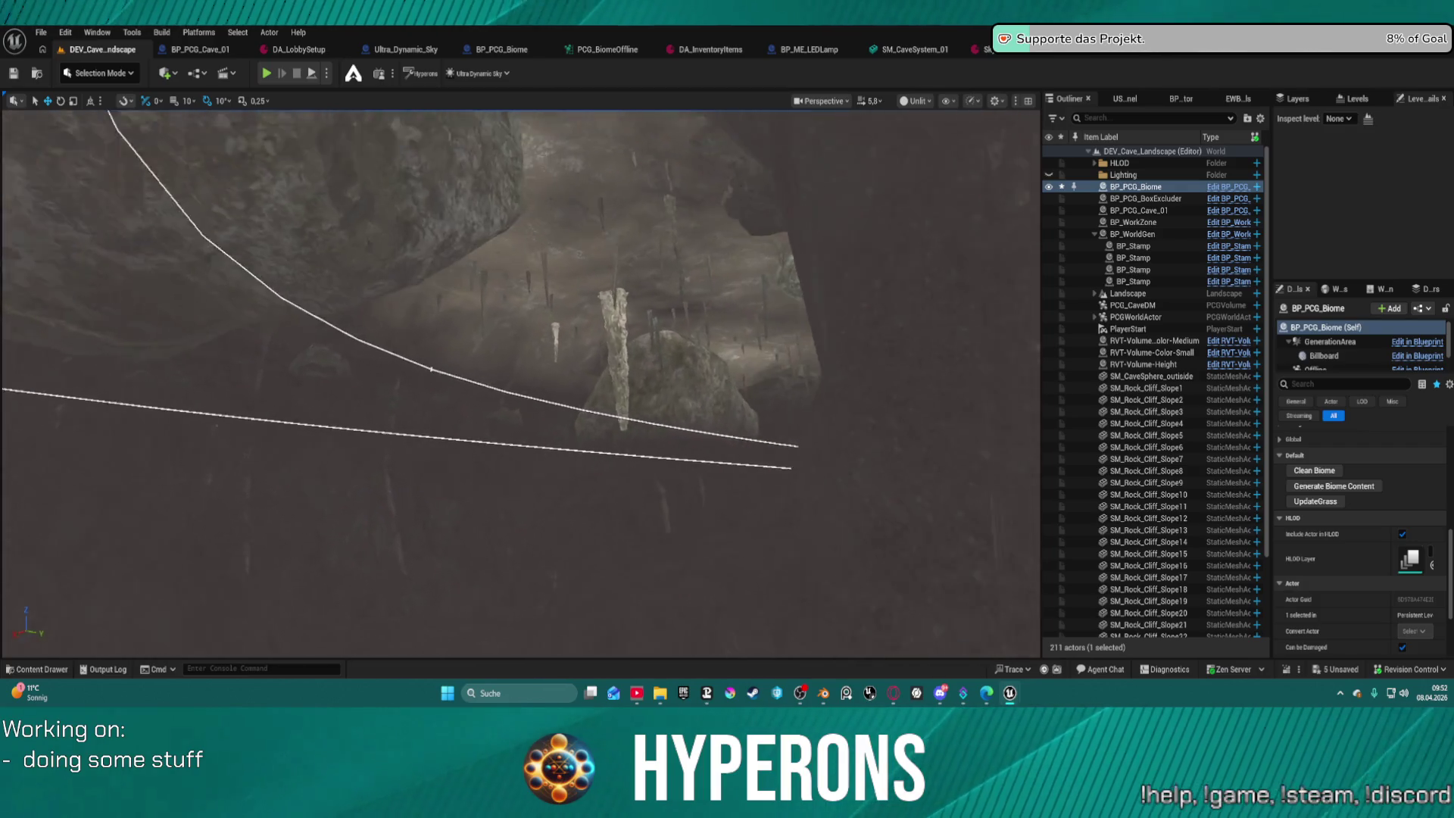
key("w")
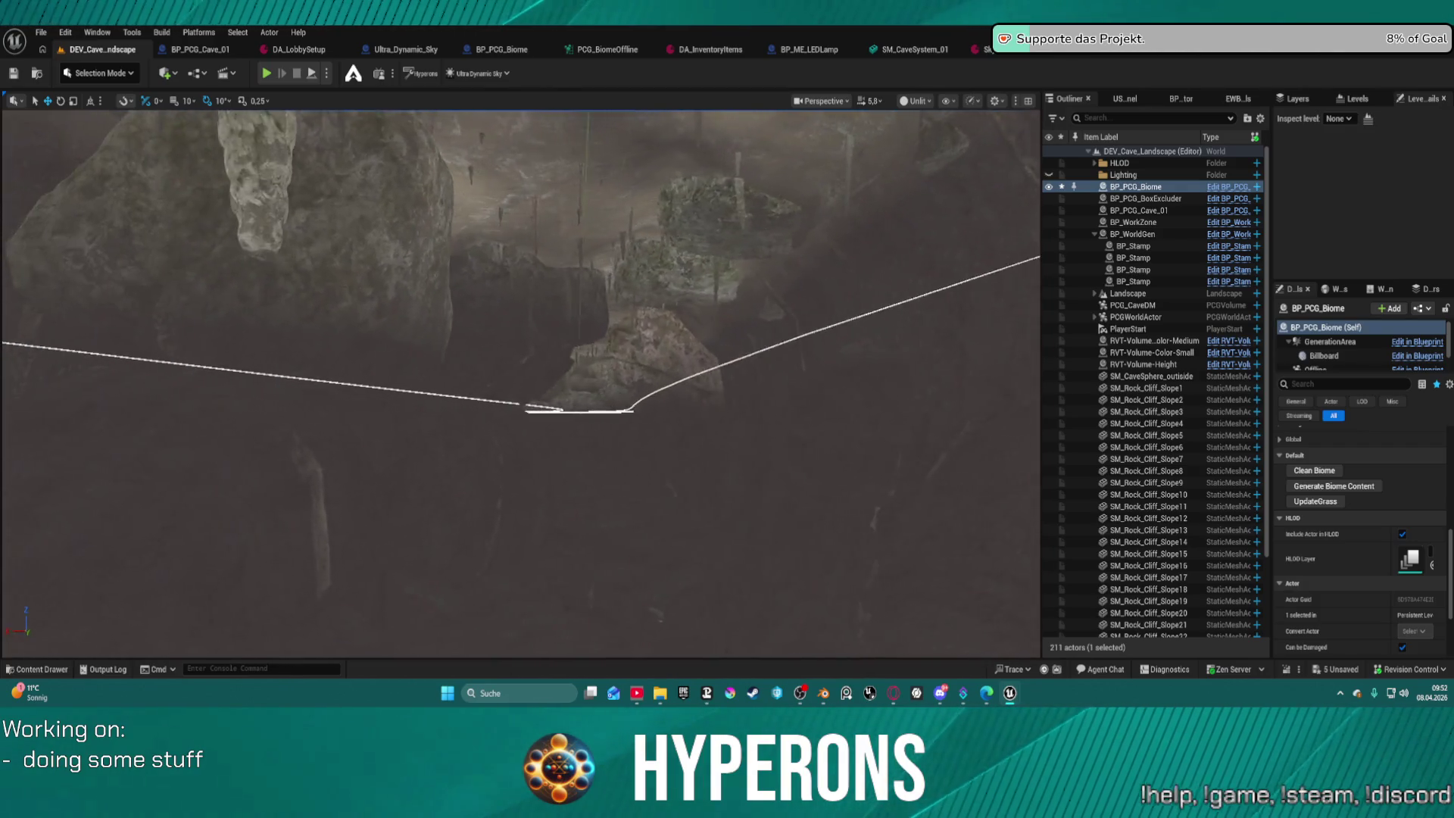
key("w")
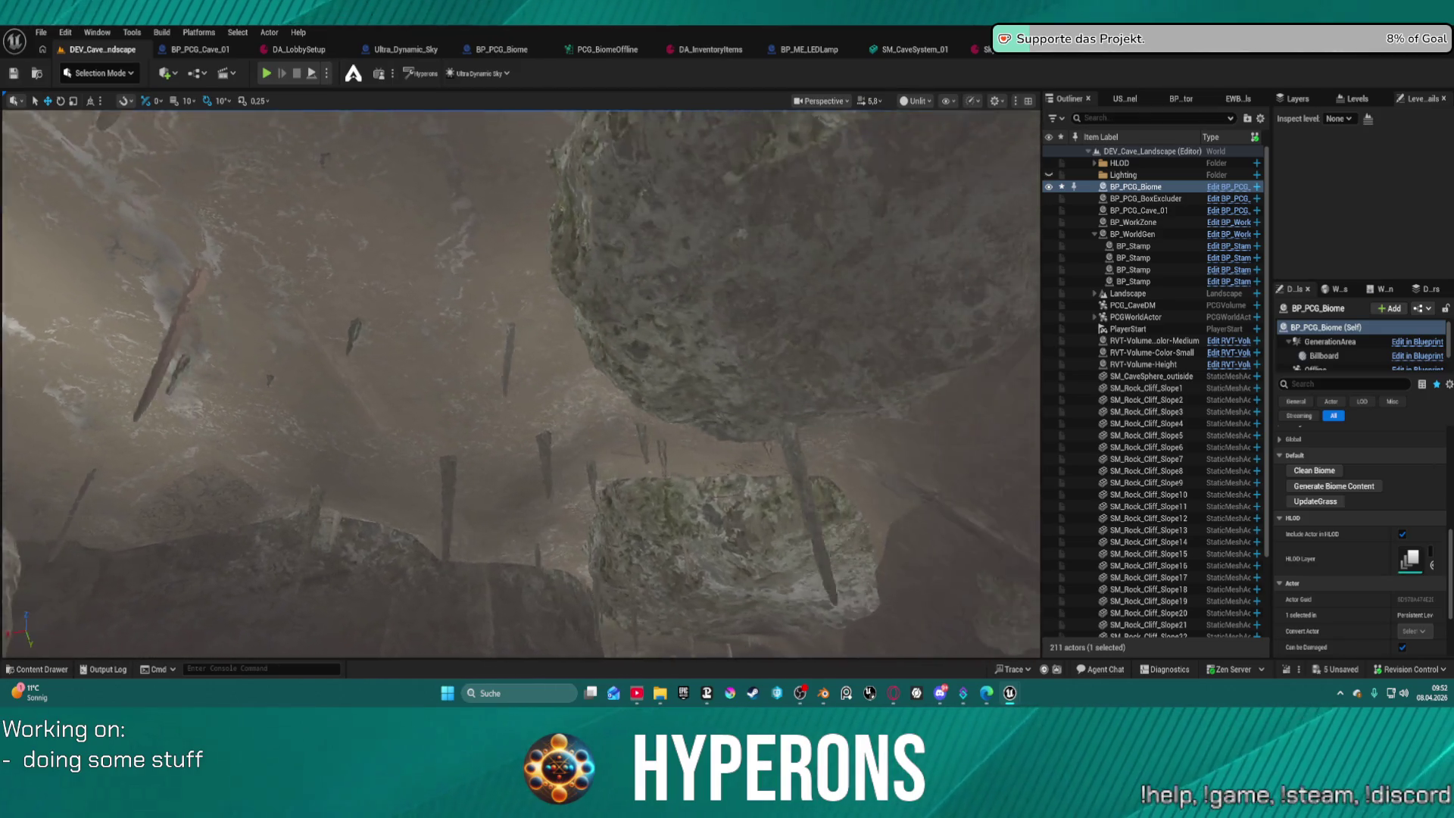
key("w")
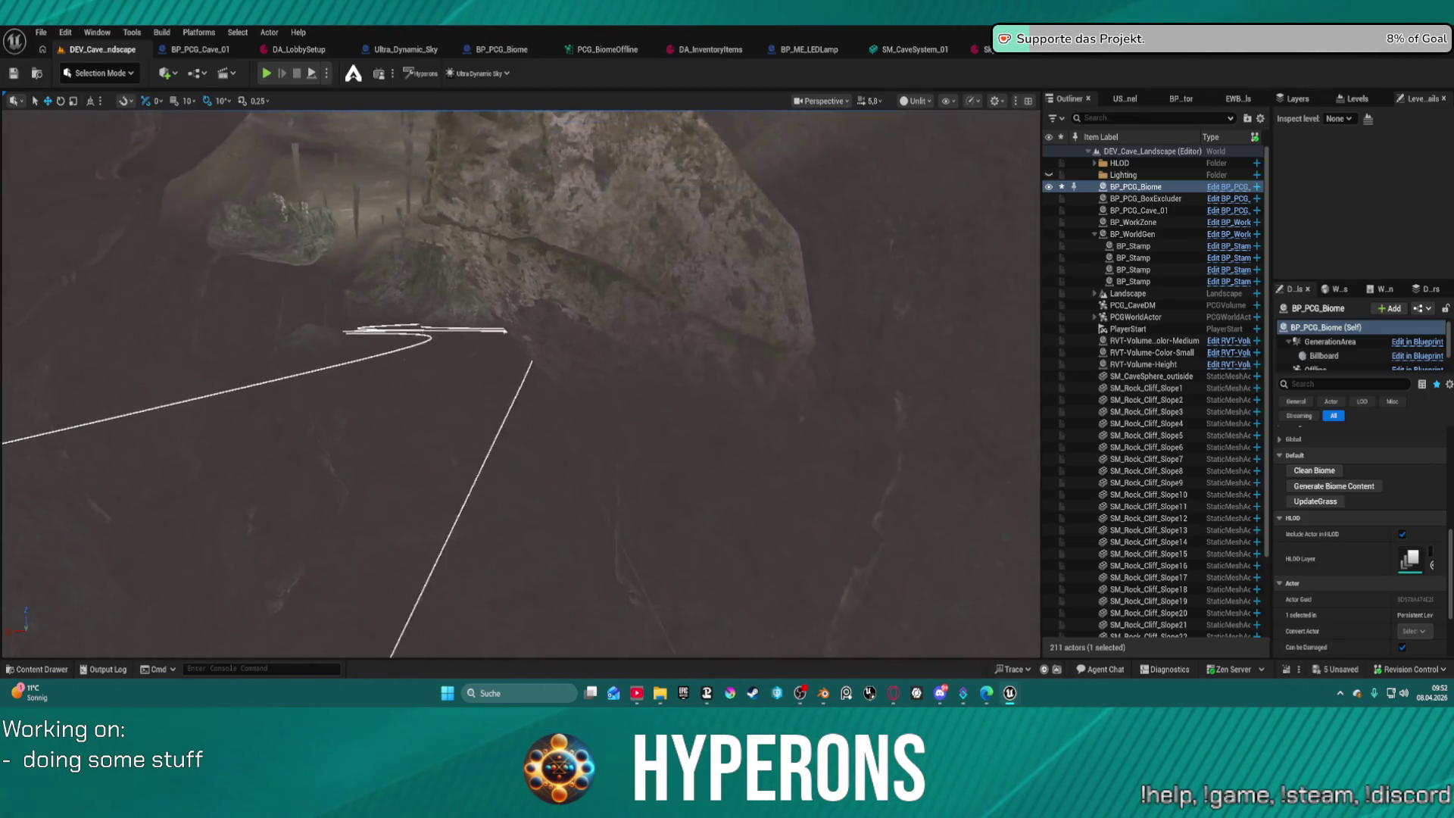
key("w")
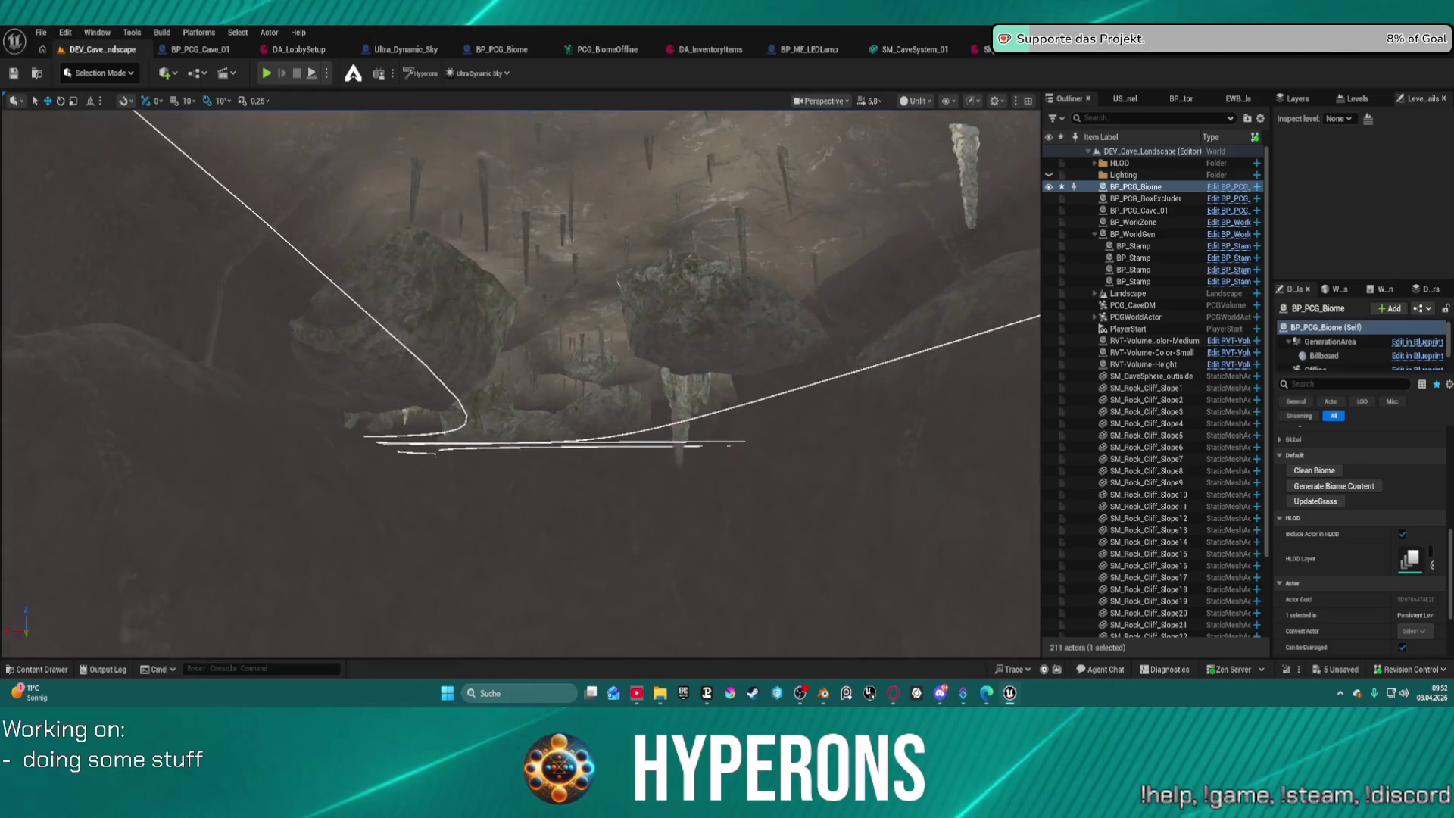
key("w")
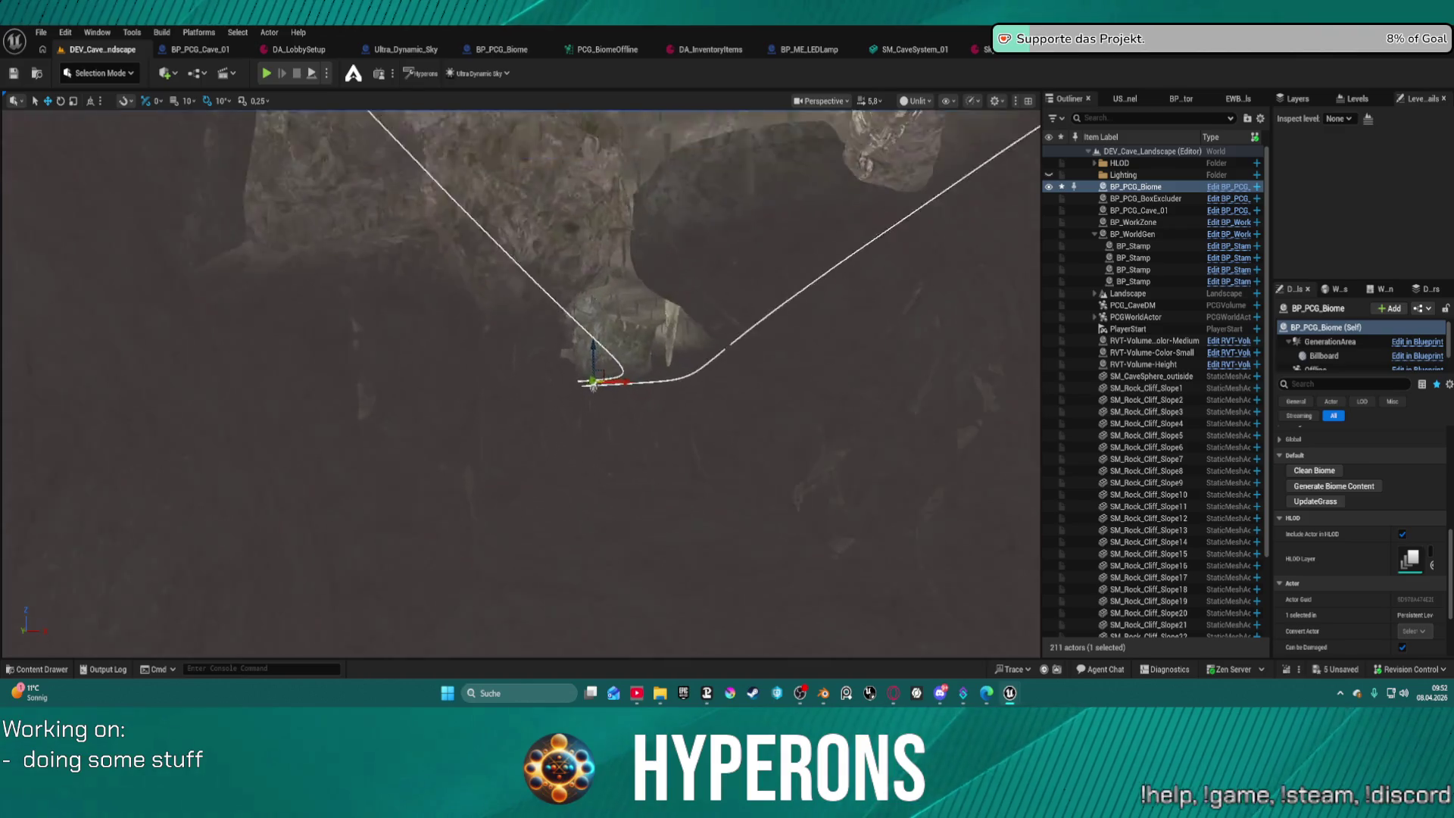
key("w")
key("w")
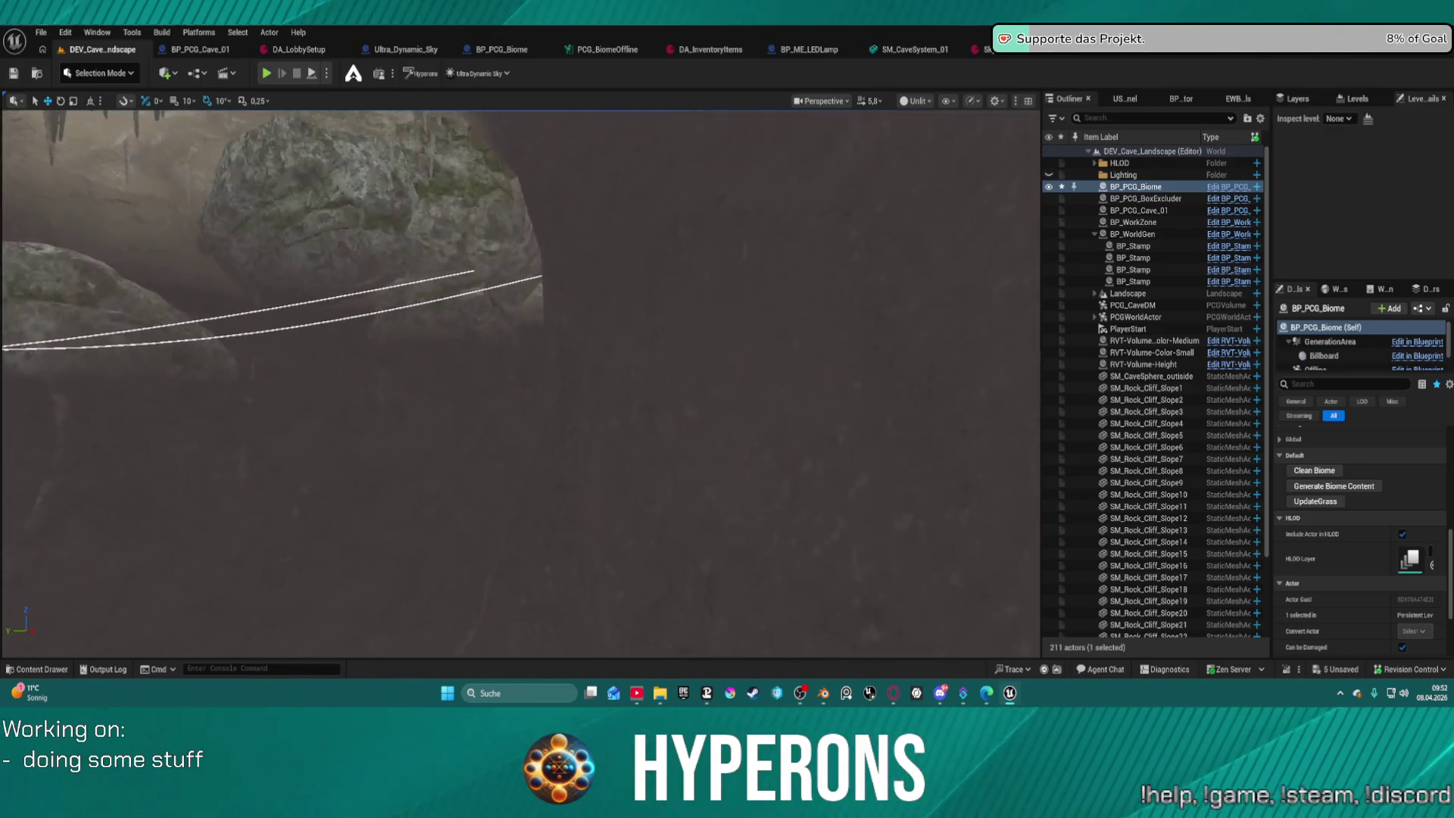
key("w")
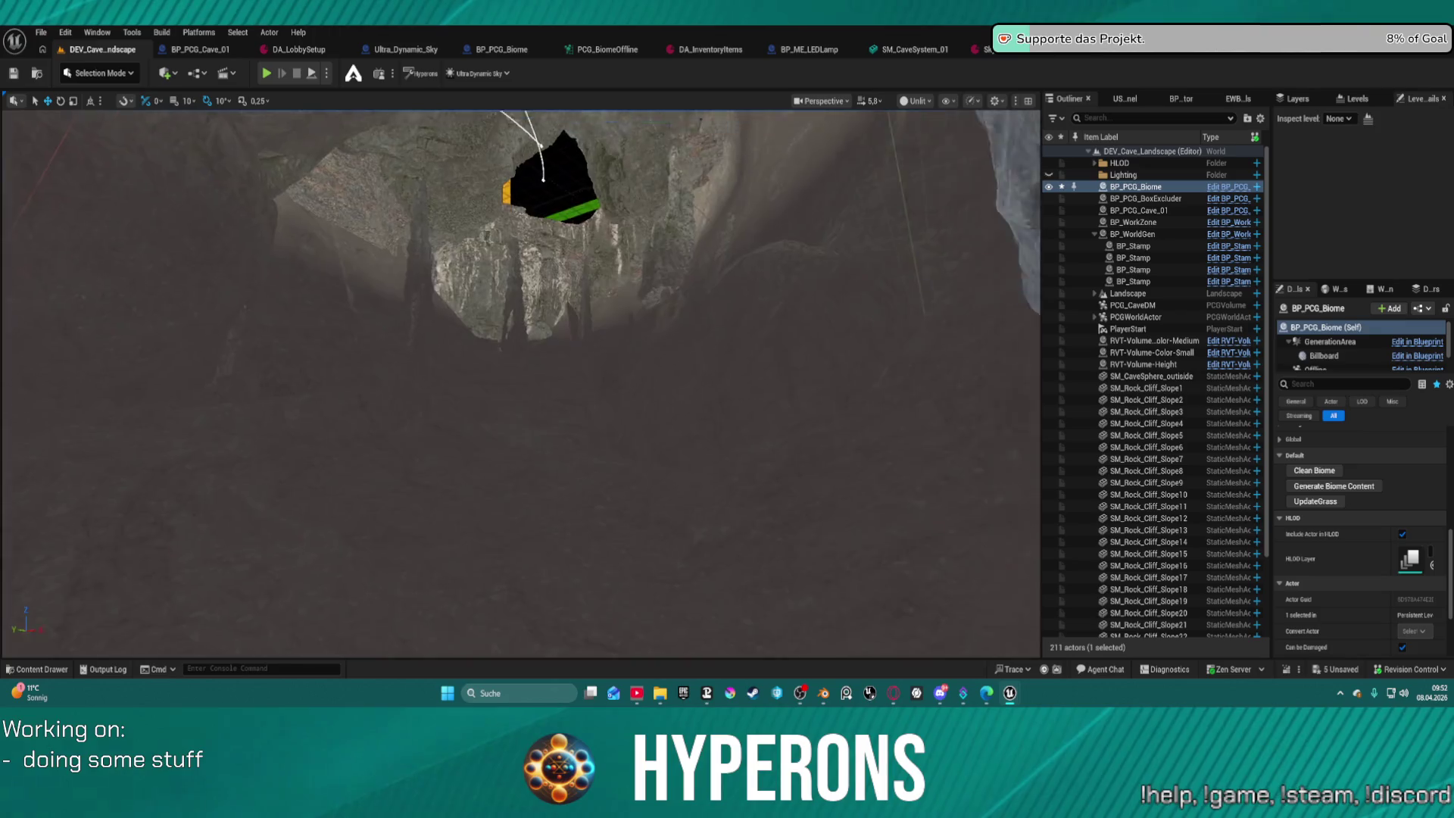
Back out to view the boulder and terrain, then return into the cave interior.
key("s")
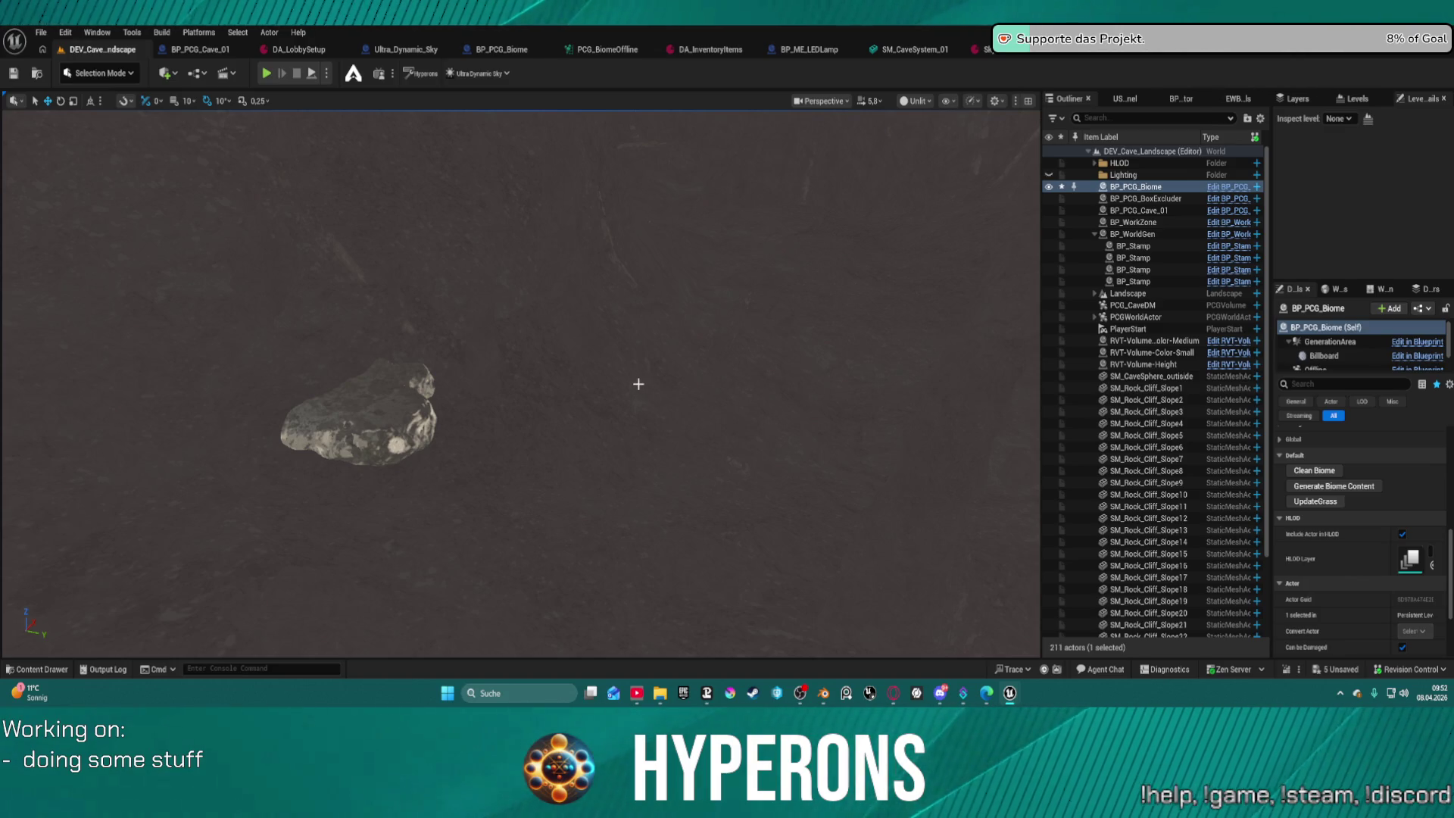
key("s")
key("w")
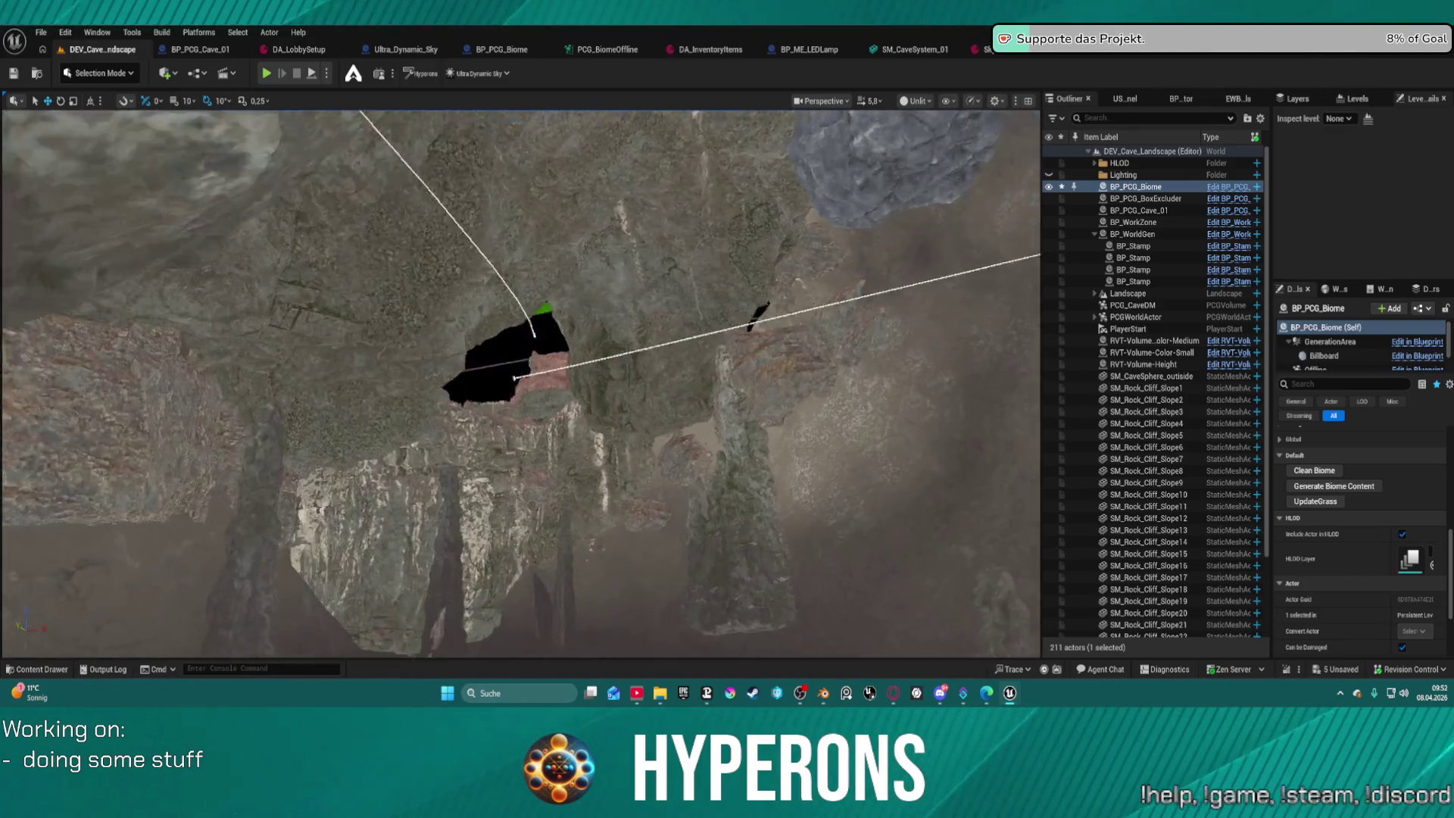
key("w")
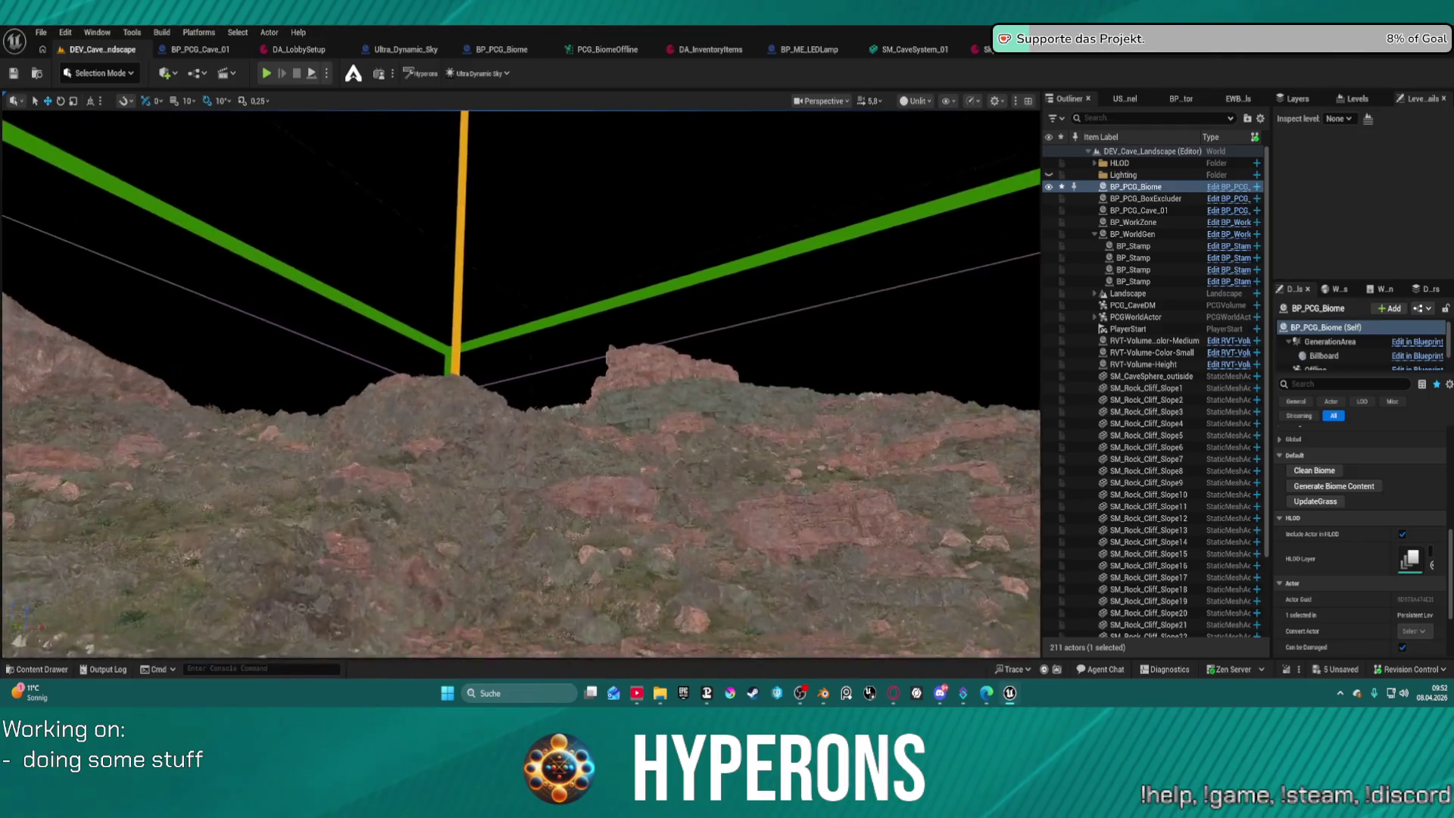
key("w")
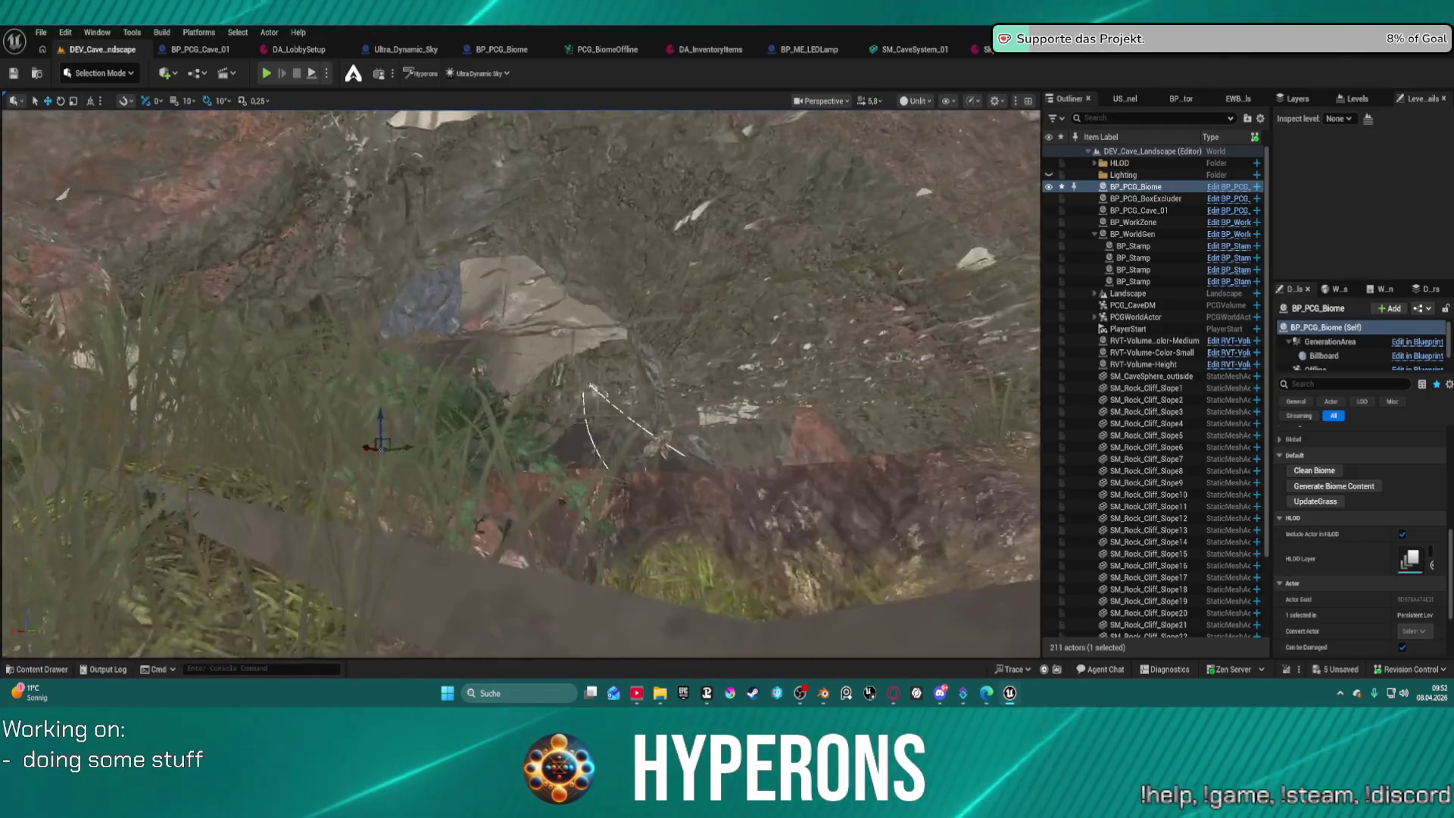
key("s")
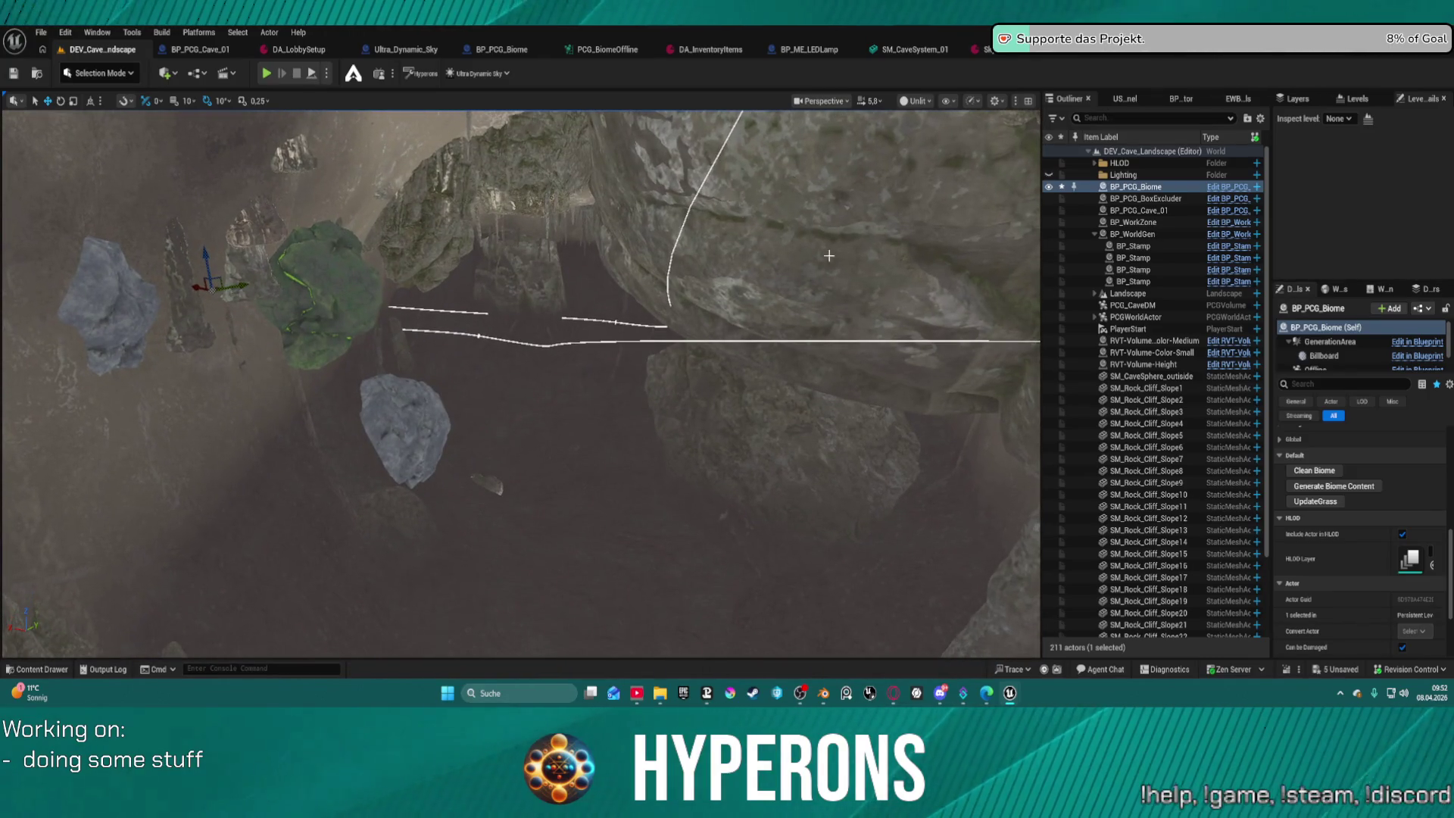
Set the viewport back to Lit shading and switch to the BP_ARPG_Character Blueprint tab.
left_click(917, 101)
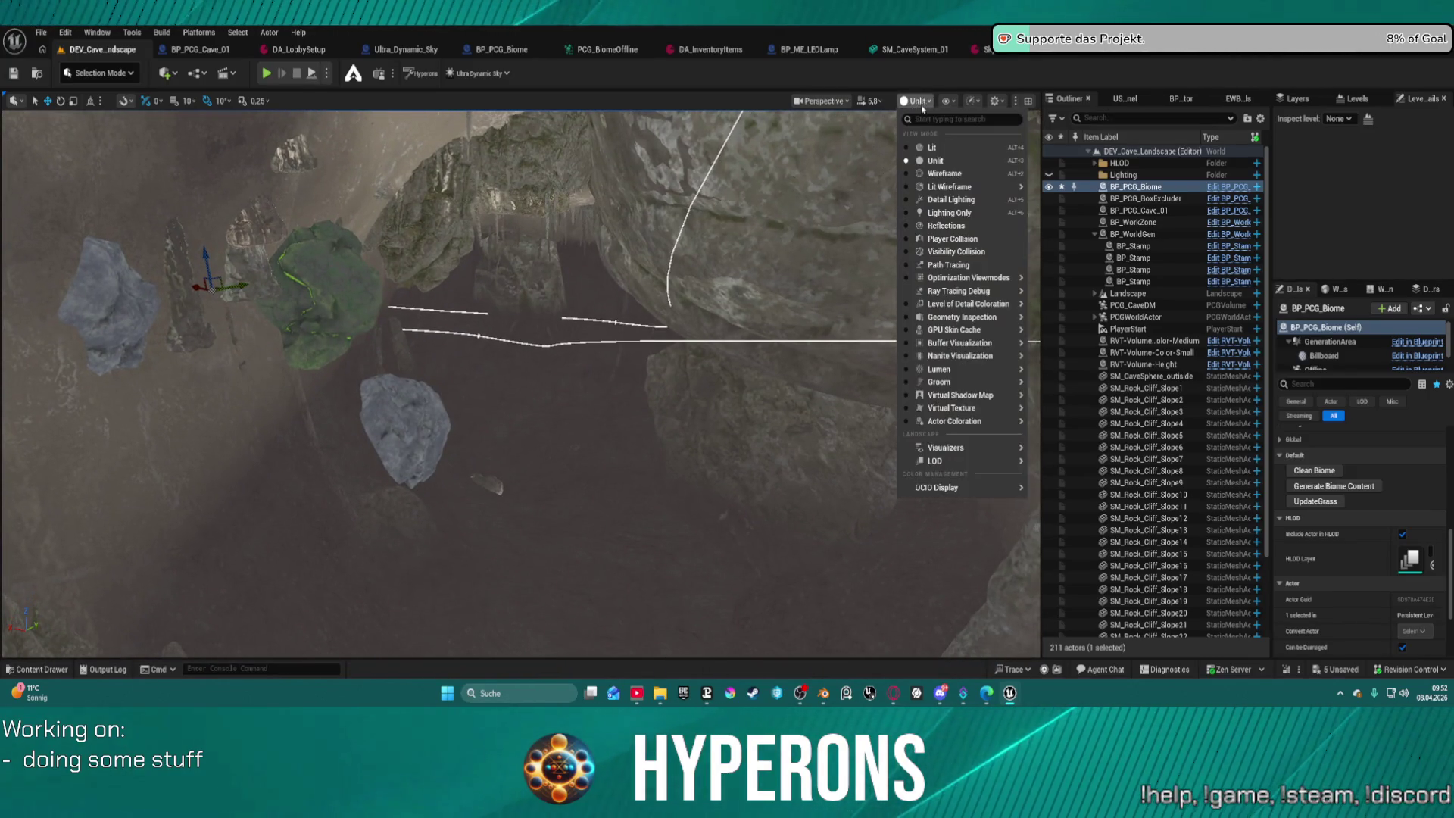
left_click(926, 148)
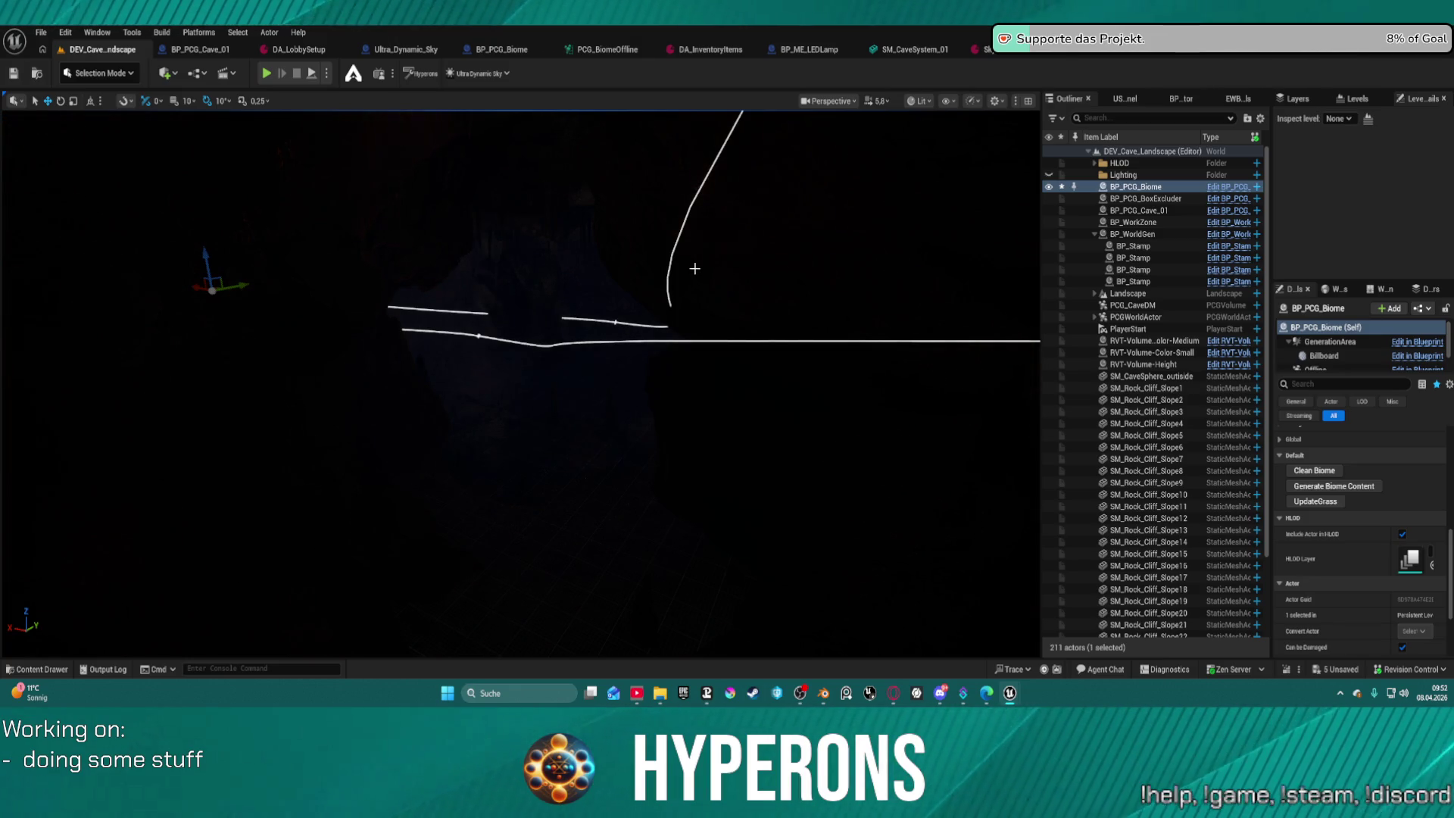
mouse_move(694, 268)
left_mouse_down()
mouse_move(695, 318)
mouse_move(666, 288)
mouse_move(605, 280)
mouse_move(538, 323)
left_mouse_up()
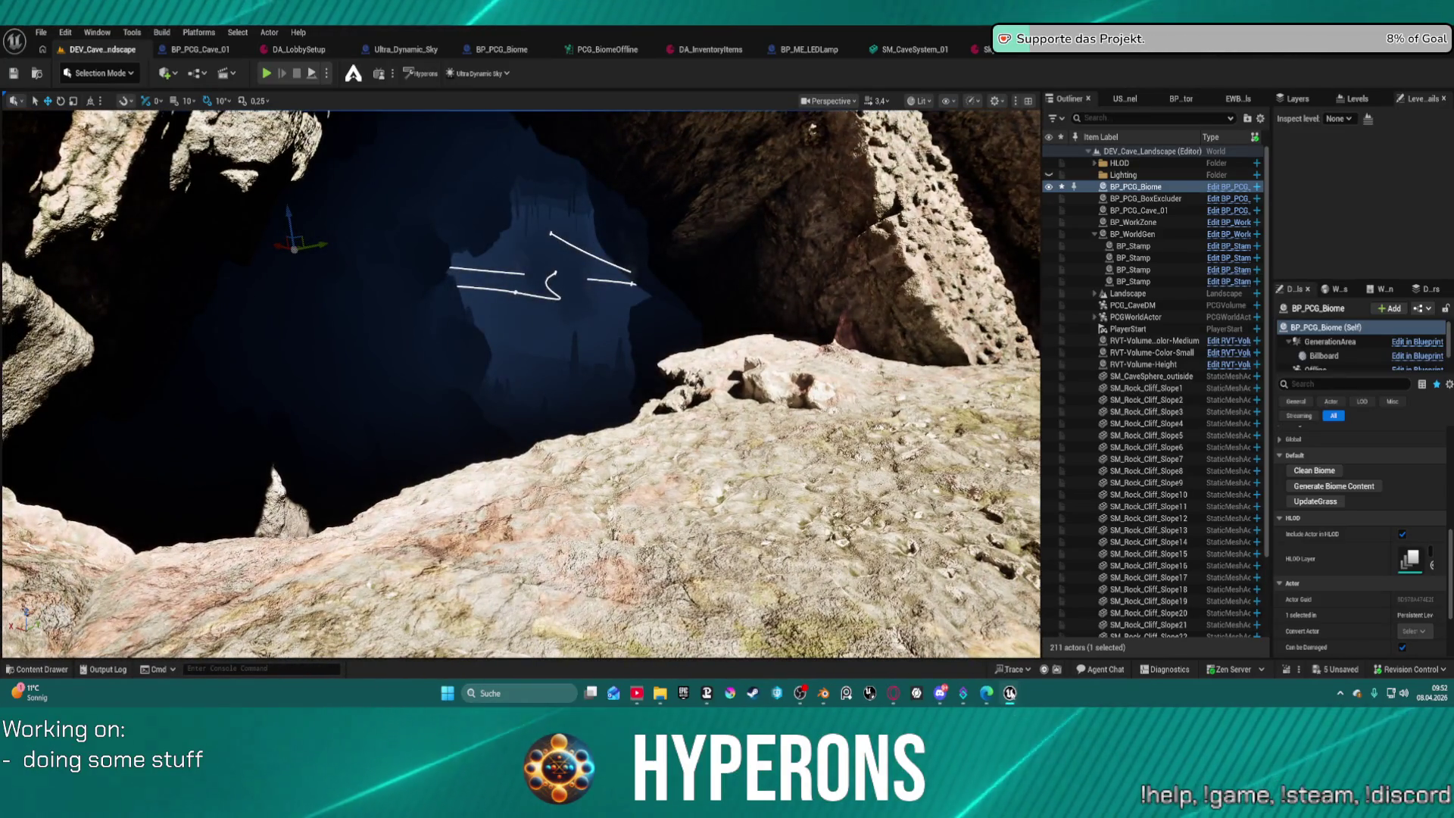
left_click(1300, 57)
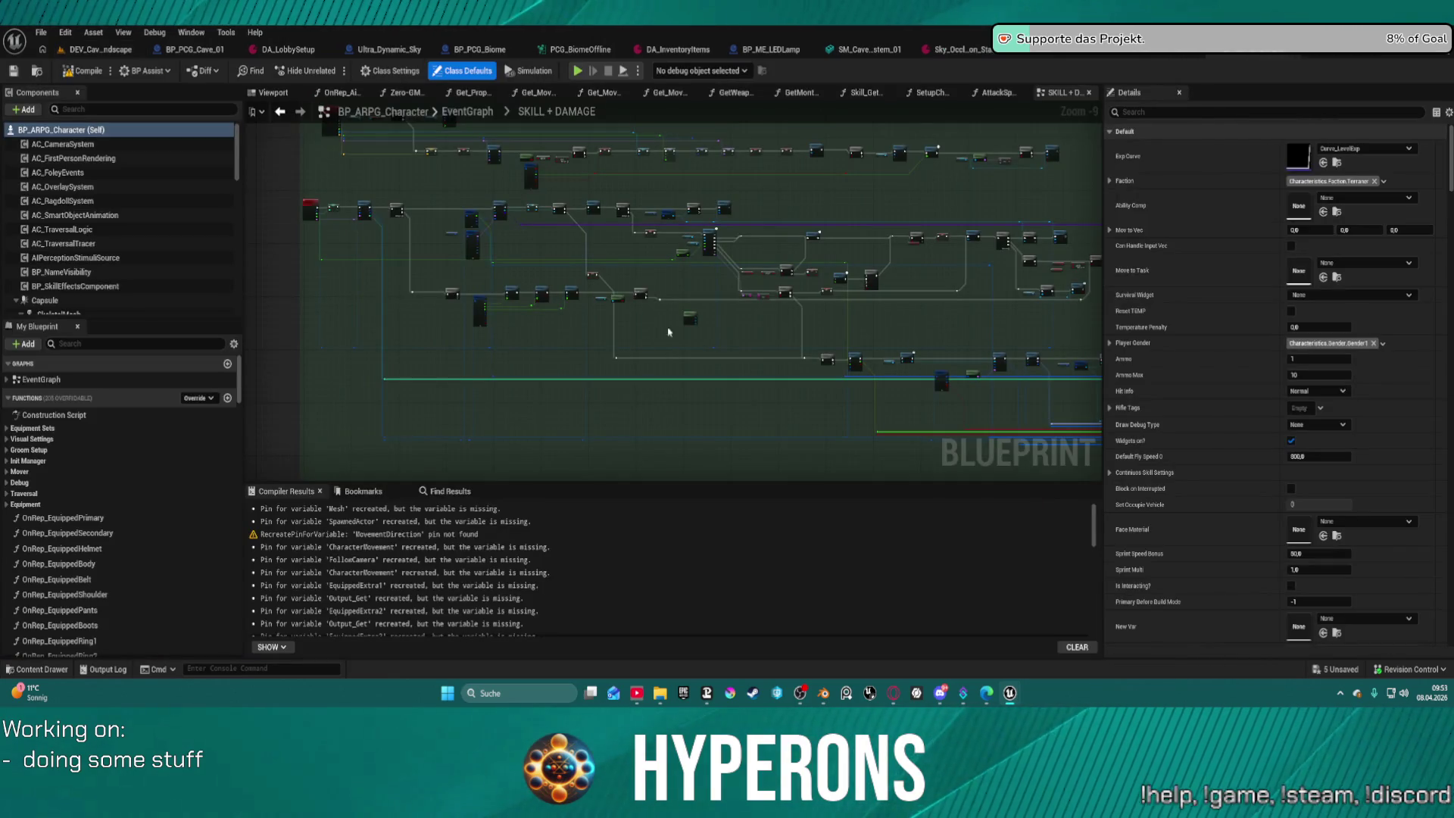
Show the BP_PCG_Cave_01 Viewport preview and select its two-point Spline component.
left_click(198, 50)
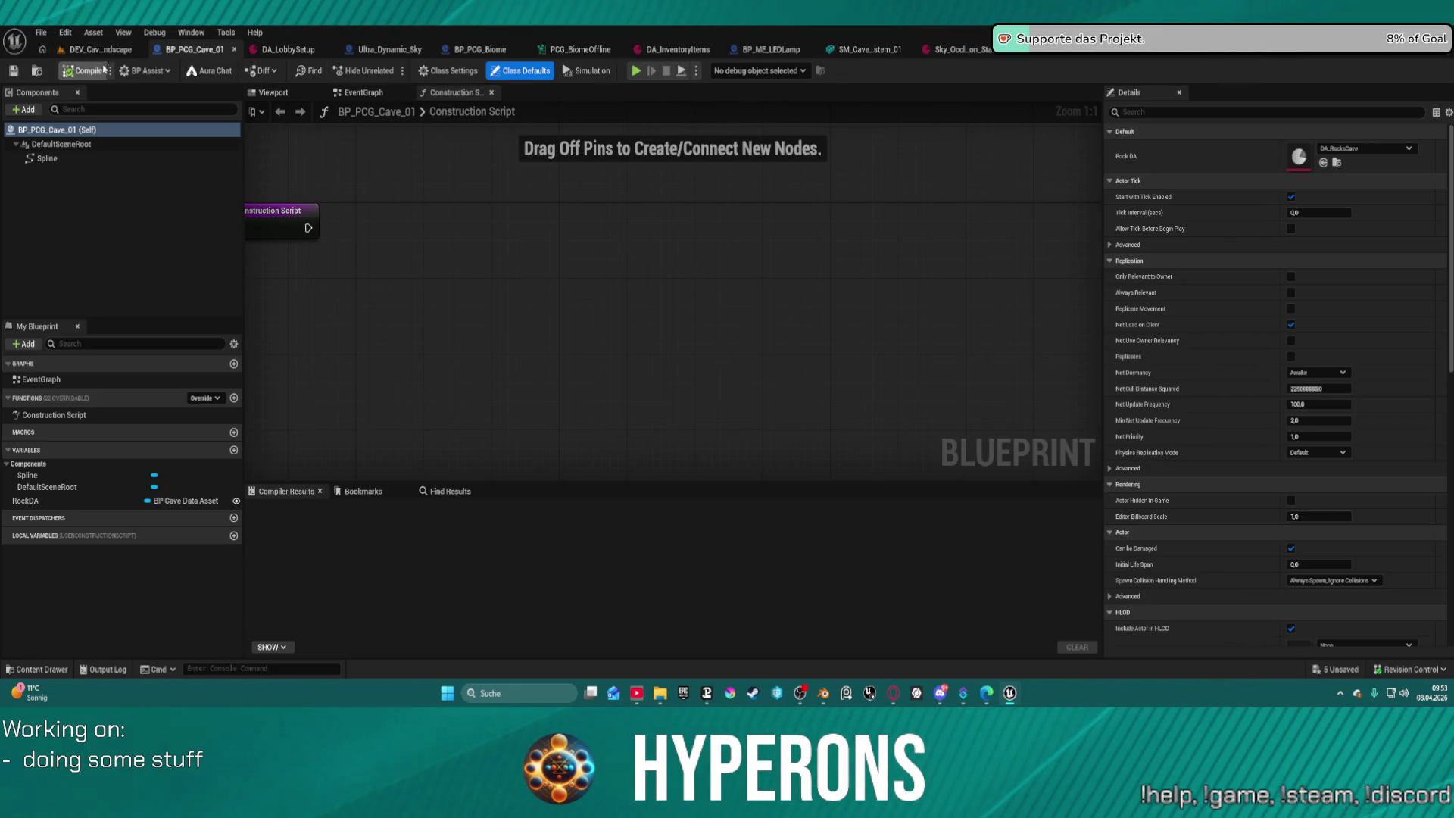
left_click(272, 92)
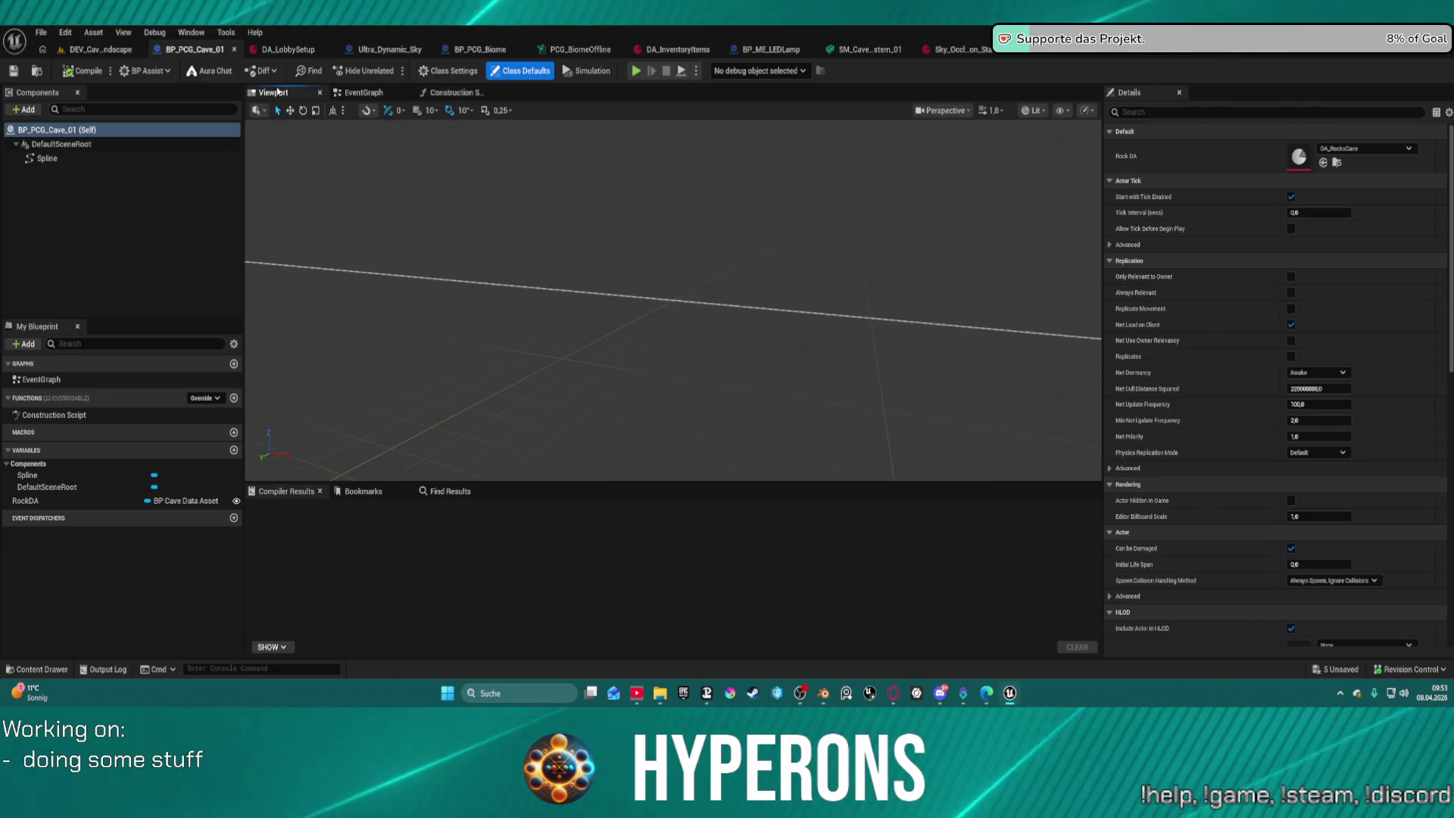
mouse_move(681, 287)
left_mouse_down()
mouse_move(667, 296)
mouse_move(681, 287)
left_mouse_up()
left_click(354, 362)
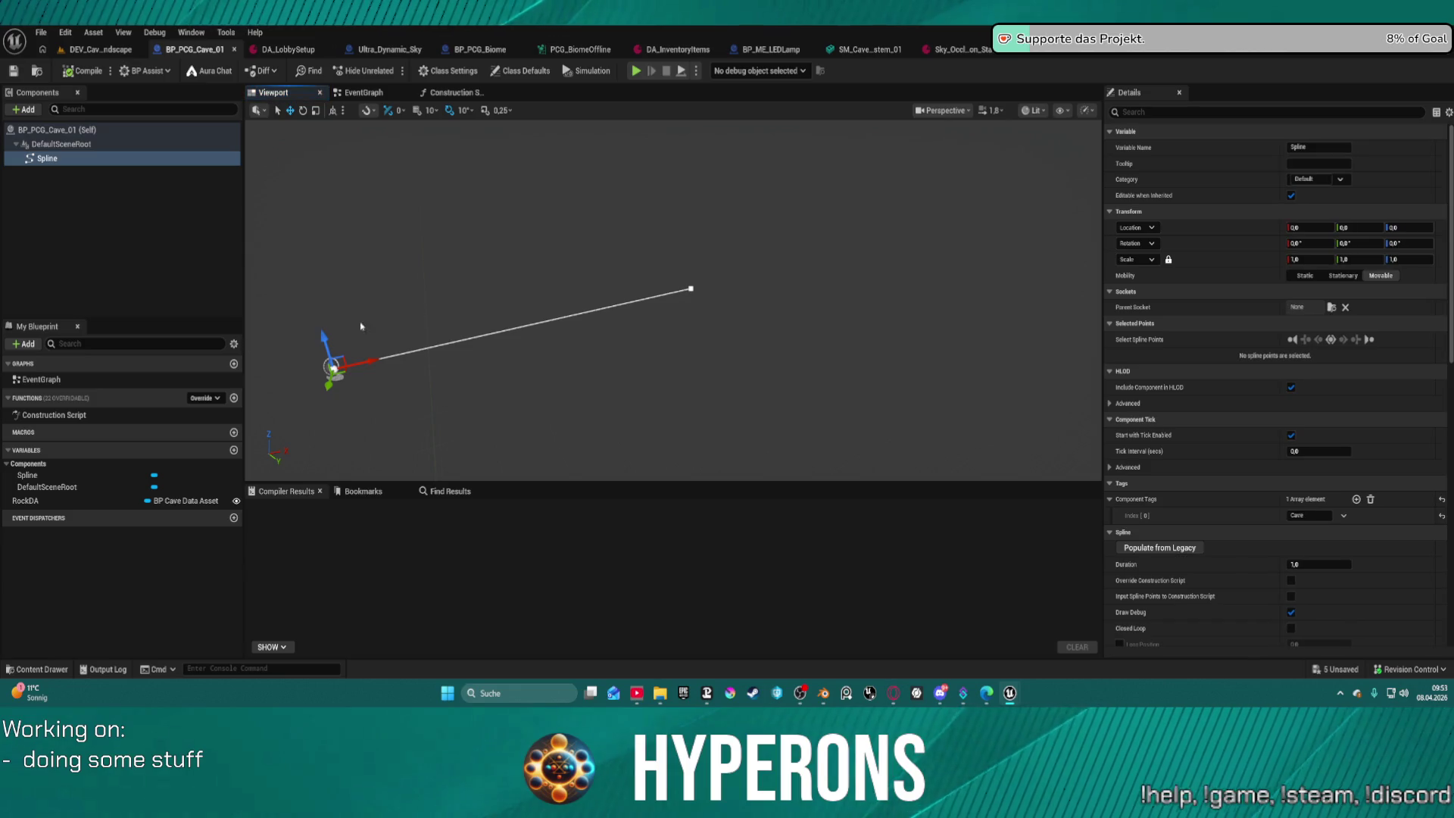
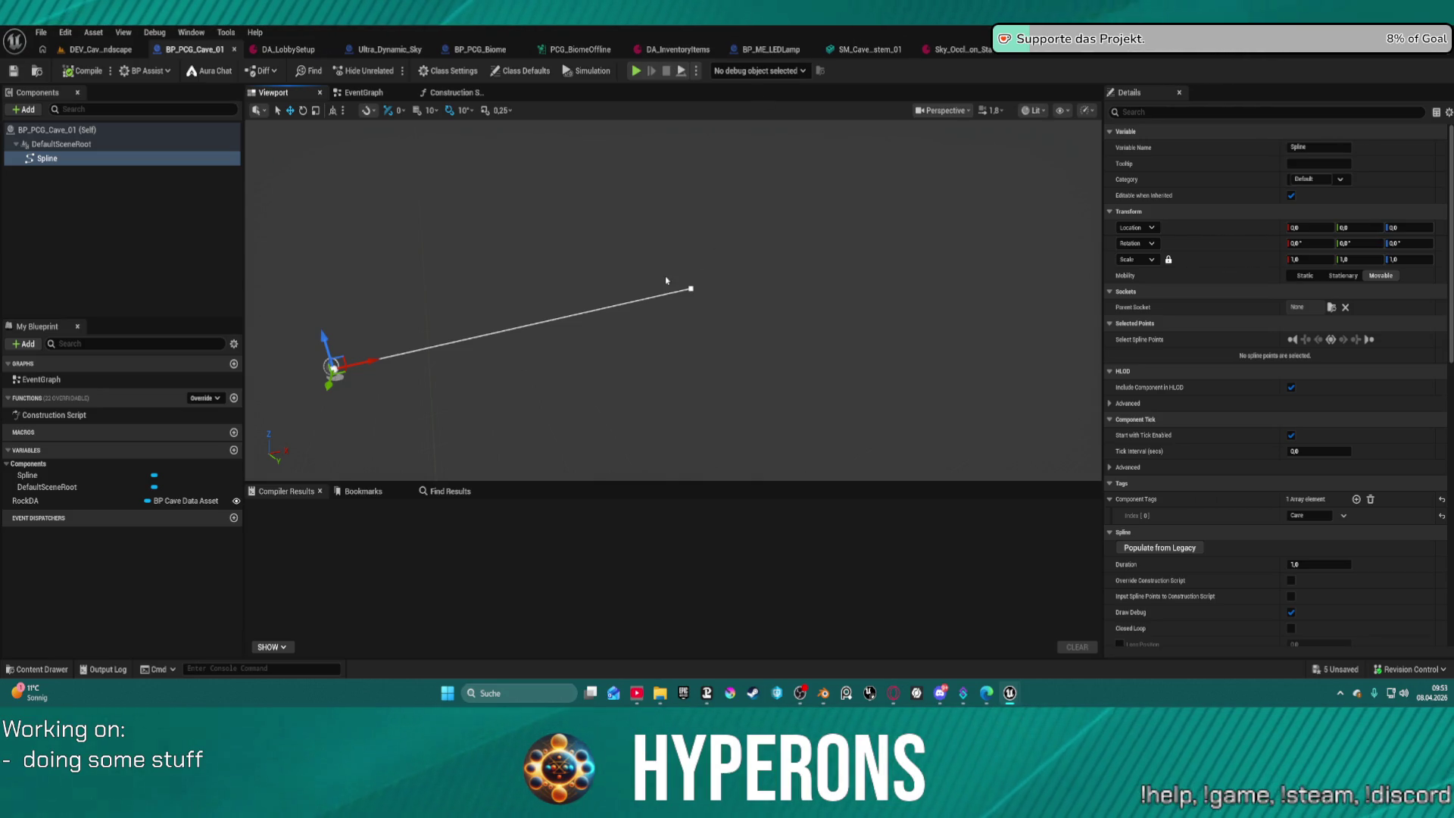
Select the spline's end point, then switch to DEV_Cave_Landscape and fly toward the cave opening.
left_click(689, 287)
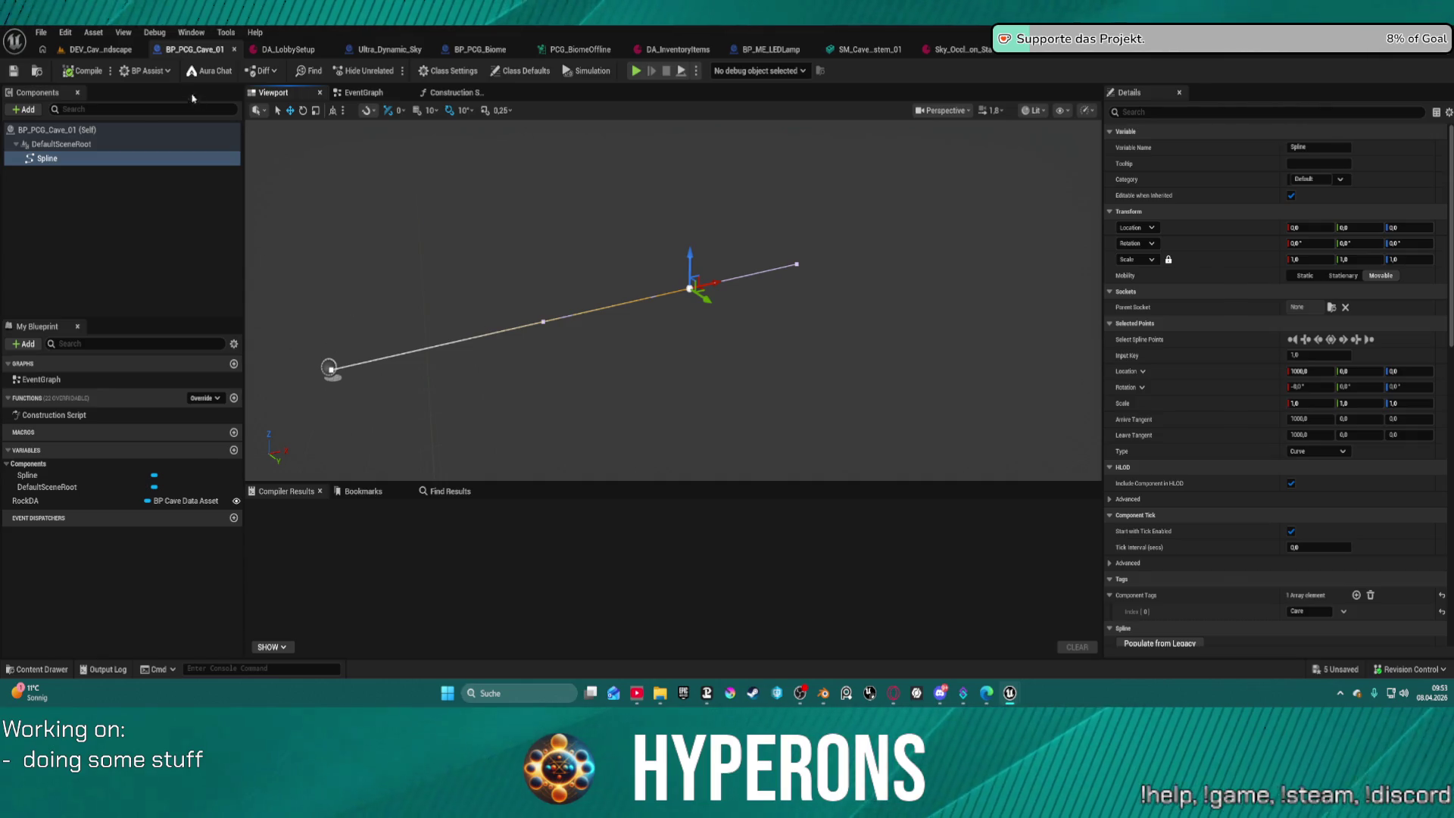
left_click(100, 49)
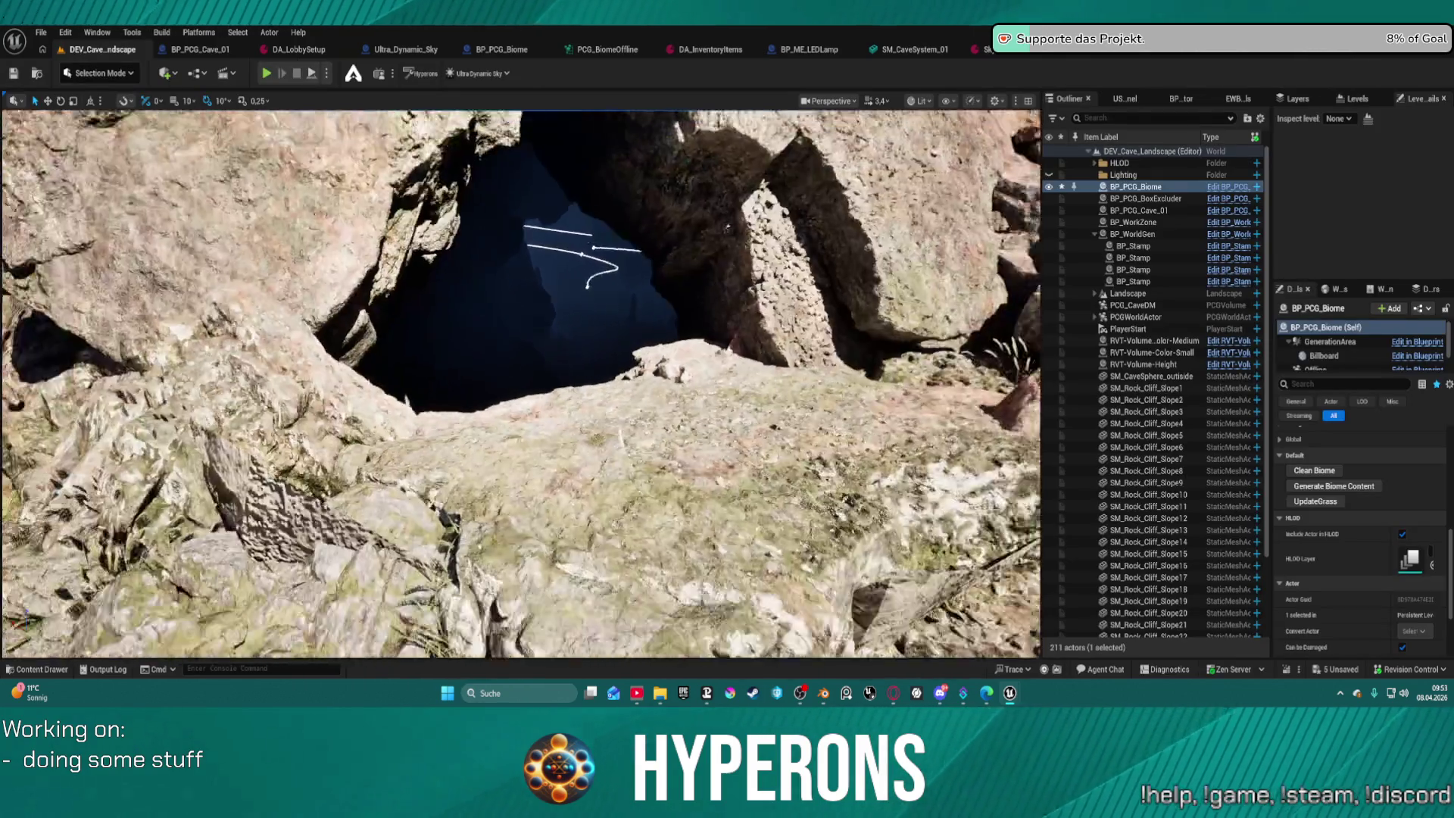
left_click_drag(636, 184, 636, 184)
left_click_drag(587, 296, 587, 296)
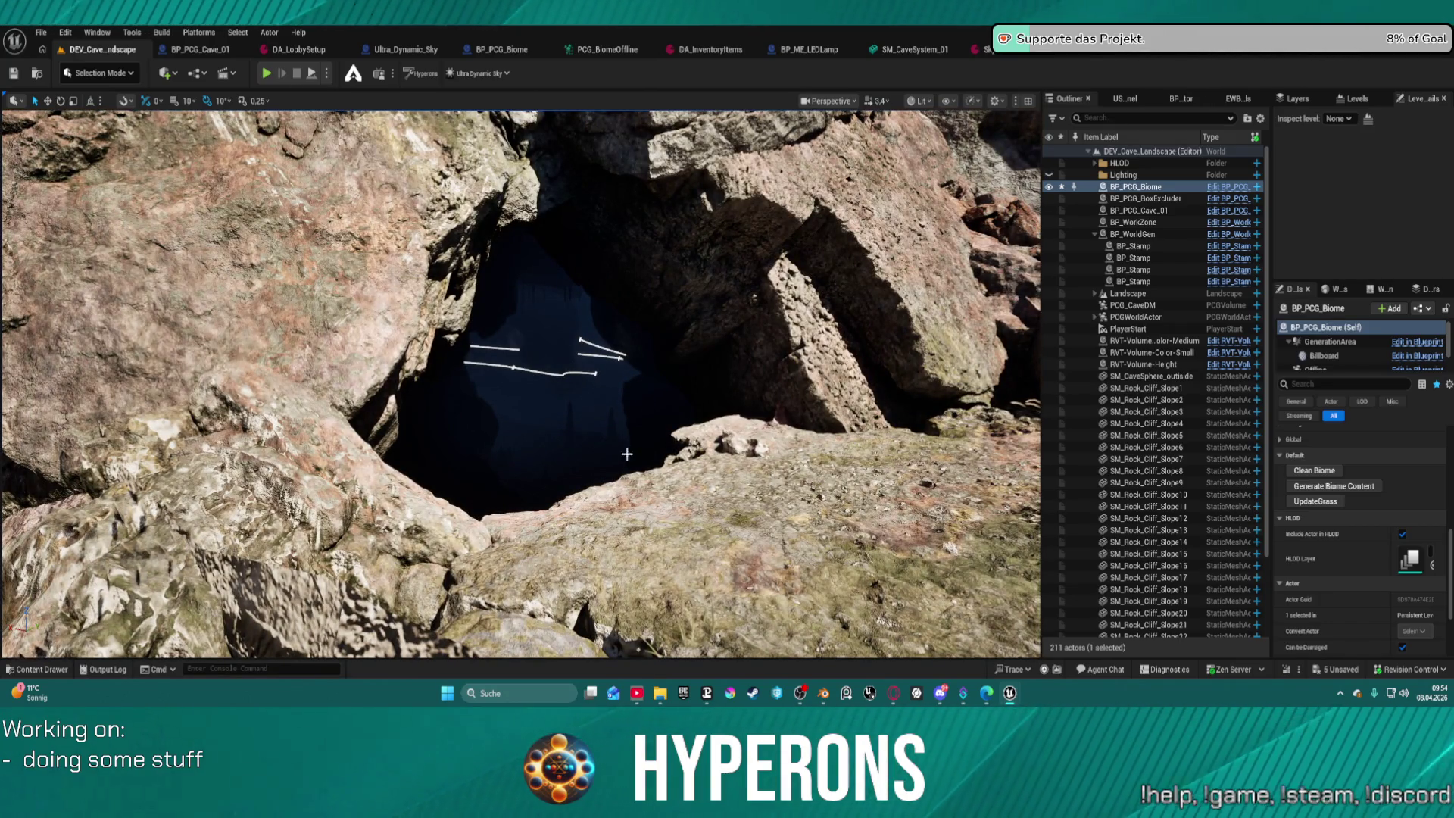
Select BP_PCG_Cave_01 and fly the camera around its spline, the rock wall and the wider landscape.
left_click_drag(698, 349, 698, 349)
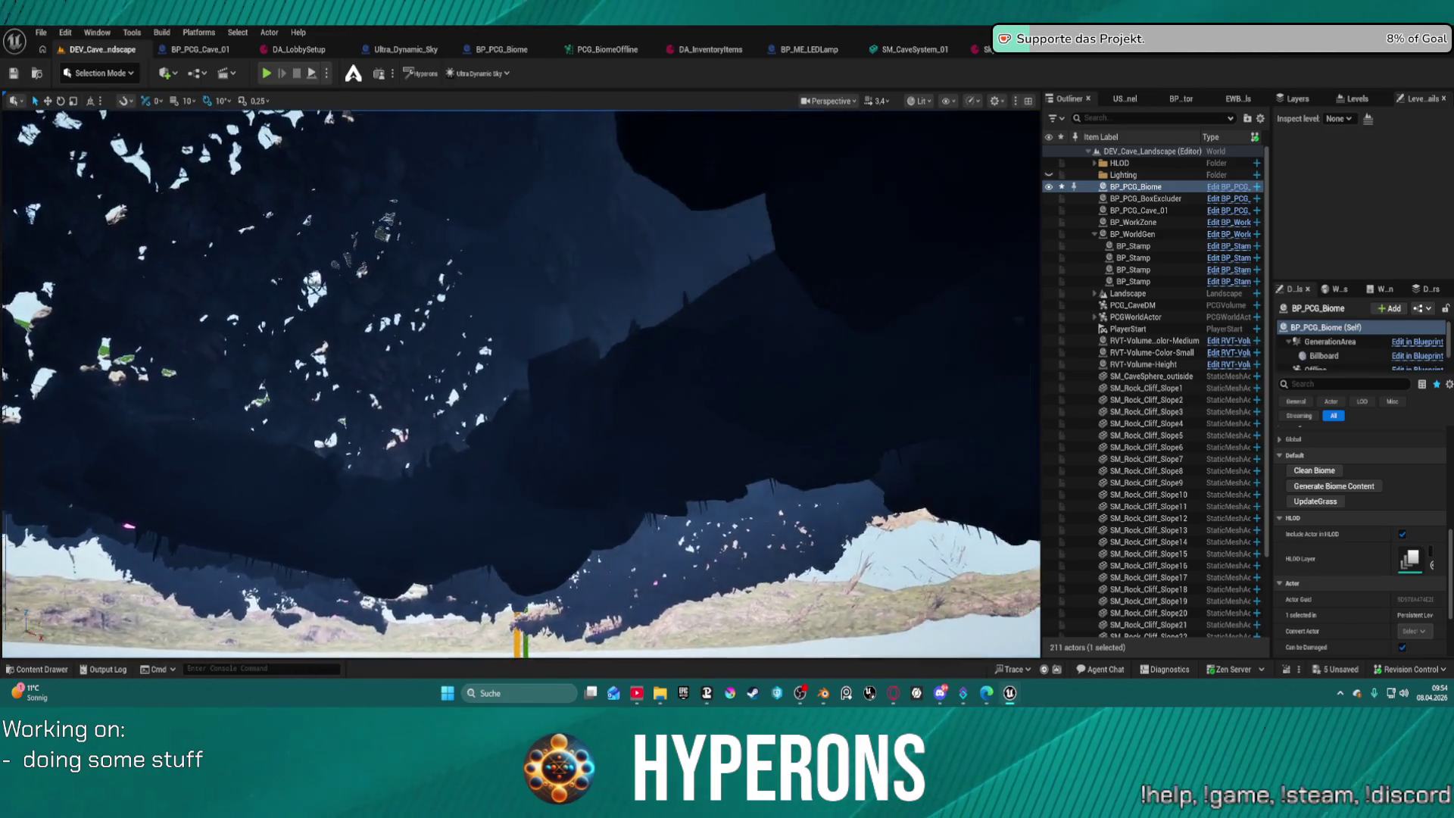
left_click(1143, 210)
left_click_drag(528, 454, 529, 454)
left_click_drag(389, 490, 389, 490)
left_click_drag(995, 583, 995, 582)
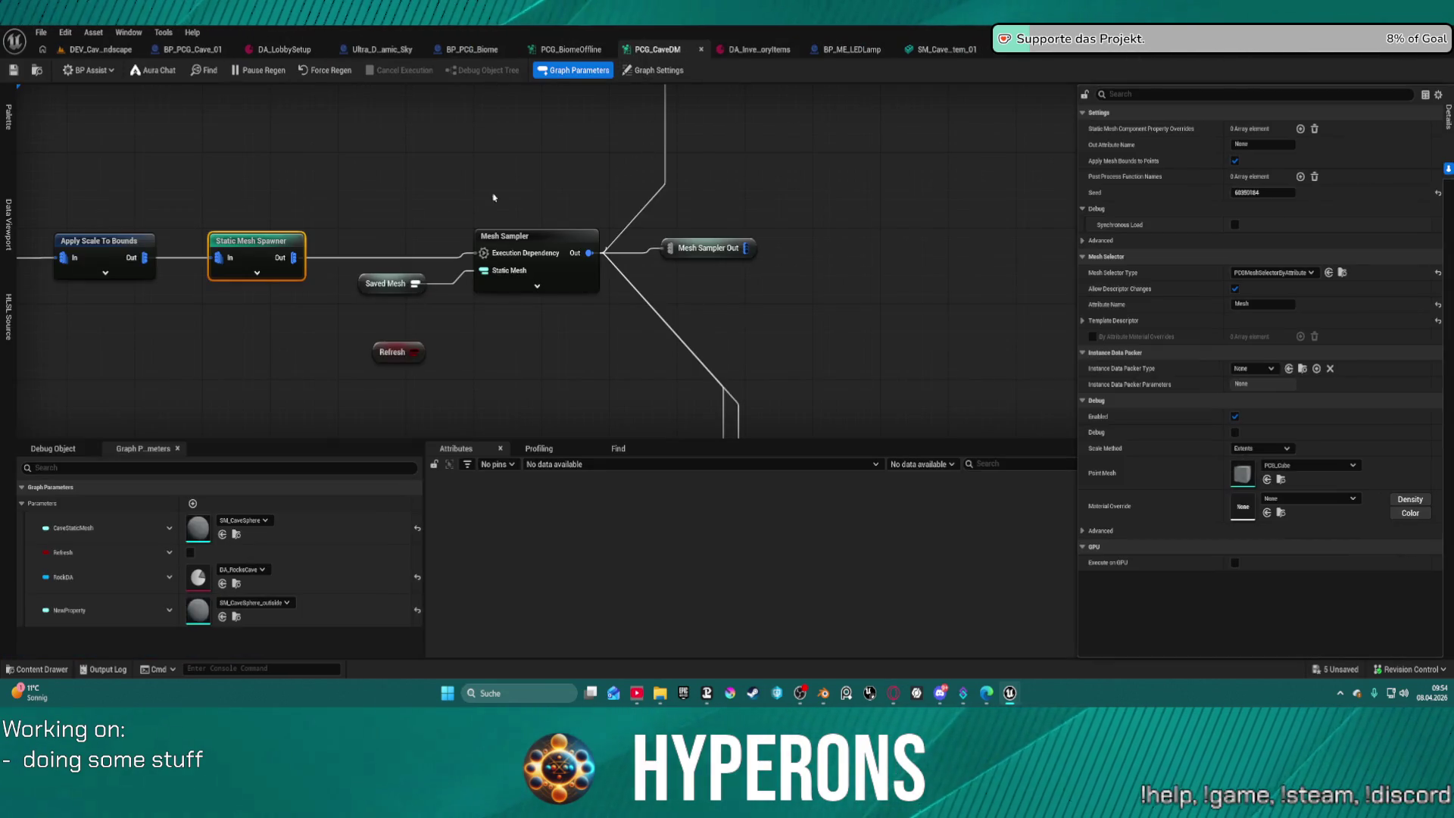
Zoom and pan the PCG_CaveDM graph to view the Mesh Sampler and Static Mesh Spawner nodes.
scroll(731, 259, "down", 10)
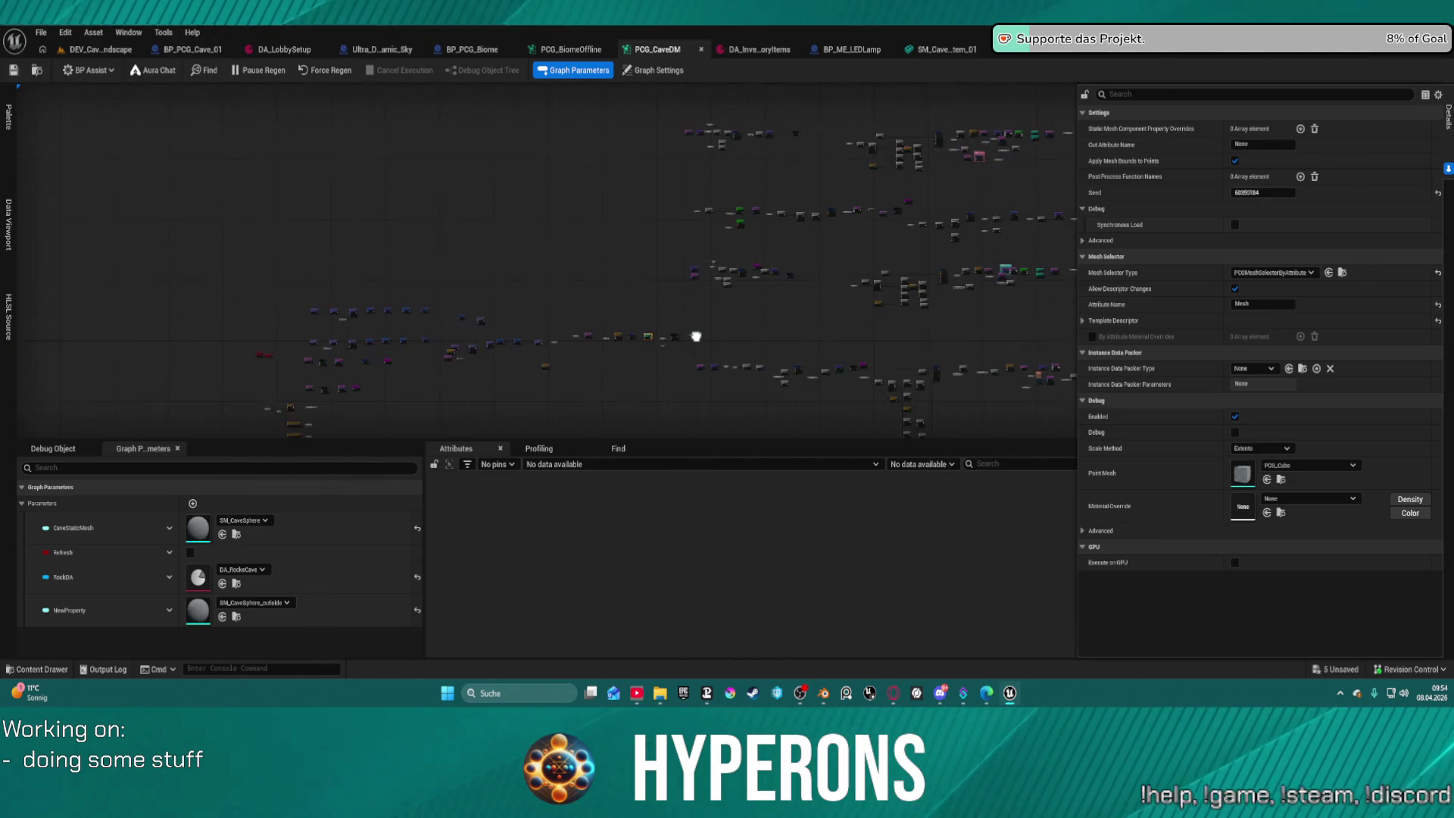
left_click_drag(571, 364, 535, 285)
scroll(553, 286, "up", 8)
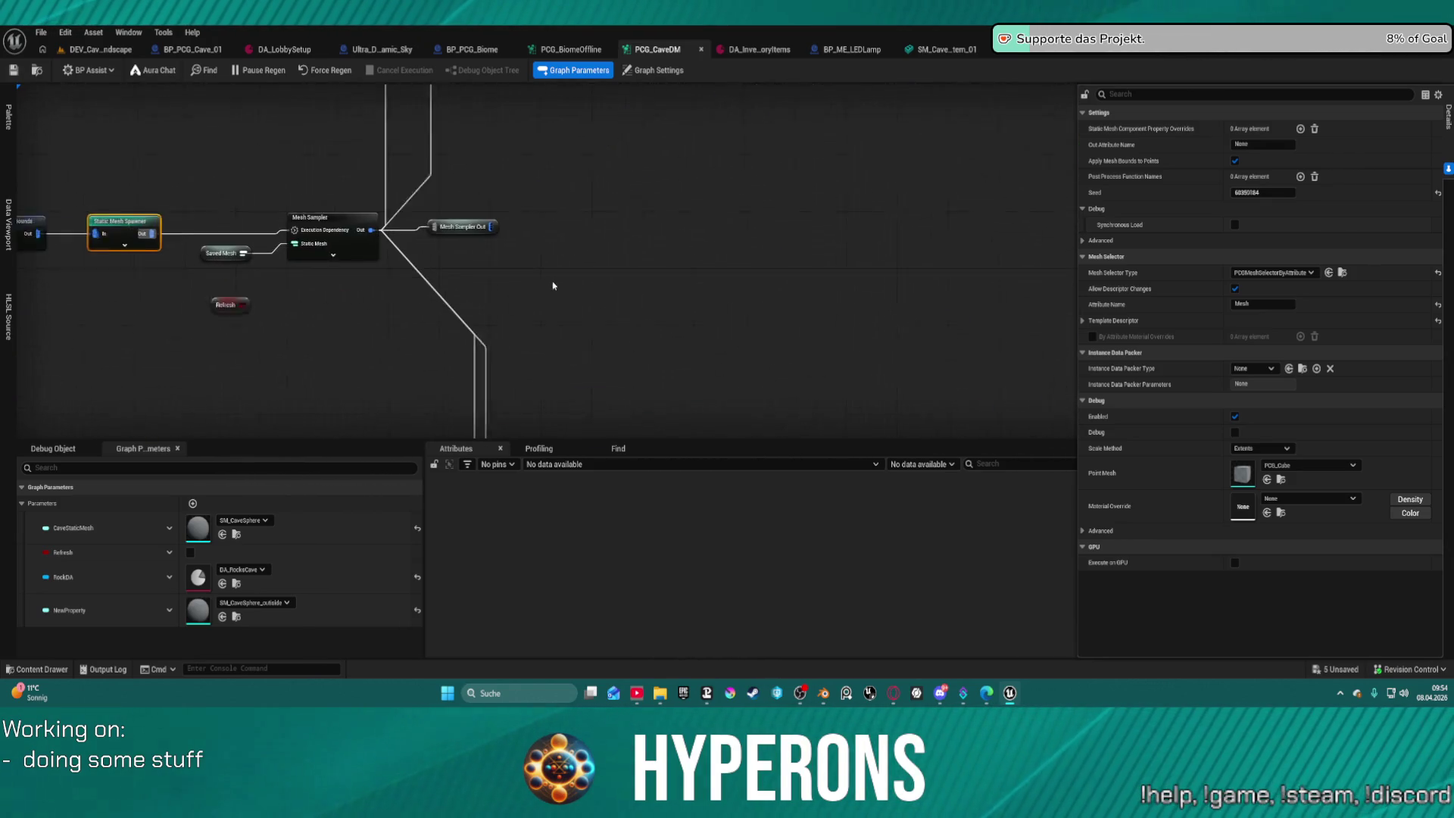
scroll(542, 254, "down", 4)
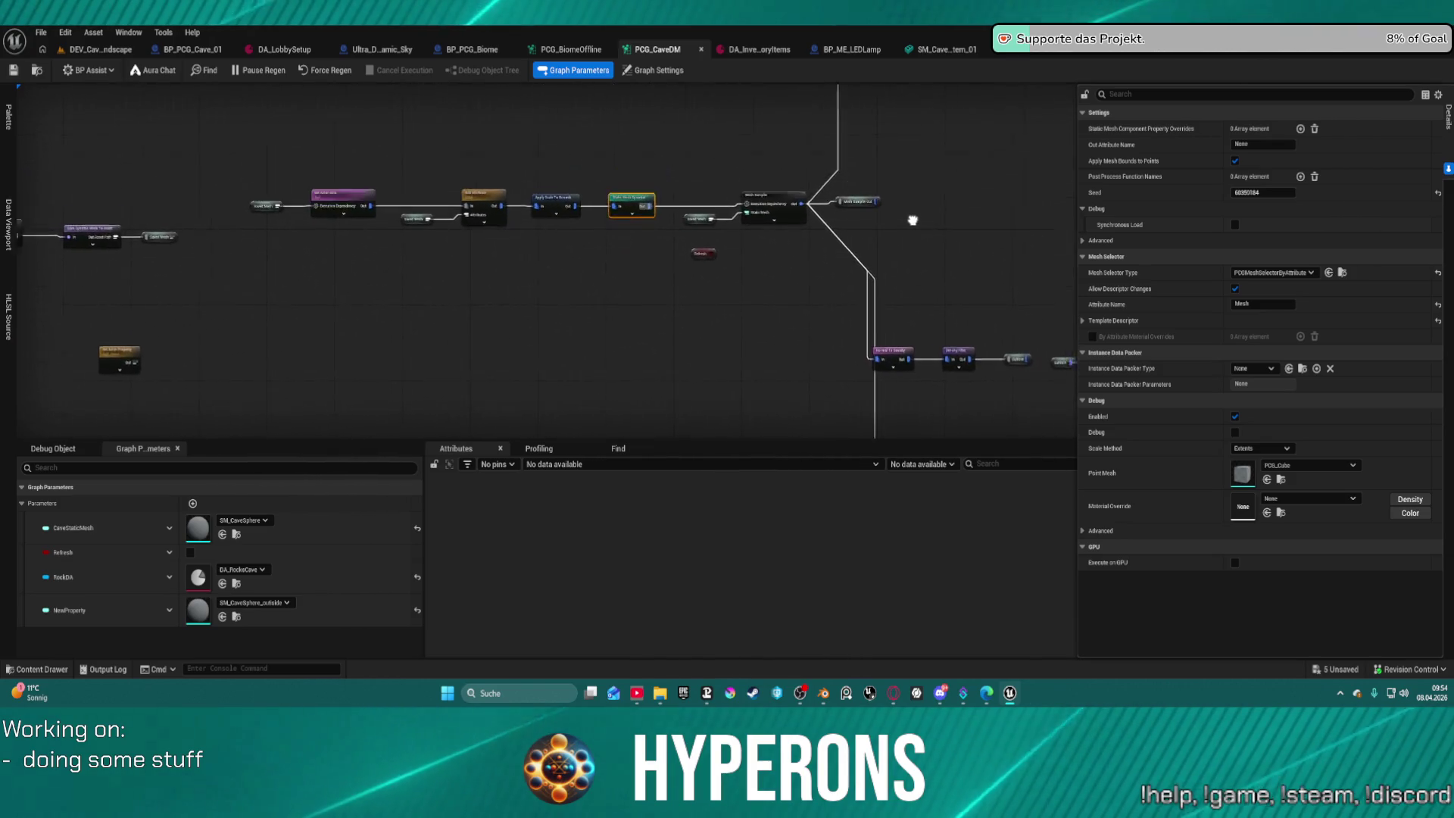
scroll(612, 284, "down", 5)
left_click_drag(606, 273, 564, 198)
scroll(564, 198, "down", 2)
scroll(565, 198, "up", 2)
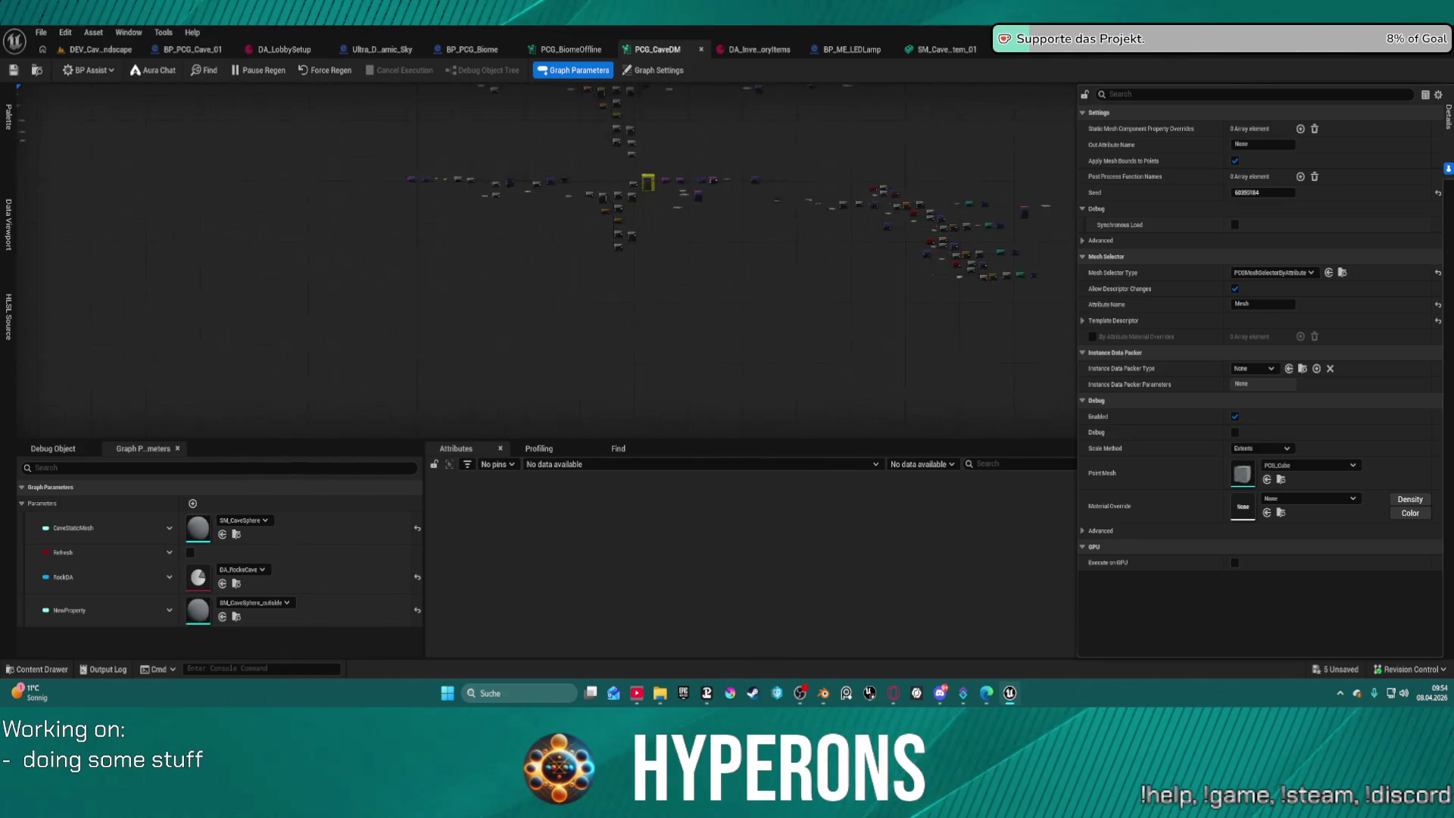
mouse_move(653, 101)
left_mouse_down()
mouse_move(636, 156)
mouse_move(721, 231)
mouse_move(676, 213)
mouse_move(315, 190)
mouse_move(310, 146)
left_mouse_up()
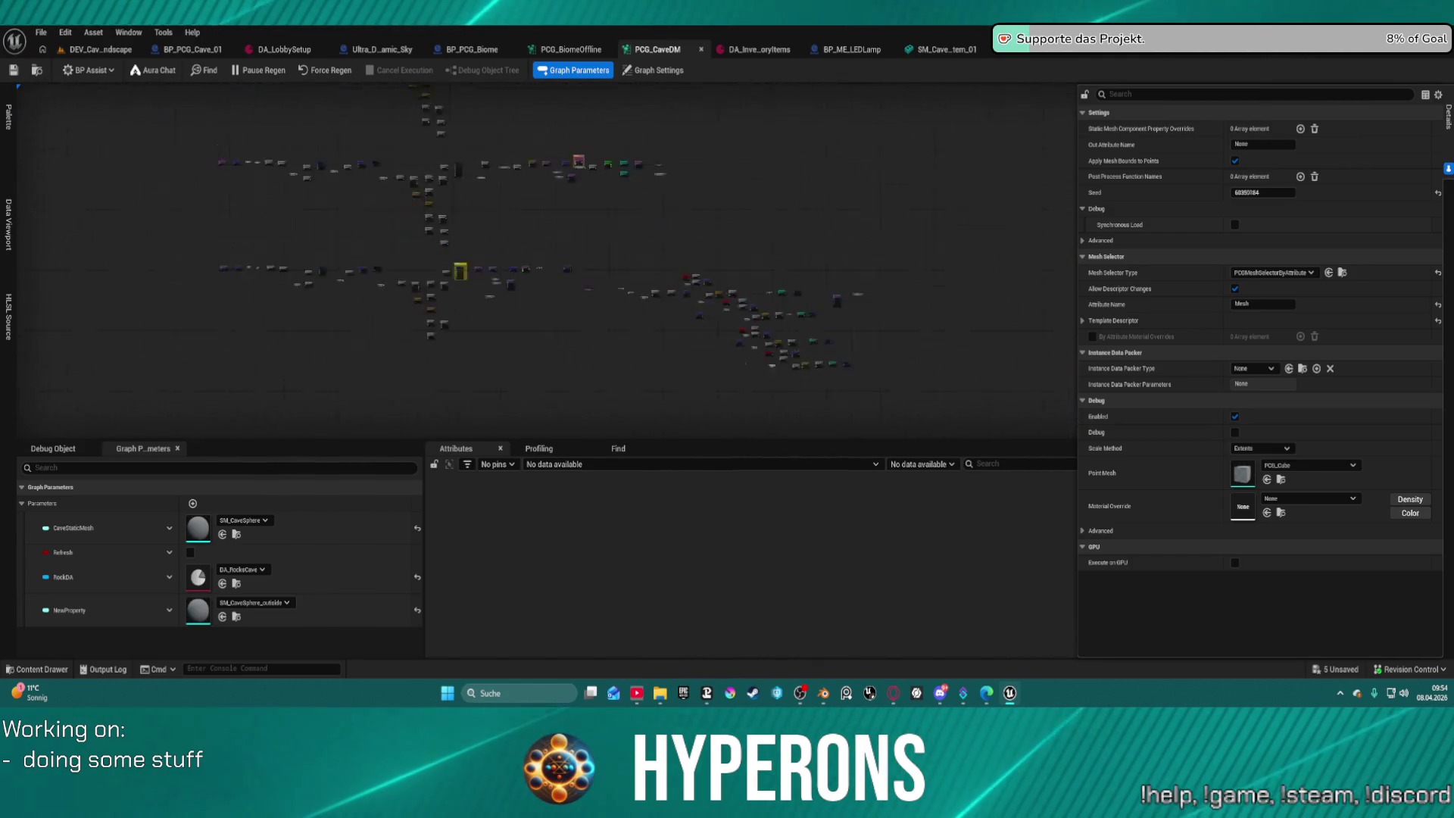
scroll(694, 295, "up", 4)
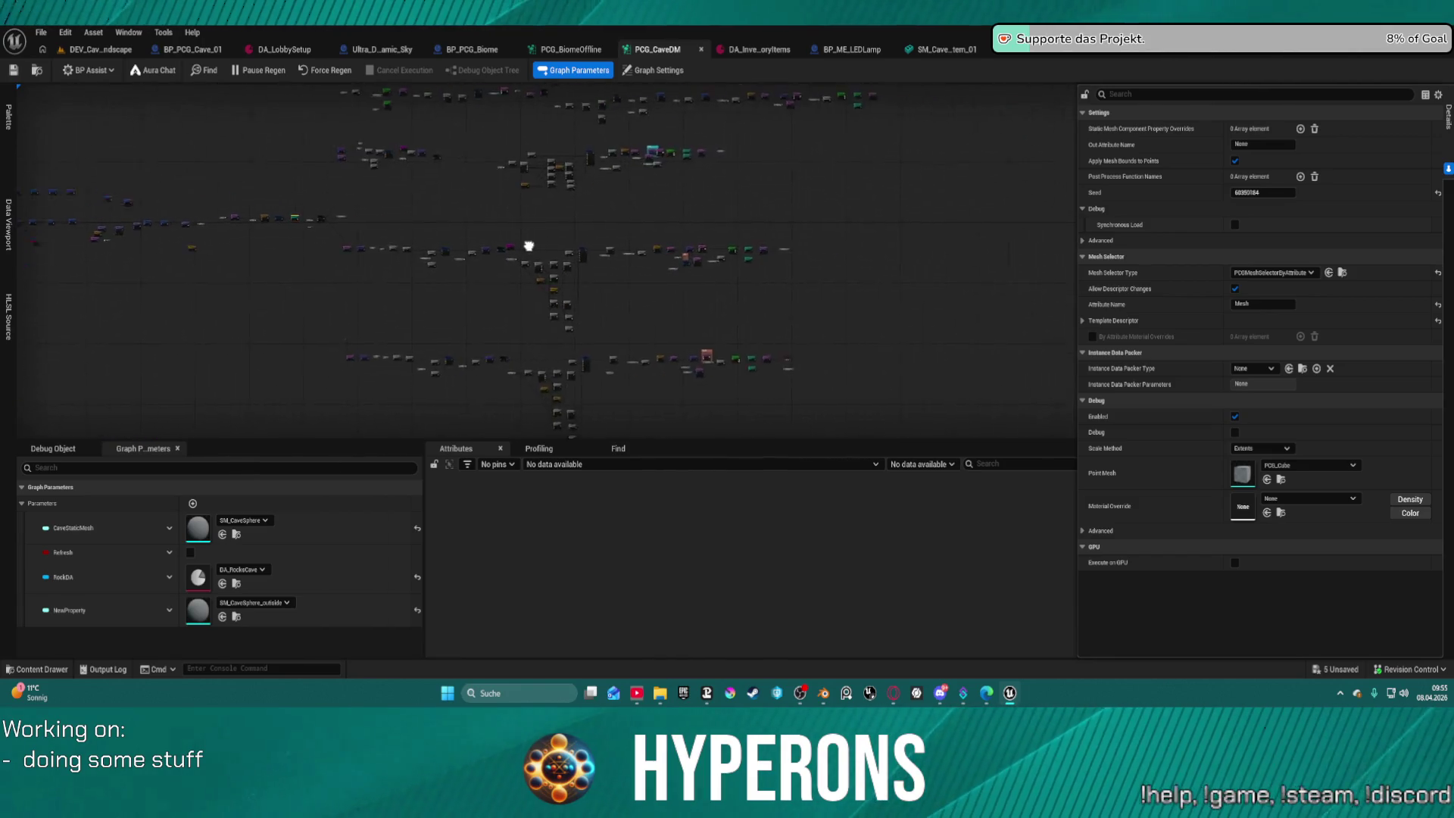
Look over the rest of the PCG_CaveDM network, then bring up the PCG_BiomeOffline graph.
mouse_move(528, 247)
left_mouse_down()
mouse_move(467, 194)
mouse_move(470, 107)
mouse_move(738, 252)
left_mouse_up()
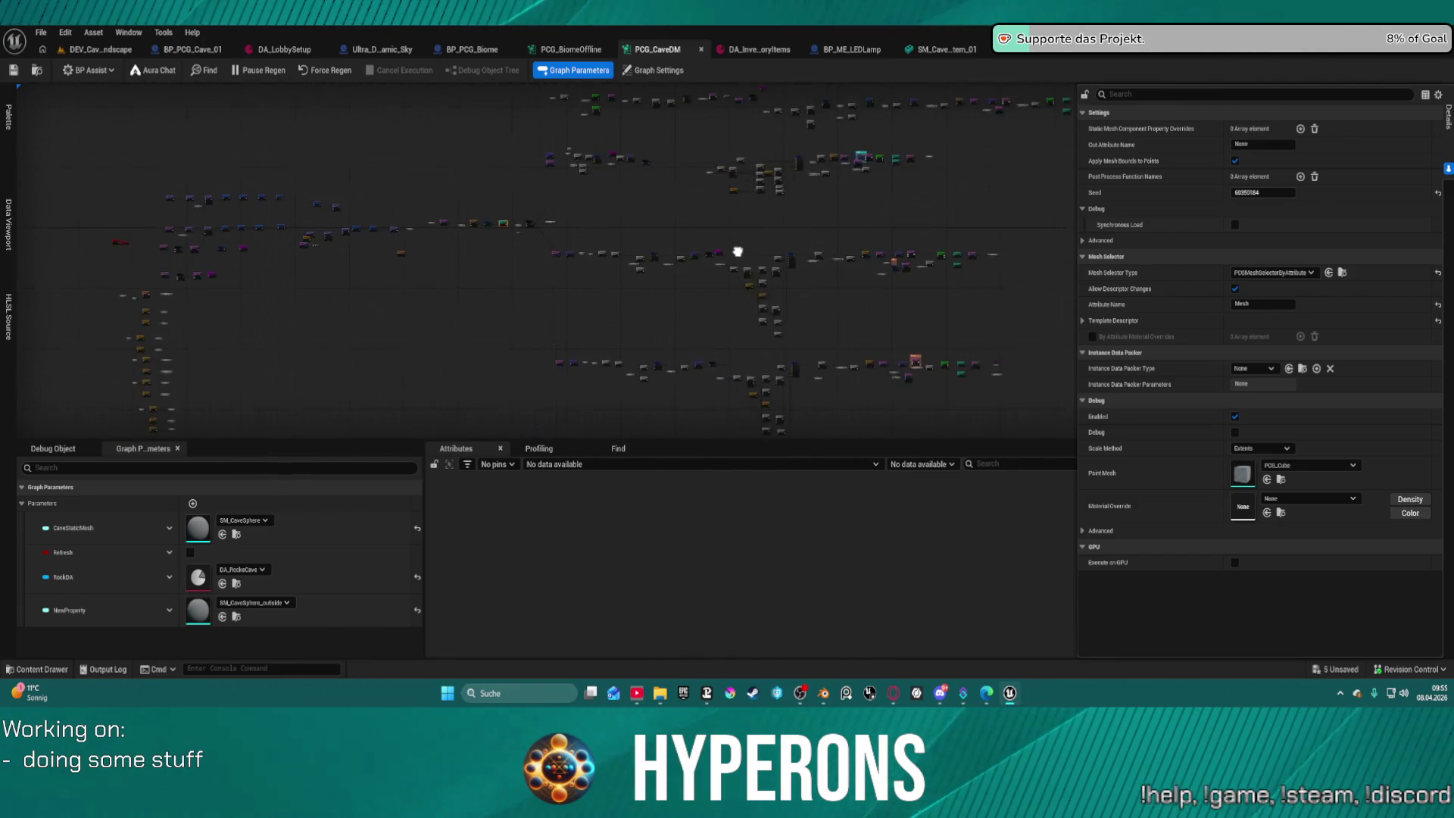
scroll(635, 286, "up", 5)
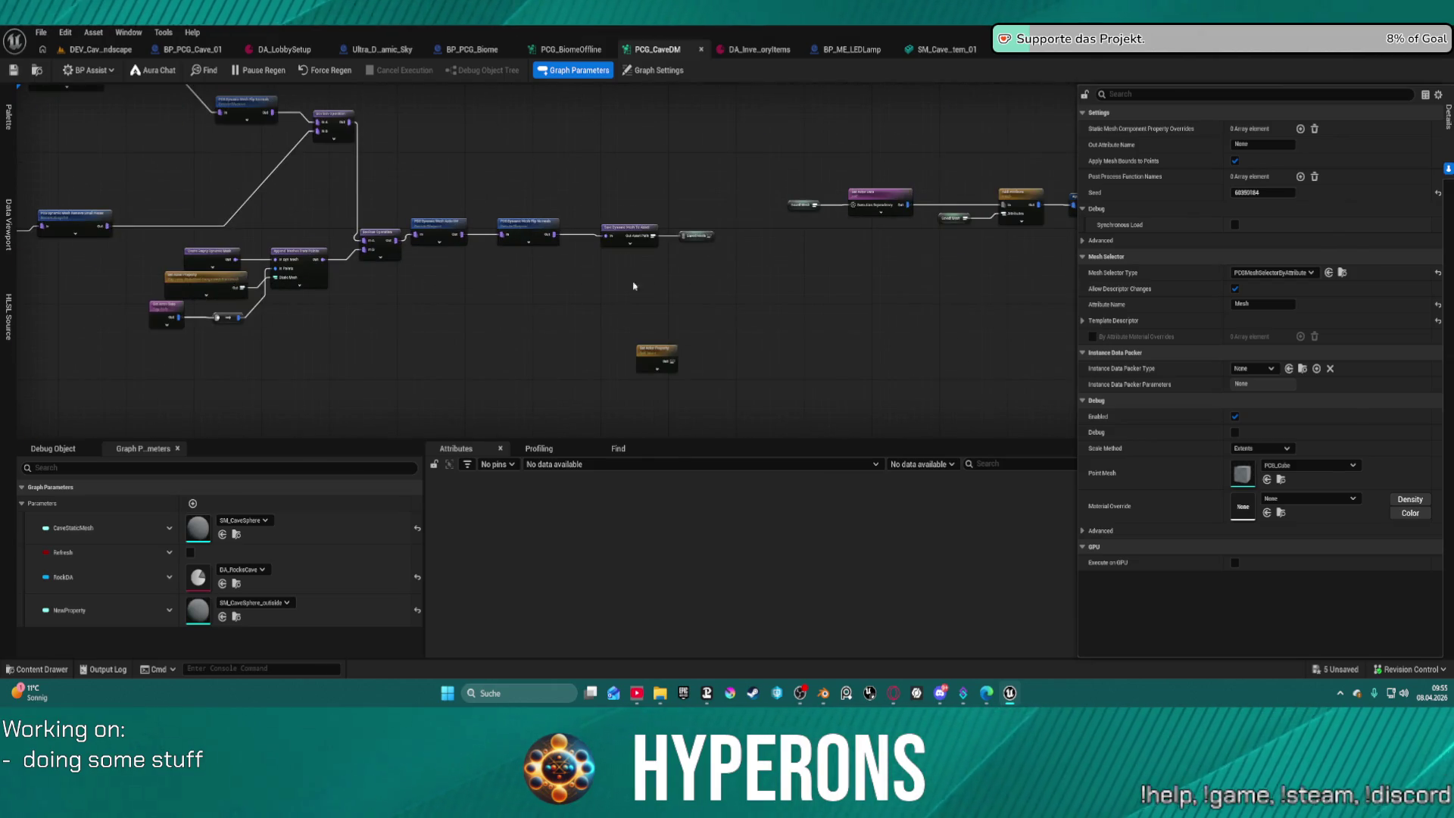
scroll(553, 236, "down", 6)
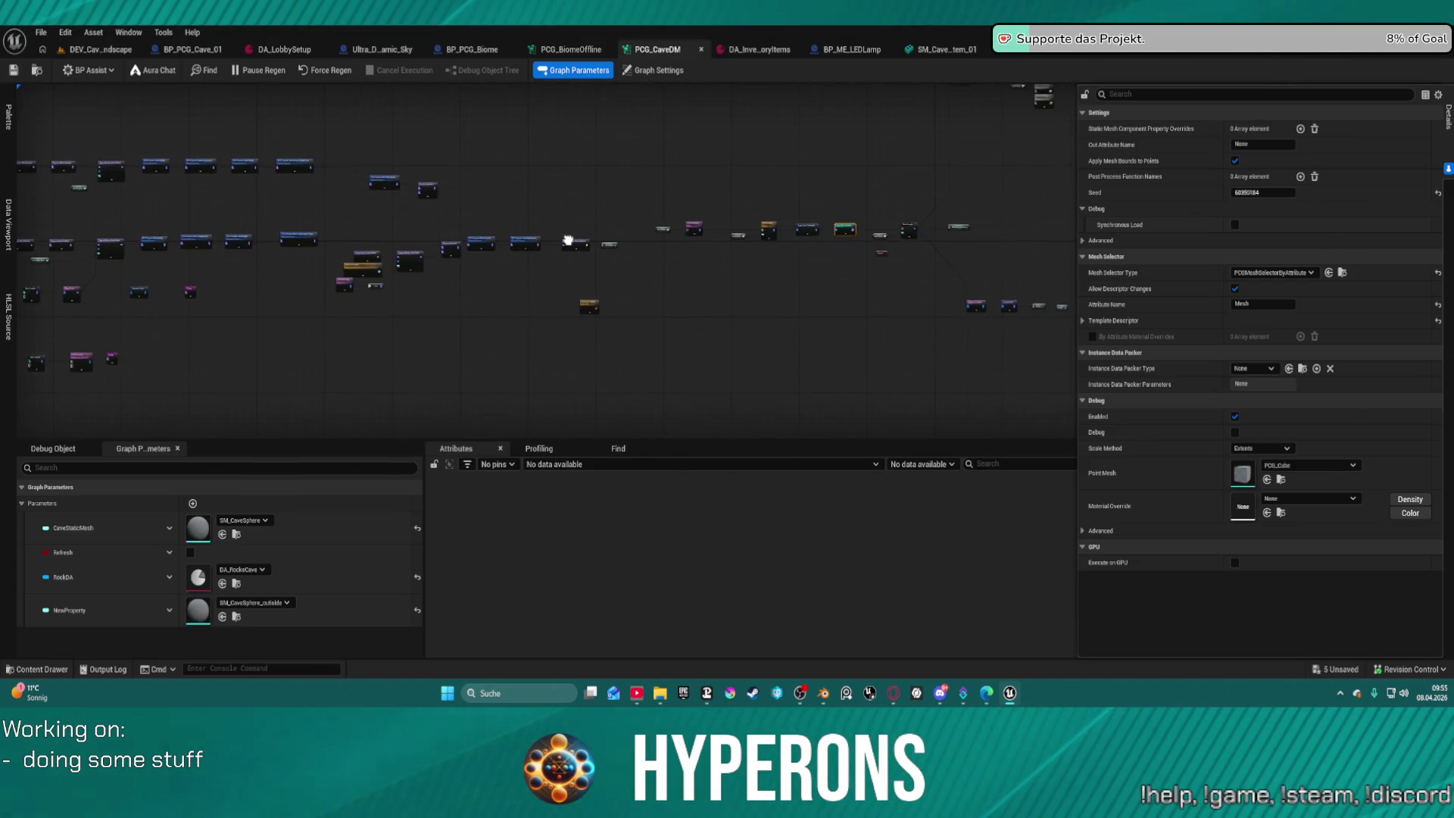
mouse_move(664, 242)
left_mouse_down()
mouse_move(779, 228)
mouse_move(561, 225)
left_mouse_up()
scroll(587, 225, "up", 5)
mouse_move(464, 225)
left_mouse_down()
mouse_move(425, 258)
mouse_move(350, 280)
left_mouse_up()
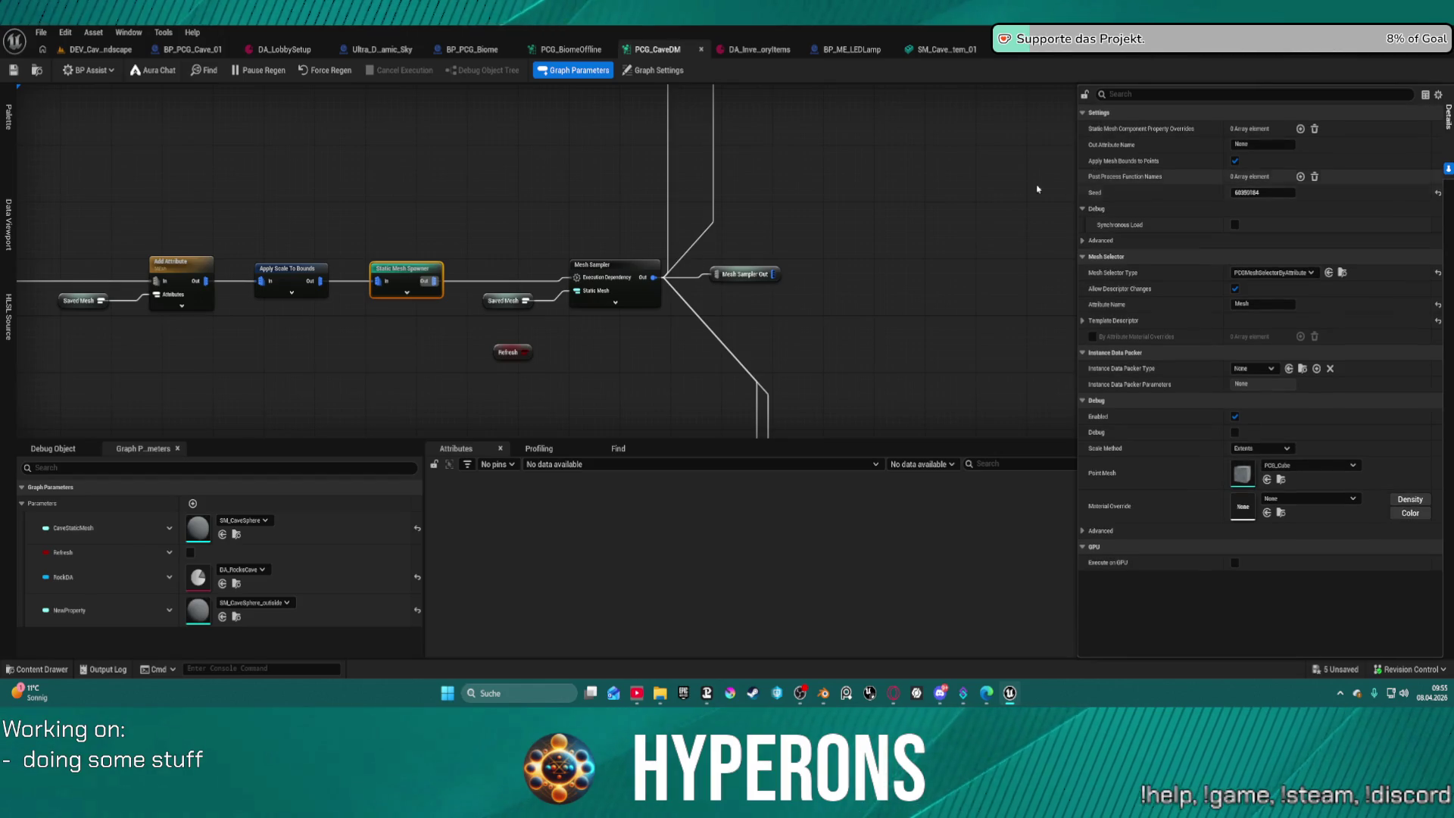
scroll(671, 245, "down", 10)
left_click_drag(671, 245, 368, 249)
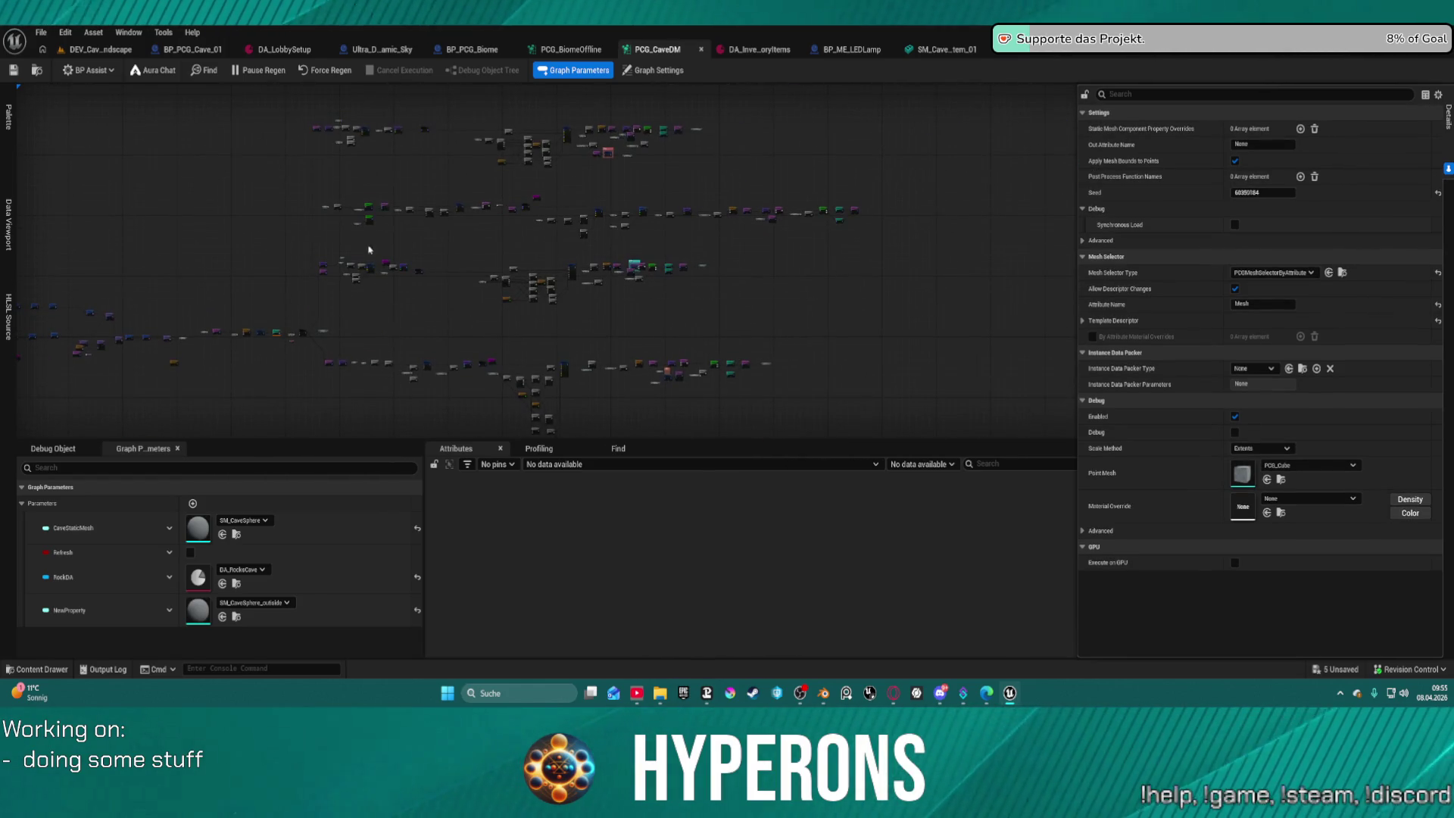
scroll(681, 276, "up", 4)
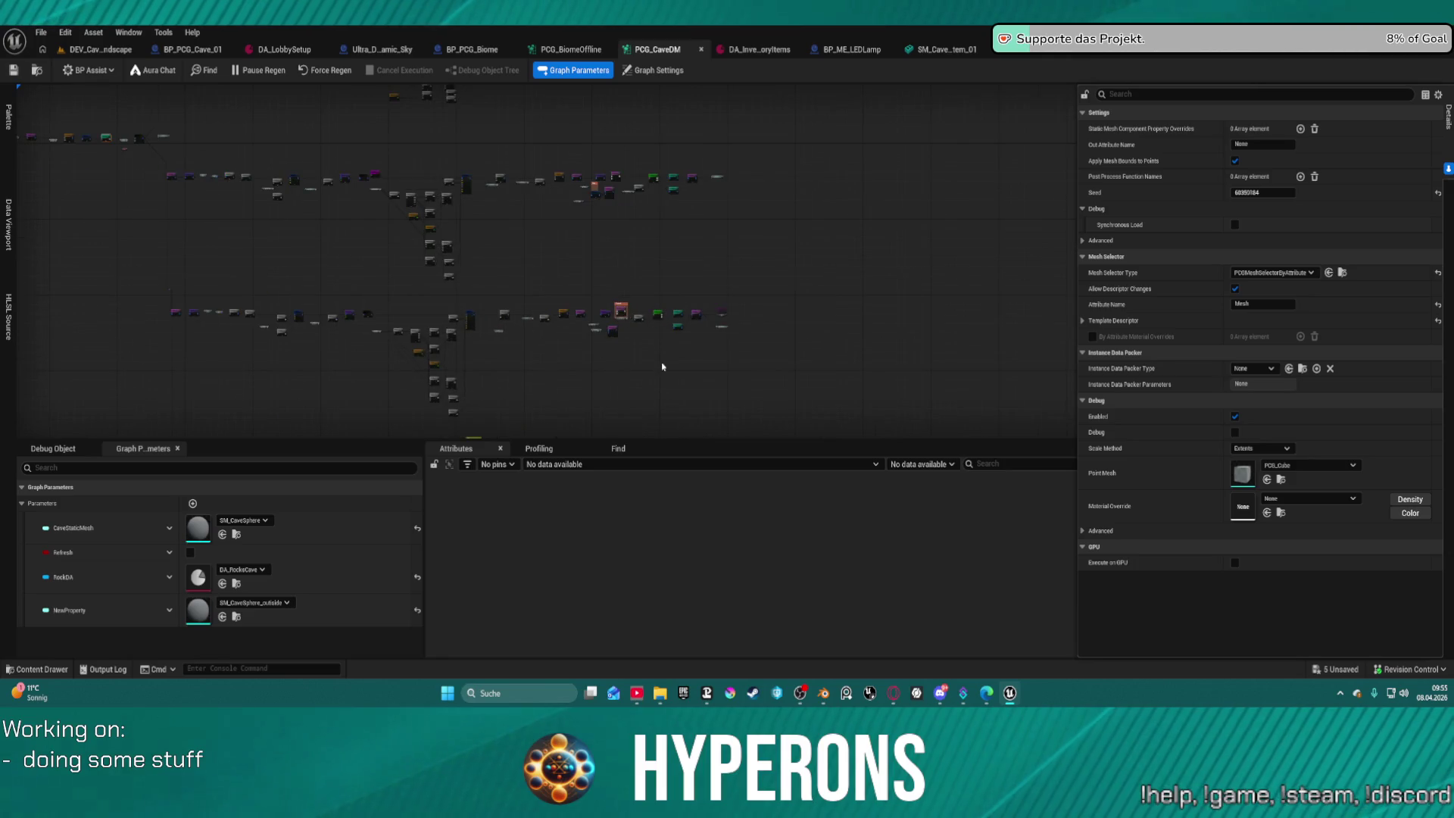
left_click_drag(634, 249, 649, 186)
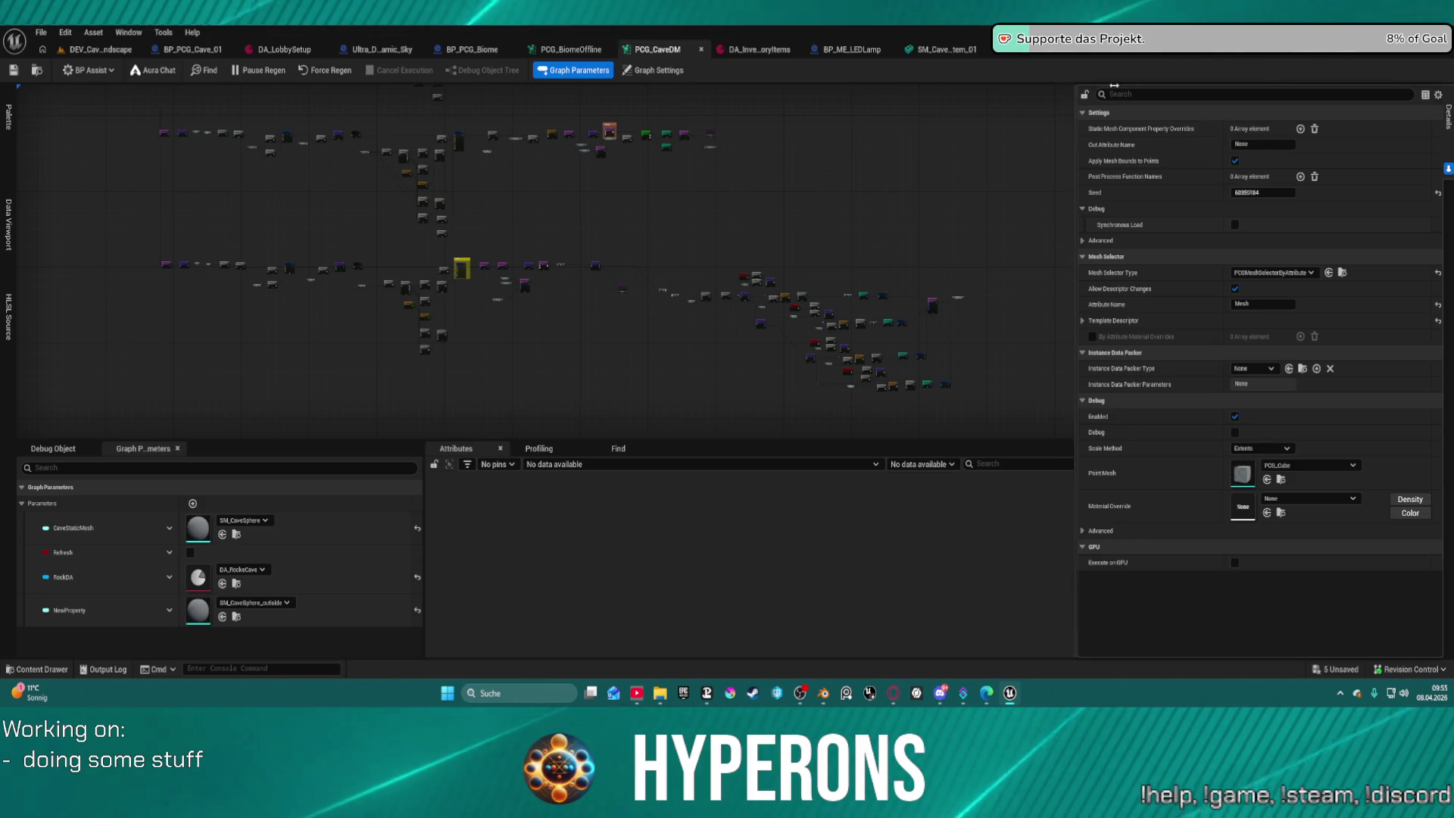
left_click(571, 49)
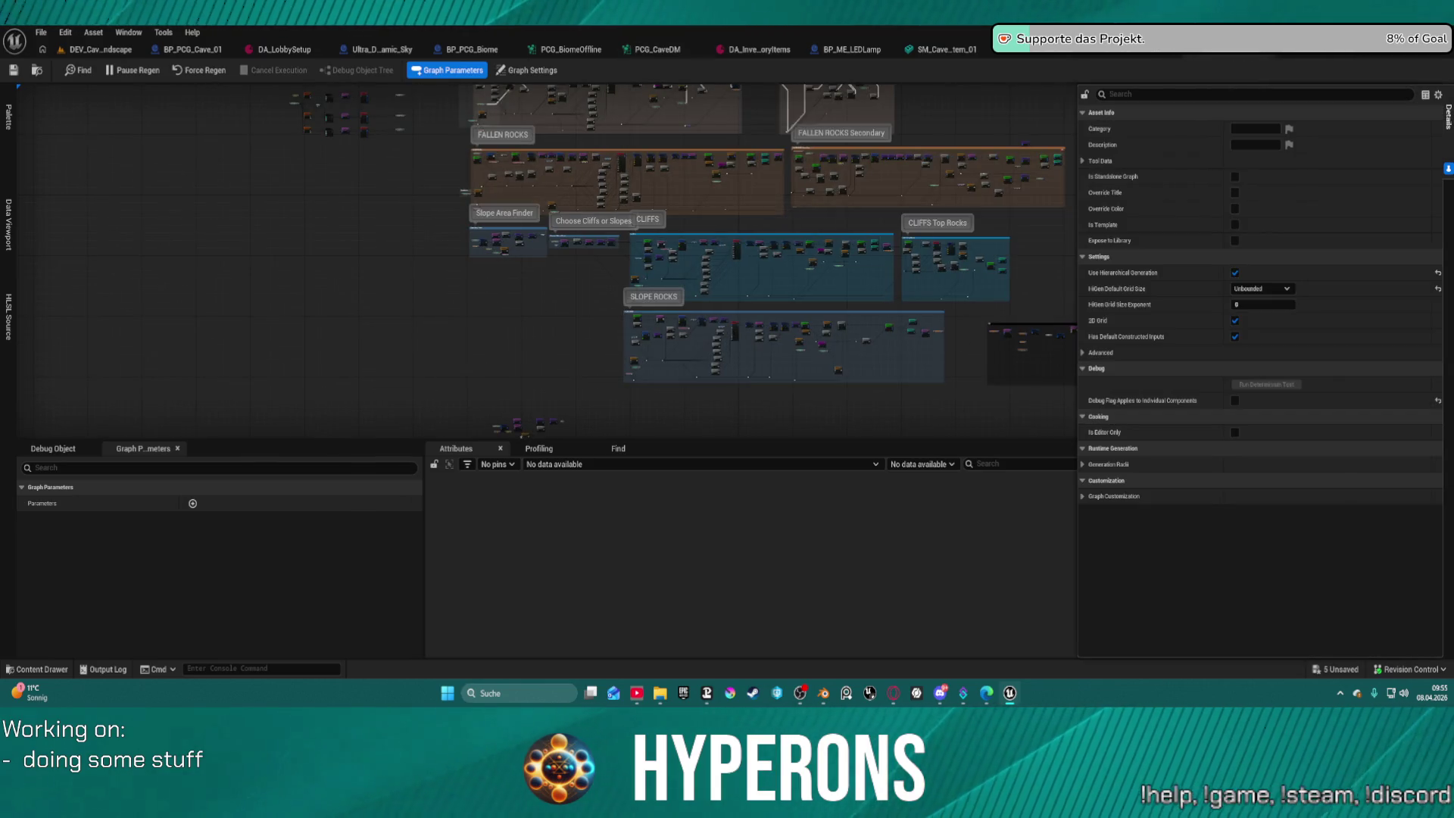
Pan the PCG_BiomeOffline graph over the cliffs, slope rocks, mesa, terrace and fallen rocks blocks.
mouse_move(630, 386)
left_mouse_down()
mouse_move(409, 178)
mouse_move(476, 115)
mouse_move(579, 88)
left_mouse_up()
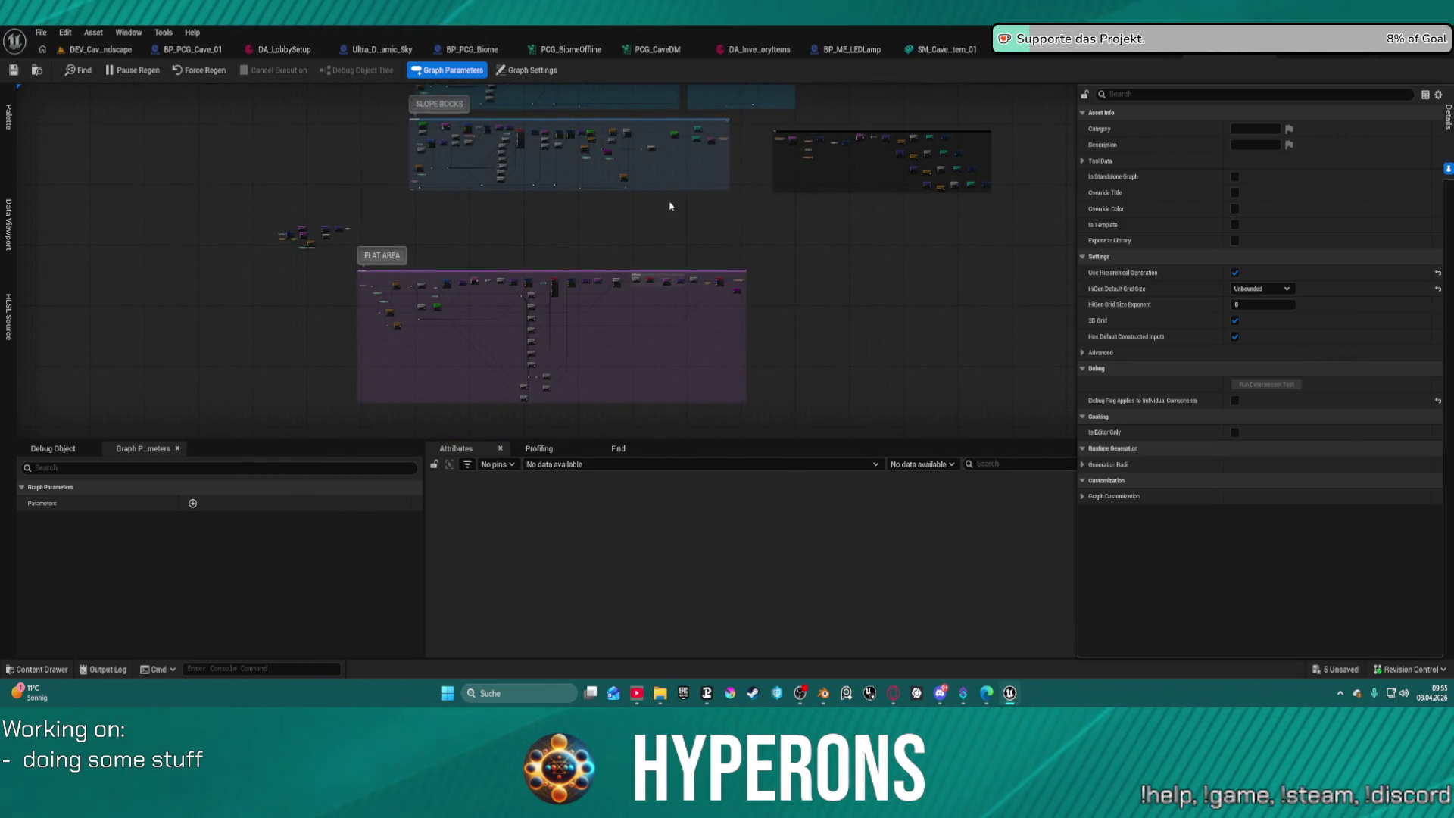
left_click_drag(671, 206, 626, 415)
left_click_drag(530, 151, 509, 260)
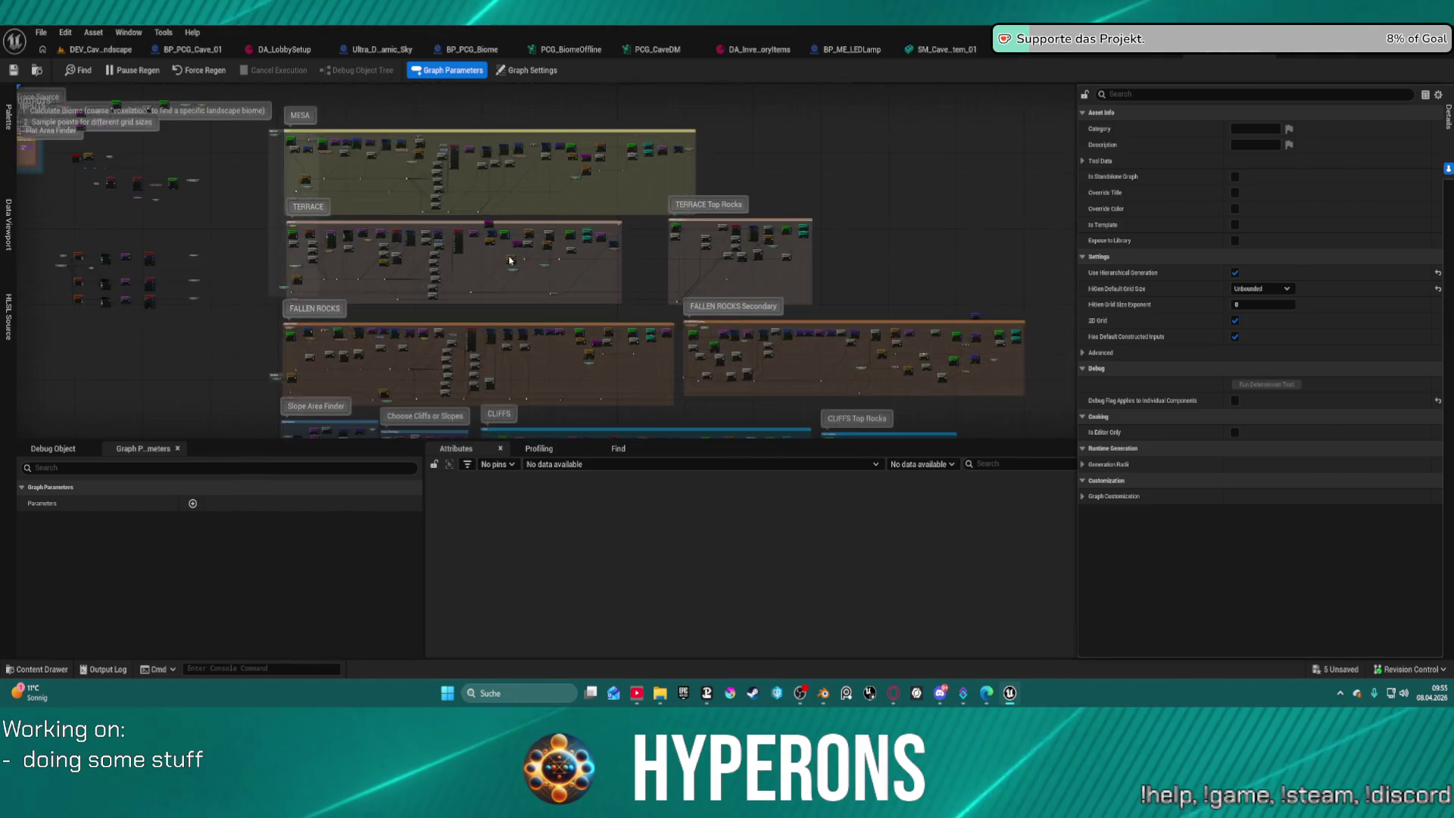
scroll(510, 260, "up", 5)
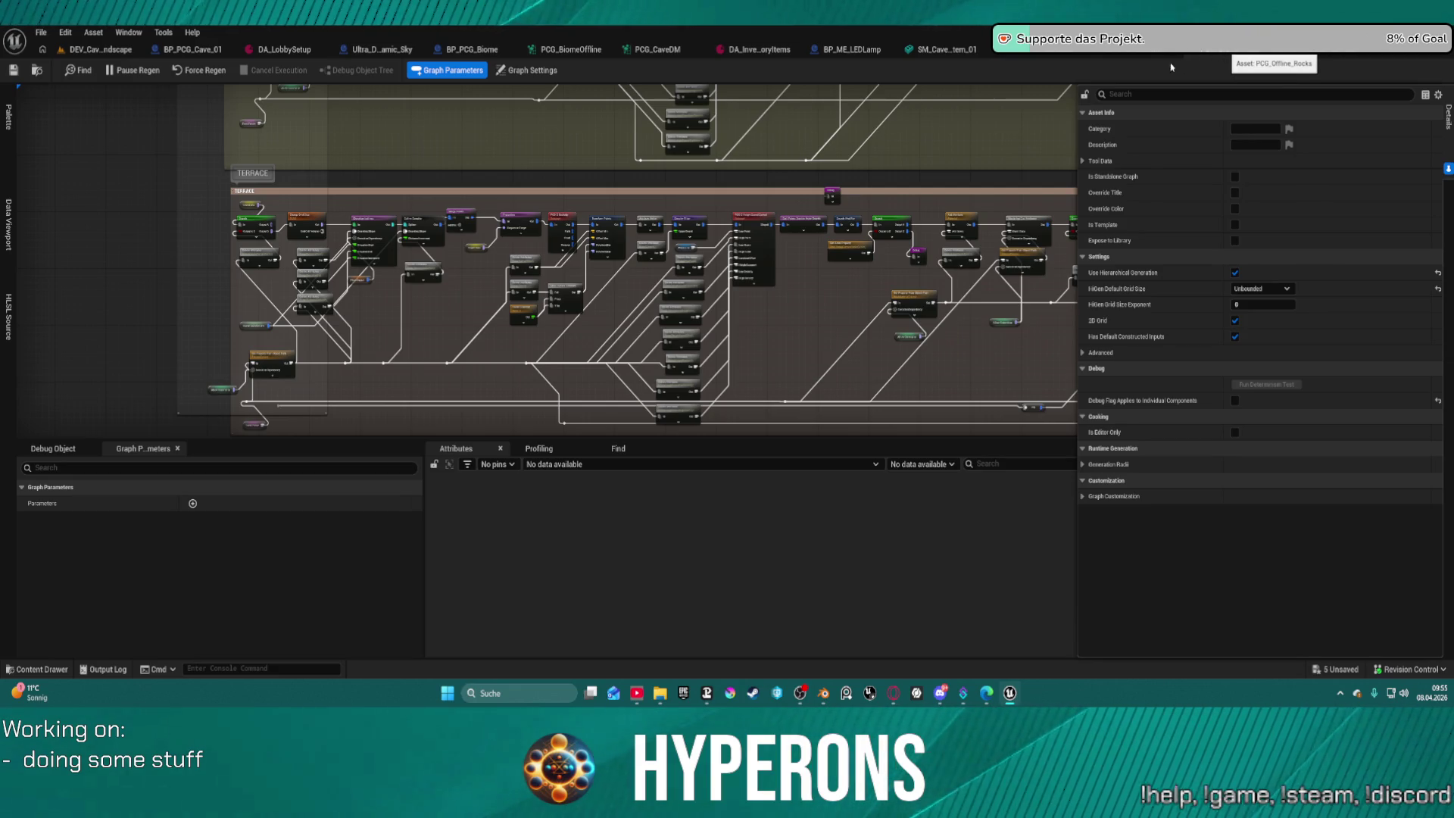
Show the BP_ARPG_Character blueprint with the Content Drawer open, then move over to Blender.
left_click(1170, 67)
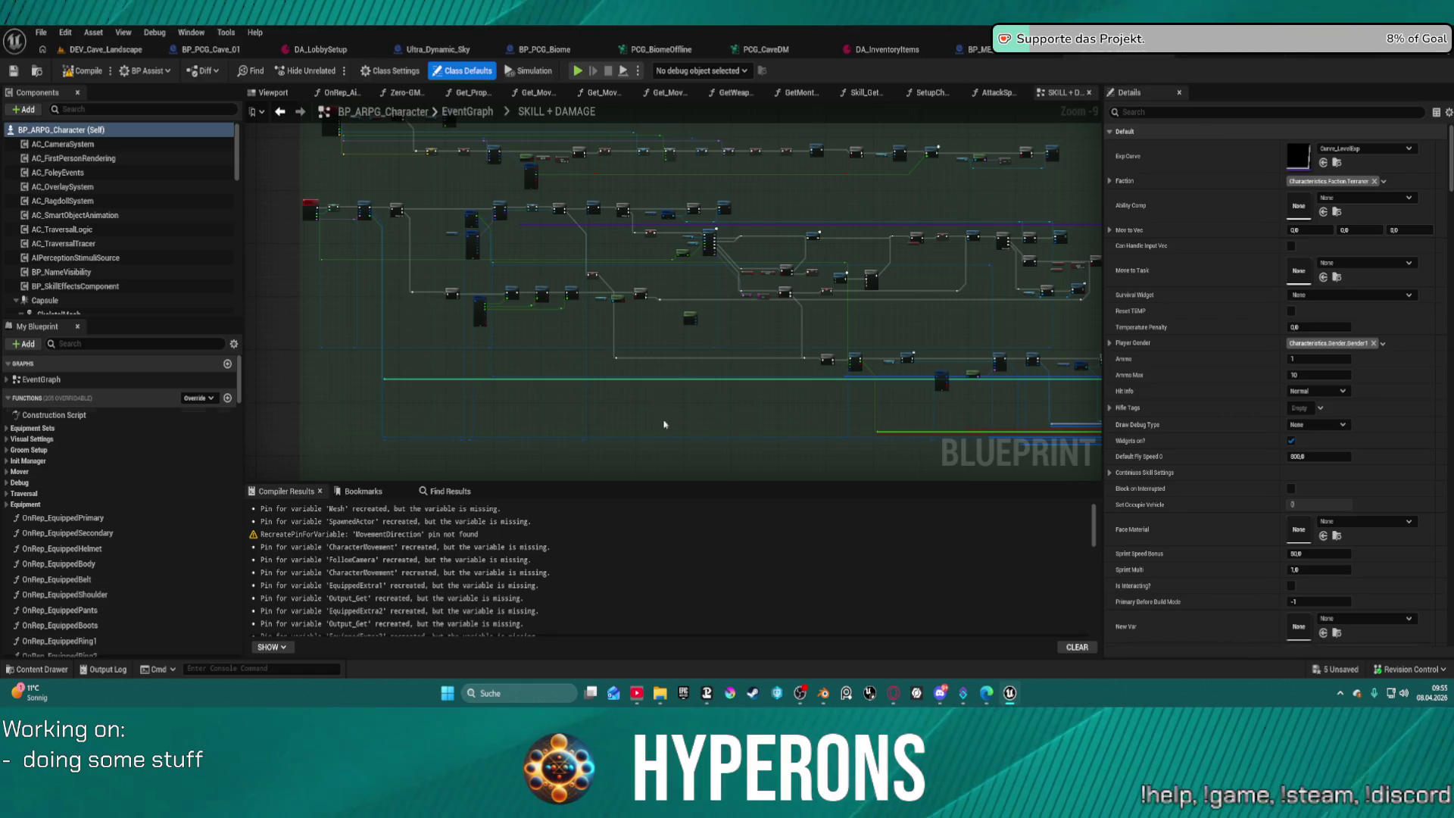
key("ctrl+space")
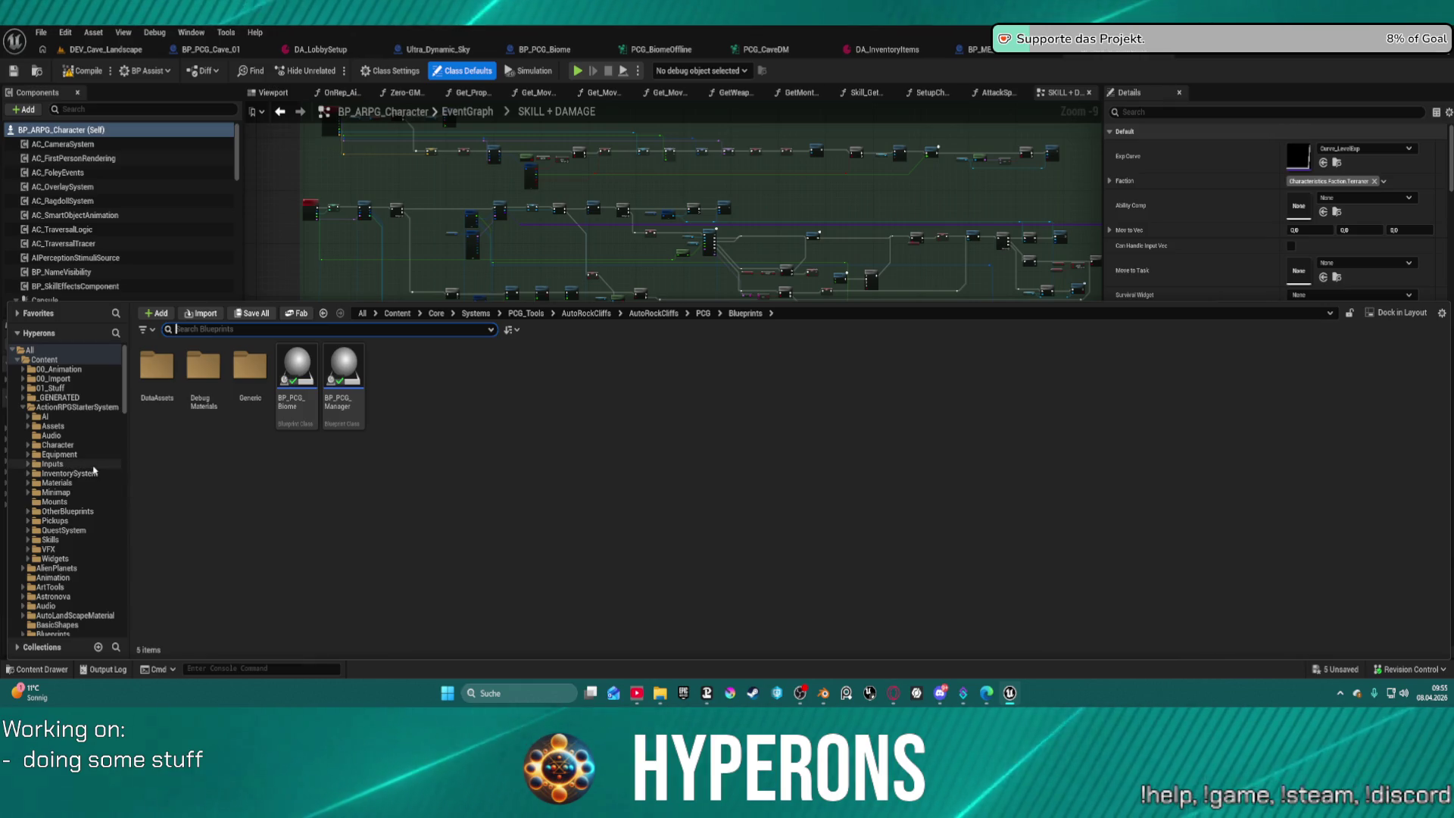
left_click(823, 693)
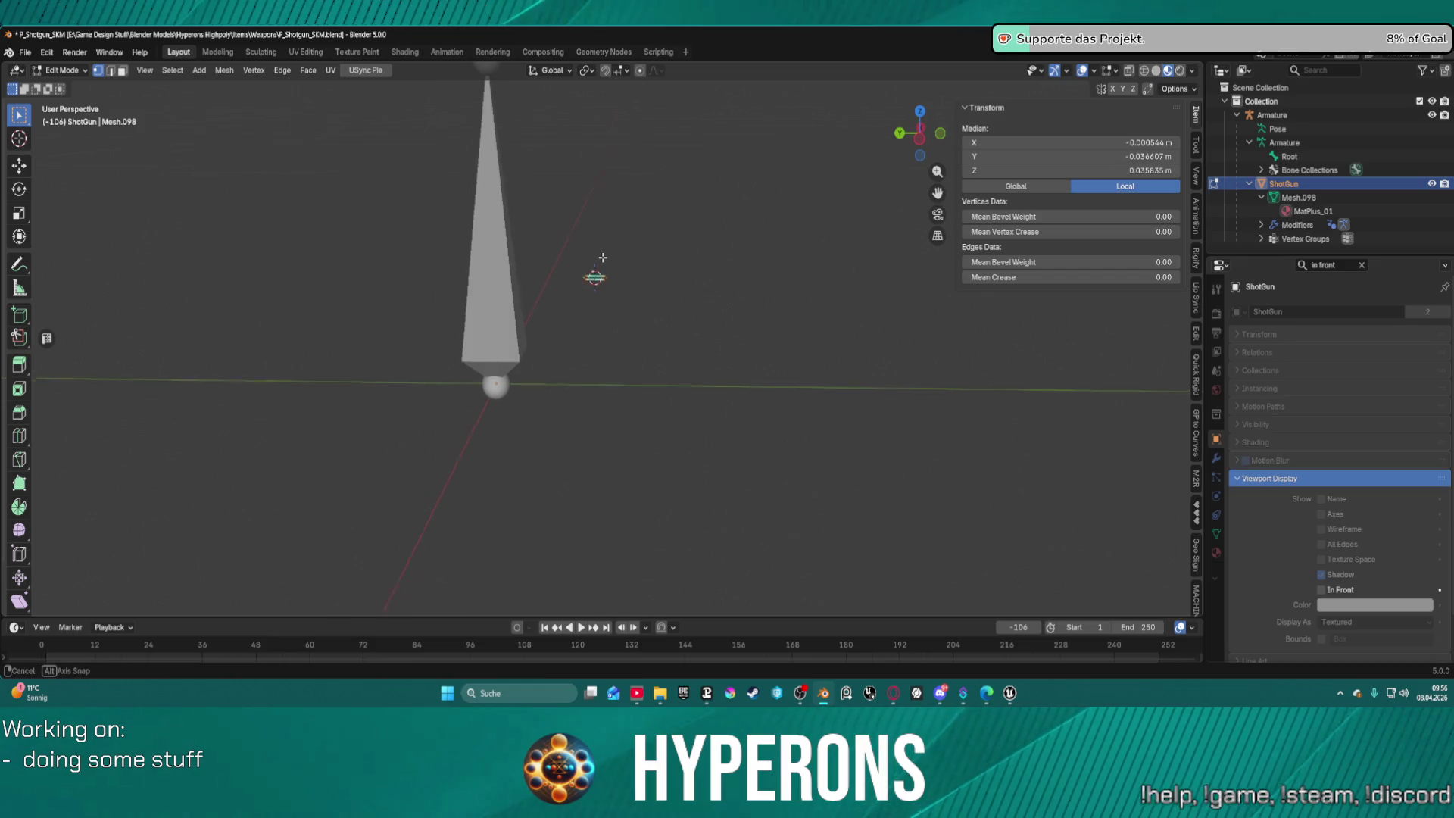
Snap the 3D cursor to two selected vertices on the shotgun mesh.
left_click_drag(499, 314, 630, 280)
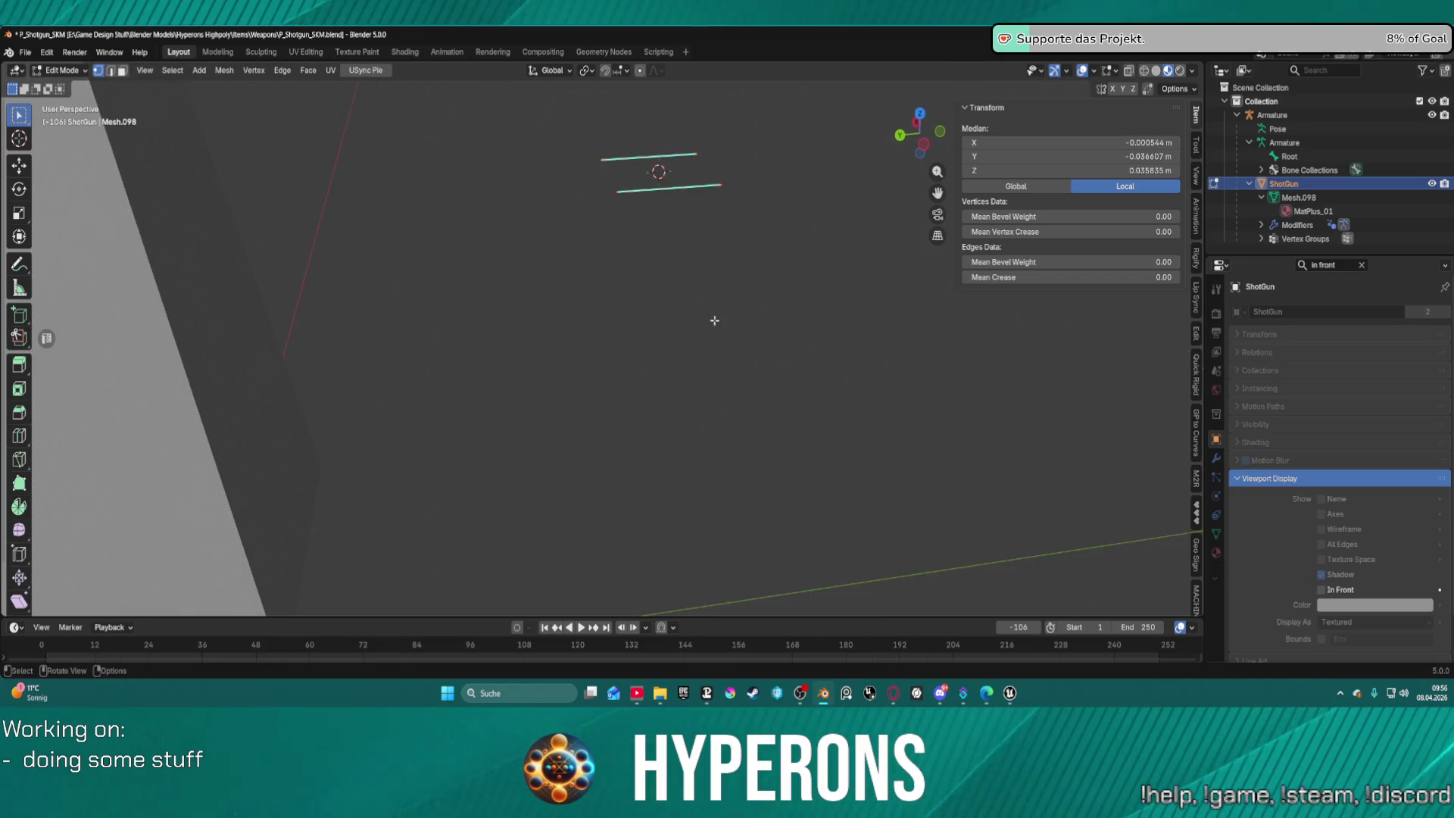
left_click(618, 217)
left_click(603, 153)
left_click(634, 181, "shift")
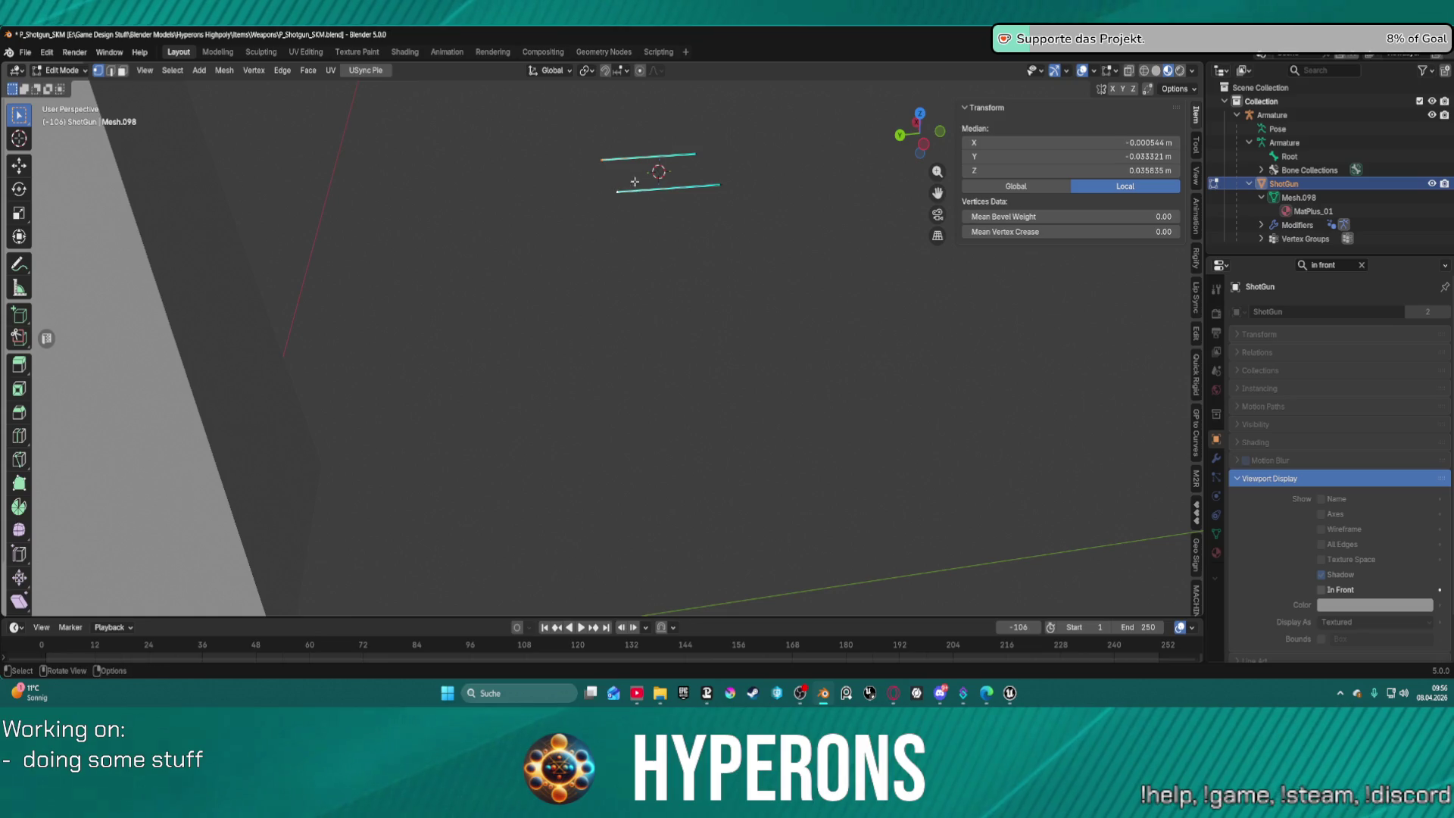
key("shift+s")
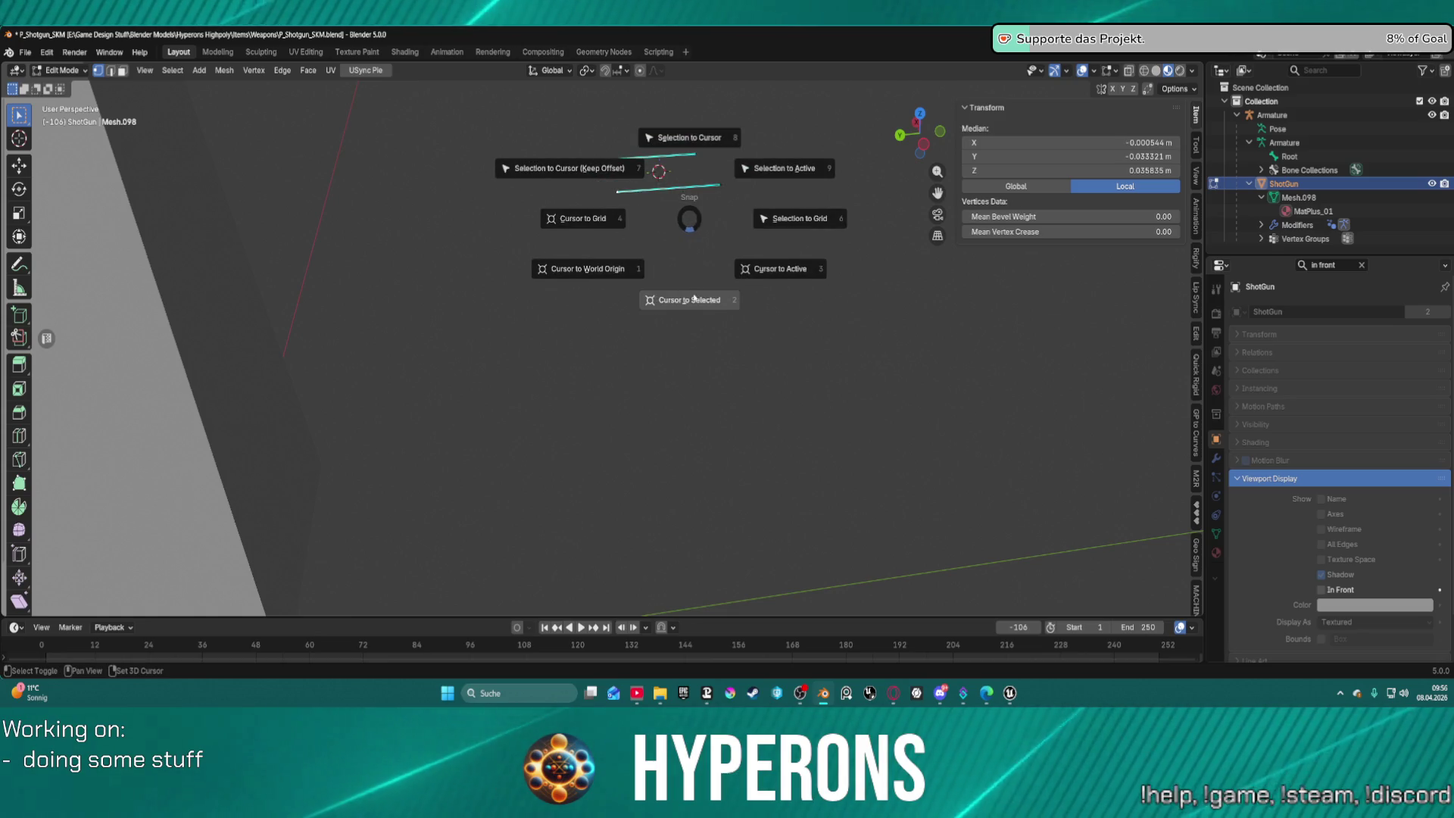
left_click(693, 294)
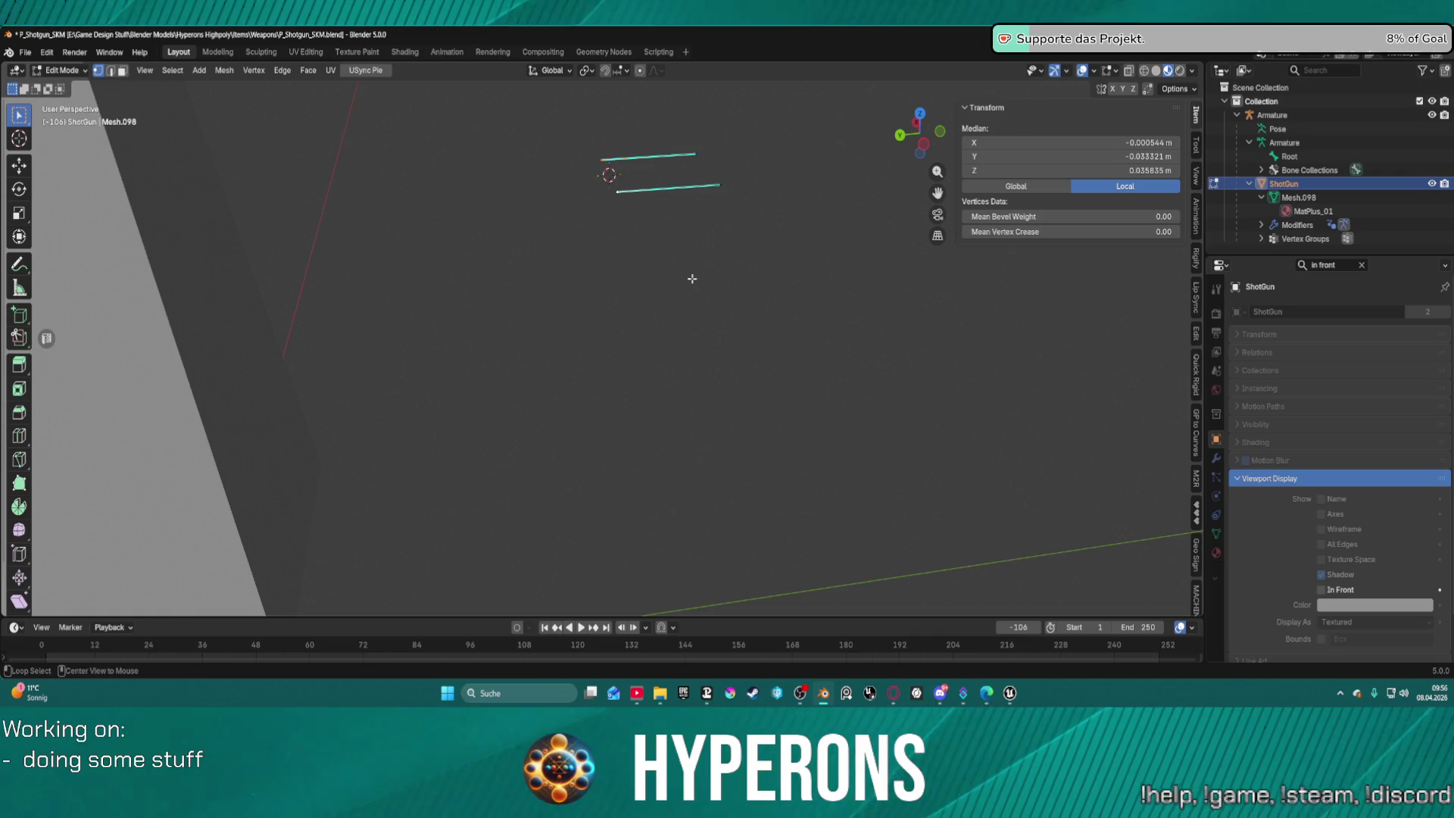
Reveal the hidden parts of the shotgun mesh and return it to Object Mode.
key("alt+h")
scroll(728, 256, "down", 3)
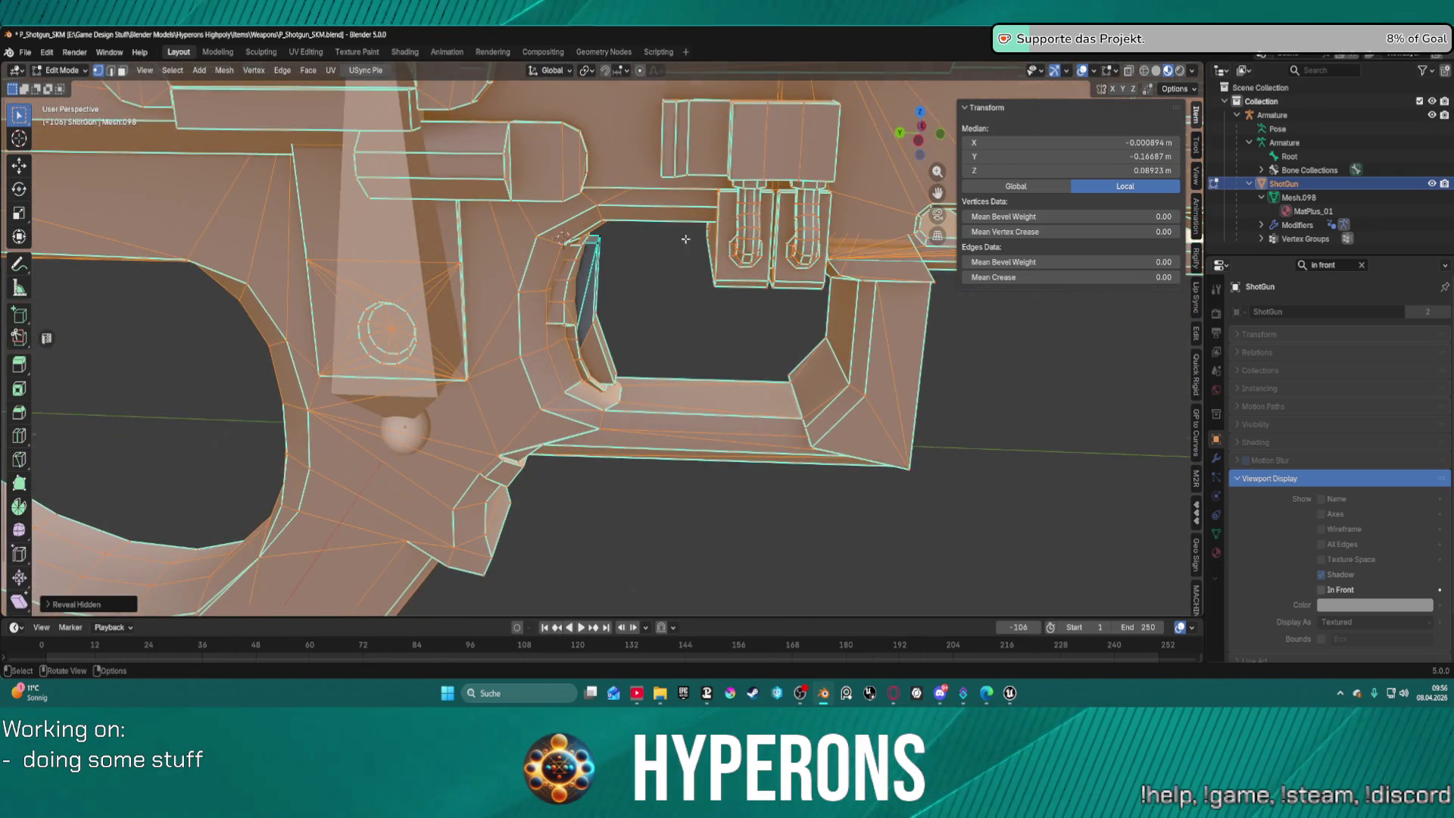
key("Tab")
left_click(584, 237)
scroll(612, 273, "down", 5)
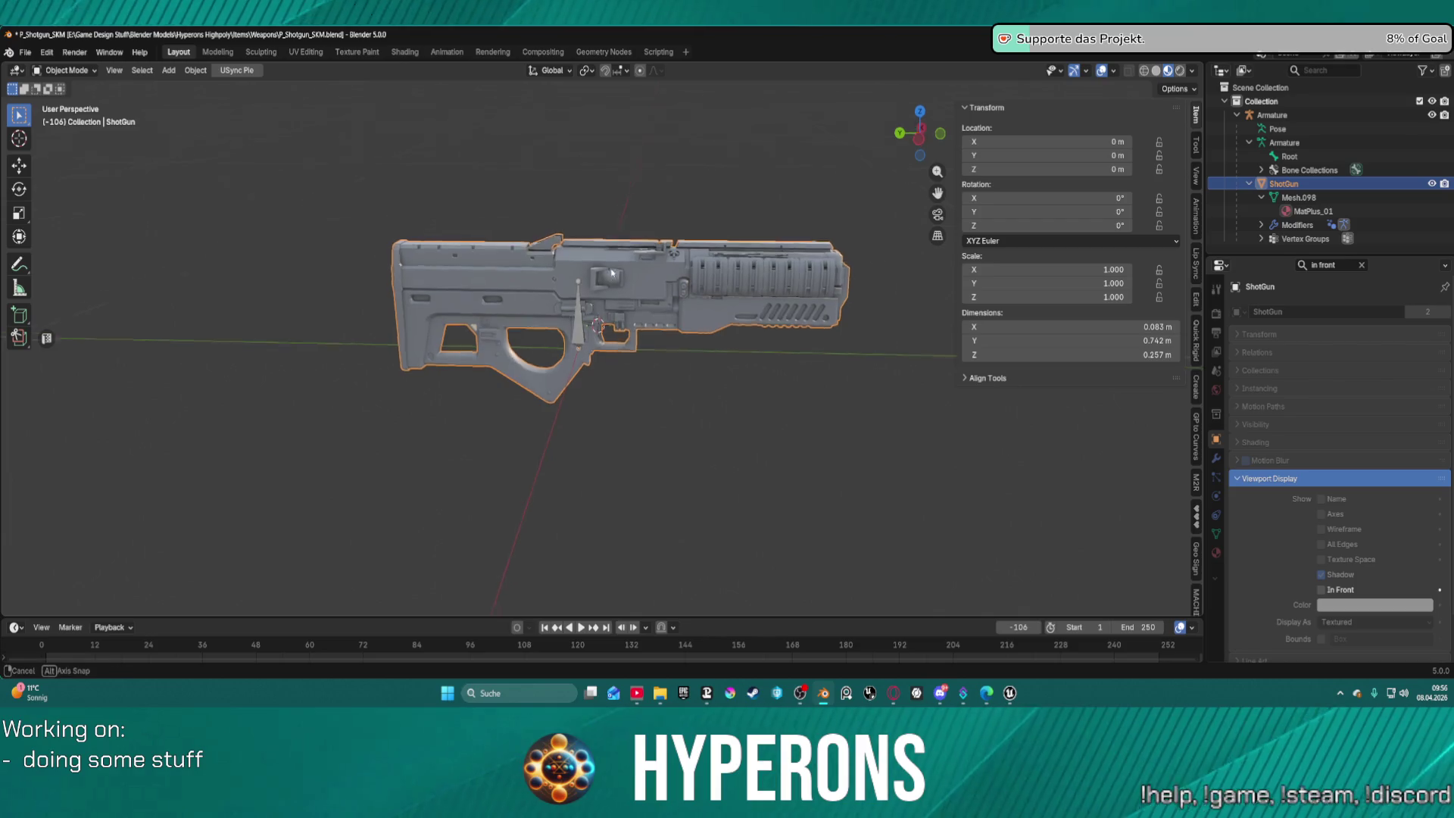
scroll(621, 363, "up", 5)
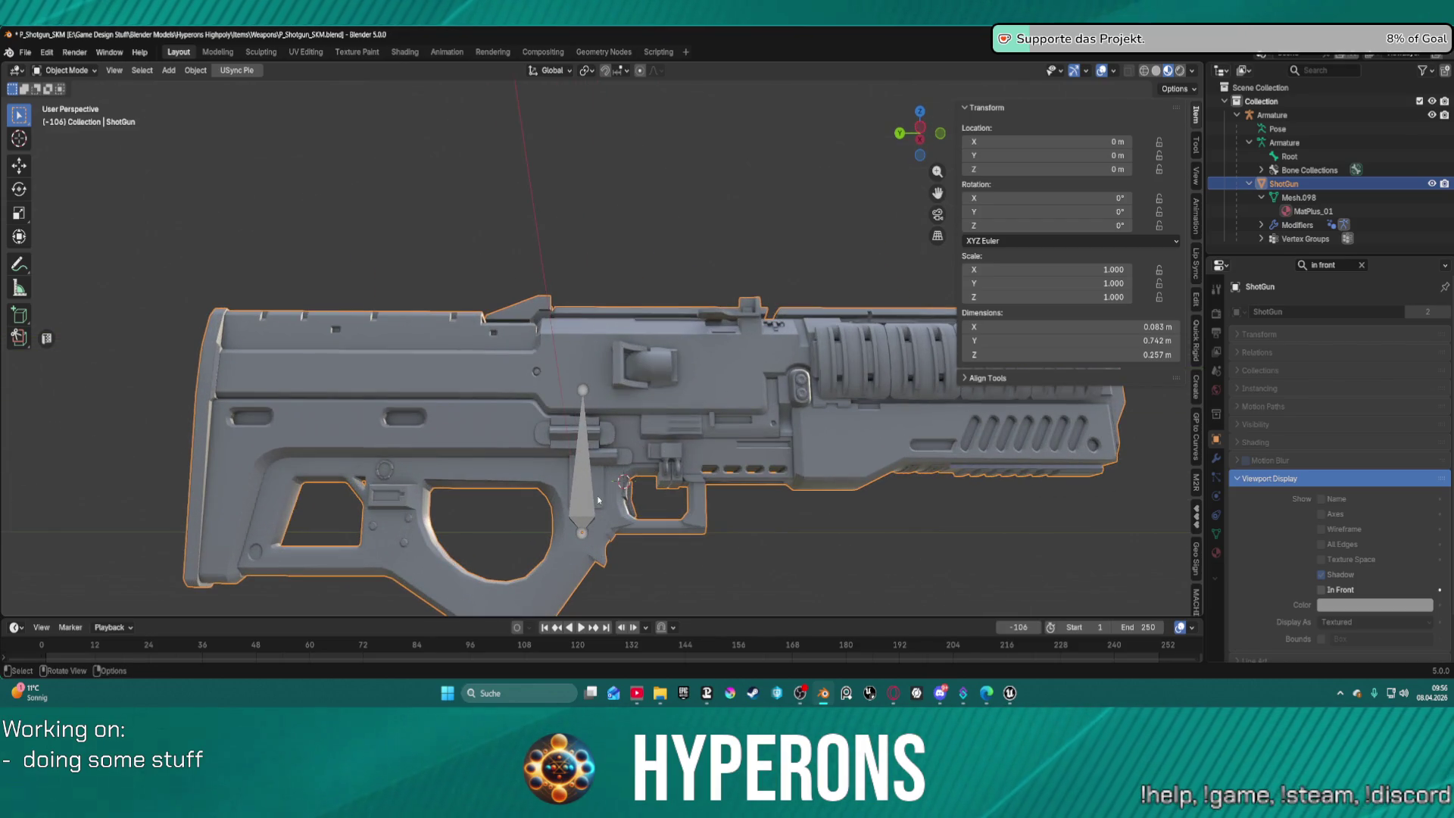
Toggle the shotgun through Edit Mode back to Object Mode and select the armature.
key("Tab")
left_click(625, 392)
key("Tab")
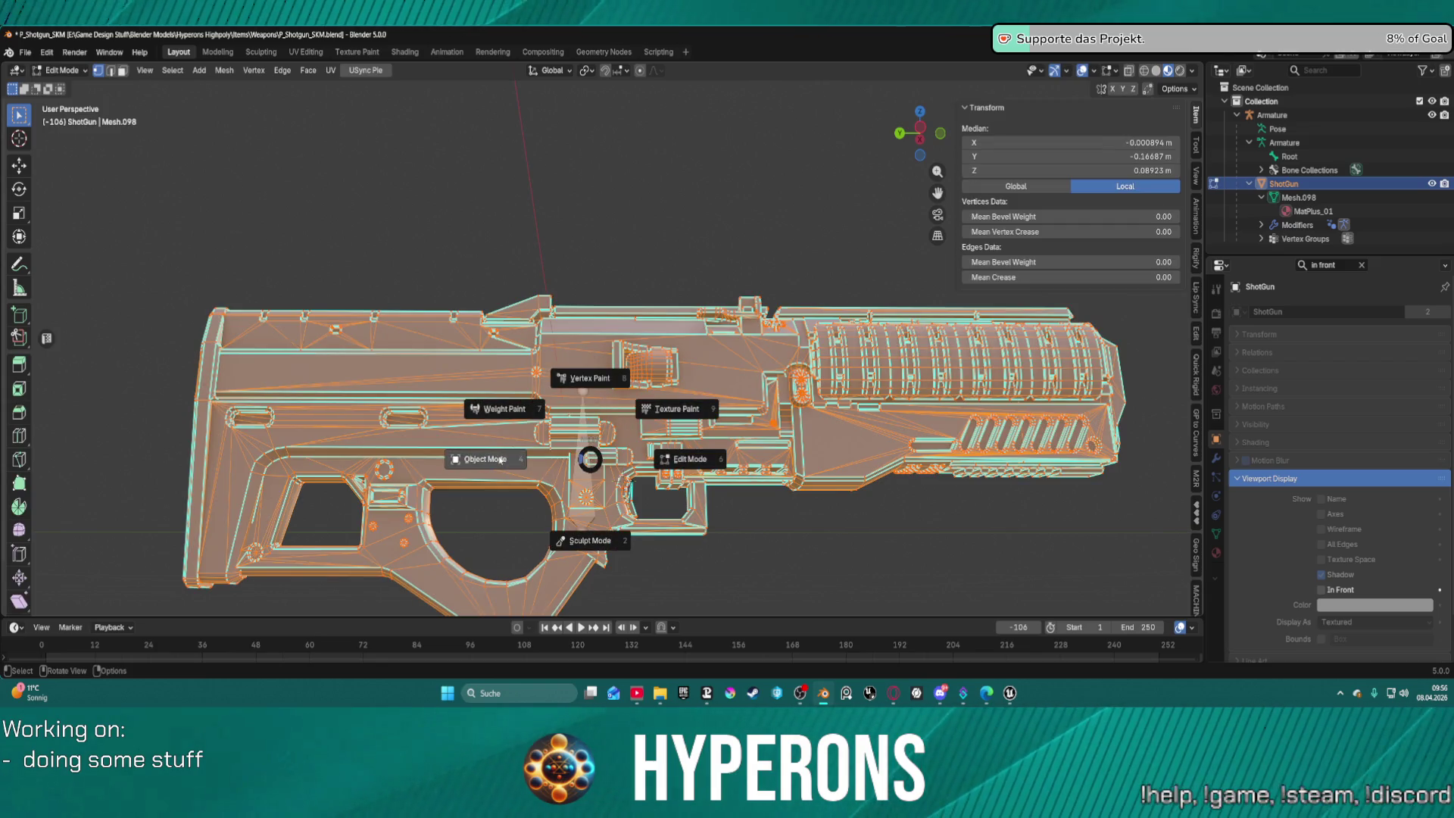
key("Tab")
left_click(580, 502)
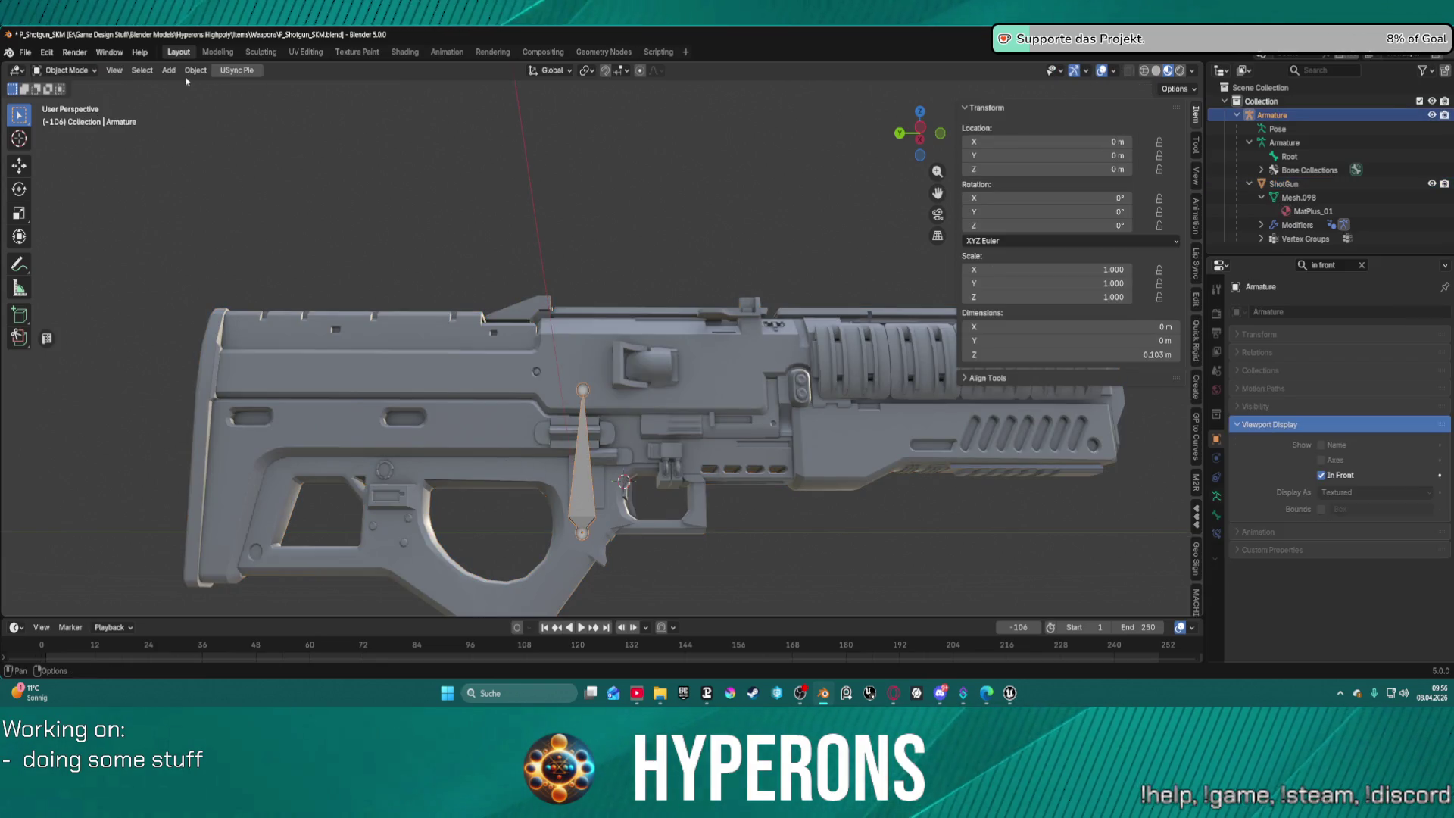
Enter armature Edit Mode and add a single new bone.
key("Tab")
left_click(354, 100)
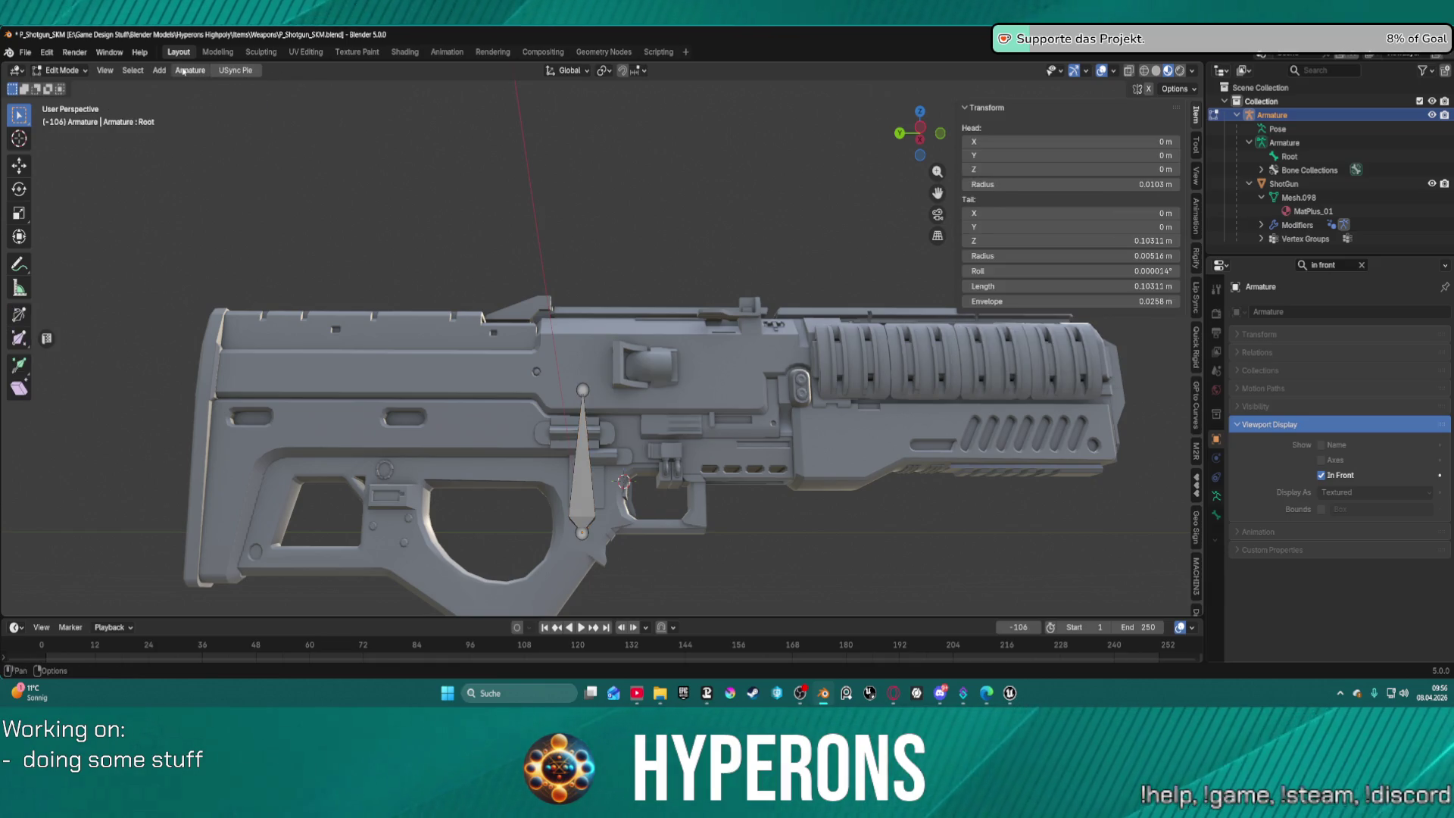
left_click(160, 73)
left_click(181, 84)
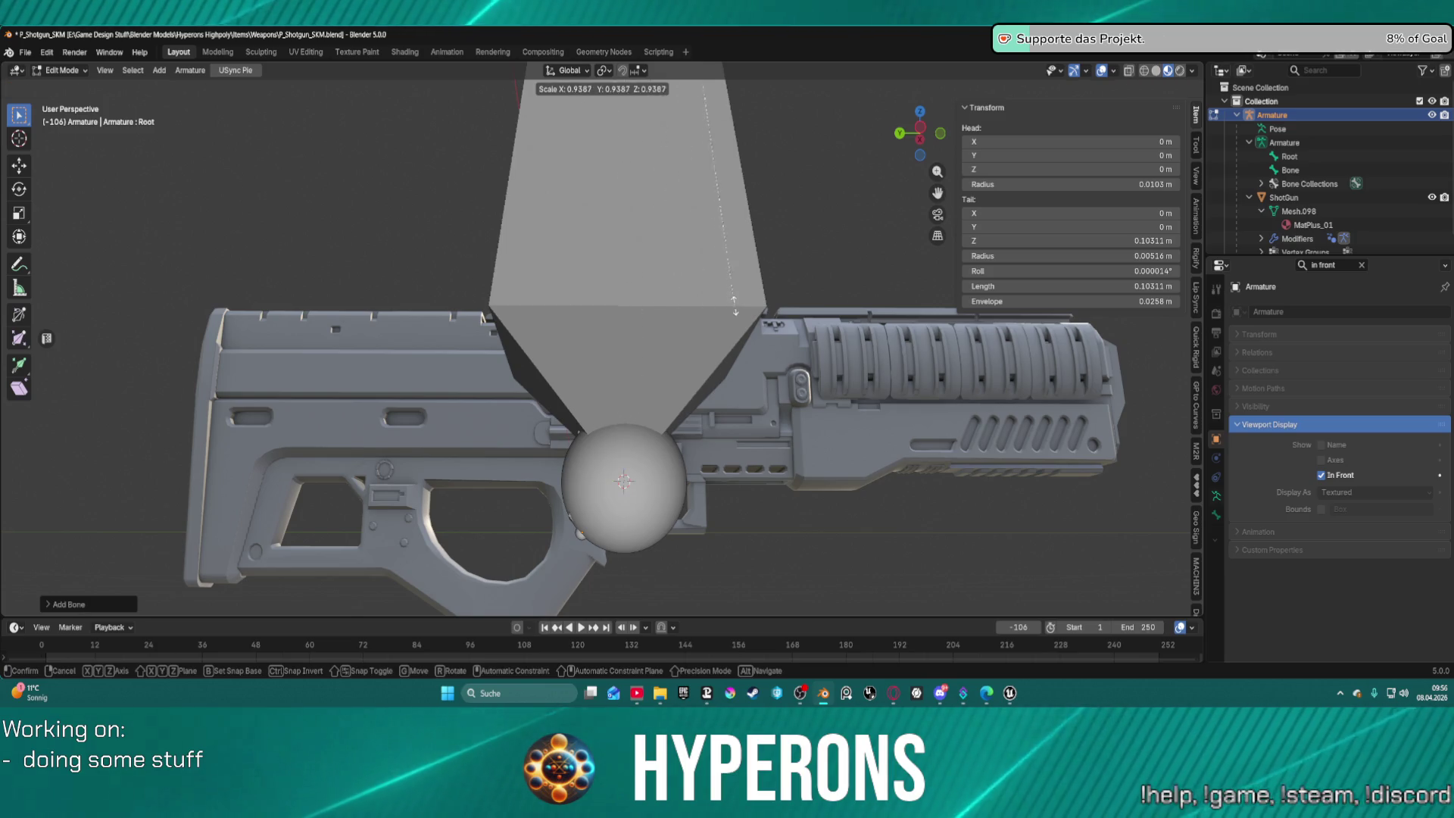
scroll(755, 268, "down", 8)
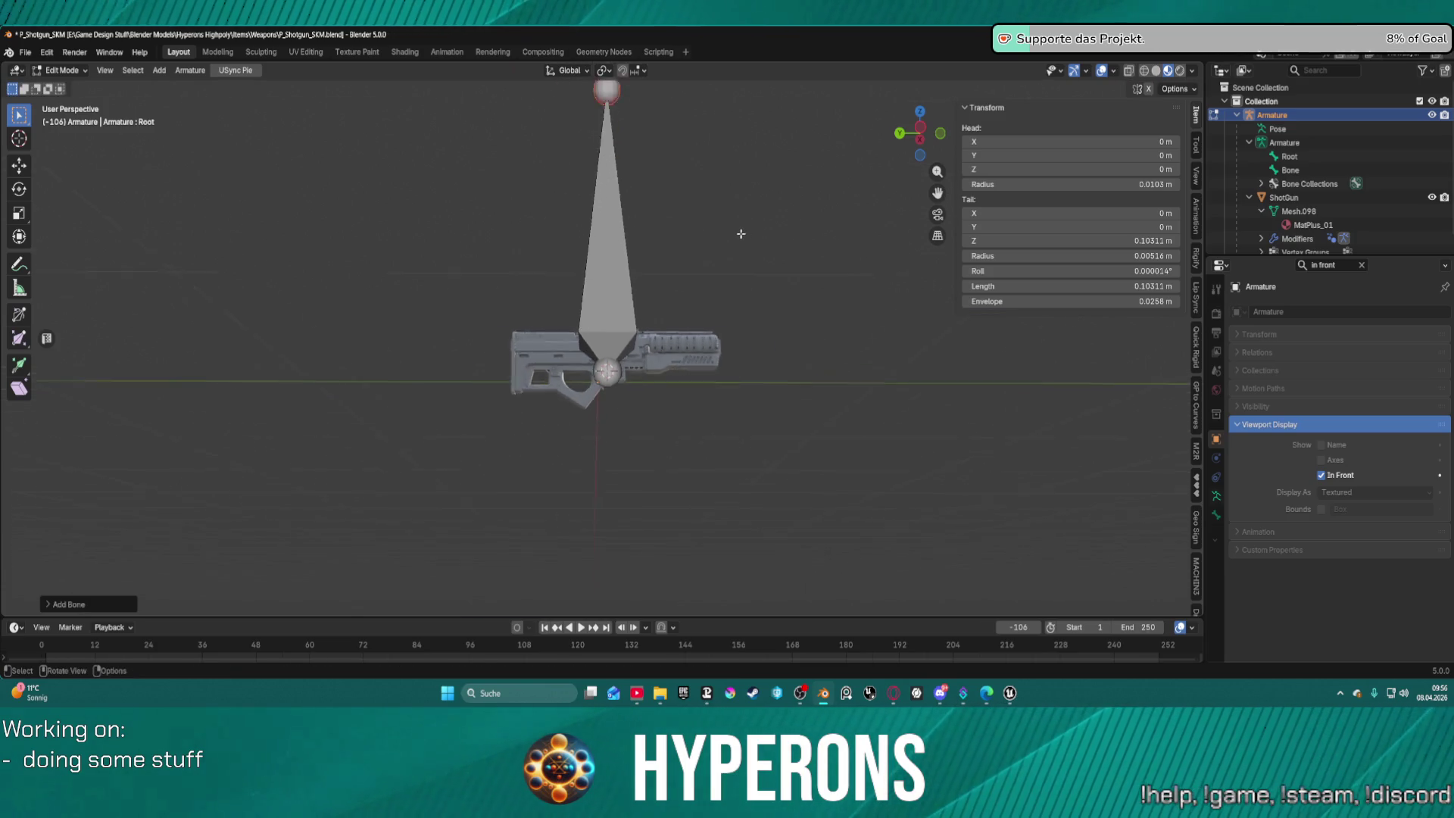
Move the new bone vertically along Z into the trigger area.
key("g")
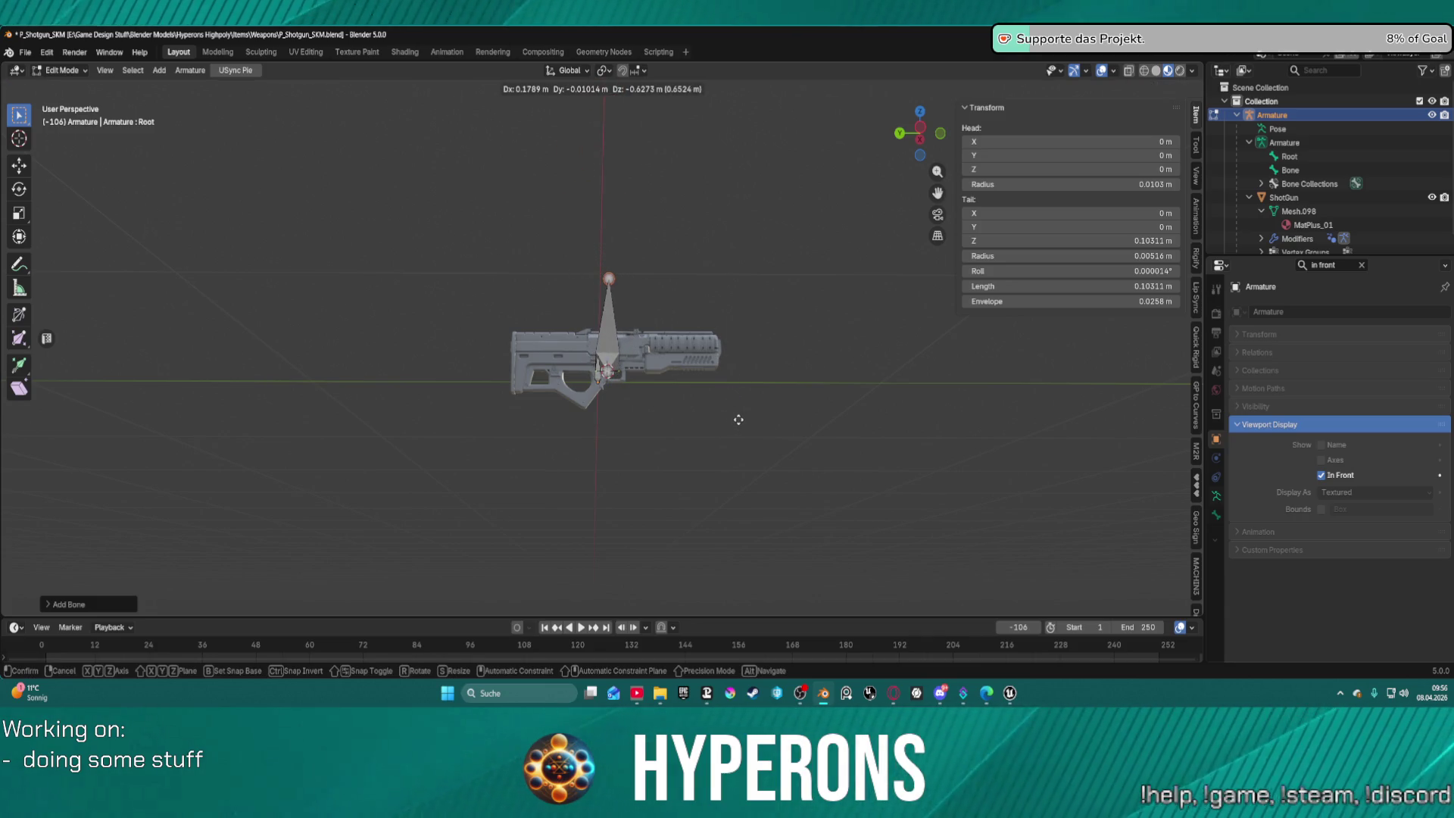
key("z")
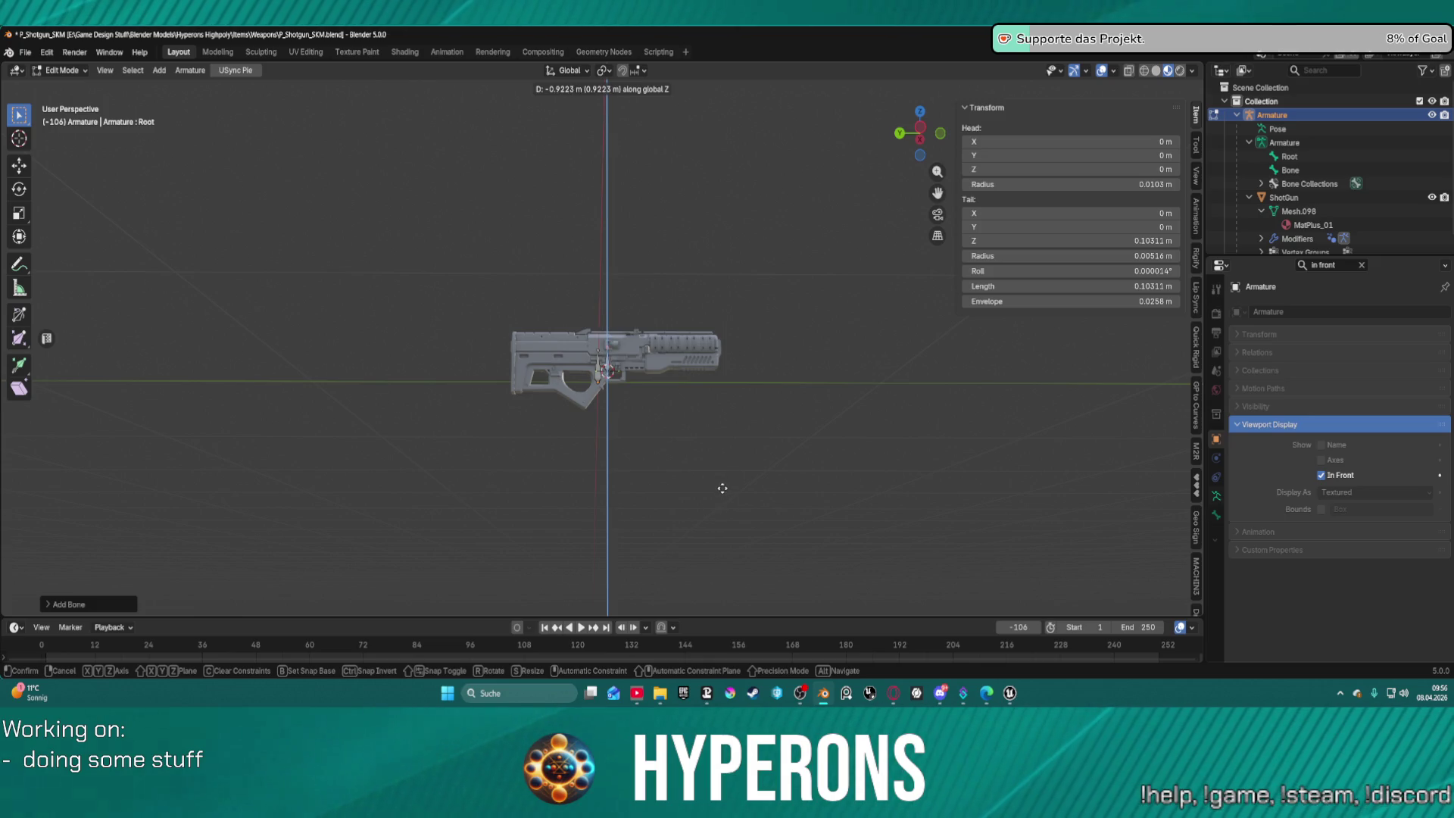
left_click(723, 488)
scroll(712, 470, "up", 10)
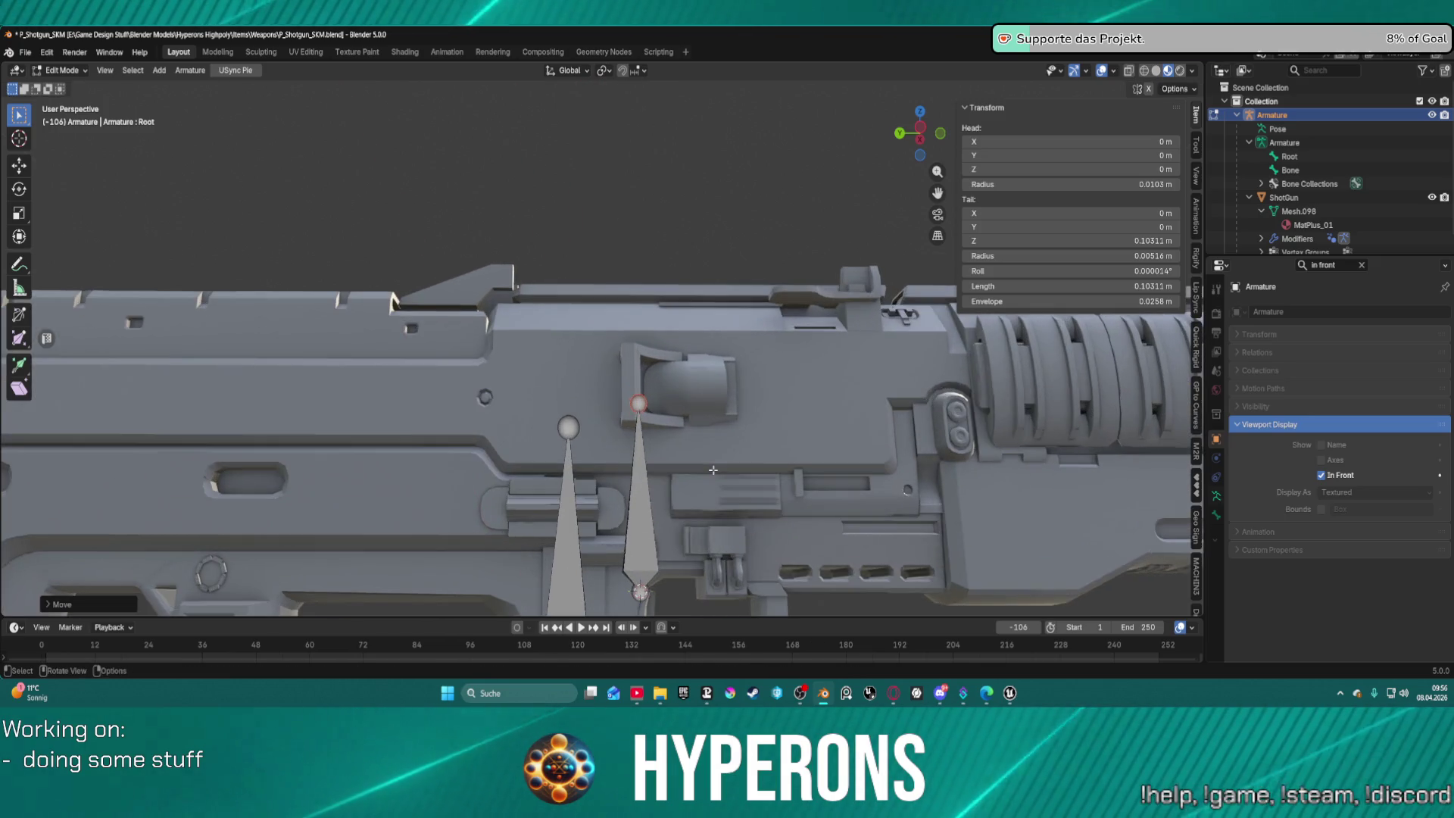
scroll(713, 469, "down", 1)
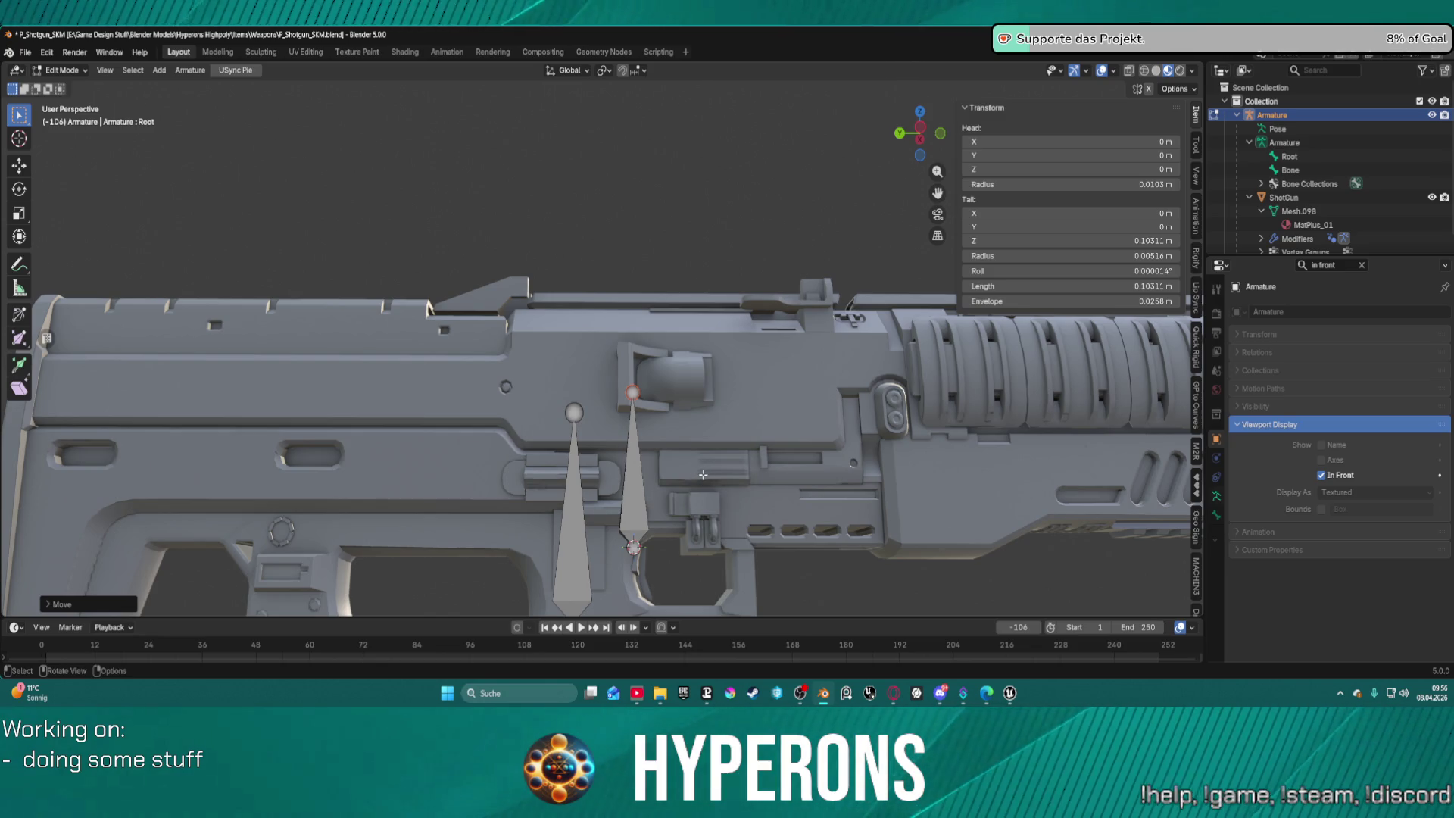
Try rotating the new bone about Y and X, cancelling each attempt.
key("r")
key("Escape")
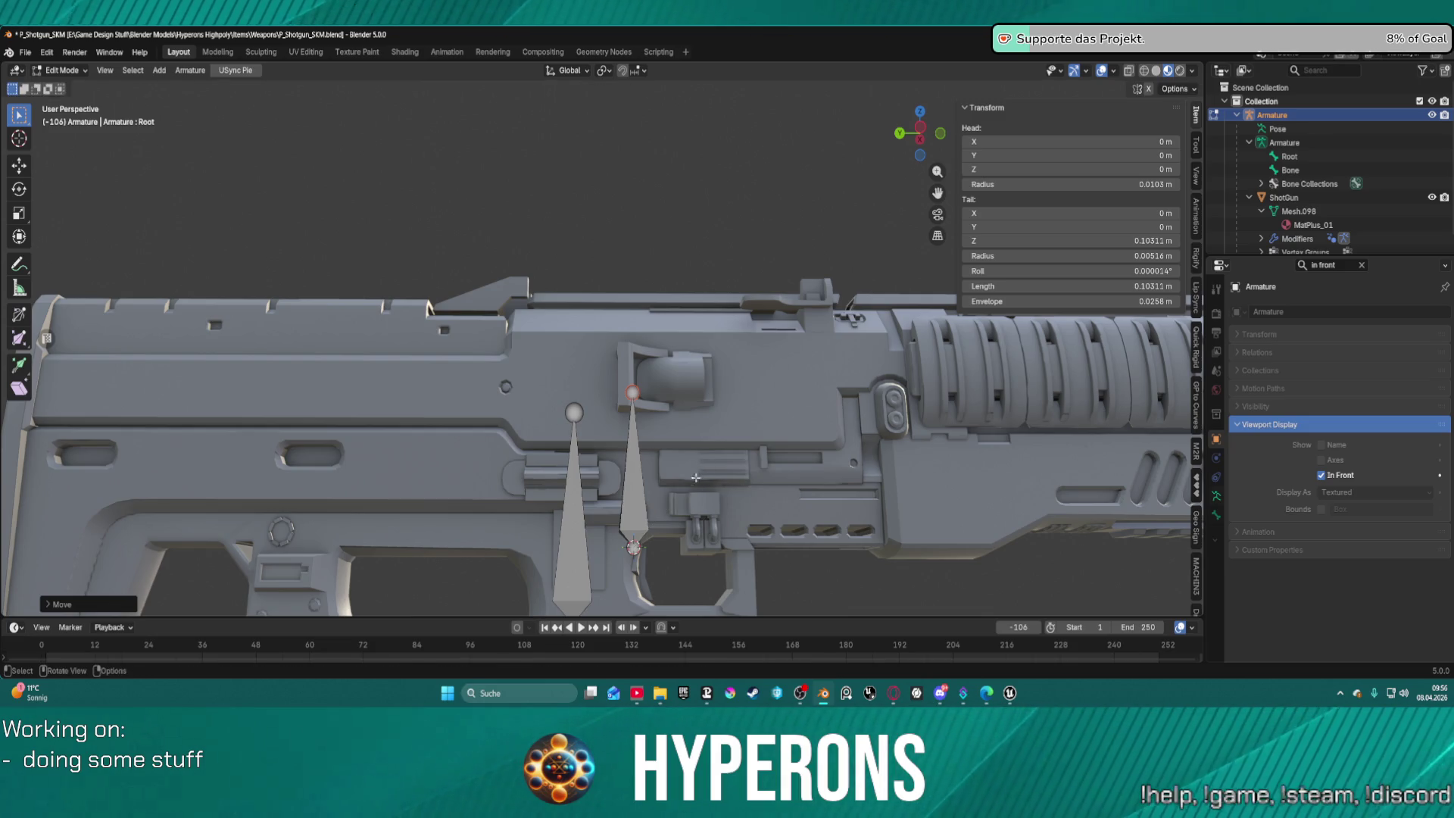
left_click(640, 467)
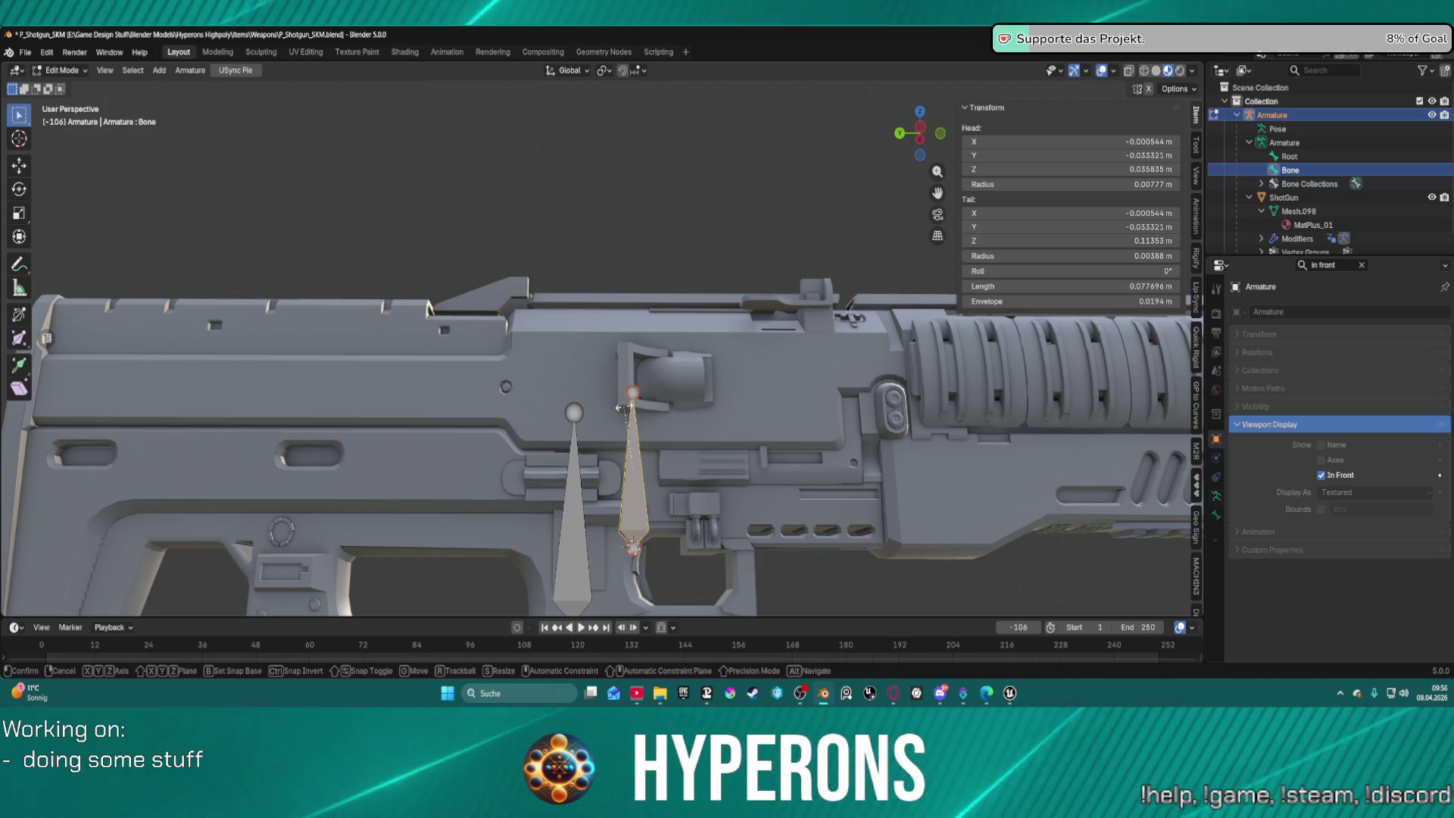
key("r")
key("Escape")
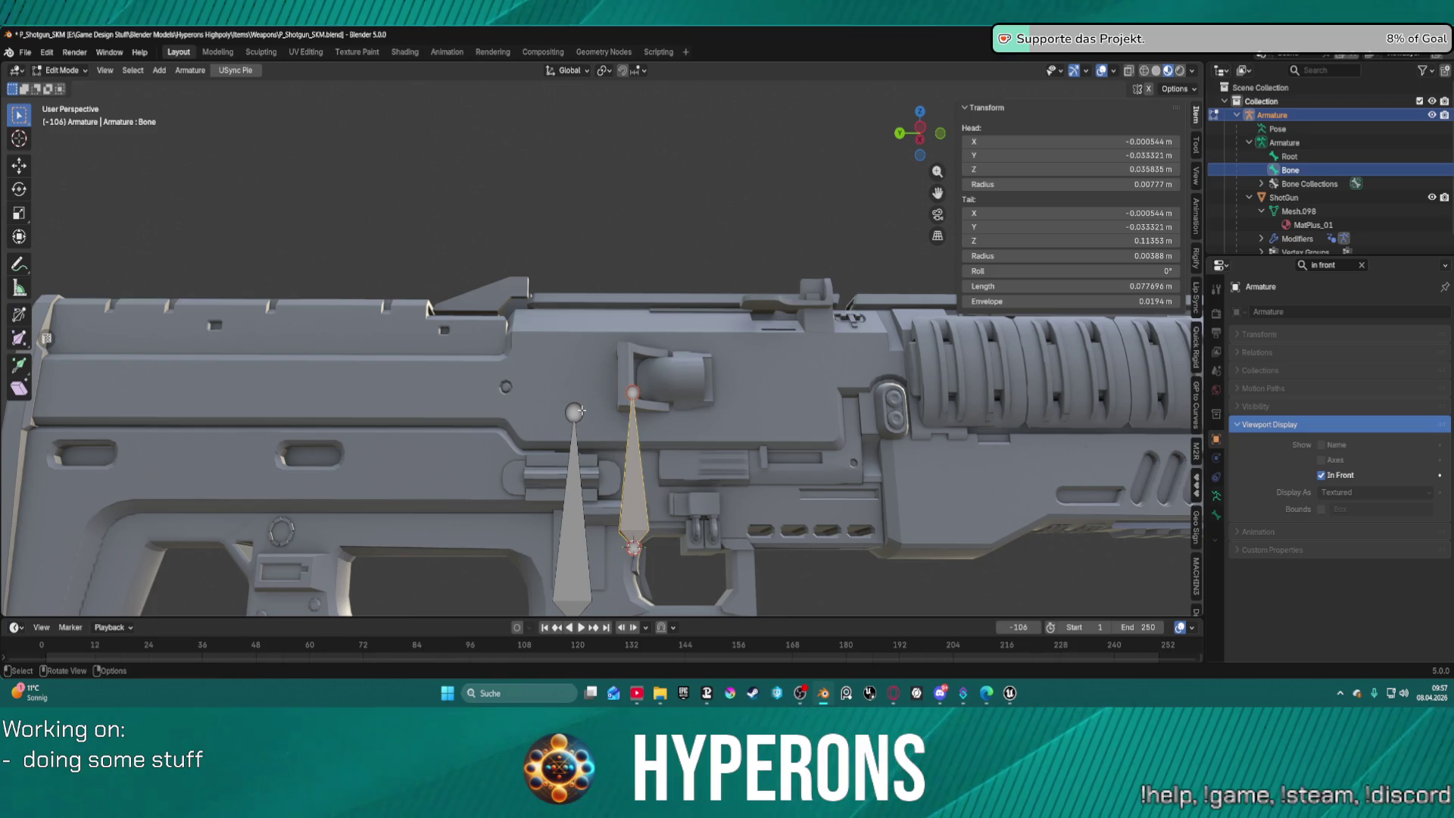
left_click(656, 577)
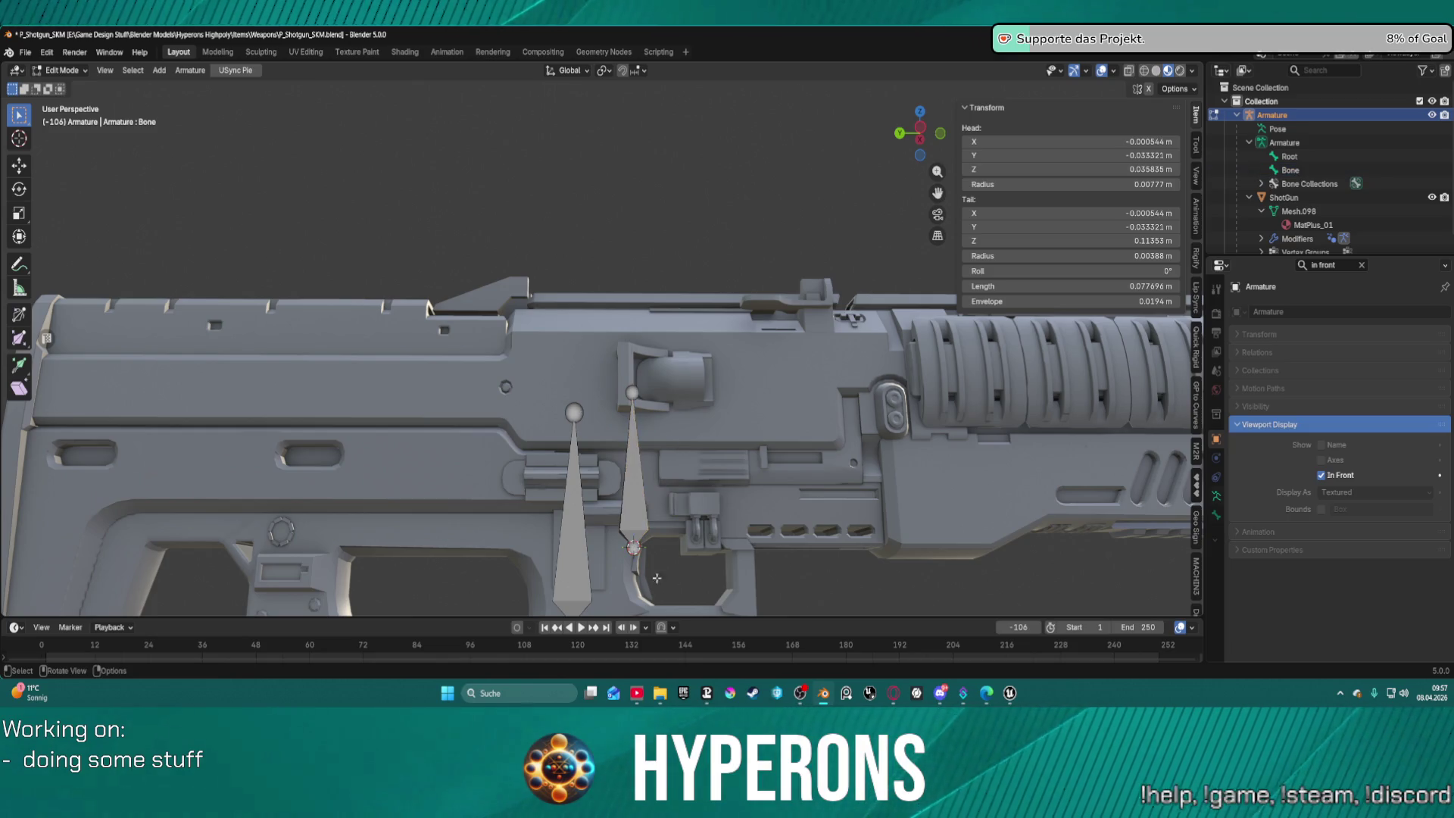
key("r")
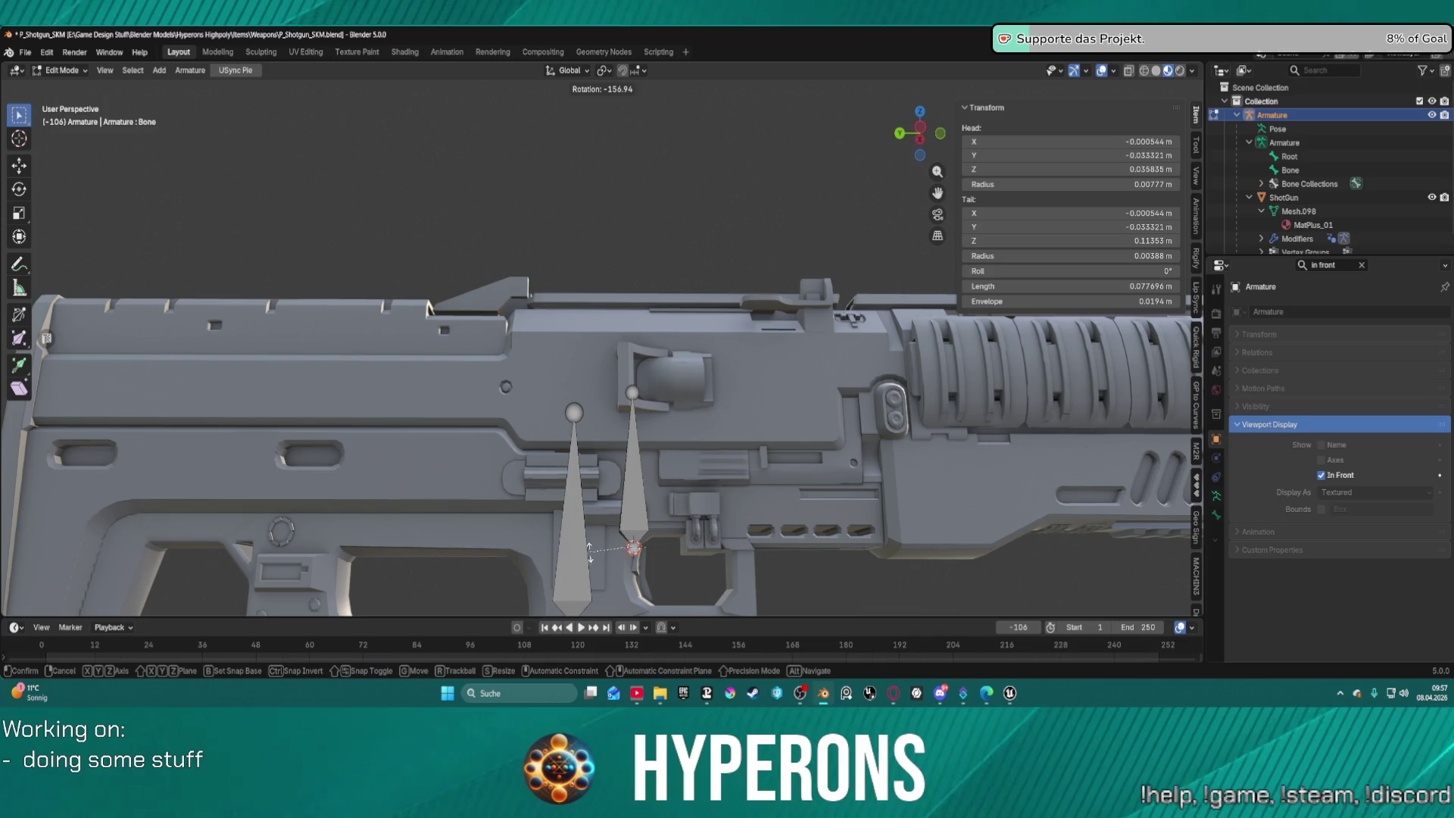
key("Escape")
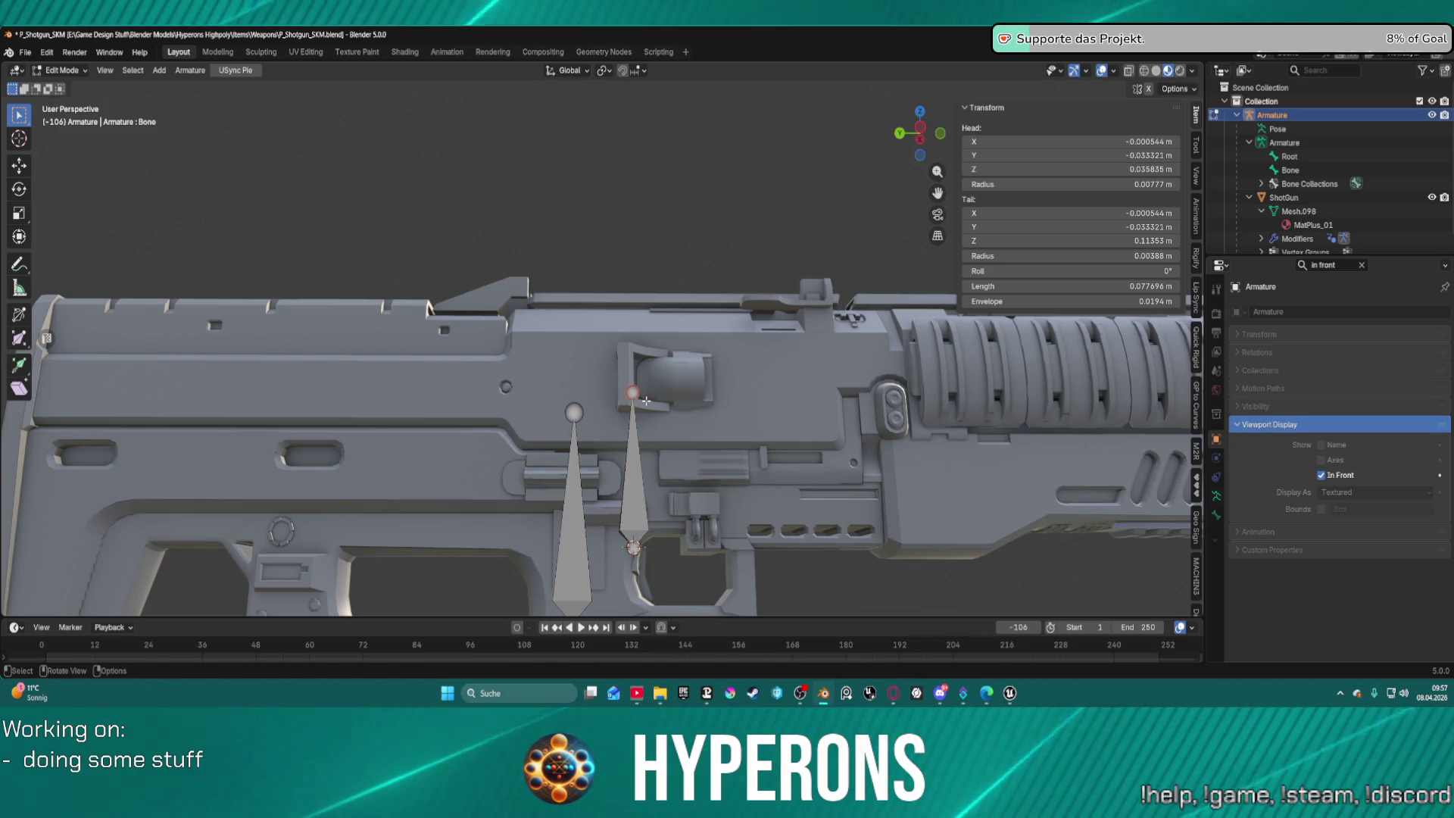
key("r")
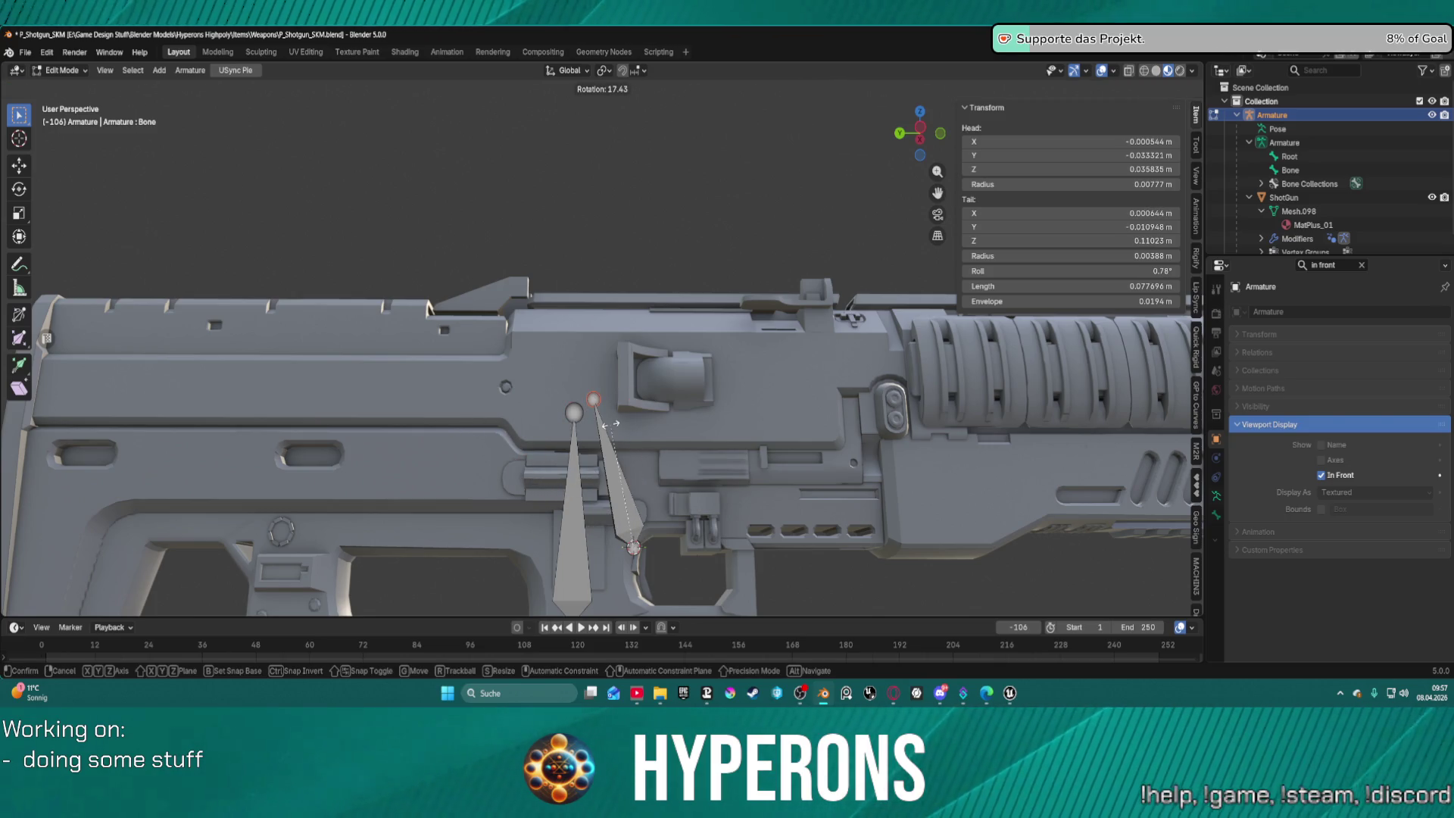
key("y")
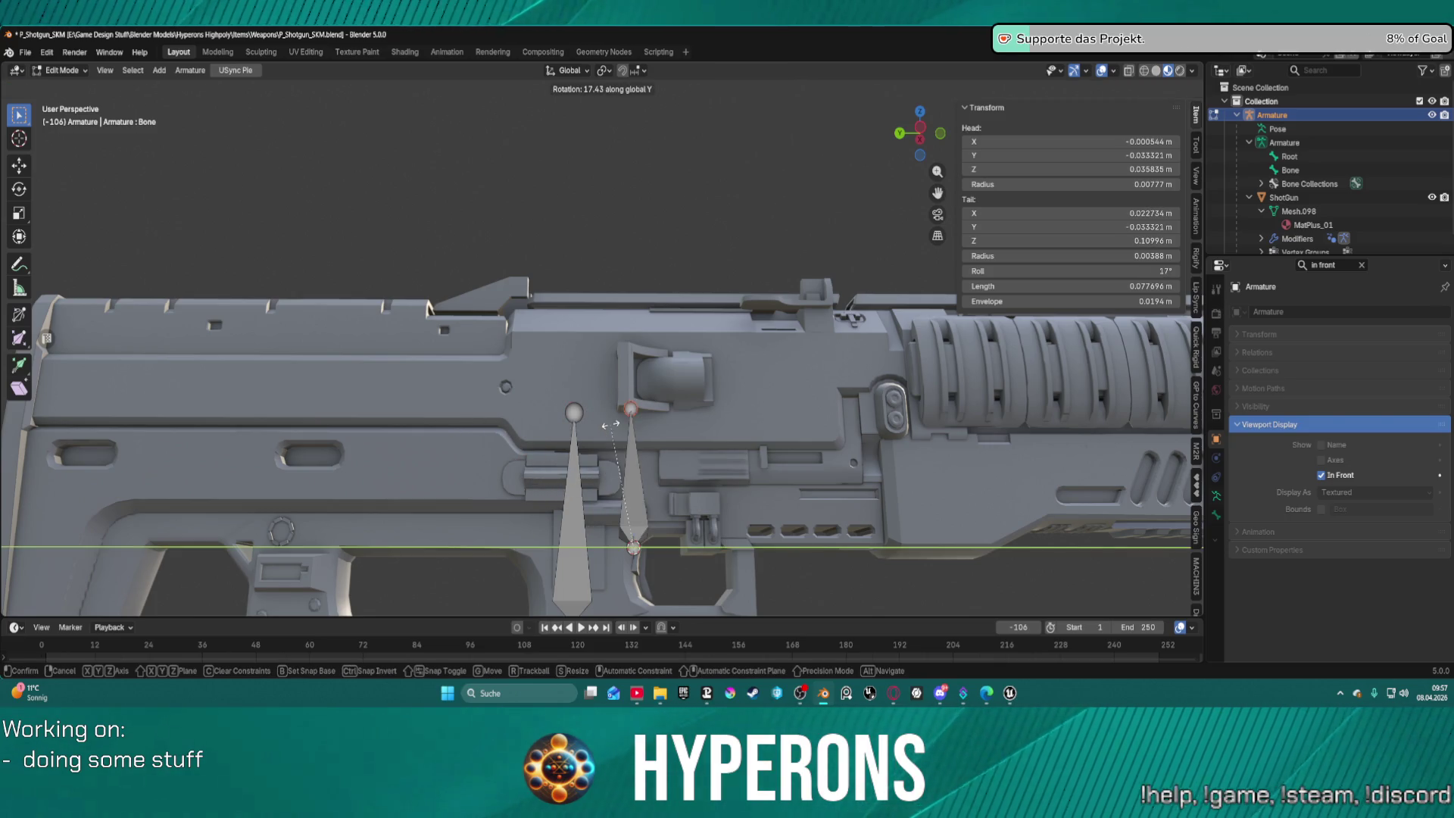
key("x")
key("Escape")
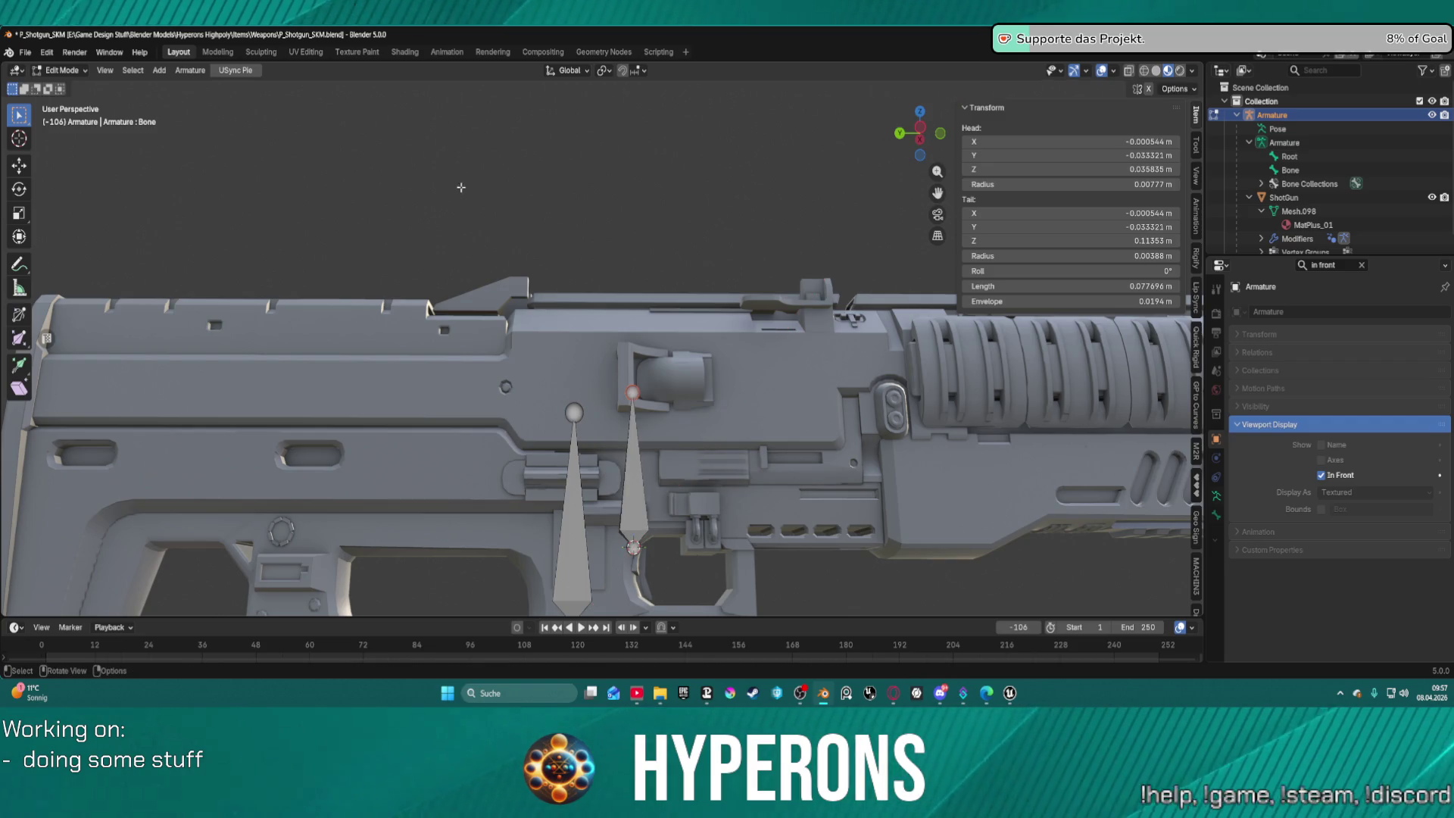
mouse_move(699, 117)
left_mouse_down()
mouse_move(371, 244)
mouse_move(664, 277)
left_mouse_up()
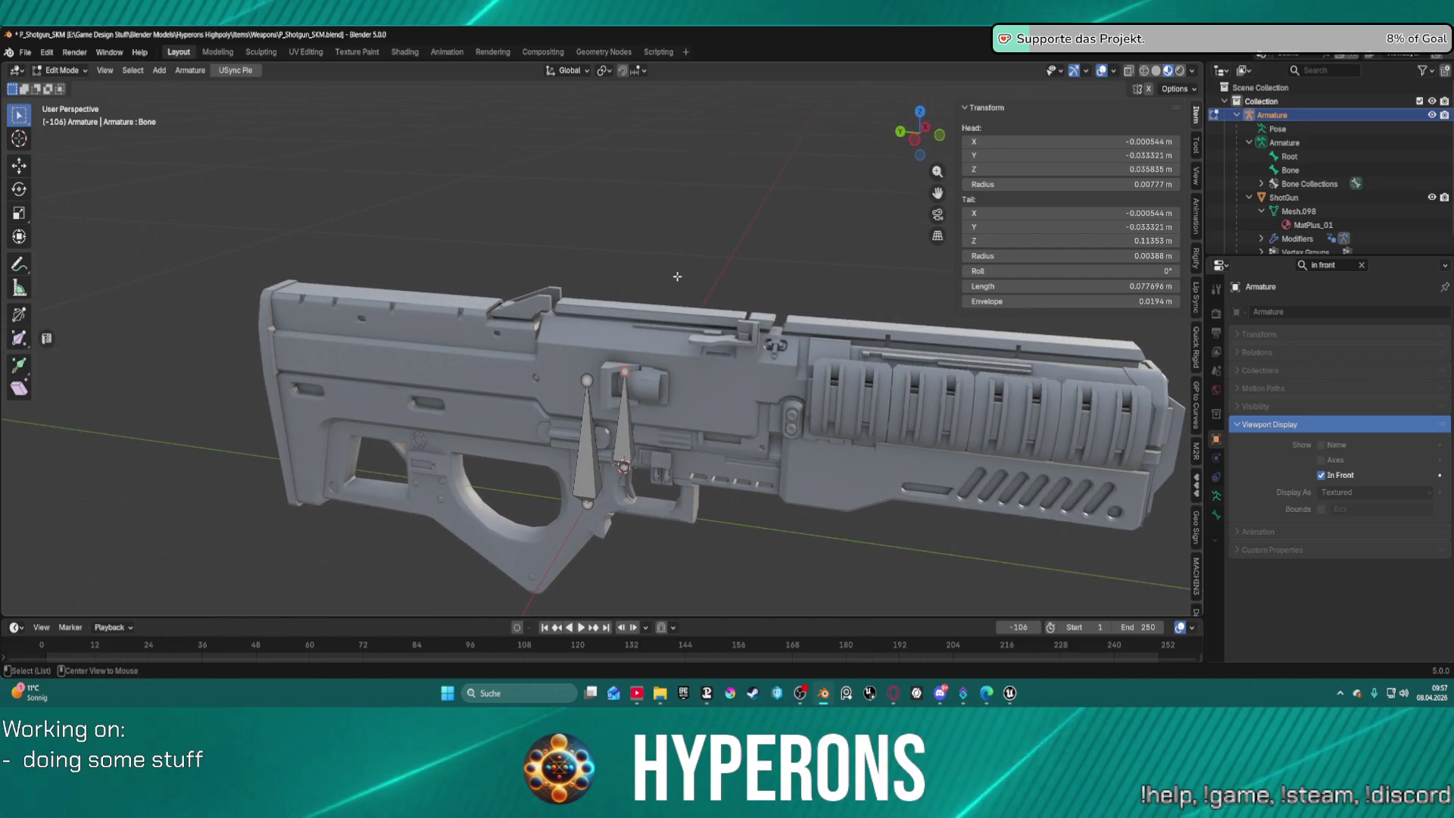
Clear the bone's roll and rotate it -90° about X so it lies horizontally.
key("alt+r")
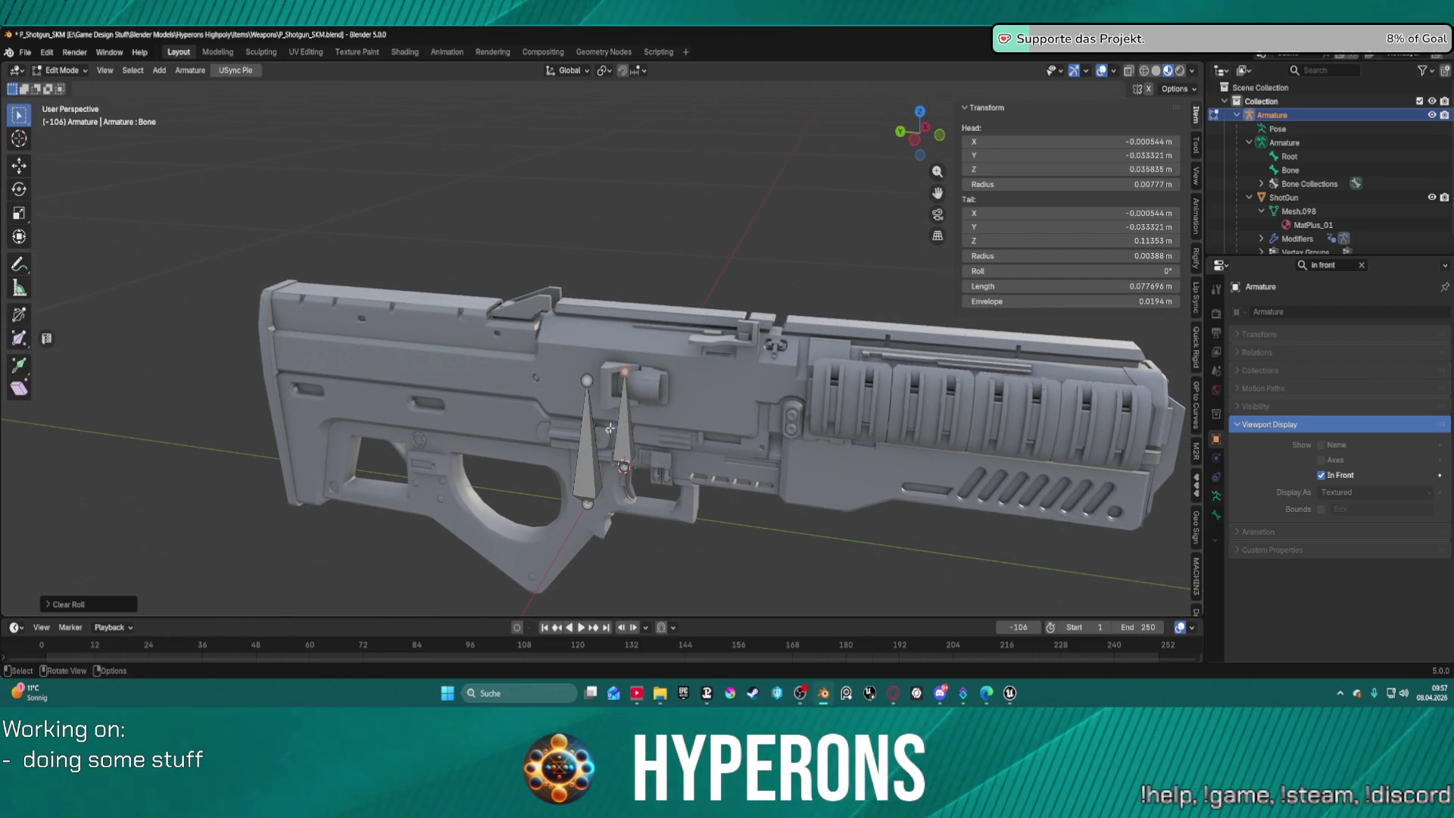
key("r")
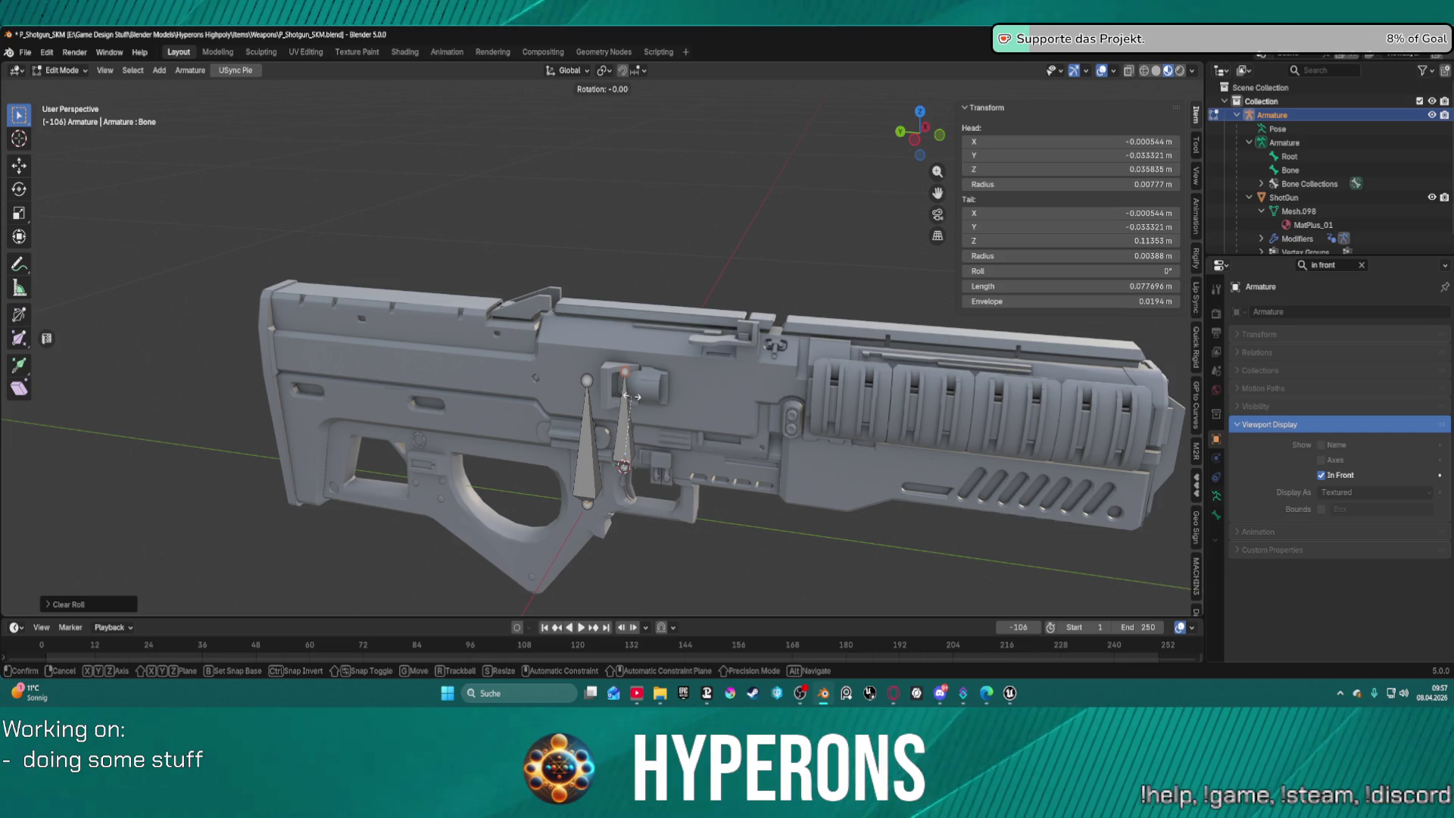
type("x")
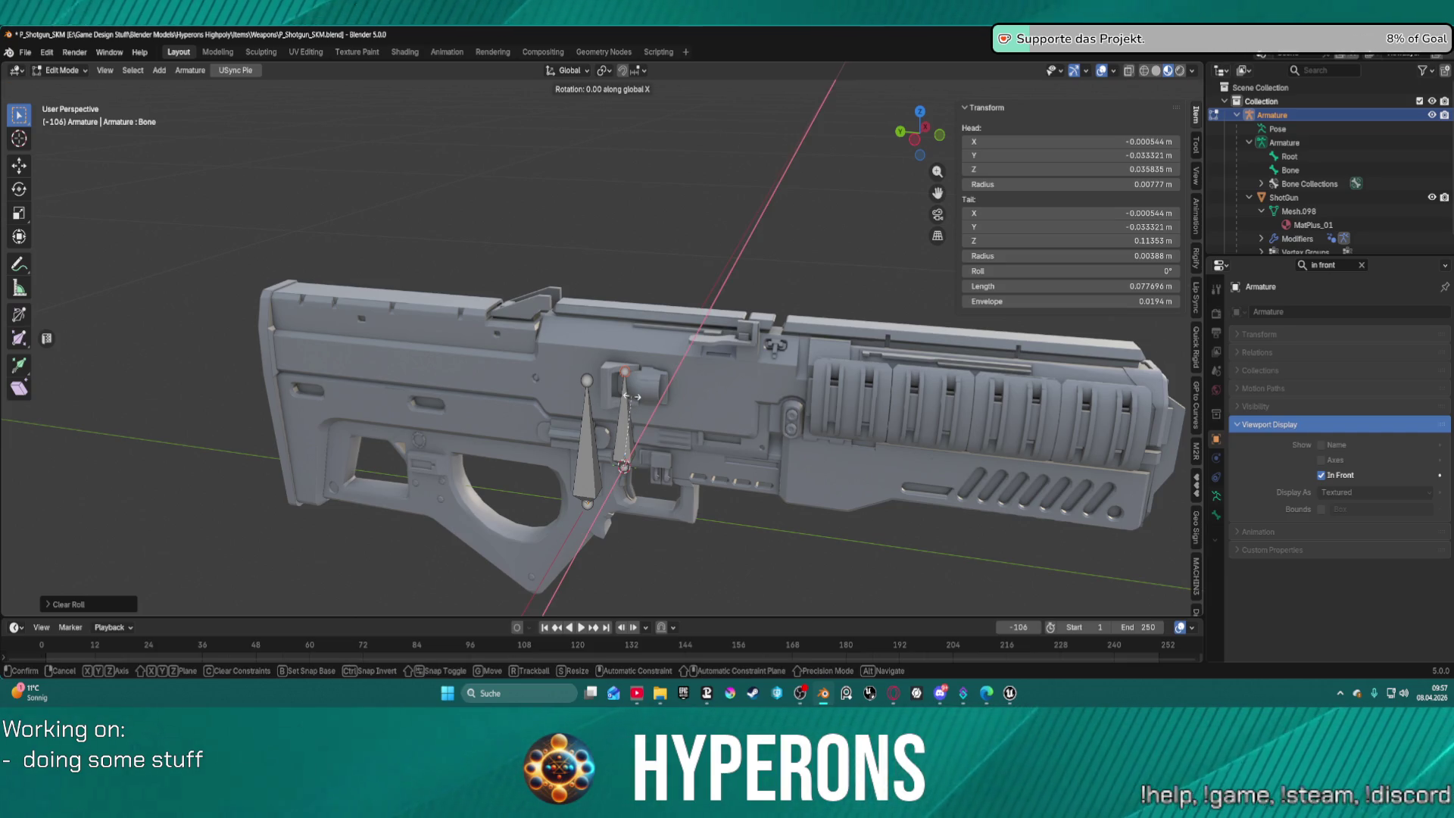
type("-90")
key("Return")
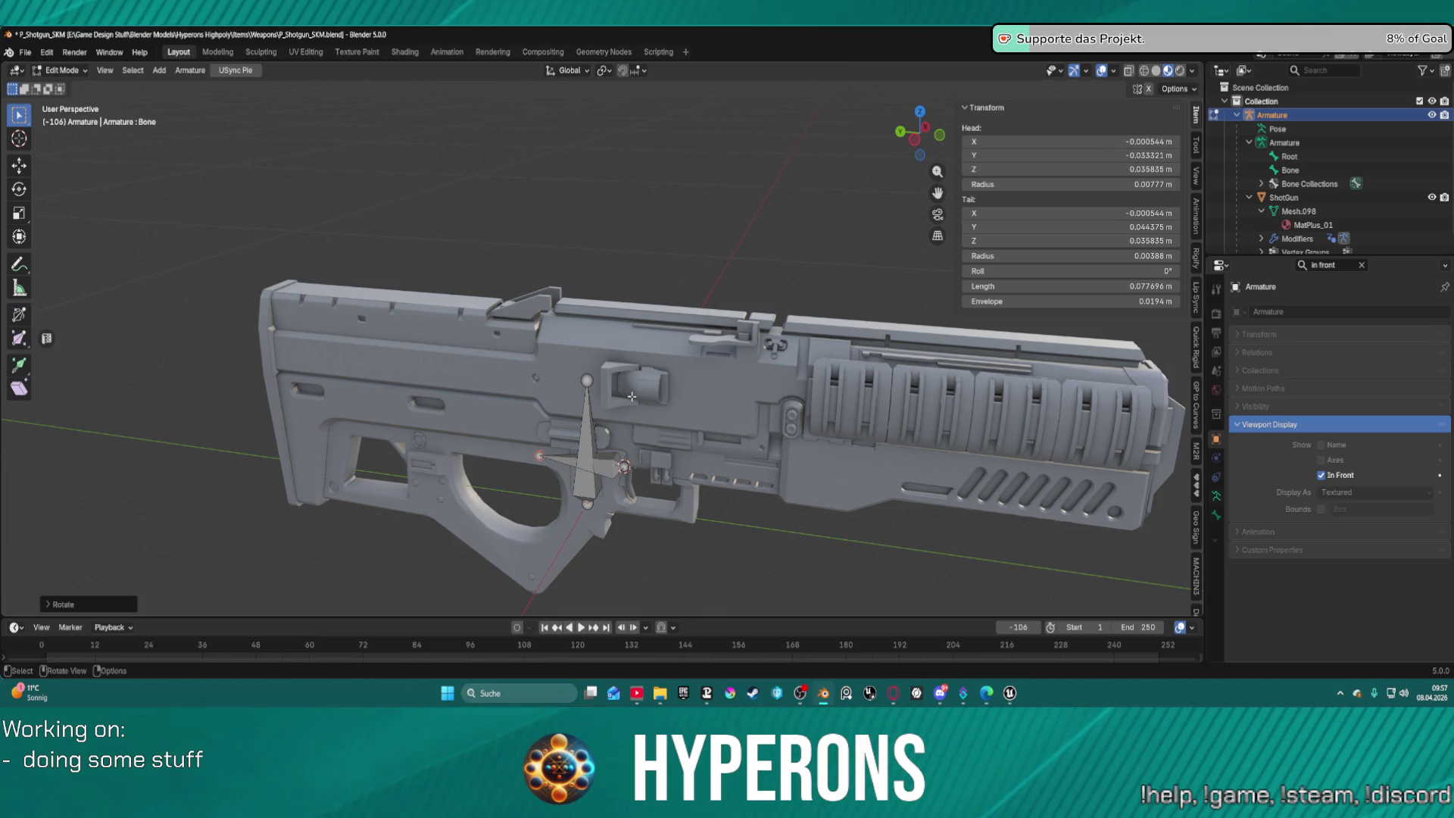
scroll(740, 154, "up", 5)
scroll(741, 154, "up", 3)
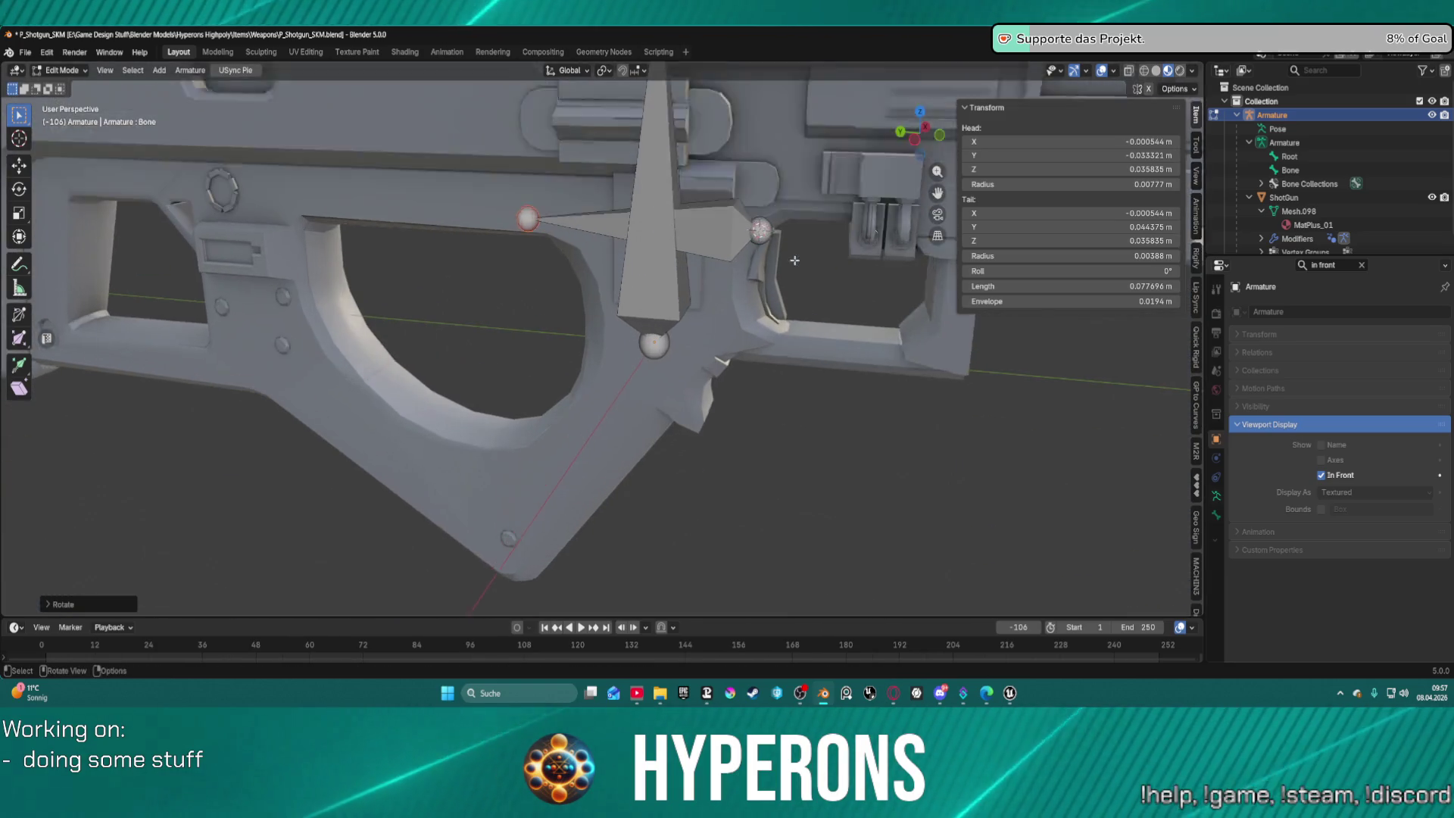
Rename the bone to Trigger in the Outliner and leave armature Edit Mode.
double_click(1285, 171)
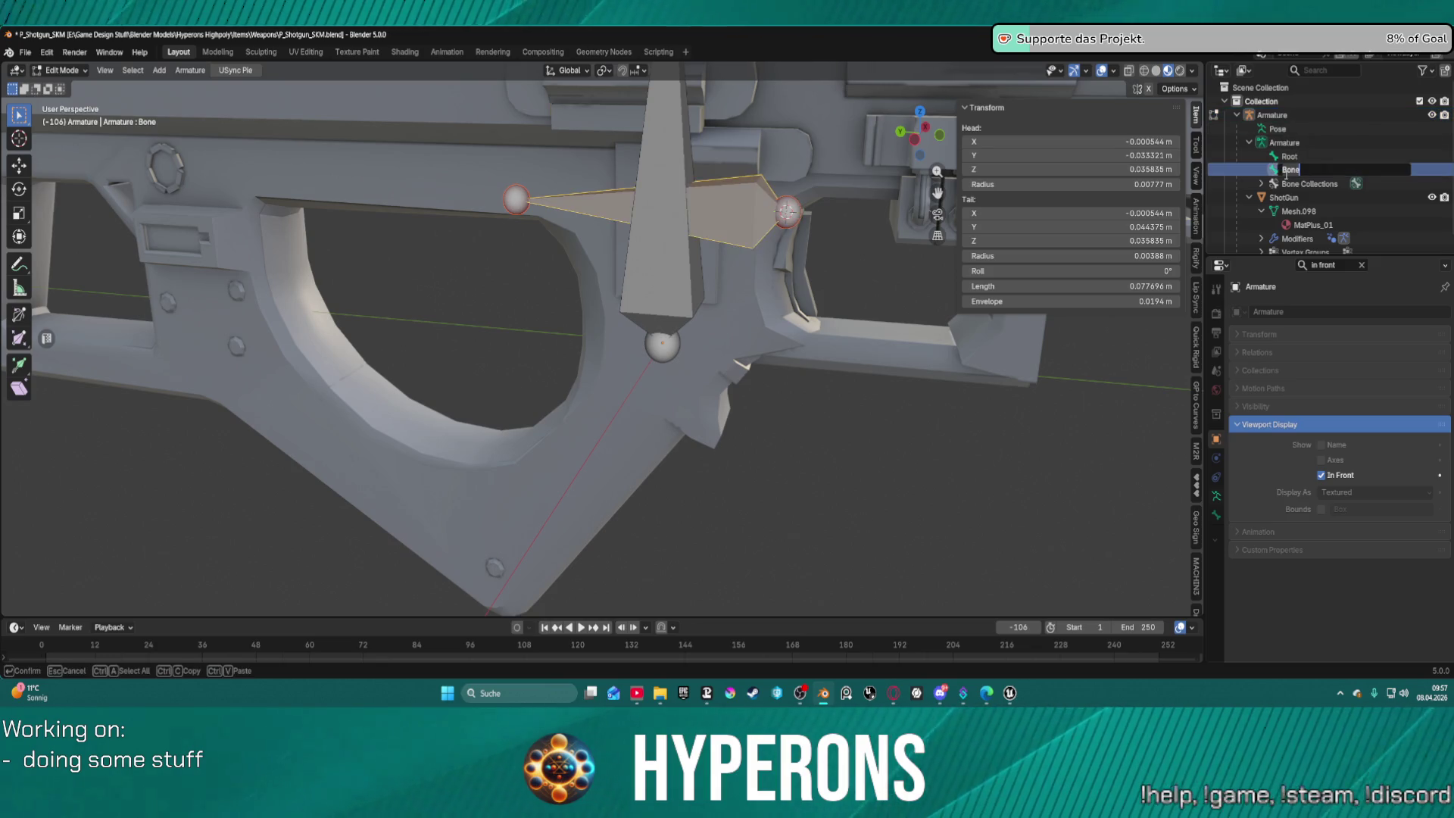
type("Triger")
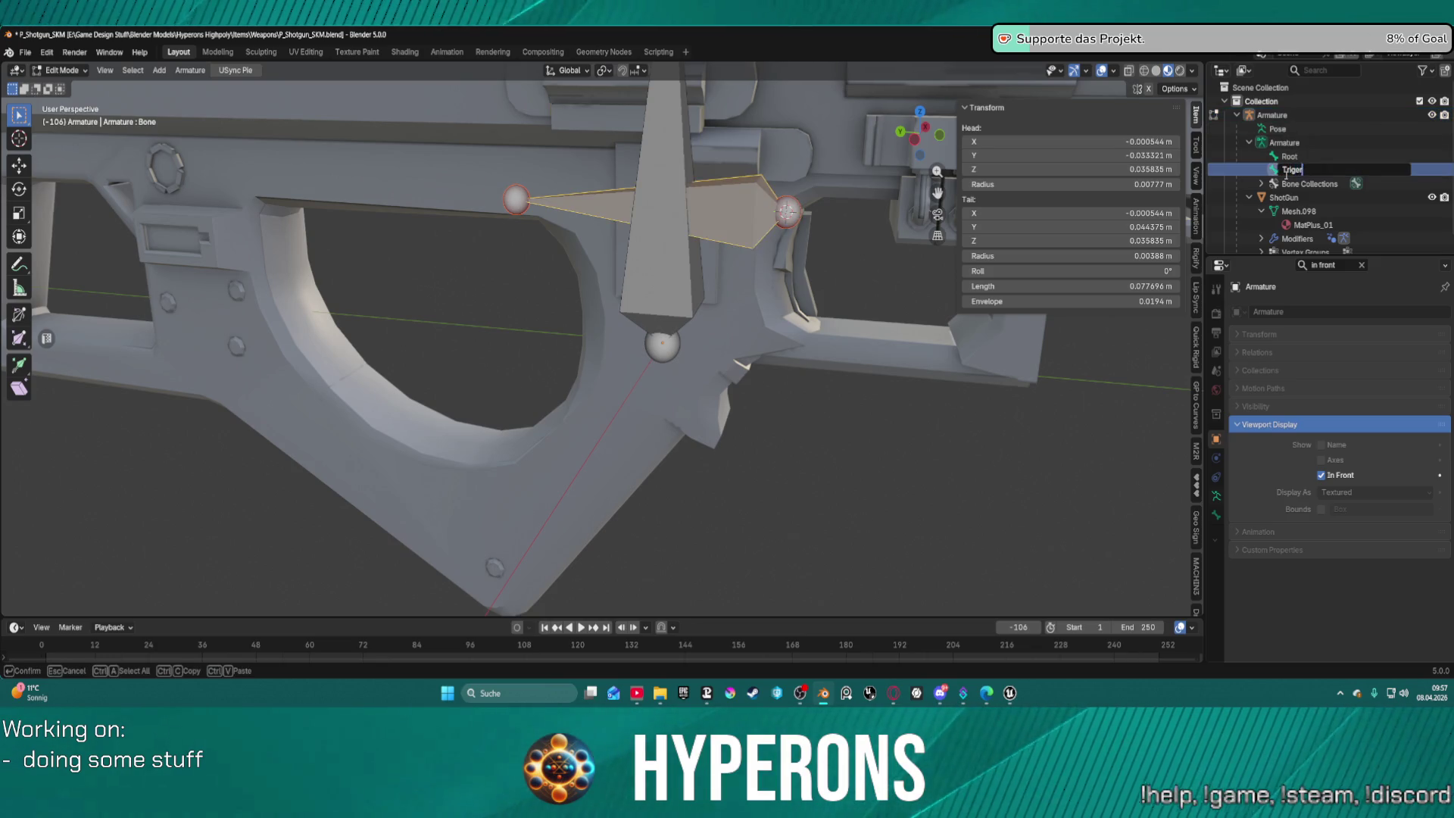
key("Return")
double_click(1285, 171)
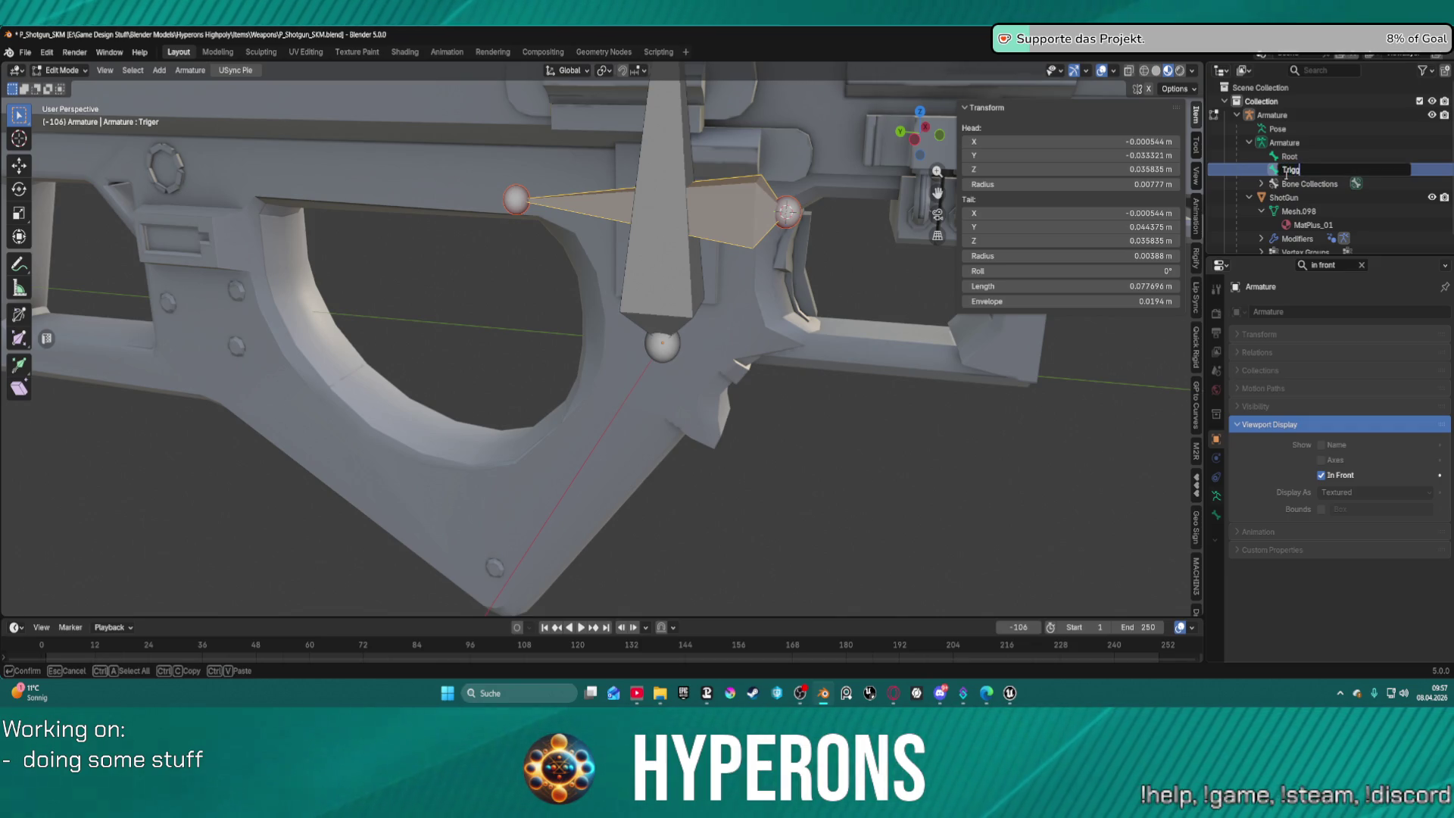
type("er")
key("Return")
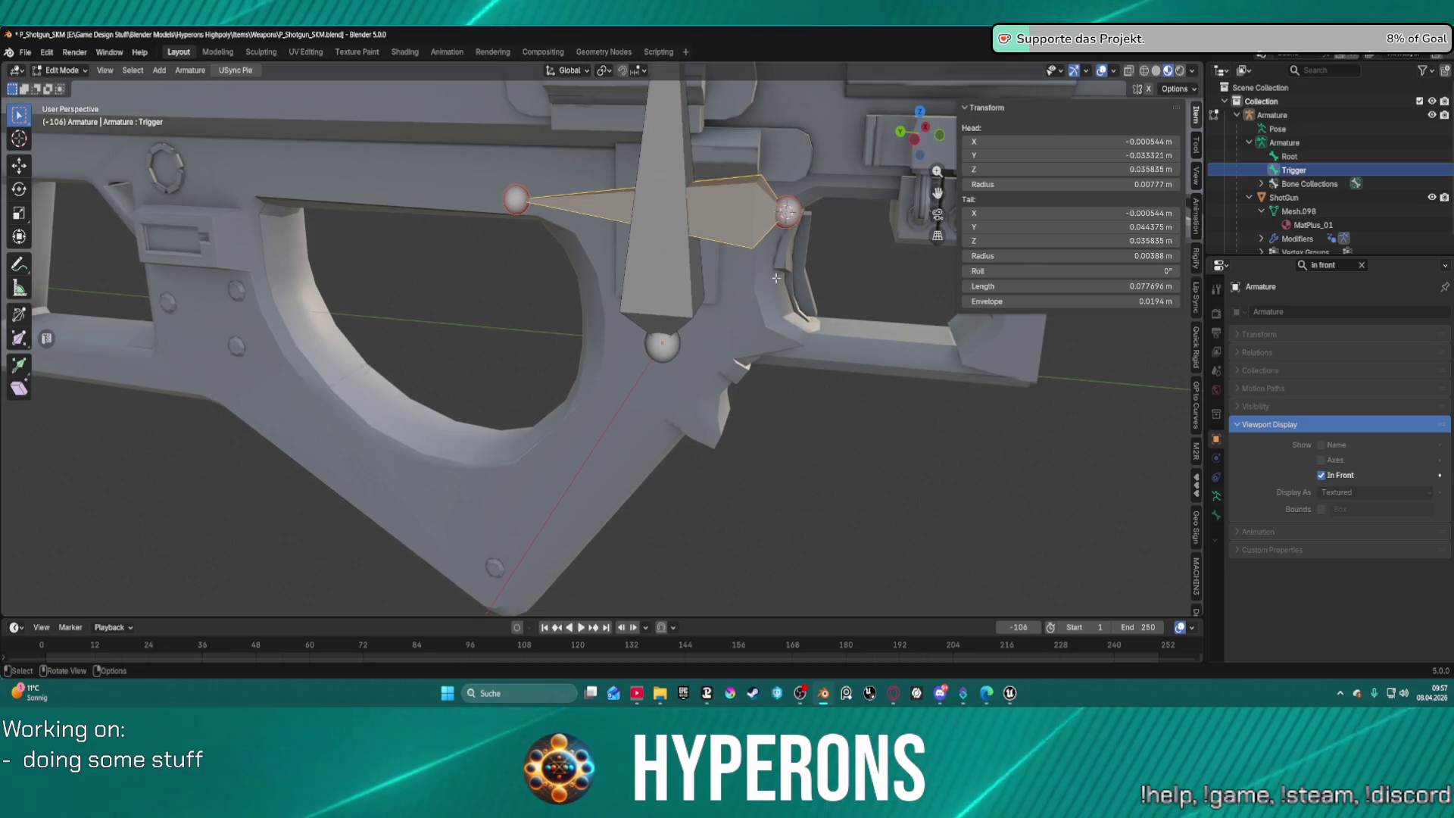
key("ctrl+Tab")
left_click(702, 295)
In ShotGun's Edit Mode, clear the selection and select the trigger's linked faces with L.
scroll(701, 295, "down", 2)
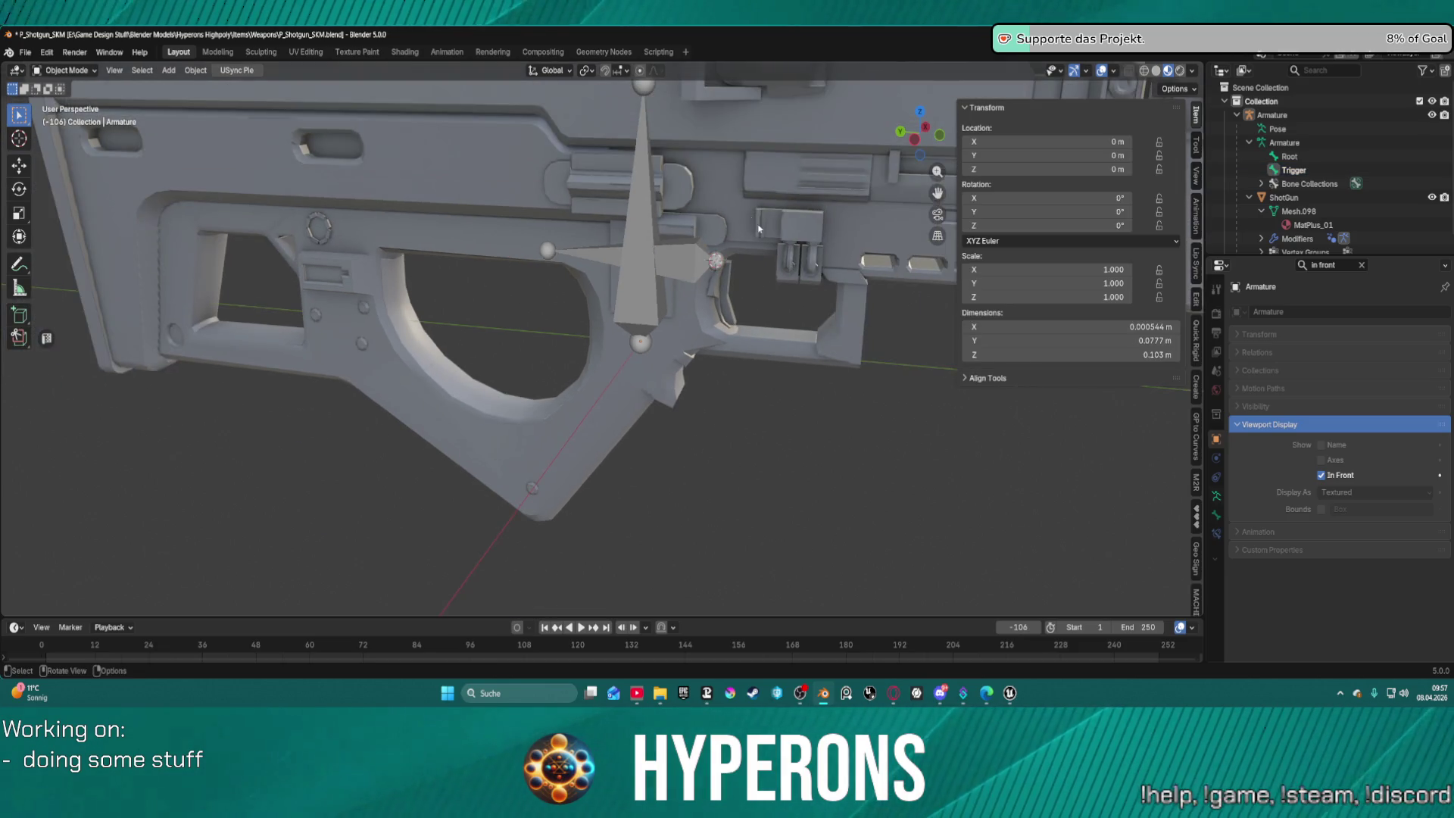
left_click(901, 225)
key("Tab")
scroll(901, 225, "up", 4)
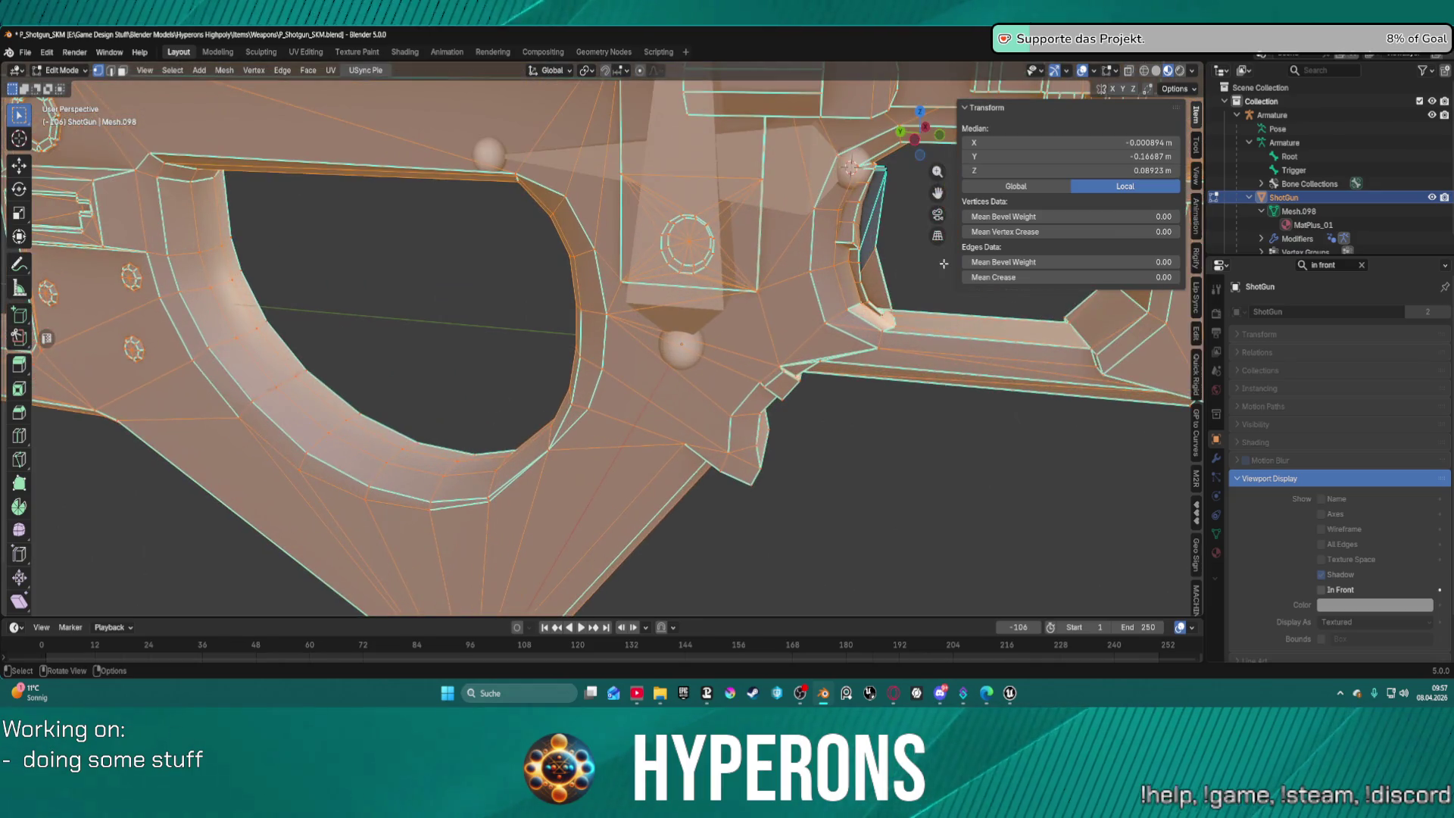
left_click(969, 591)
left_click_drag(968, 591, 734, 512)
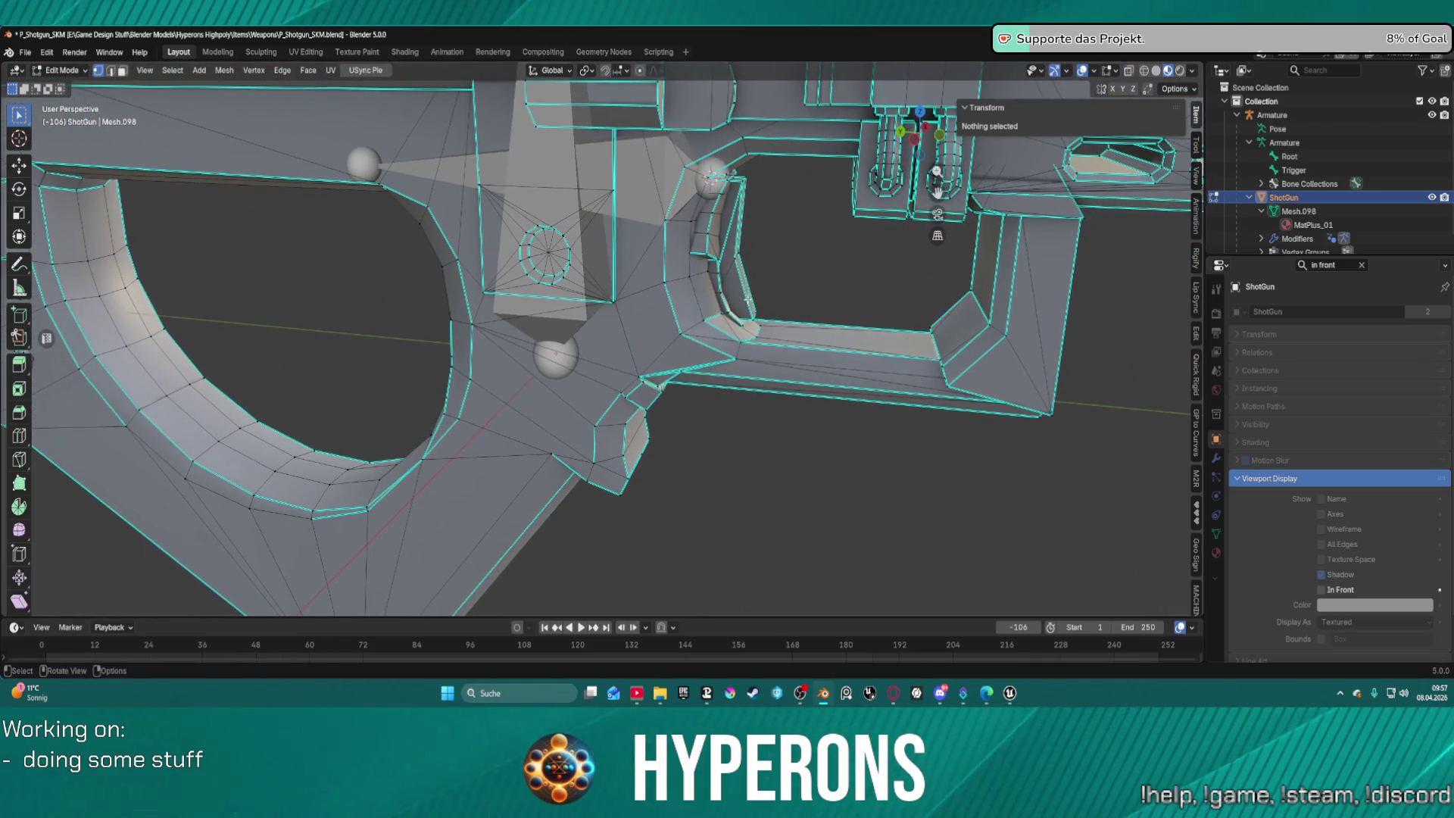
key("l")
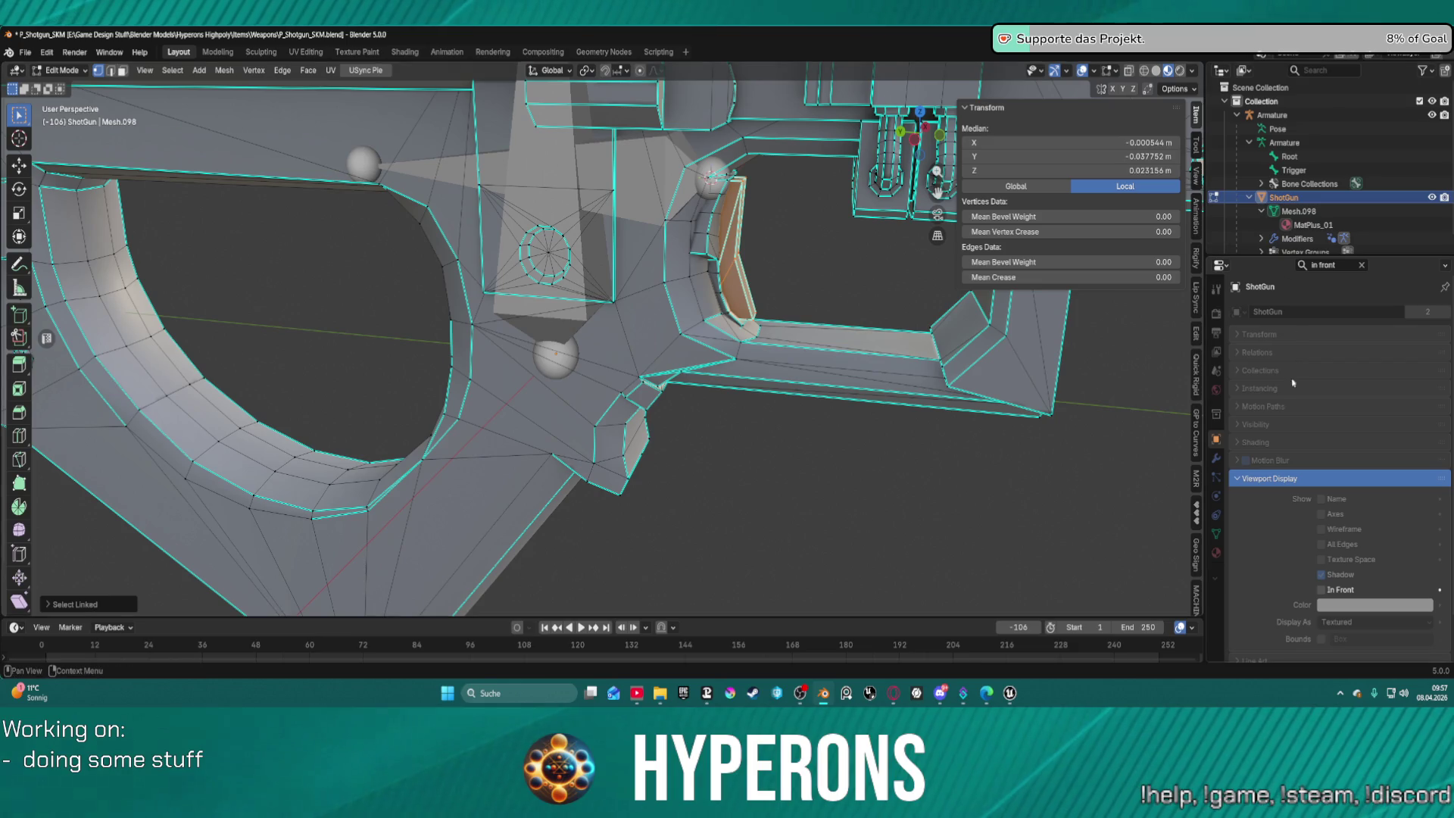
scroll(1223, 481, "down", 5, "ctrl")
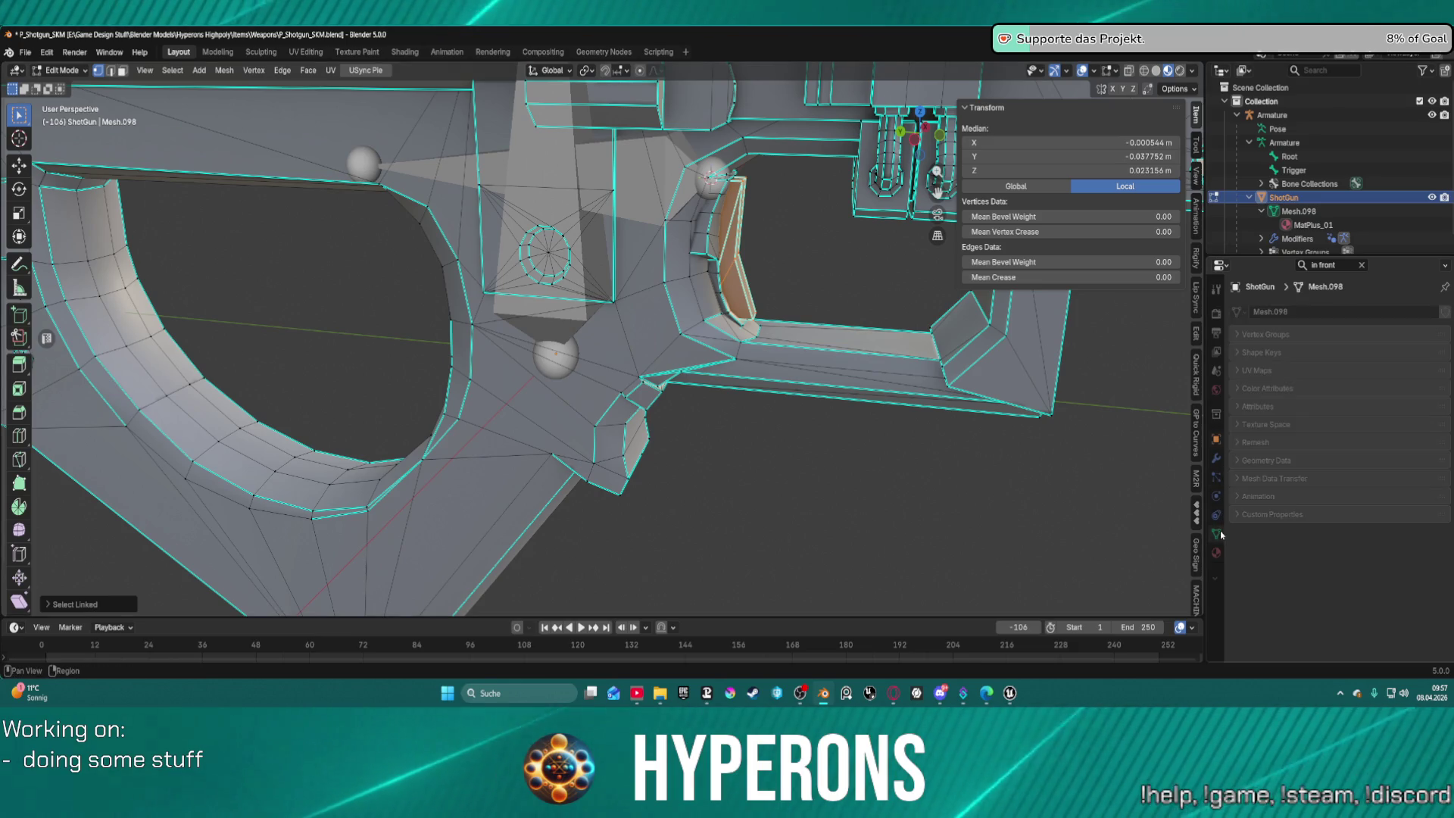
scroll(758, 310, "down", 4)
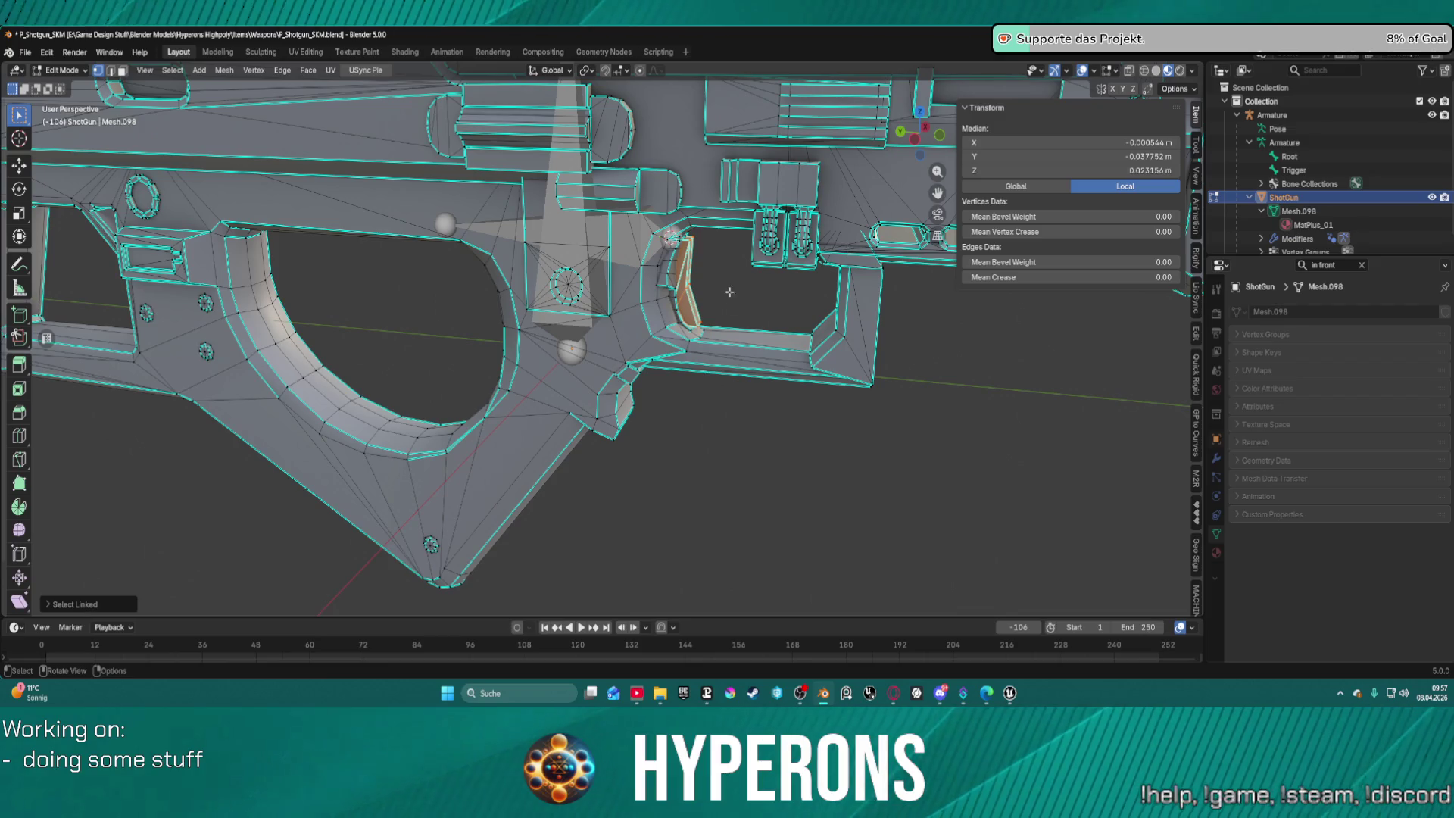
left_click_drag(758, 310, 785, 306)
scroll(785, 306, "up", 3)
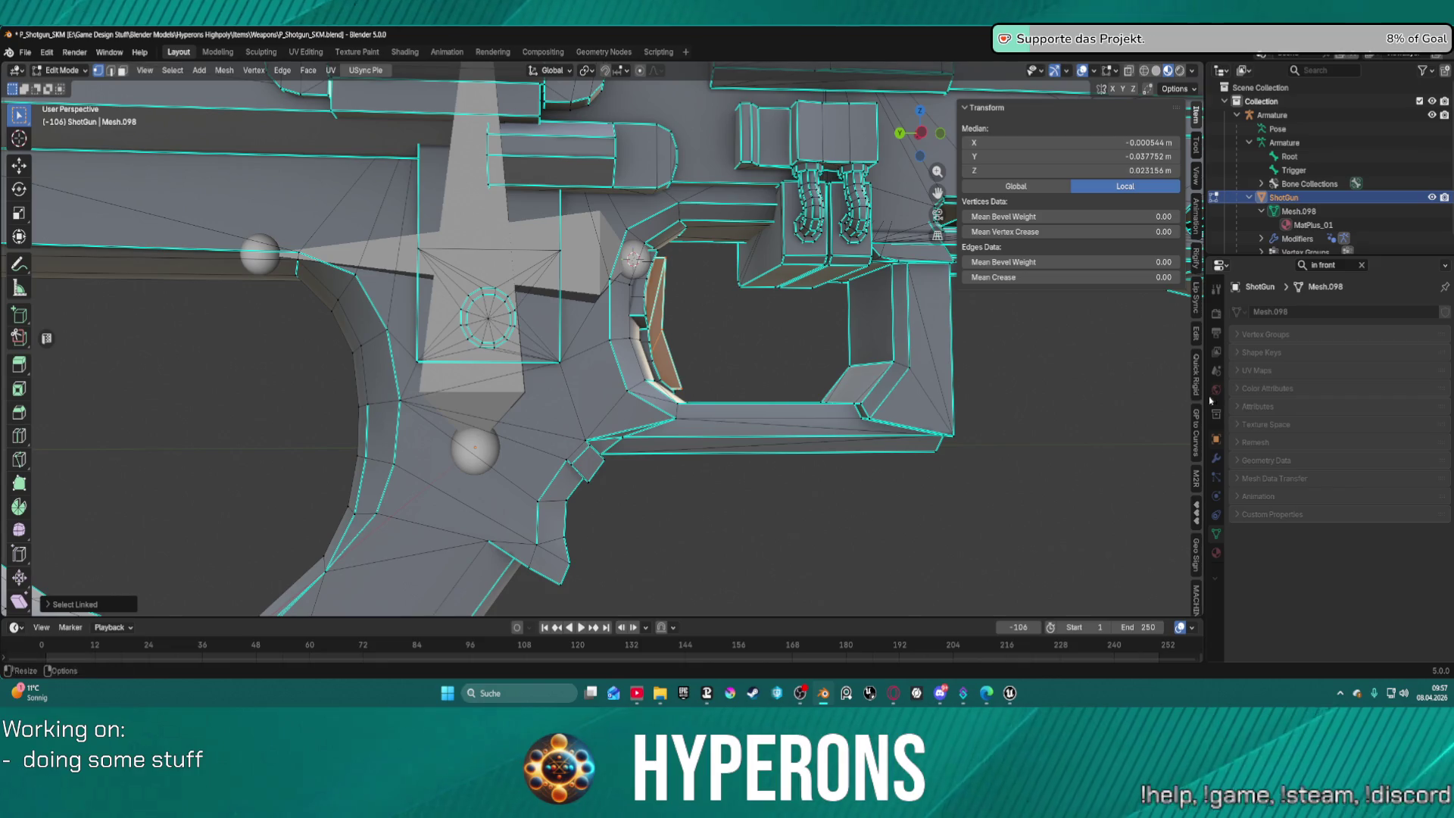
Clear the Mesh Data properties search filter and return to Object Mode on the armature.
left_click(1363, 267)
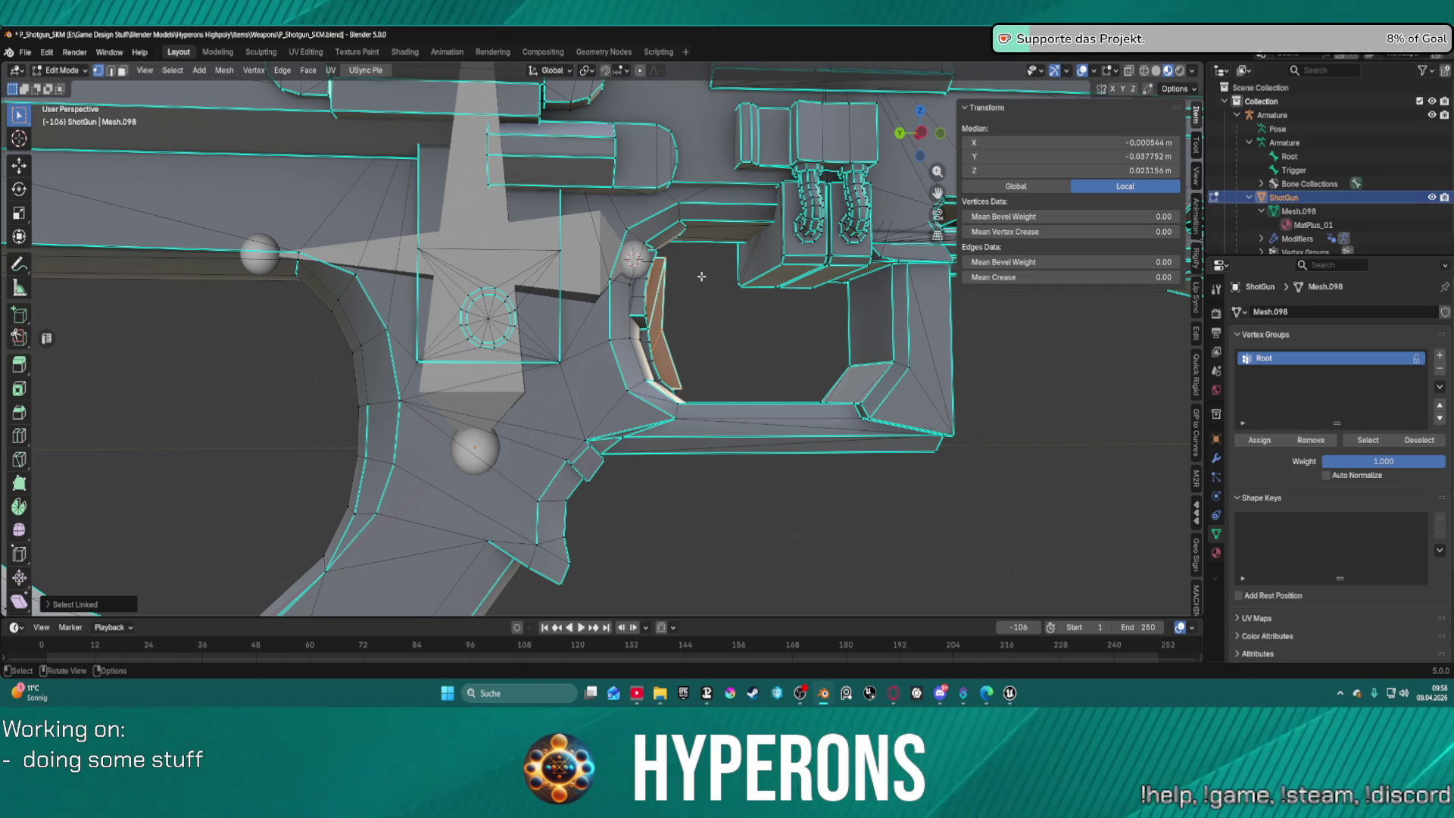
key("Tab")
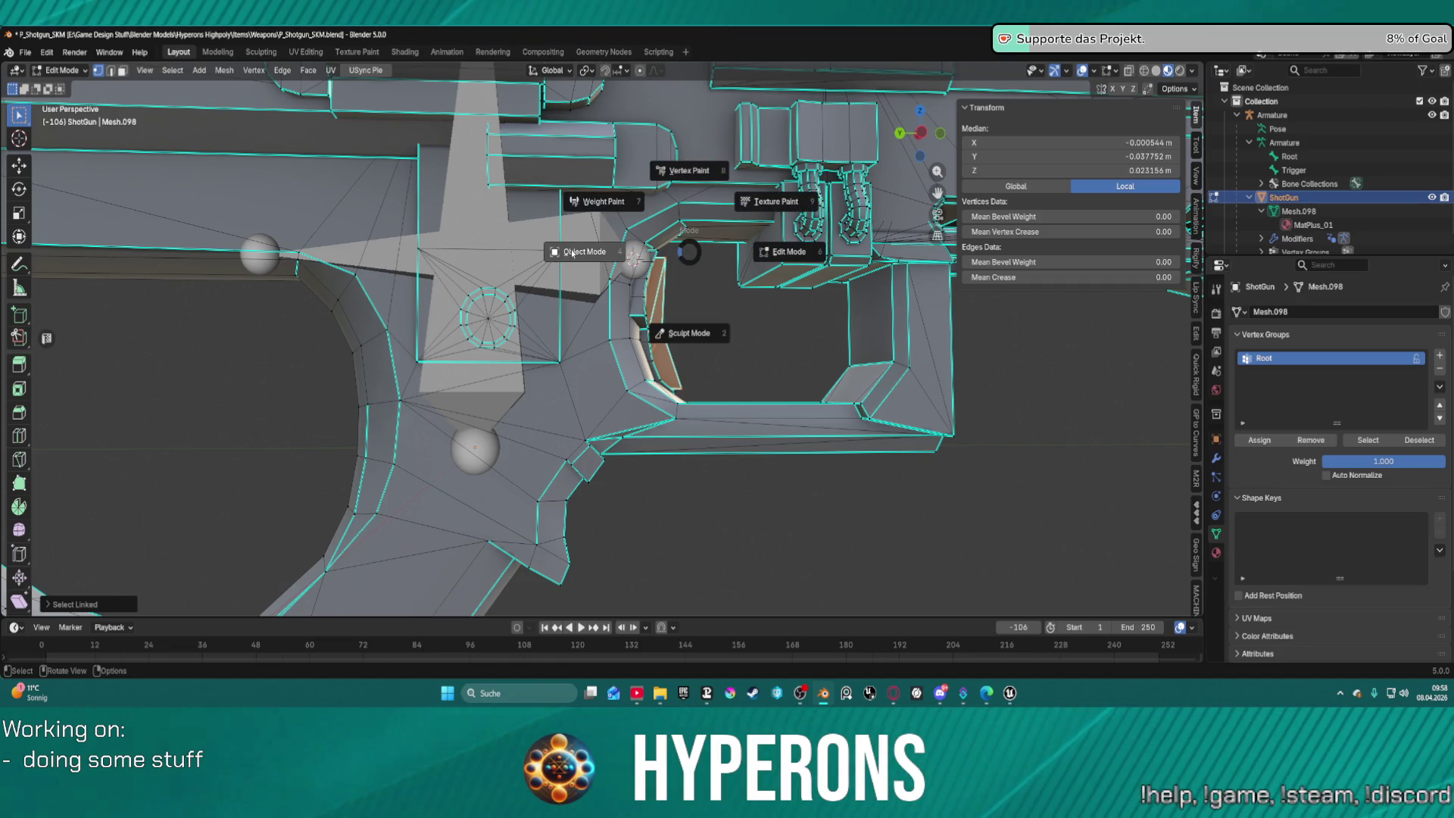
left_click(571, 248)
Enter armature Edit Mode and show the Trigger bone's Bone properties.
key("Tab")
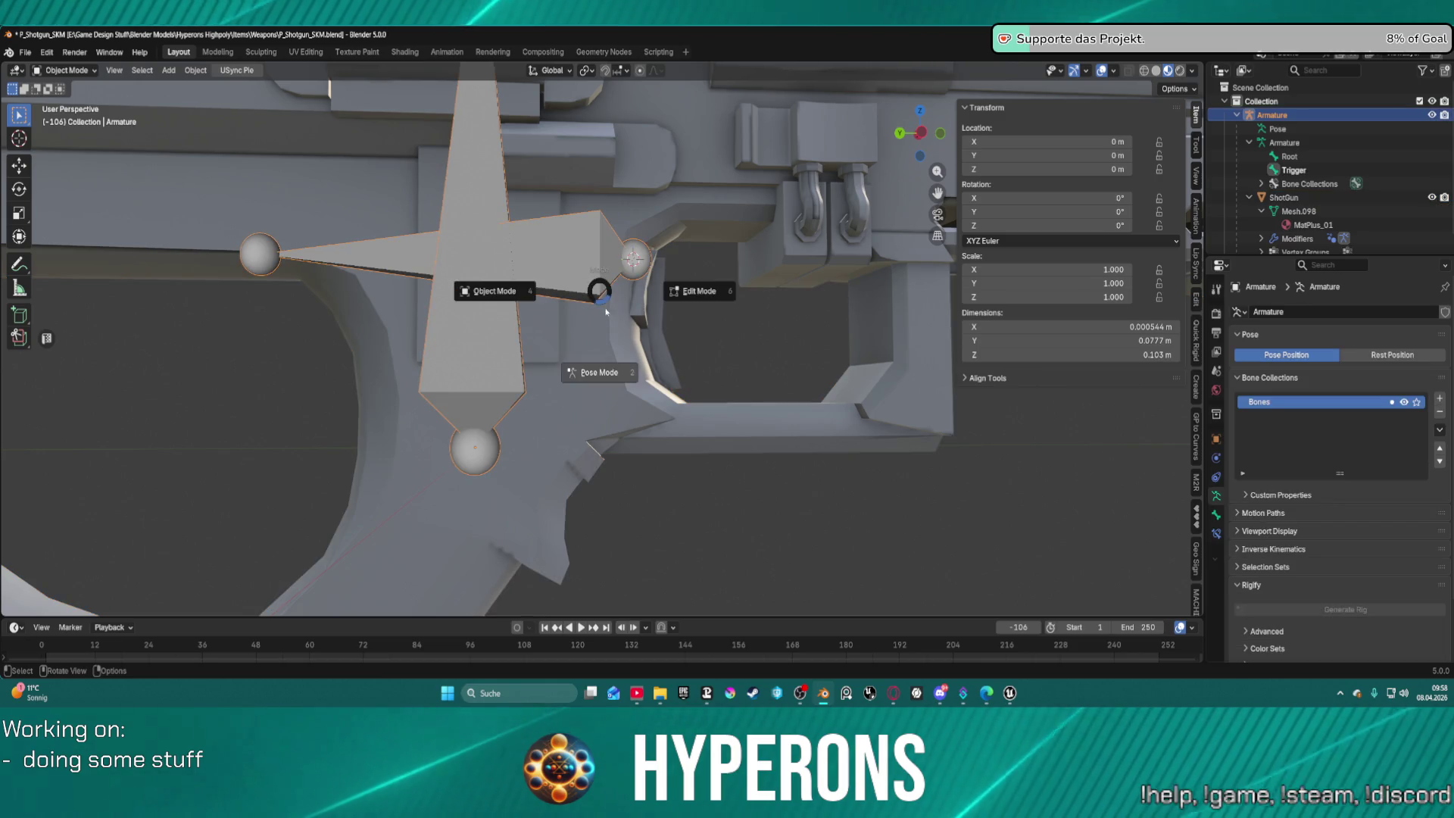
left_click(674, 298)
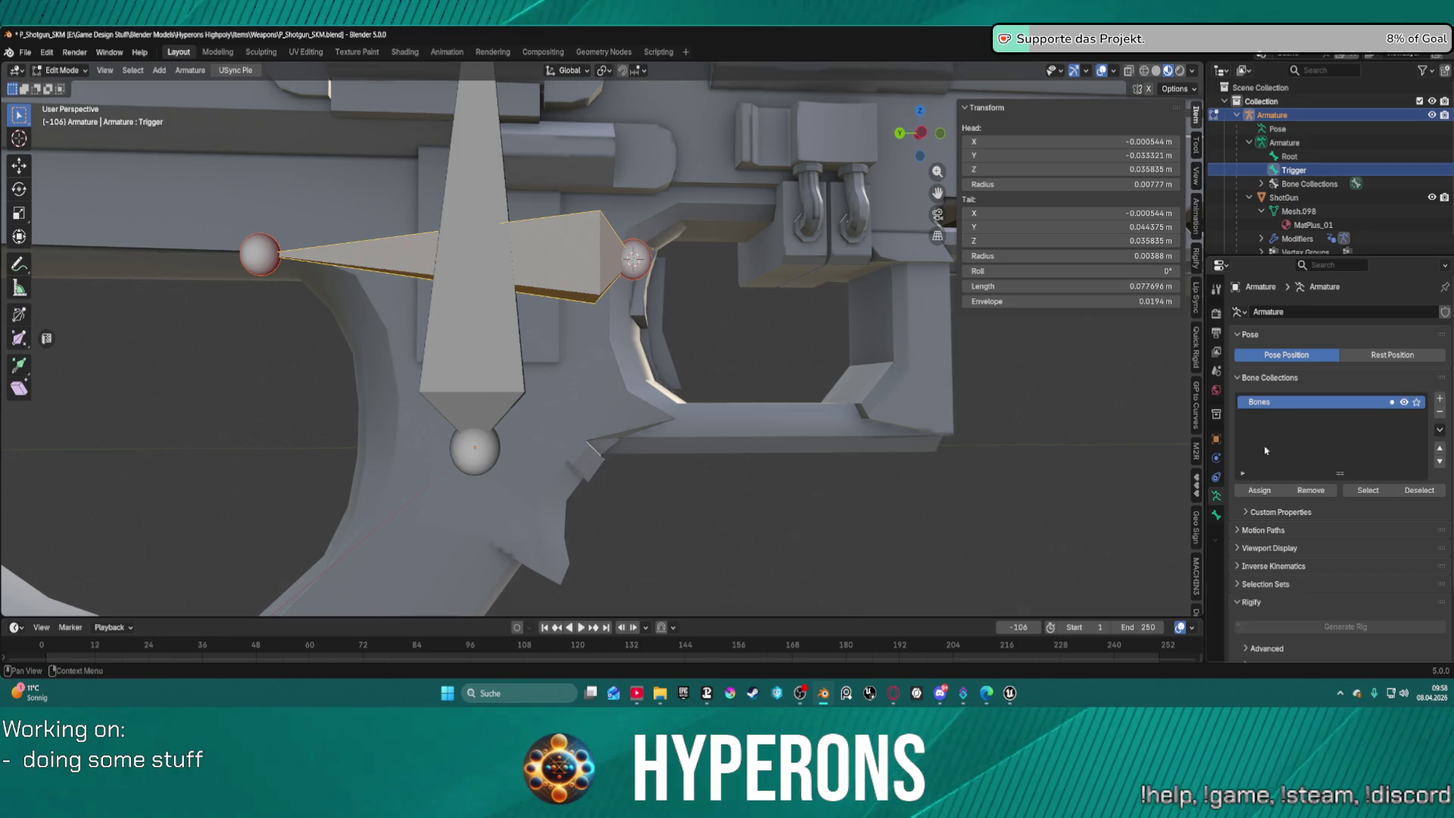
scroll(1302, 469, "down", 3)
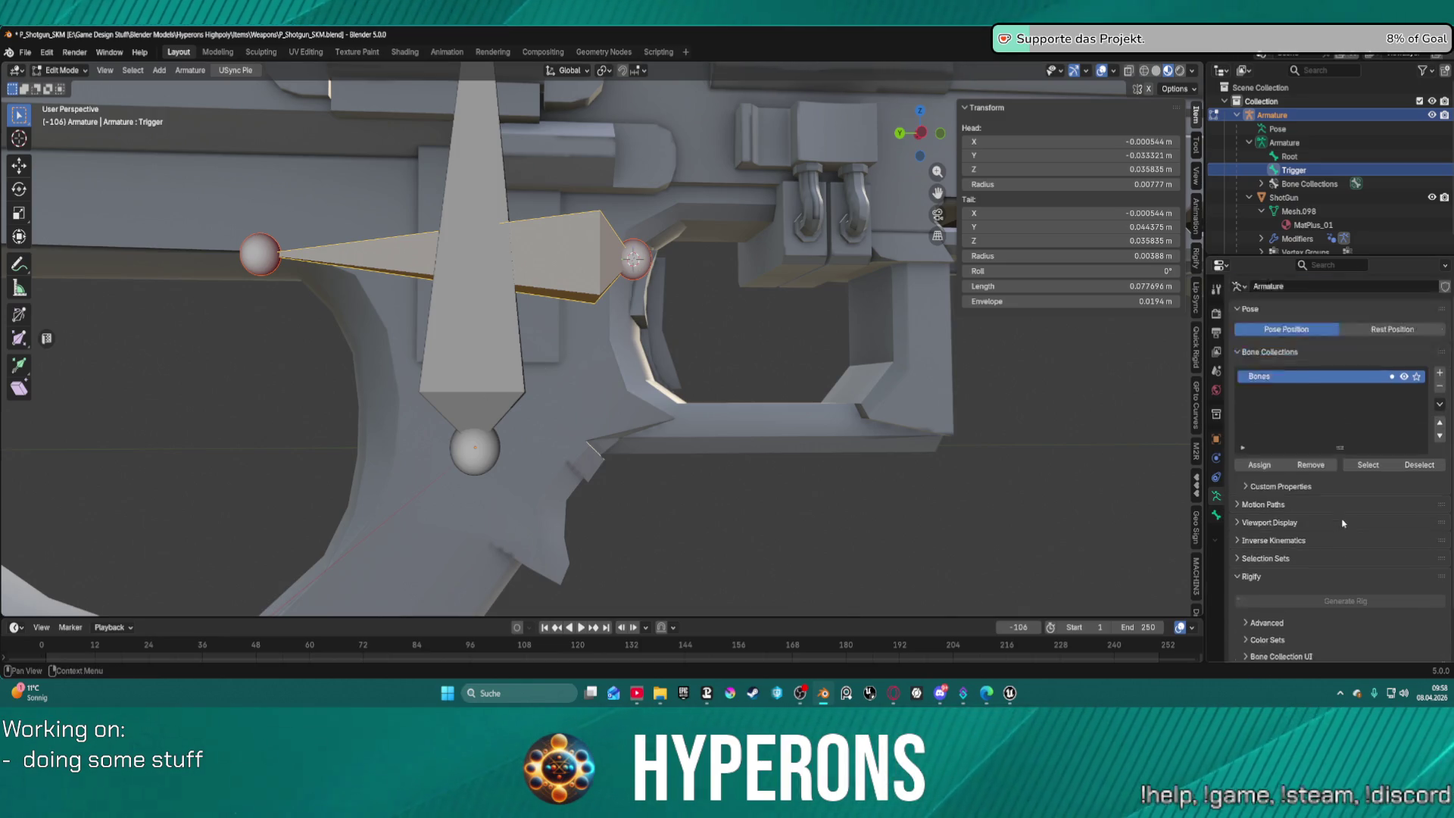
scroll(1317, 484, "up", 3)
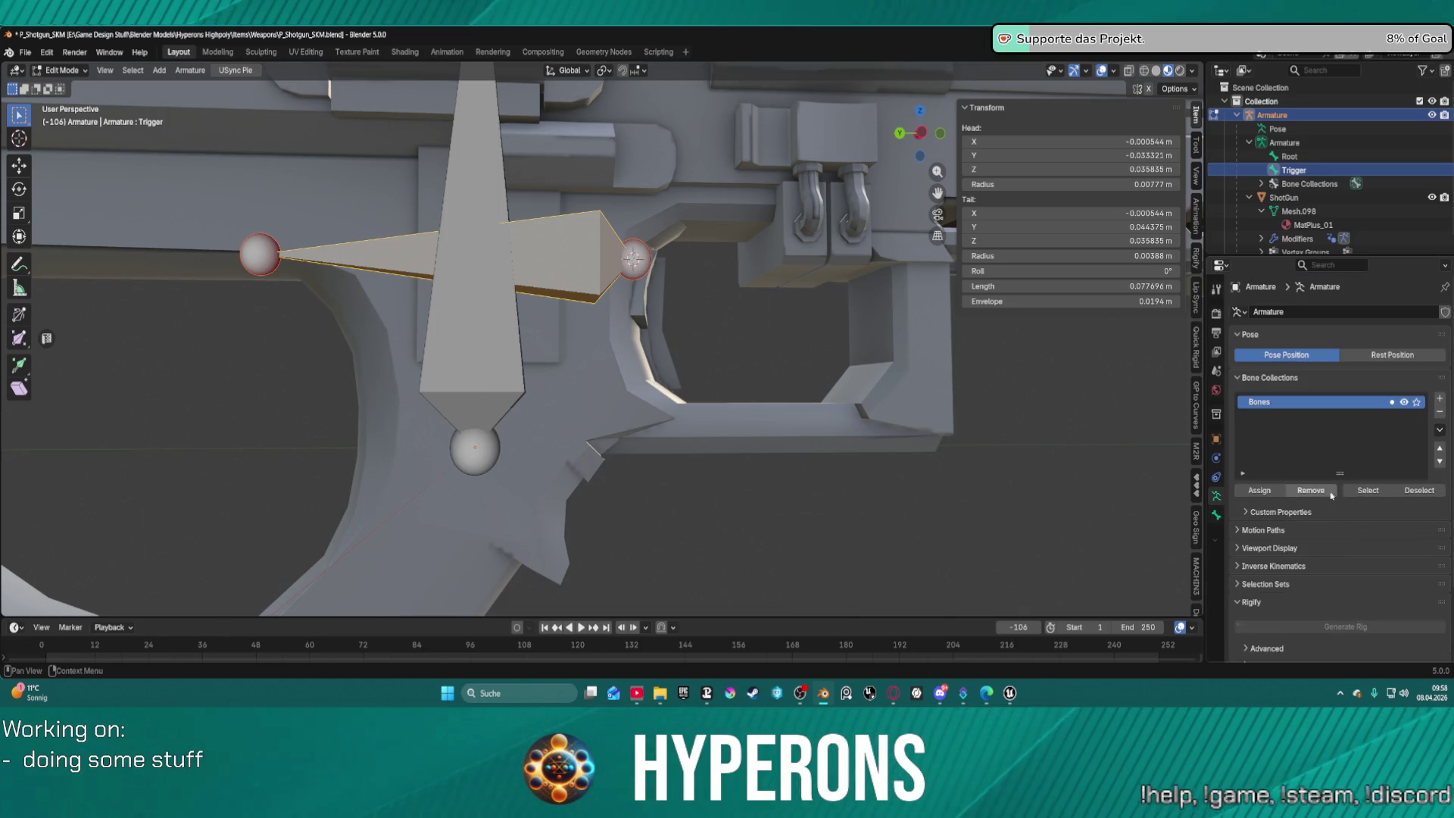
left_click(1290, 156)
left_click(1294, 170)
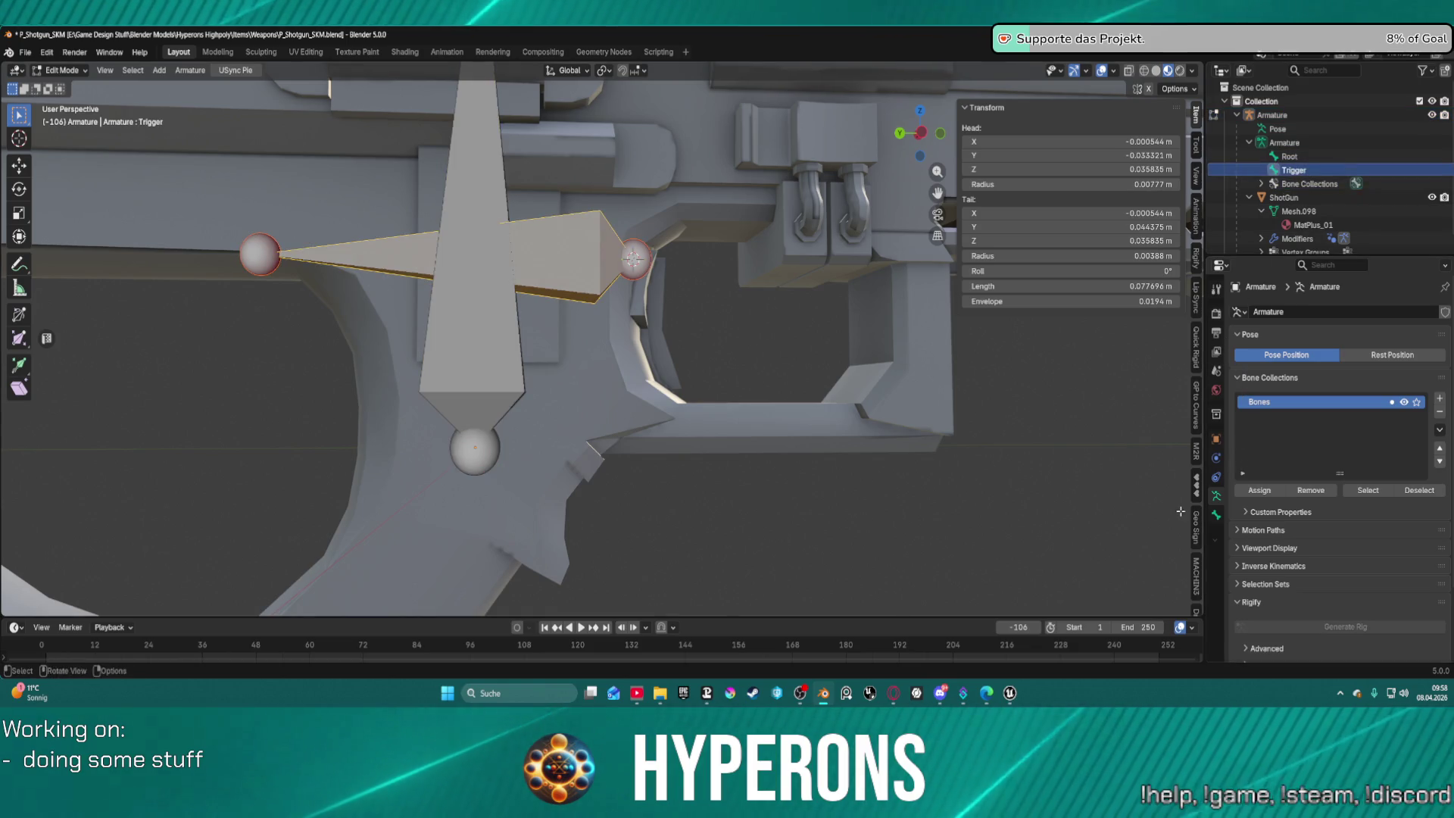
left_click(1216, 515)
Set Root as the Trigger bone's parent under Relations, then return to Object Mode.
scroll(1260, 561, "down", 8)
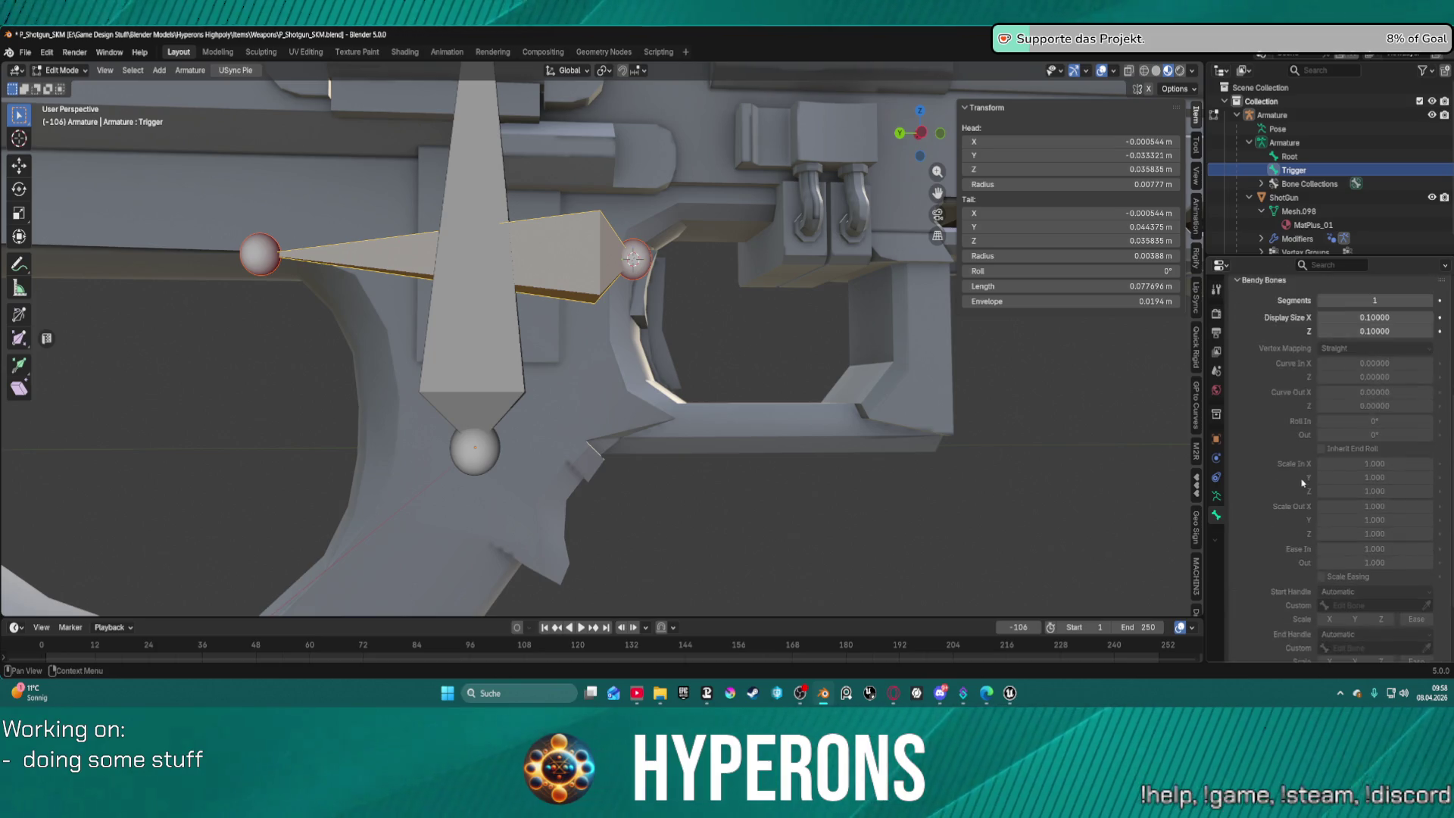
left_click(1257, 599)
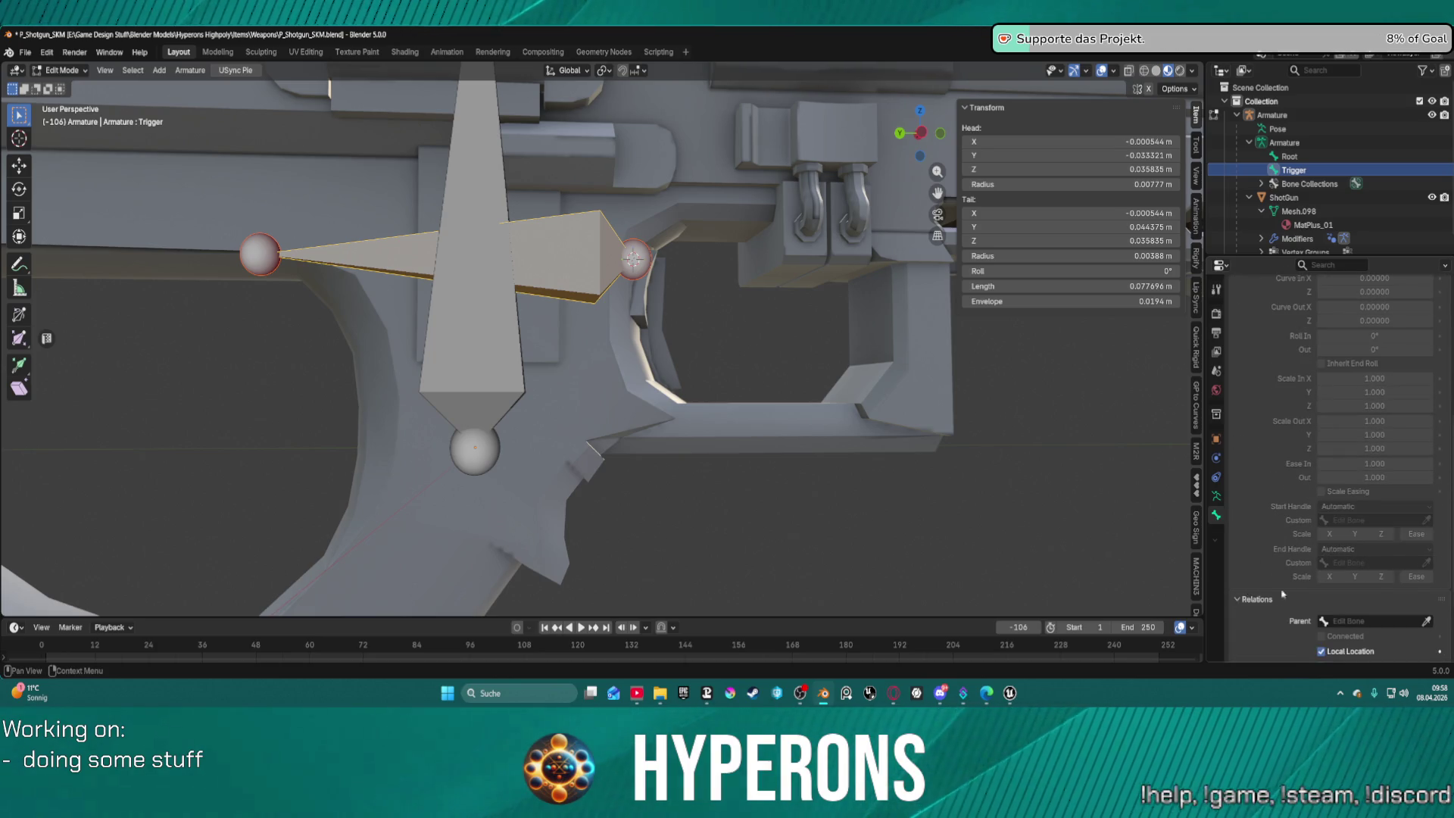
scroll(1363, 598, "down", 1)
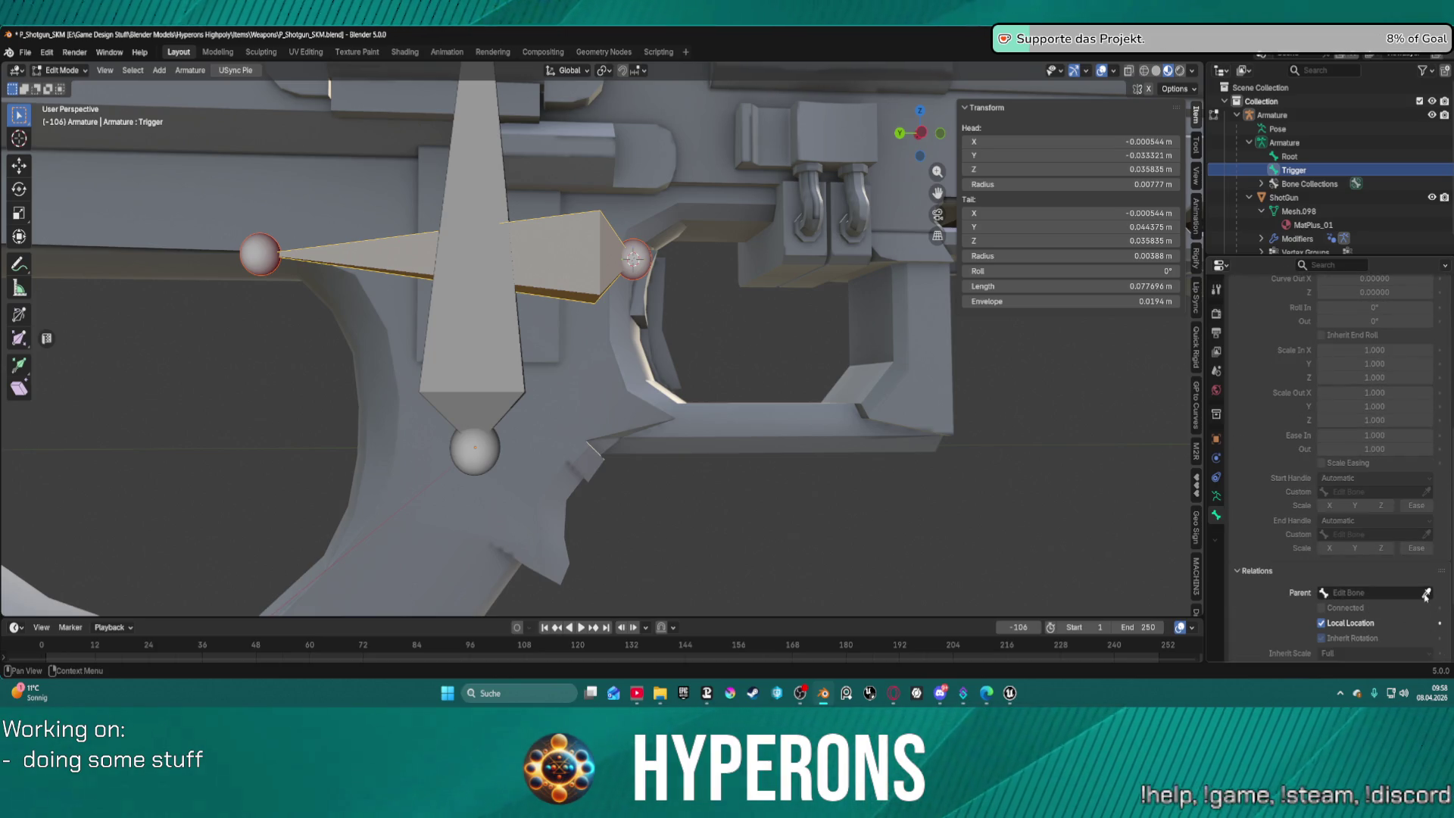
left_click(483, 388)
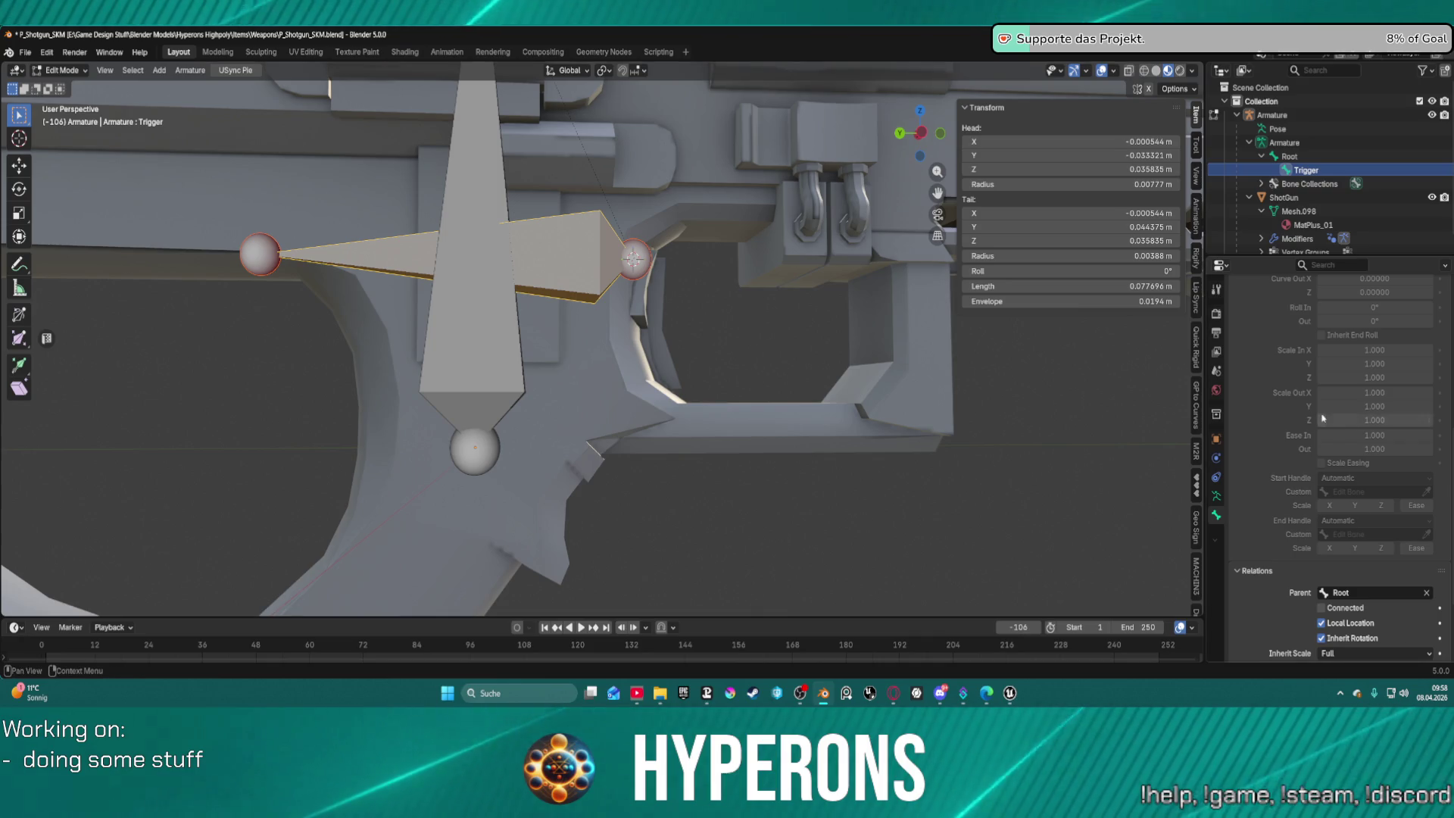
key("ctrl+Tab")
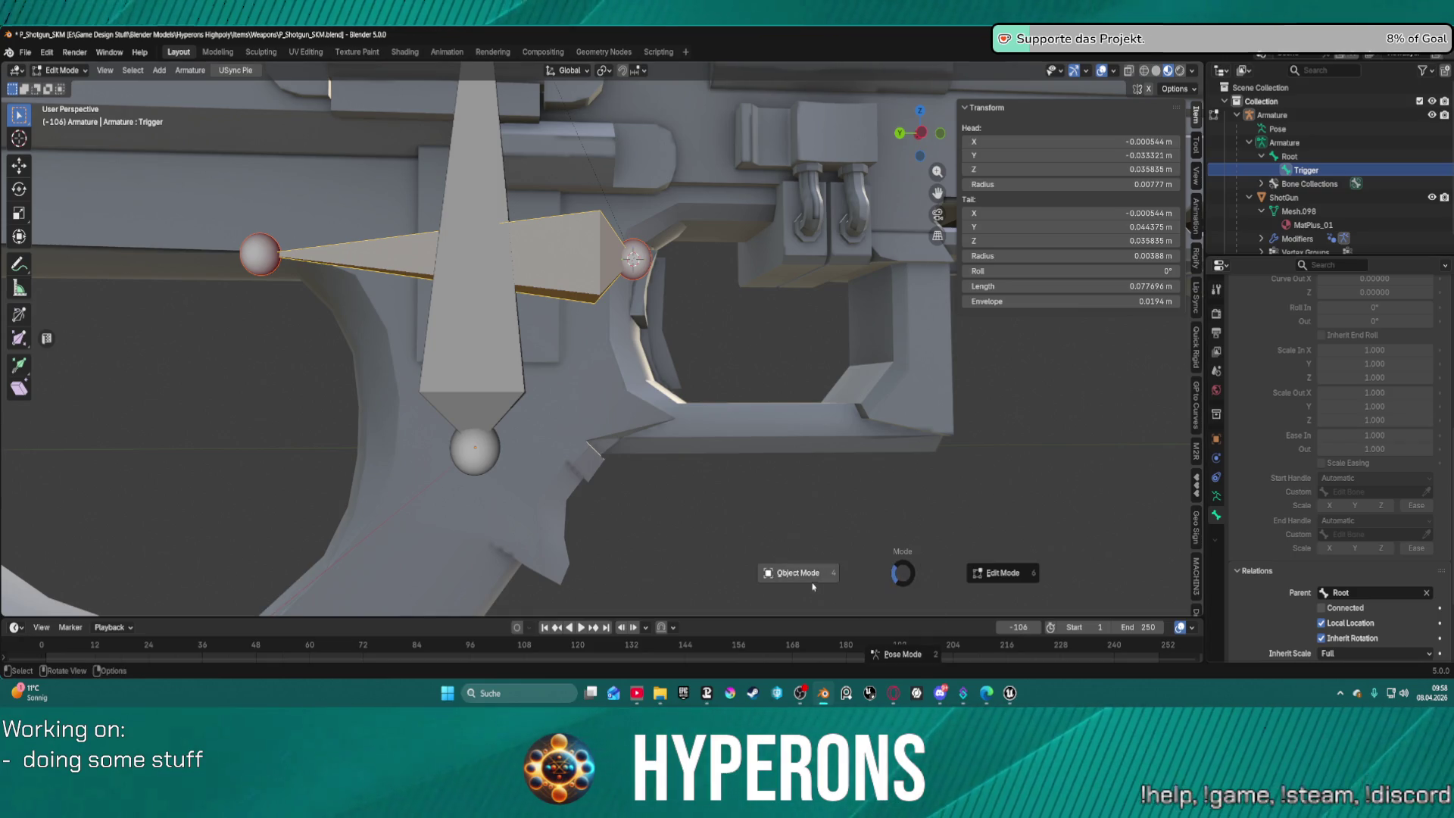
left_click(808, 581)
Create a new vertex group named Tigger and assign the selected trigger faces to it.
left_click(715, 392)
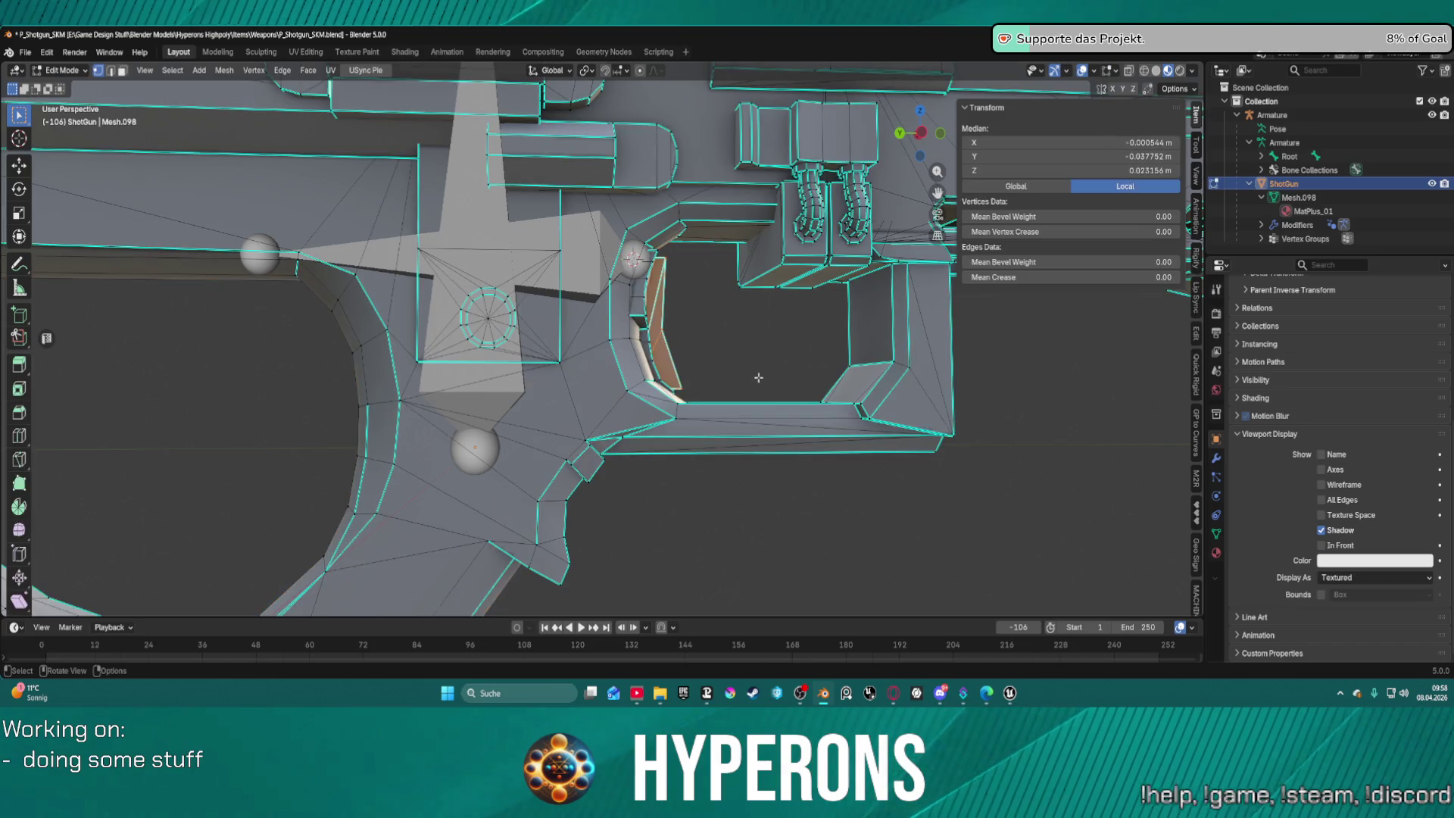
left_click(1216, 534)
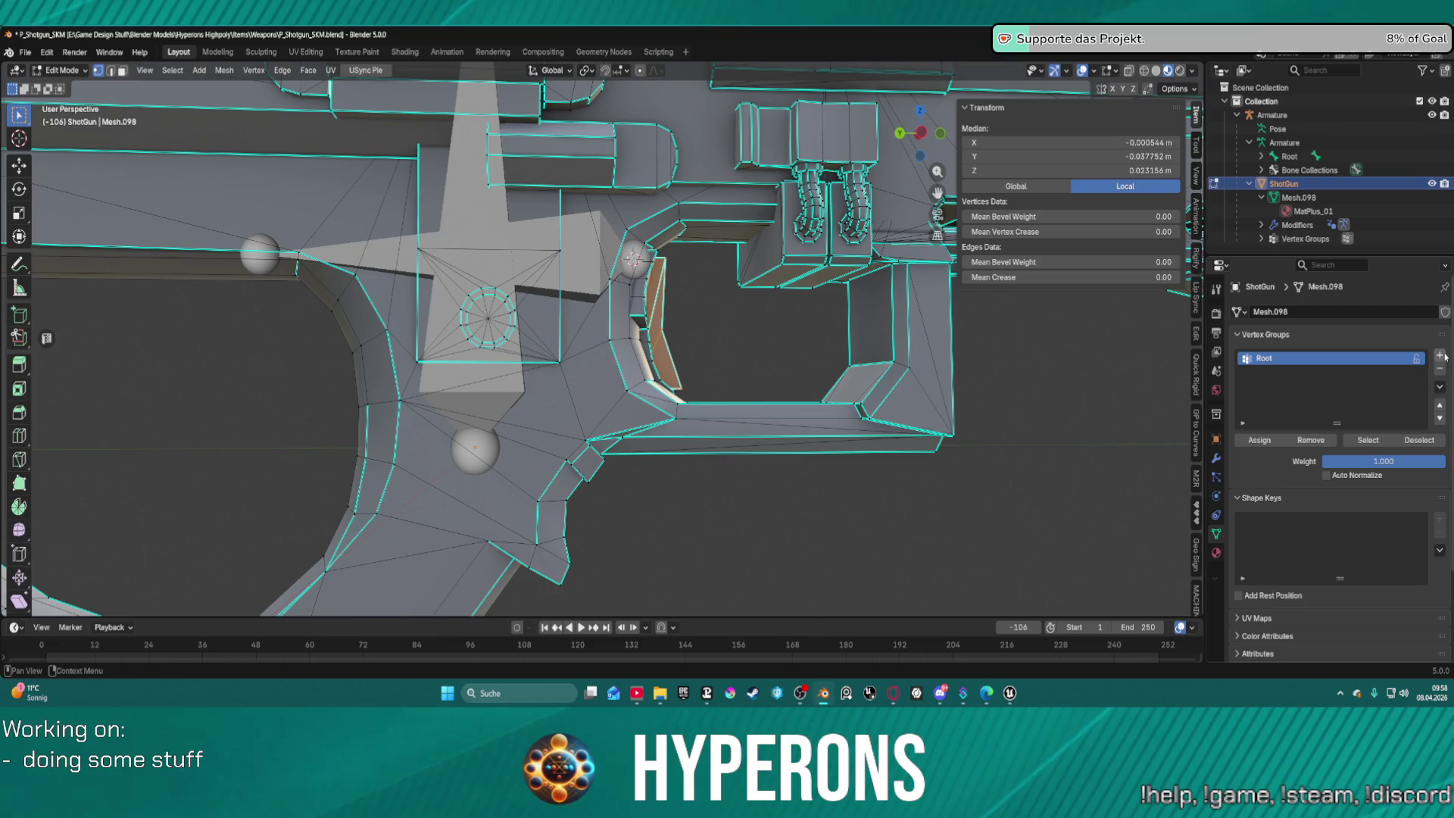
left_click(1440, 355)
double_click(1290, 371)
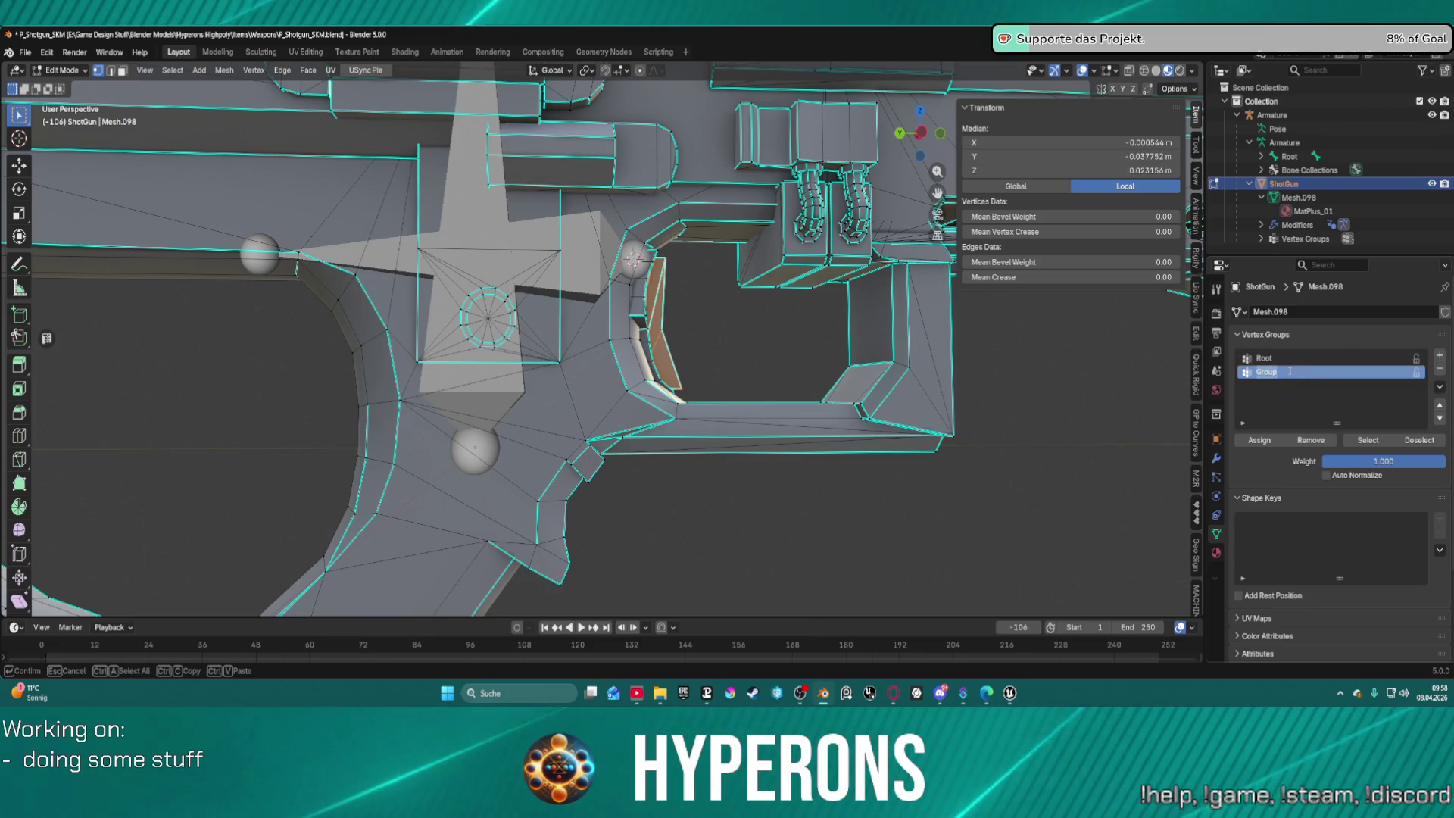
type("Trigger")
key("Return")
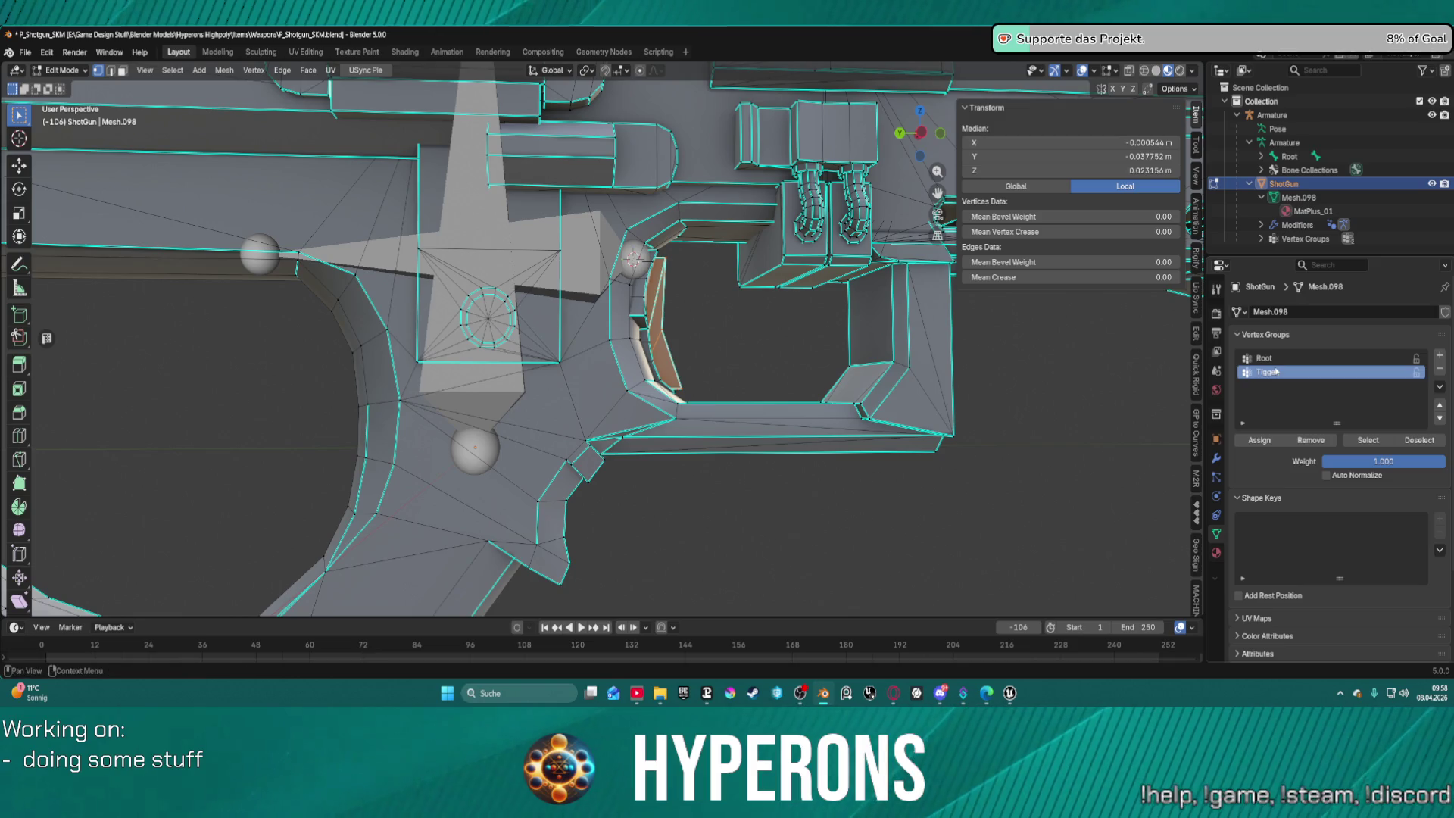
left_click(1259, 442)
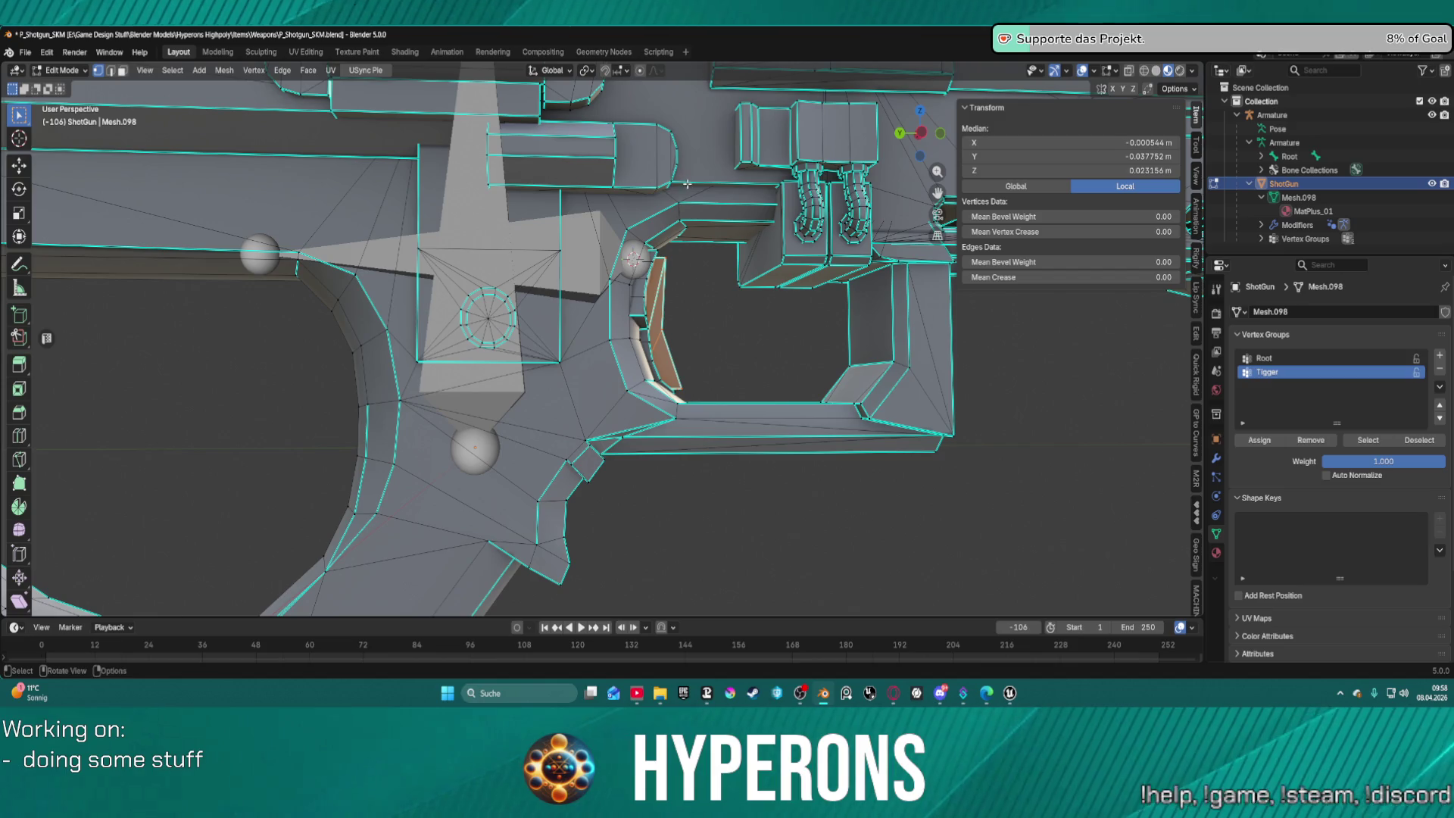
Assign the entire shotgun mesh to the Root vertex group.
key("a")
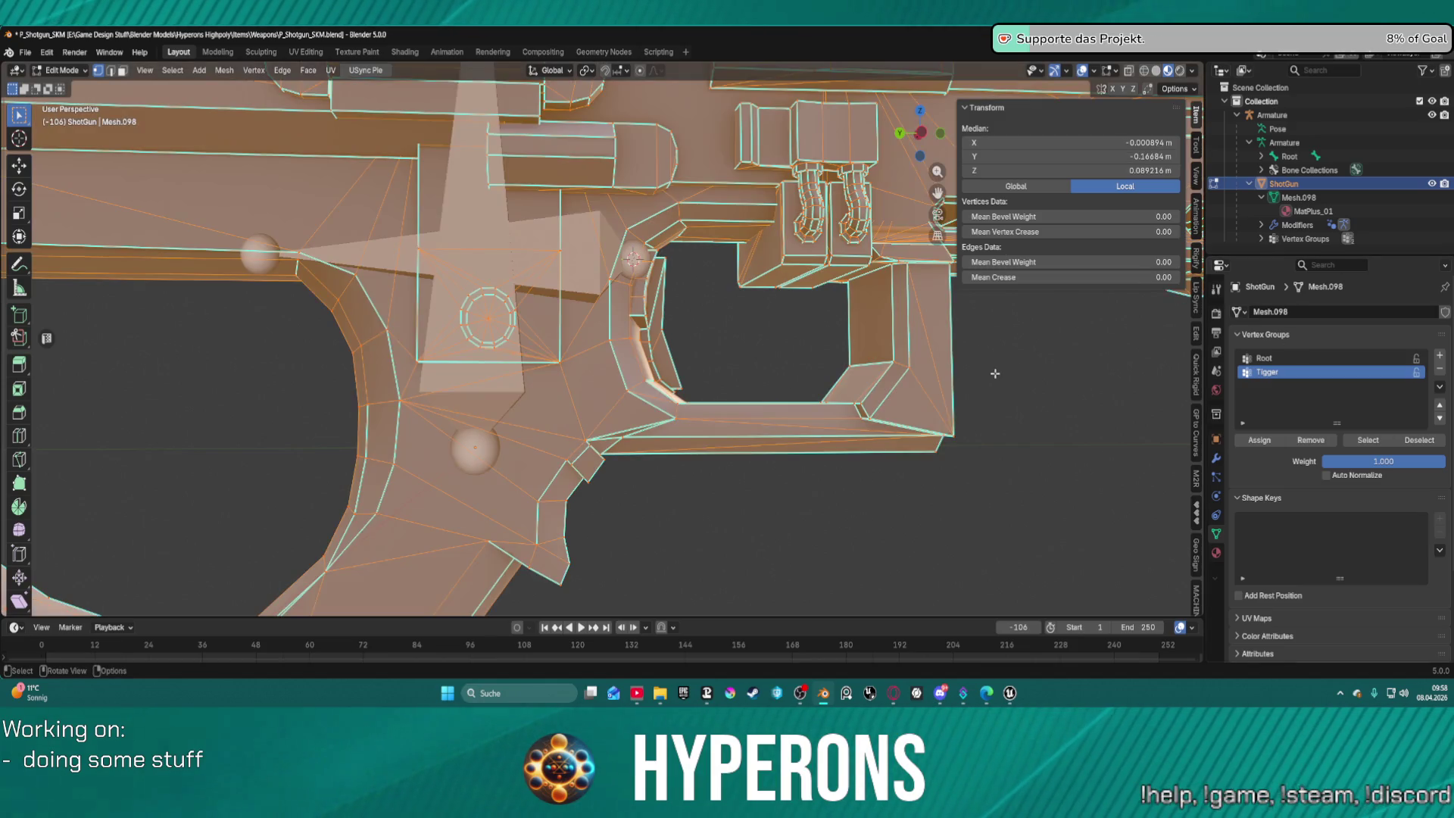
left_click(1280, 359)
left_click(1258, 442)
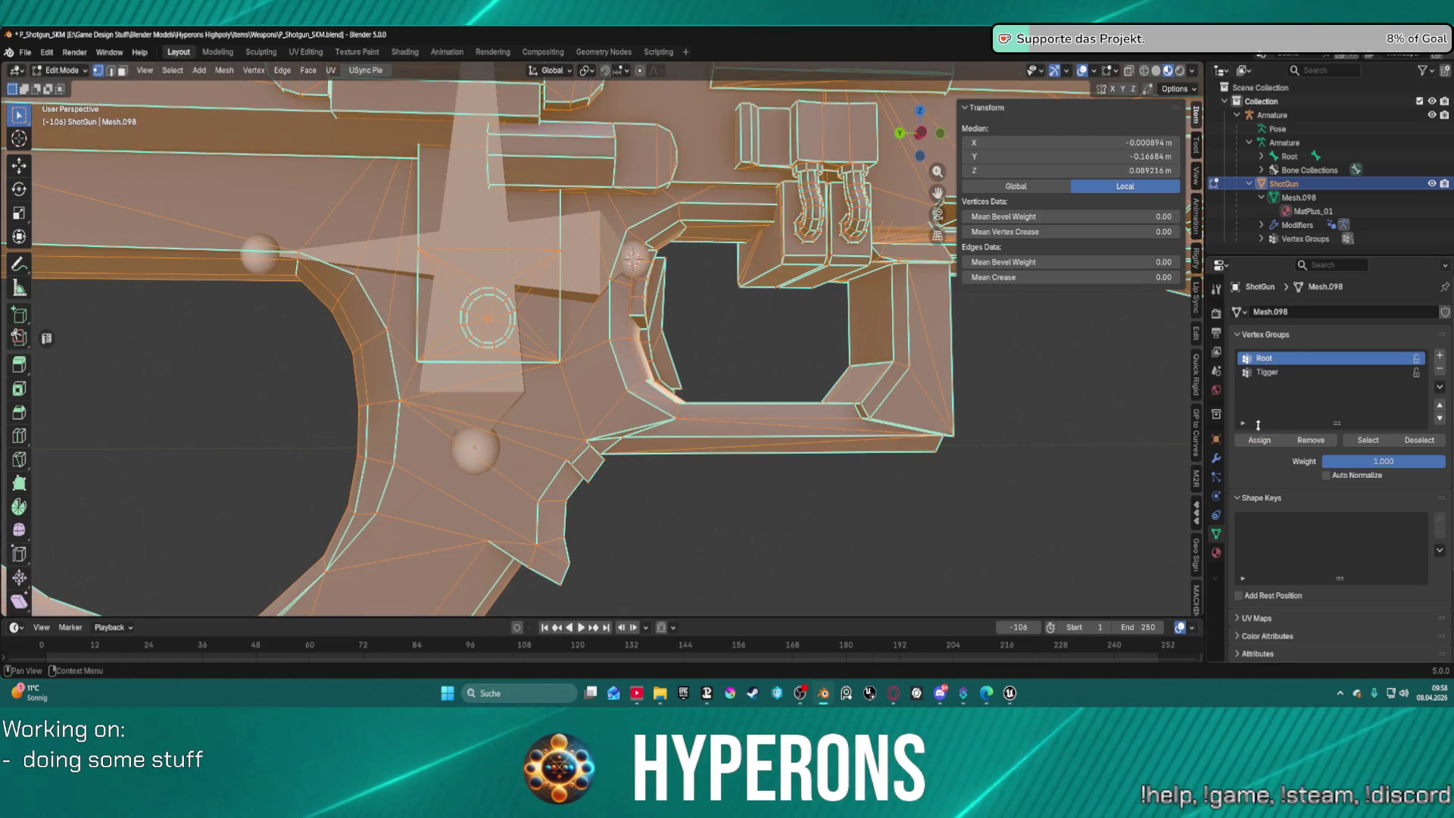
left_click(851, 544)
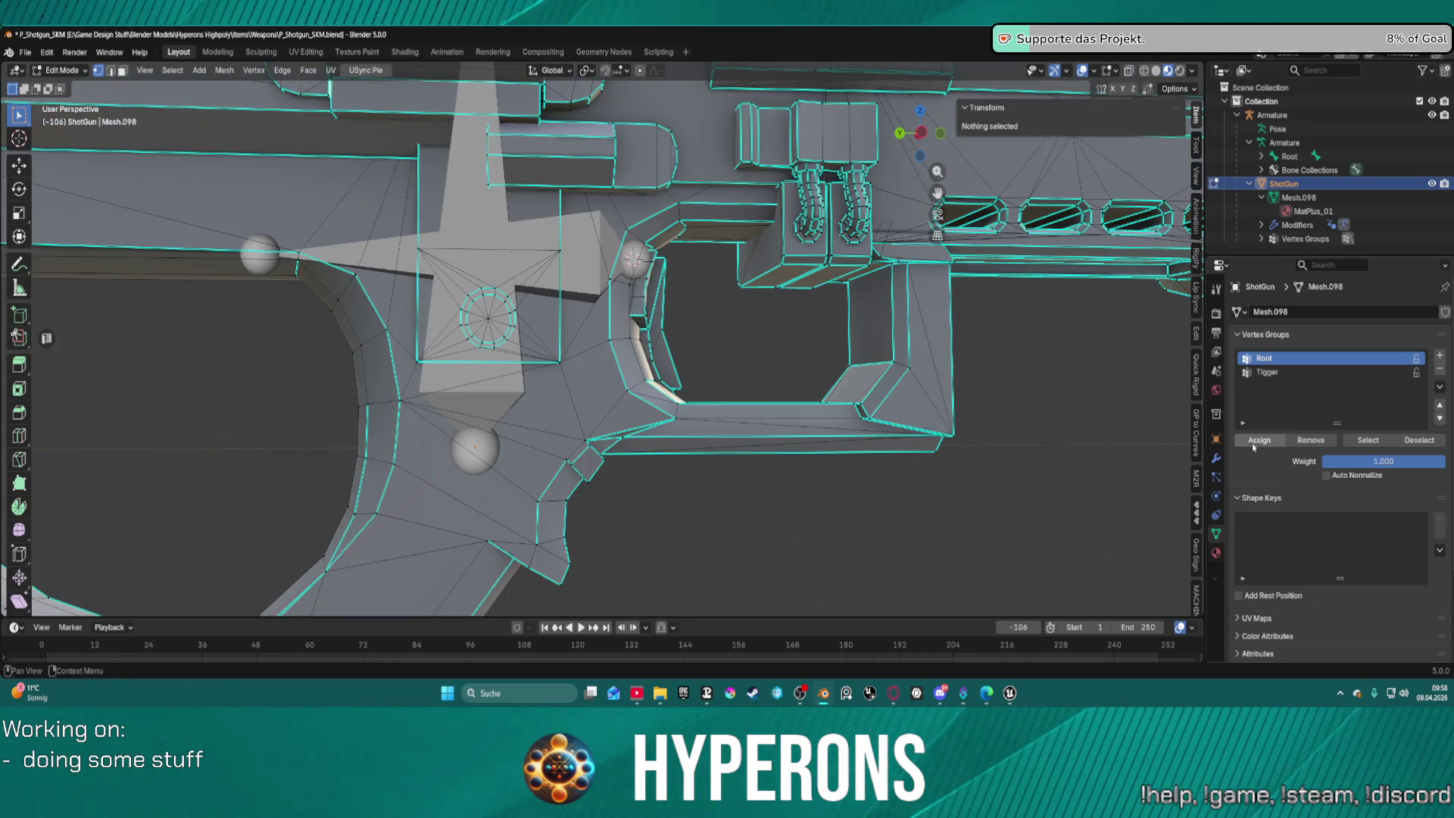
left_click(1265, 334)
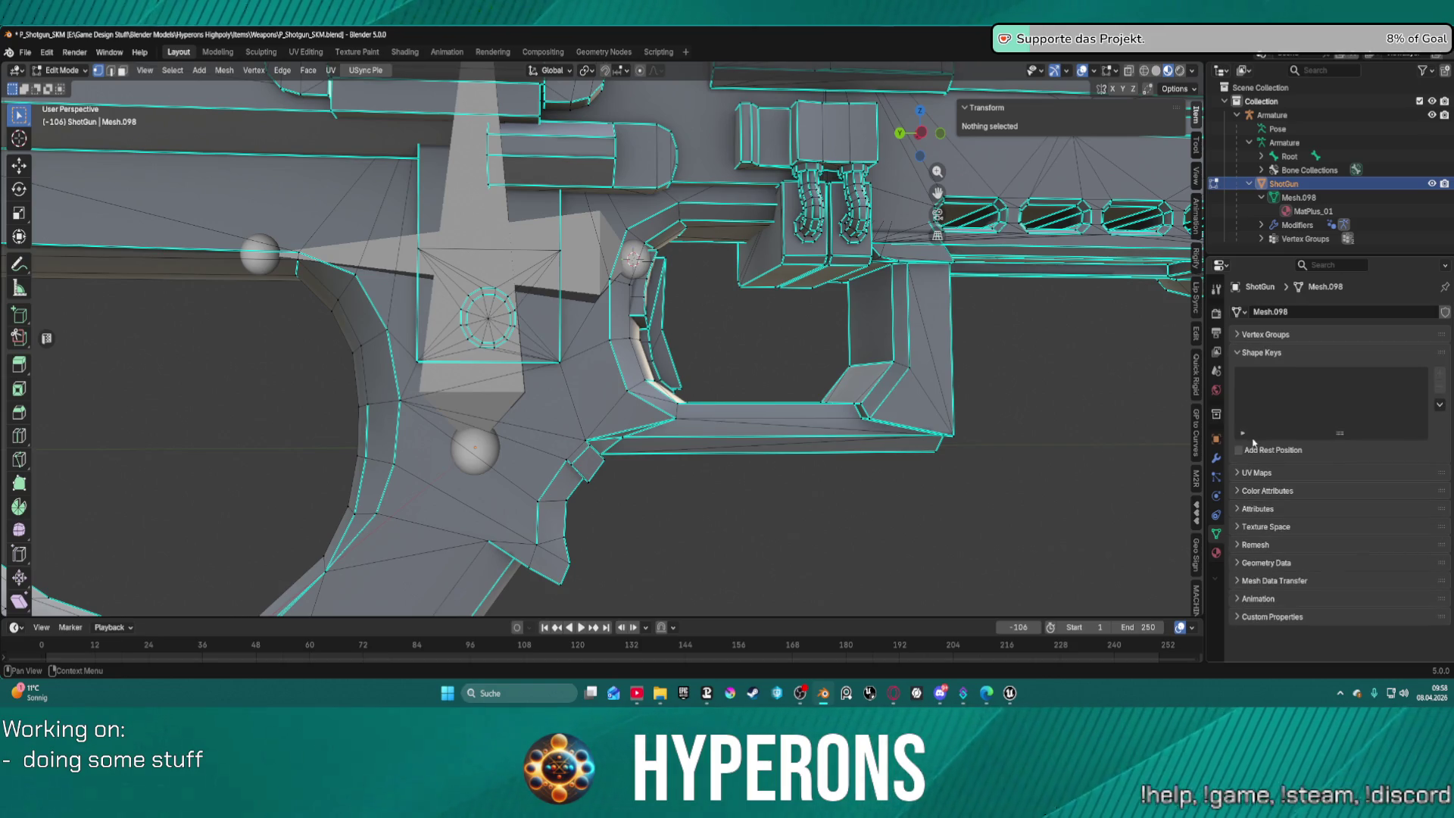
left_click(1244, 333)
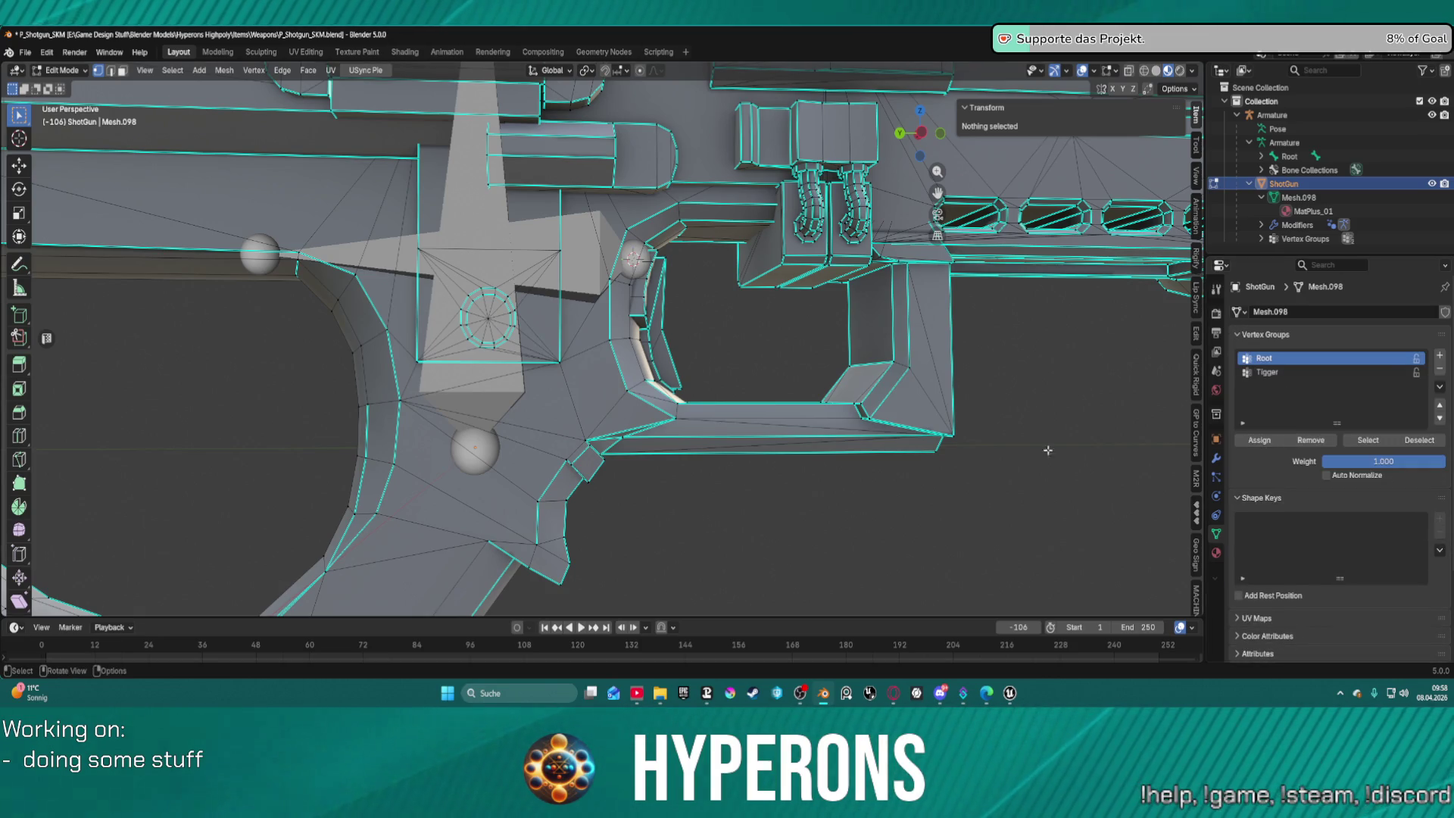
key("a")
left_click(1259, 440)
Select the linked trigger geometry, assign it to Tigger, and return to Object Mode.
key("ctrl+Tab")
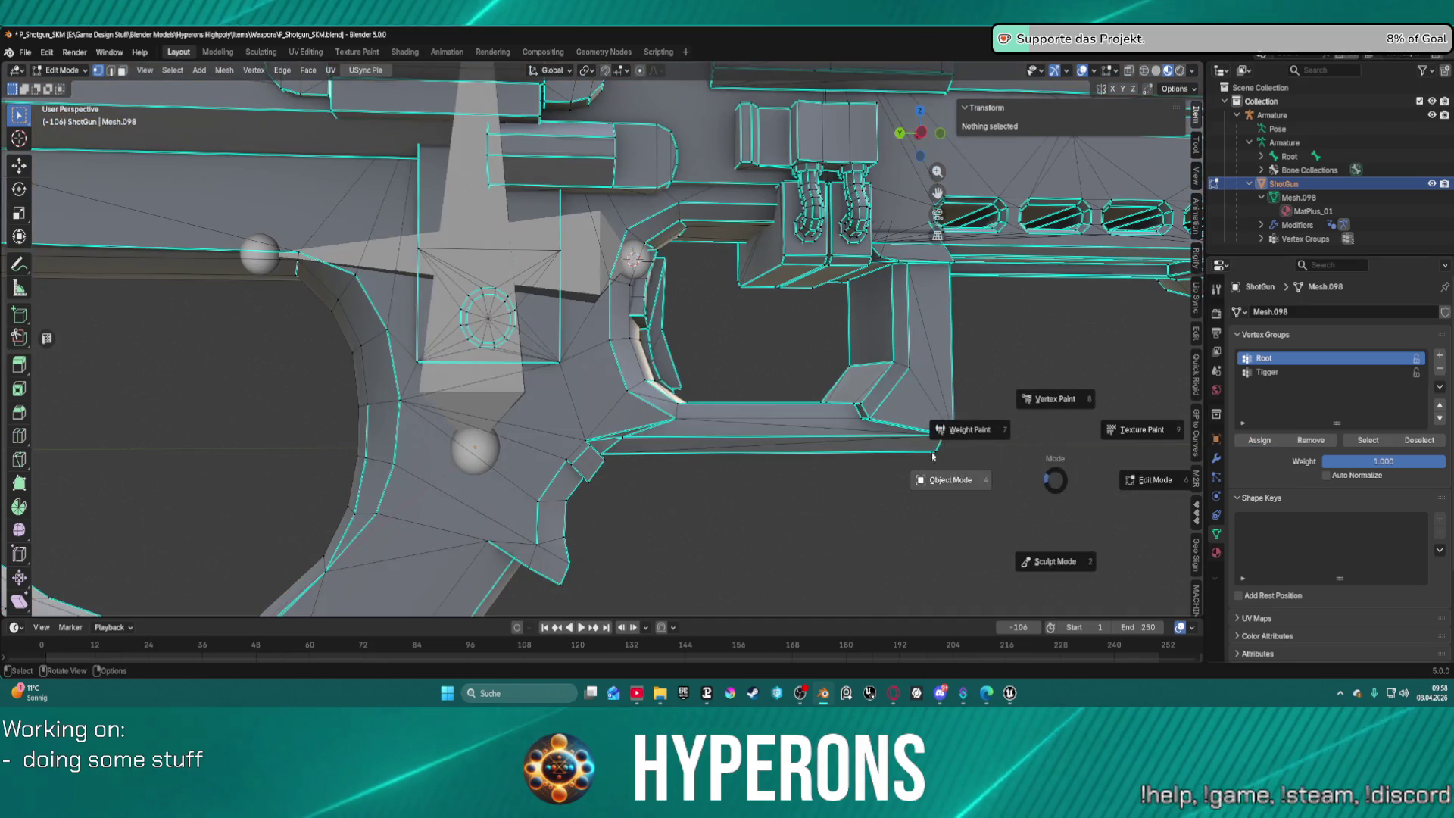
left_click(970, 340)
key("ctrl+Tab")
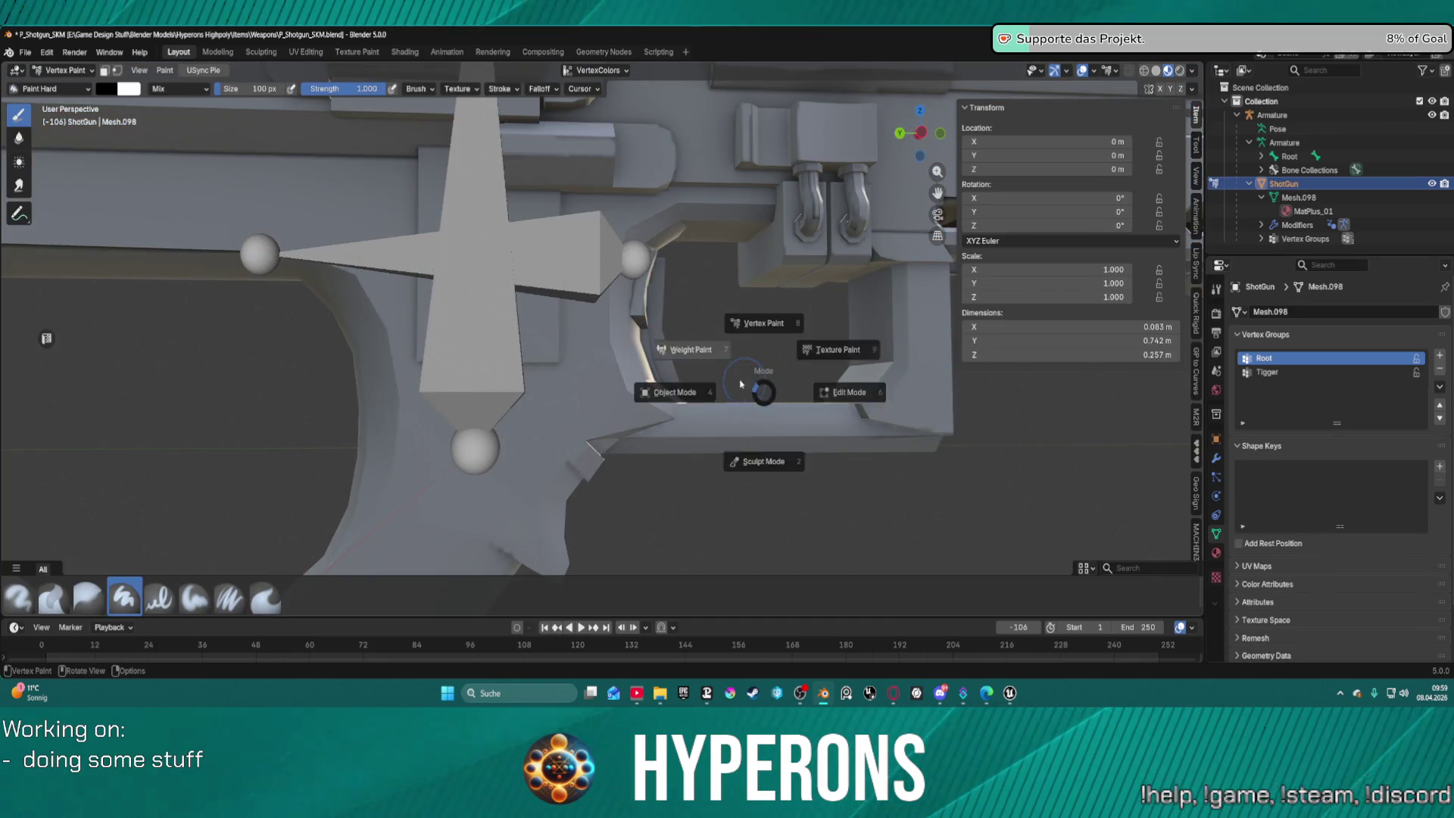
left_click(687, 355)
left_click(619, 330)
key("ctrl+l")
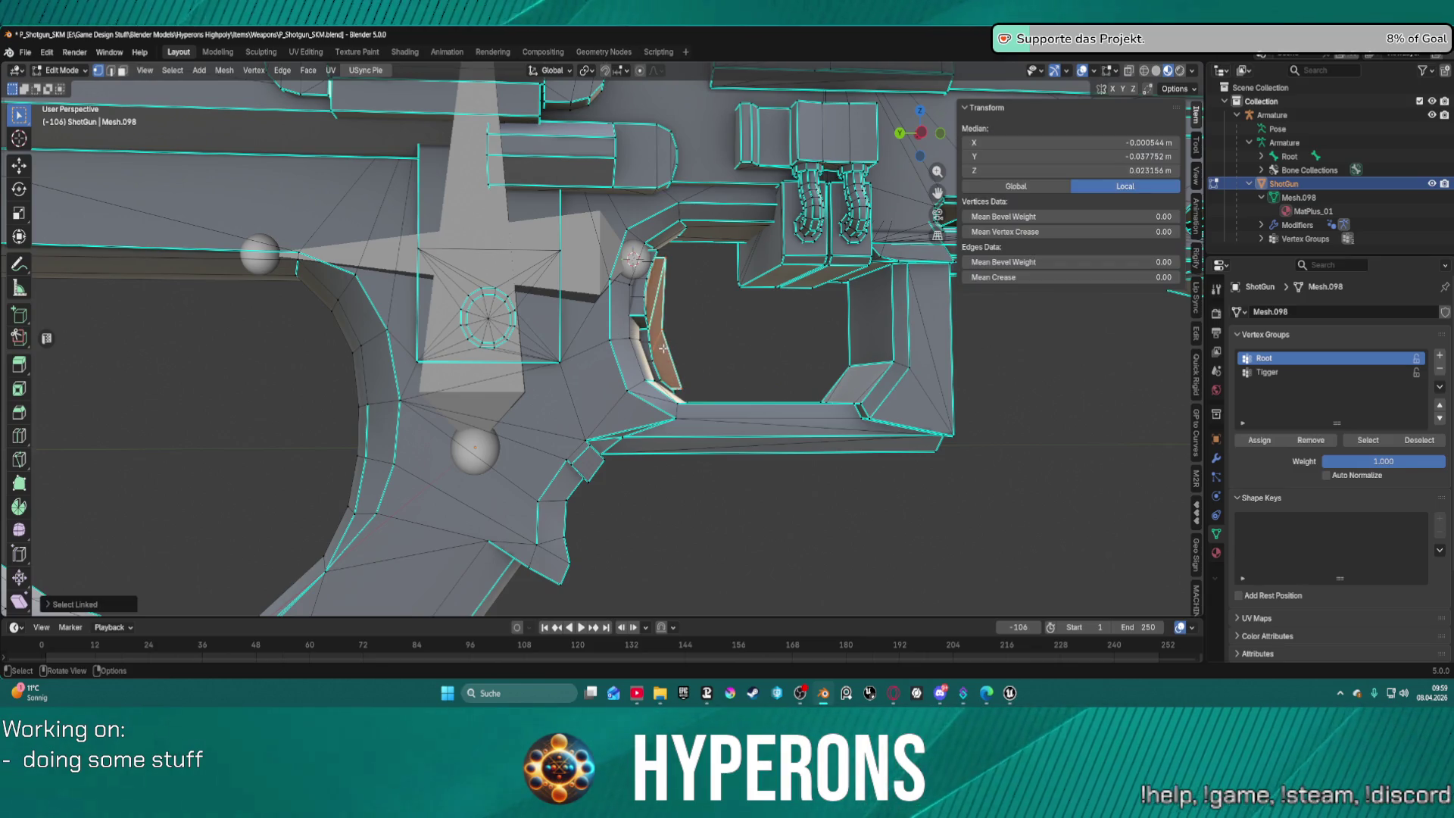
left_click(1267, 372)
left_click(1253, 443)
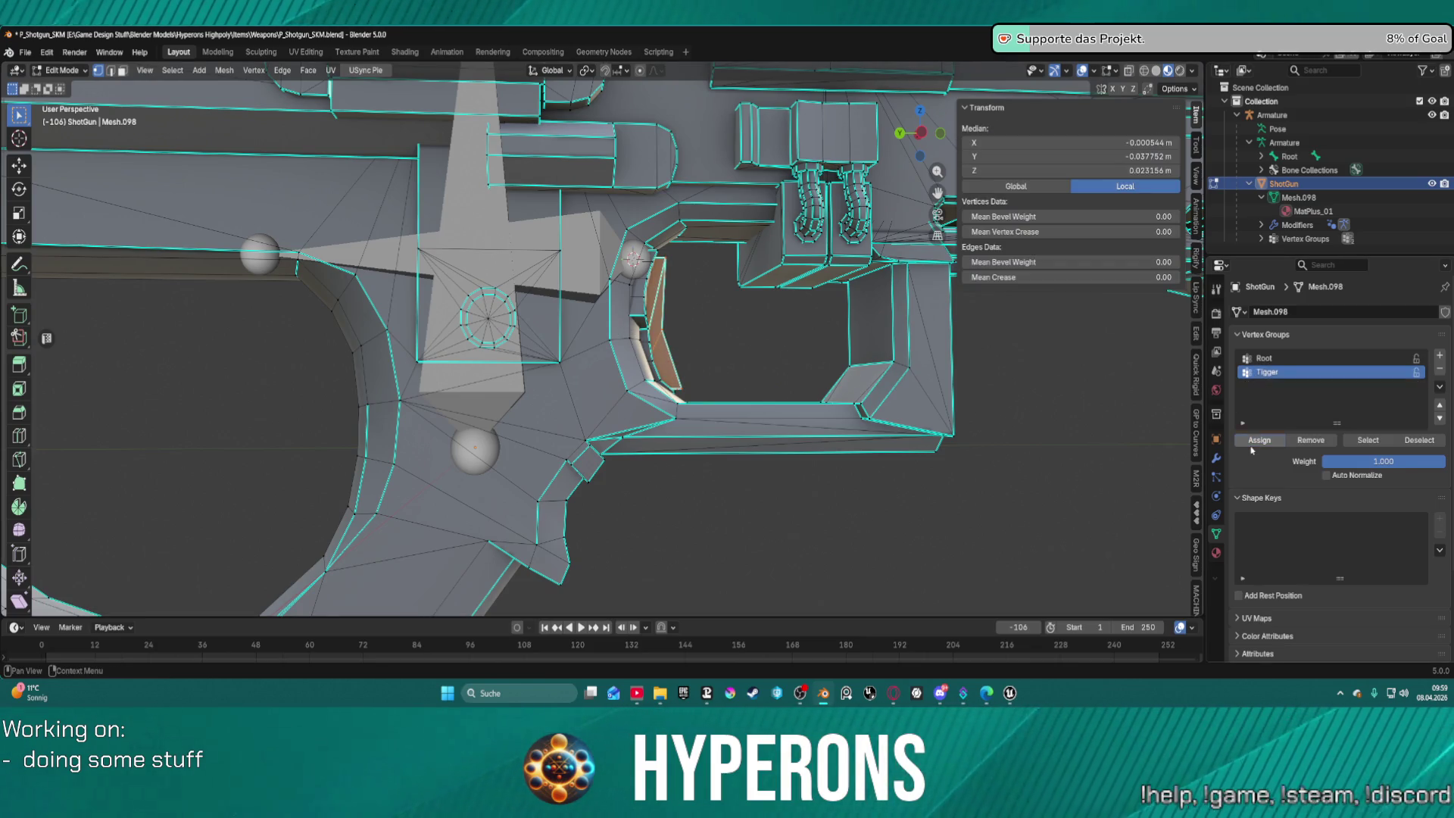
key("ctrl+Tab")
left_click(561, 376)
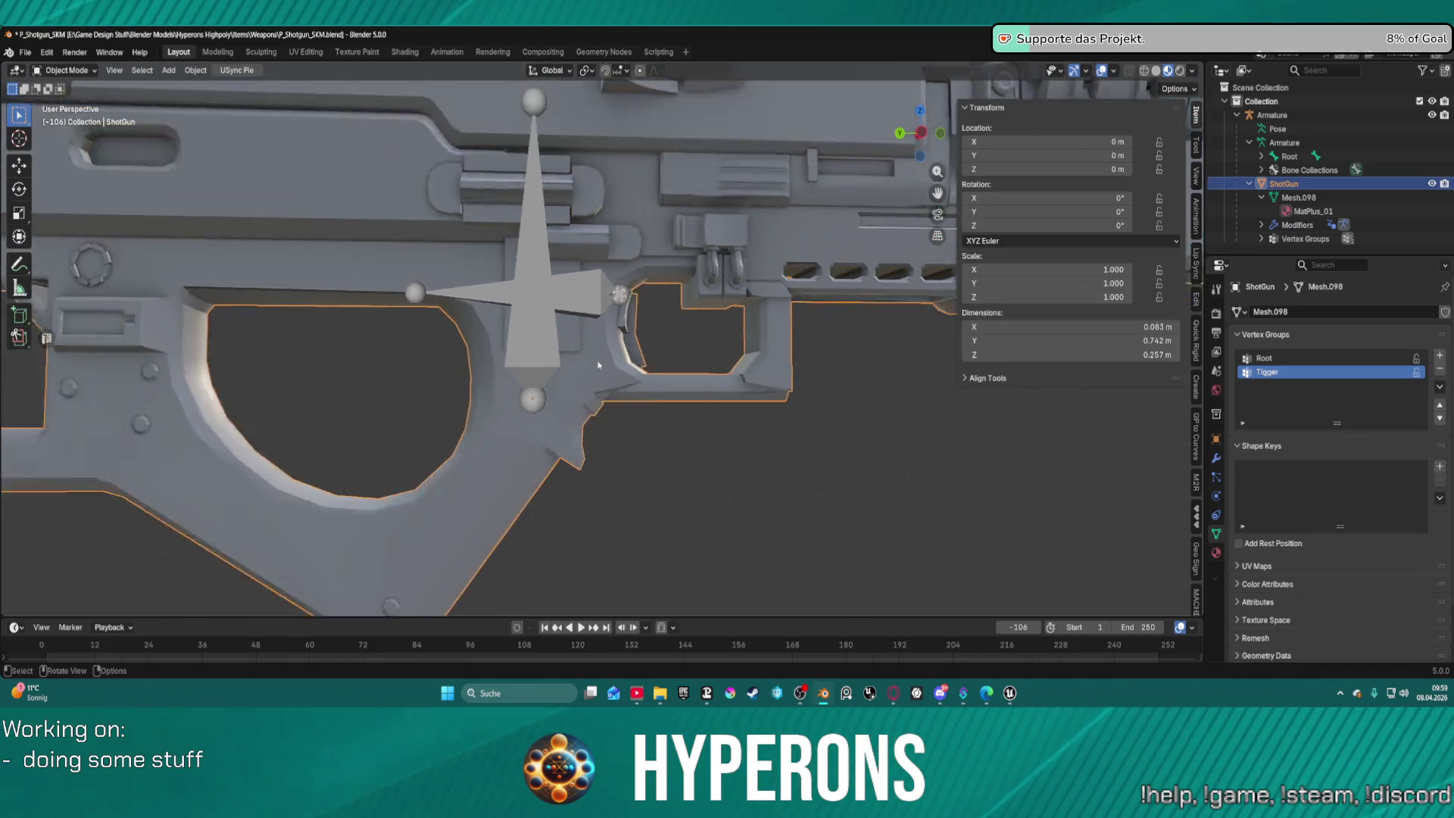
Make the armature active and put it into Pose Mode.
key("ctrl+Tab")
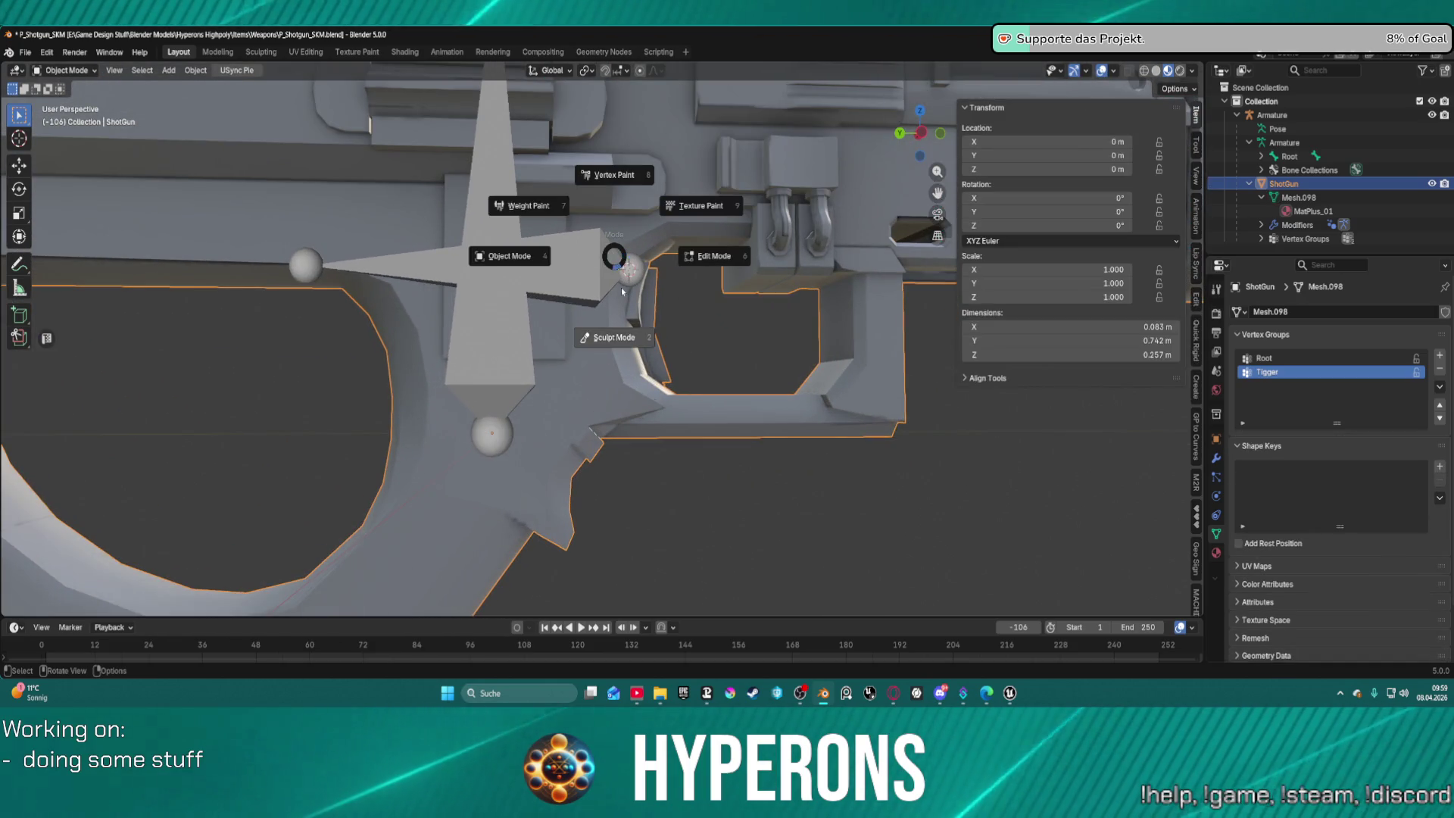
left_click(496, 264)
key("ctrl+Tab")
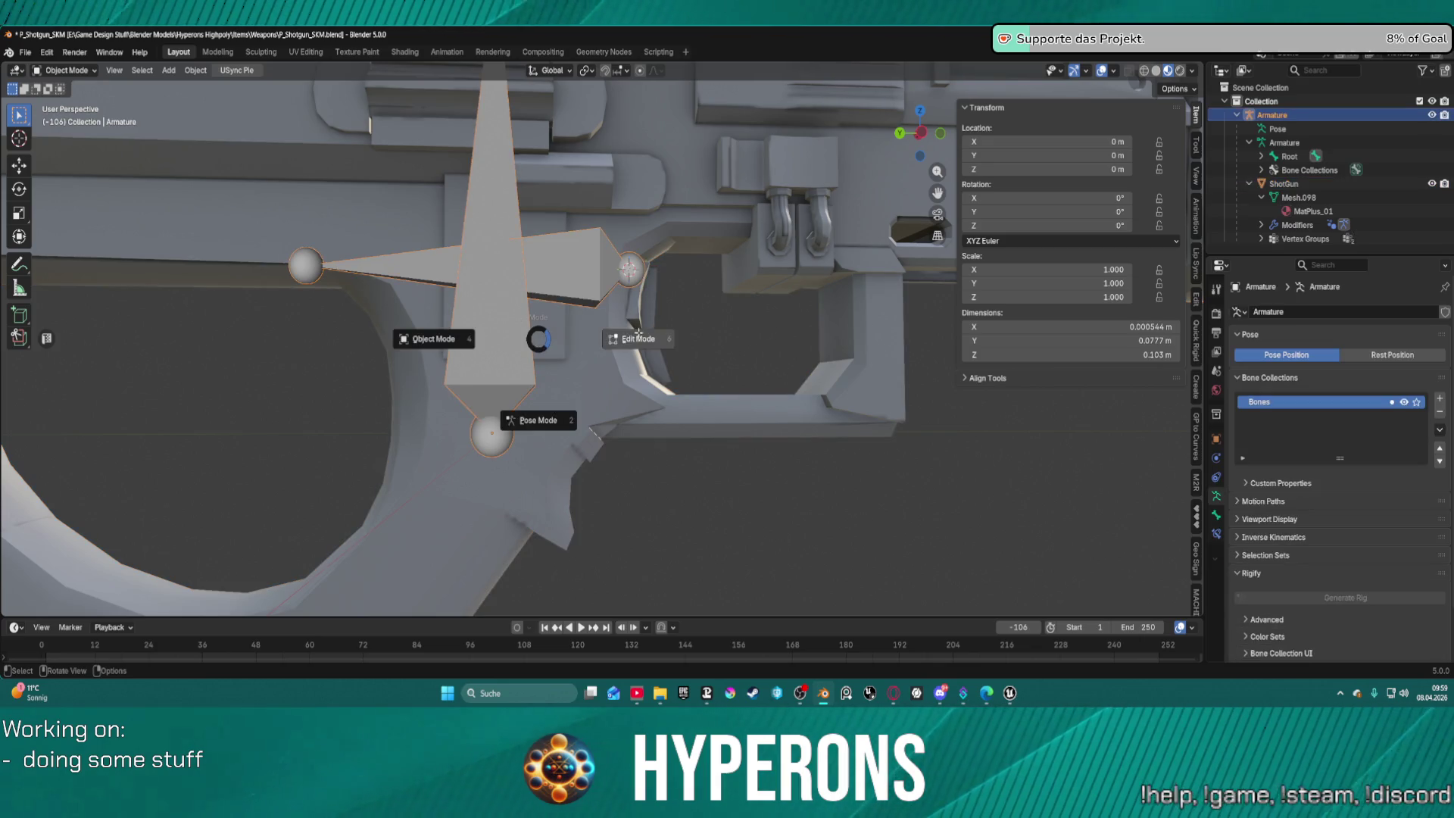
left_click(639, 330)
key("ctrl+Tab")
left_click(532, 333)
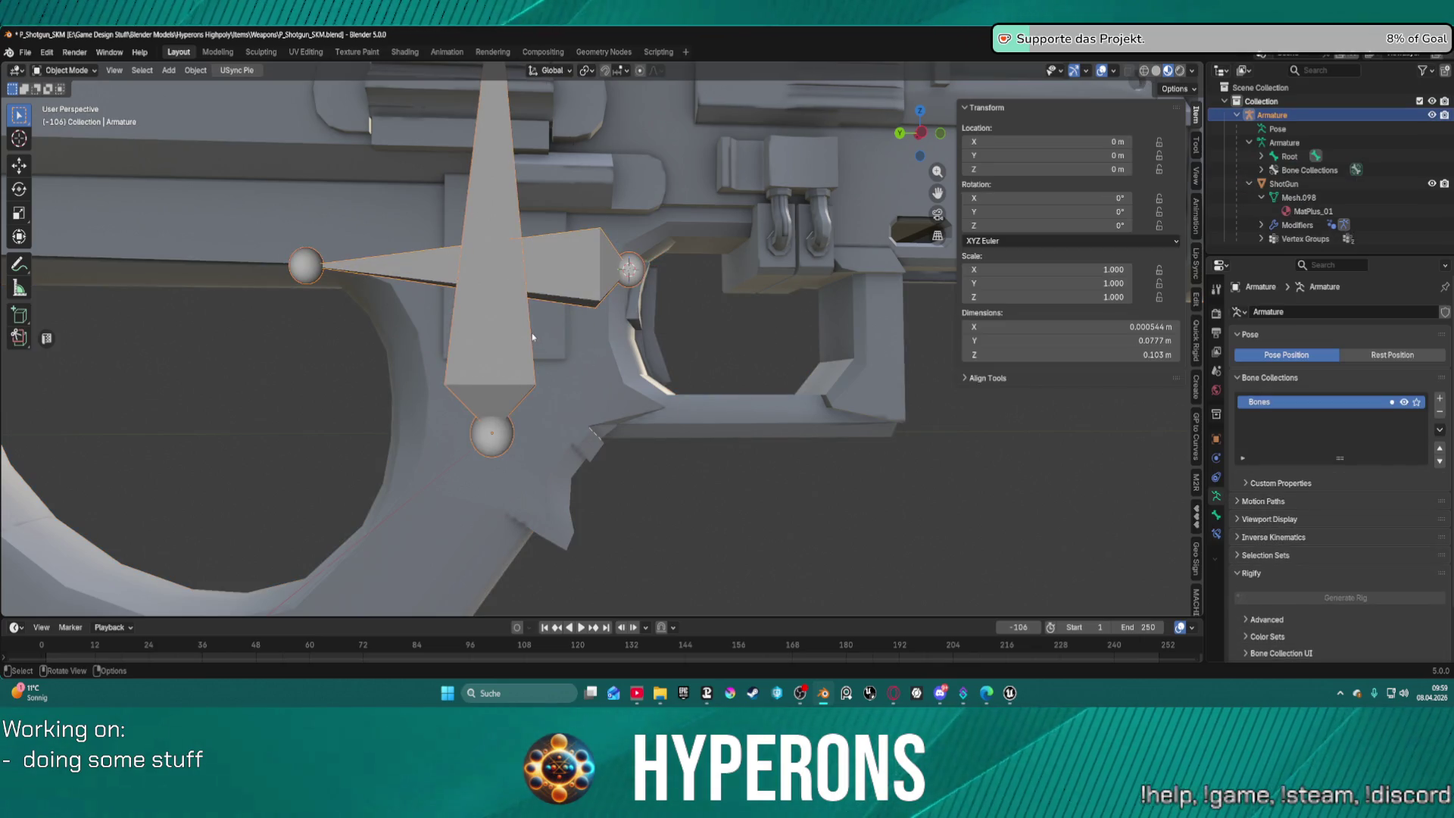
key("ctrl+Tab")
left_click(522, 413)
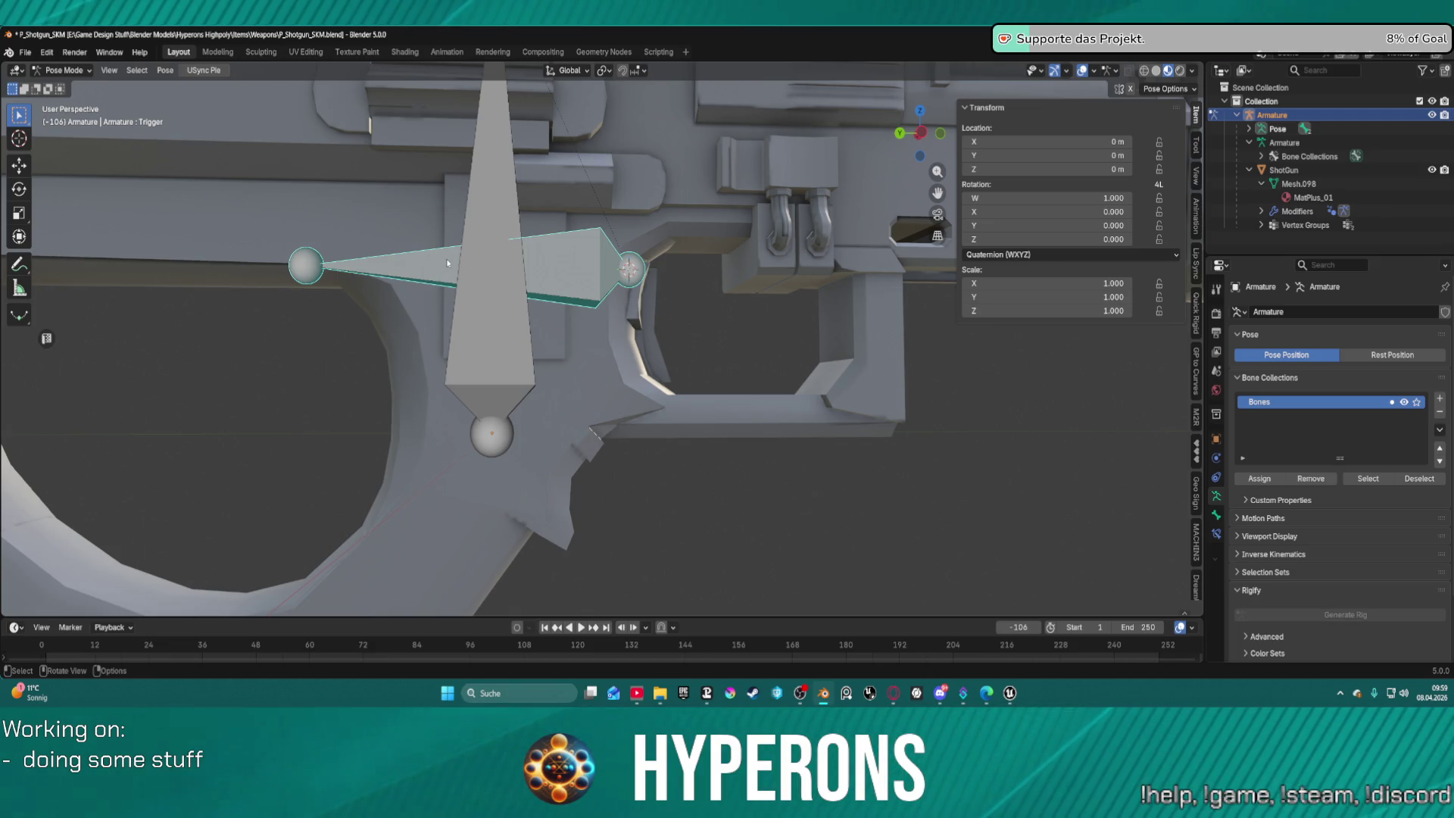
Trial-rotate the Trigger bone, cancel the rotation, and orbit around the trigger area.
key("r")
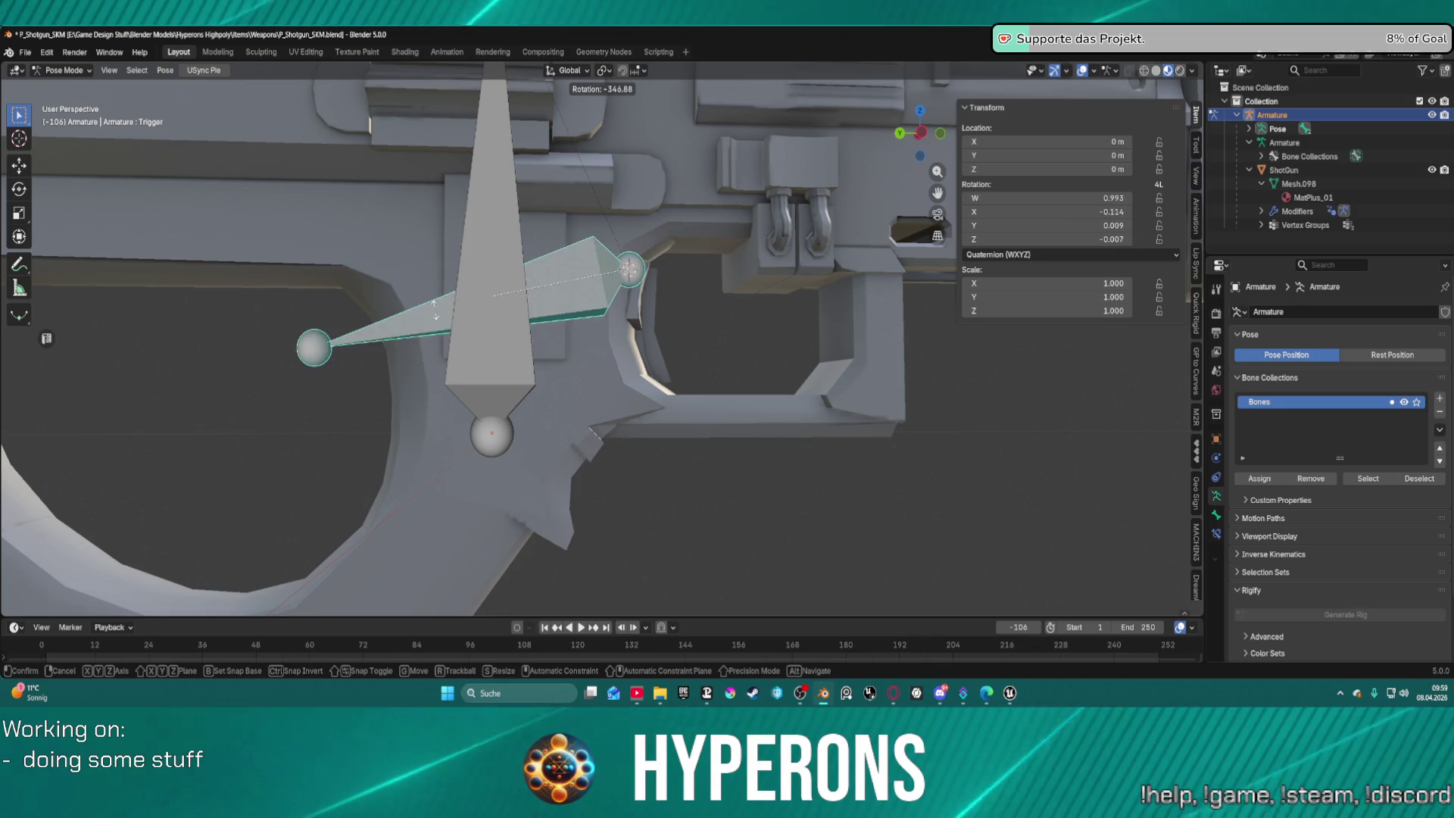
right_click(765, 339)
scroll(719, 318, "down", 3)
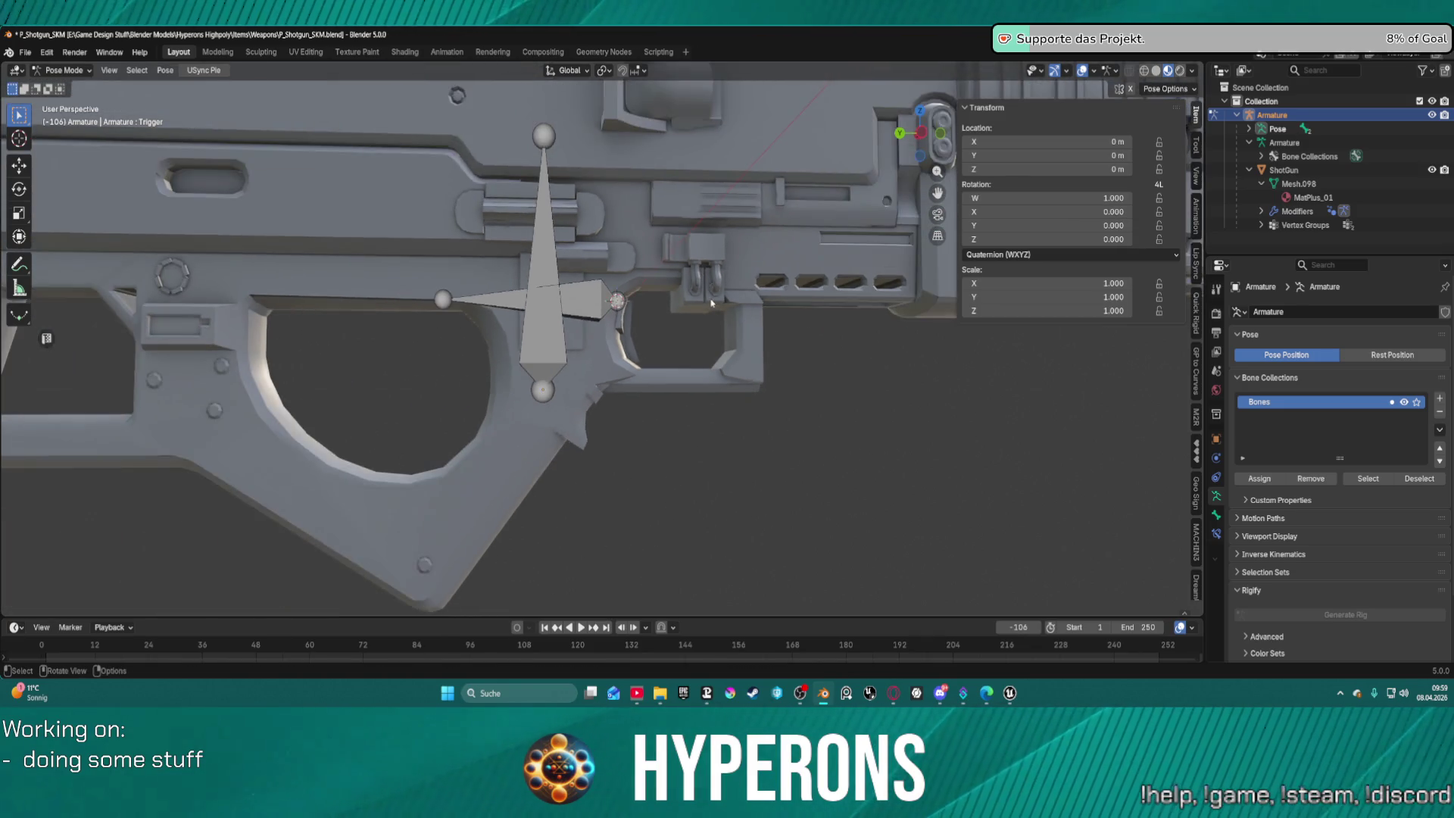
mouse_move(710, 303)
left_mouse_down()
mouse_move(586, 343)
mouse_move(400, 353)
mouse_move(477, 350)
left_mouse_up()
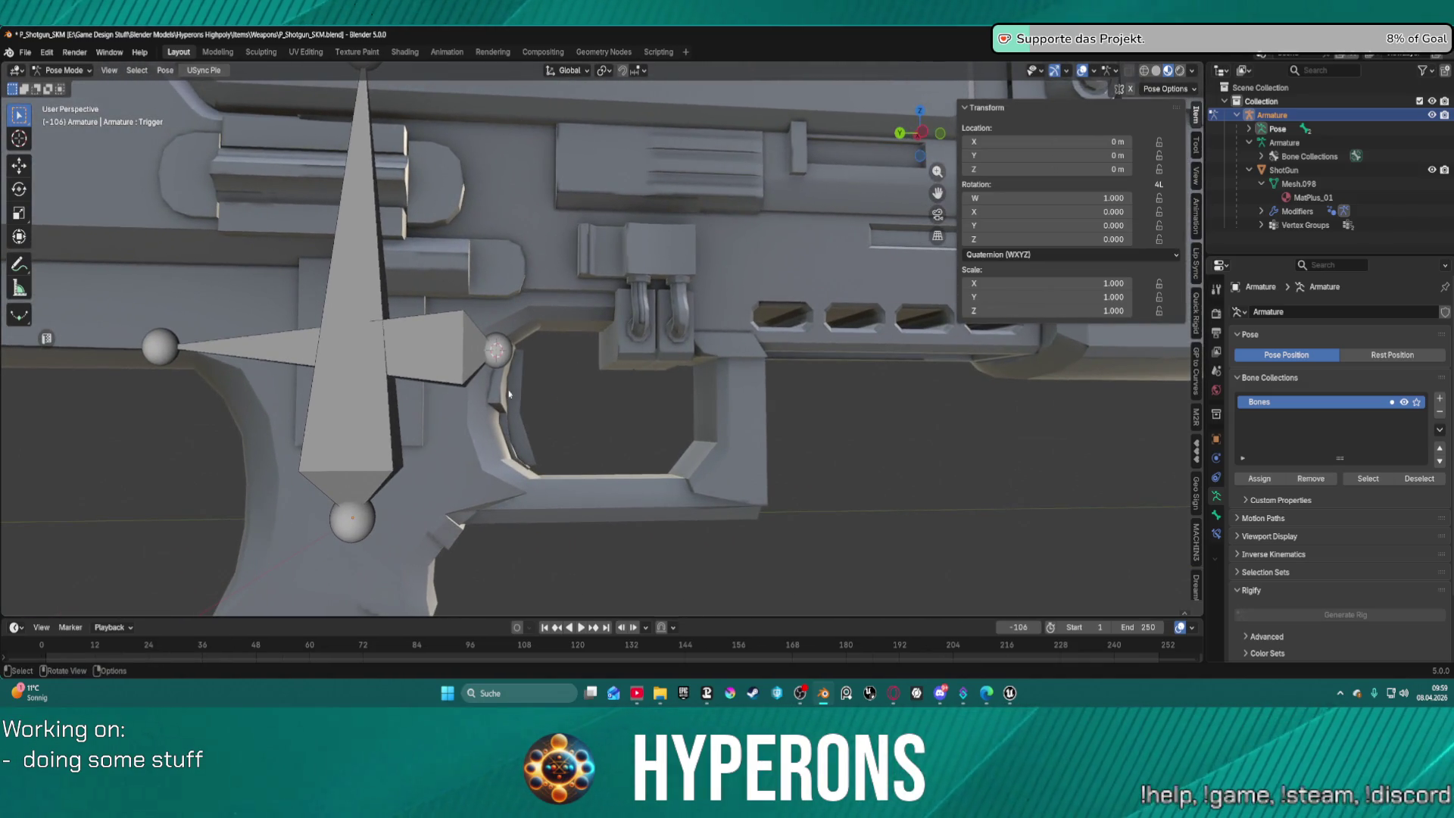
mouse_move(540, 405)
left_mouse_down()
mouse_move(431, 416)
mouse_move(511, 417)
left_mouse_up()
scroll(511, 416, "up", 3)
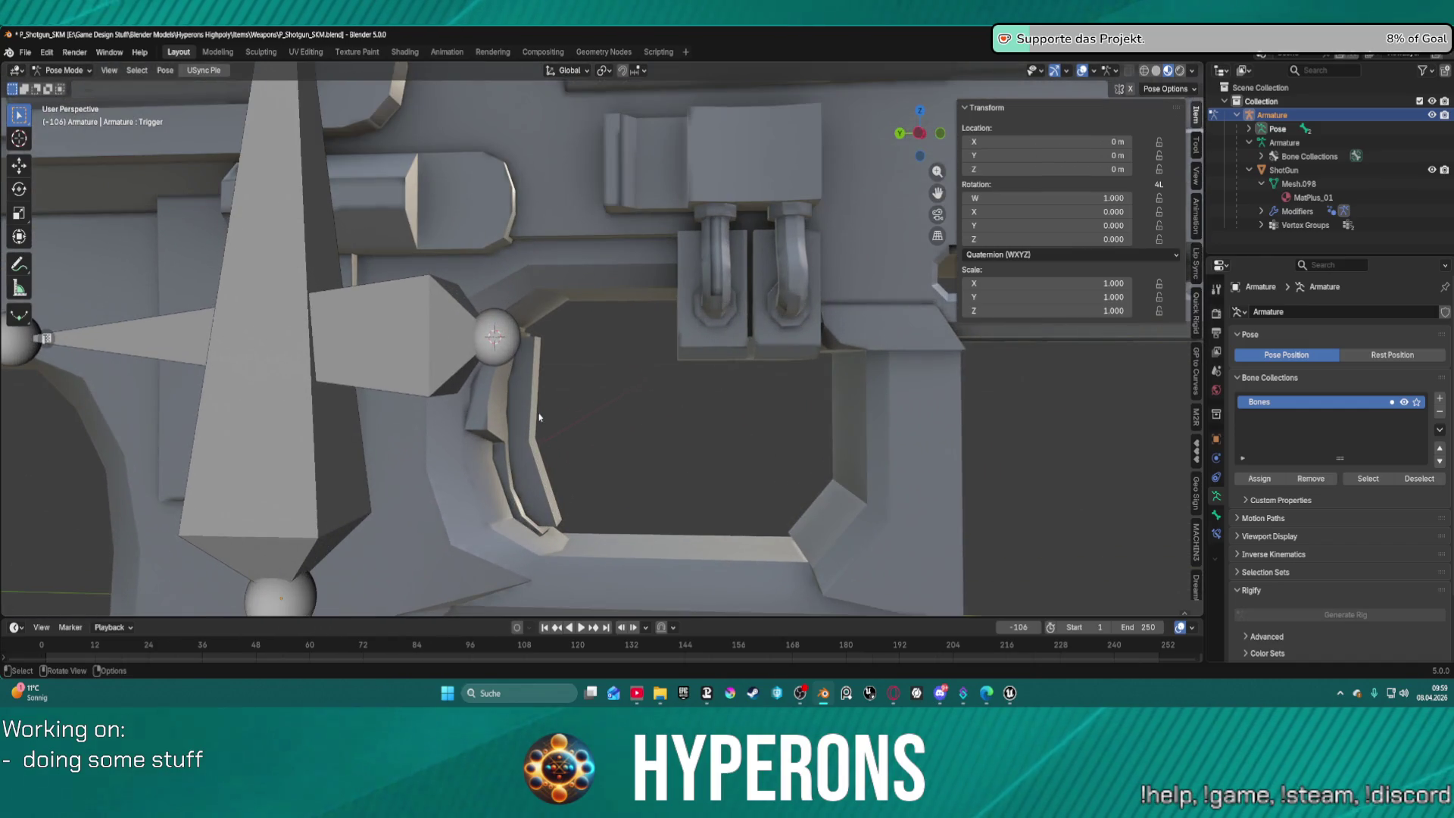
Select the horizontal Trigger bone while staying in Pose Mode.
left_click(443, 347)
key("ctrl+Tab")
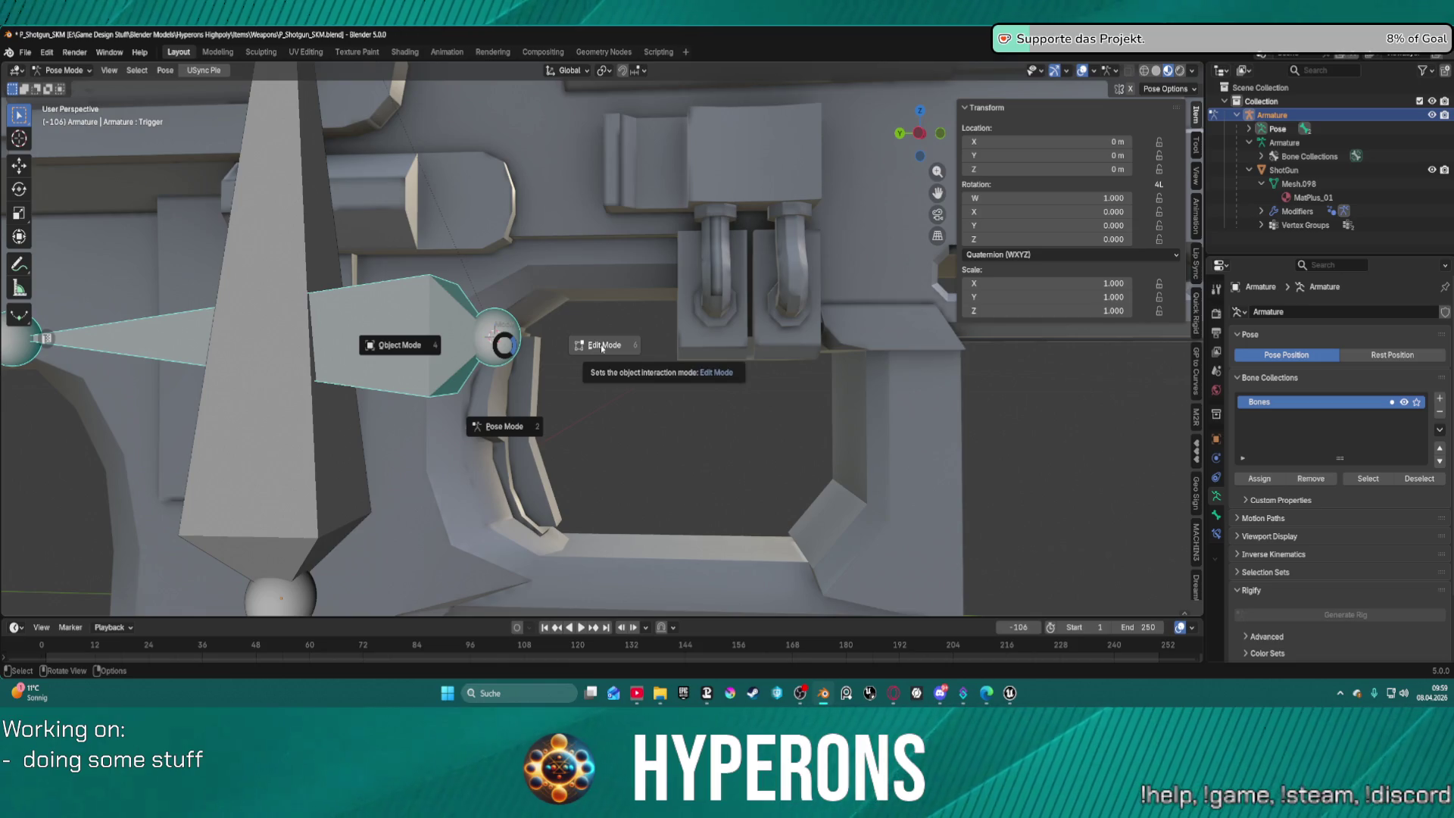
left_click(522, 429)
left_click(534, 364)
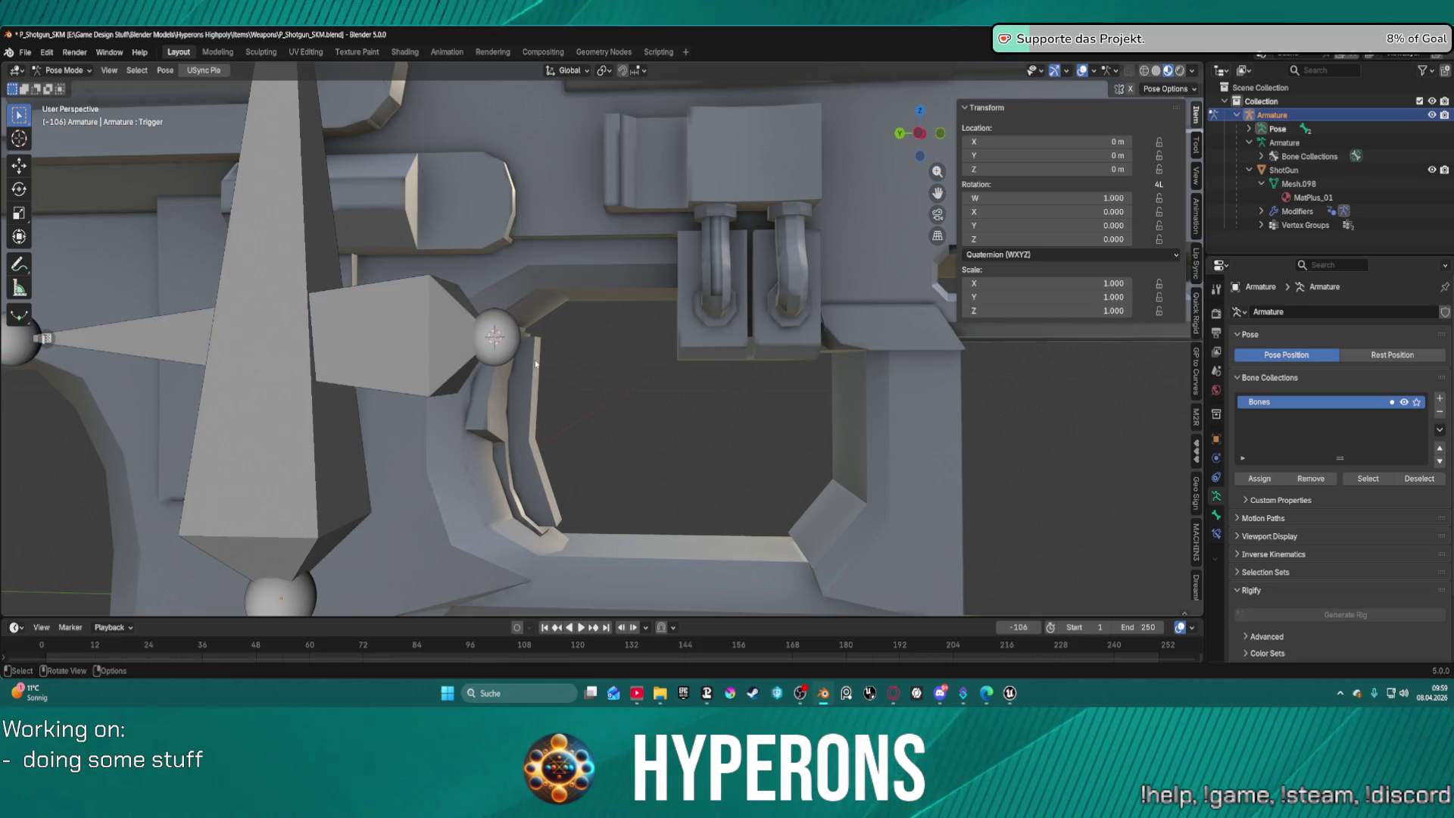
scroll(535, 364, "down", 2)
scroll(571, 370, "down", 8)
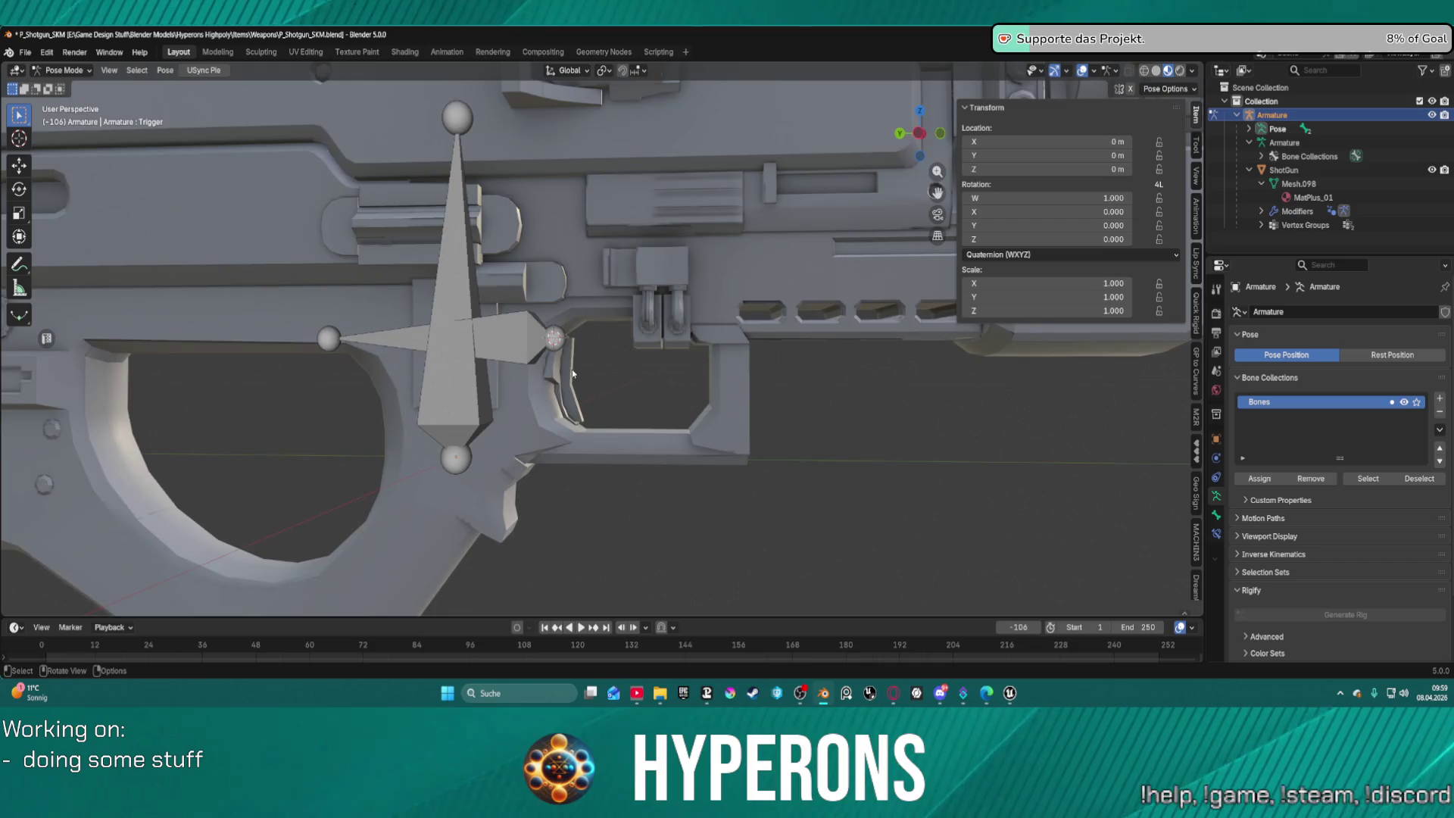
scroll(584, 365, "up", 4)
left_click(577, 345)
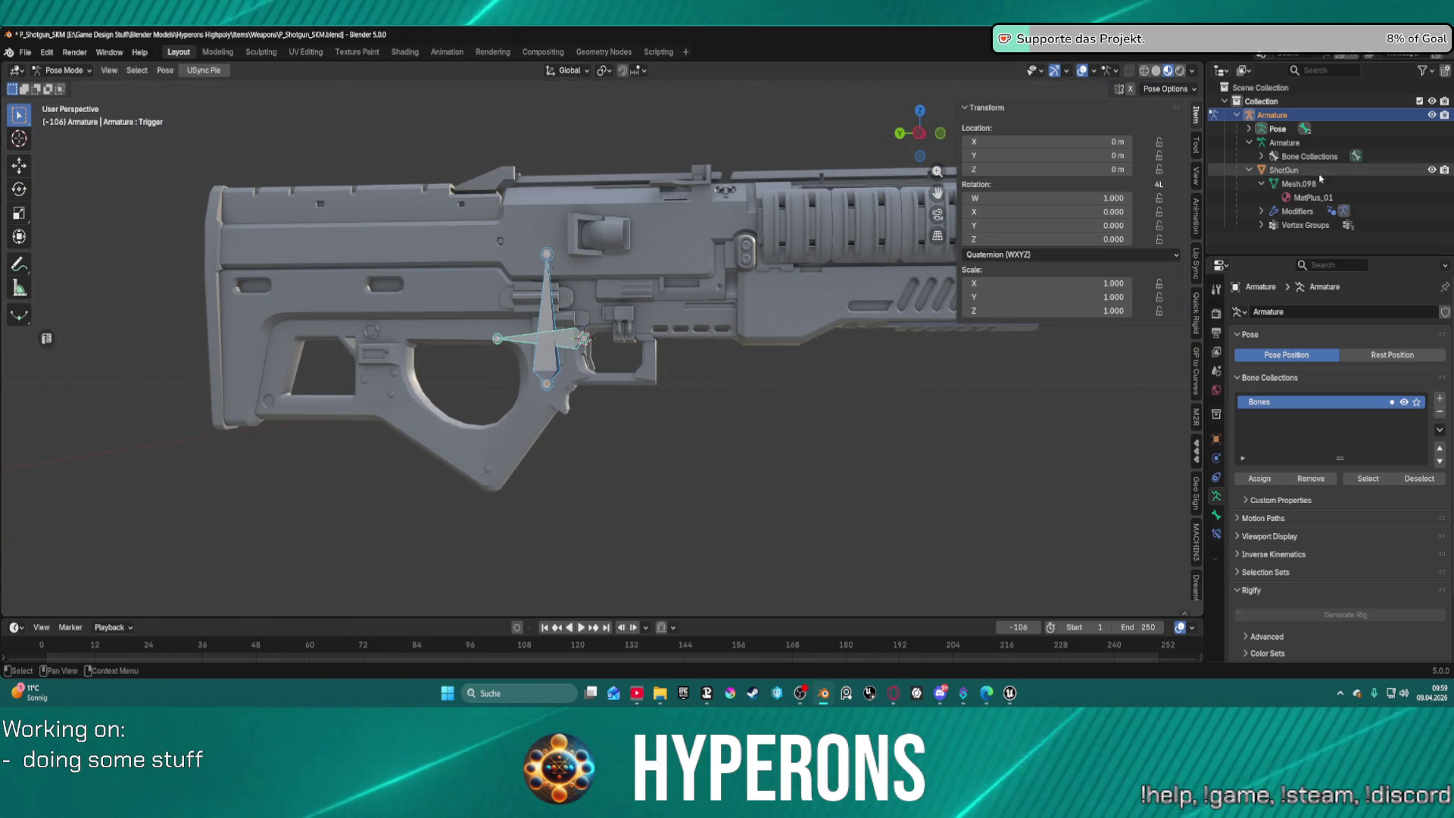
Show the Trigger bone's properties and expand Pose > Root in the outliner.
left_click(1284, 169)
scroll(603, 339, "up", 4)
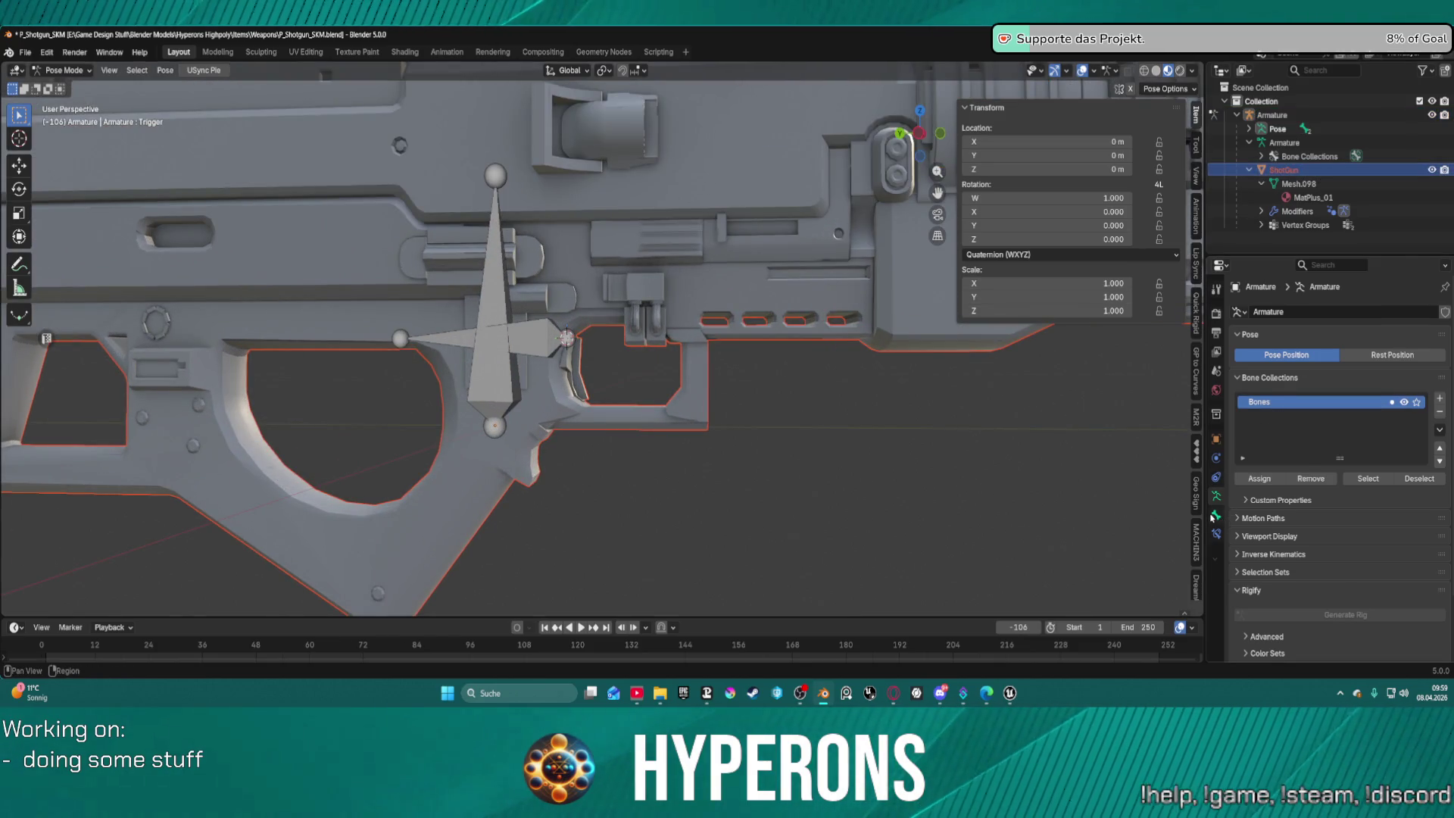
left_click(1217, 517)
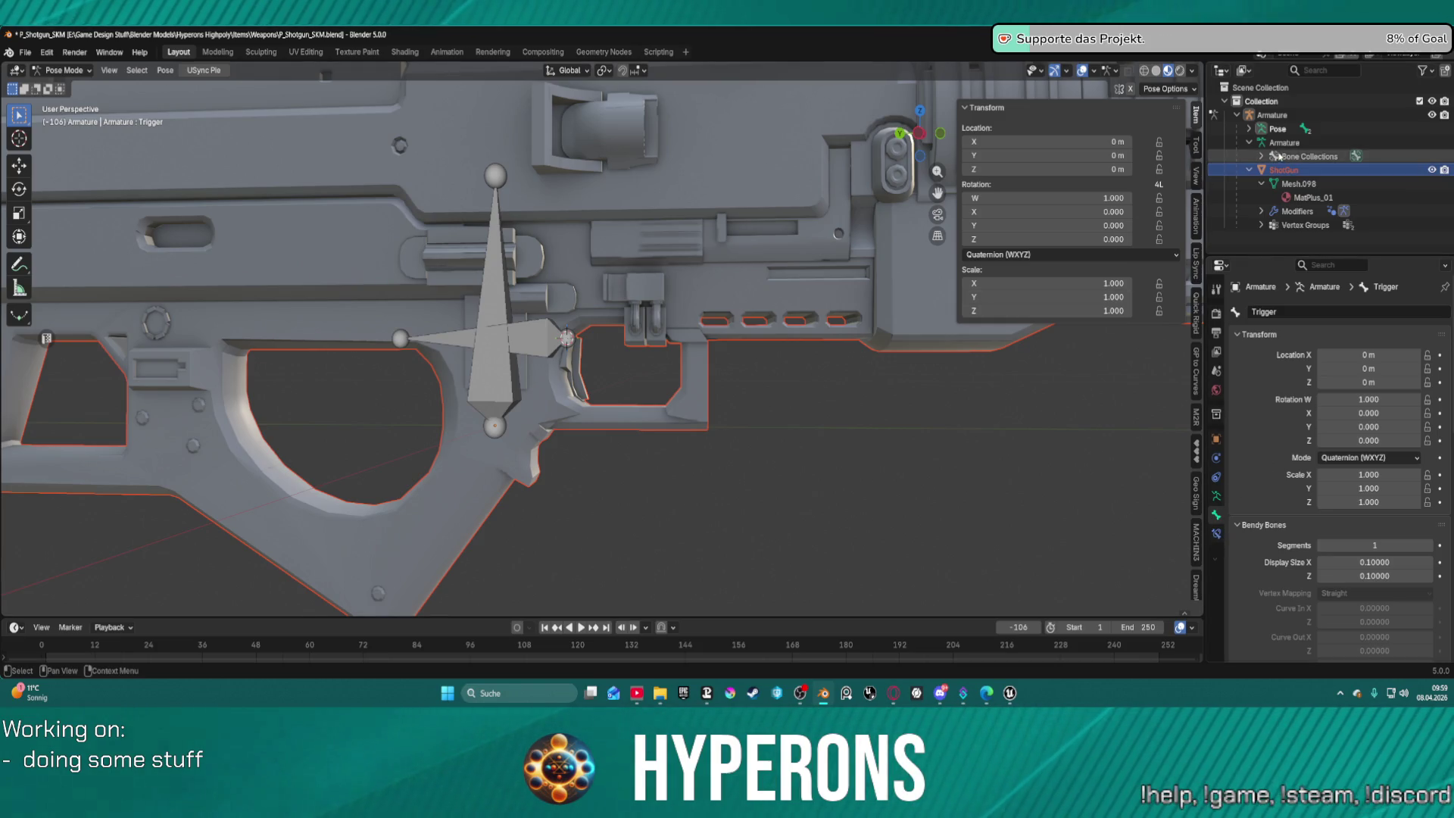
left_click(1248, 129)
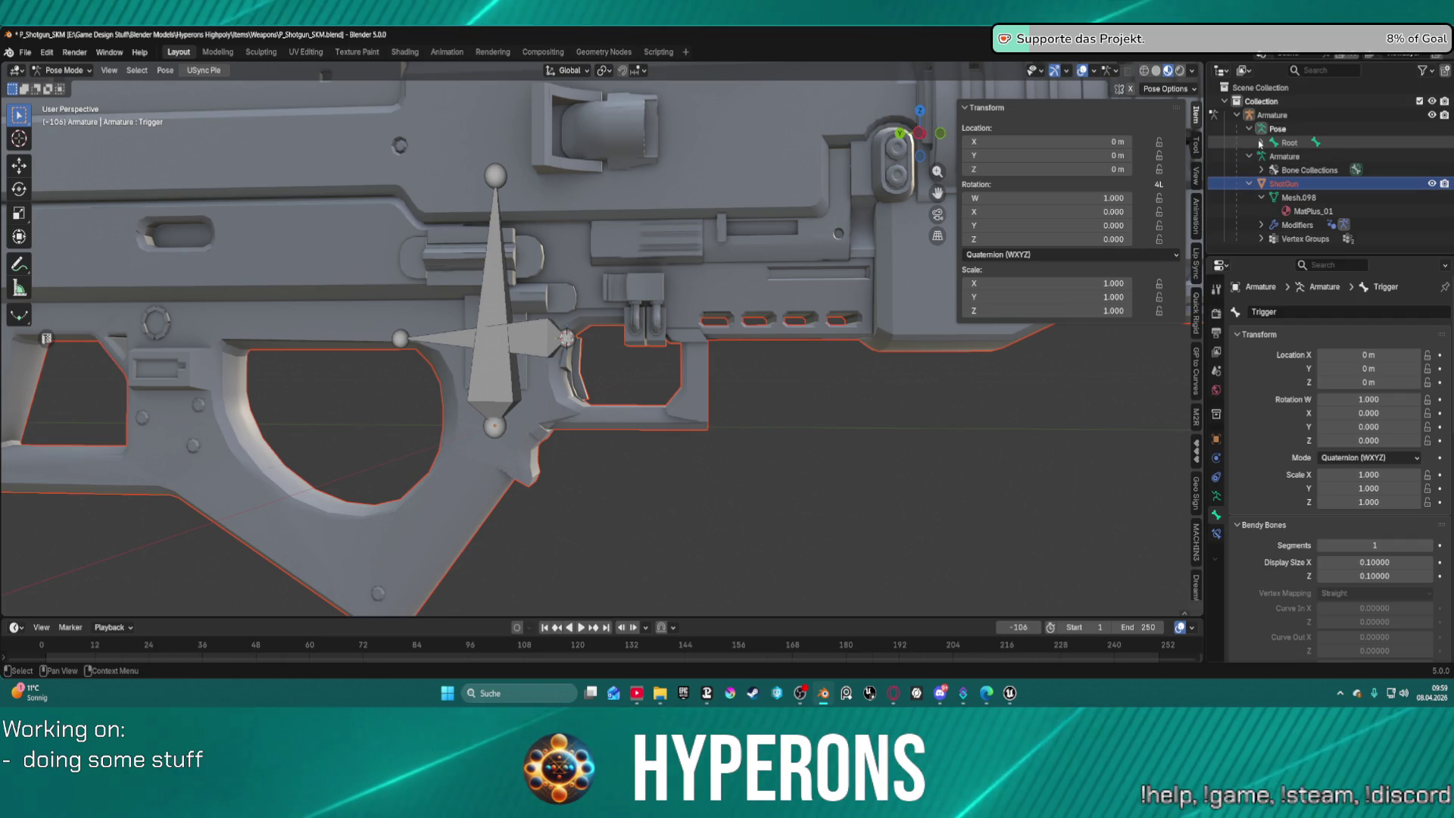
left_click(1261, 142)
double_click(1303, 156)
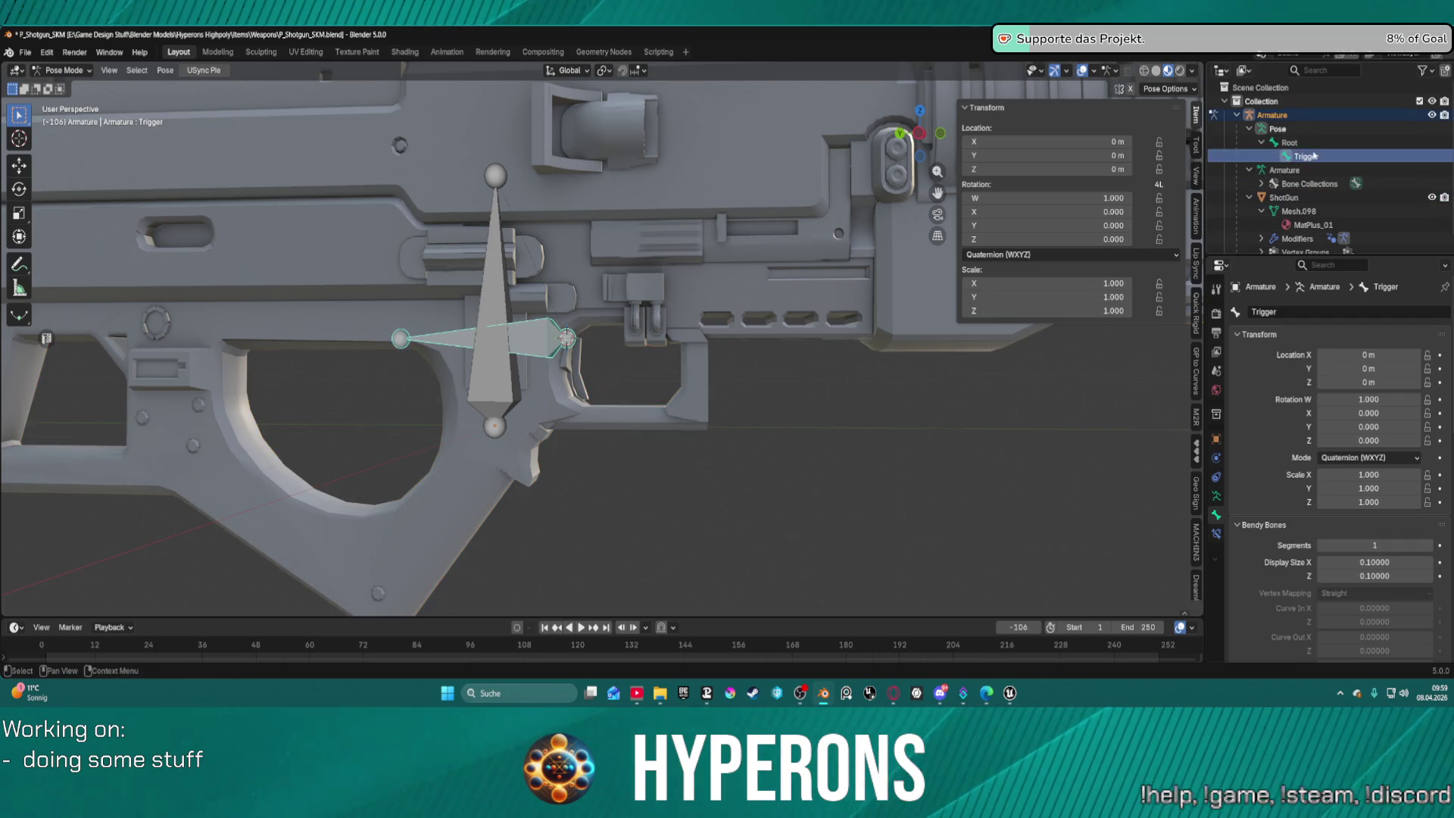
key("Return")
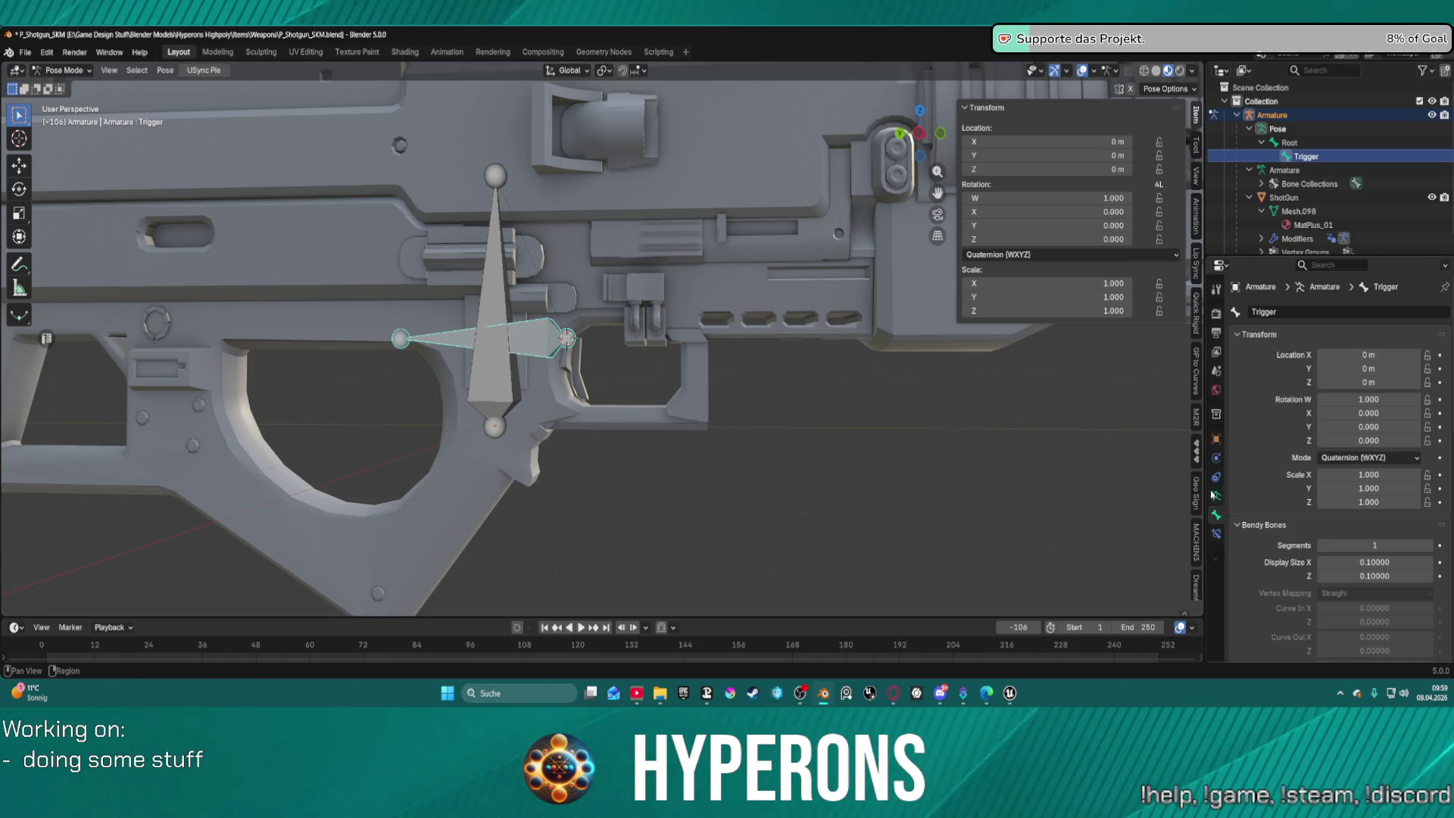
Filter the bone properties with the keyword 'ver'.
left_click(1299, 311)
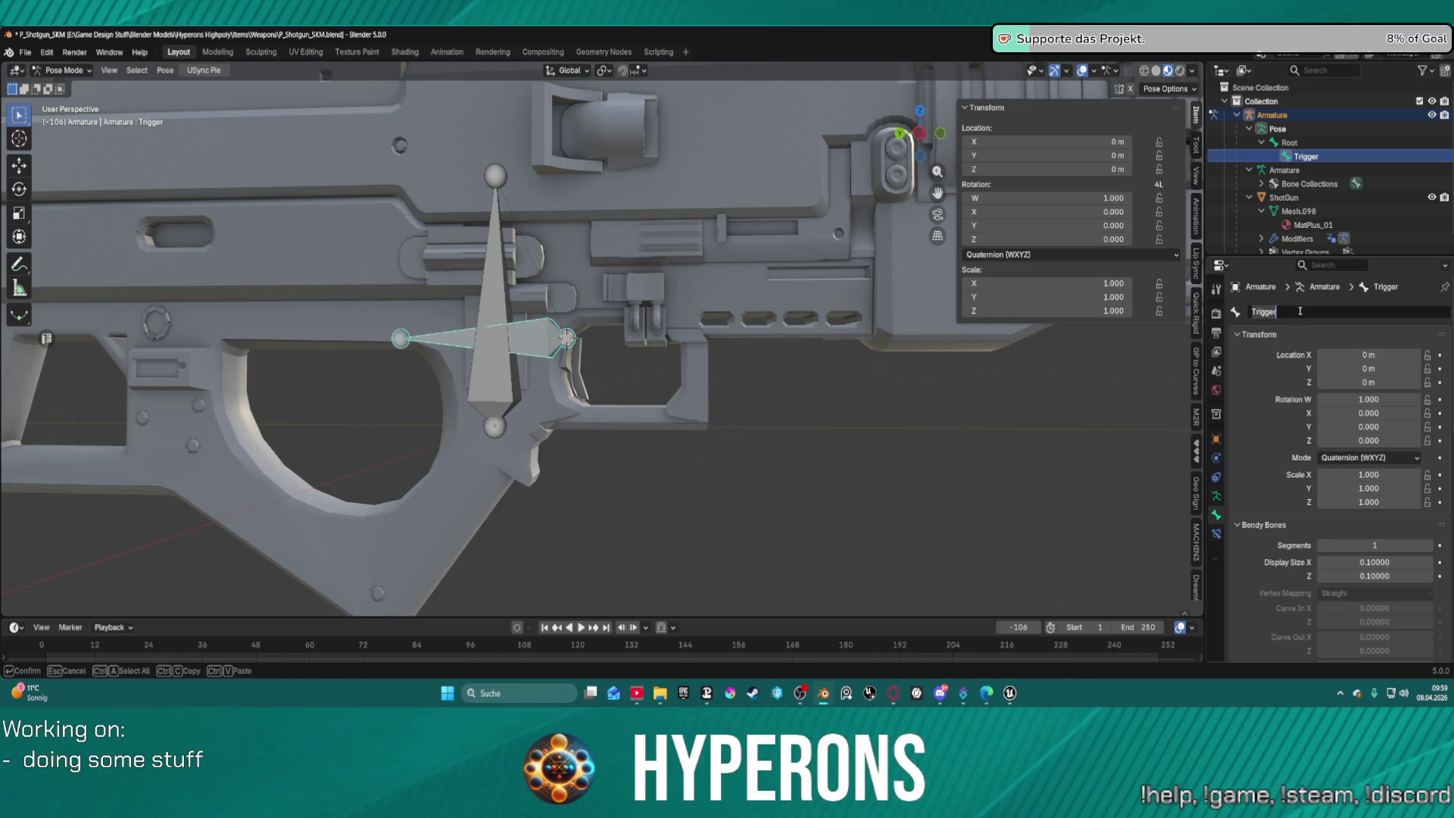
left_click(1339, 265)
type("ver")
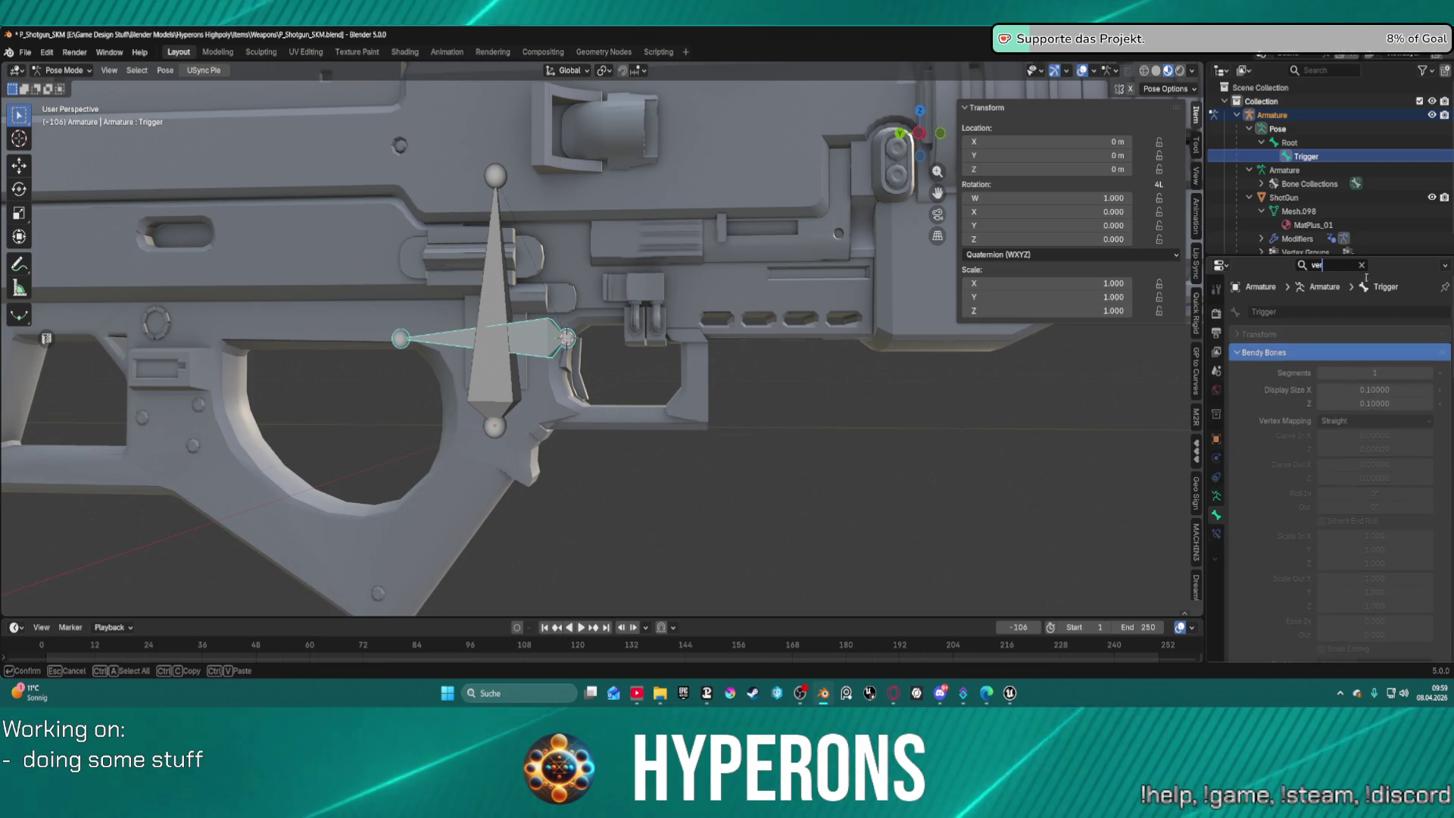
key("Return")
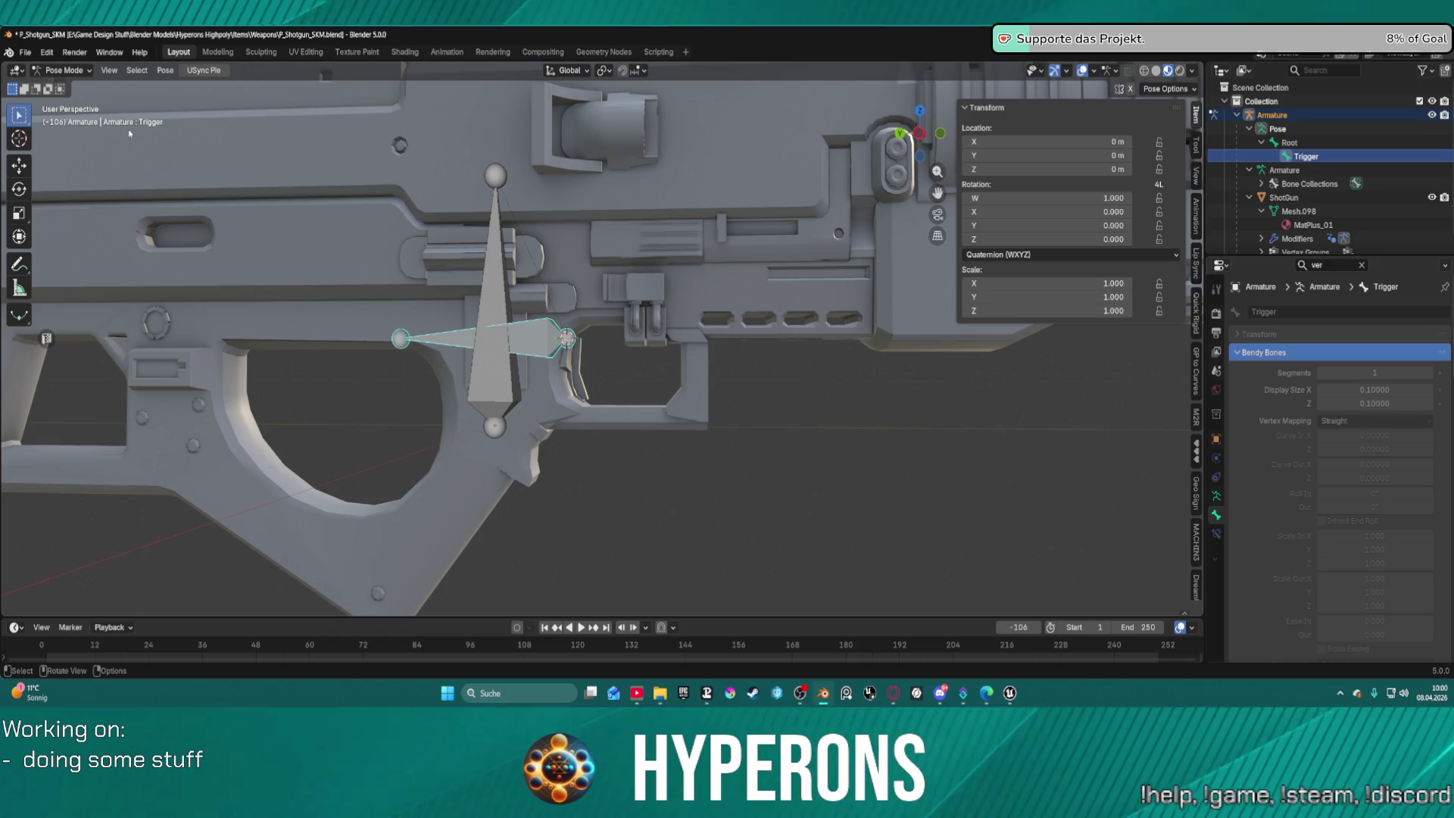
Stay in Pose Mode and select the Trigger bone.
key("ctrl+Tab")
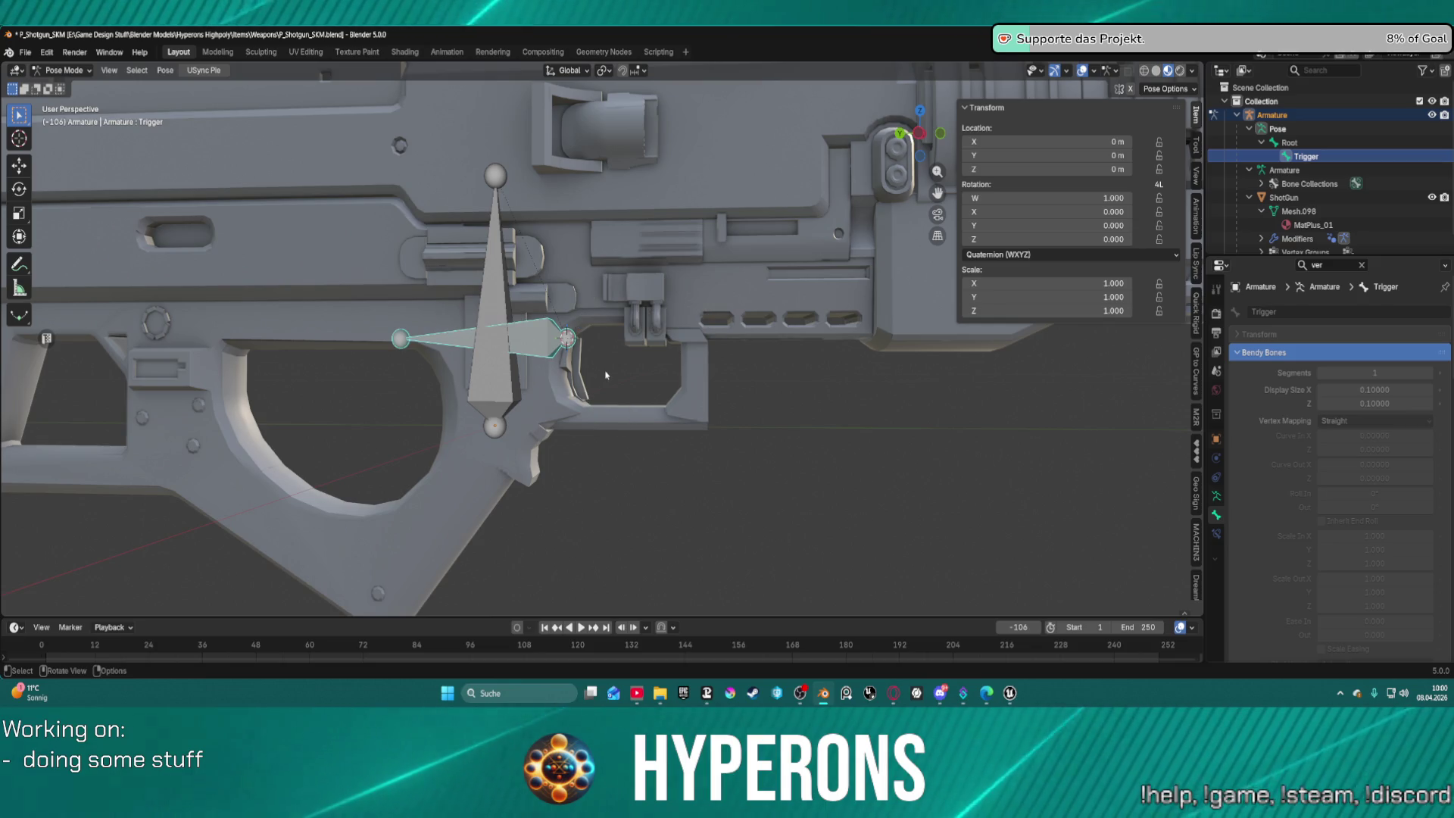
left_click(605, 372)
key("ctrl+Tab")
left_click(447, 337)
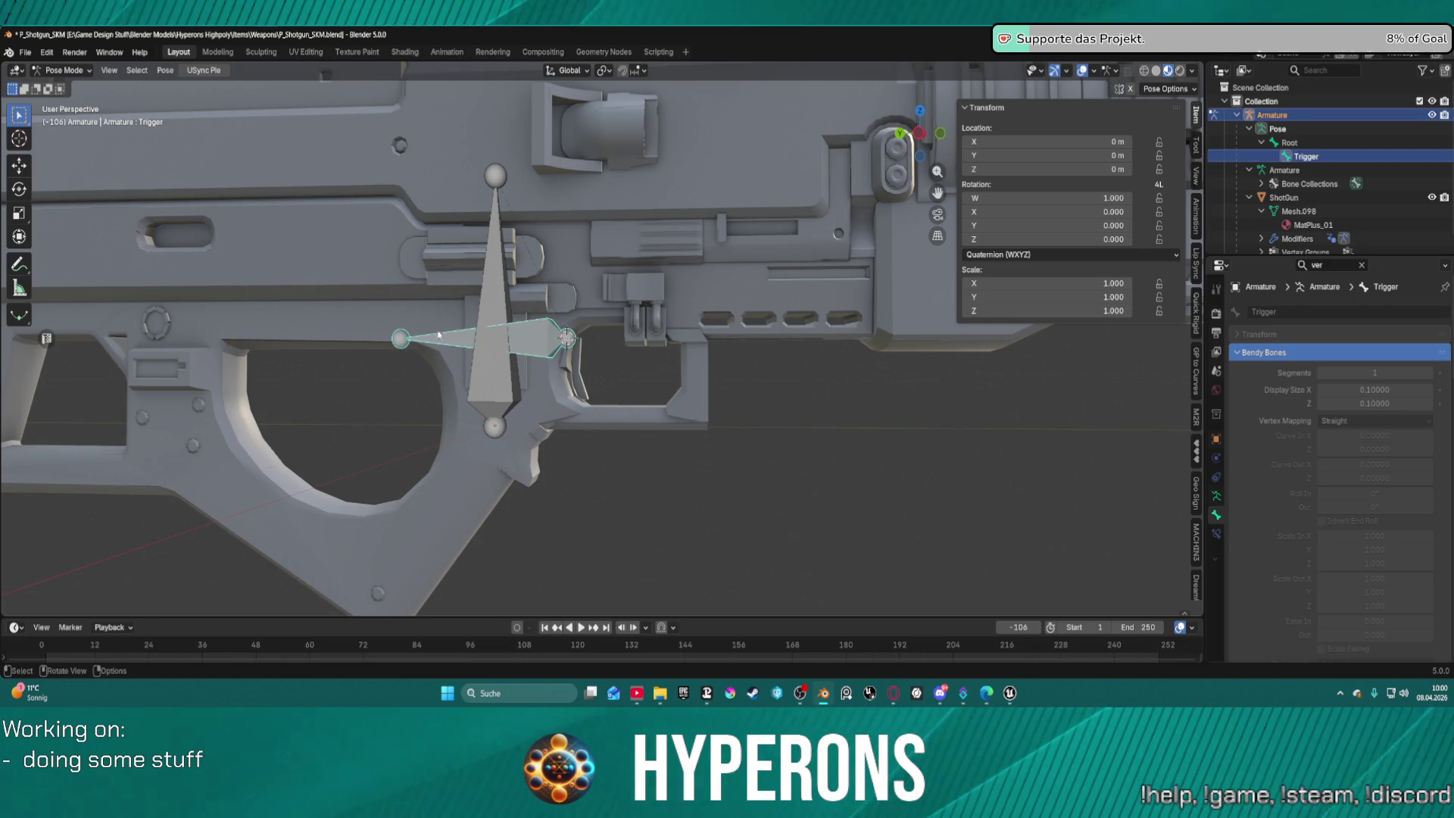
Trial-rotate and Z-move the Trigger bone, cancelling both to keep its rest pose.
key("r")
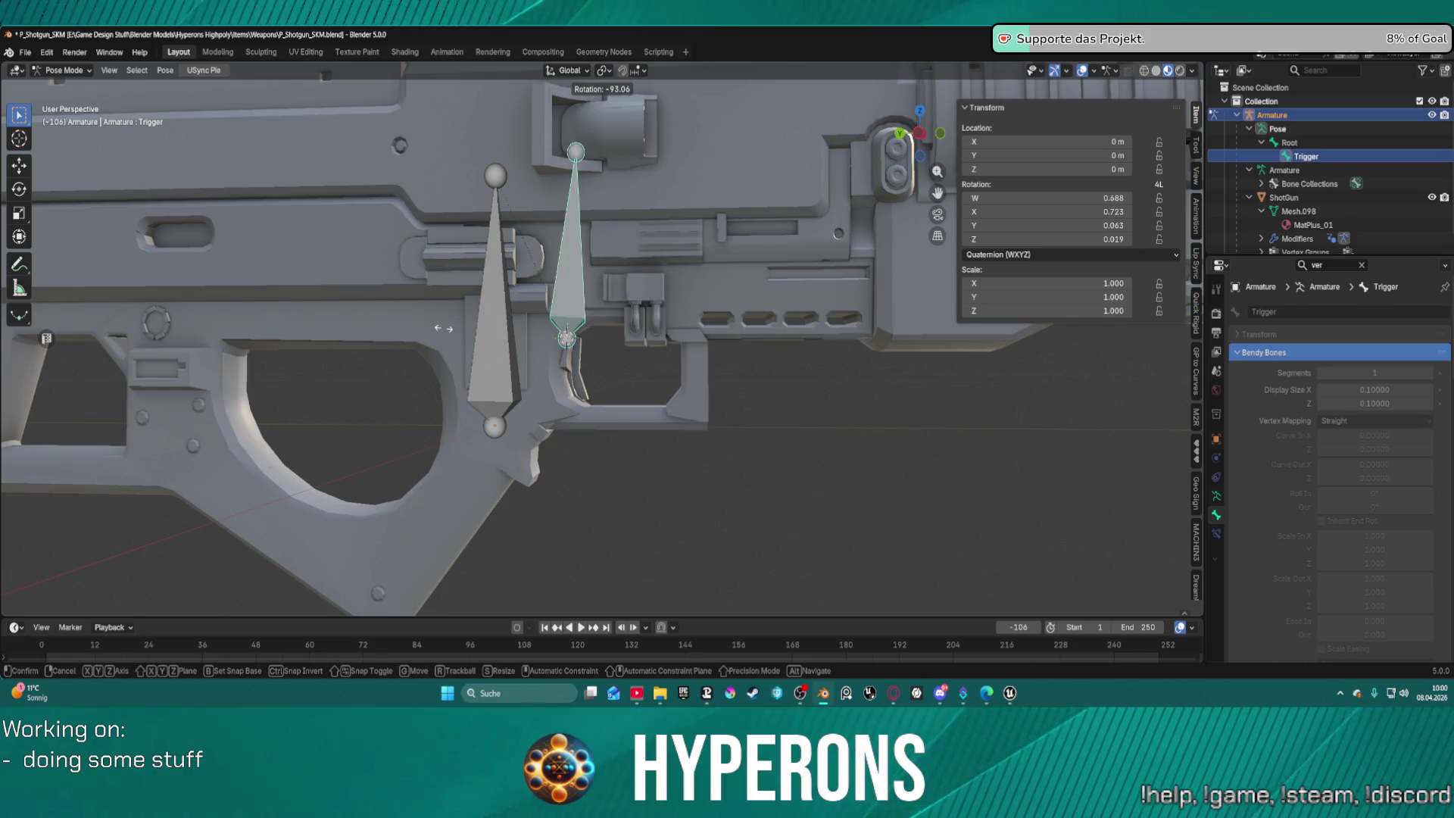
key("Escape")
key("alt+a")
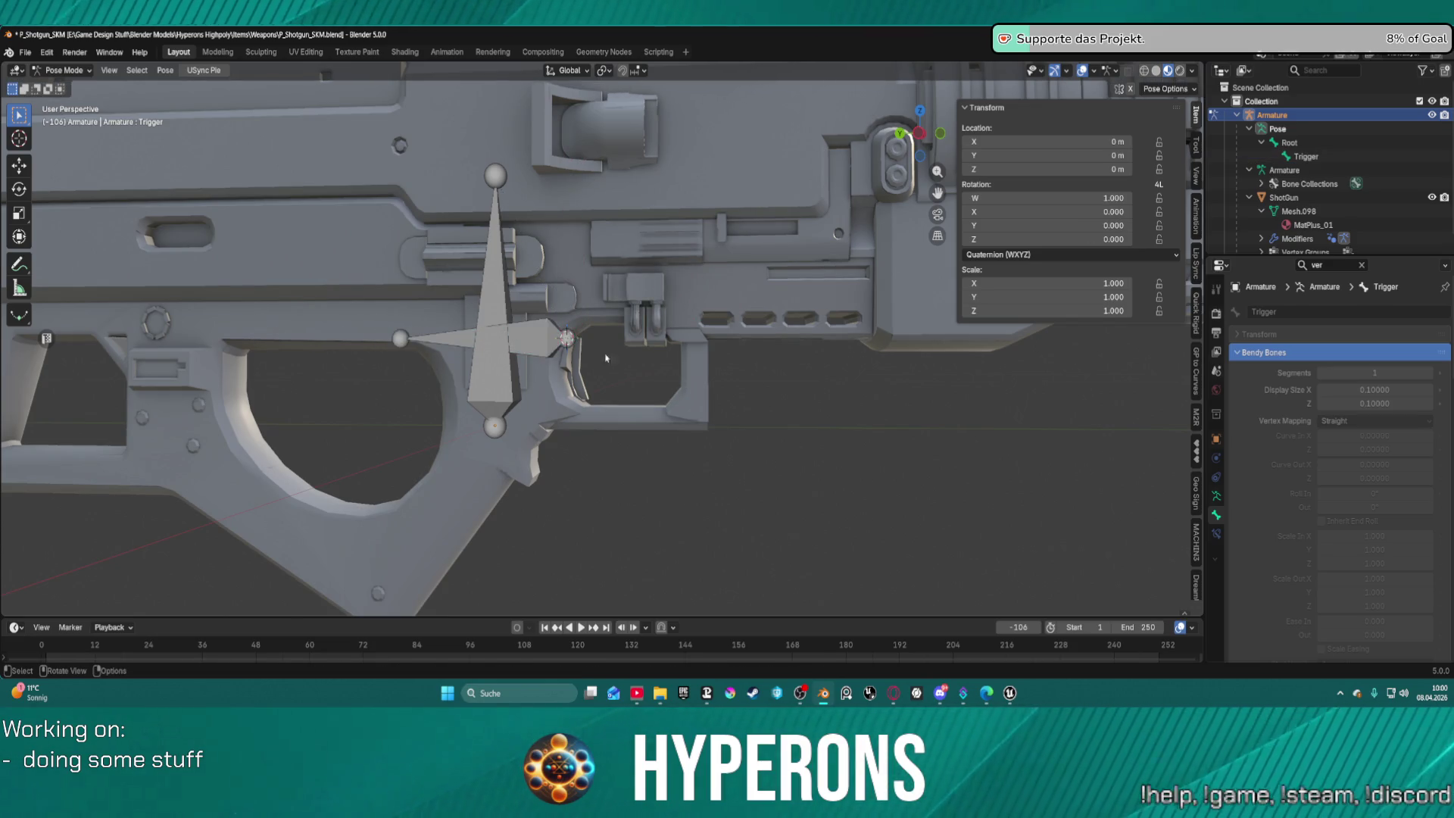
left_click(406, 340)
key("g")
key("z")
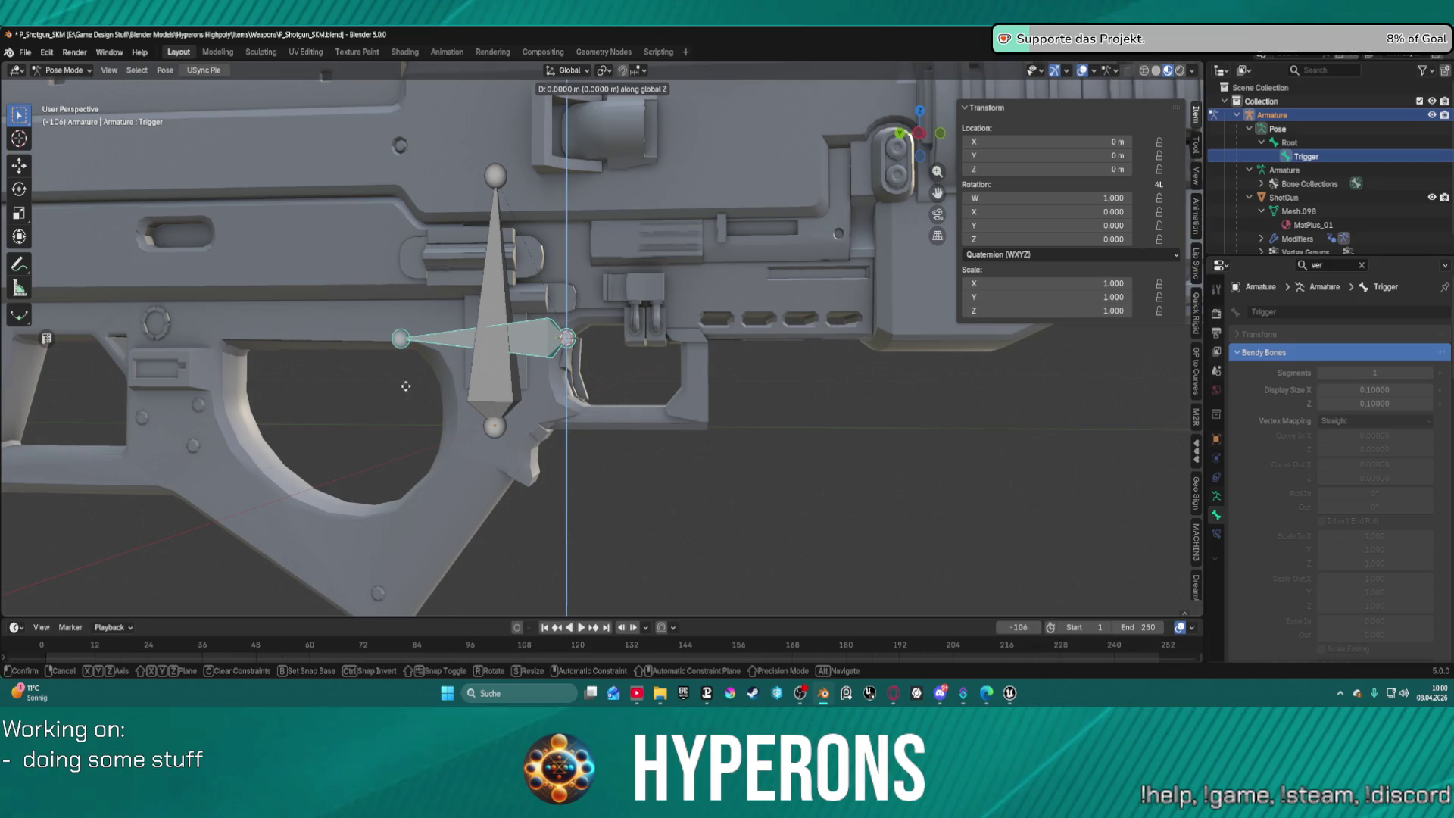
key("Escape")
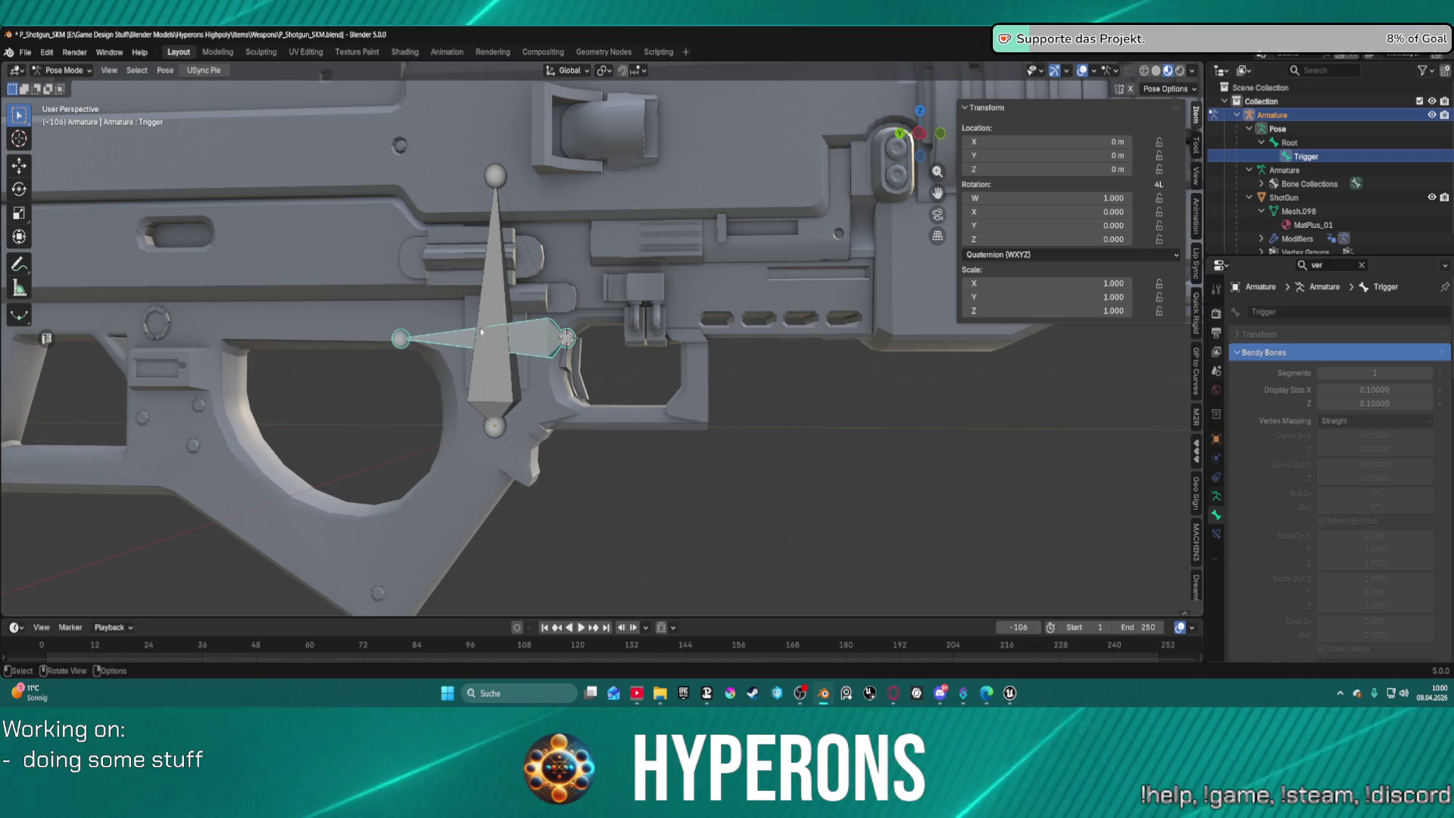
scroll(579, 303, "up", 2)
key("alt+a")
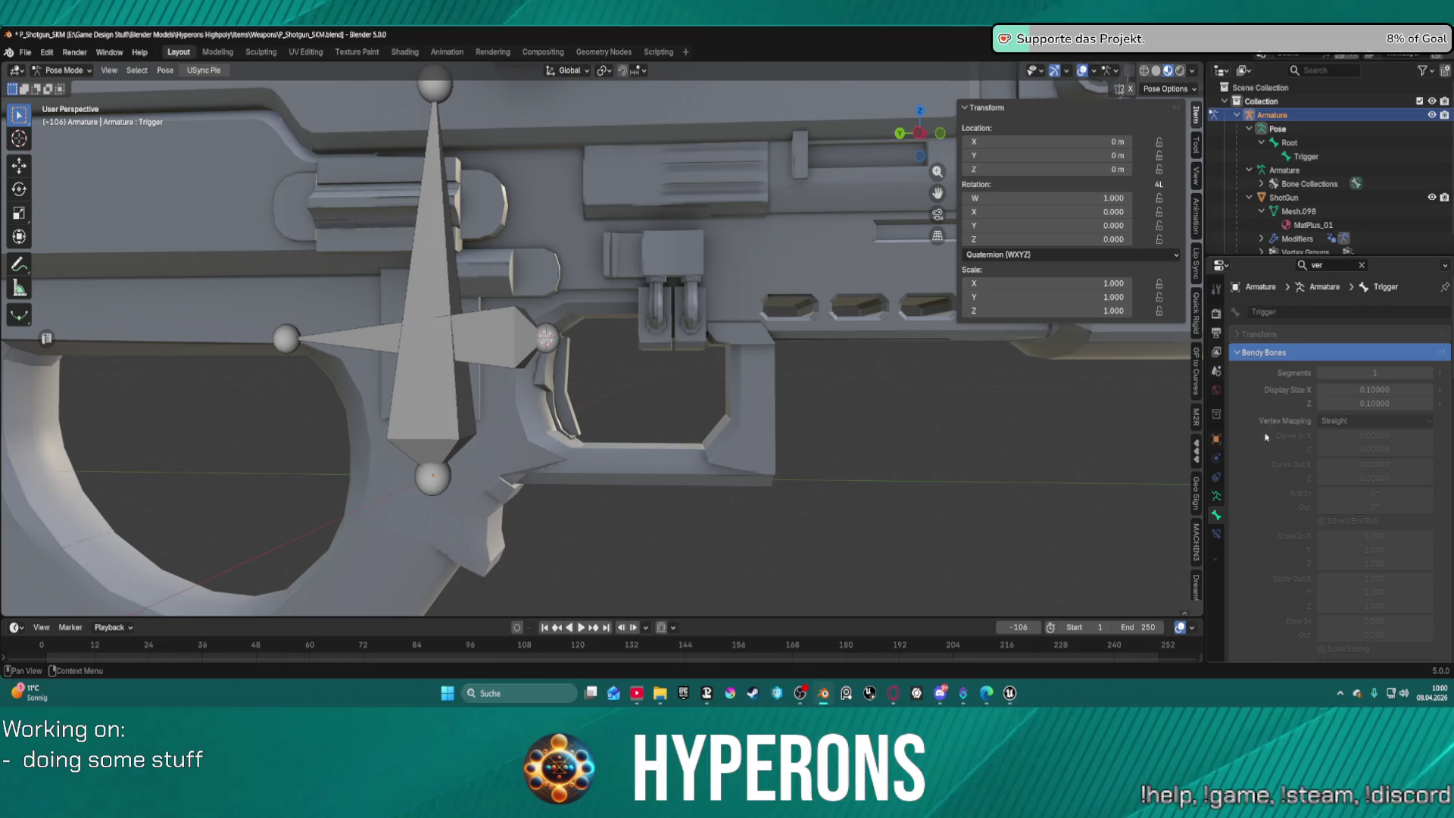
Clear the properties search filter and scroll to the Trigger bone's Relations settings.
left_click(1214, 495)
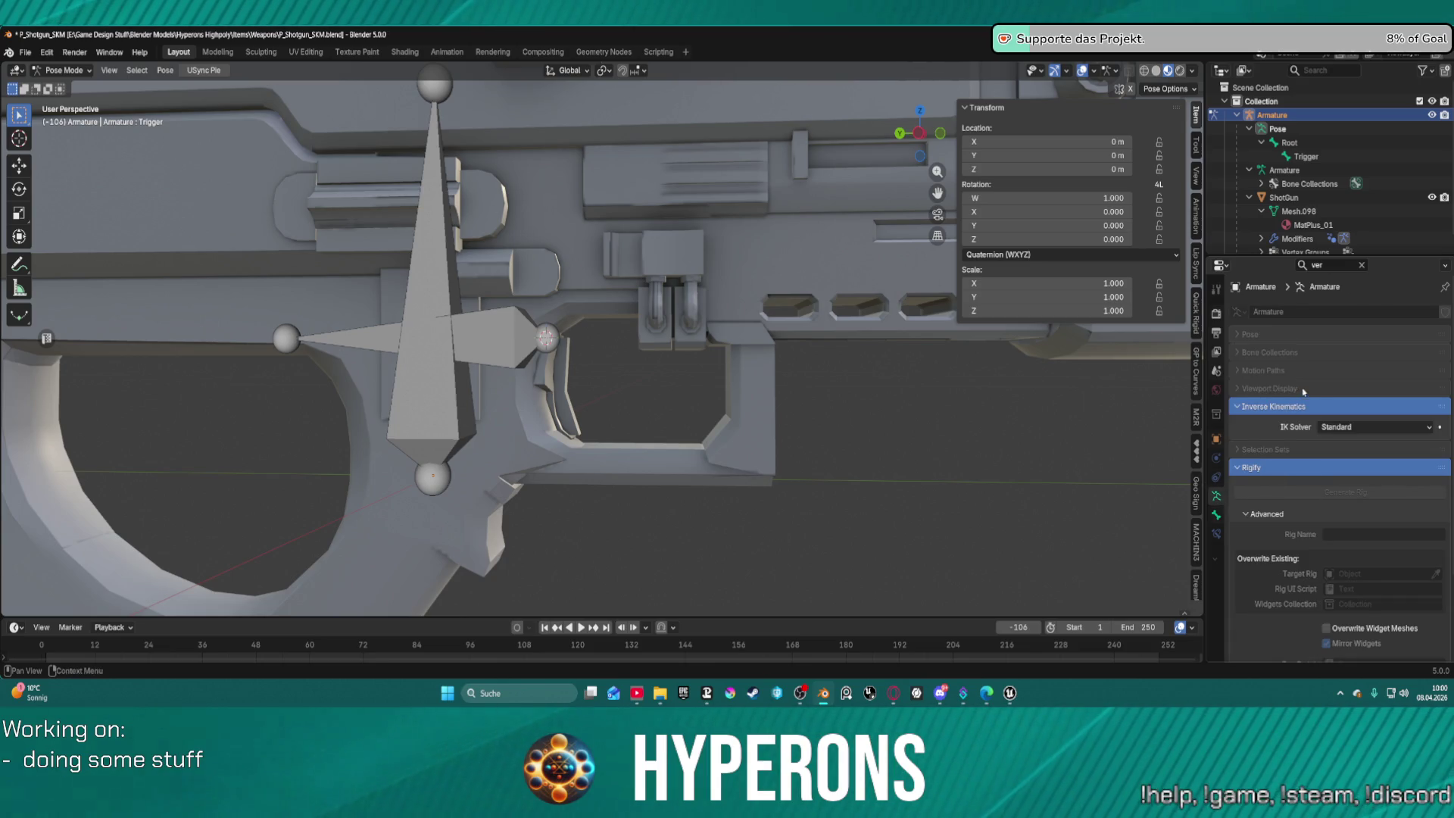
scroll(1305, 391, "down", 3)
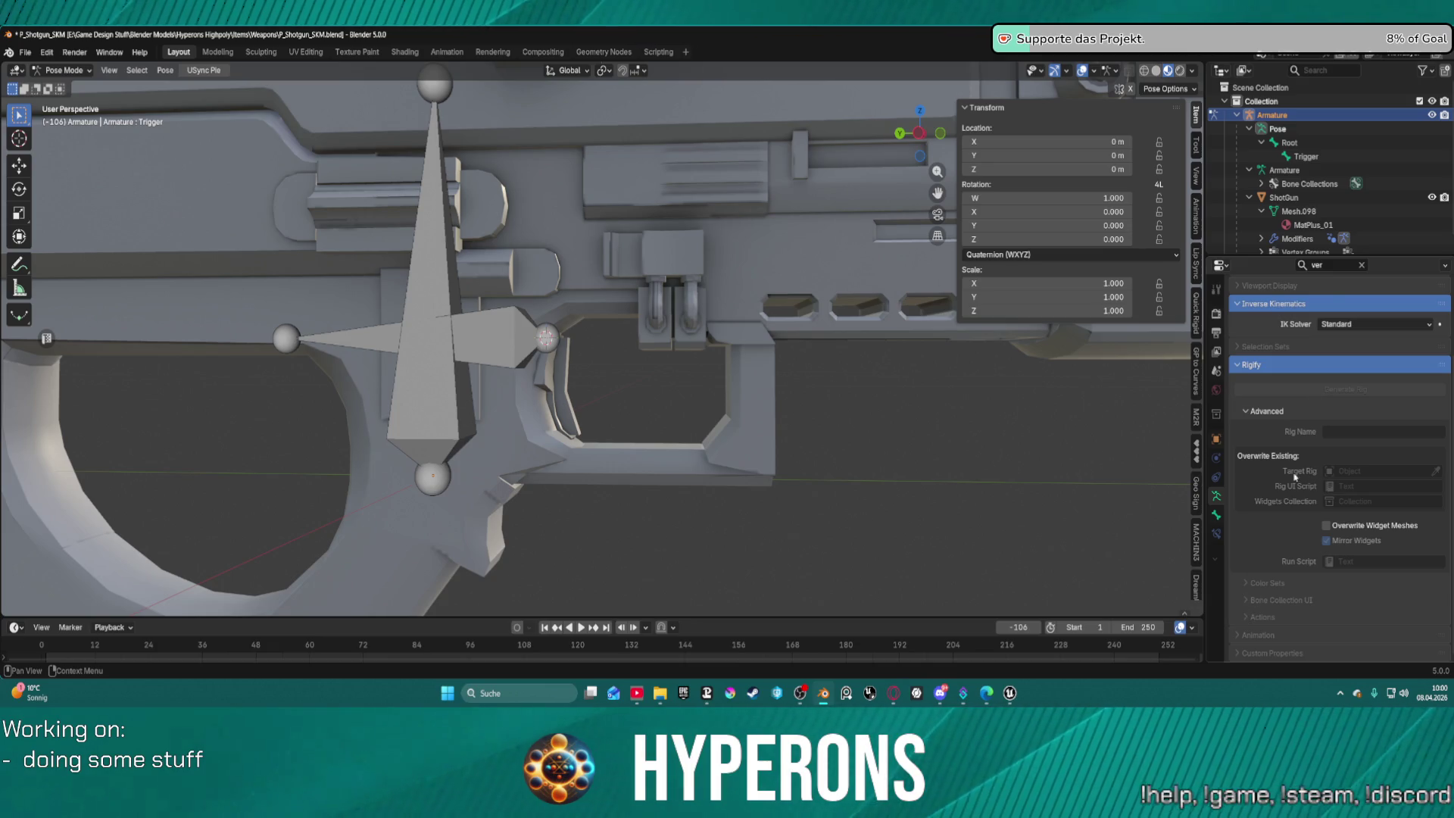
left_click(1362, 265)
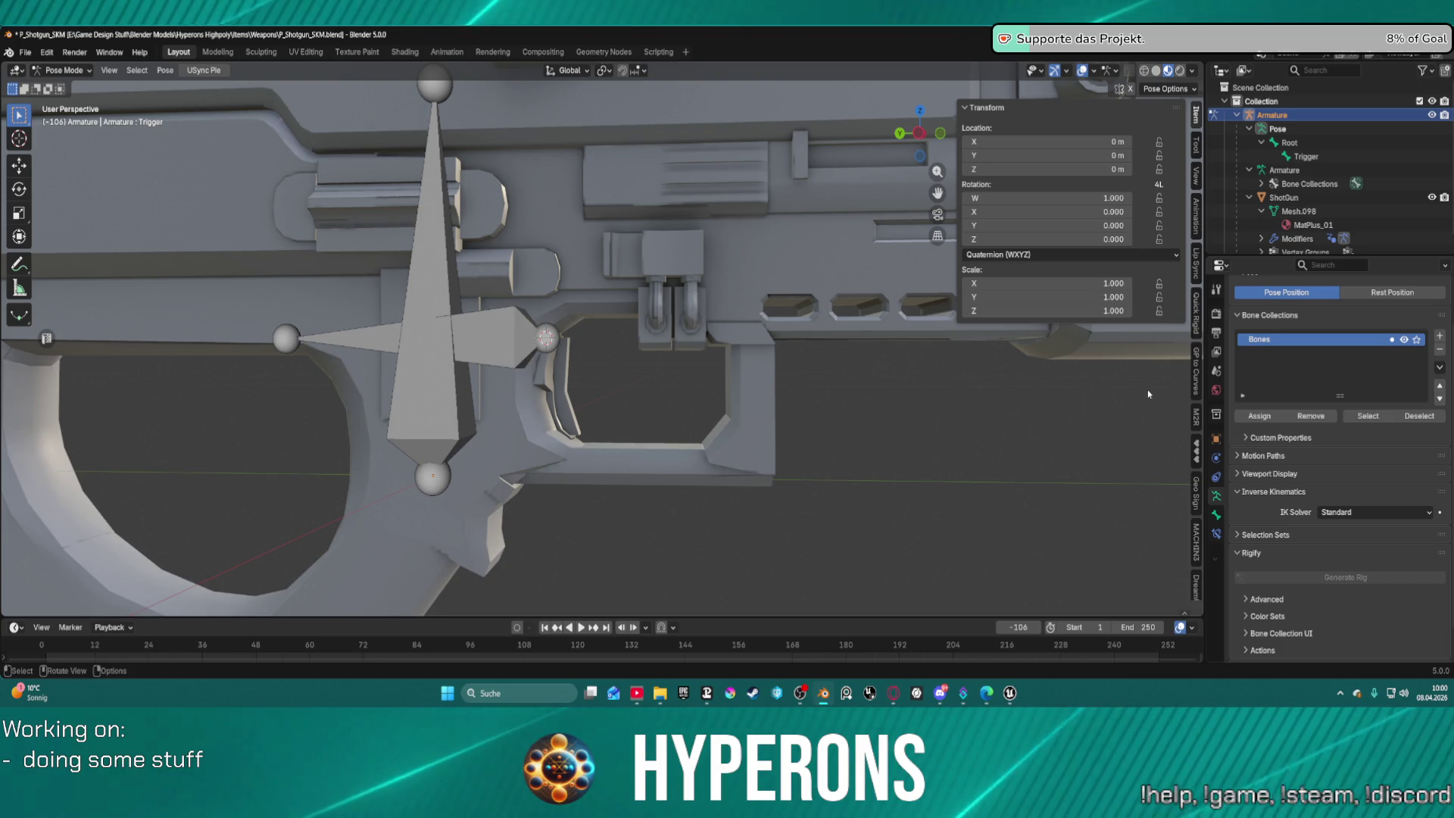
left_click(1216, 516)
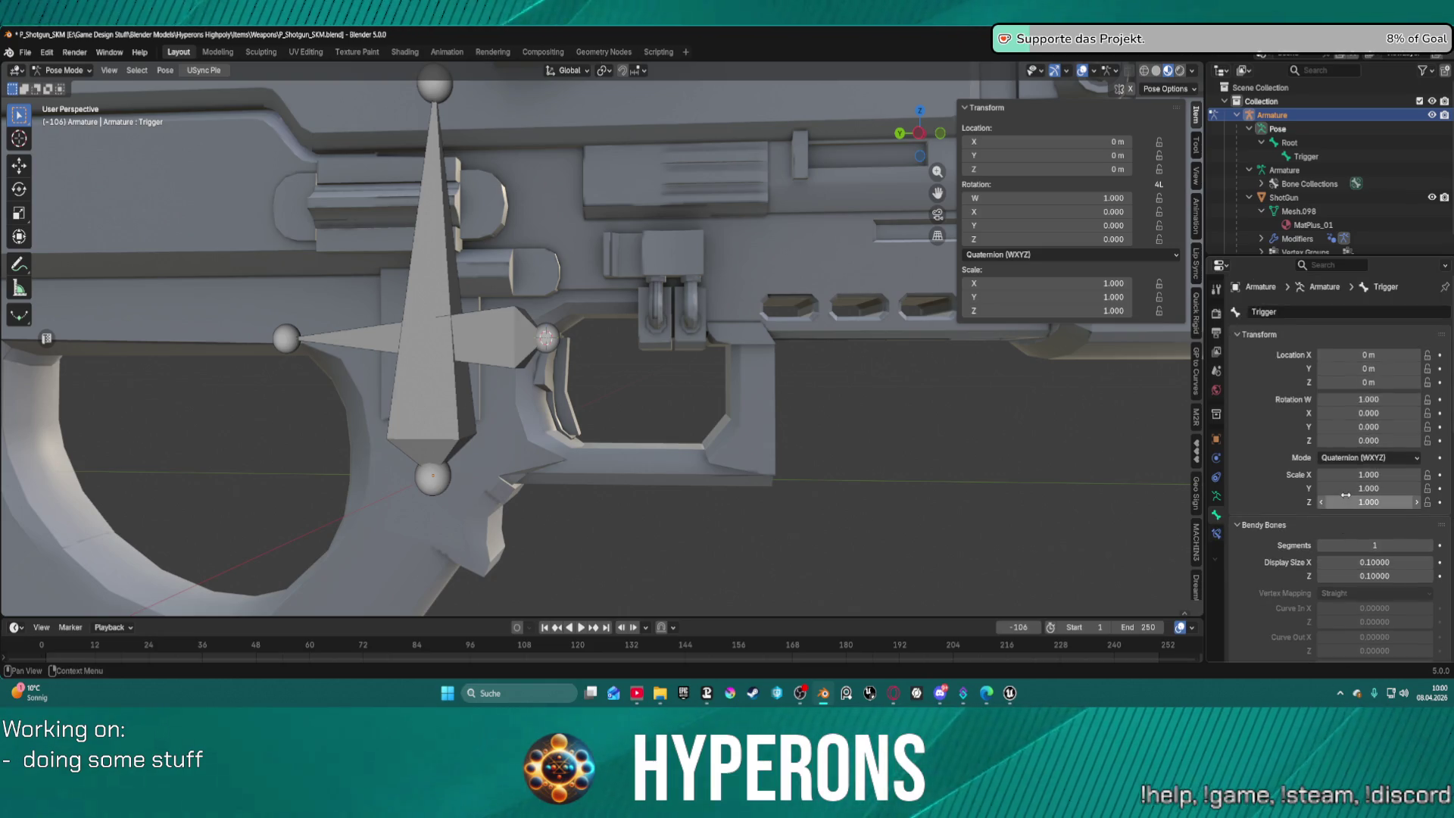
scroll(1277, 481, "down", 15)
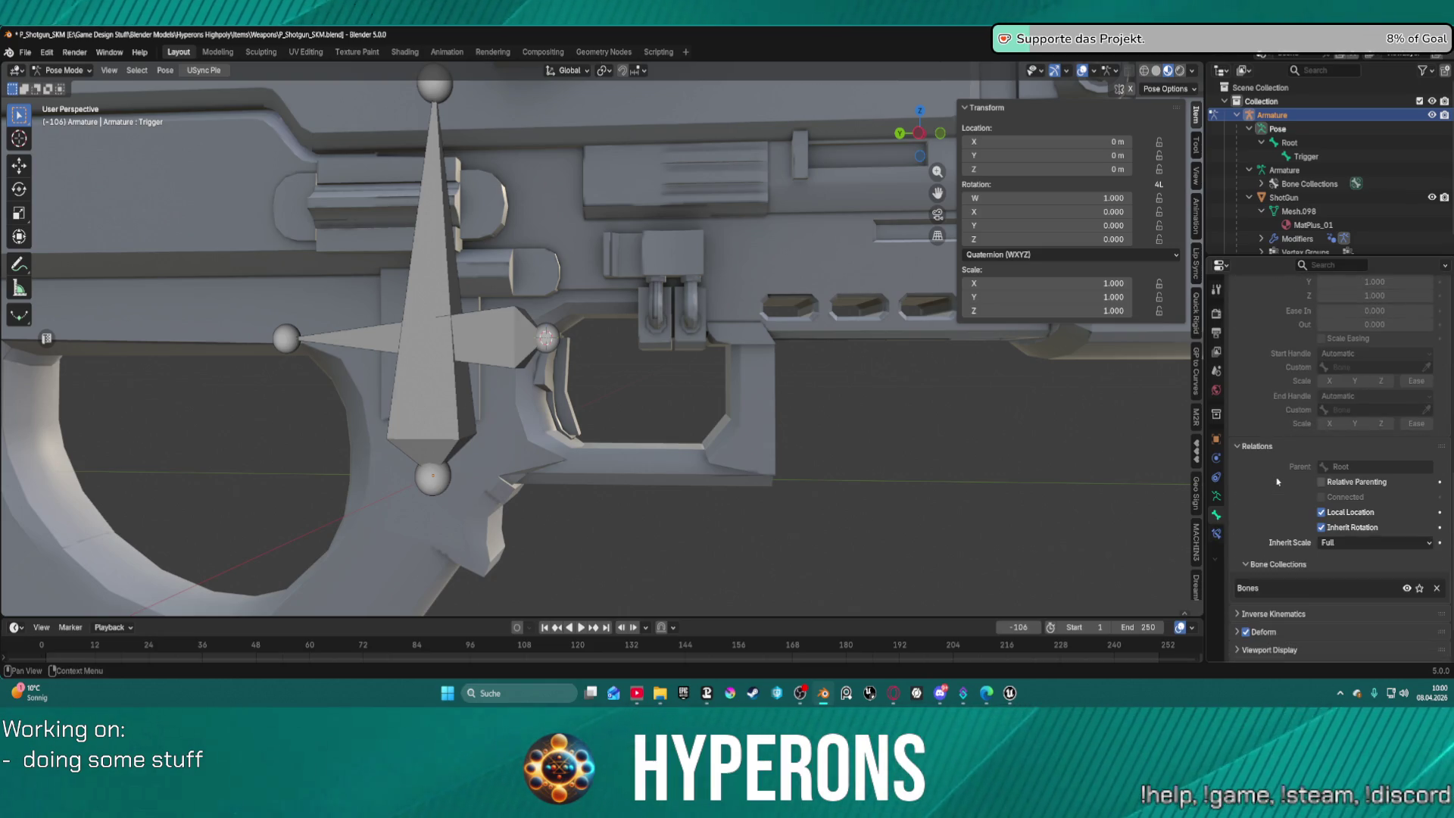
scroll(1277, 482, "down", 3)
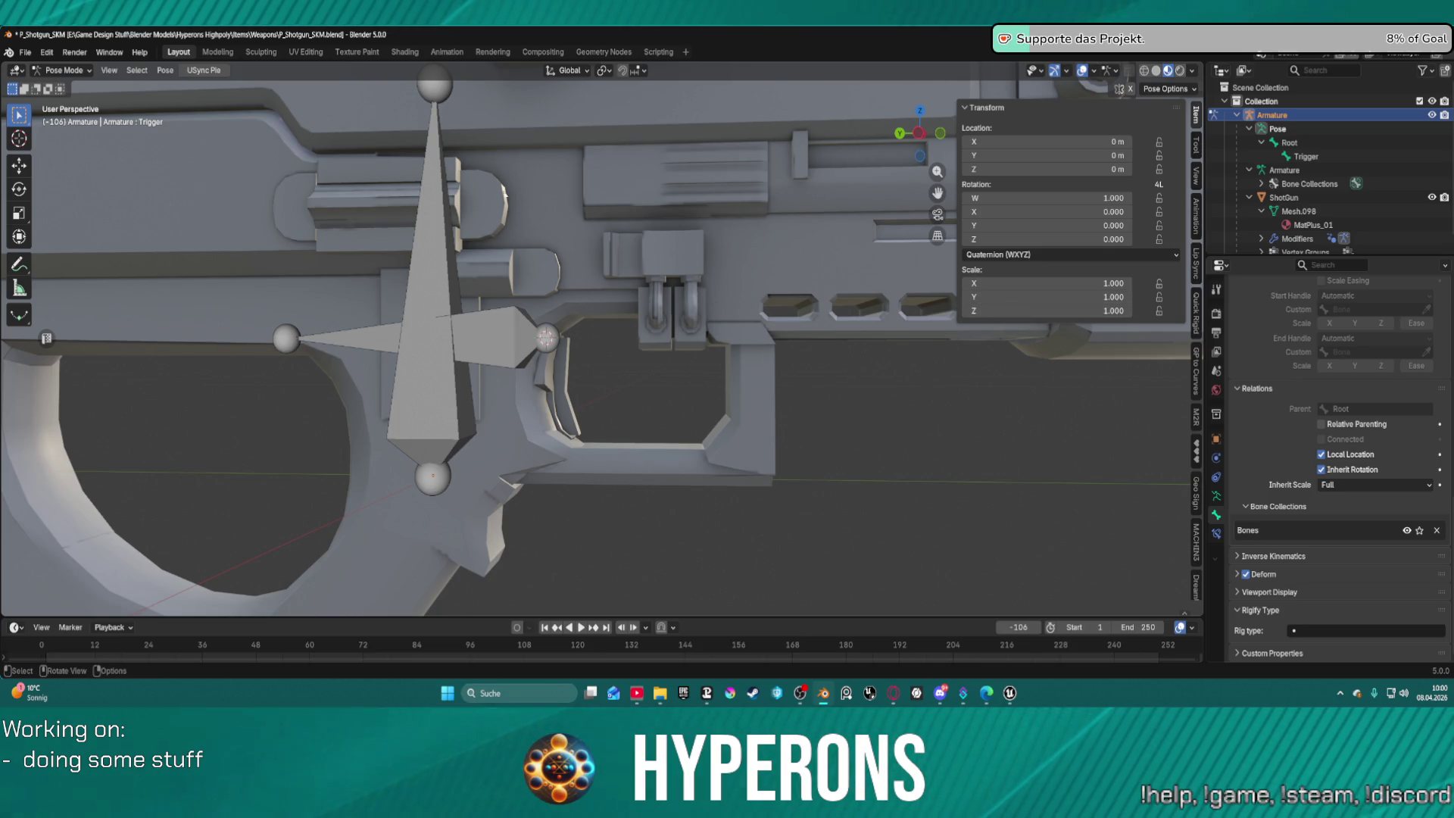
left_click(505, 326)
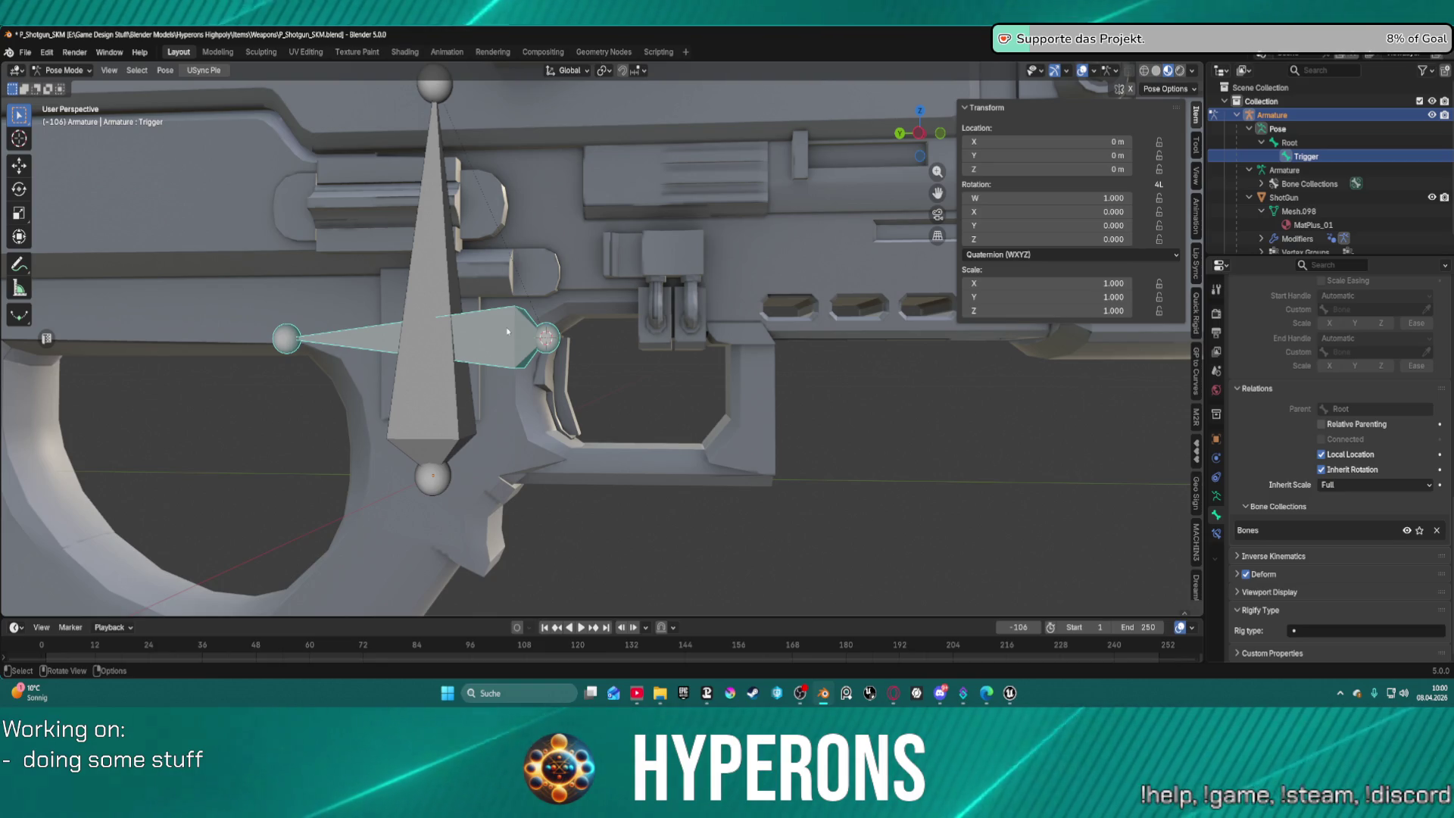
left_click(618, 394)
Select Root, enter Edit Mode, add a Single Bone, and return to Object Mode.
left_click(165, 71)
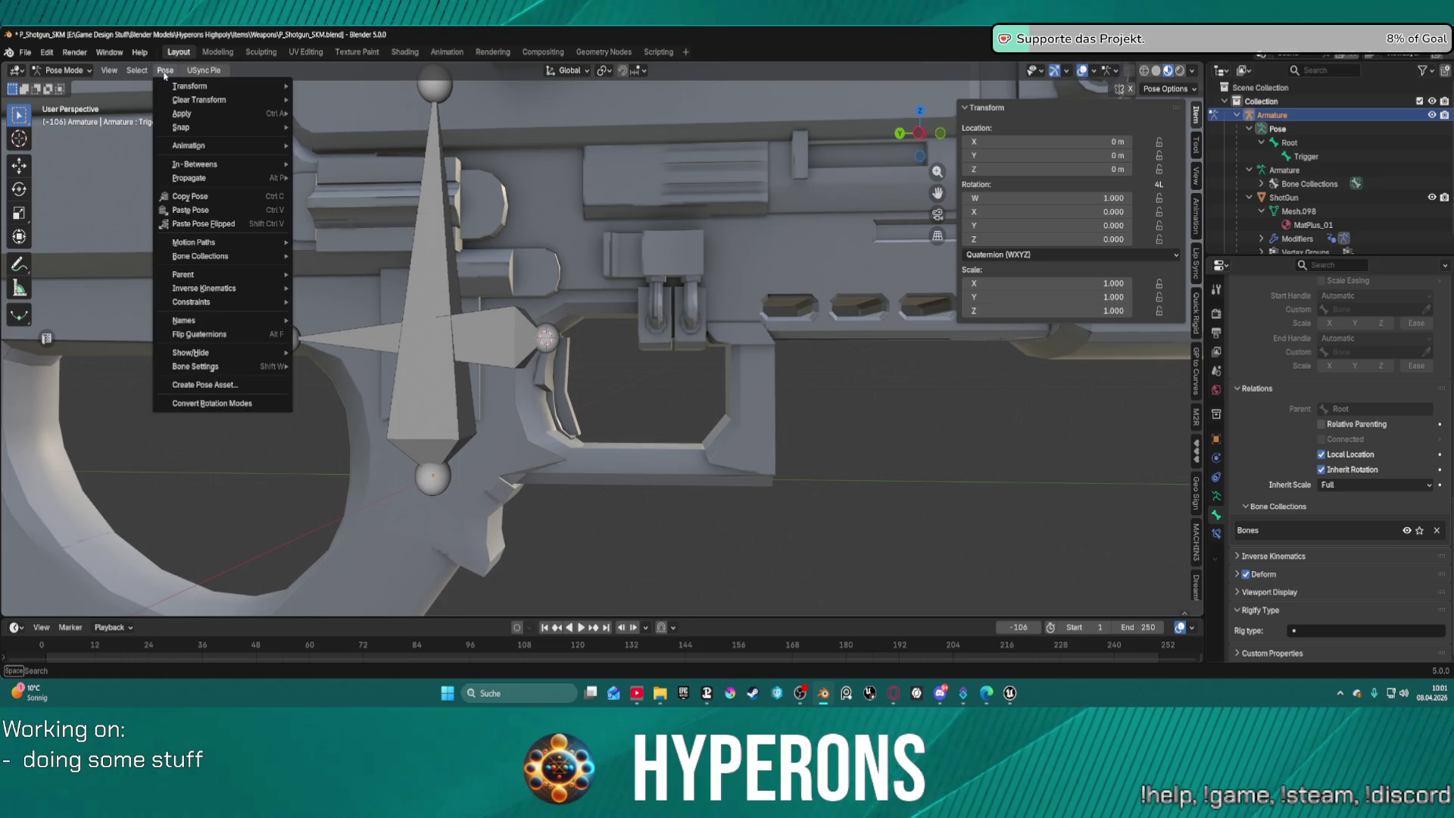
left_click(440, 282)
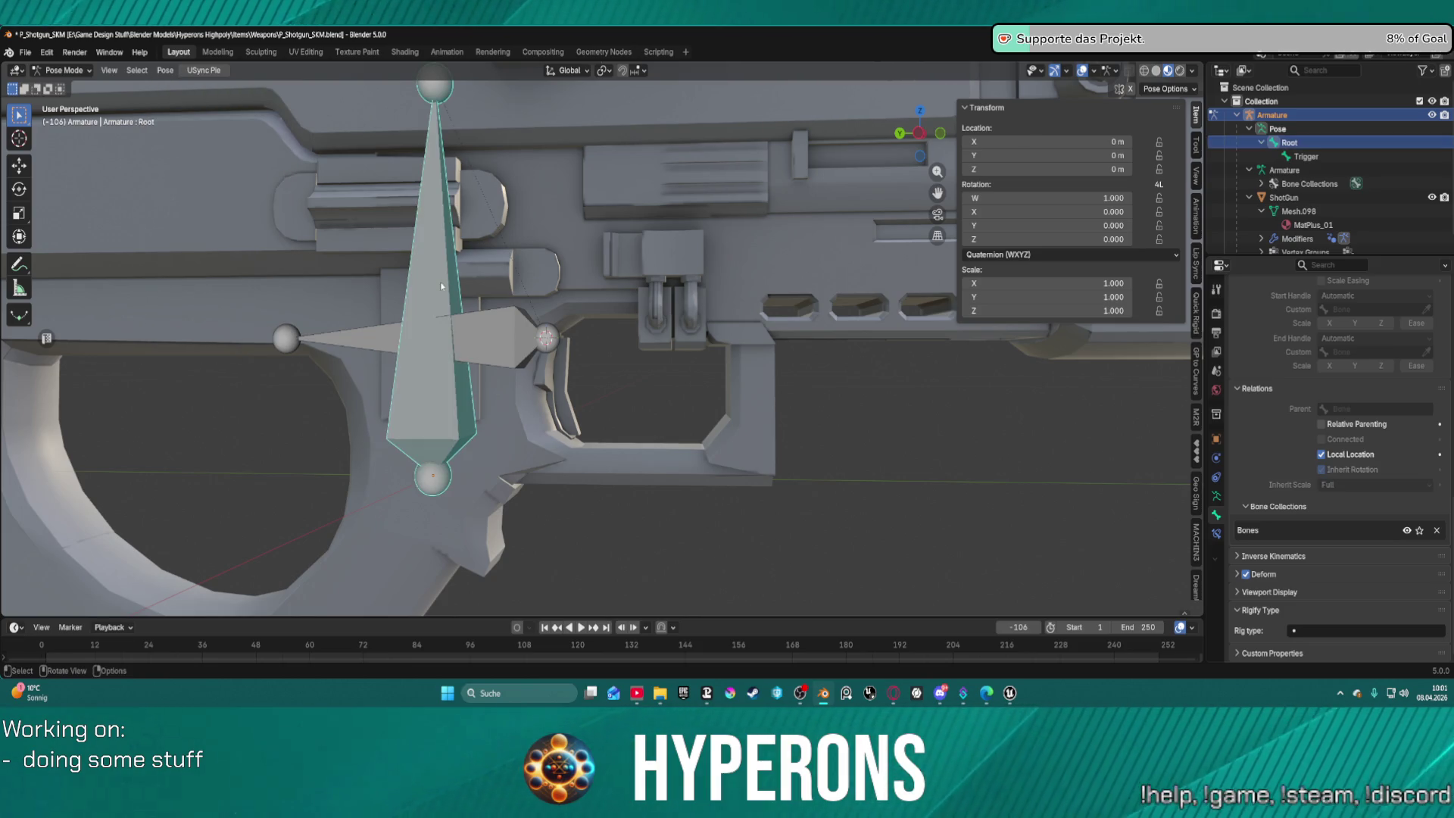
key("ctrl+Tab")
left_click(544, 303)
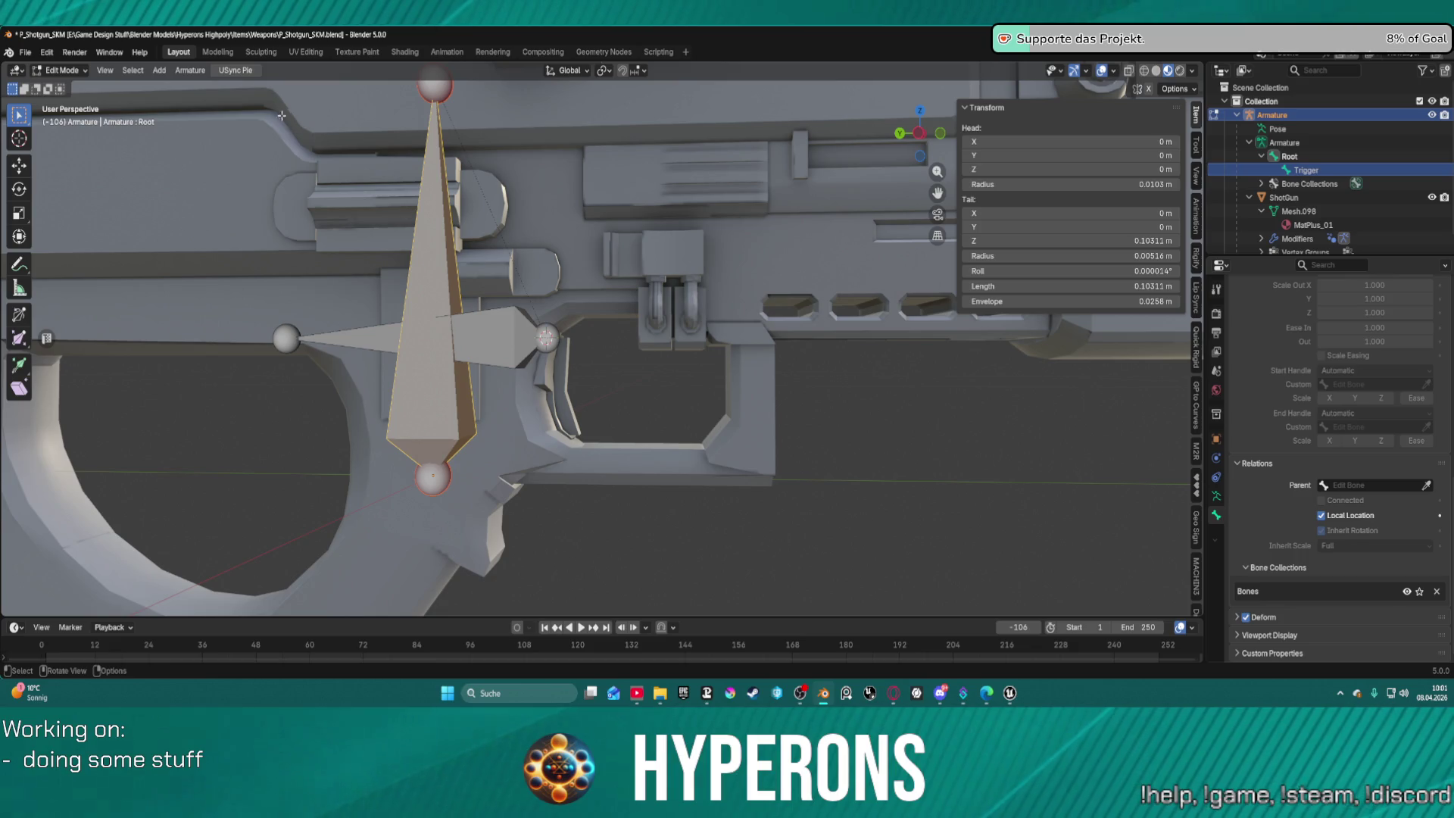
left_click(187, 72)
left_click(186, 86)
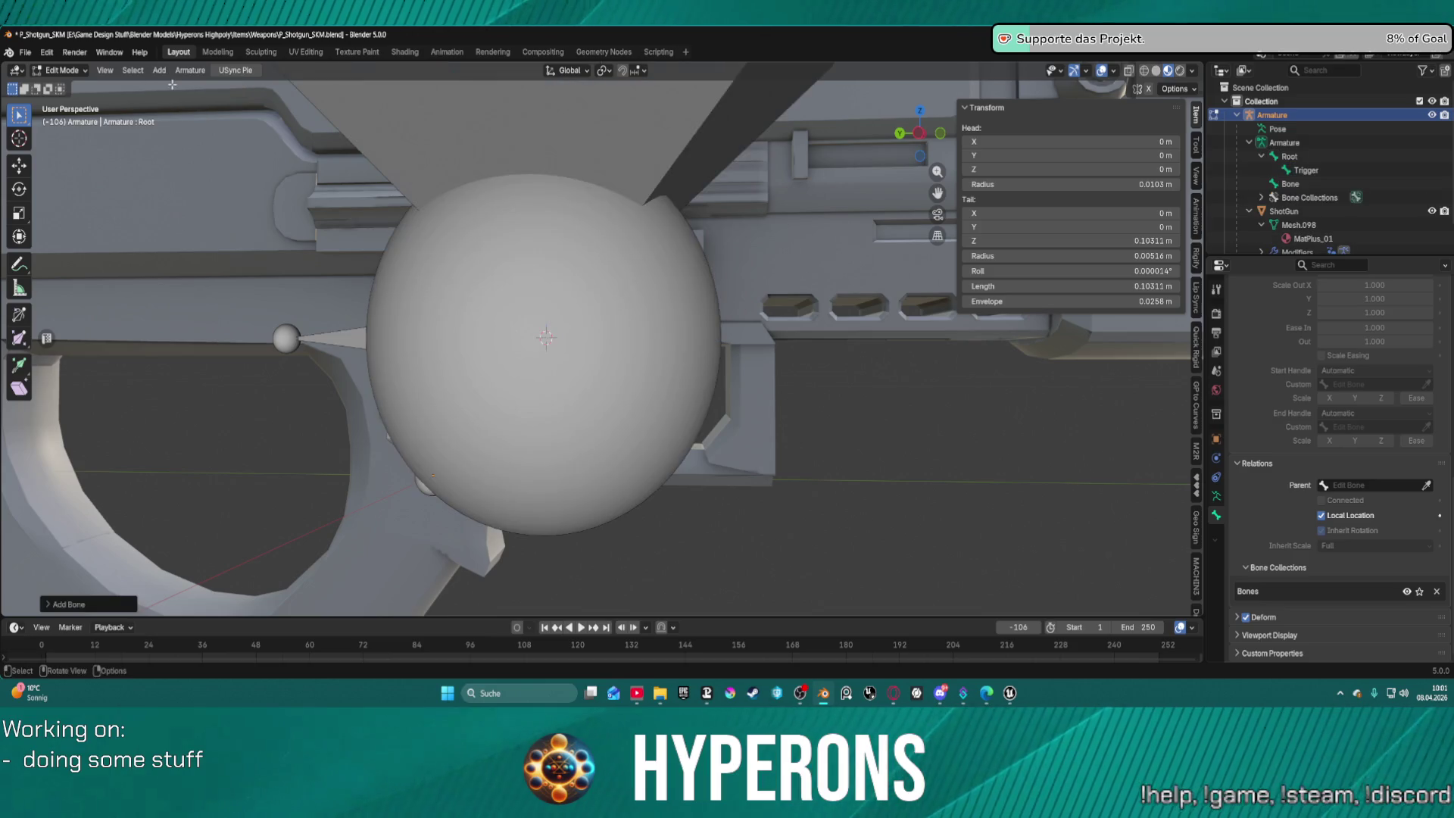
key("ctrl+Tab")
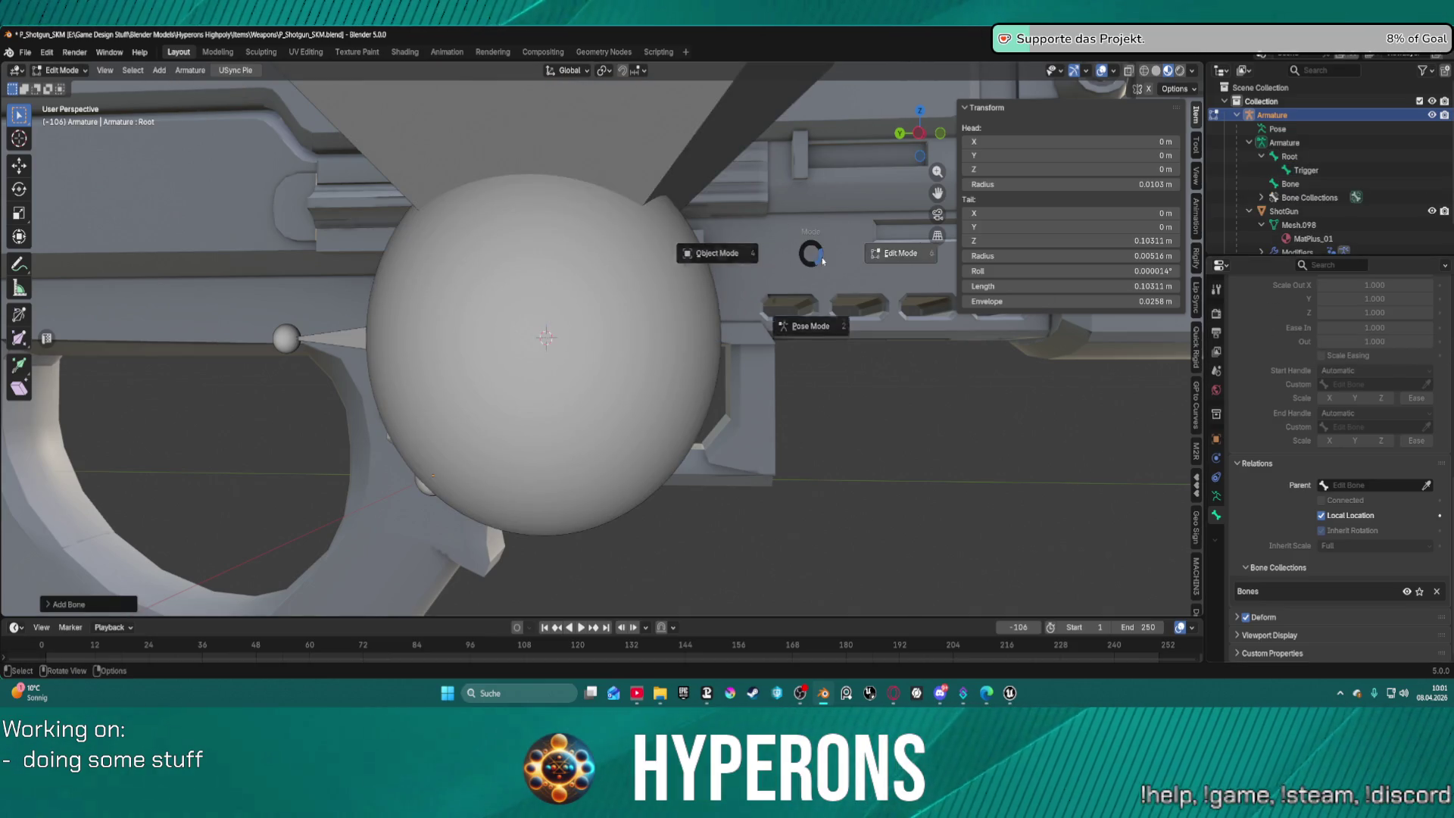
left_click(710, 258)
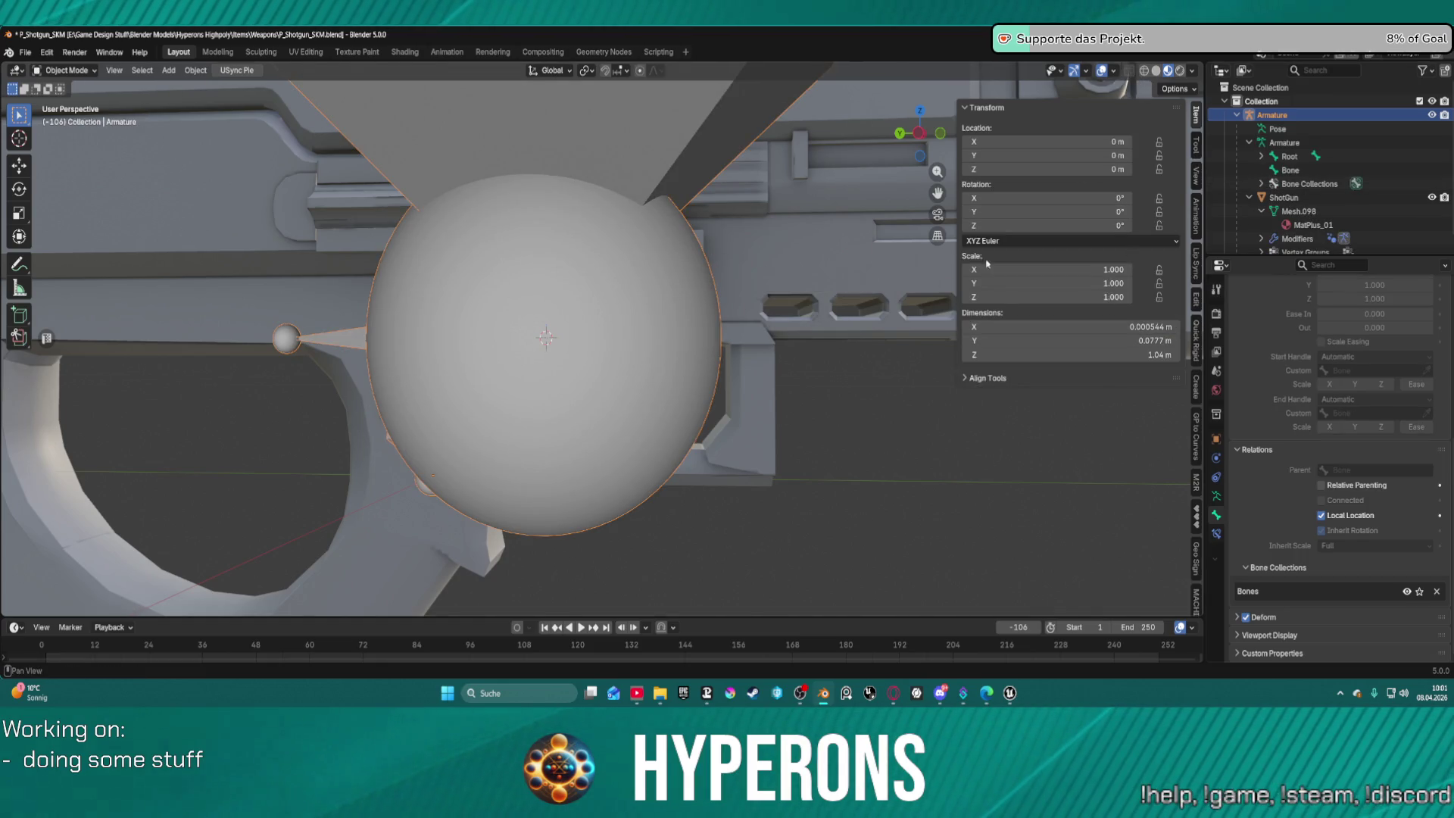
Inspect the ShotGun mesh's Root and Tigger vertex groups in Edit Mode, then return to Object Mode.
key("ctrl+Tab")
left_click(960, 242)
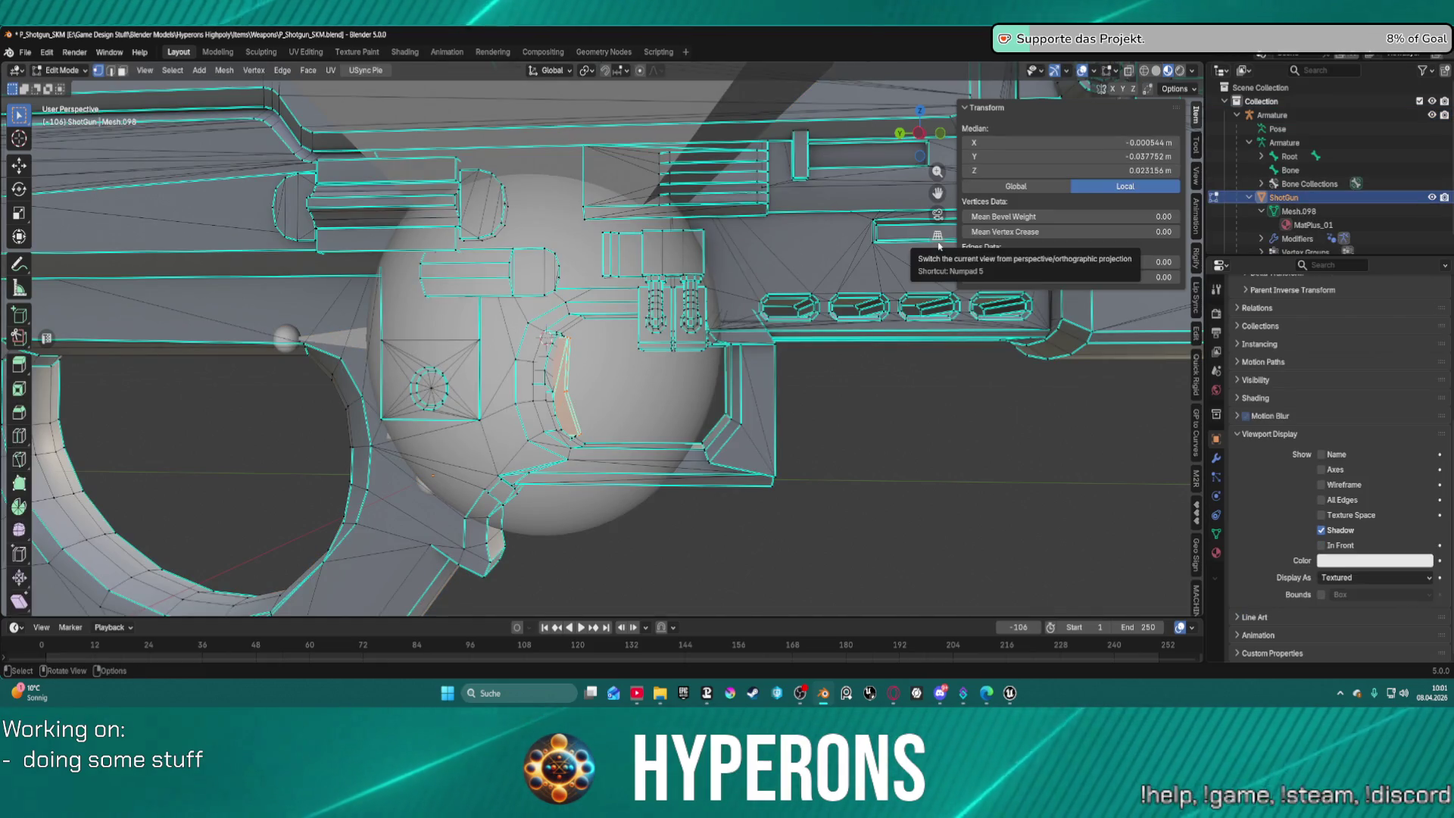
left_click(1217, 534)
scroll(1288, 485, "up", 4)
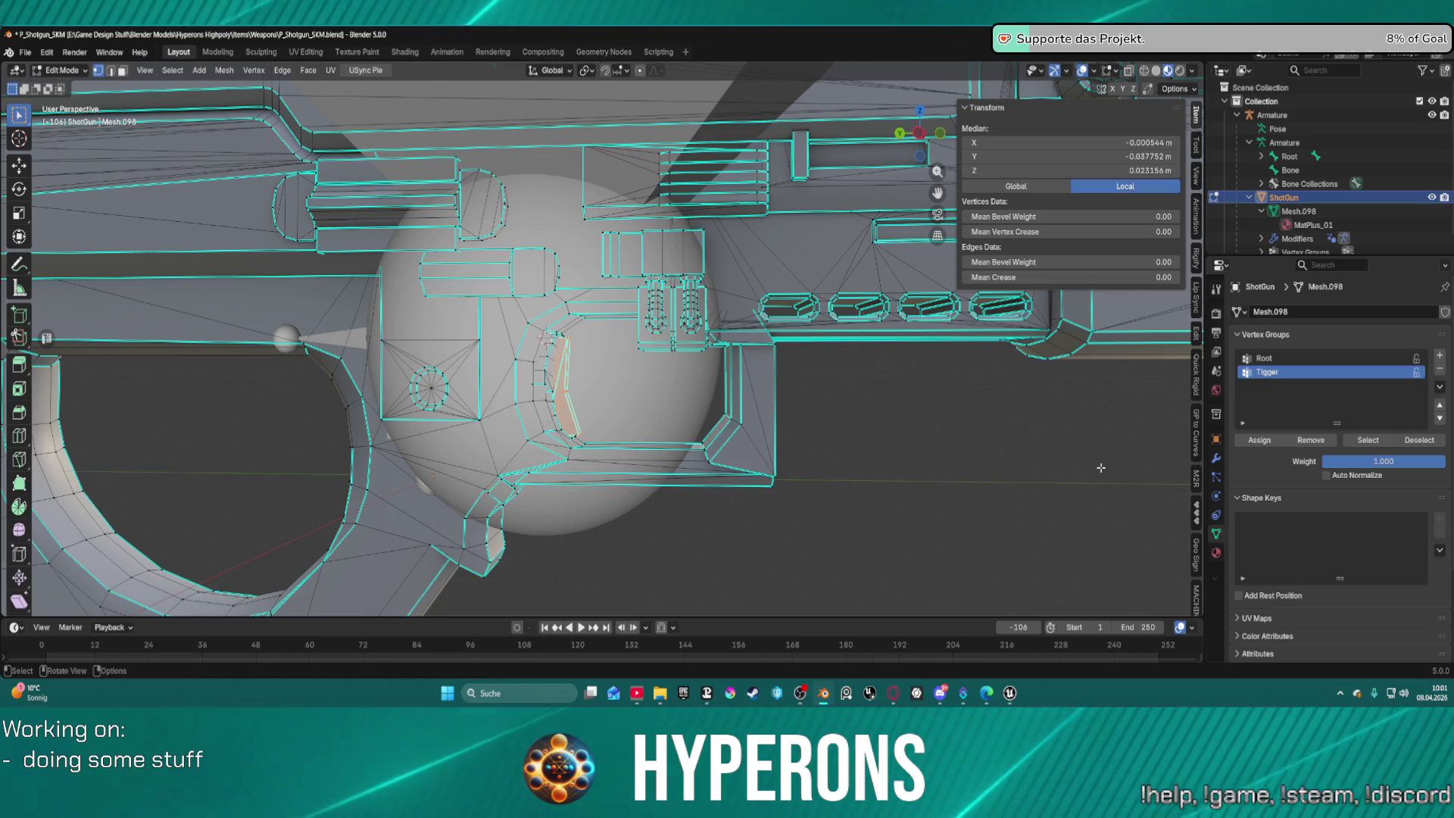
key("ctrl+Tab")
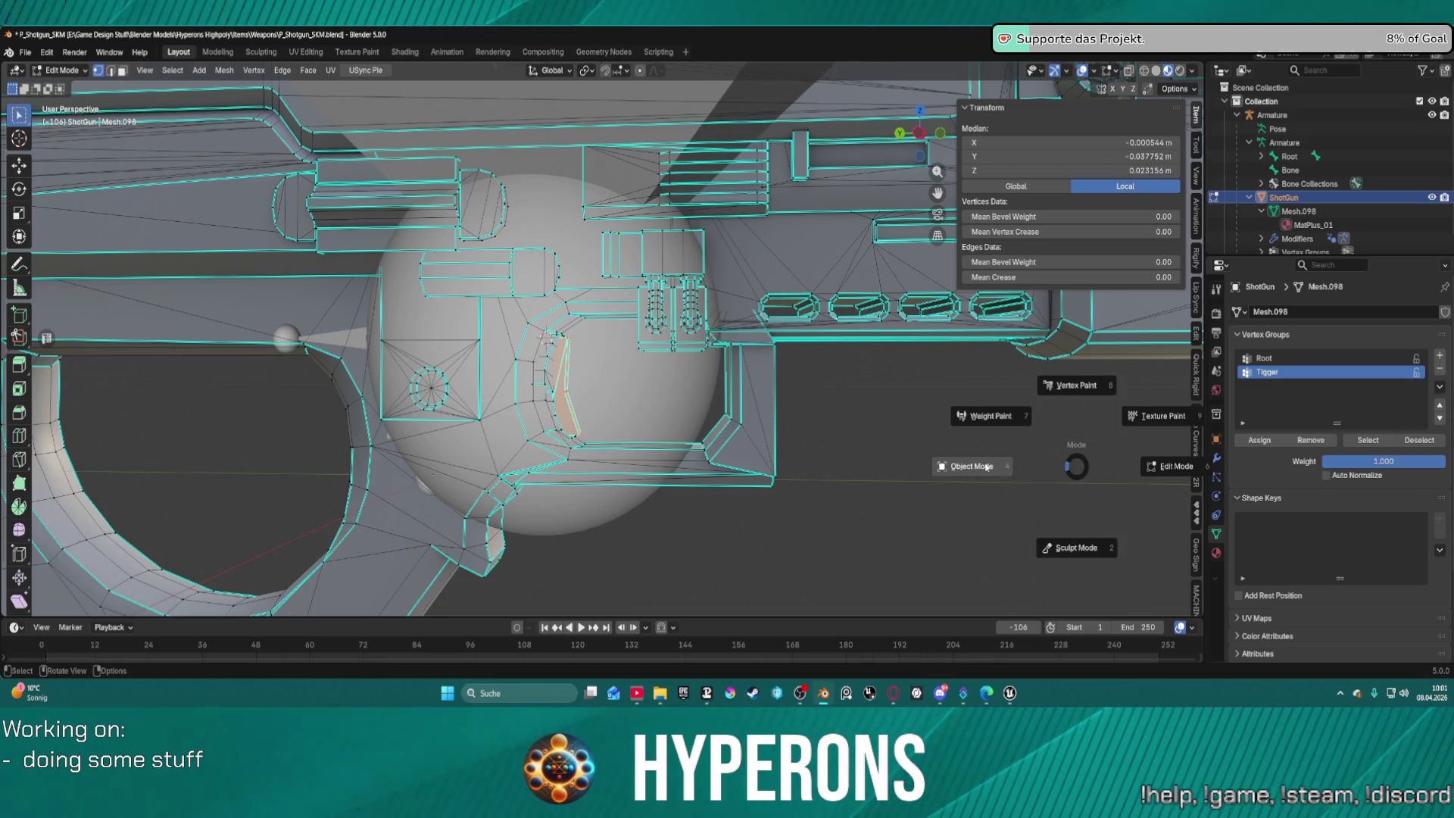
left_click(987, 466)
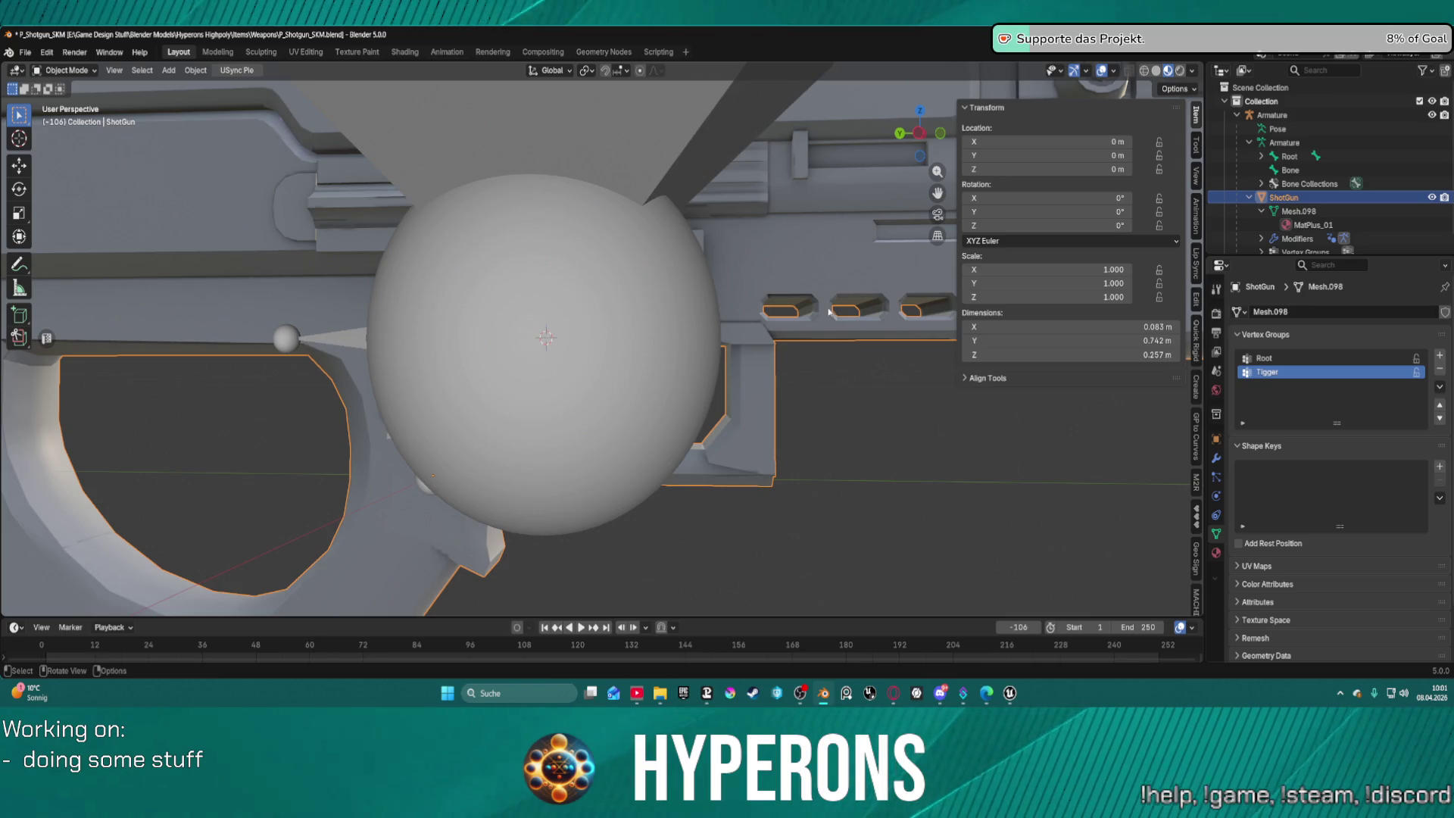
Delete the armature, then undo twice to restore it.
left_click(1360, 170)
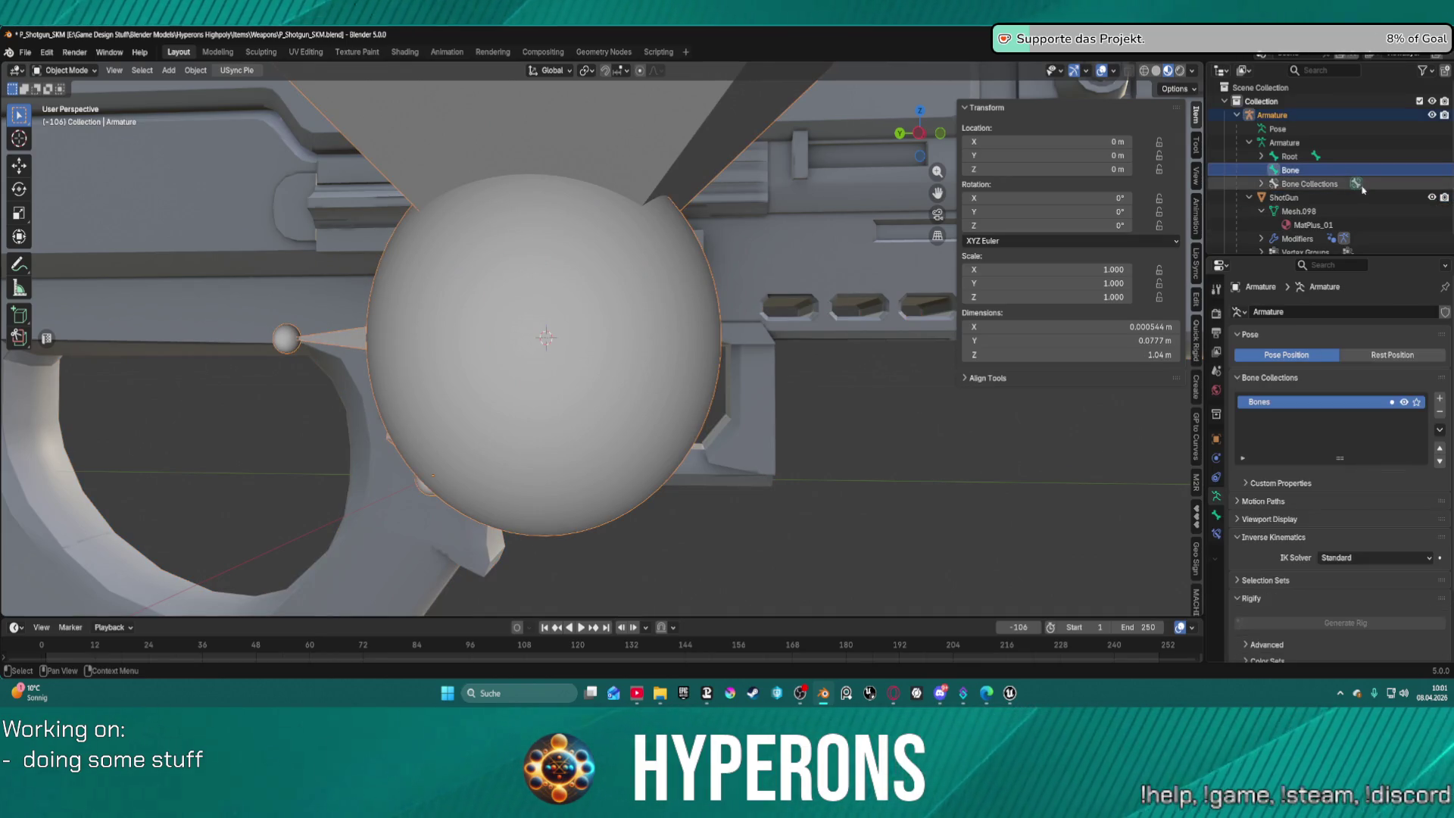
key("Delete")
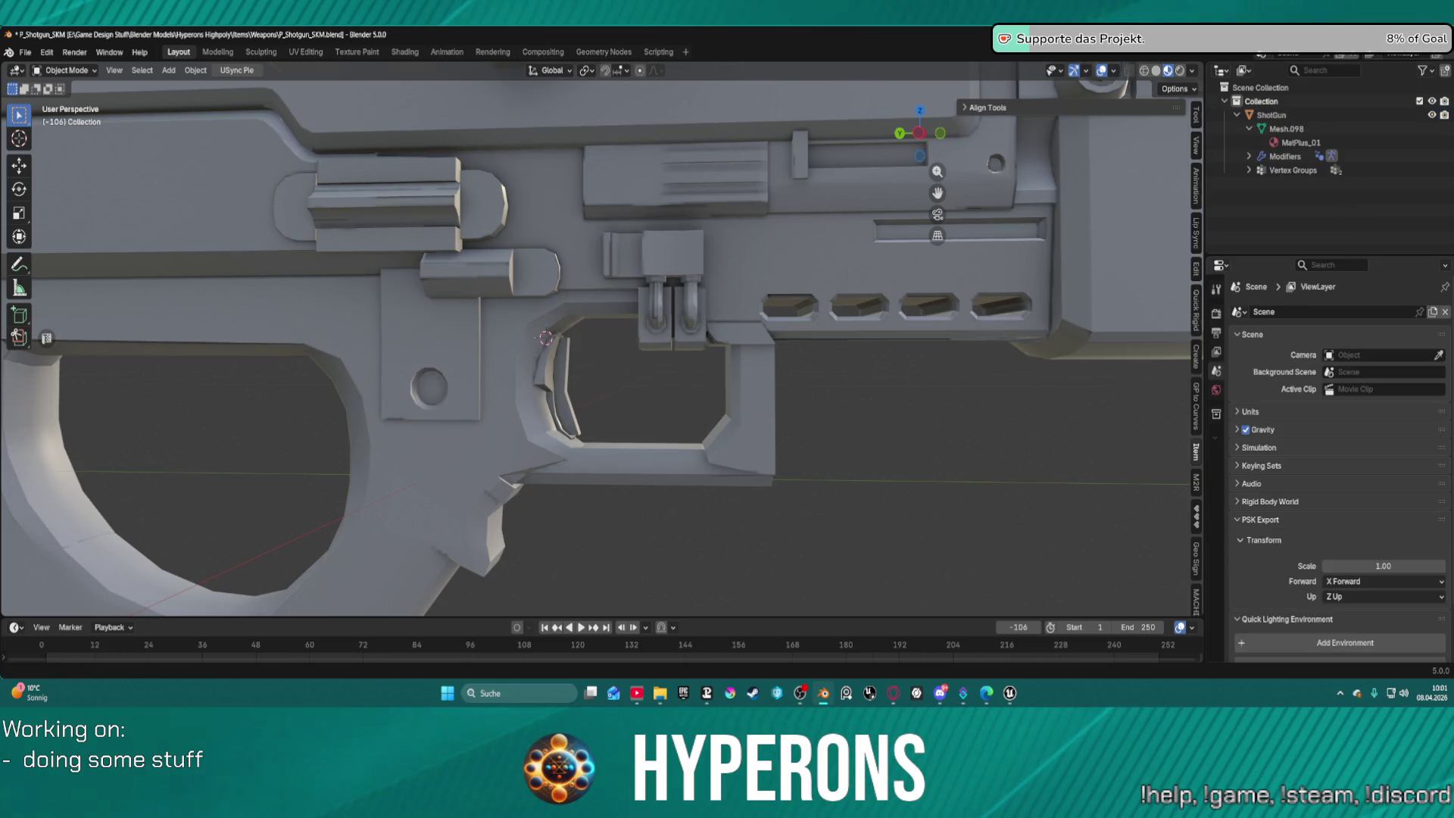
key("ctrl+z")
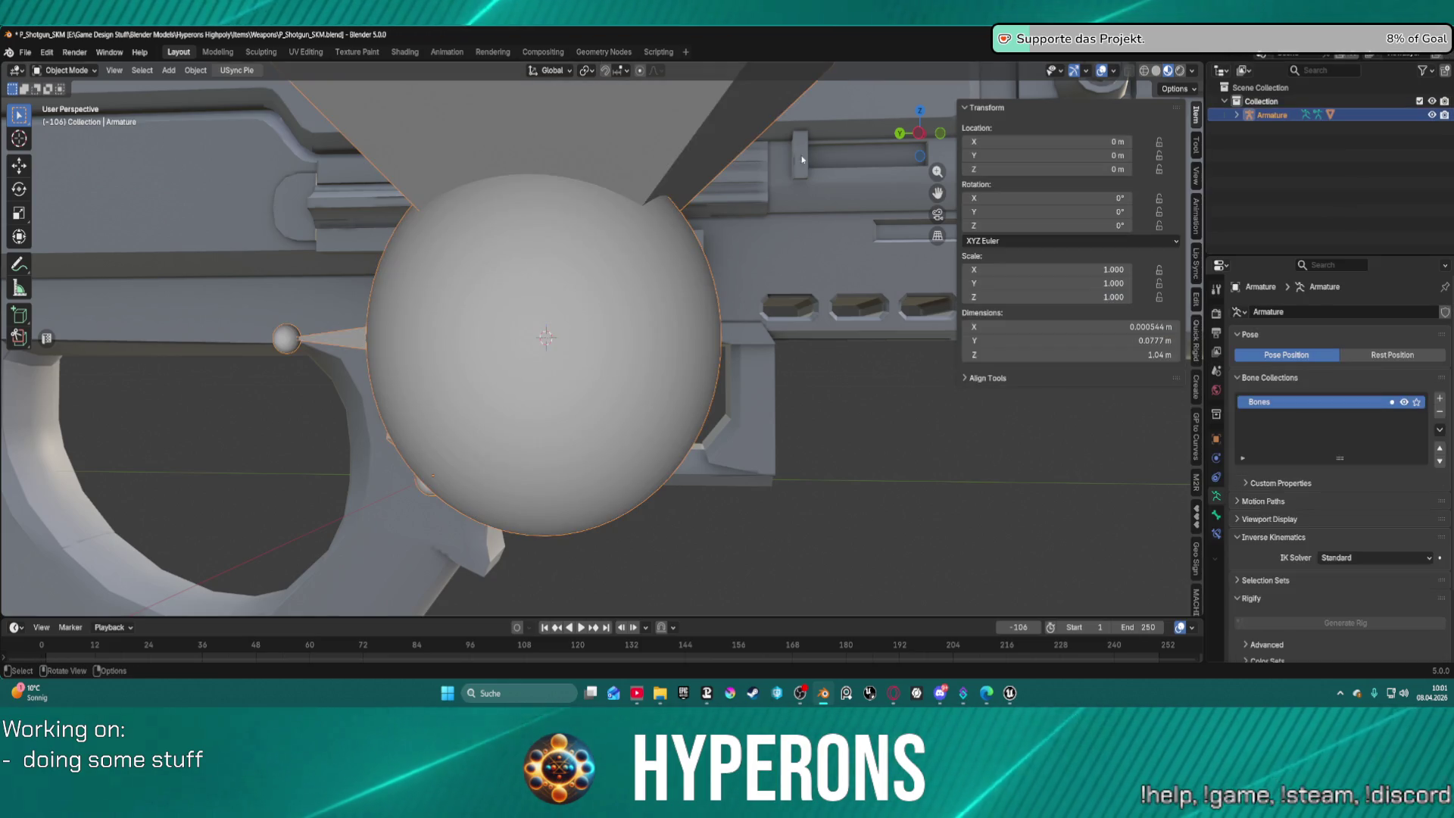
key("ctrl+z")
key("ctrl+z")
key("ctrl+z")
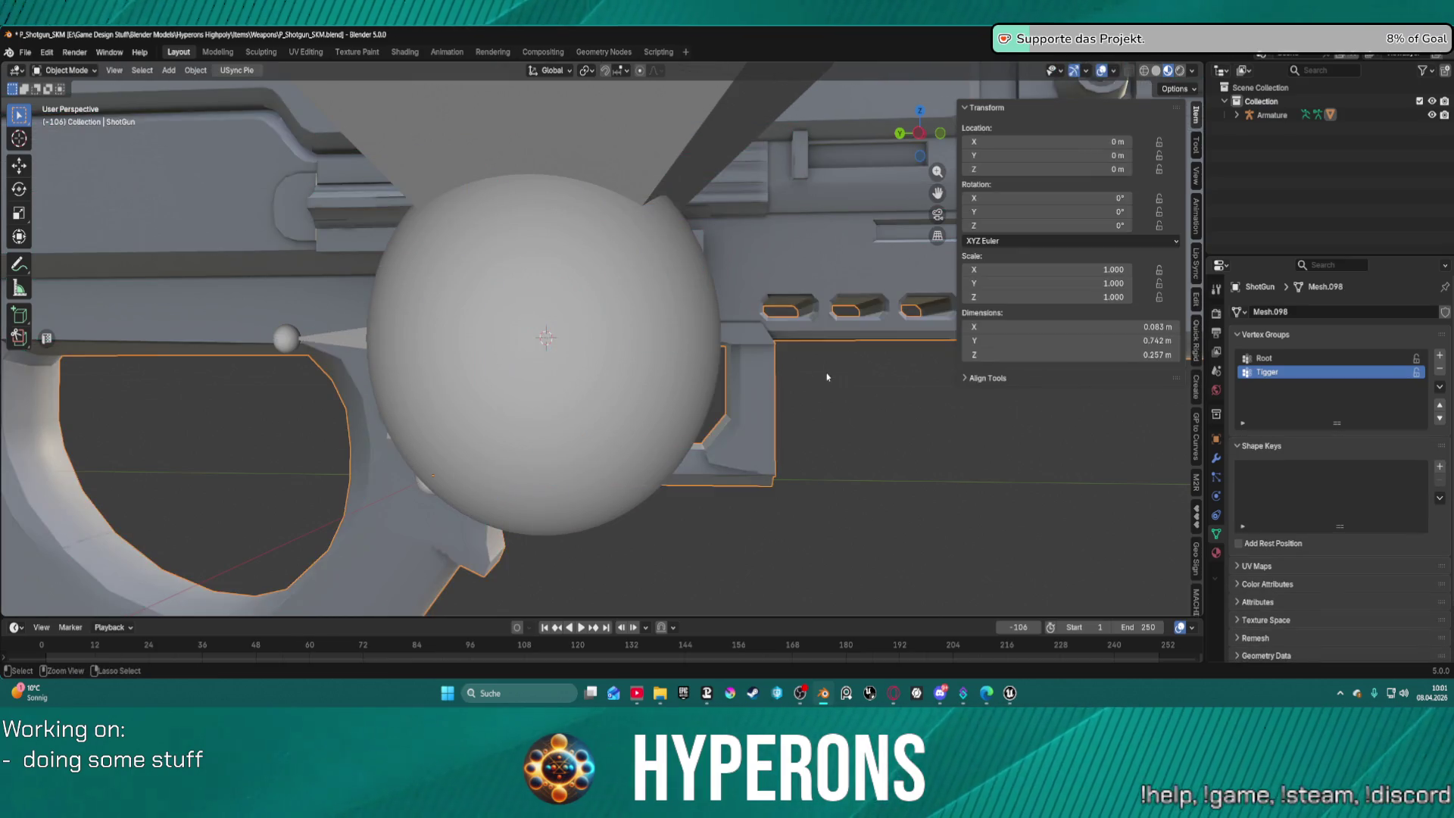
Expand the Armature in the outliner to show Root and Trigger, then return to Object Mode.
scroll(827, 365, "down", 6)
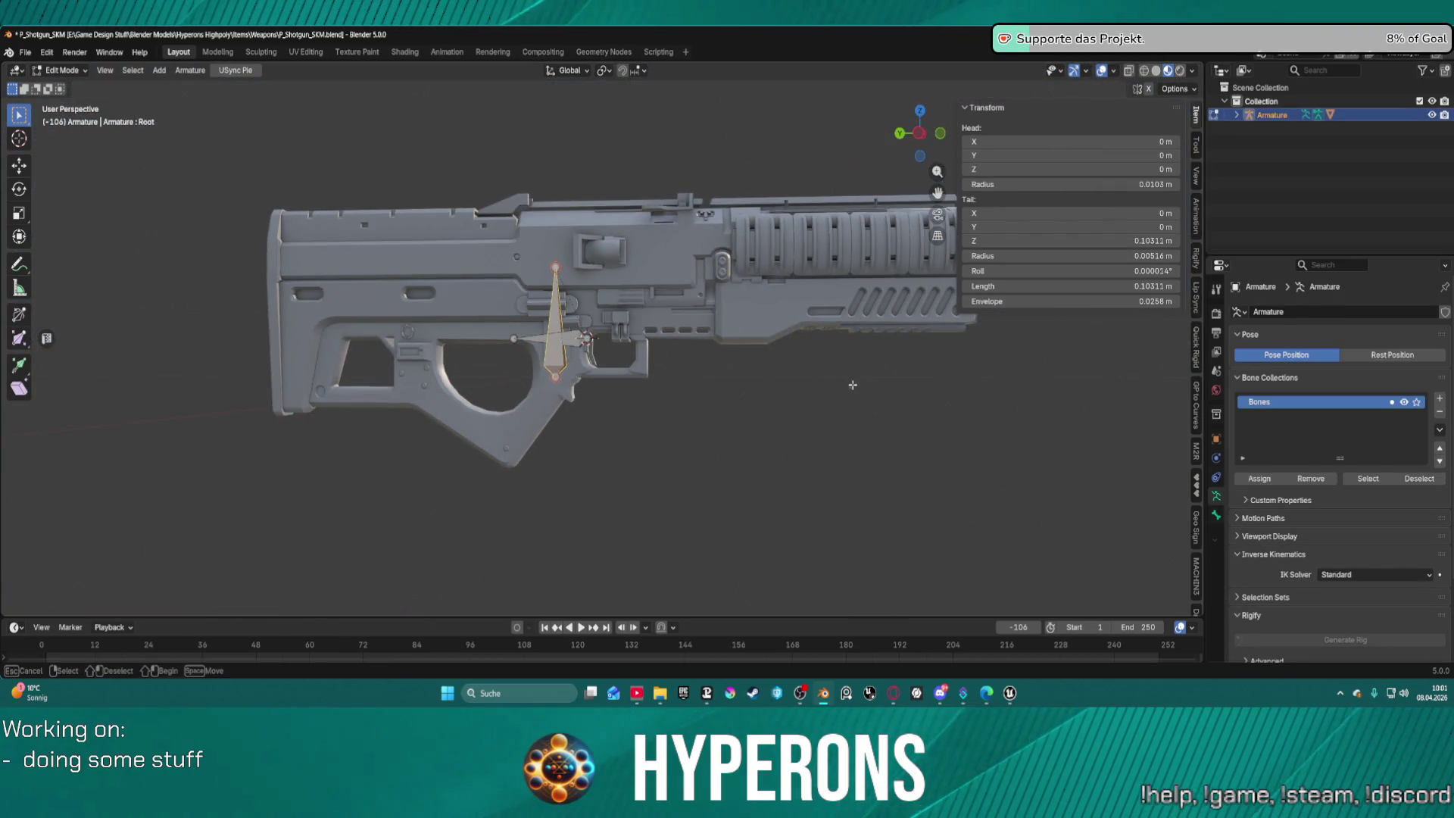
left_click(1237, 115)
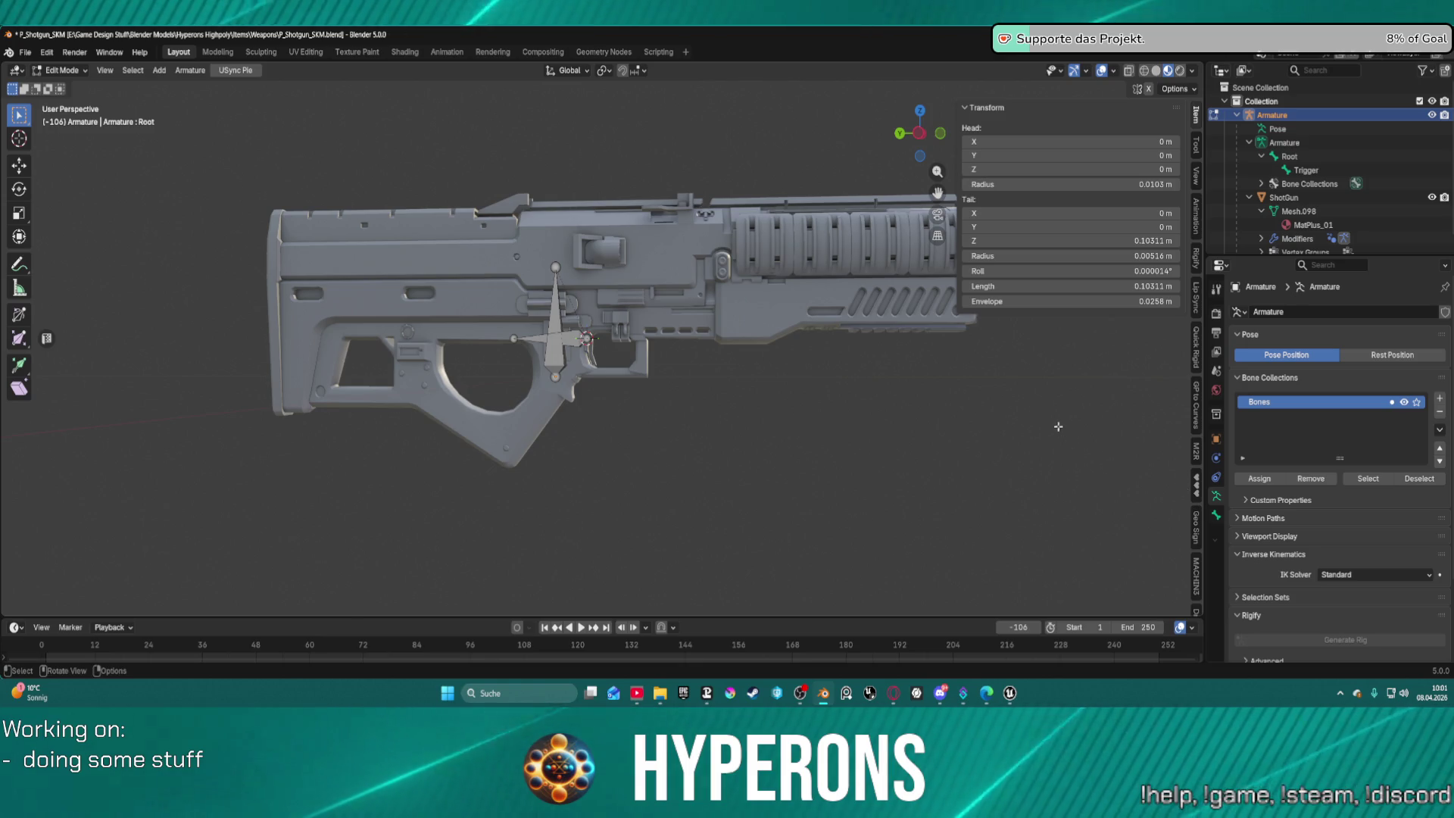
scroll(1035, 399, "down", 1)
key("Tab")
left_click(941, 393)
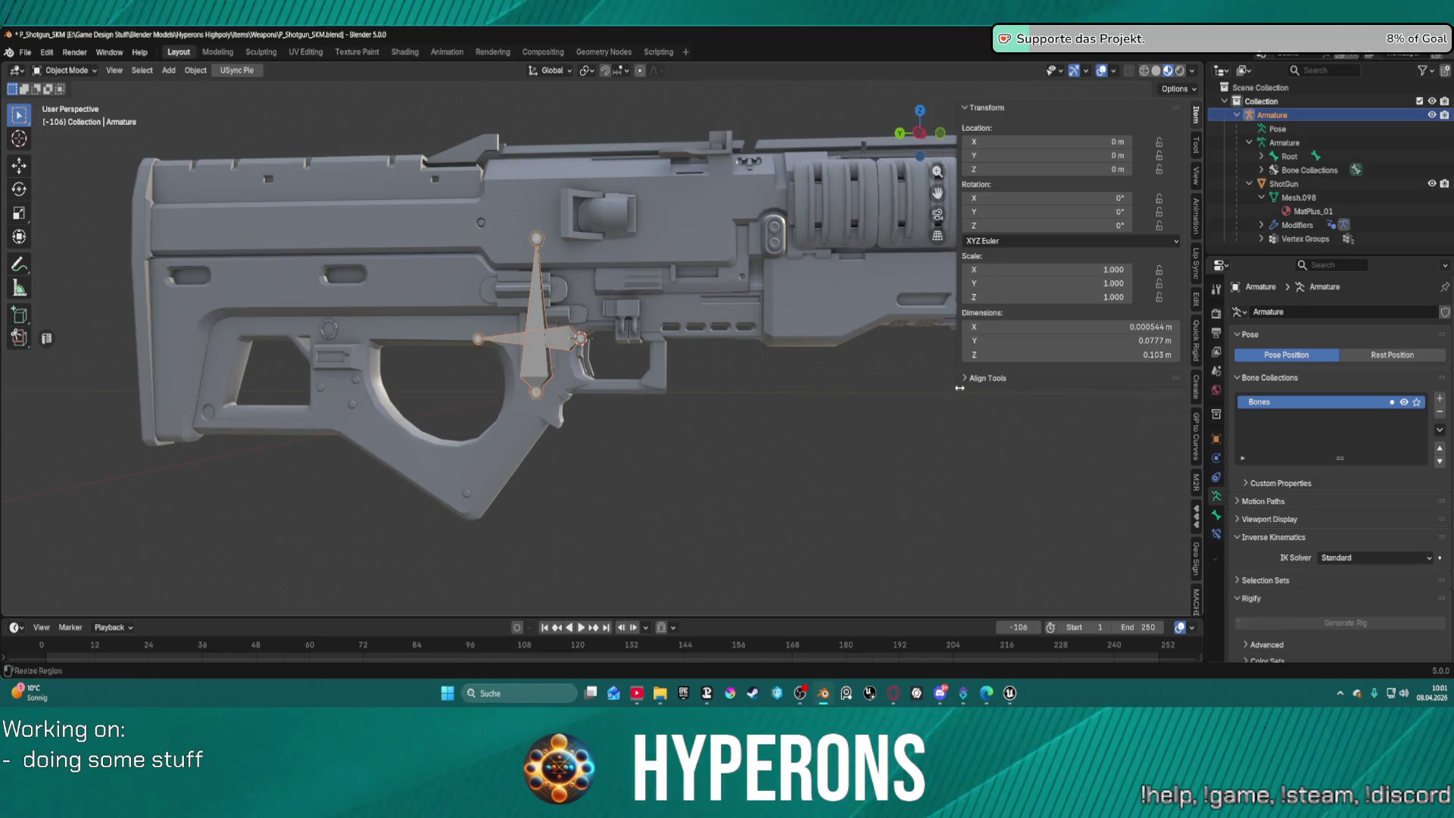
Zoom the viewport out and deselect the armature.
scroll(1139, 489, "down", 2)
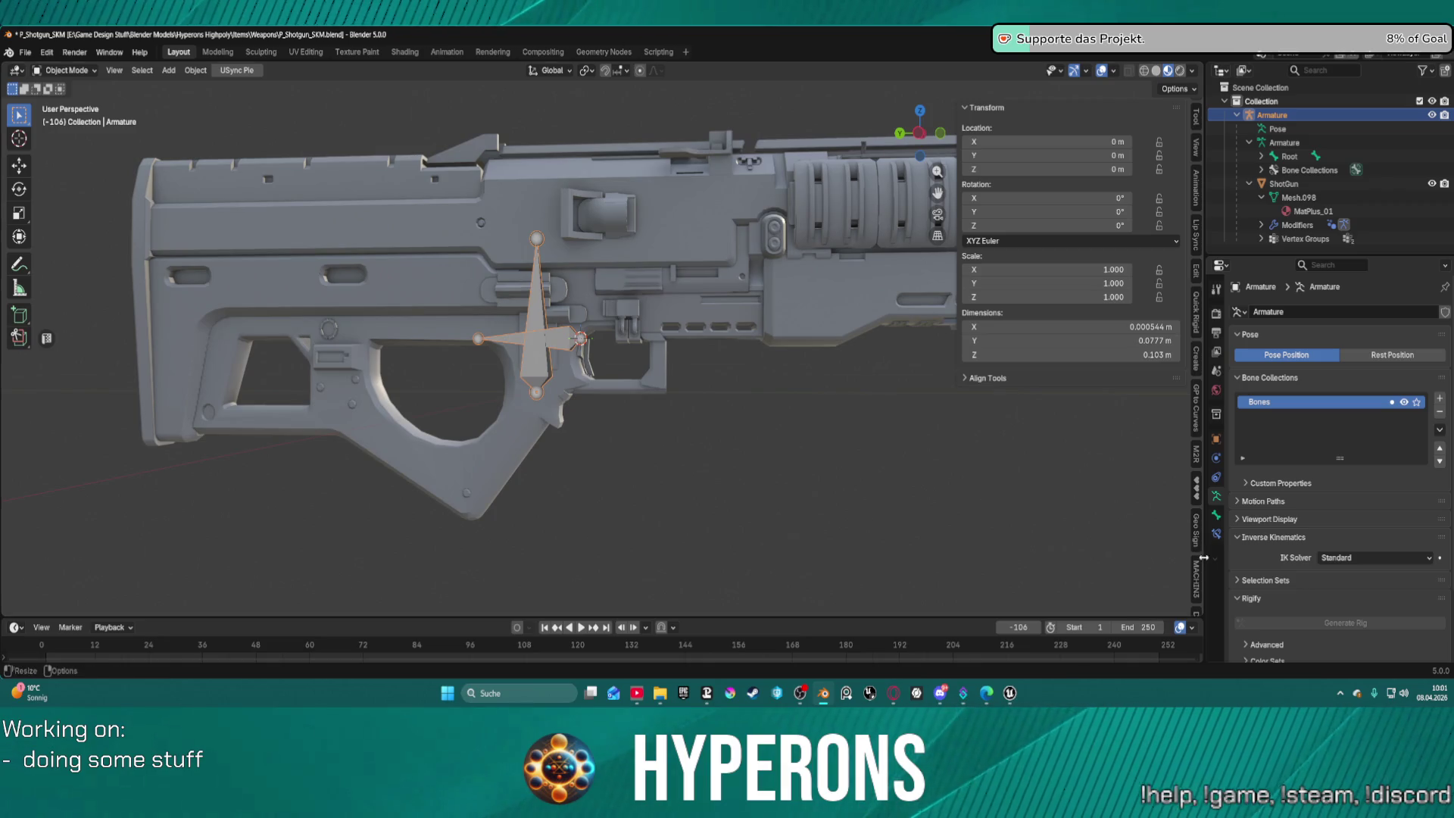
scroll(1075, 494, "down", 2)
scroll(1196, 502, "down", 2)
scroll(1196, 502, "down", 1)
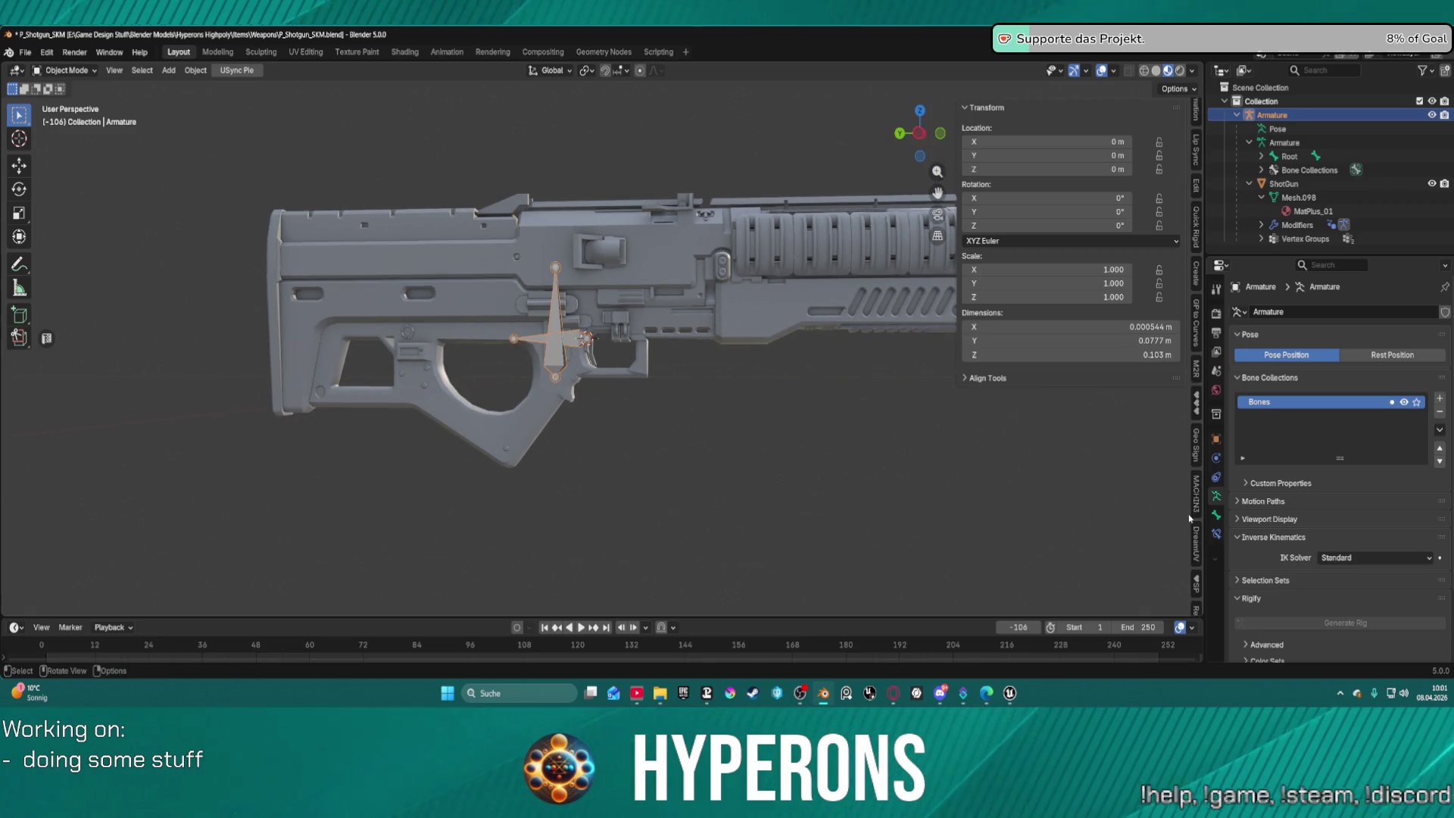
scroll(1186, 523, "down", 2)
scroll(1199, 537, "down", 4)
scroll(1199, 547, "down", 5)
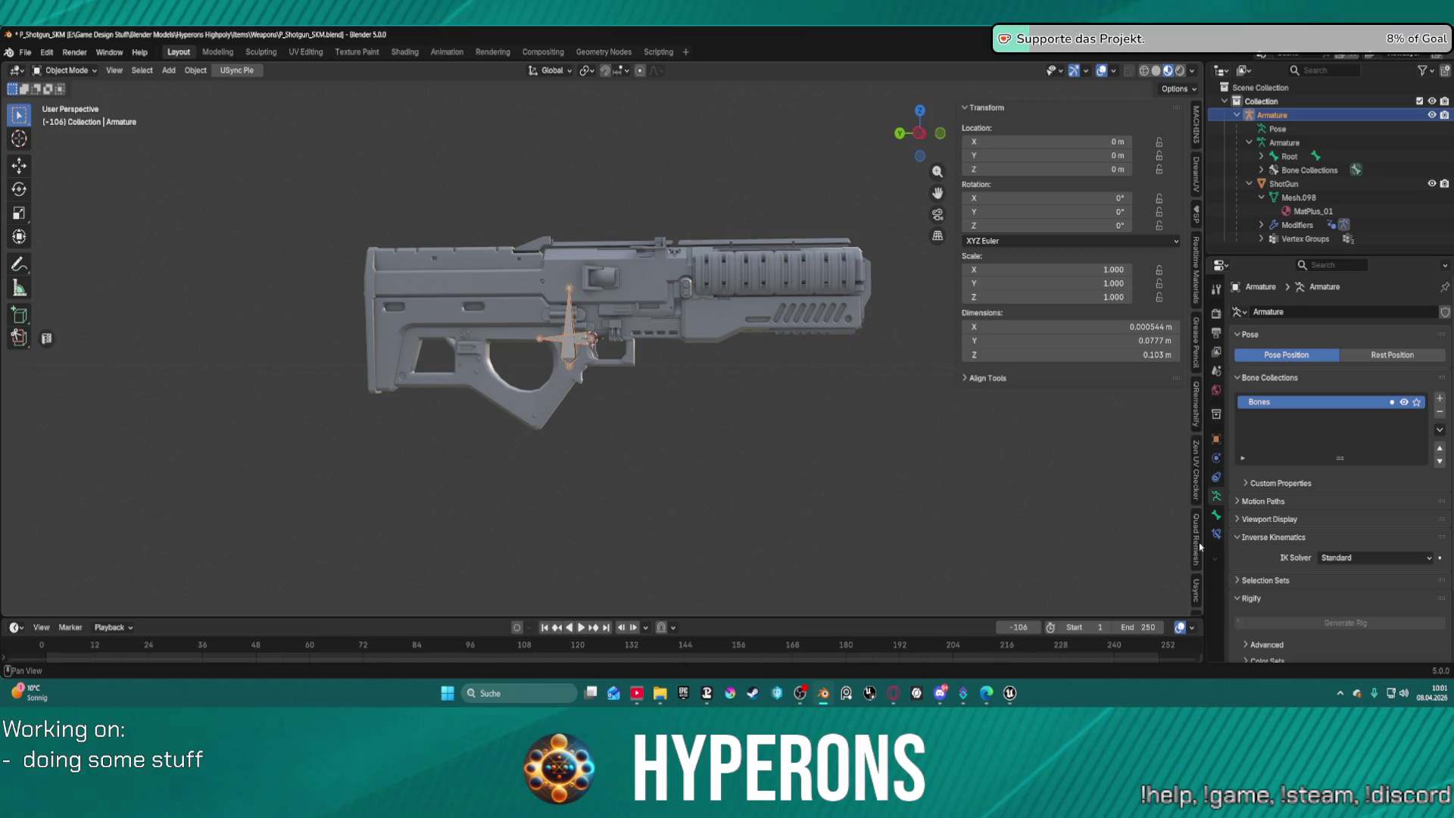
left_click(901, 420)
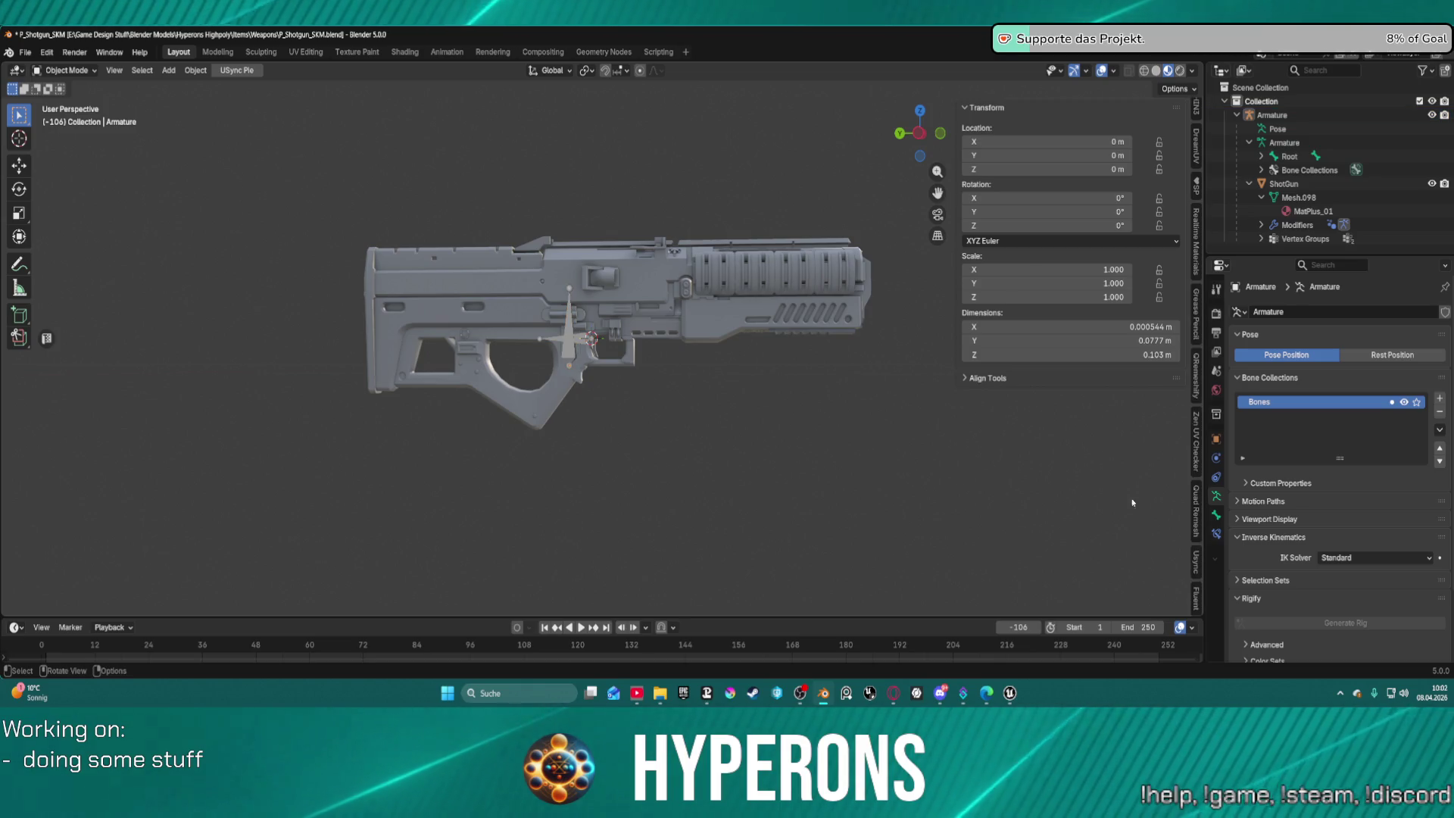
scroll(1195, 560, "down", 4)
scroll(1192, 572, "down", 3)
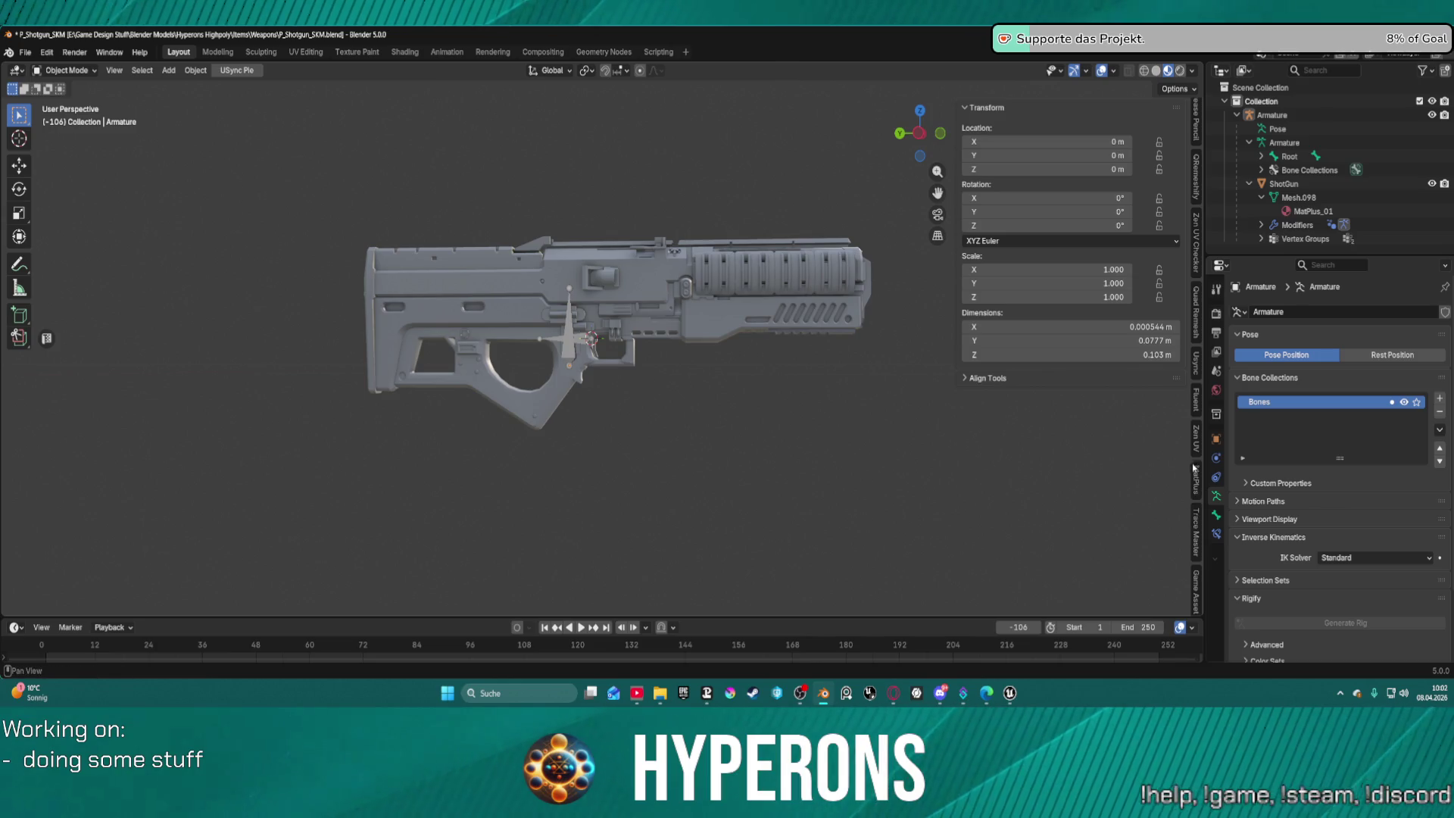
Expand the USync panels and enter the Hyperons Unreal project path as project root.
left_click(1196, 363)
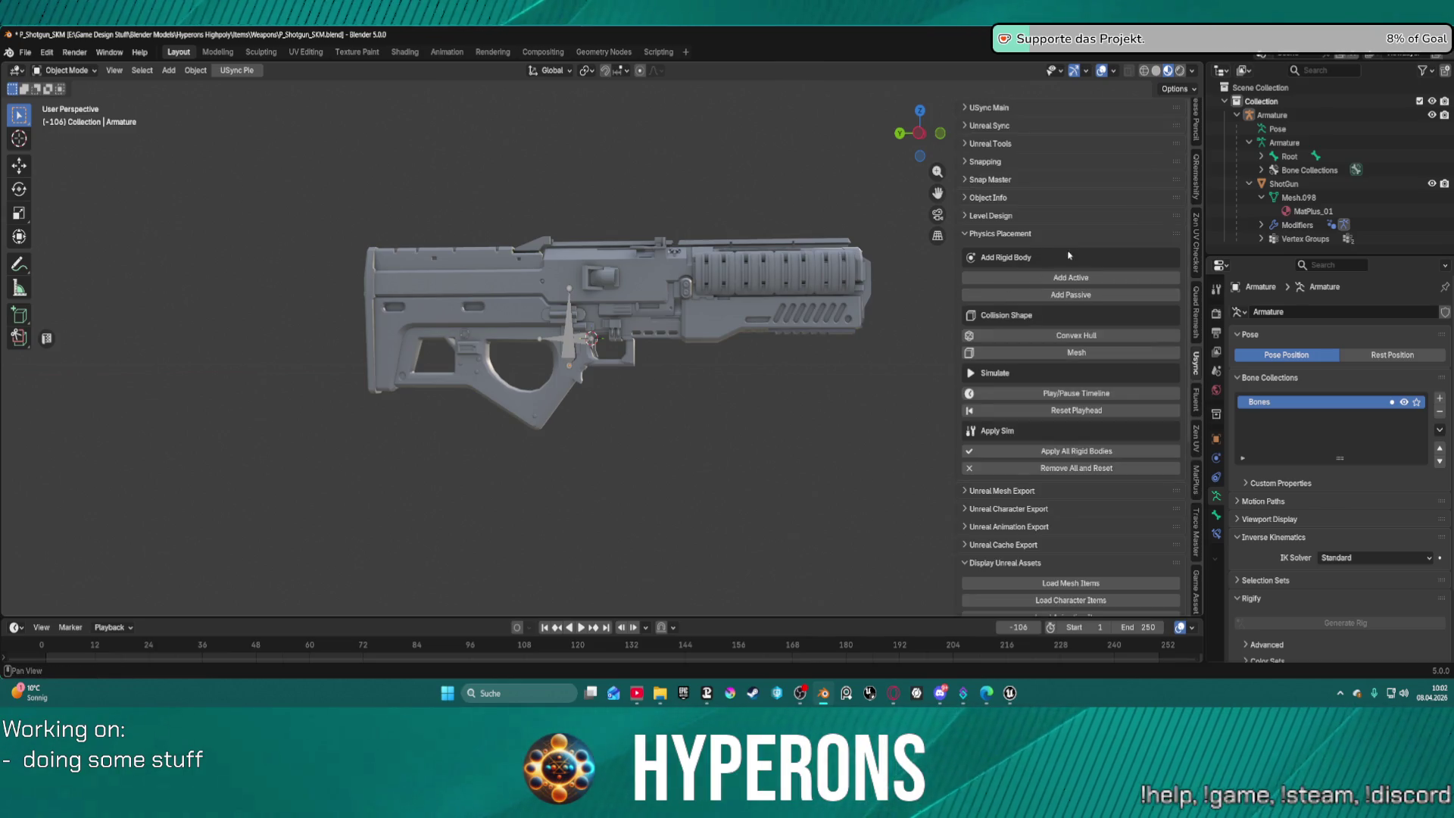
left_click(972, 510)
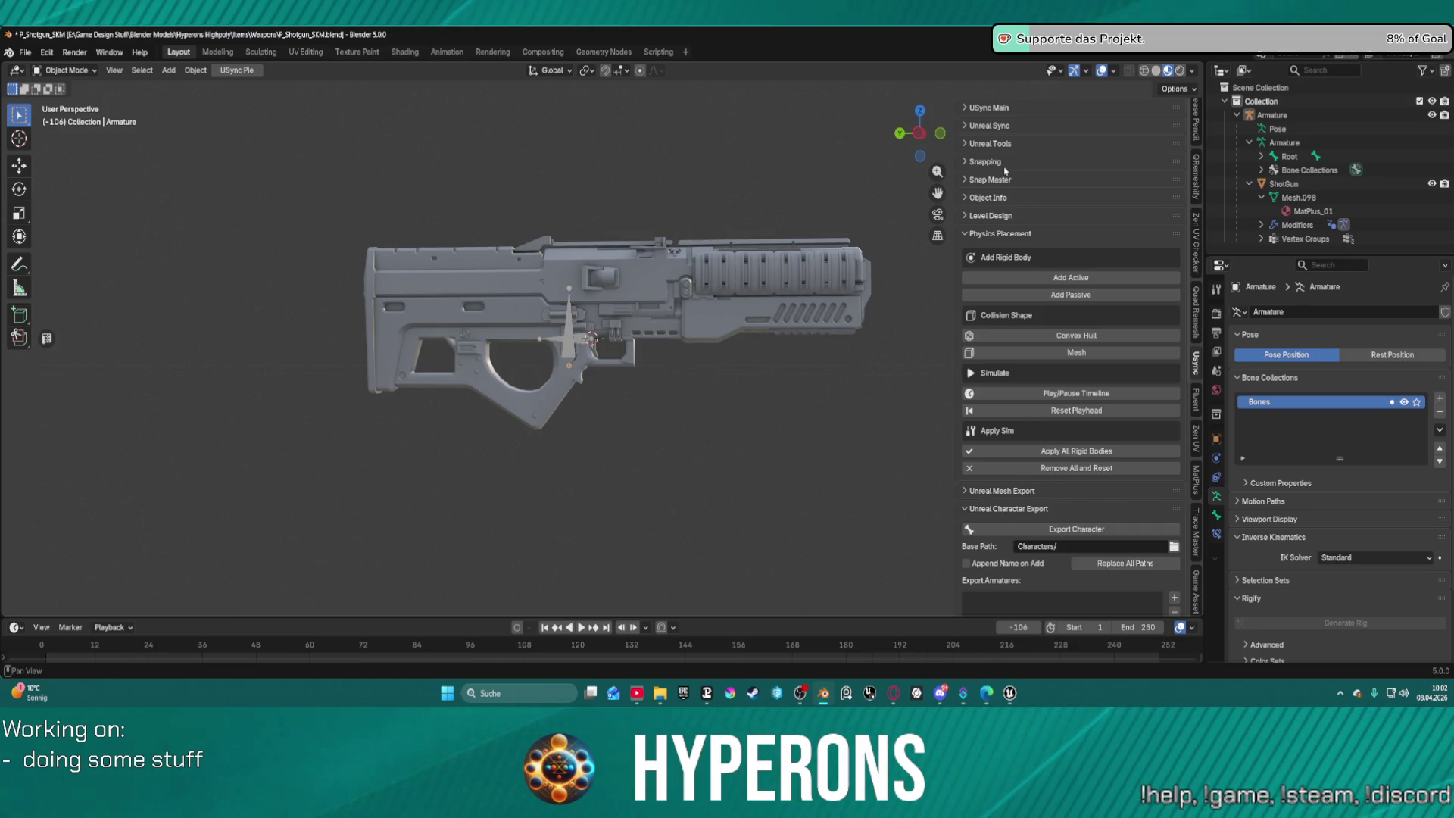
left_click(967, 127)
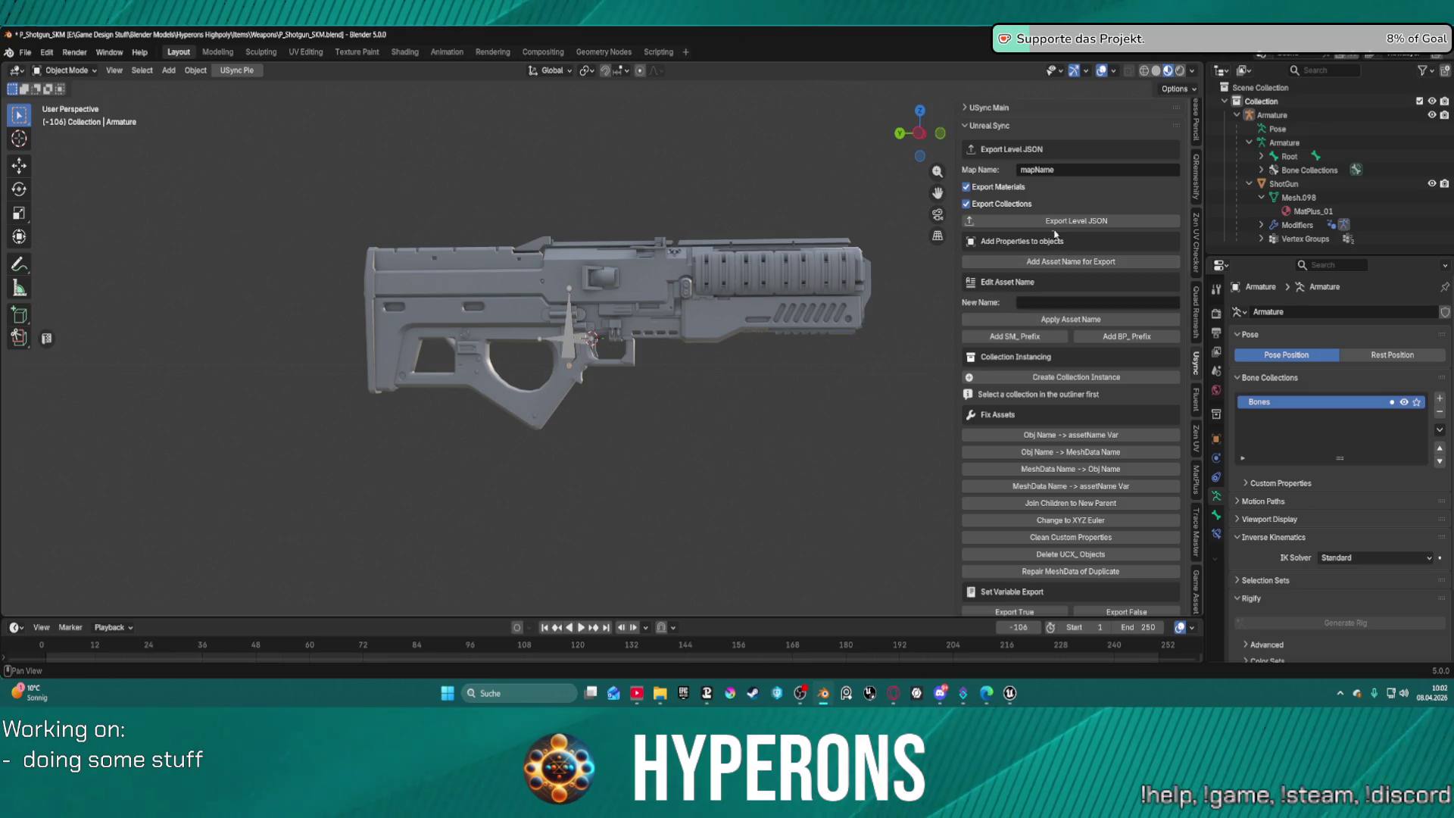
left_click(970, 111)
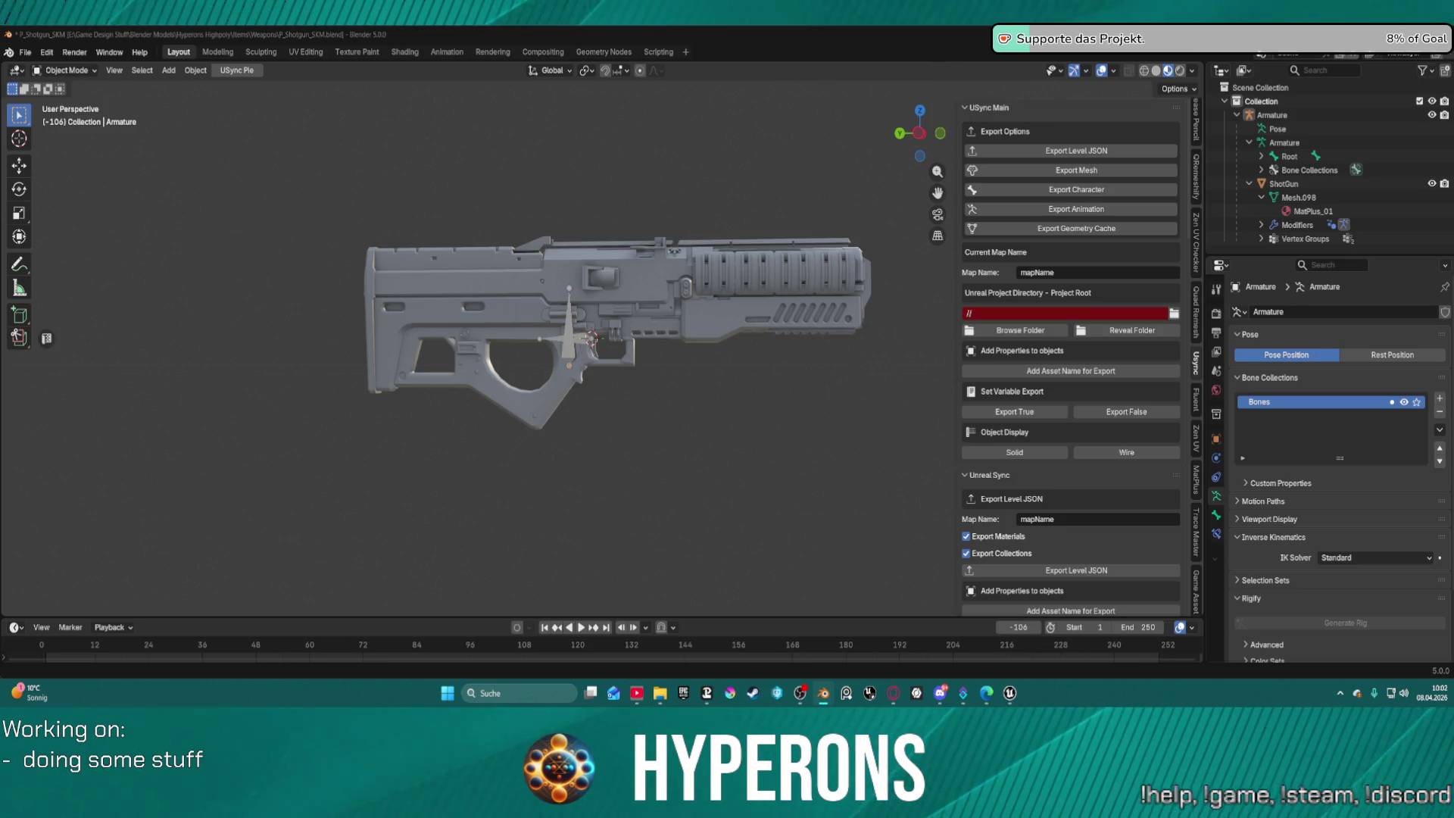
key("Return")
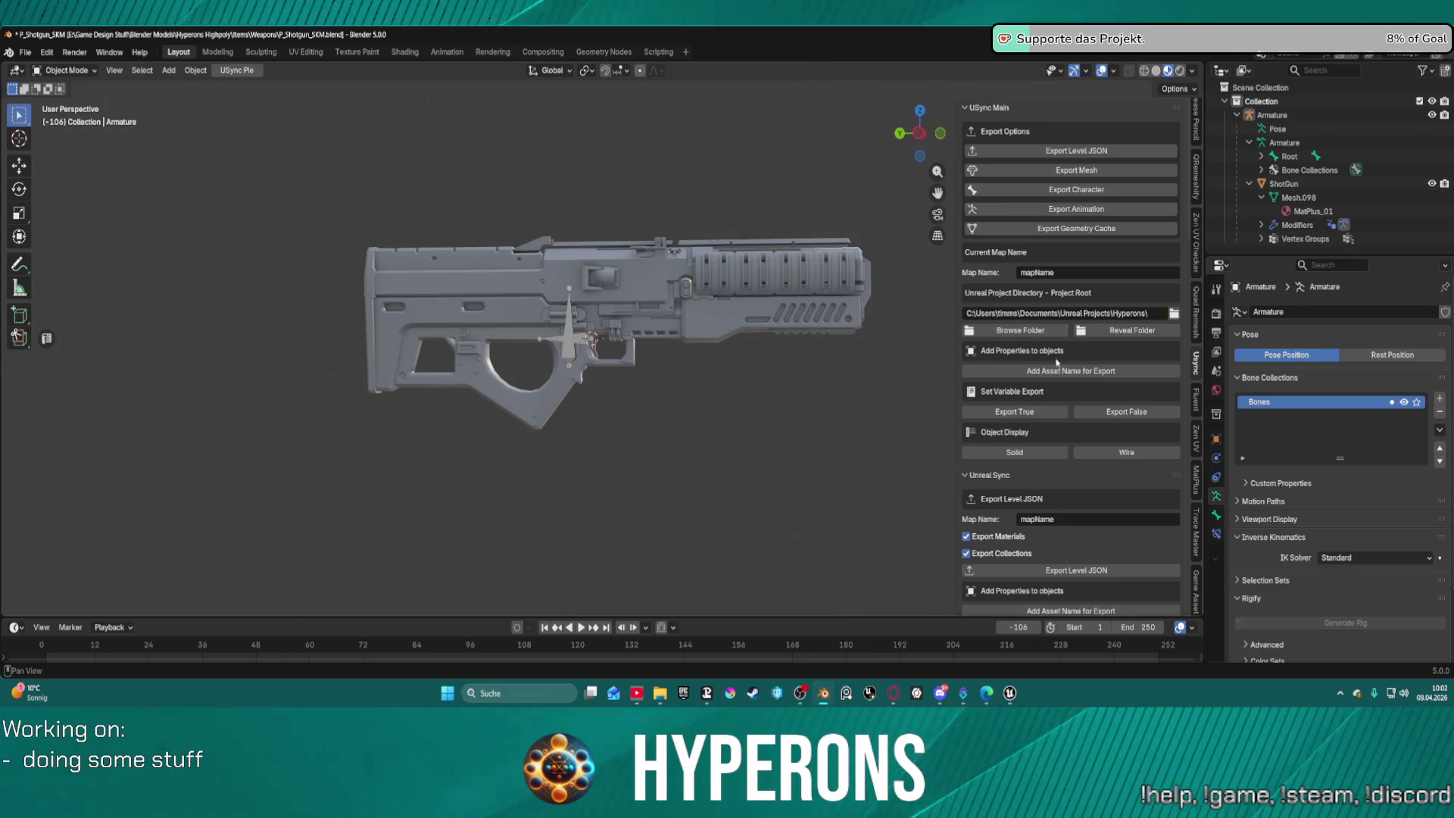
Scroll to Unreal Character Export, add an Export Armatures entry, and select ShotGun.
scroll(1056, 363, "down", 10)
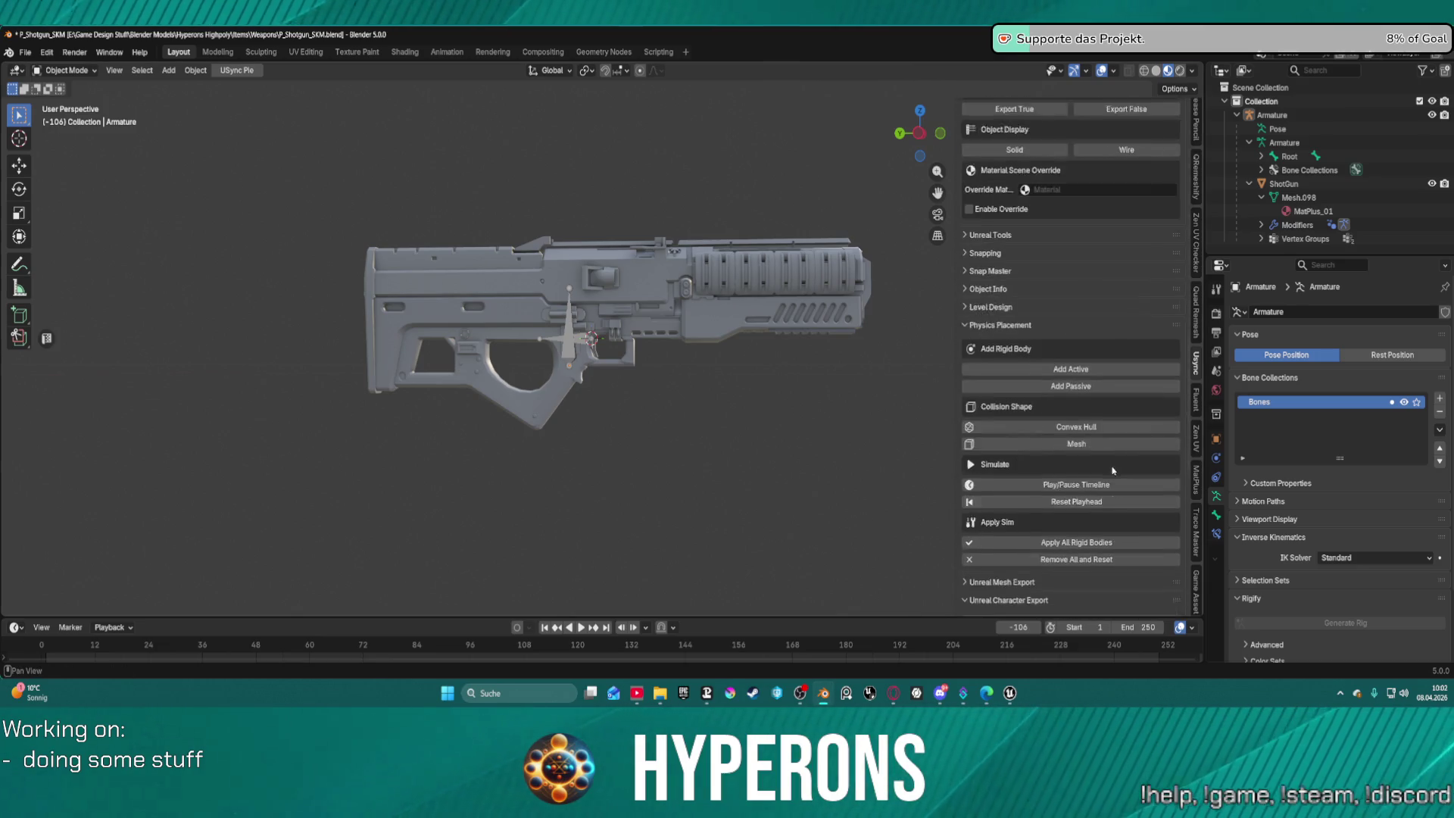
scroll(1046, 351, "up", 6)
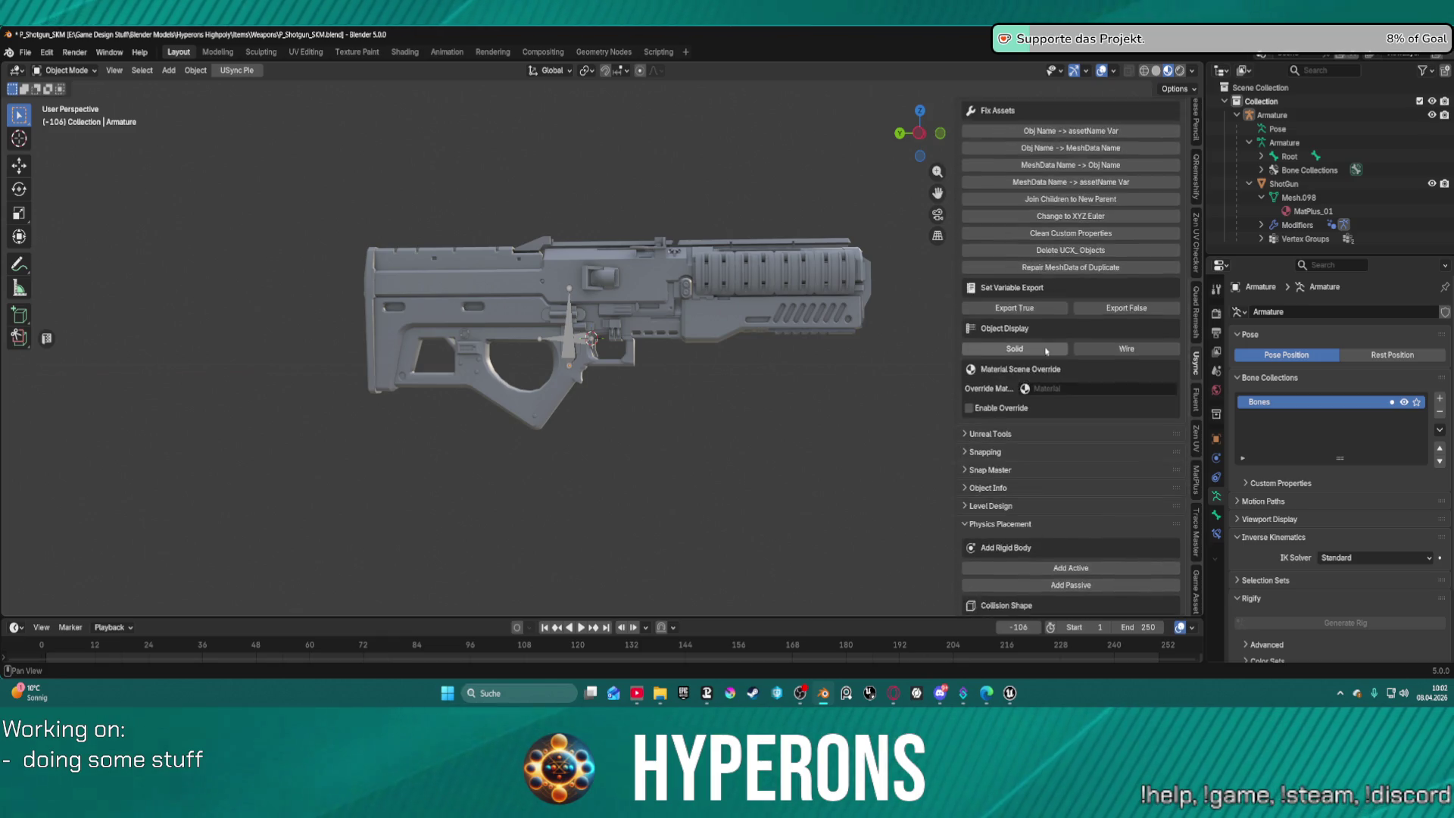
scroll(1049, 355, "down", 5)
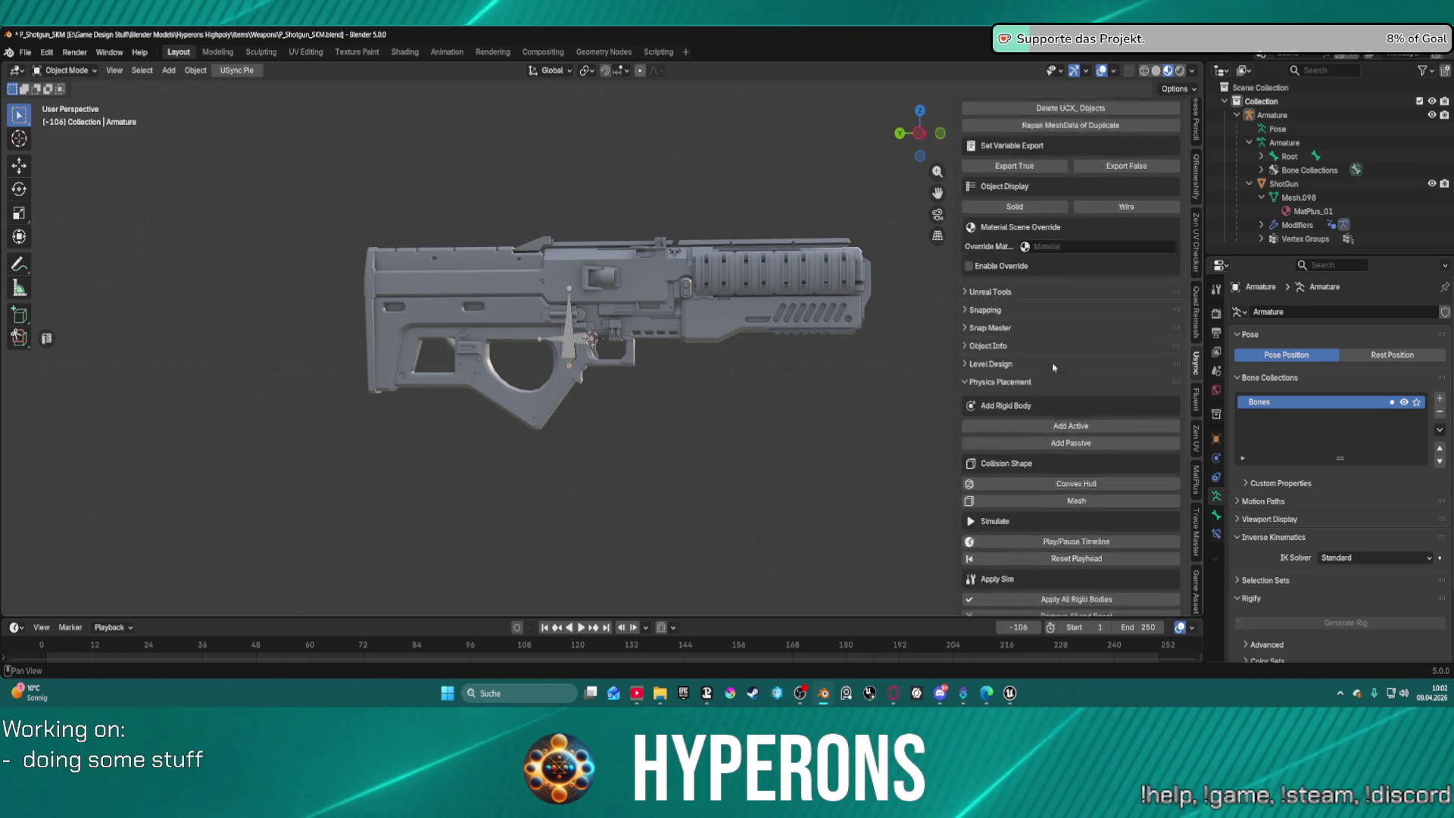
scroll(1054, 367, "down", 15)
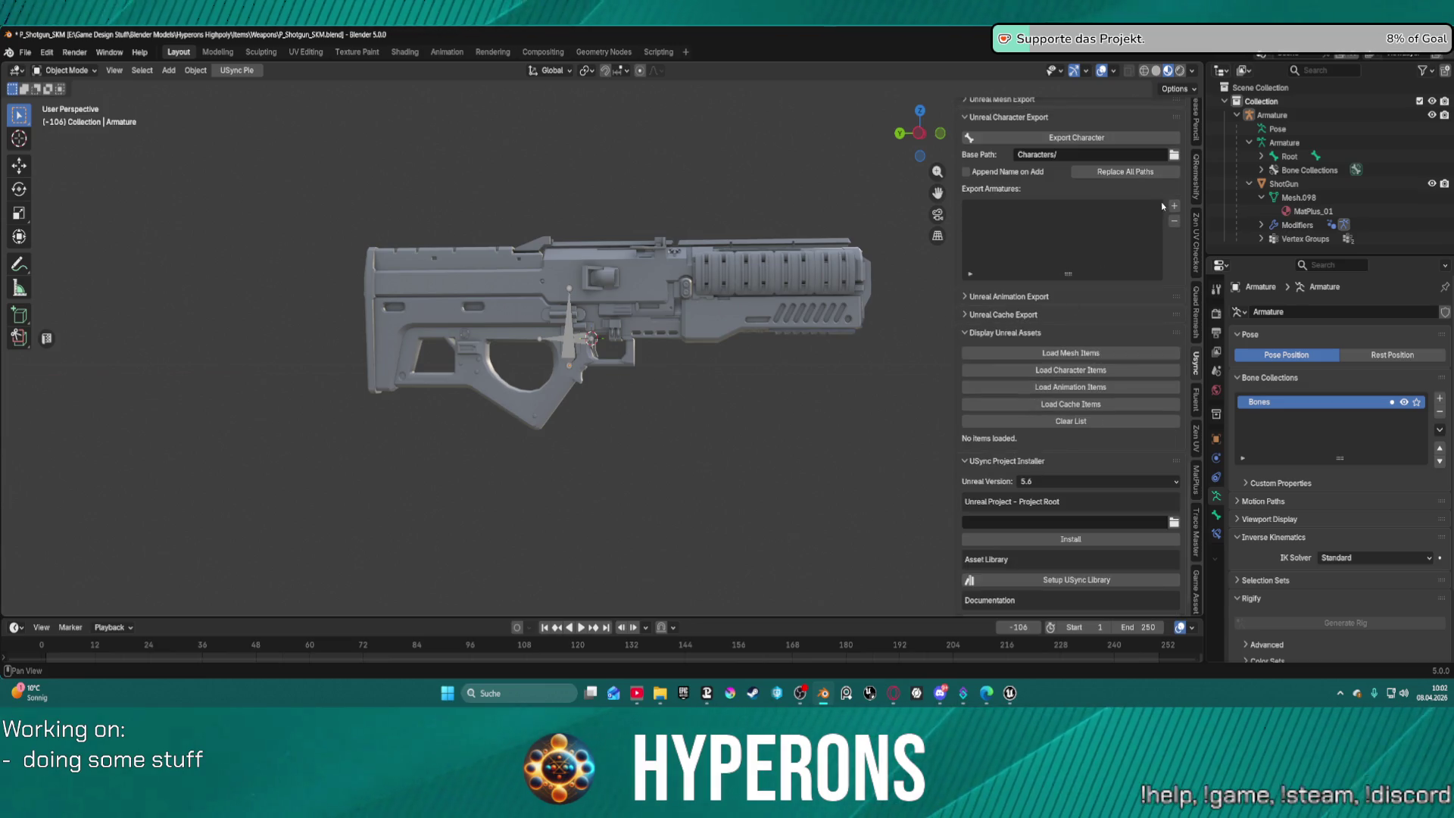
left_click(1173, 207)
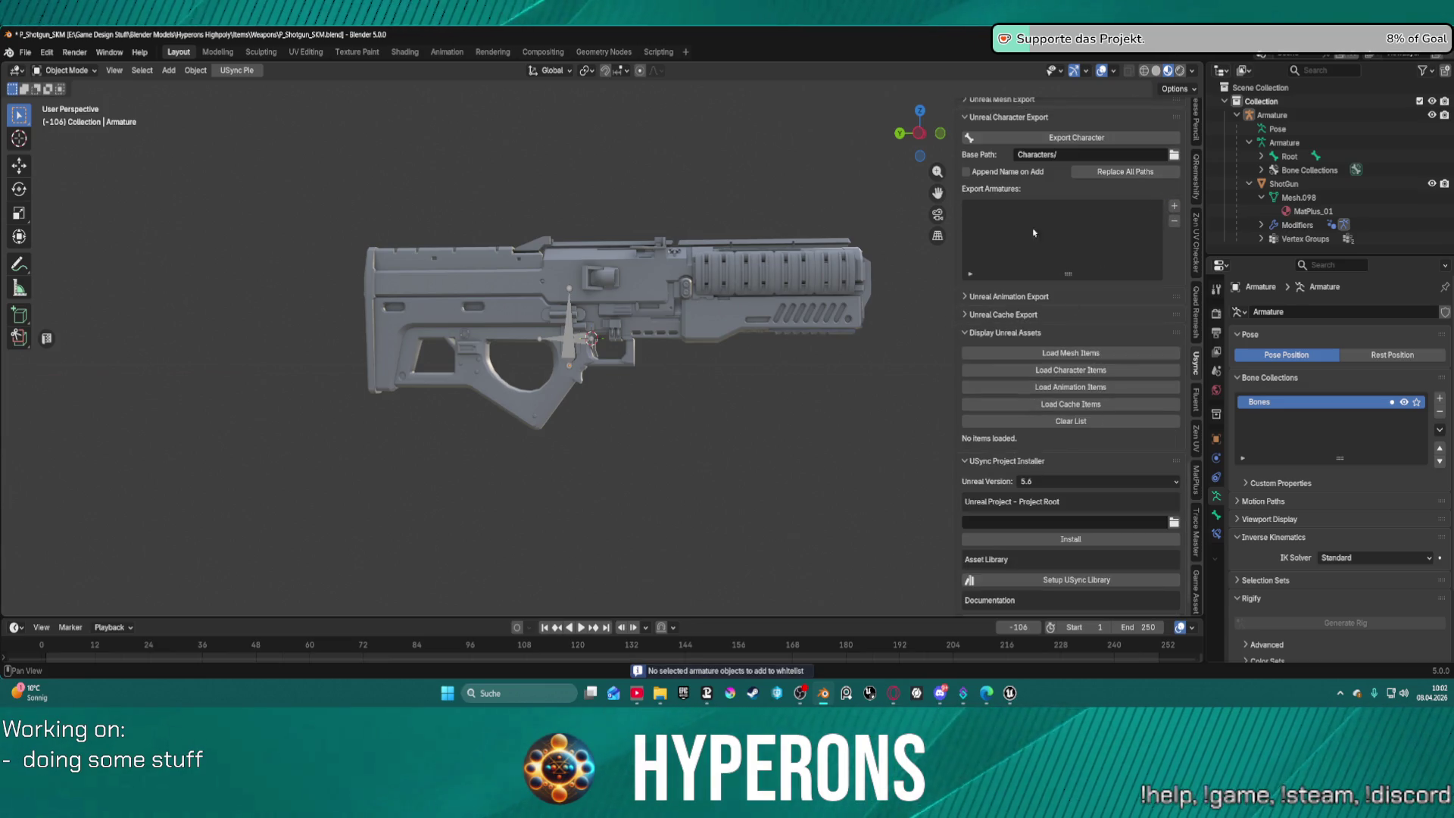
left_click(1284, 183)
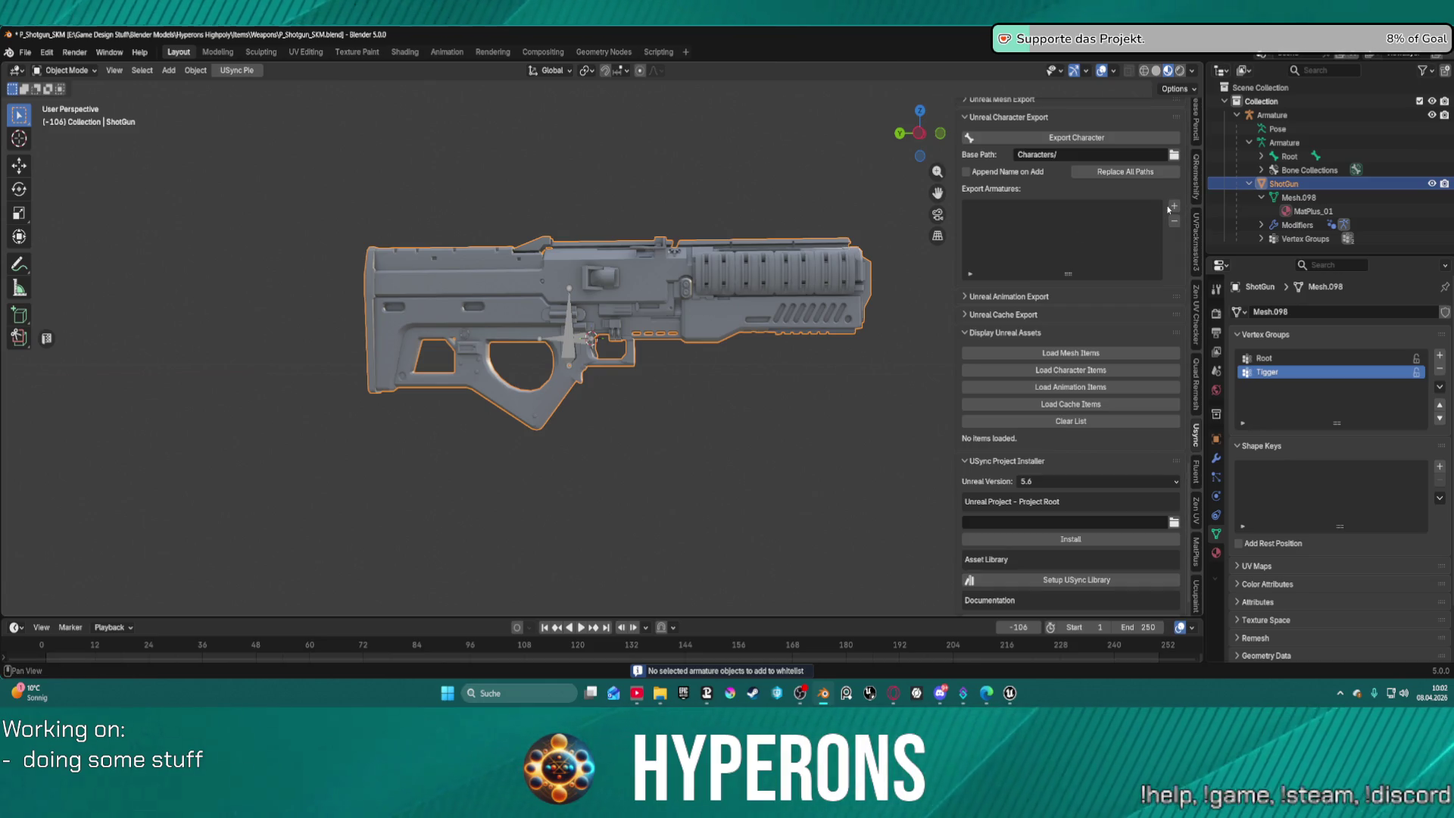
Add the Armature to Export Armatures with Unreal Dir Meshes/ and file name SKM_P_Shotgun01.
left_click(571, 340)
left_click(1174, 206)
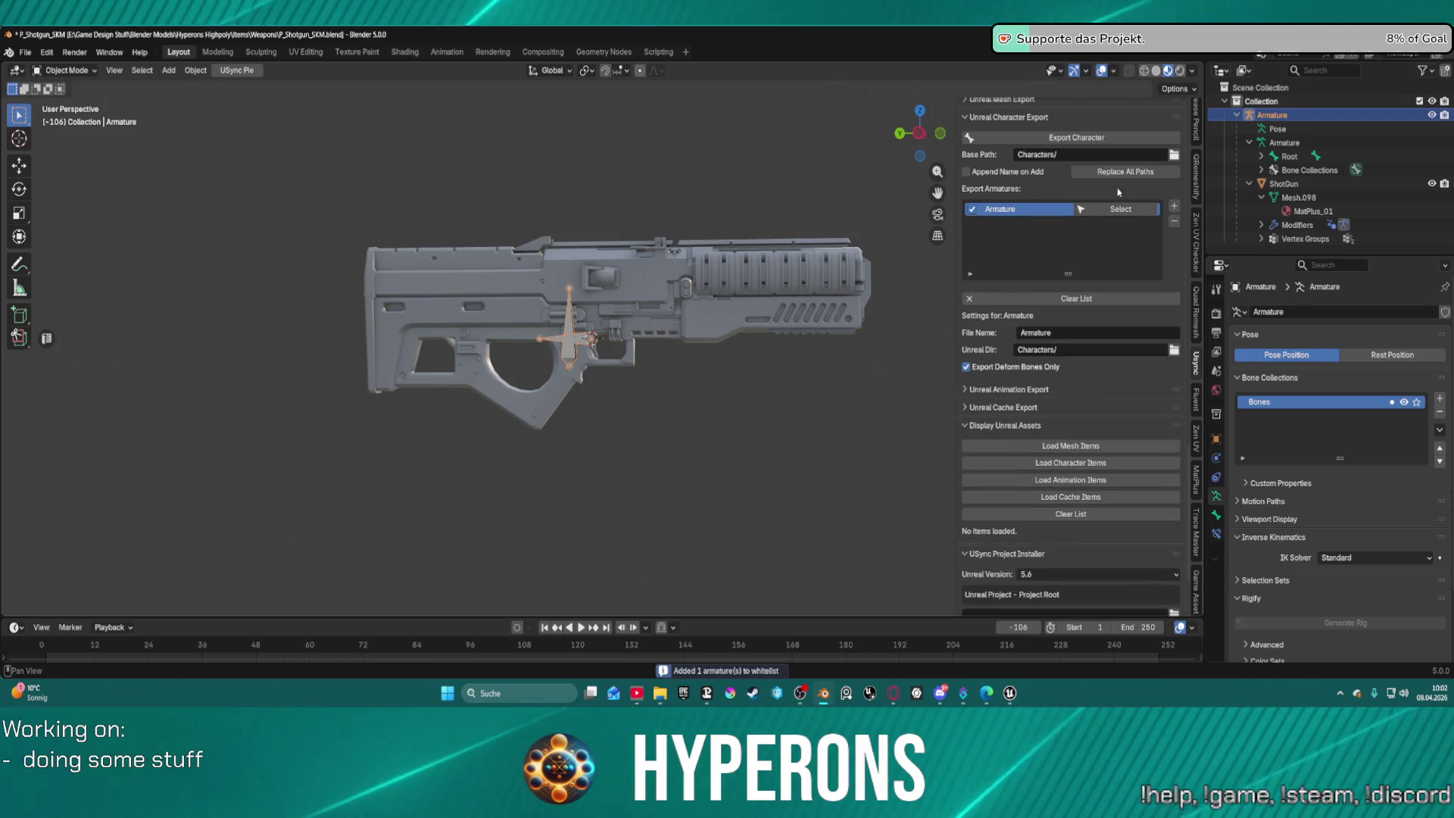
left_click(1051, 352)
type("M")
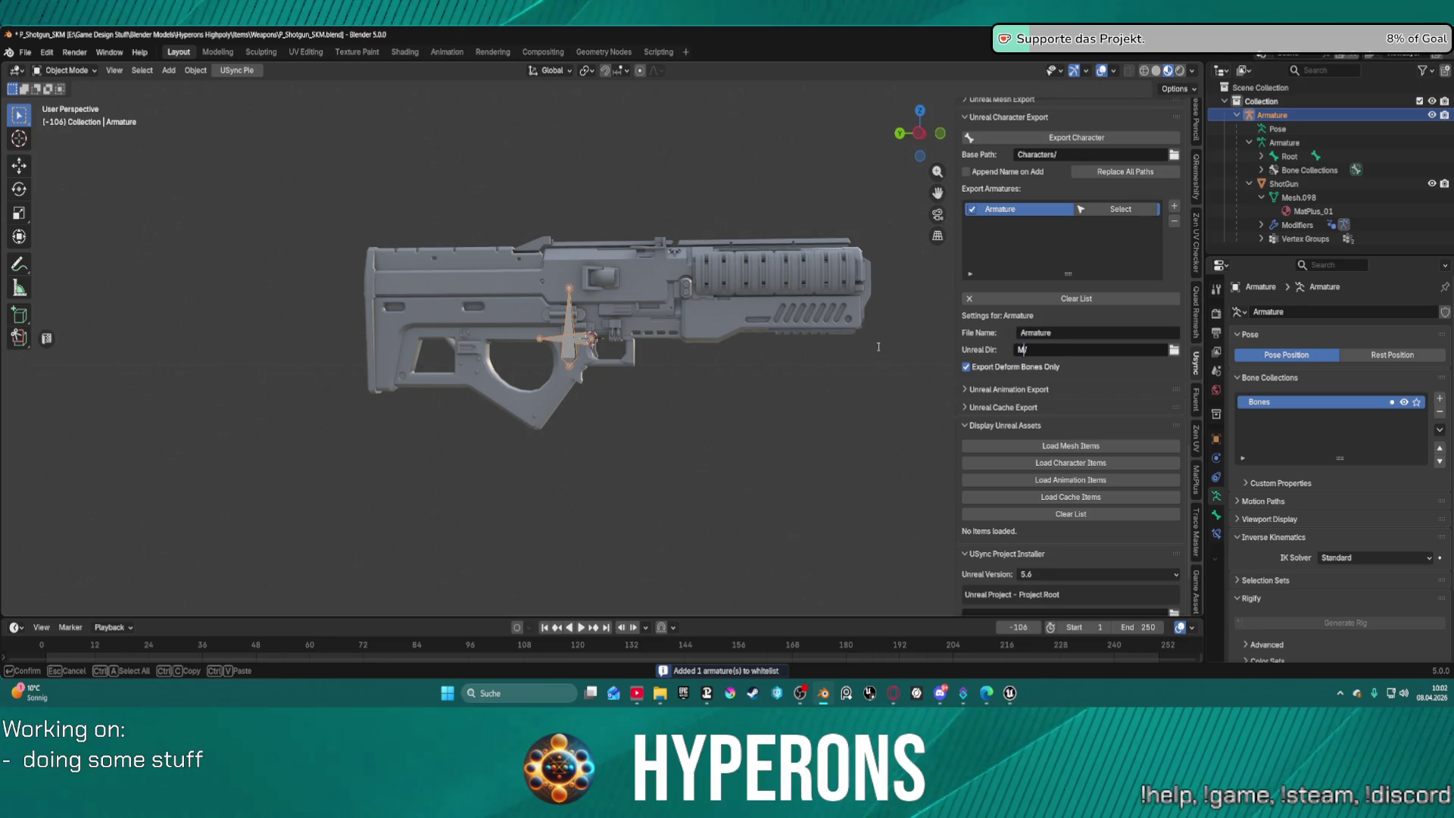
type("eshes")
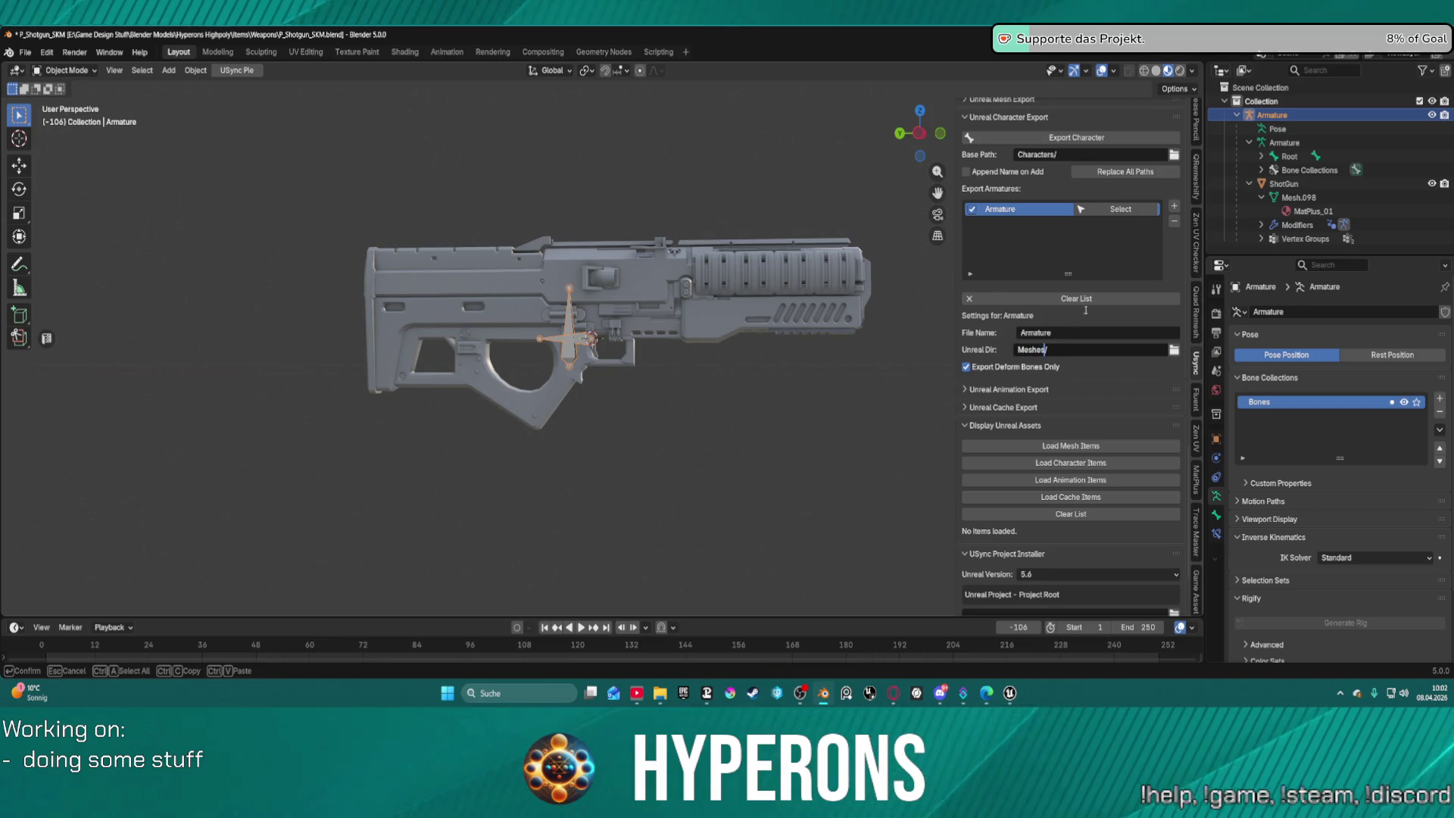
key("Return")
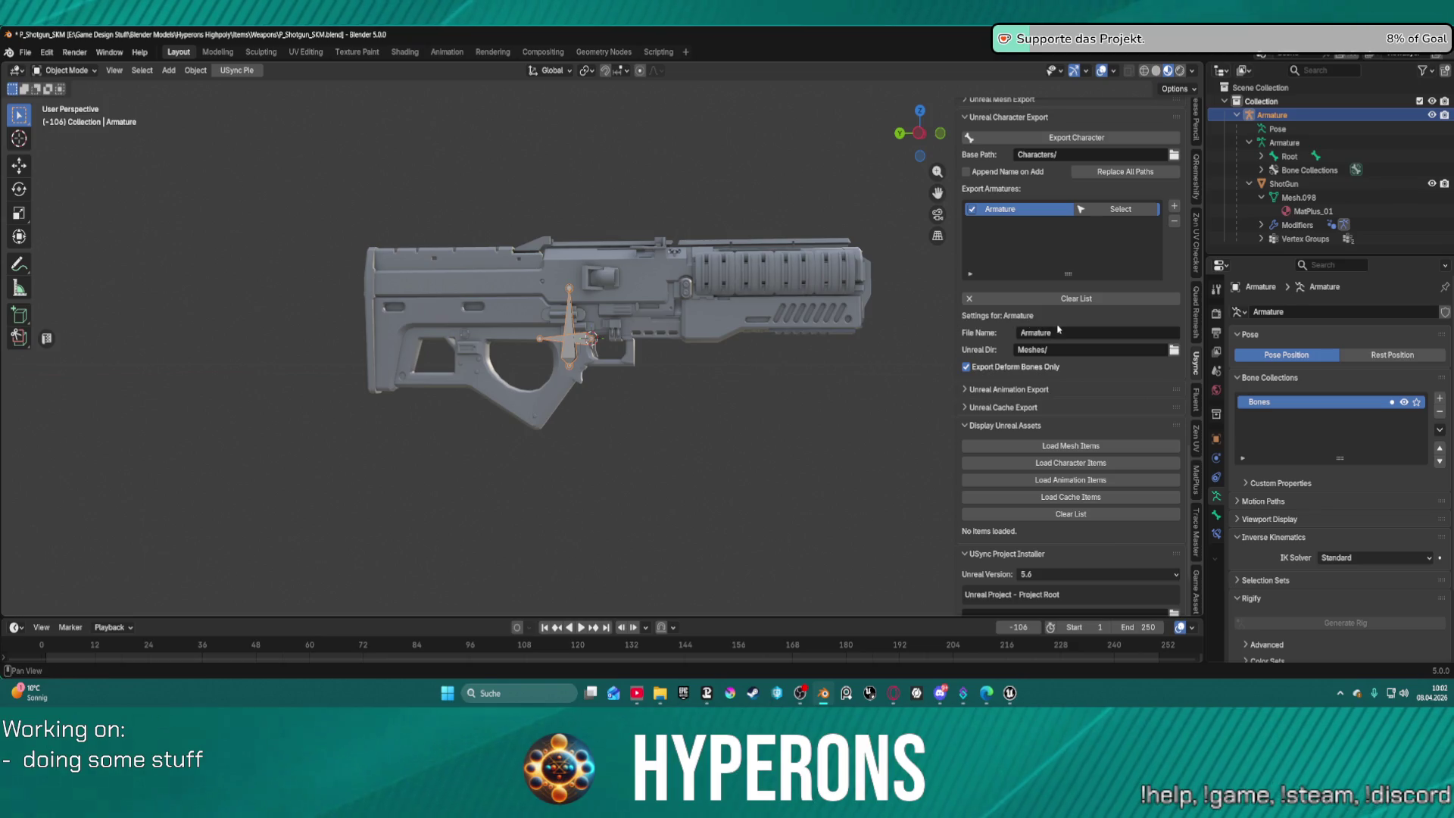
left_click(1060, 335)
type("S")
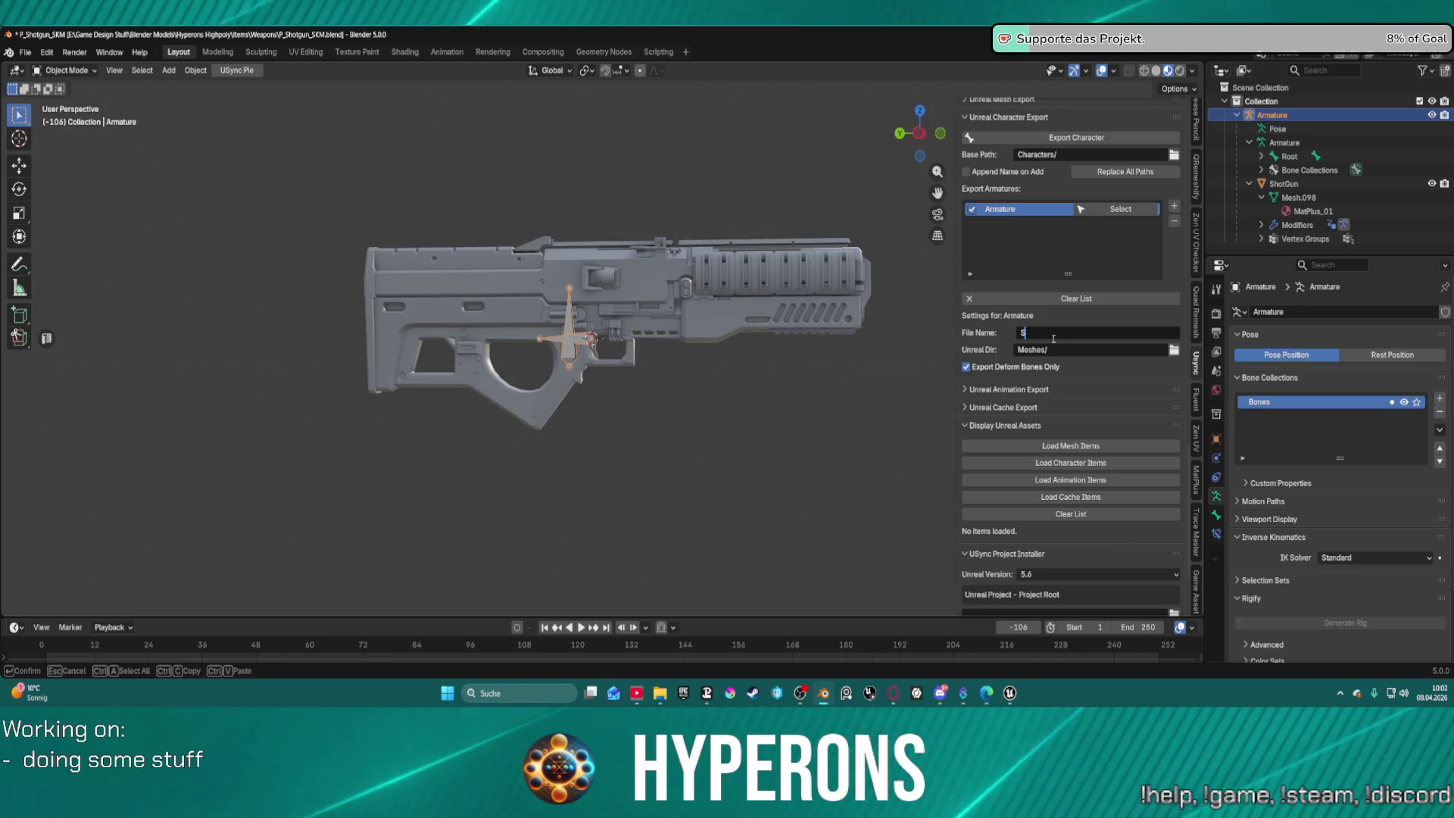
type("h")
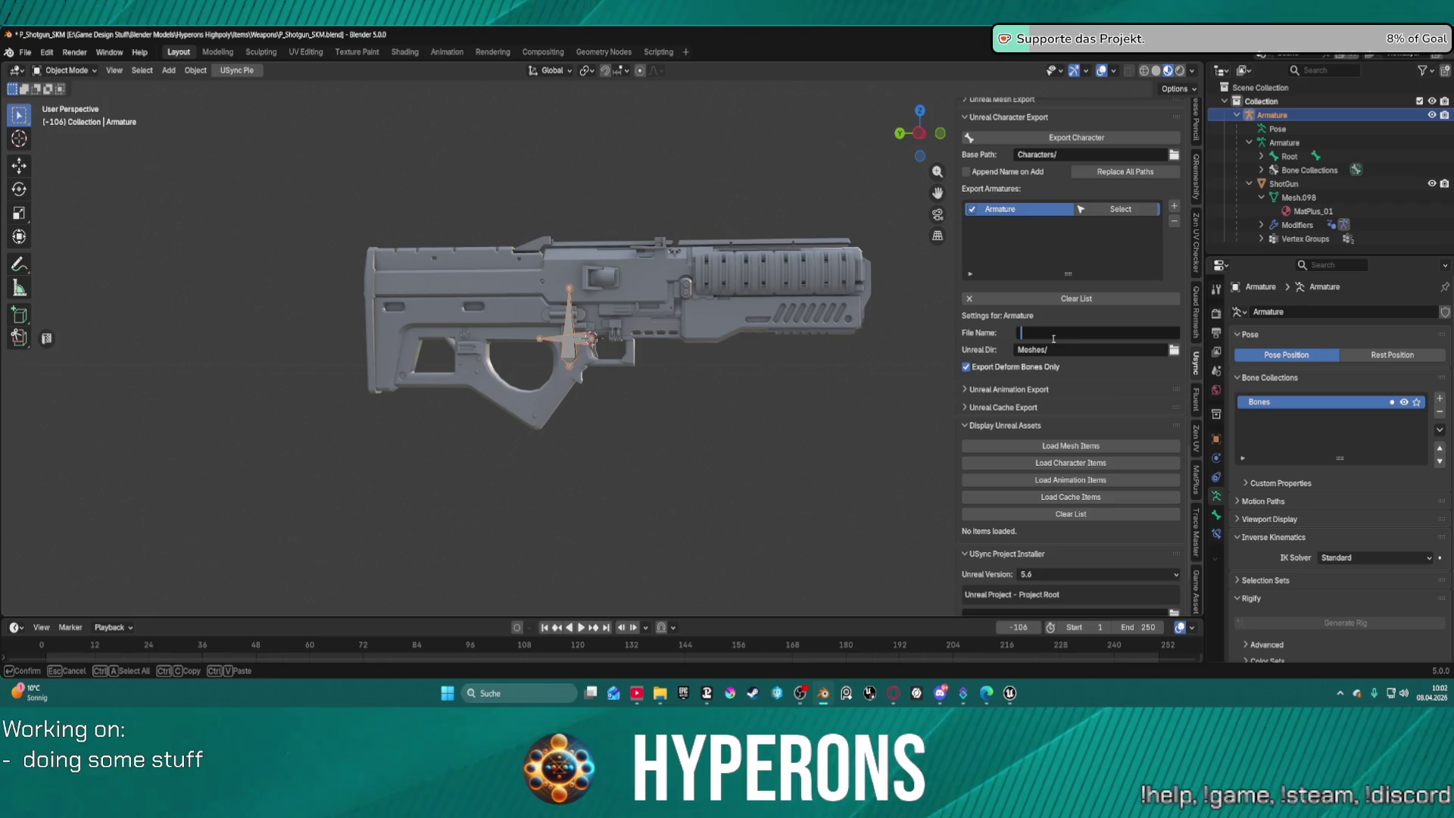
type("P_Sho")
type("tgun01")
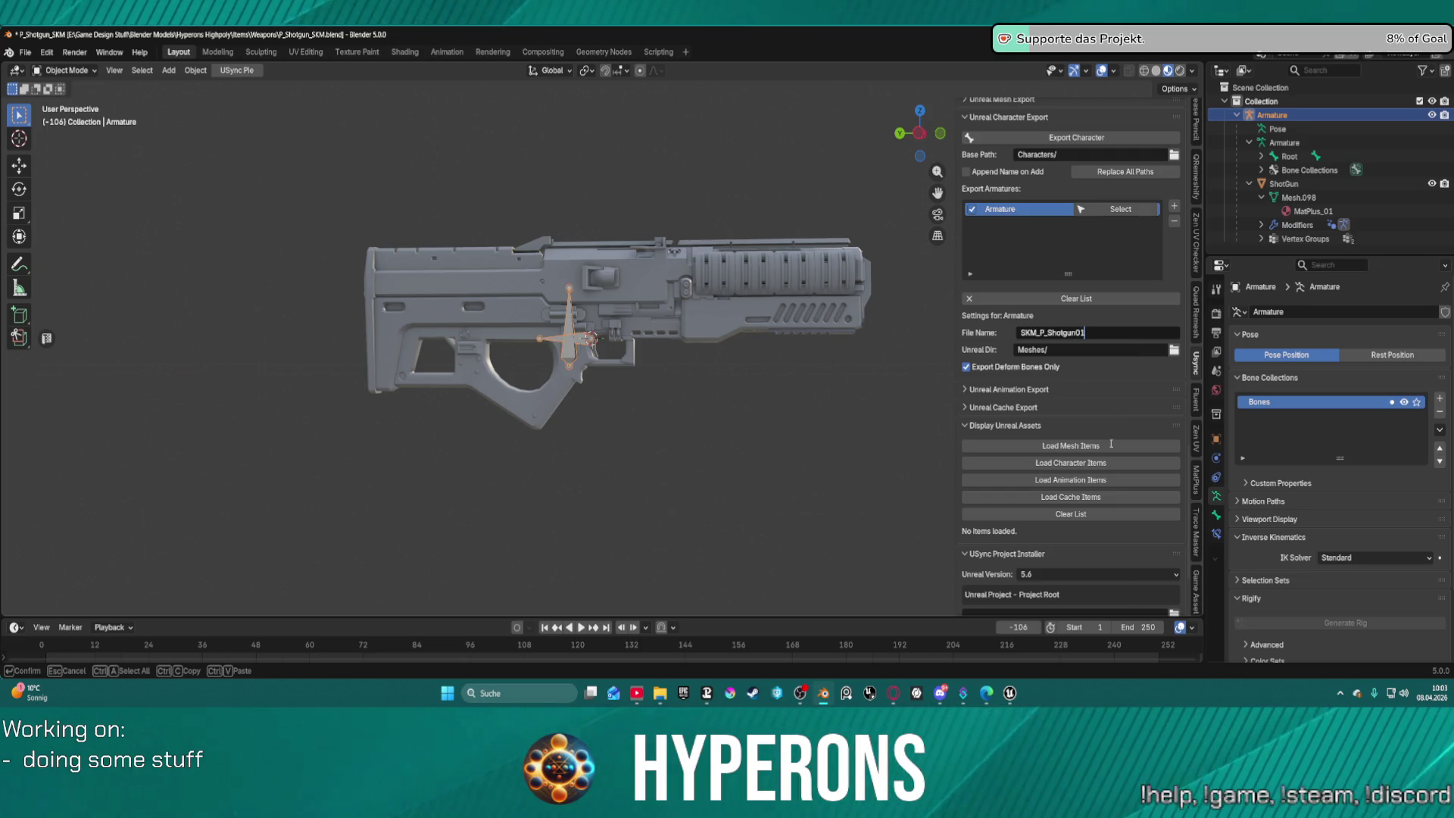
key("Return")
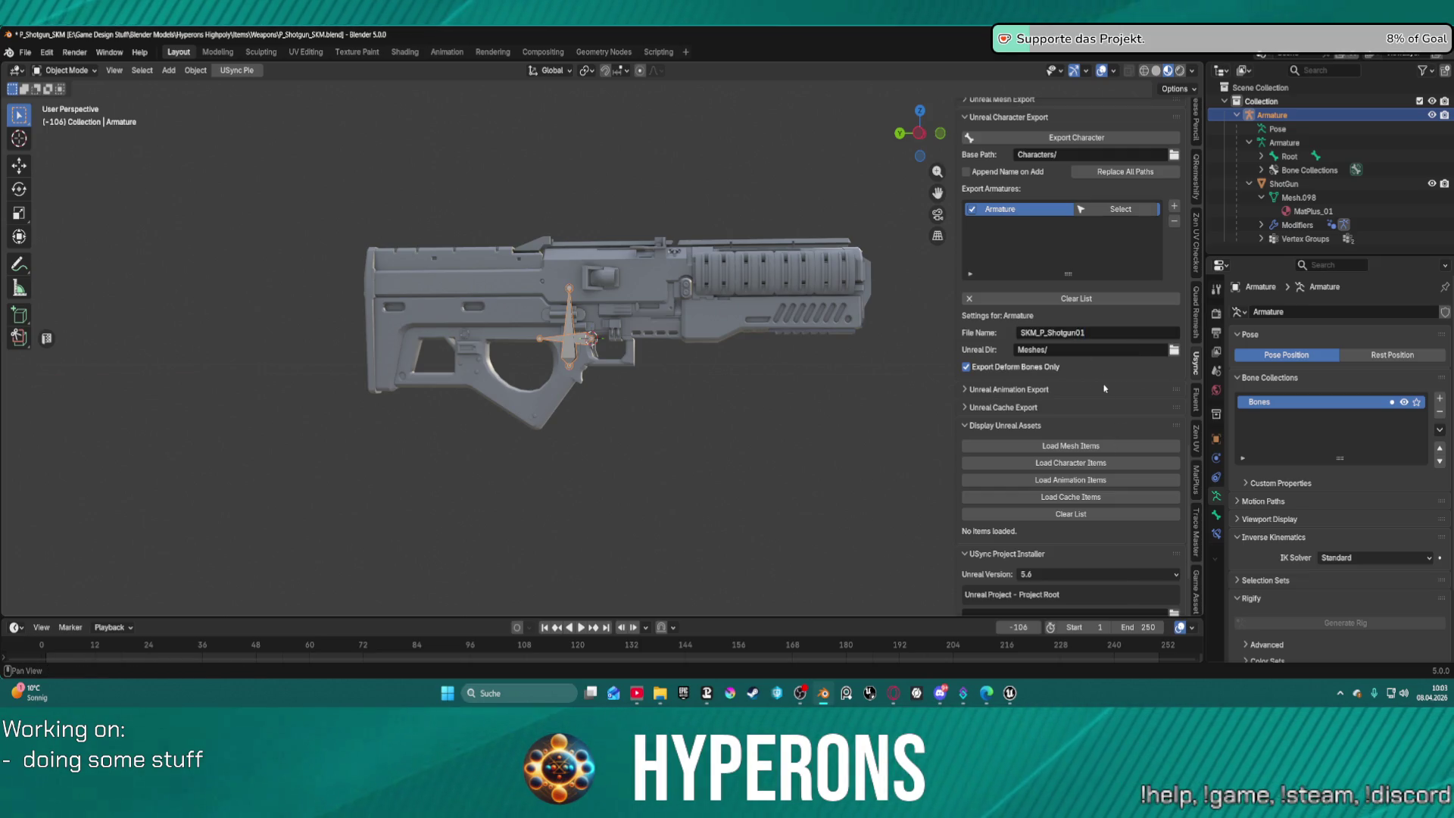
Export the character to Unreal and switch over to the Unreal Editor.
scroll(1104, 389, "down", 3)
scroll(1120, 463, "up", 3)
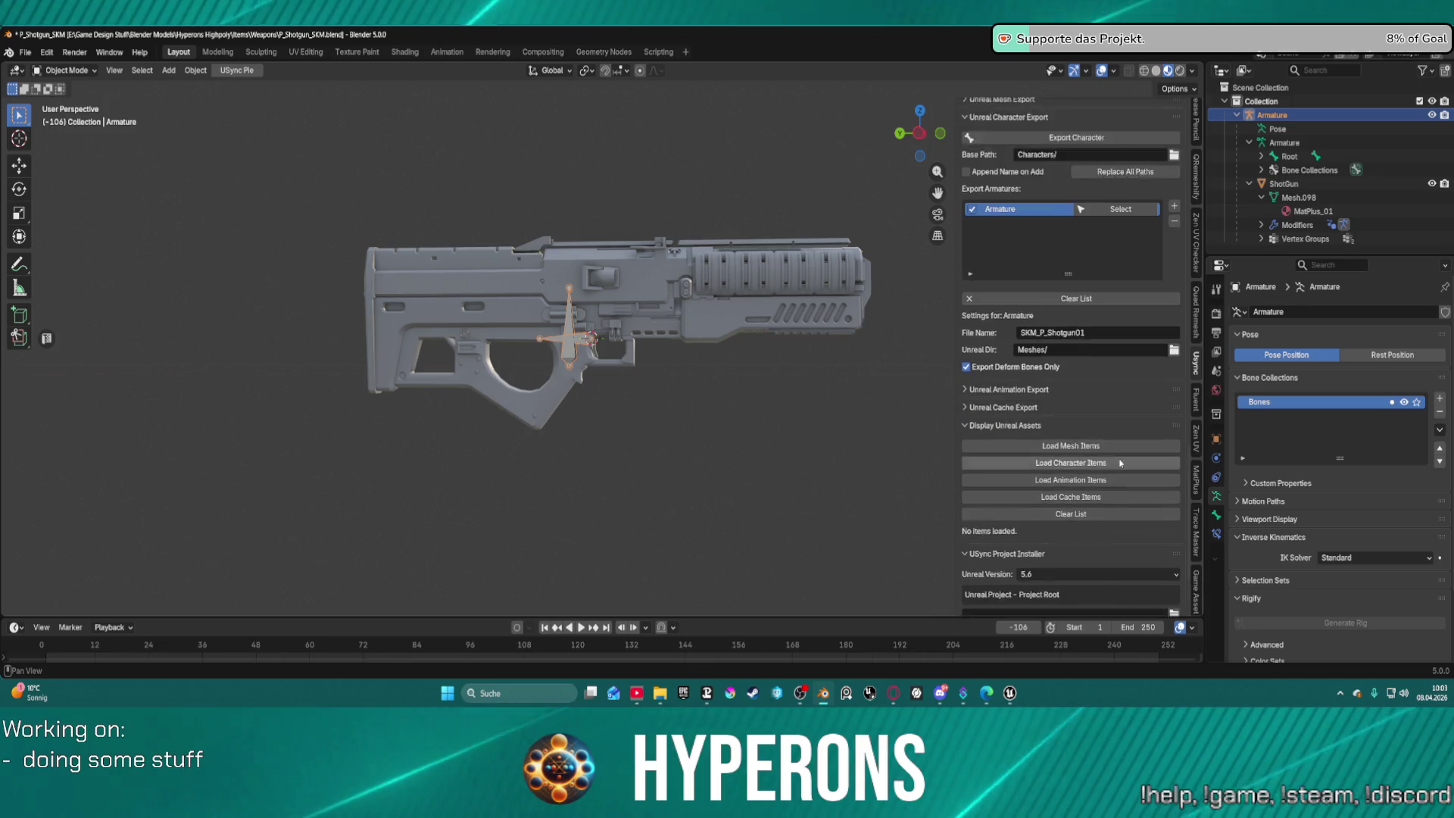
scroll(1120, 463, "up", 10)
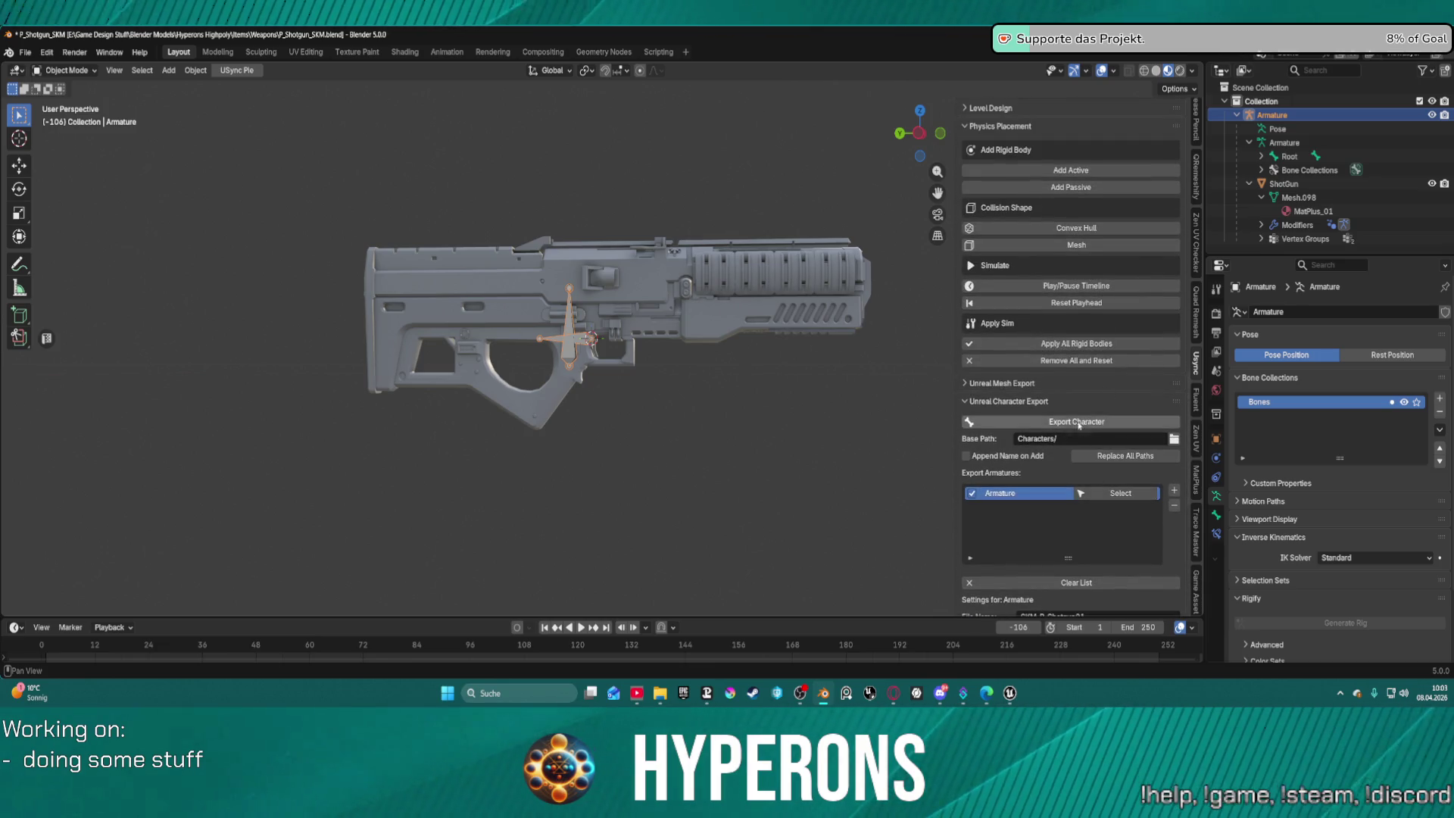
left_click(1079, 425)
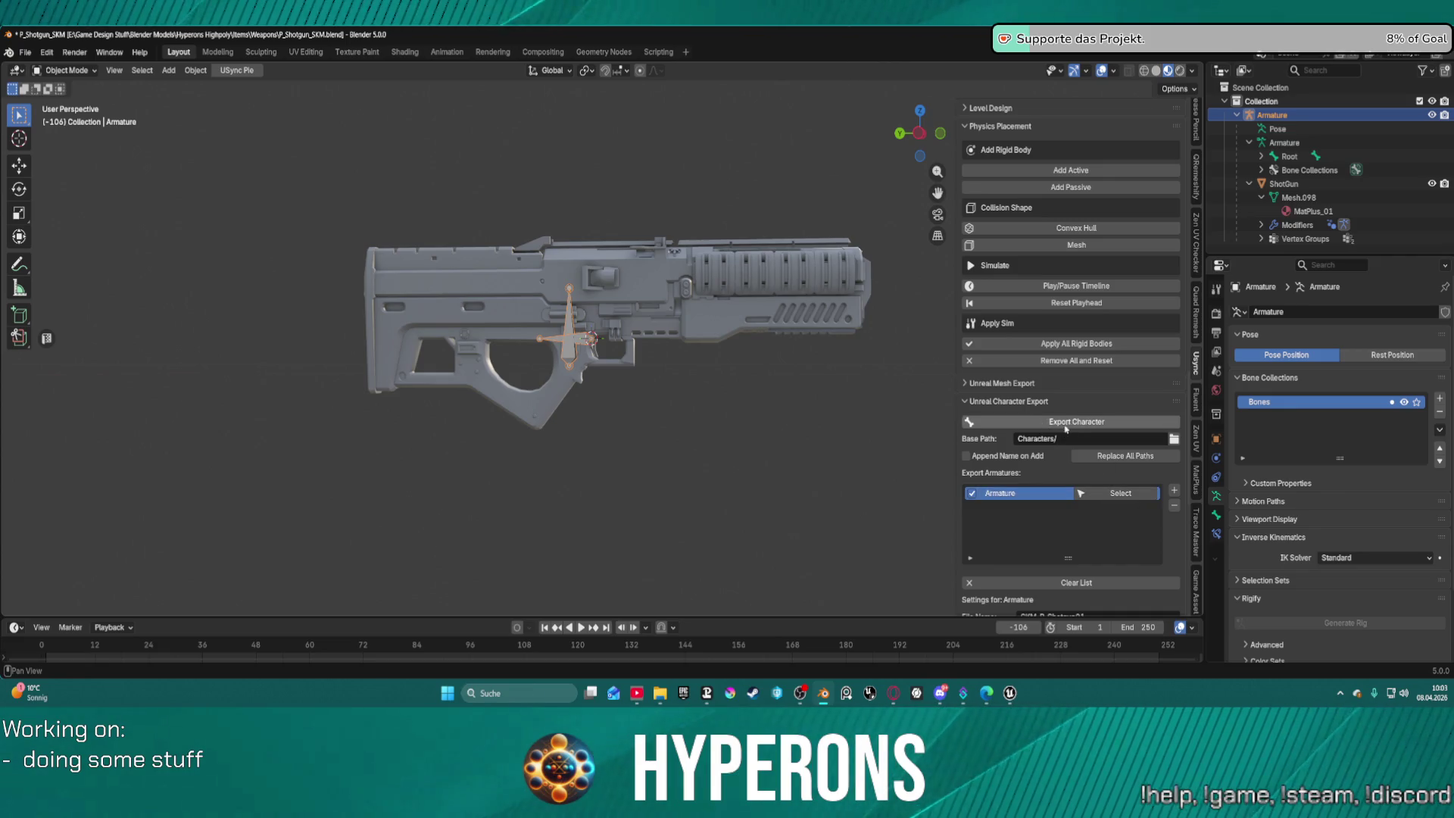
scroll(1065, 429, "down", 5)
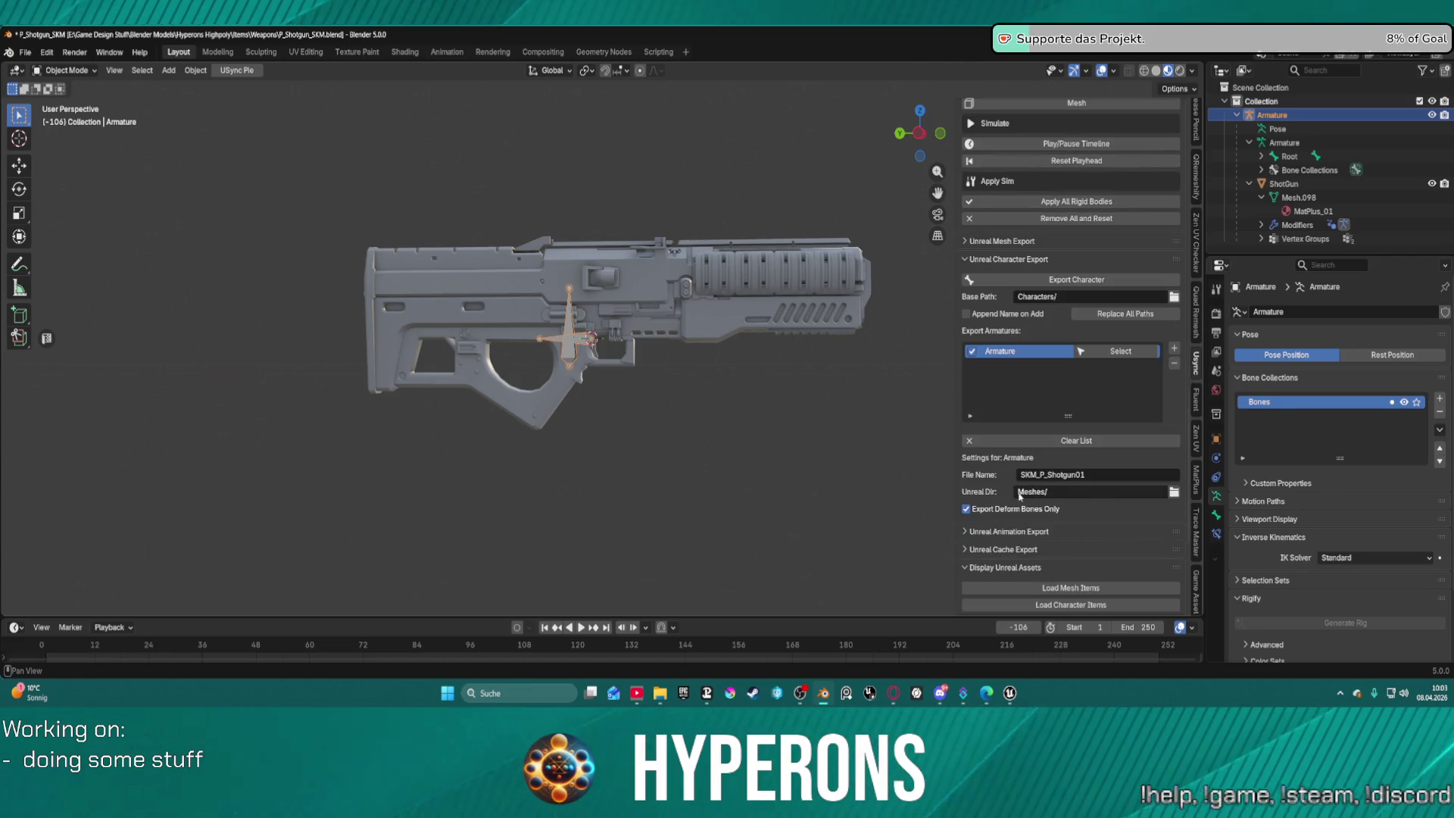
left_click(1057, 286)
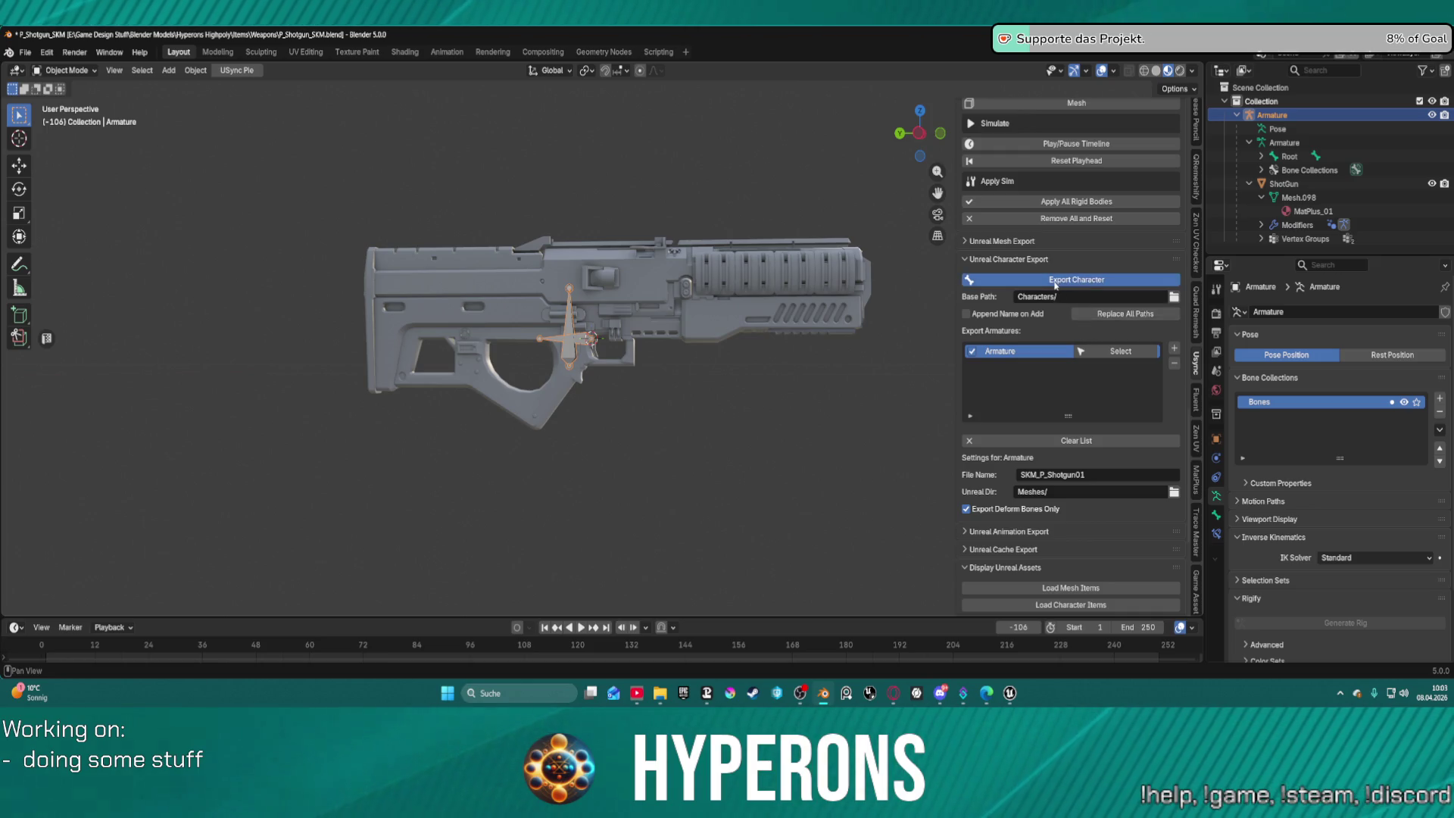
left_click(1009, 693)
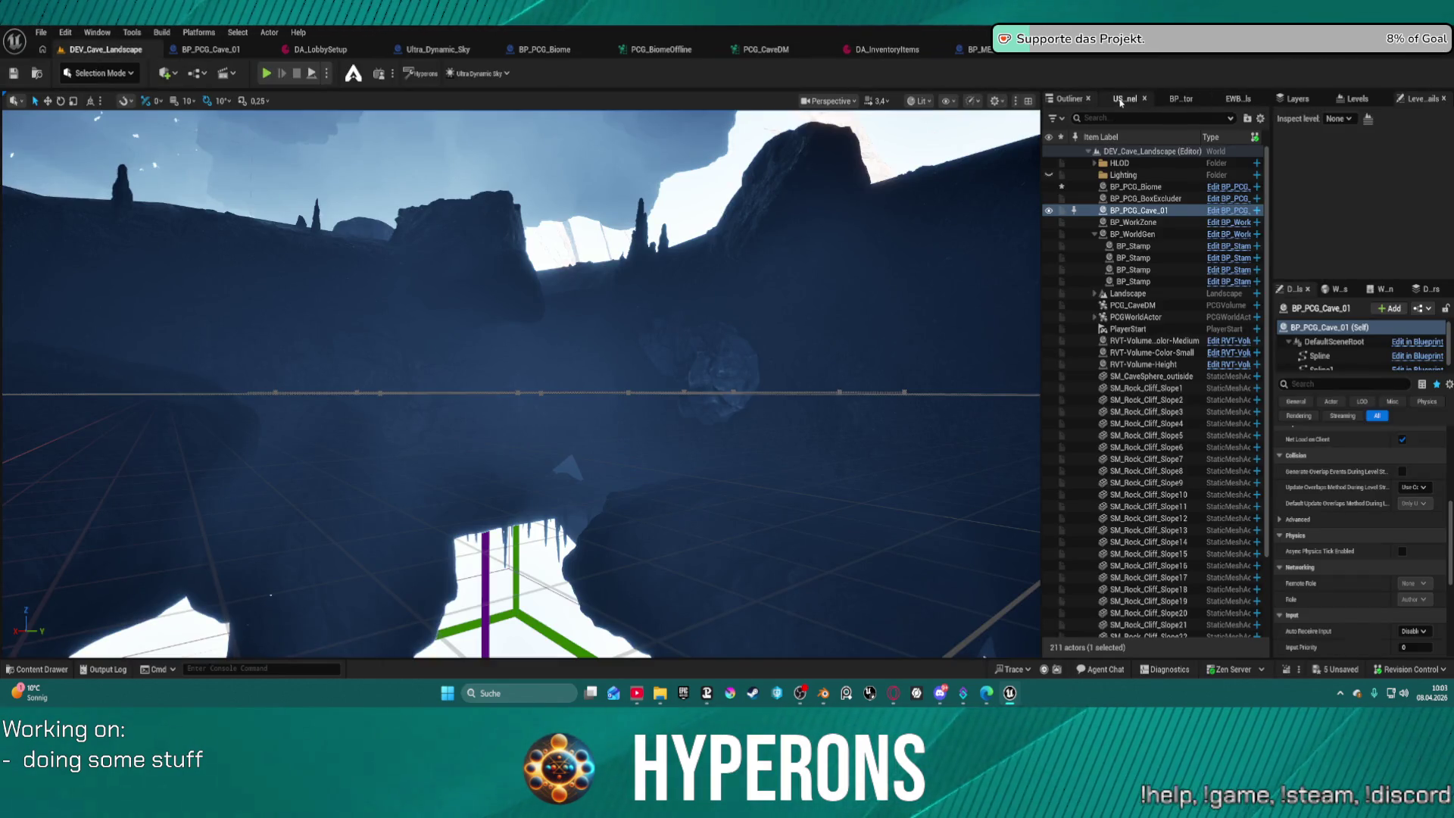
Import the exported shotgun character via USync Import Characters and orbit around its white skeletal mesh.
left_click(1120, 100)
left_click(1117, 181)
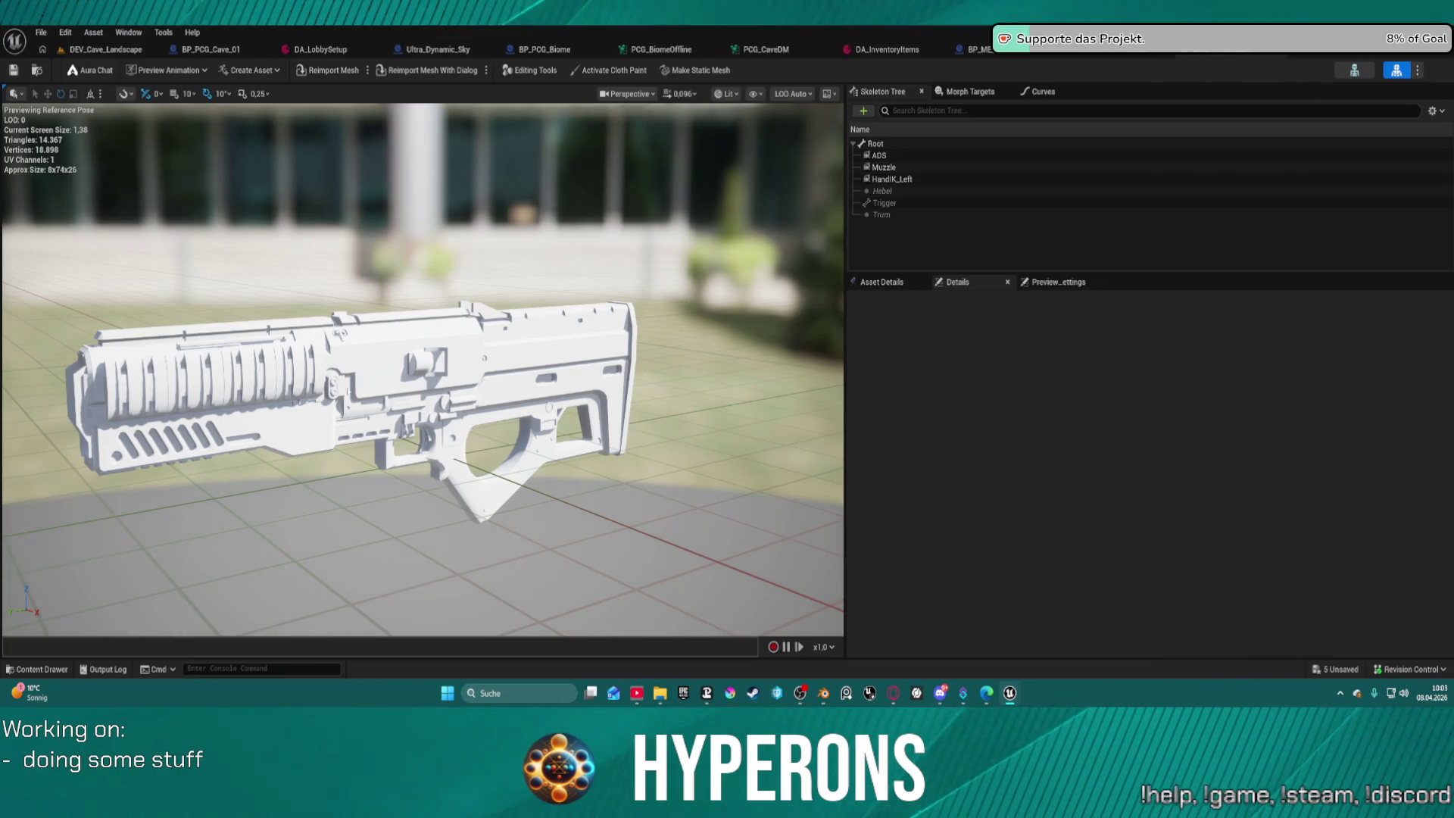
mouse_move(511, 407)
left_mouse_down()
mouse_move(485, 393)
mouse_move(553, 401)
mouse_move(523, 362)
mouse_move(601, 284)
mouse_move(628, 284)
mouse_move(632, 302)
mouse_move(636, 272)
mouse_move(679, 324)
mouse_move(605, 339)
left_mouse_up()
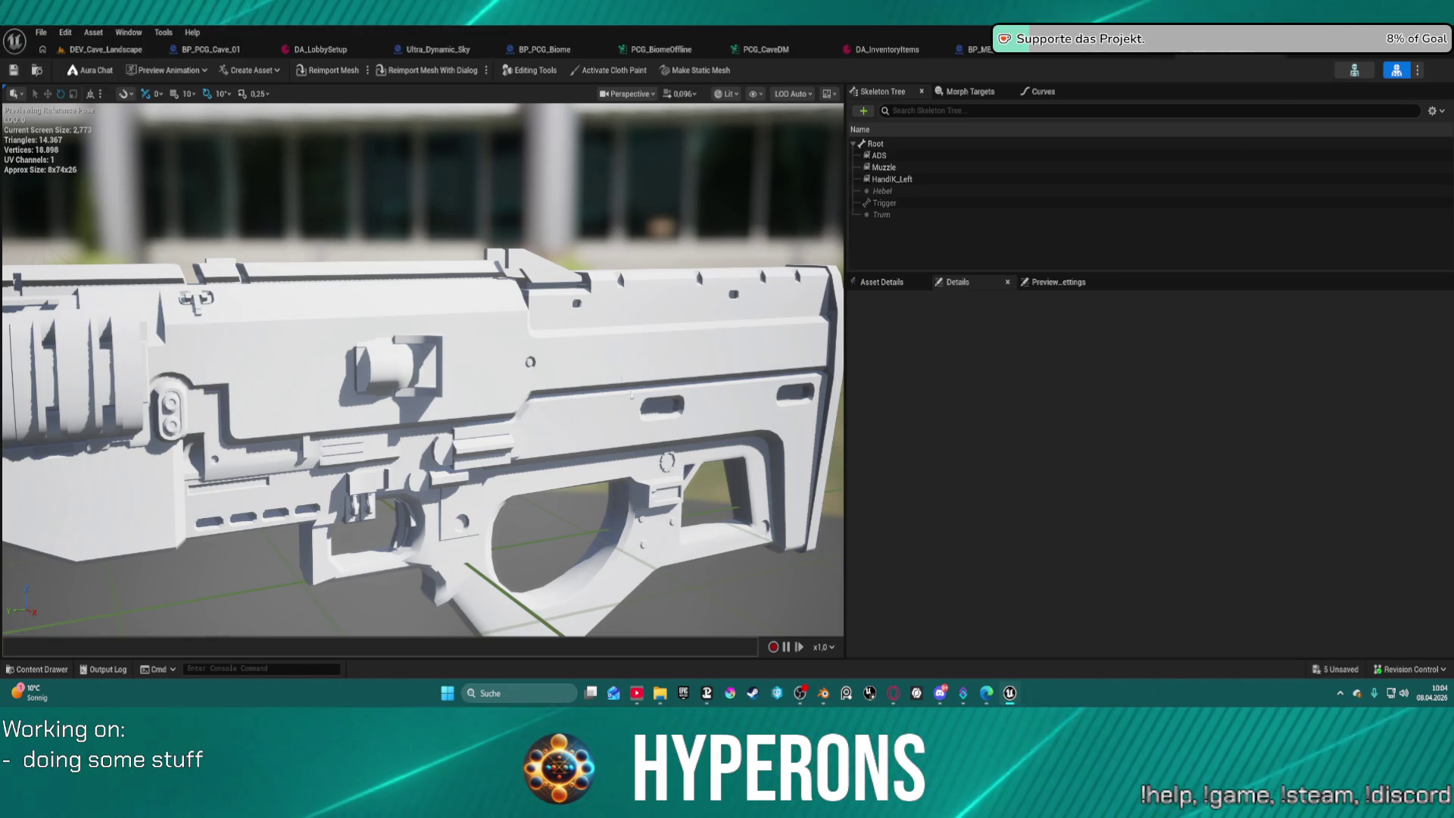
mouse_move(640, 515)
left_mouse_down()
mouse_move(640, 553)
mouse_move(635, 524)
left_mouse_up()
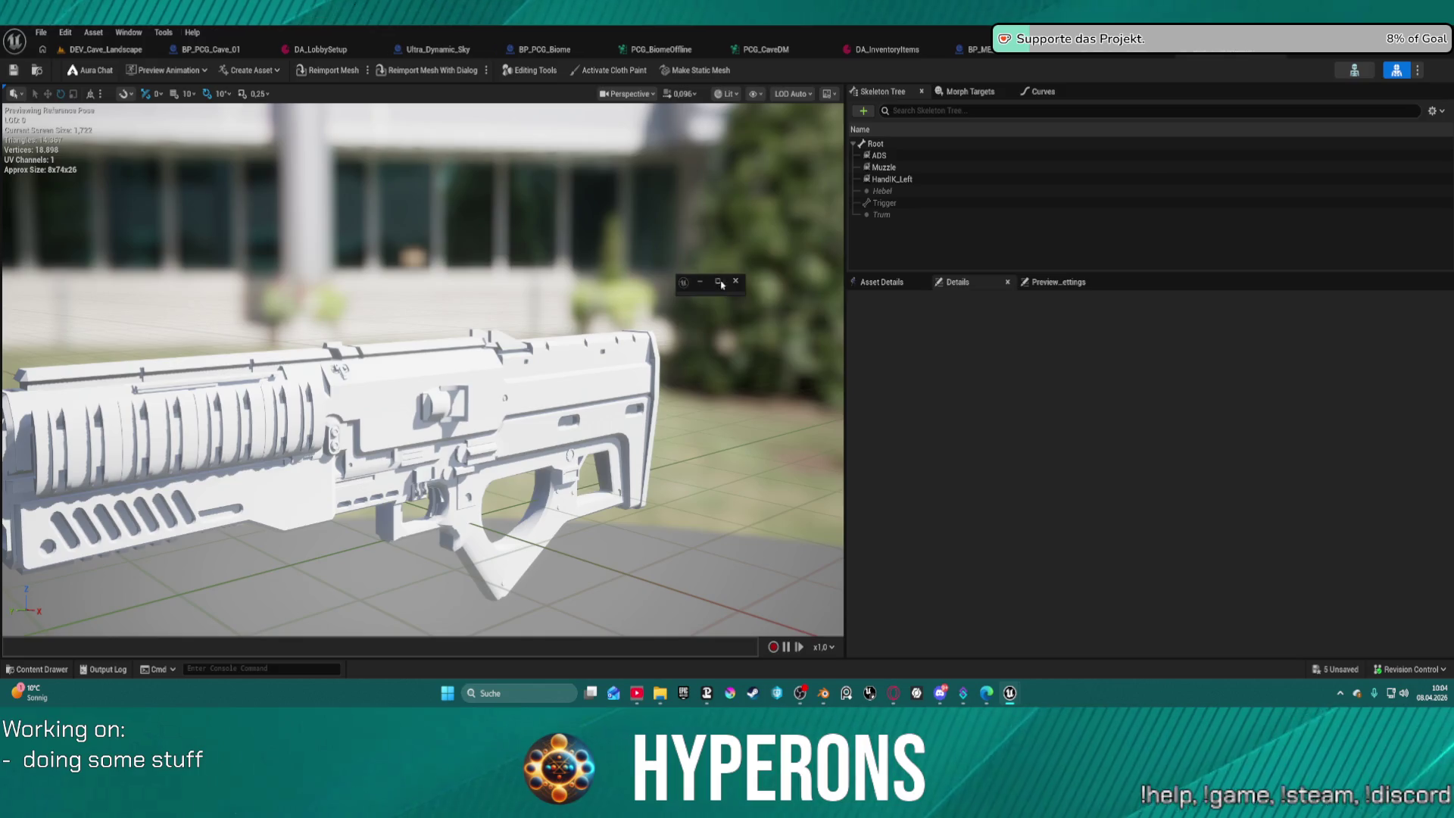
Batch rename the three P_Shotgun textures, searching '_MAtplus_Shotgun' and adding the prefix 'T_'.
left_click(719, 282)
double_click(639, 134)
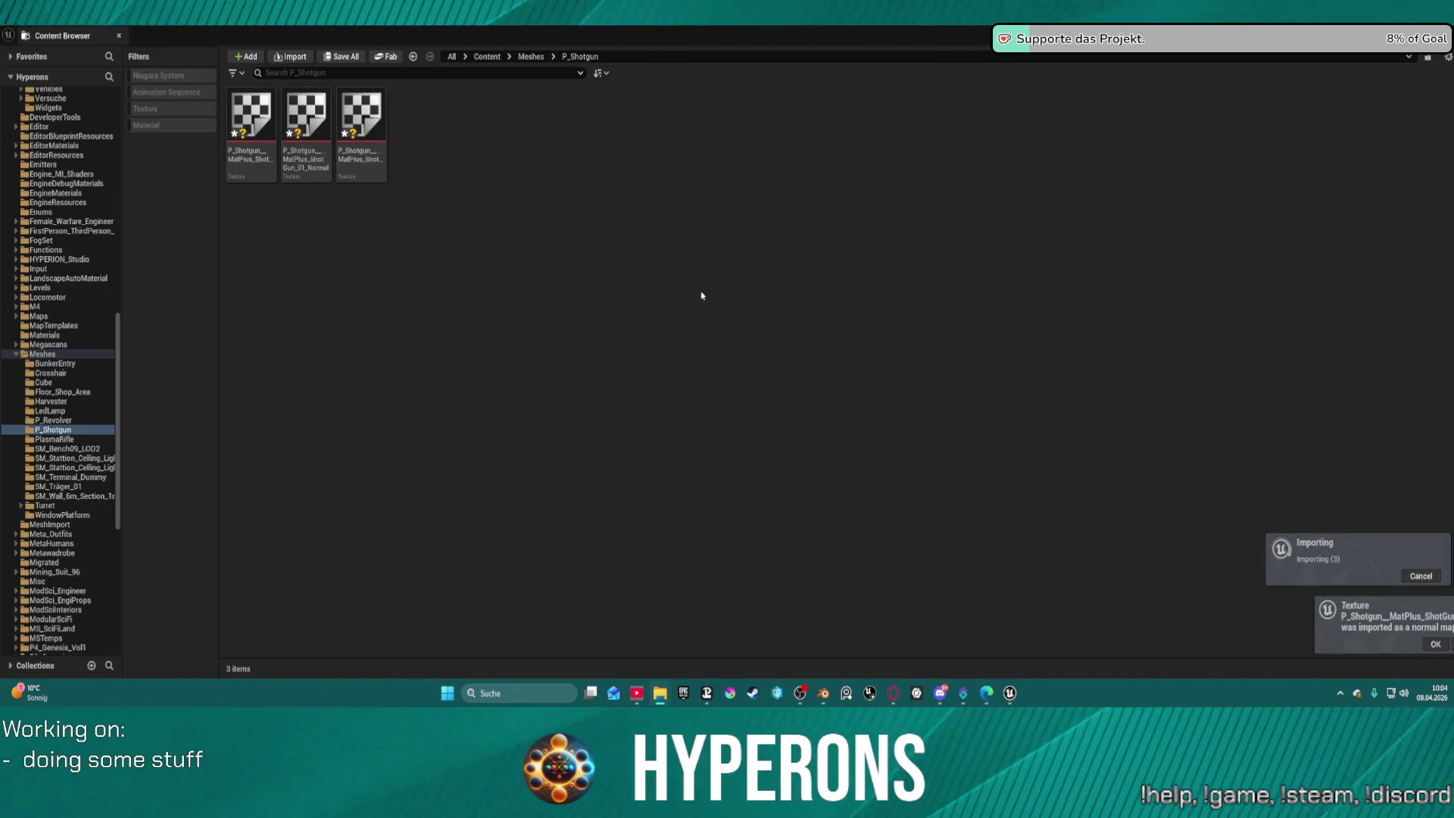
right_click(254, 163)
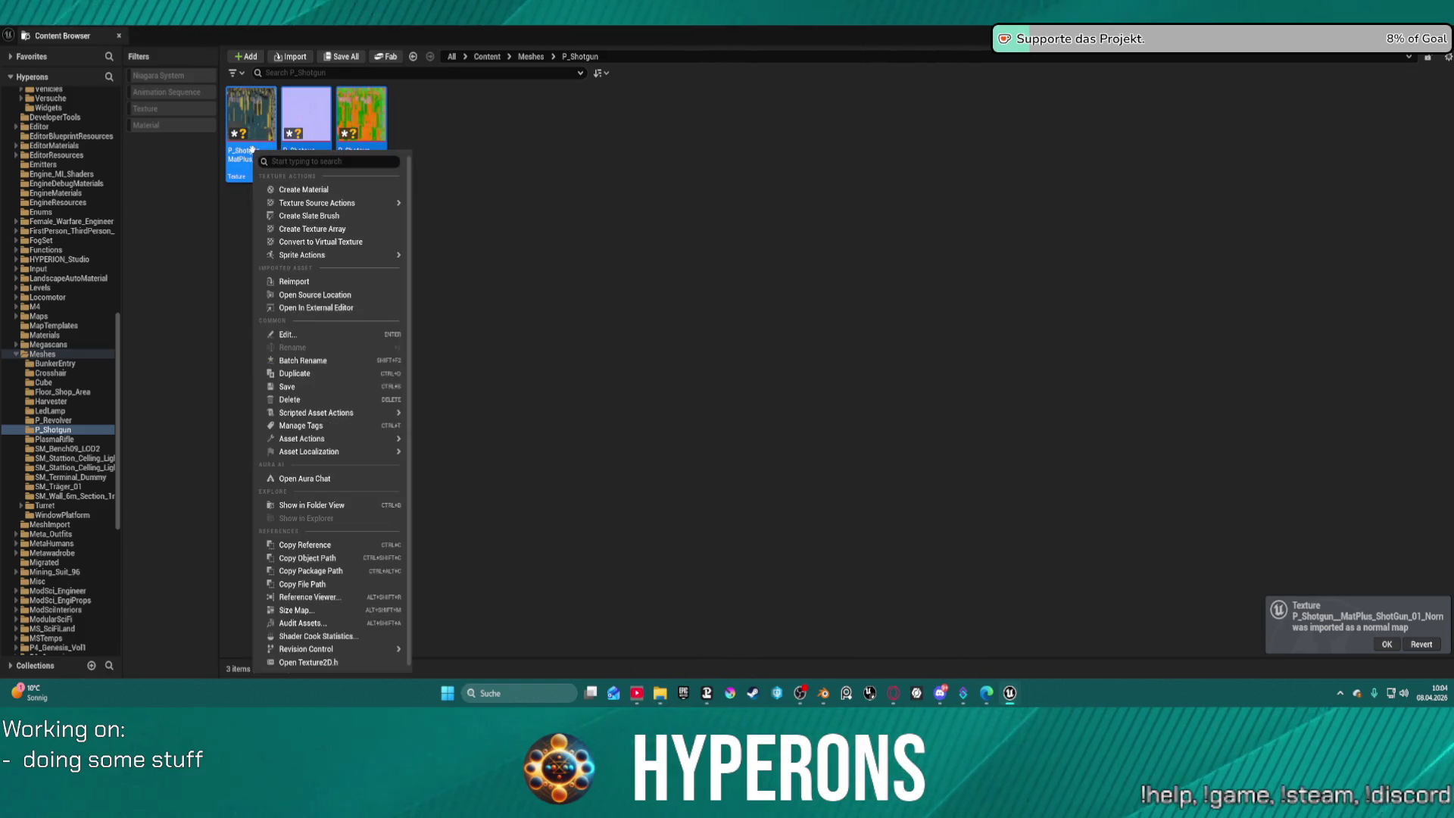
mouse_move(318, 203)
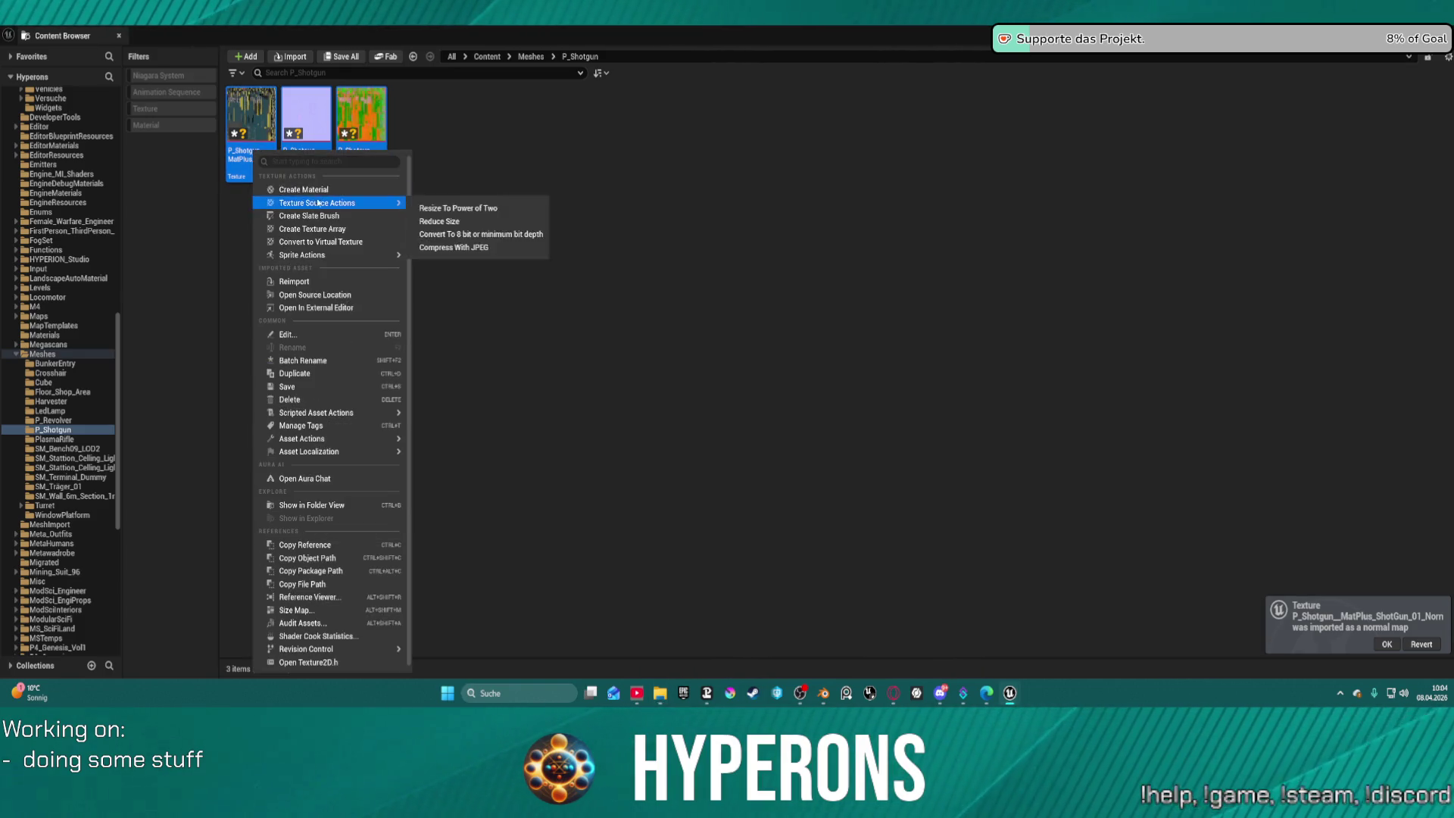
left_click(352, 357)
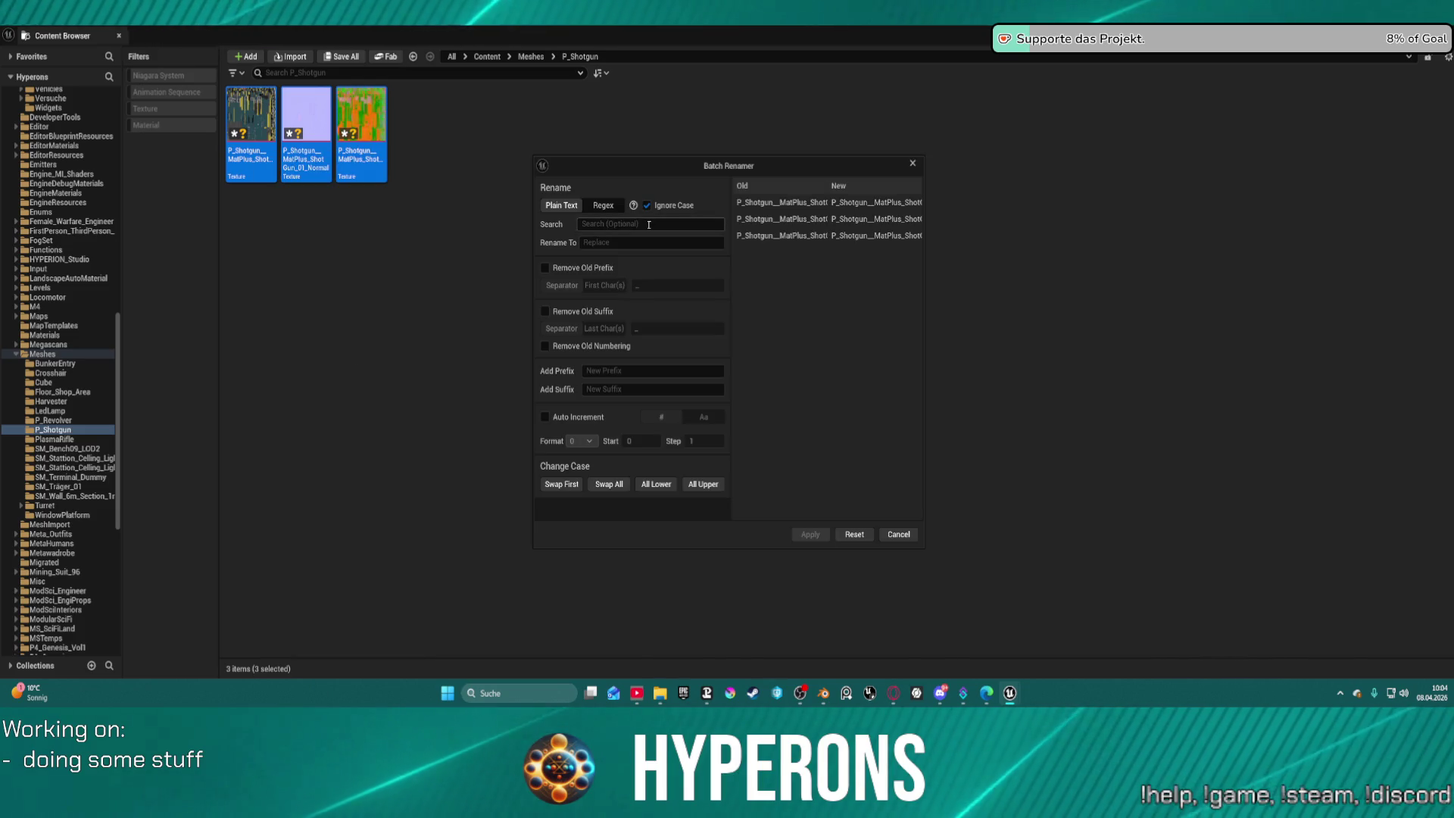
type("_")
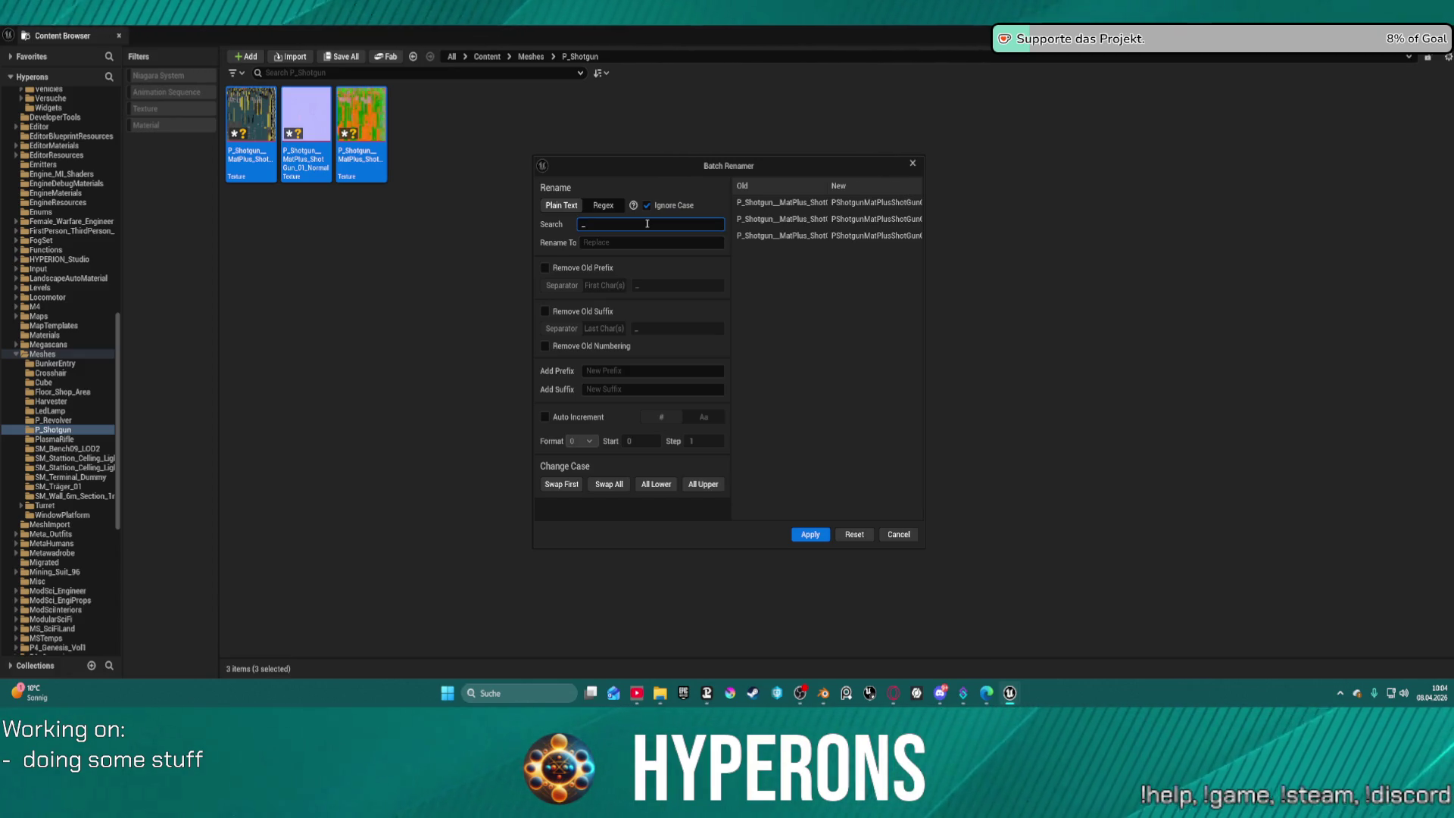
type("MAt")
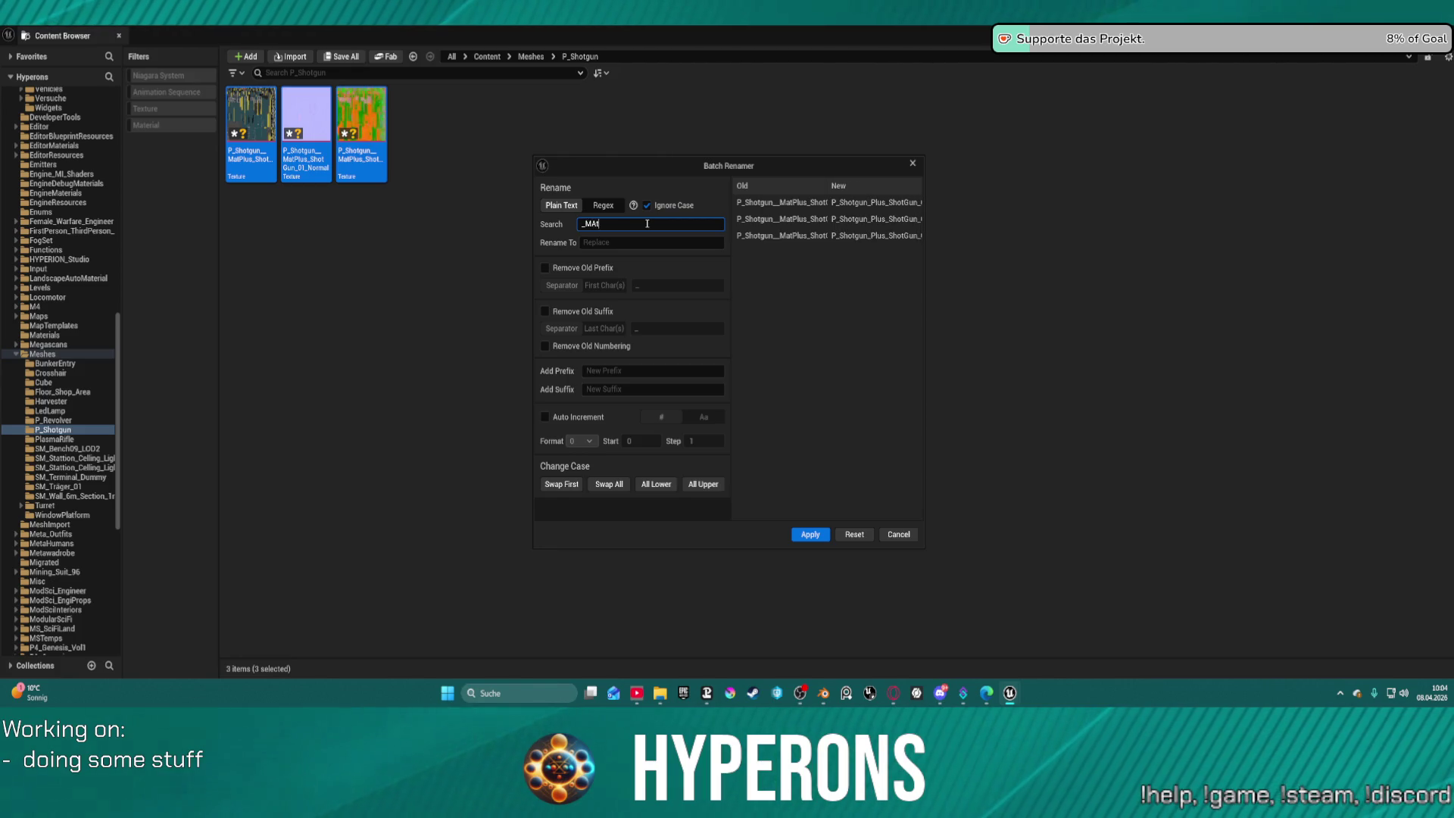
type("pluss")
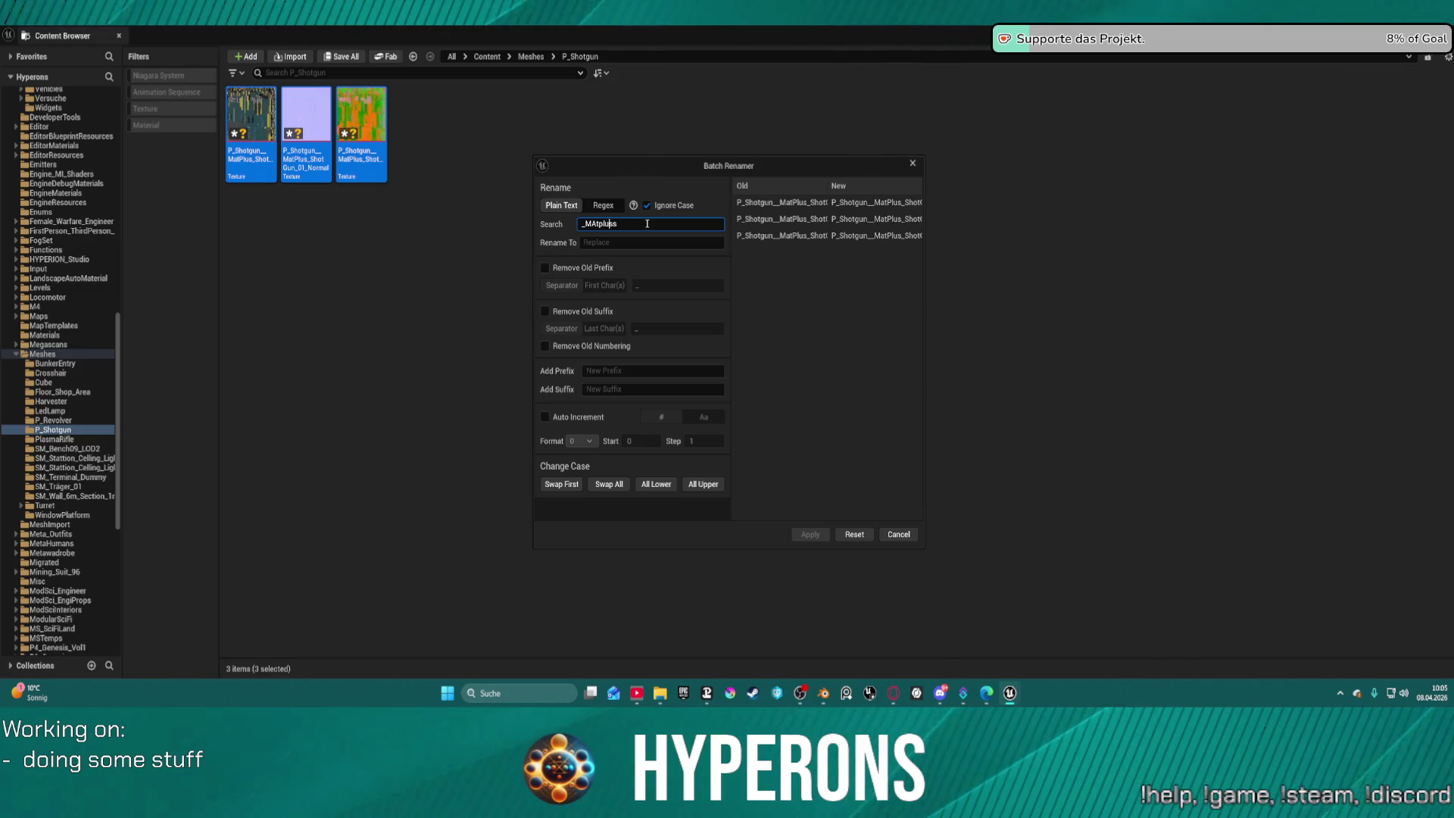
key("Left")
key("Left")
key("Left")
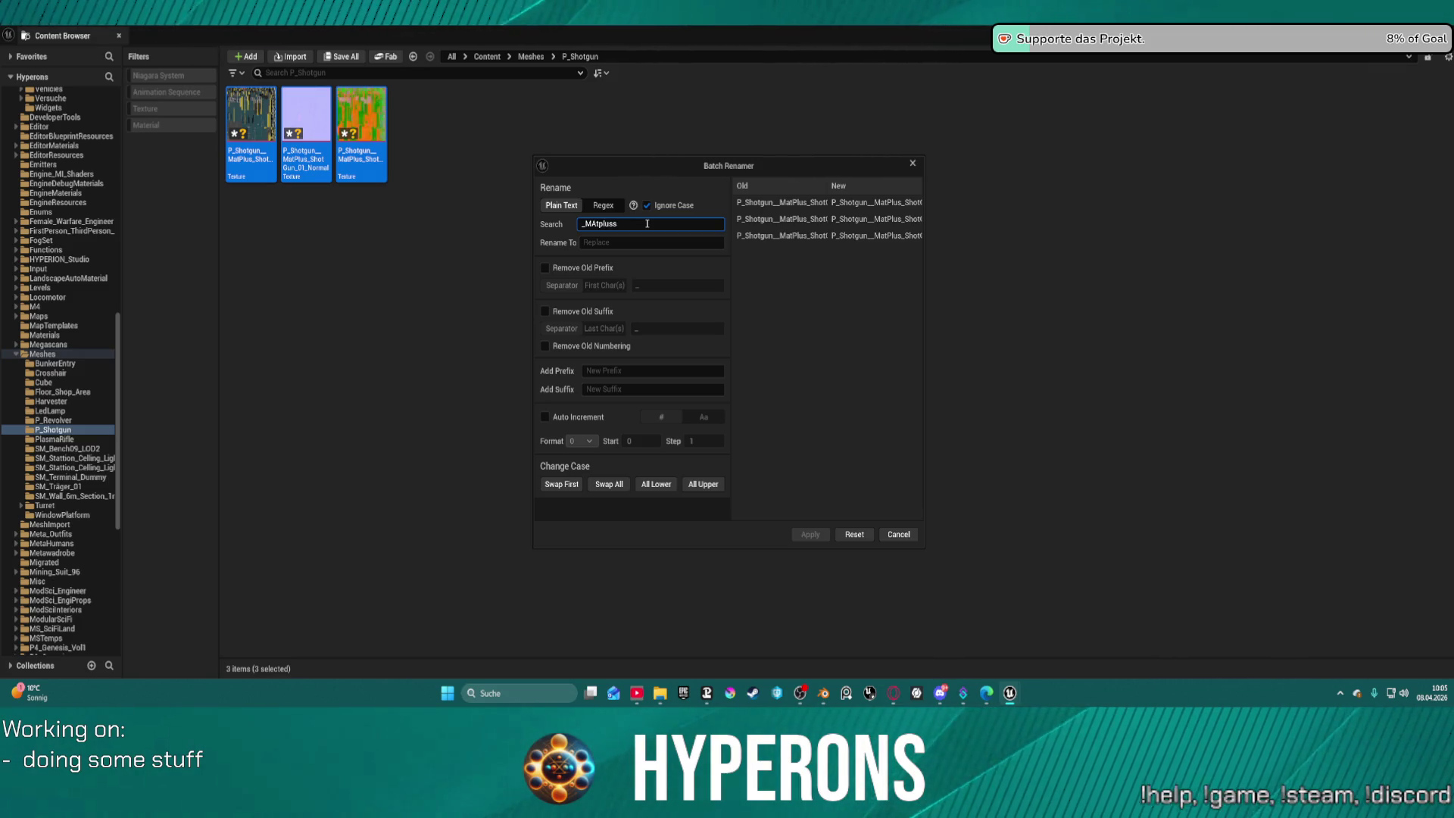
key("BackSpace")
type("_")
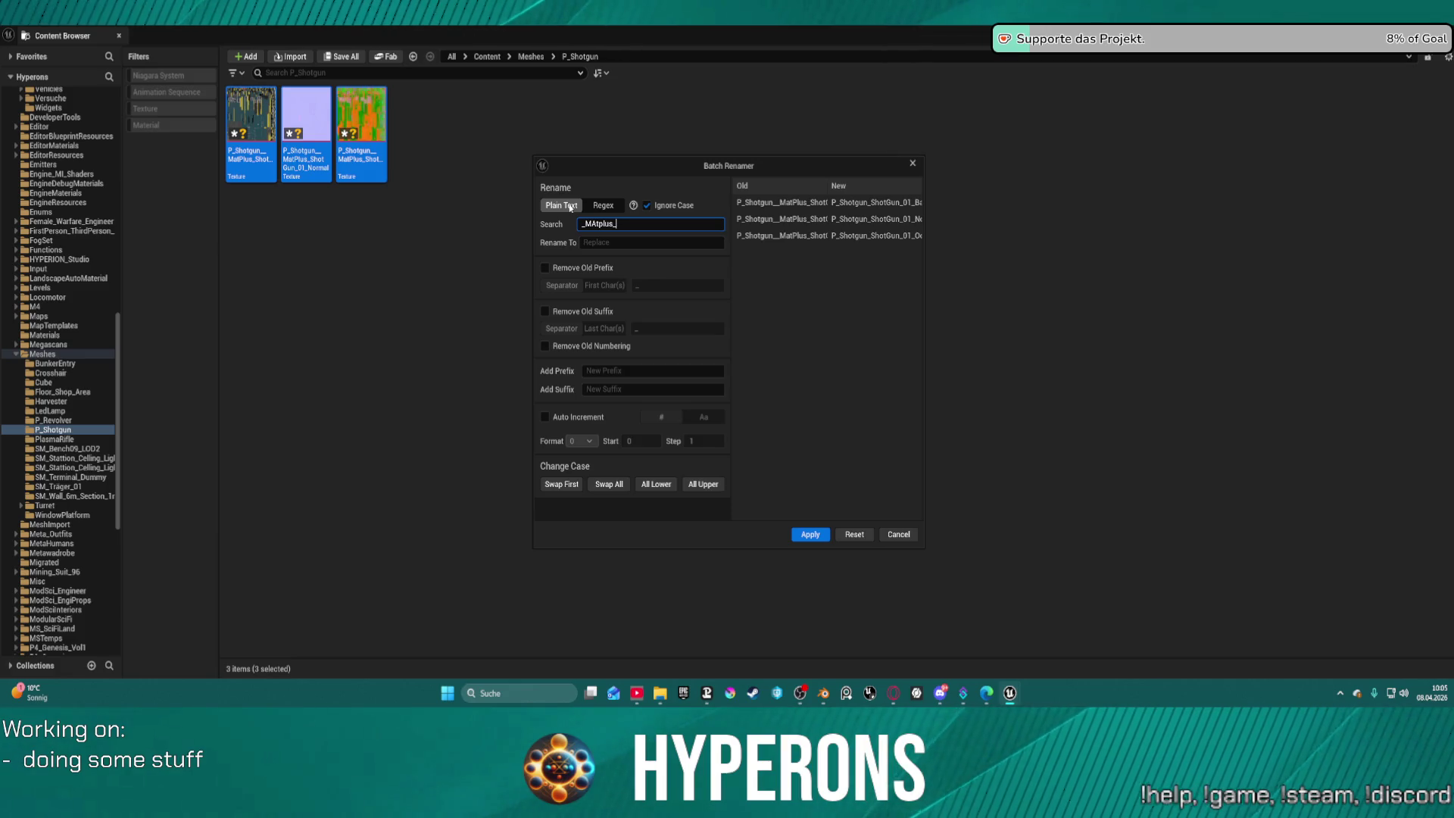
type("Shot")
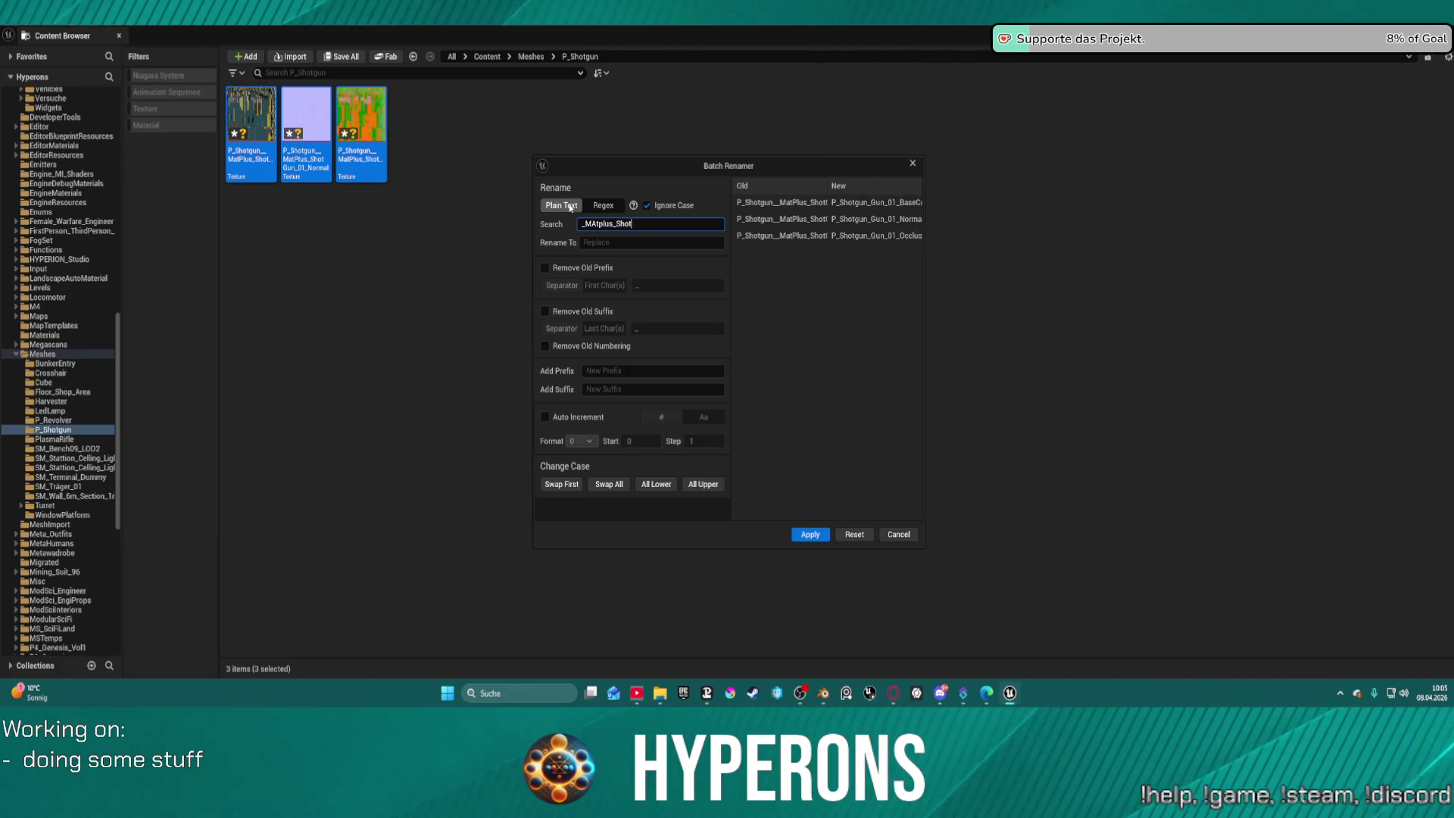
type("gun")
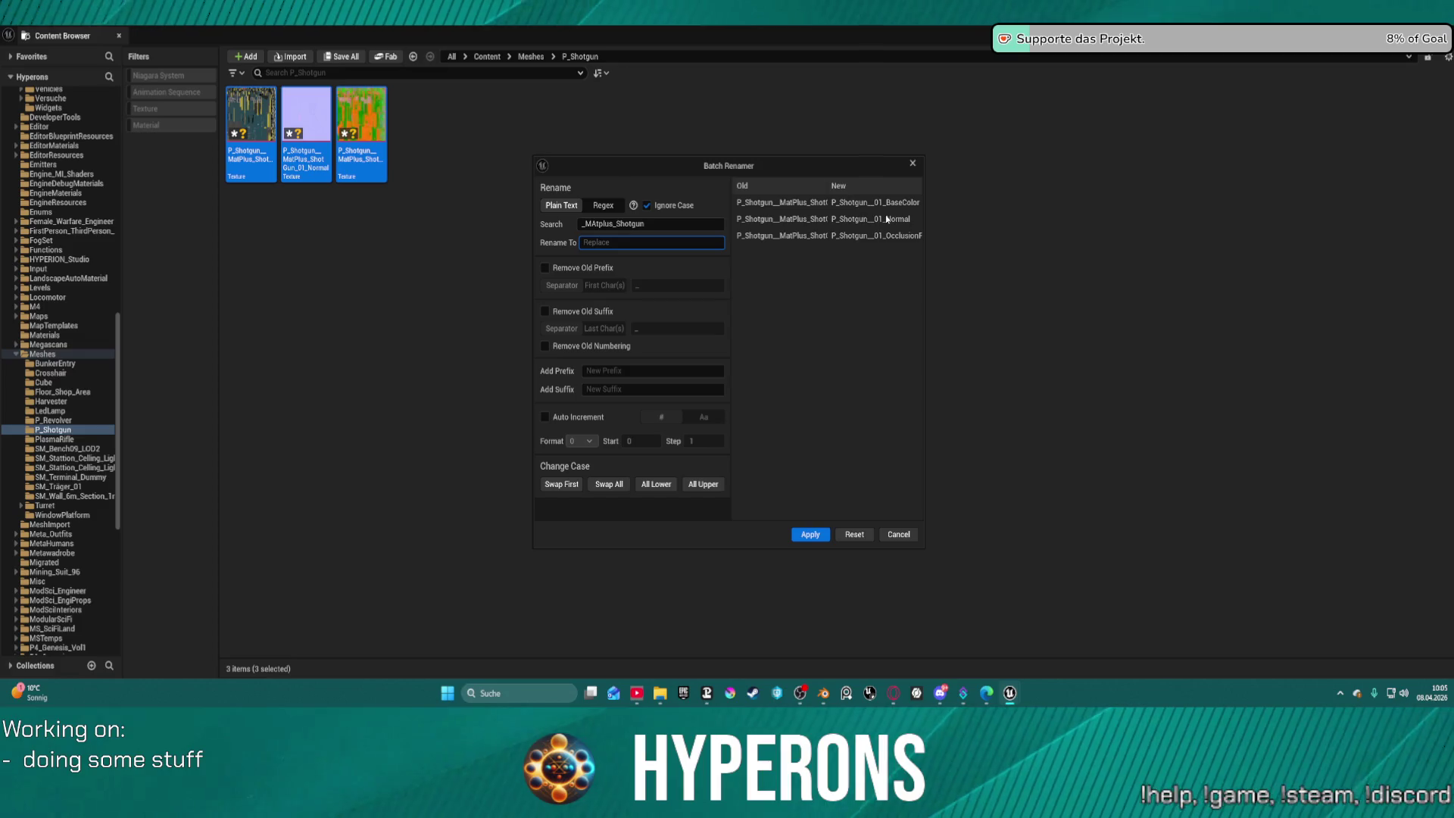
left_click(616, 372)
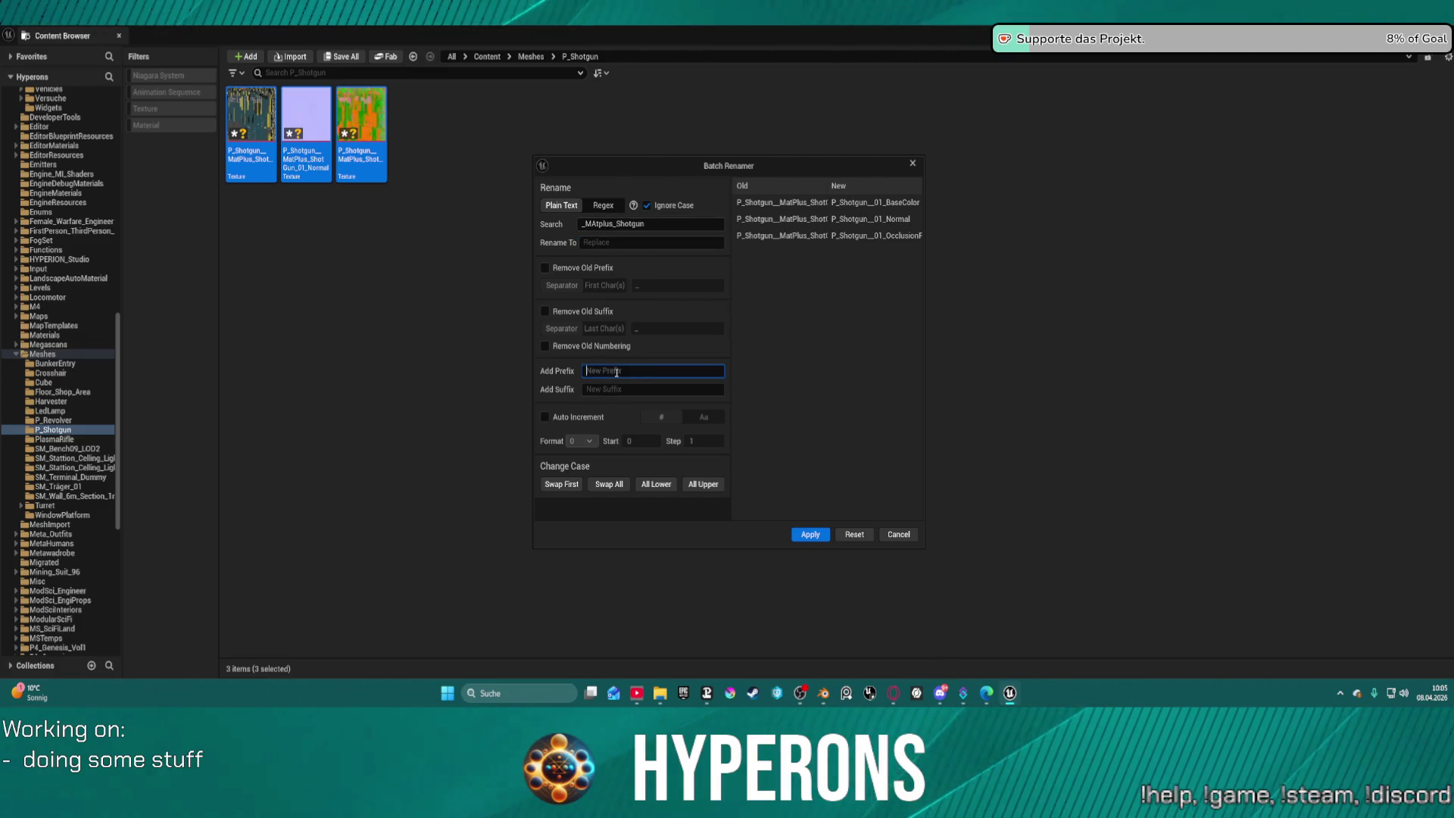
type("T_")
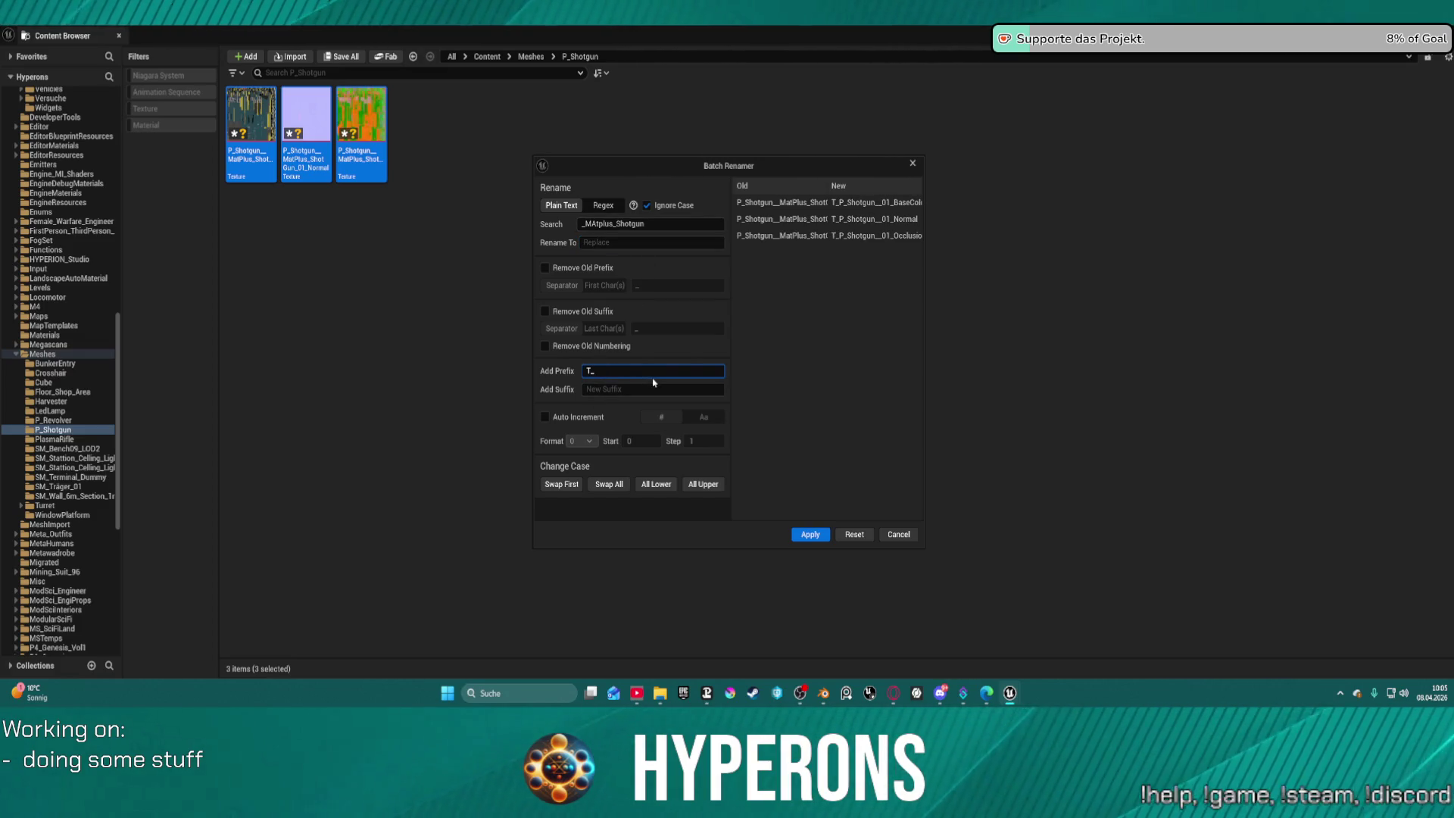
left_click(811, 535)
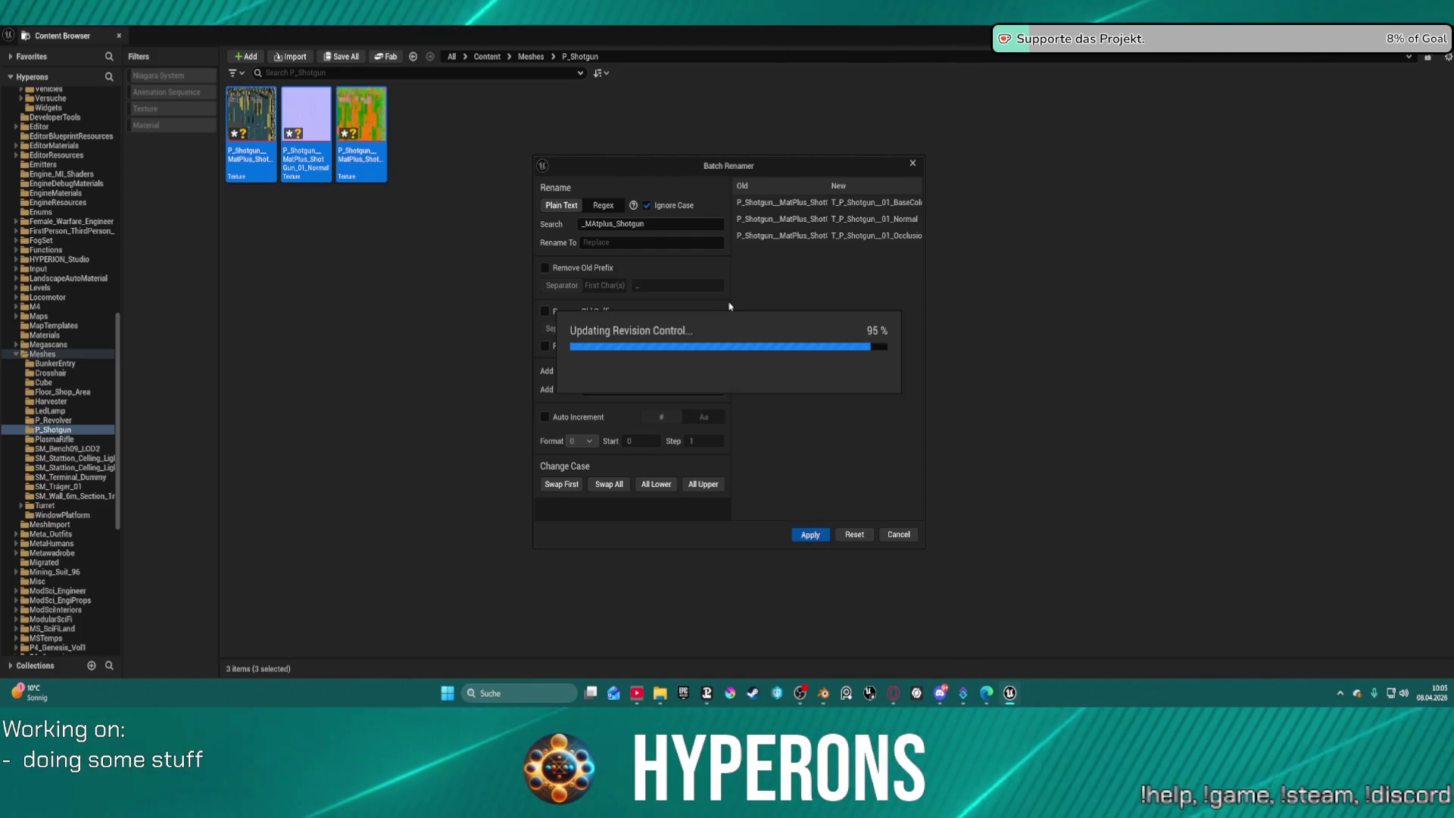
Rename the occlusion texture to T_P_Shotgun_01_ORM.
left_click(246, 156)
left_click(338, 168)
key("F2")
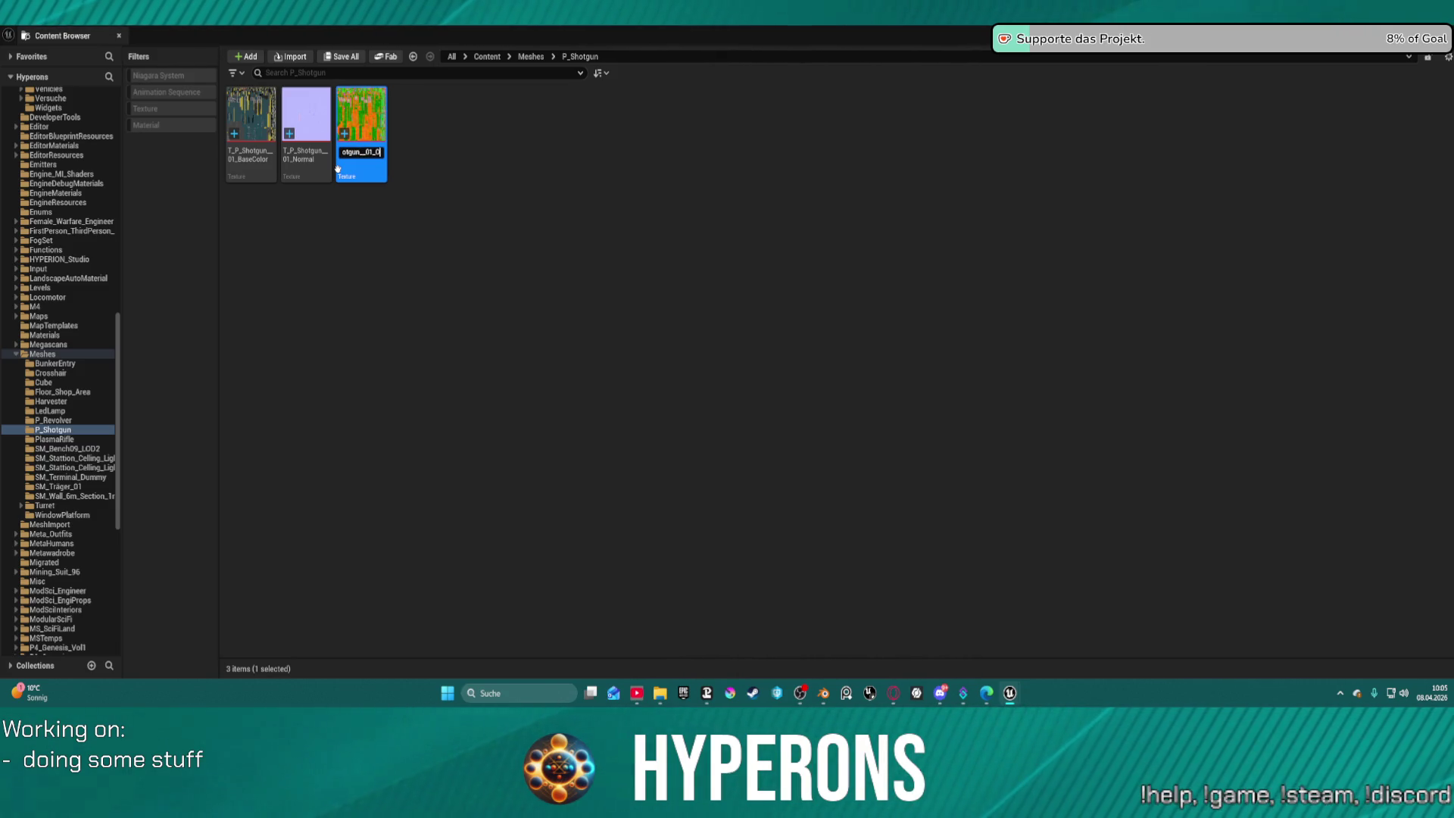
type("RM")
key("Return")
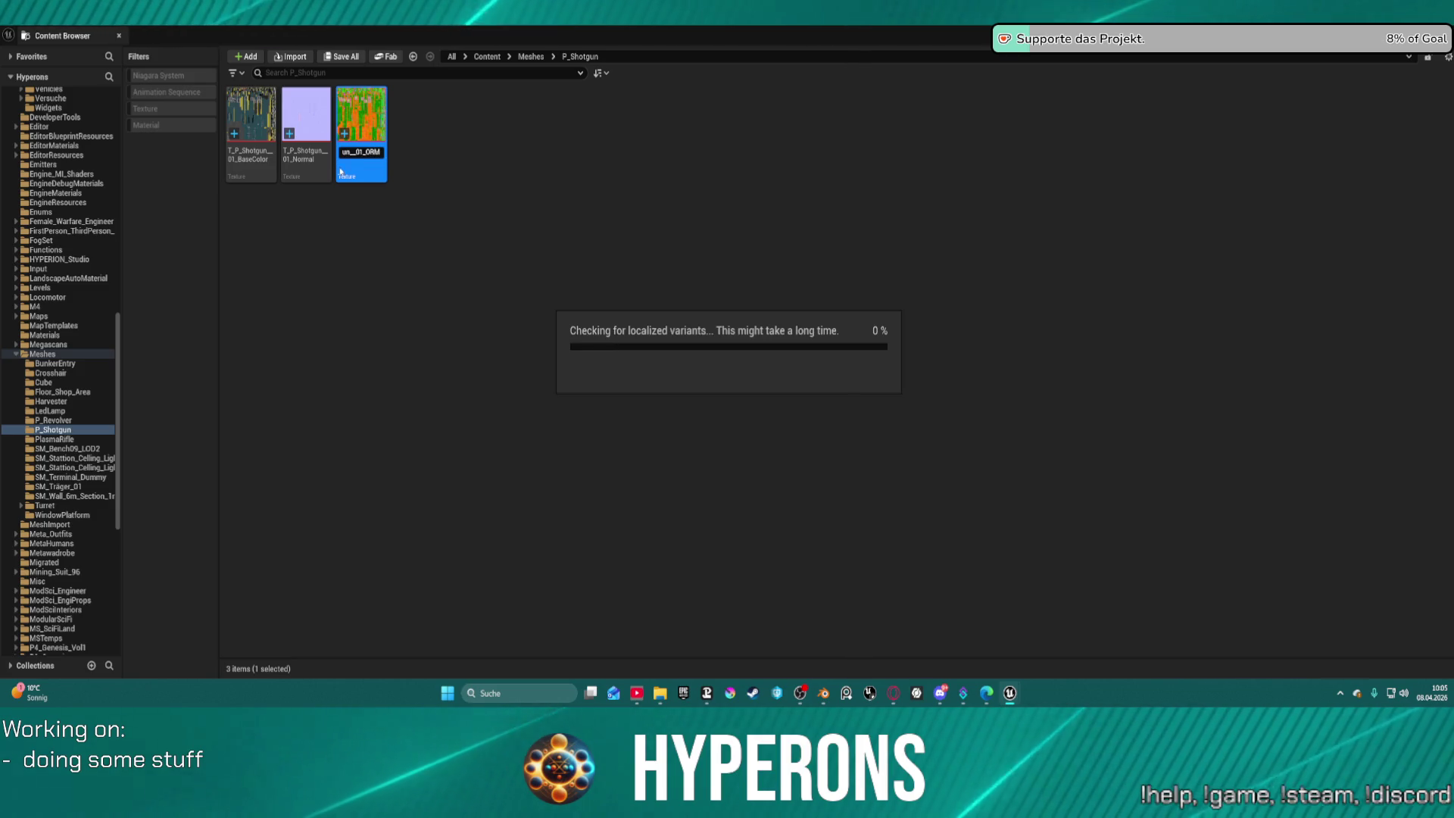
left_click(53, 420)
Copy the MI_P_Revolver material instance into the P_Shotgun folder.
left_click(240, 165)
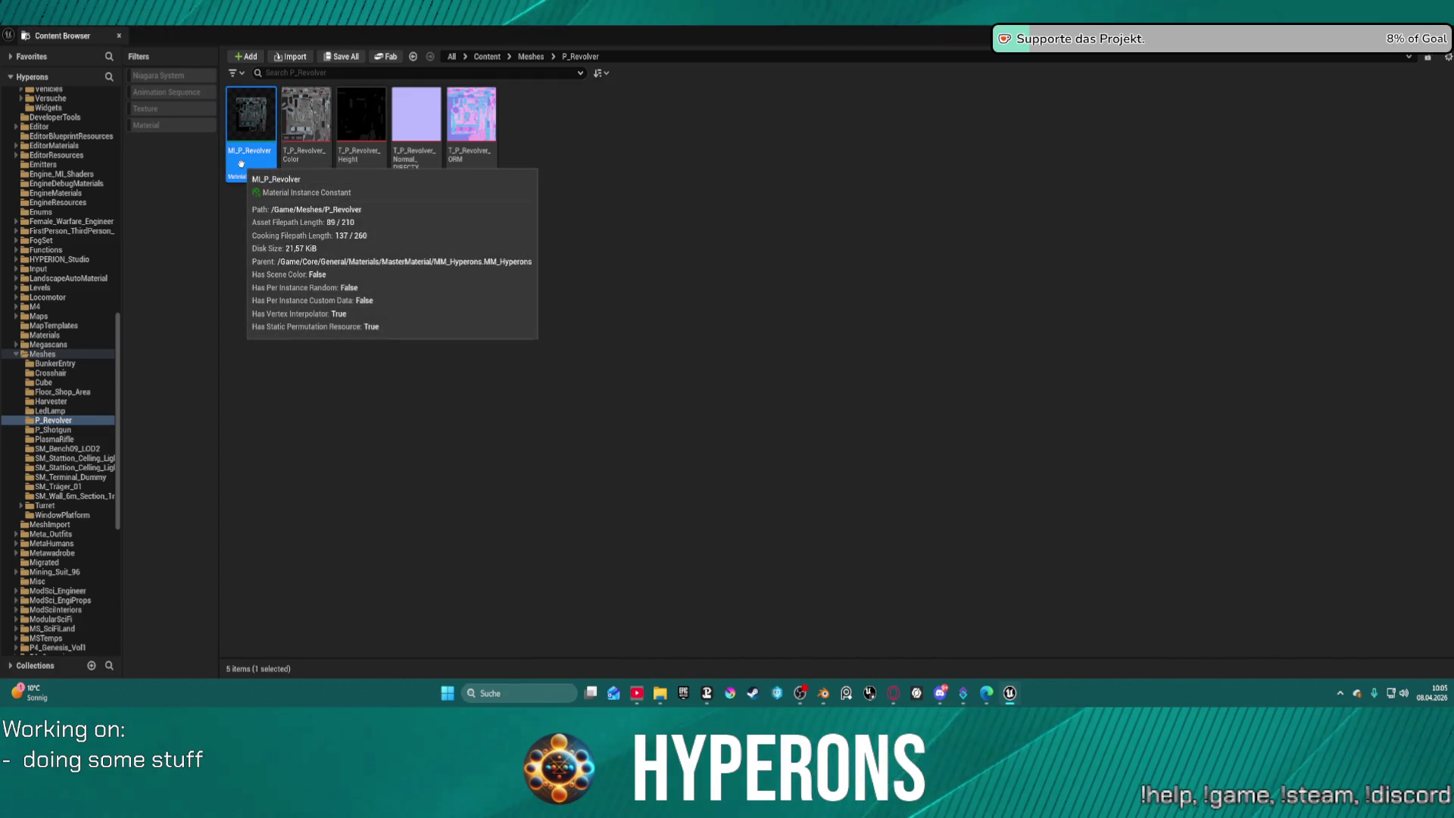
mouse_move(241, 165)
left_mouse_down()
mouse_move(95, 450)
mouse_move(59, 431)
left_mouse_up()
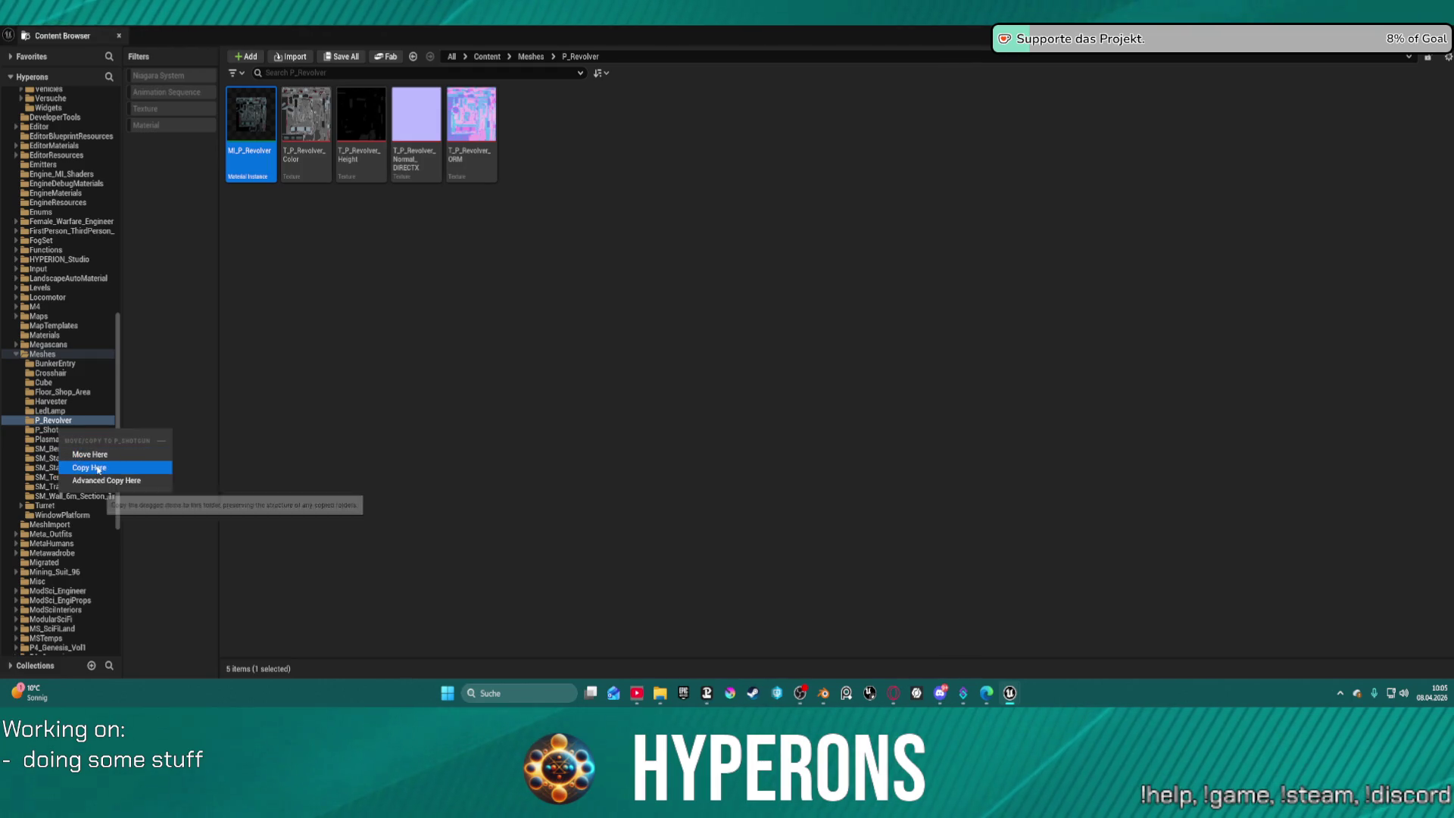
left_click(99, 468)
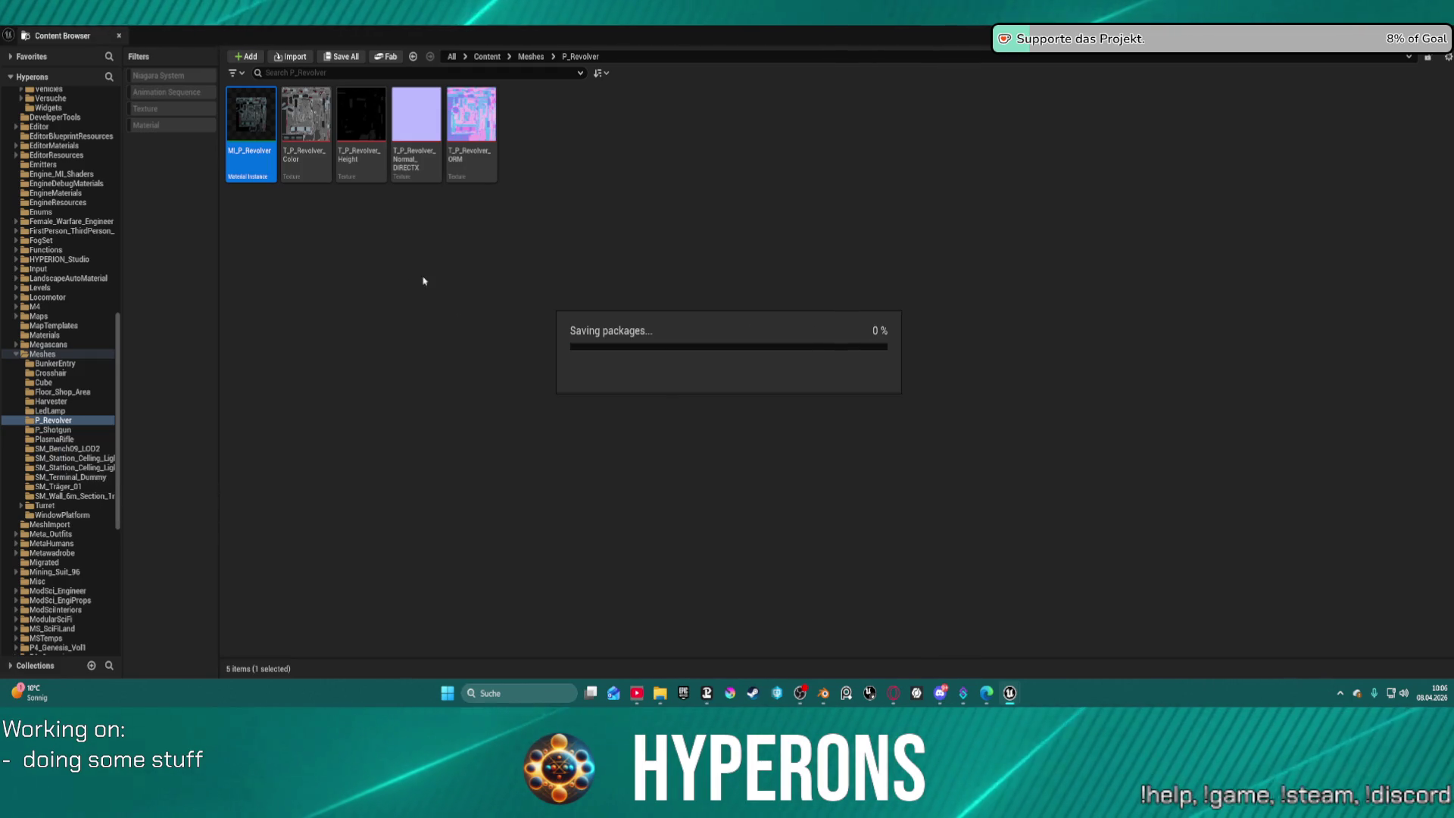
Rename the copied material instance in P_Shotgun to MI_P_Shotgun.
left_click(67, 430)
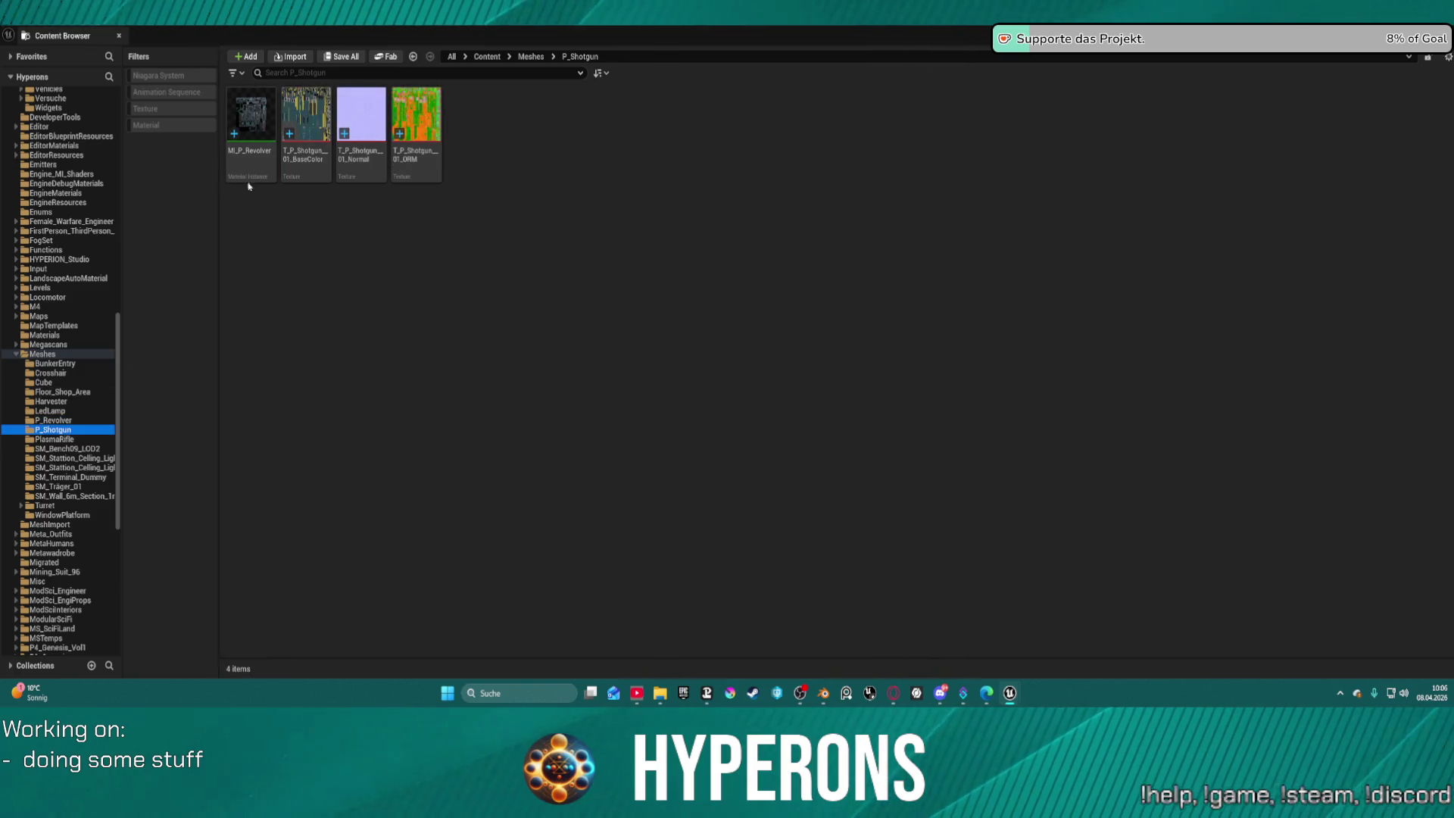
left_click(257, 153)
left_click(257, 153)
type("MI_P_Shotgu")
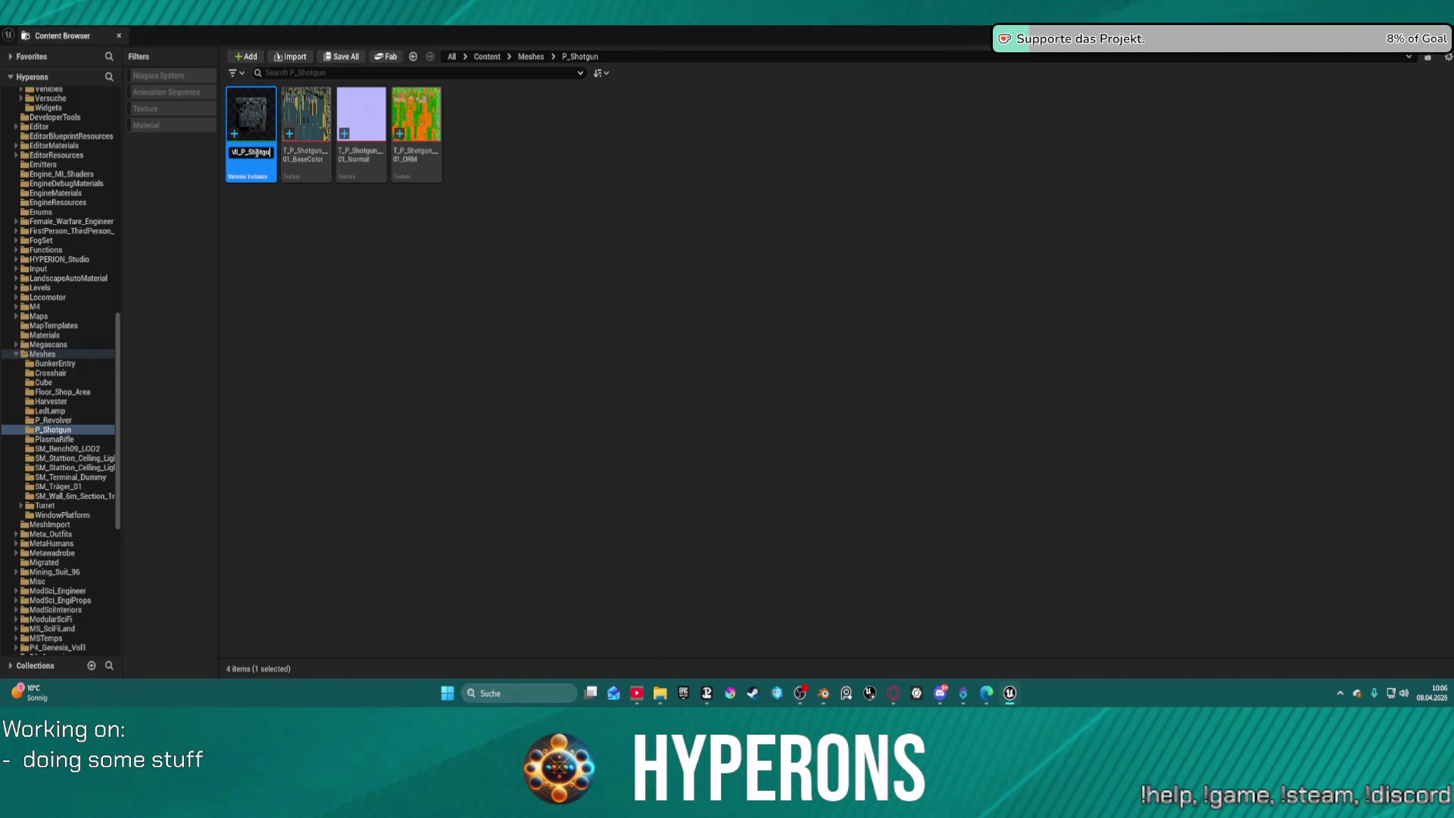
type("n")
key("Return")
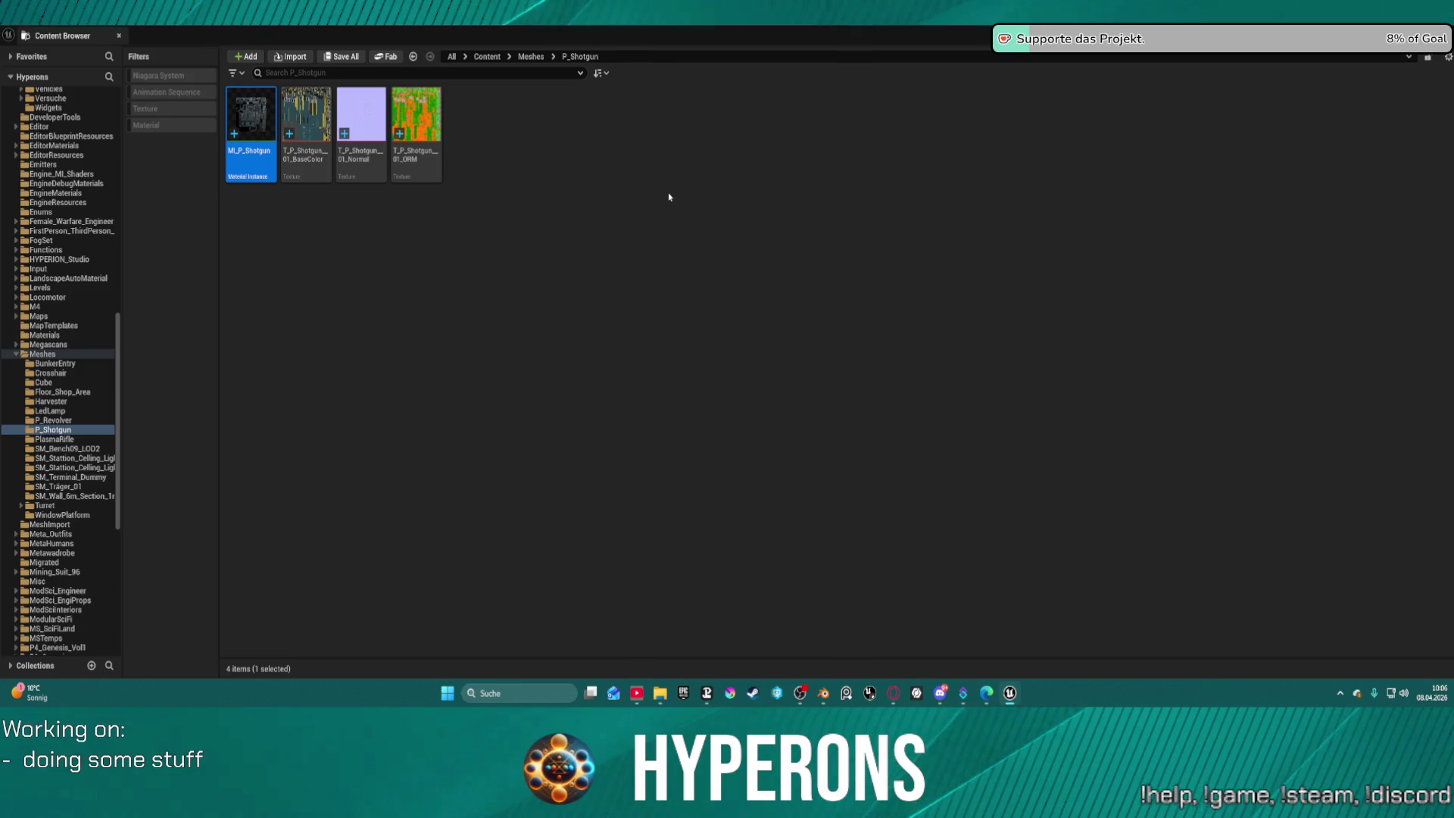
Set MI_P_Shotgun's Albedo, Normal and ORM textures to the T_P_Shotgun_01 BaseColor, Normal and ORM maps.
double_click(250, 121)
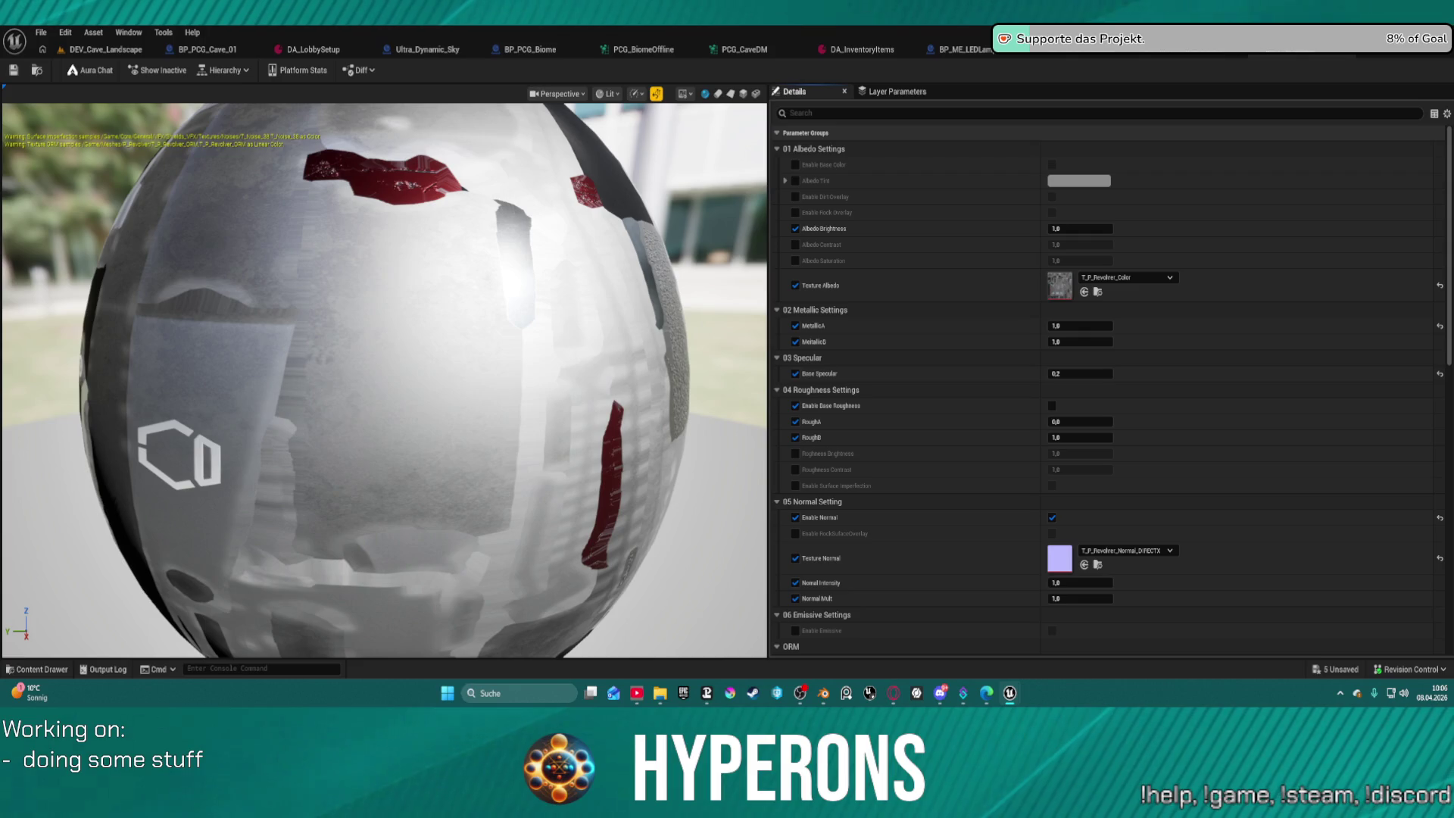
mouse_move(956, 198)
left_mouse_down()
mouse_move(1083, 329)
mouse_move(1106, 286)
left_mouse_up()
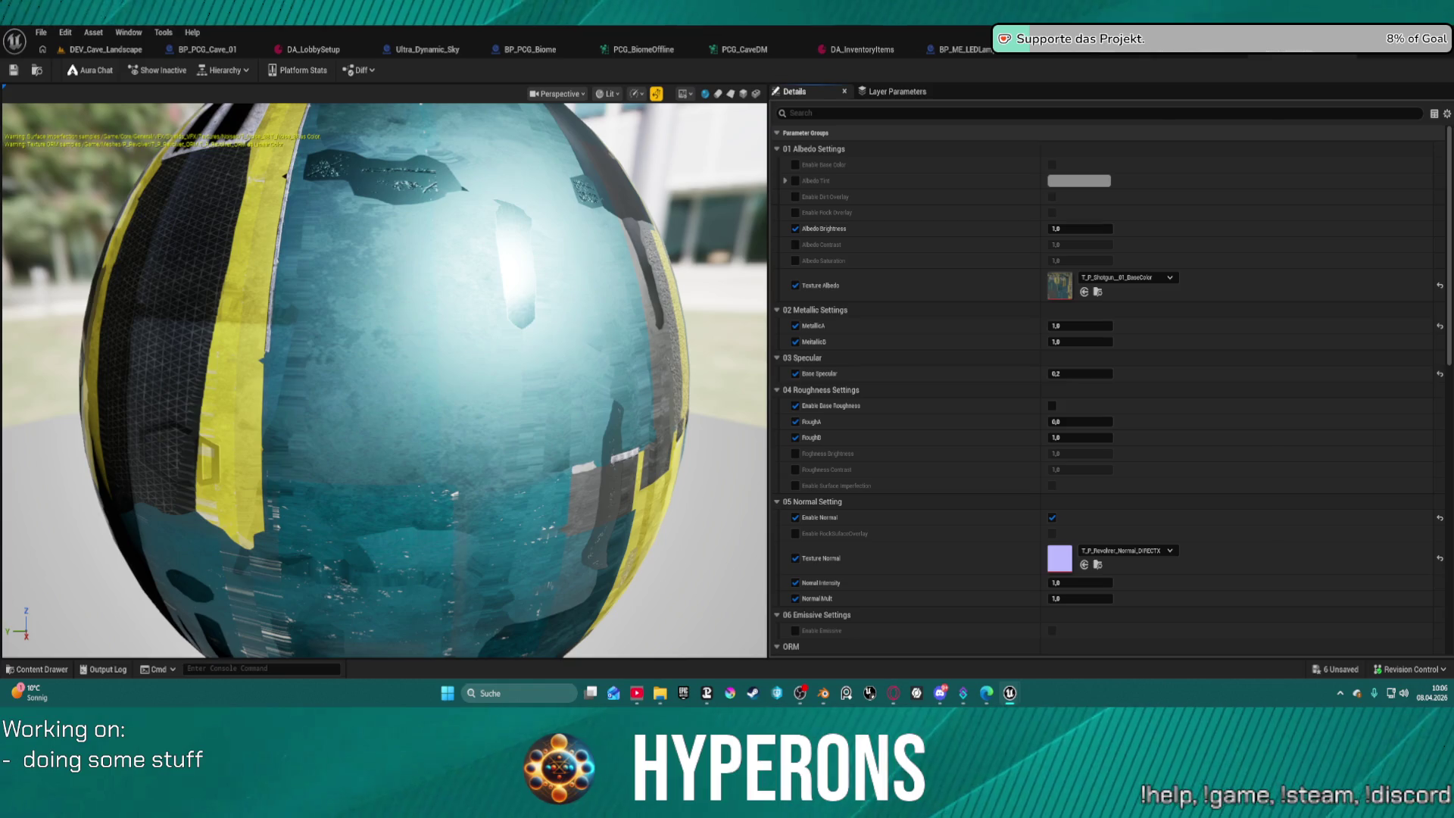
mouse_move(1446, 530)
left_mouse_down()
mouse_move(1090, 523)
mouse_move(1073, 568)
left_mouse_up()
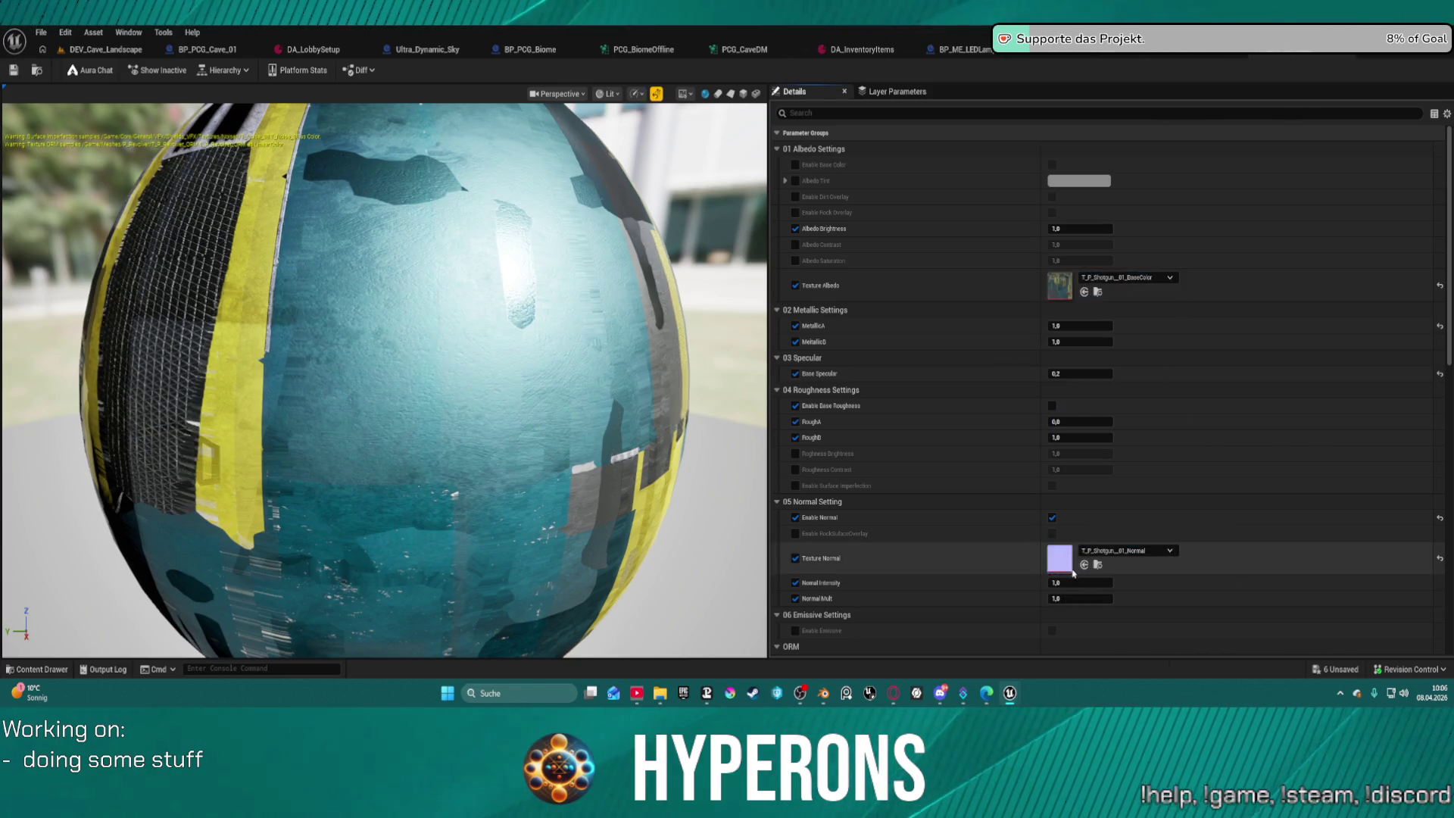
scroll(1073, 573, "down", 5)
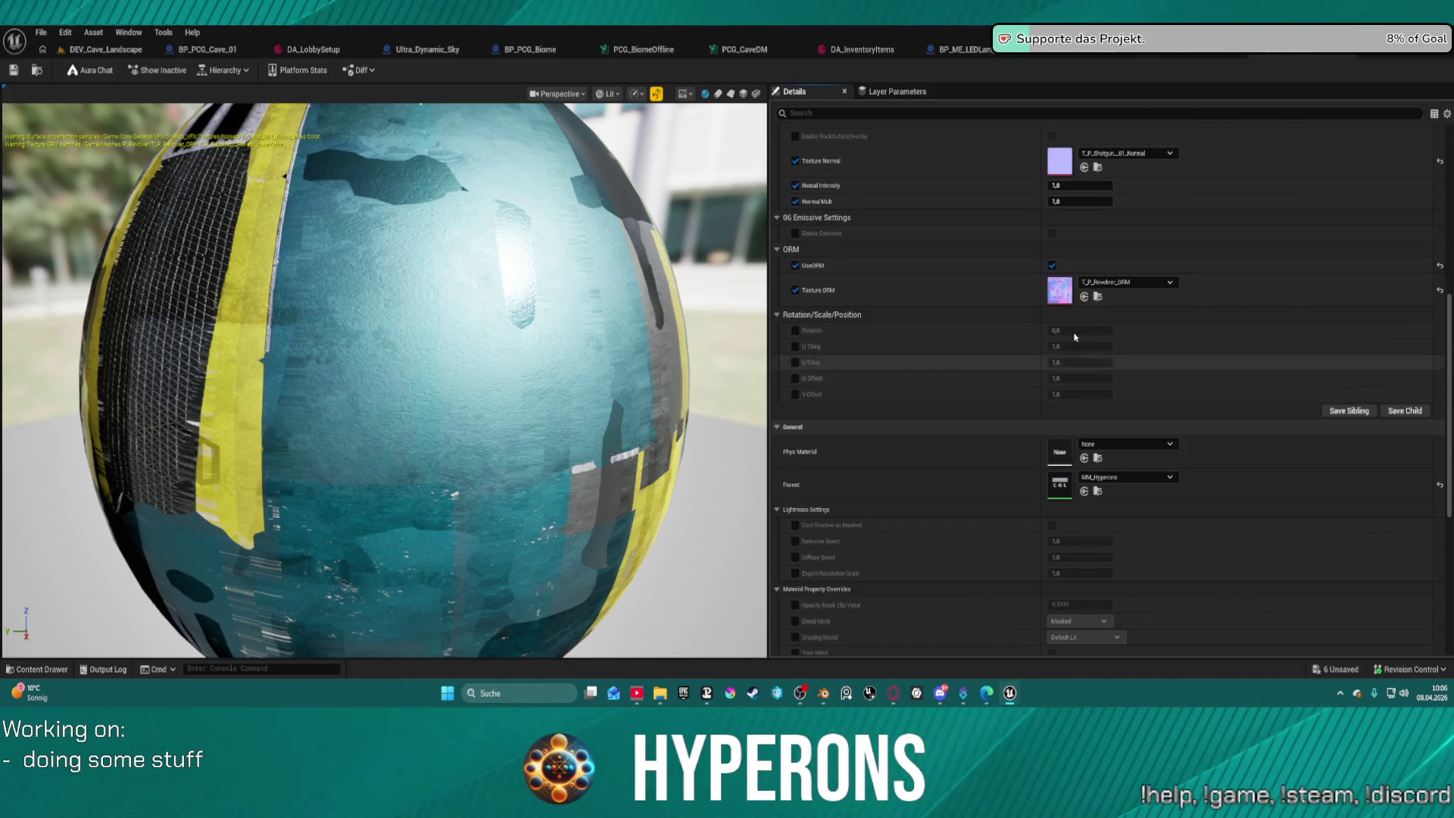
left_click_drag(1450, 292, 1062, 292)
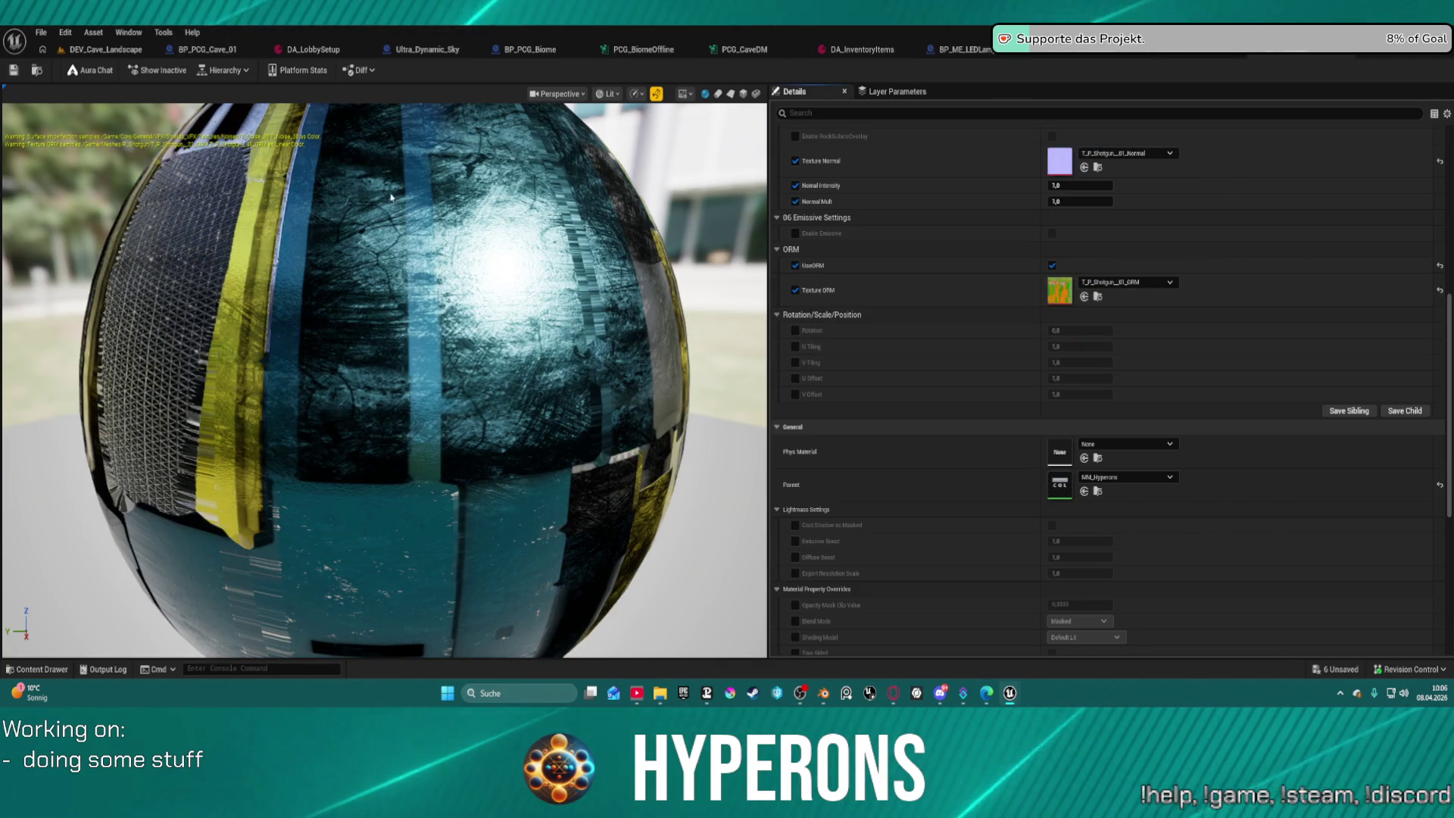
Return to the shotgun's skeletal mesh editor.
left_click(119, 49)
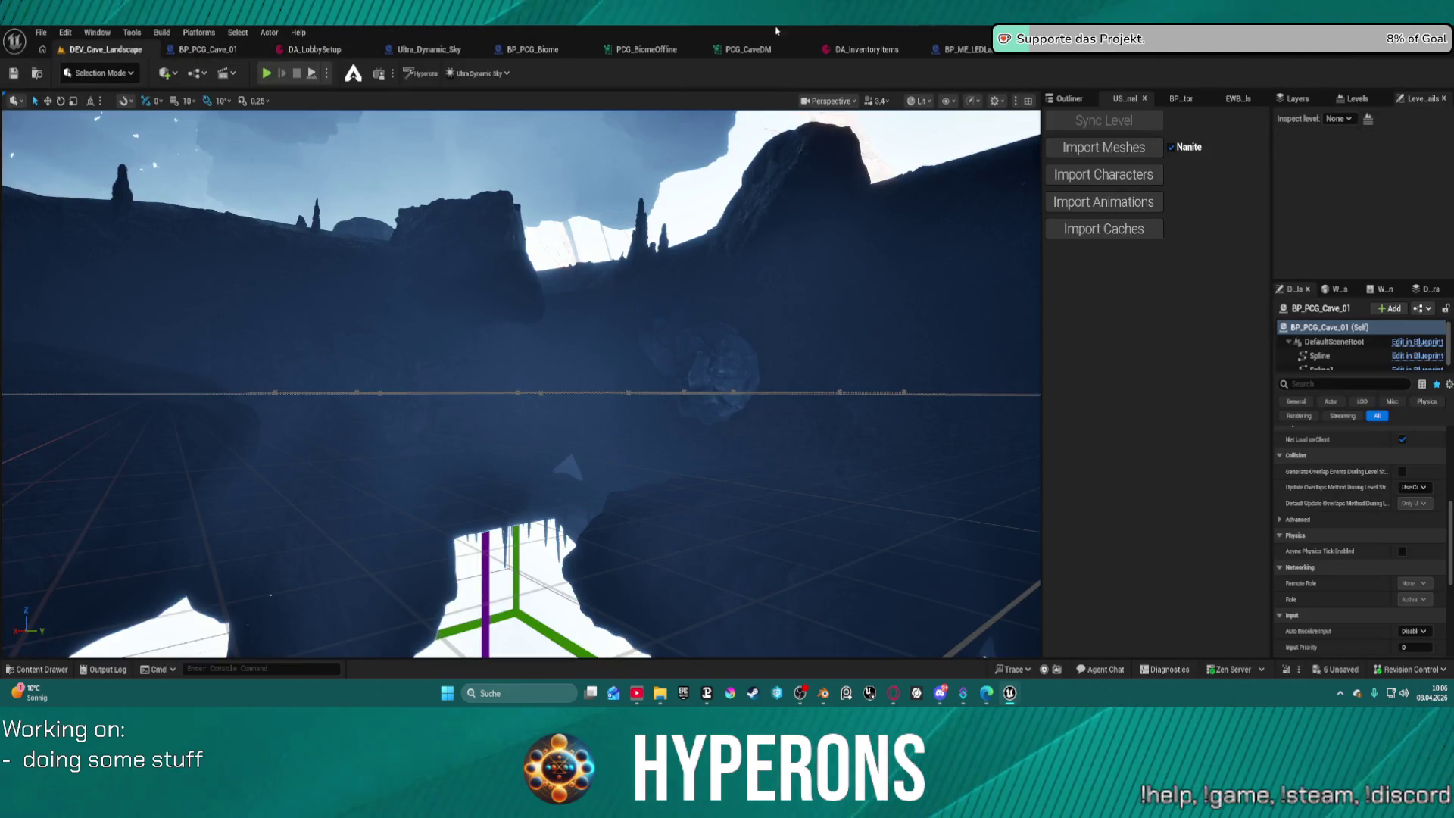
key("alt+Tab")
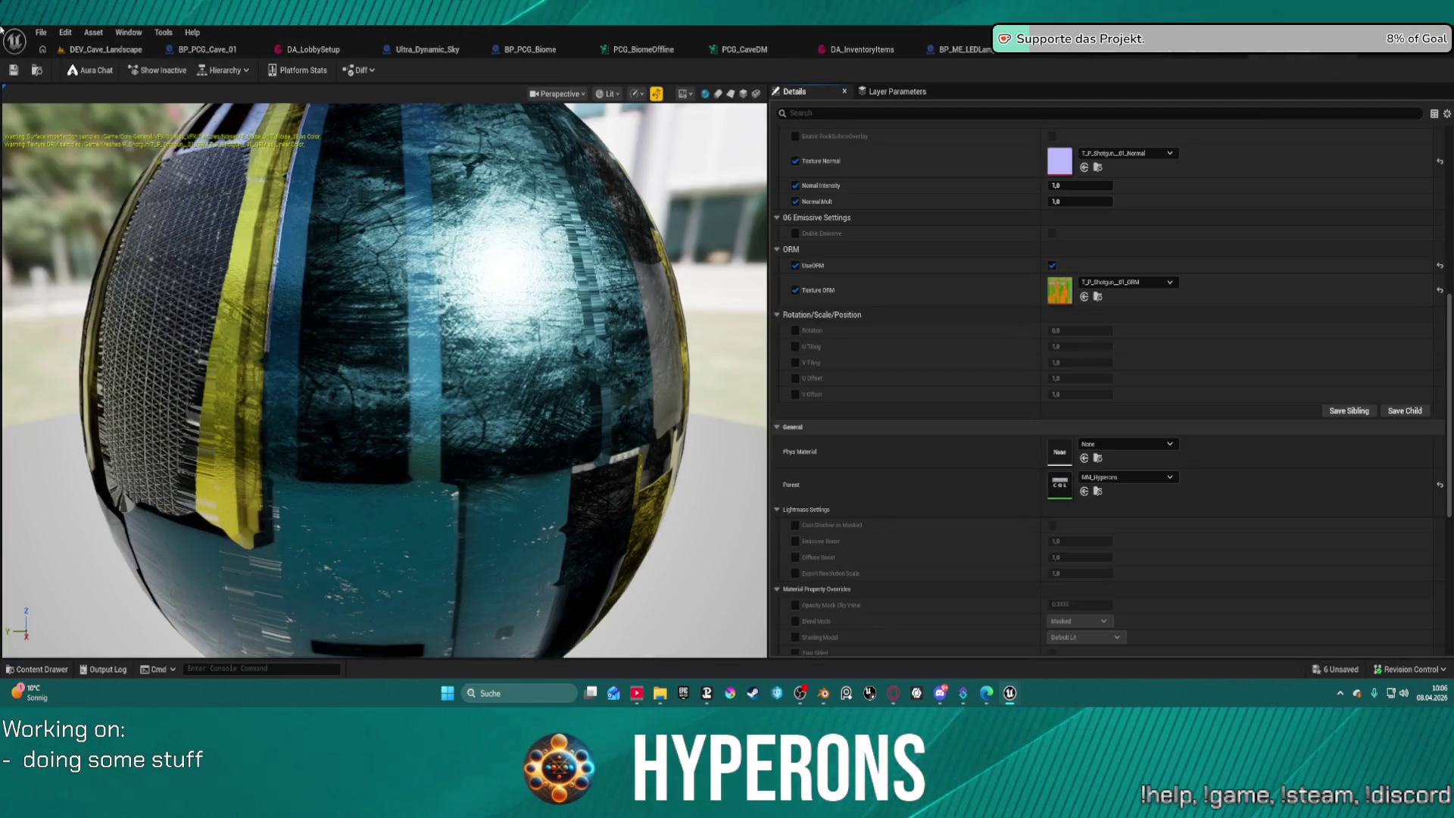
key("alt+Tab")
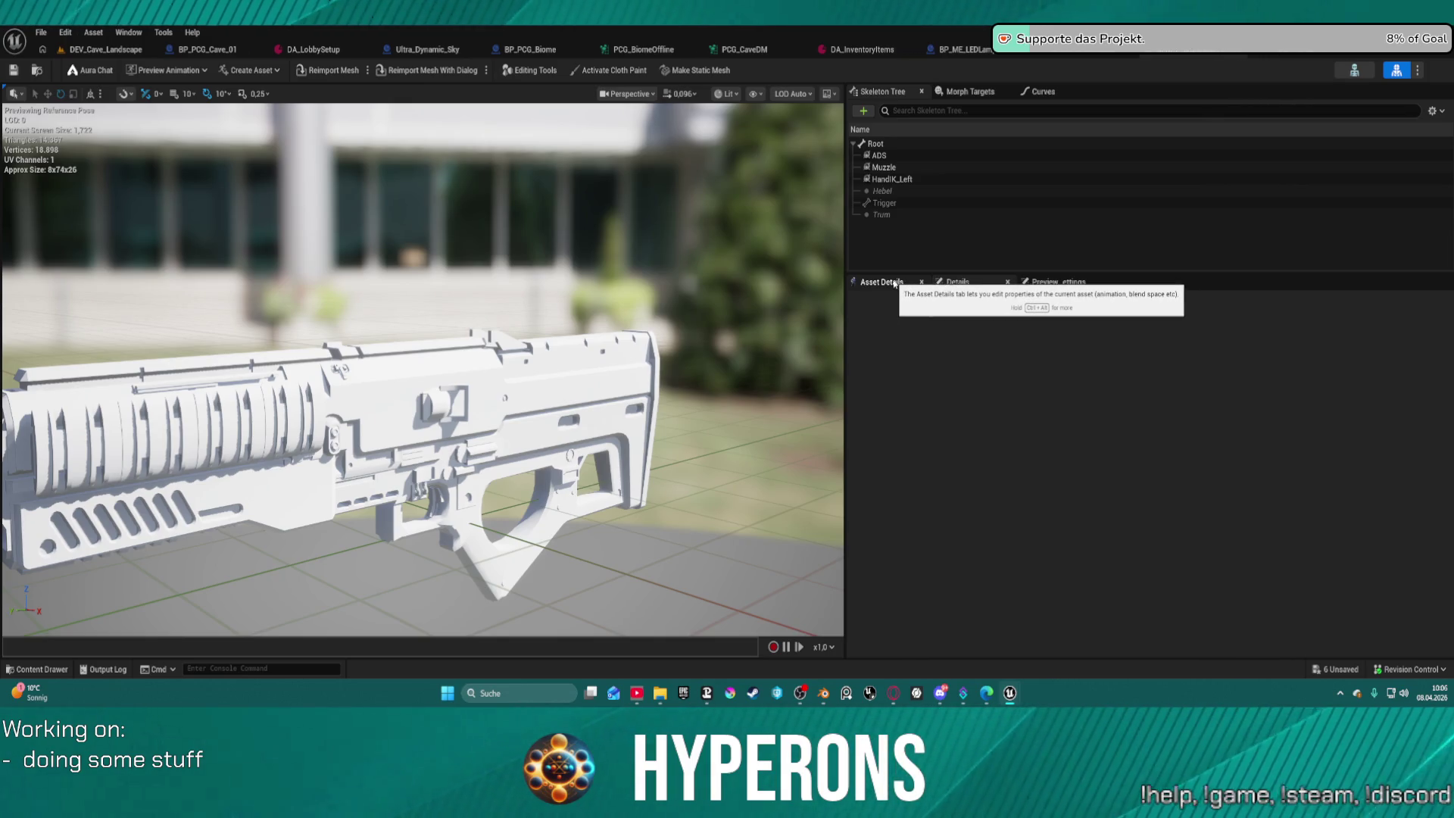
Assign MI_P_Shotgun to the shotgun mesh's material slot and zoom in on the gun.
left_click(894, 283)
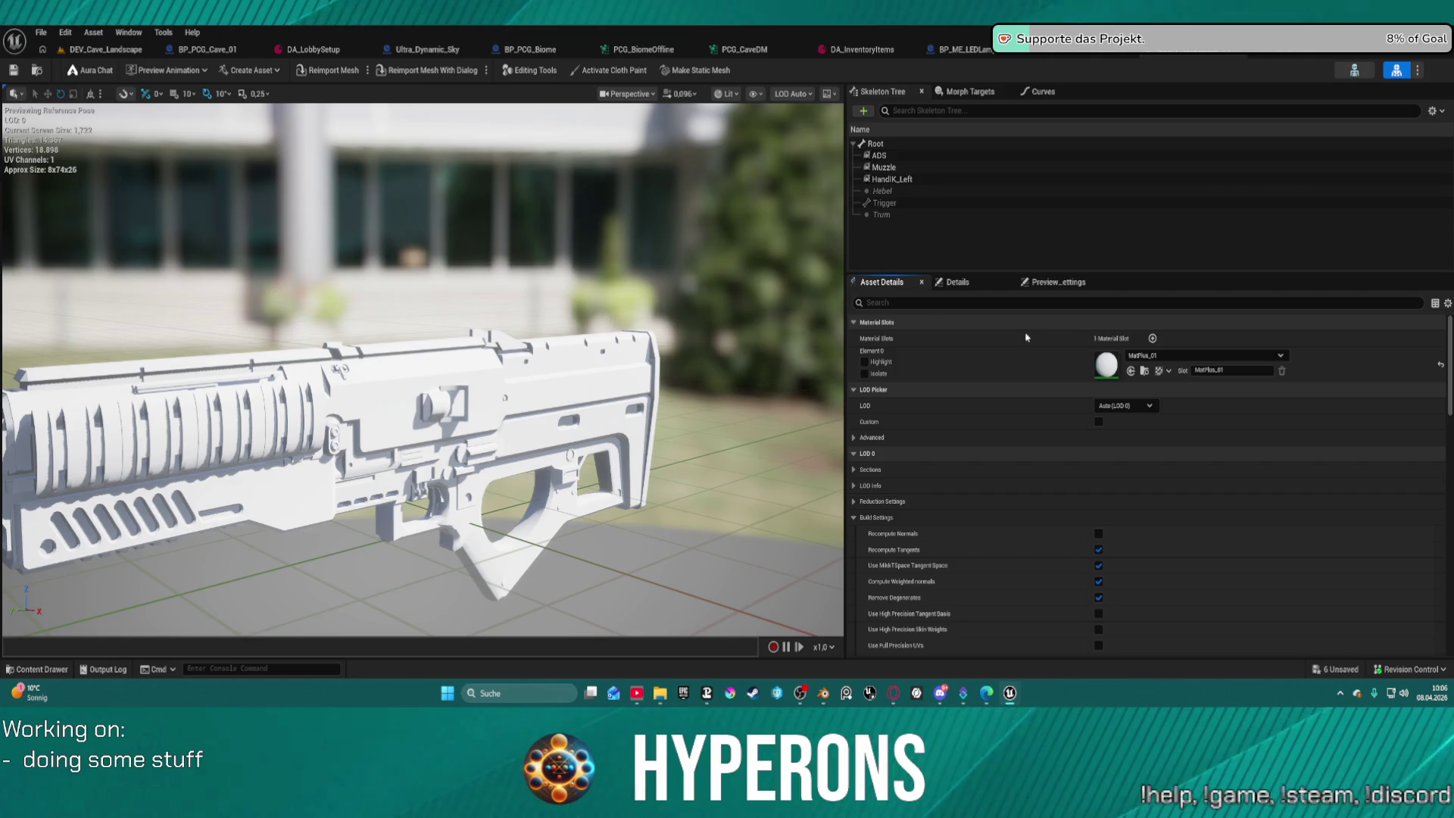
left_click(1130, 371)
scroll(718, 409, "up", 5)
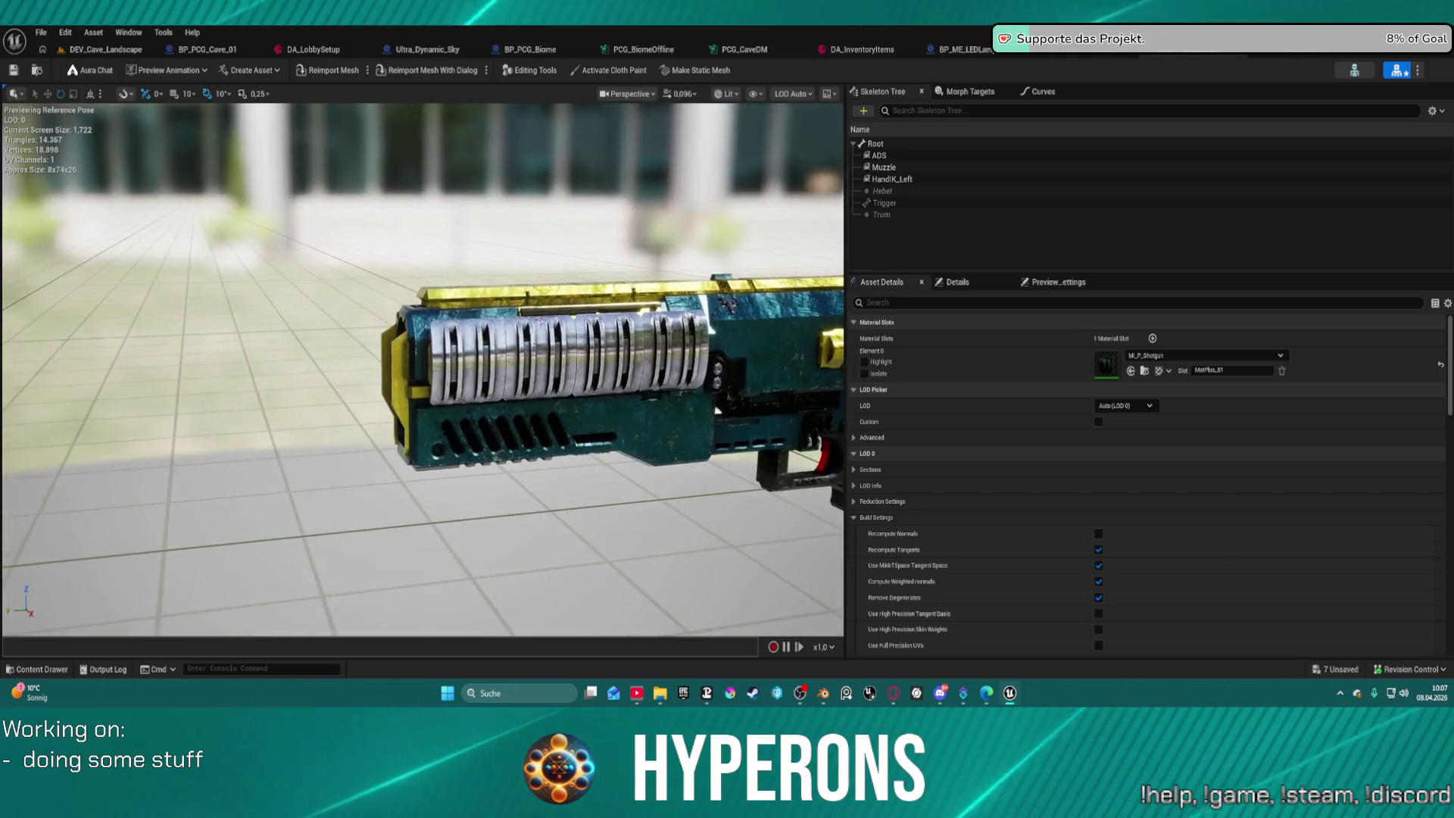
scroll(717, 409, "up", 6)
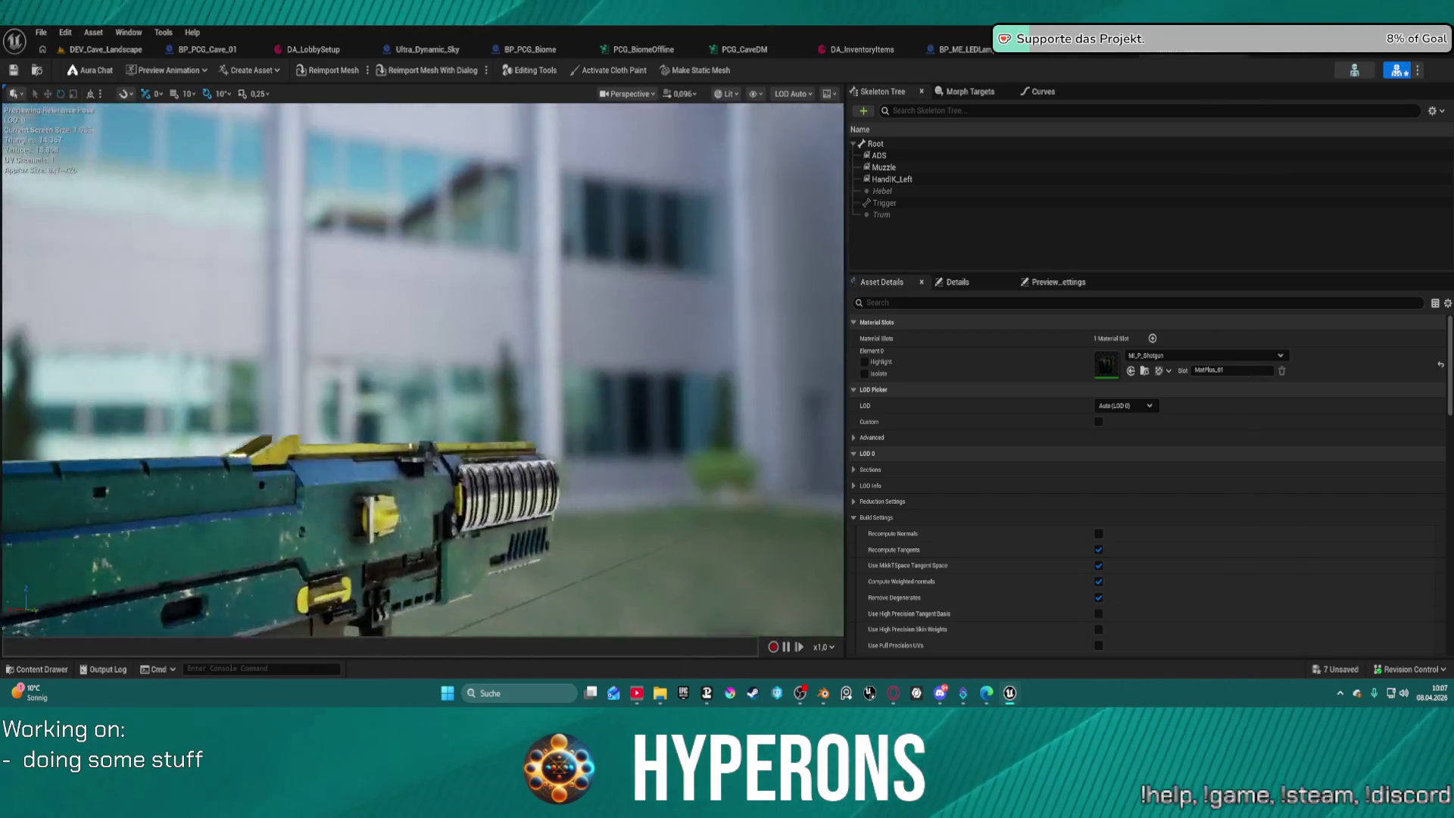
scroll(422, 371, "up", 8)
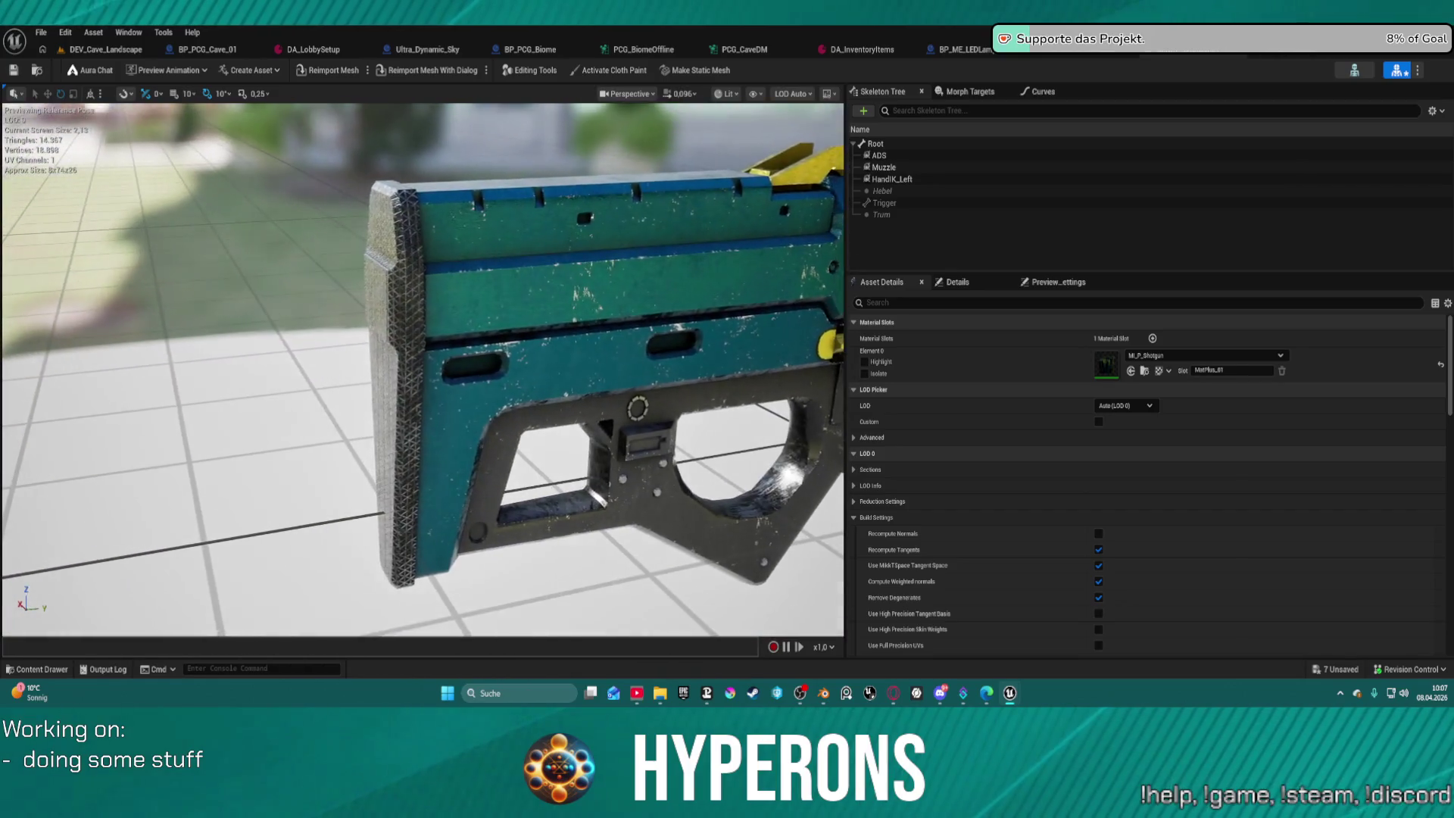
Look along the textured gun toward the barrel and back, then bring up the MI_P_Shotgun editor.
mouse_move(423, 371)
left_mouse_down()
mouse_move(295, 382)
mouse_move(310, 377)
left_mouse_up()
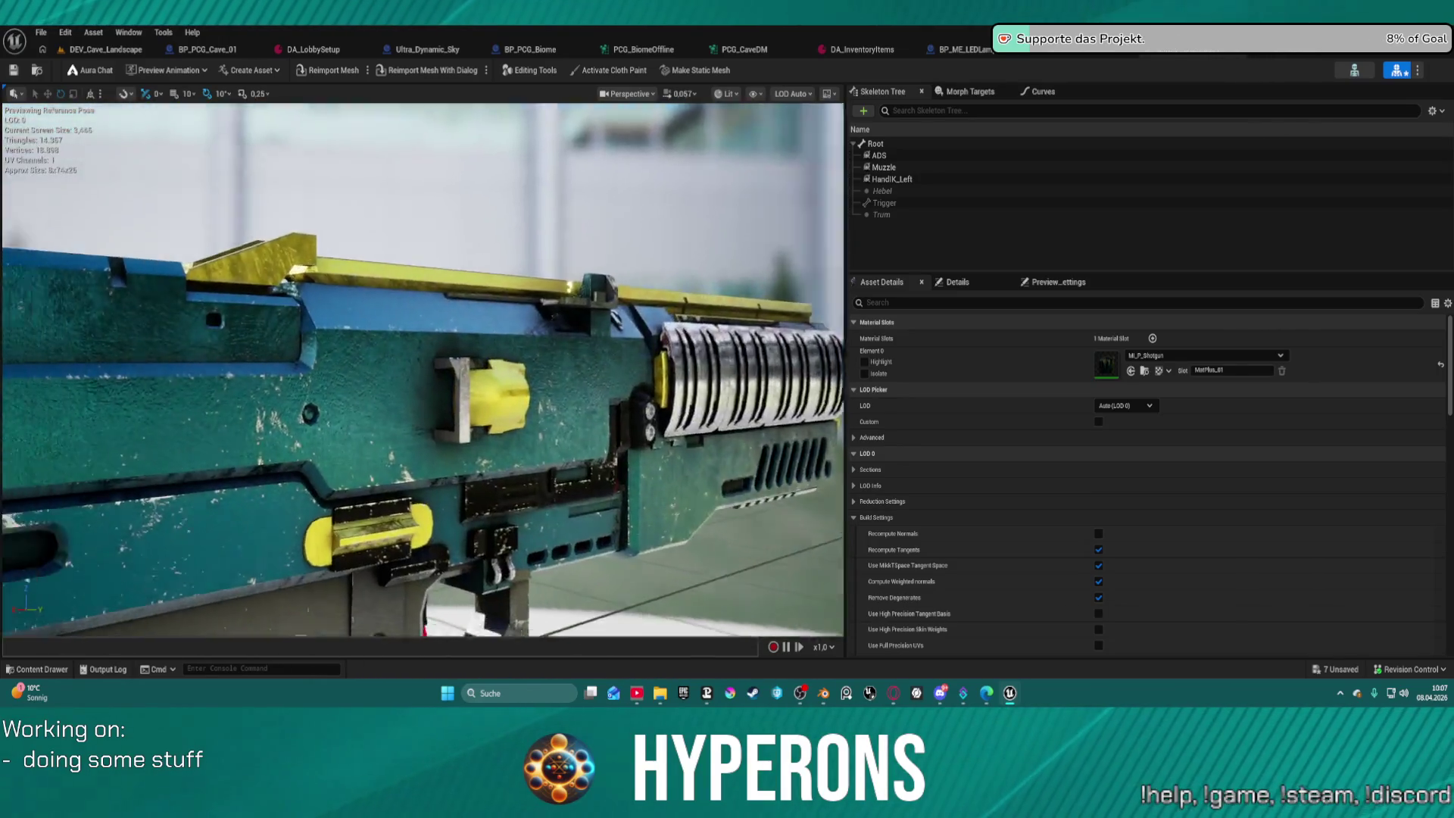
left_click_drag(311, 377, 356, 379)
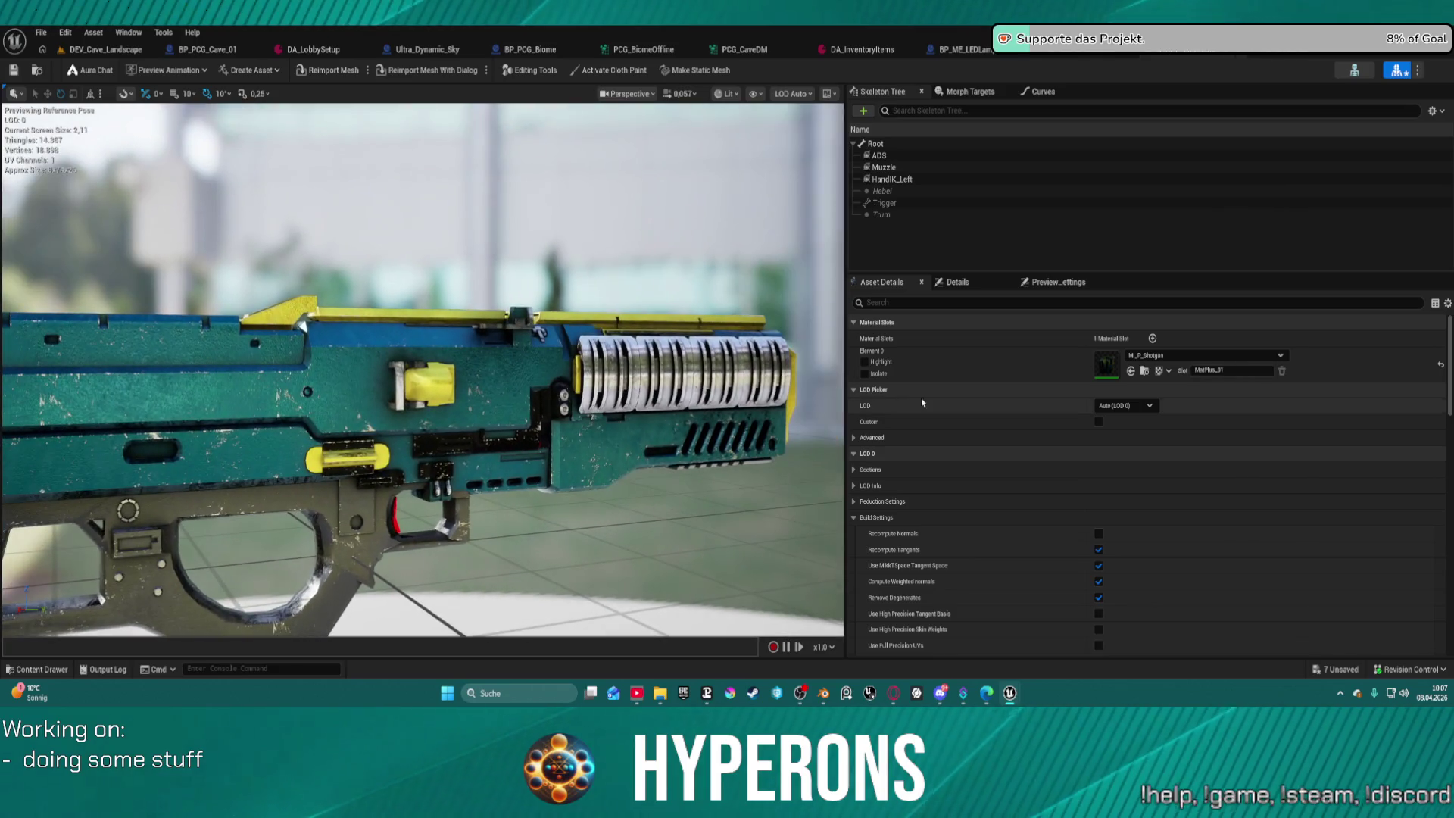
left_click(959, 45)
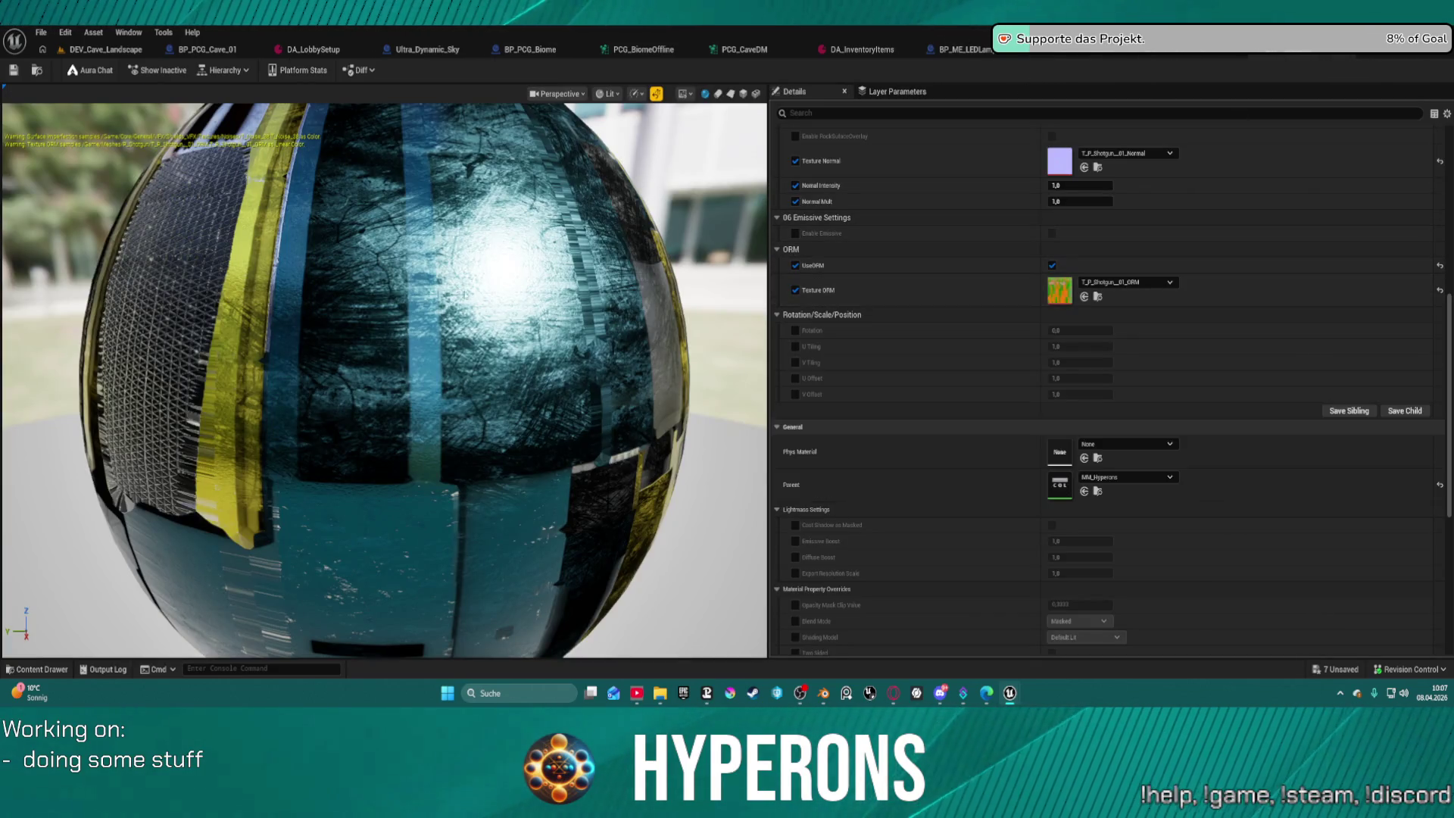
Lower MI_P_Shotgun's MetallicA from 1.0 to 0.4688 and go back to the shotgun mesh.
scroll(997, 190, "up", 10)
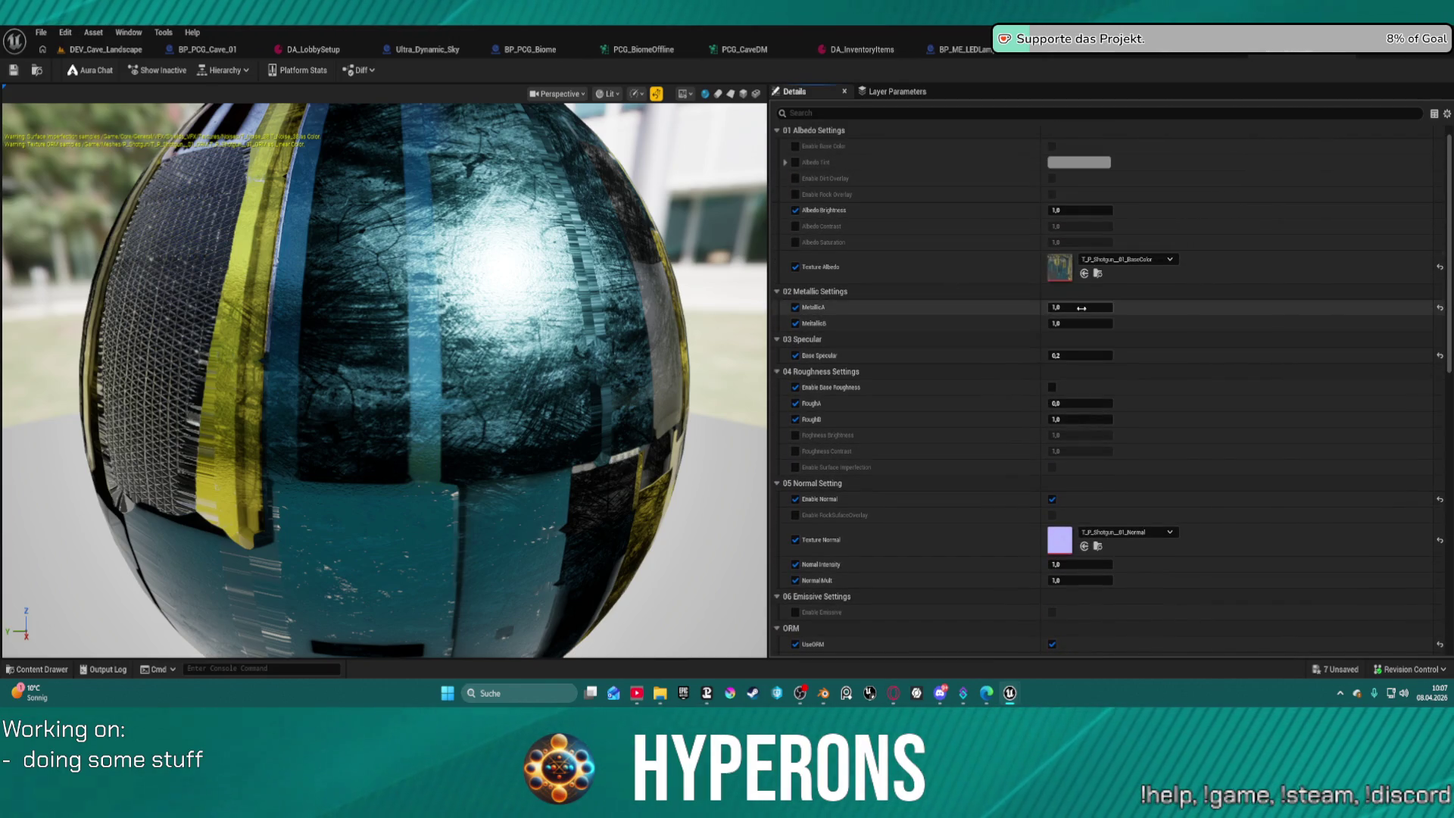
left_click_drag(1081, 308, 992, 308)
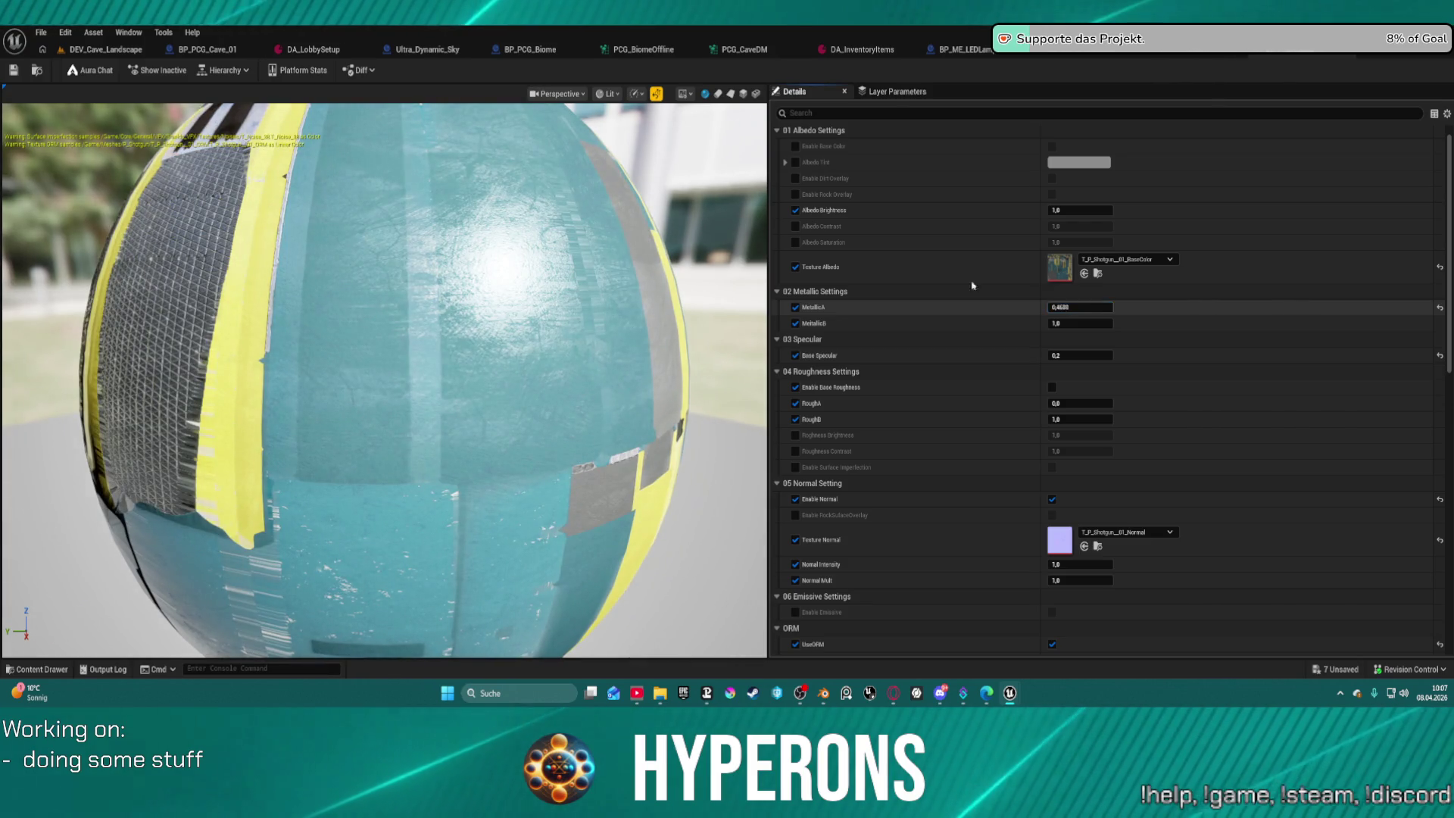
left_click(1281, 56)
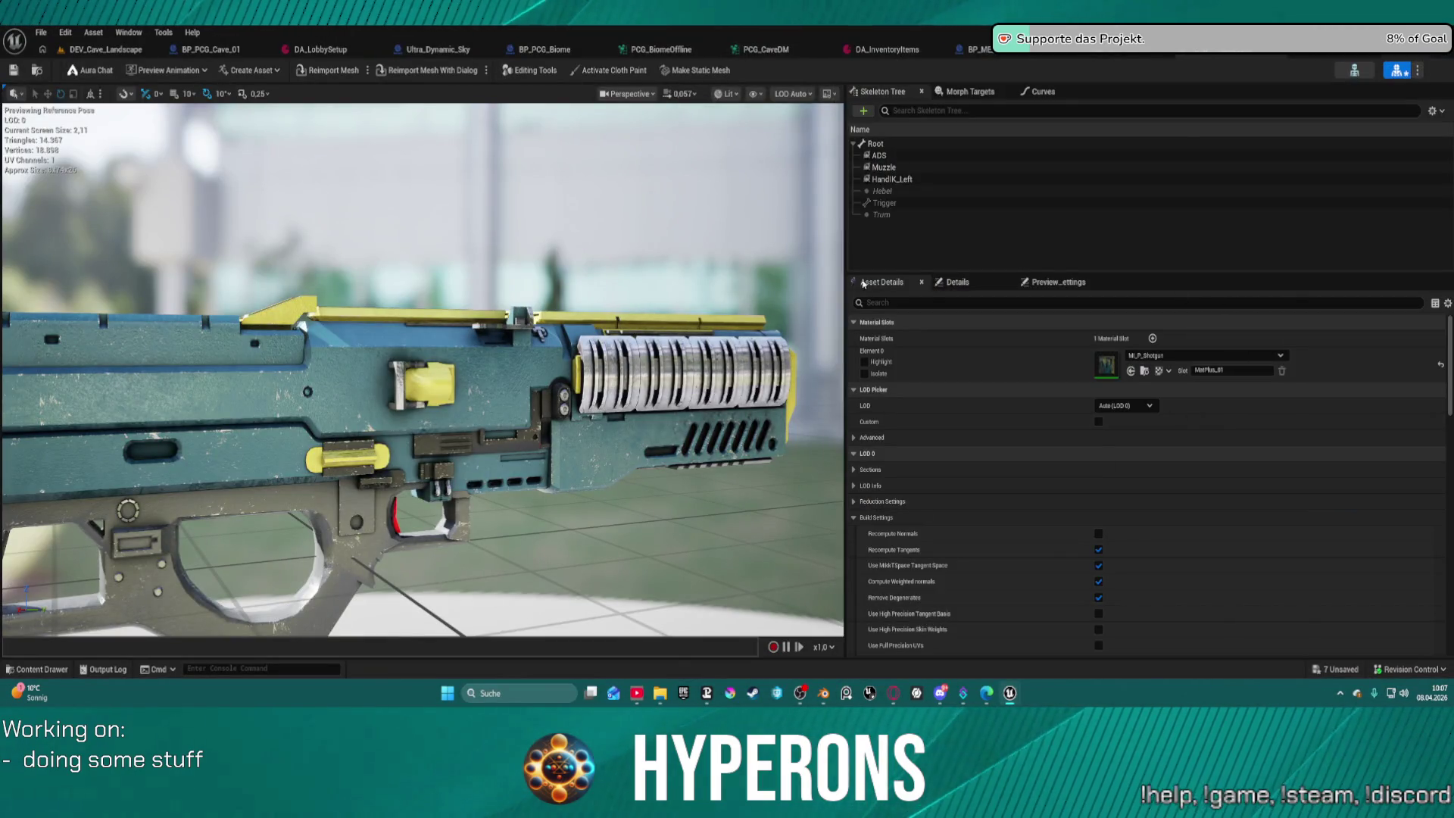
mouse_move(631, 449)
left_mouse_down()
mouse_move(606, 393)
mouse_move(591, 424)
mouse_move(602, 440)
mouse_move(610, 428)
left_mouse_up()
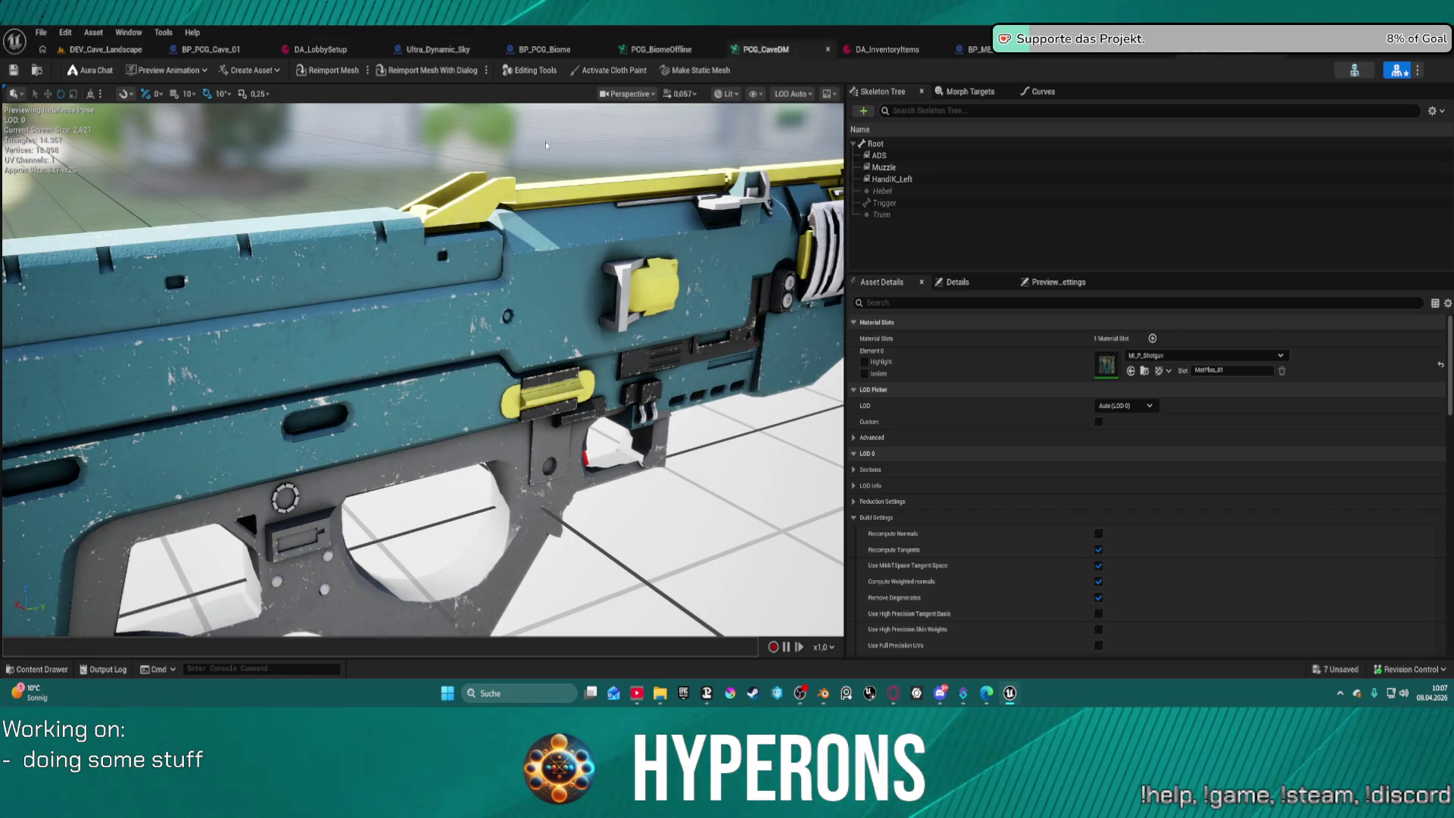
mouse_move(545, 143)
left_mouse_down()
mouse_move(302, 163)
mouse_move(186, 200)
left_mouse_up()
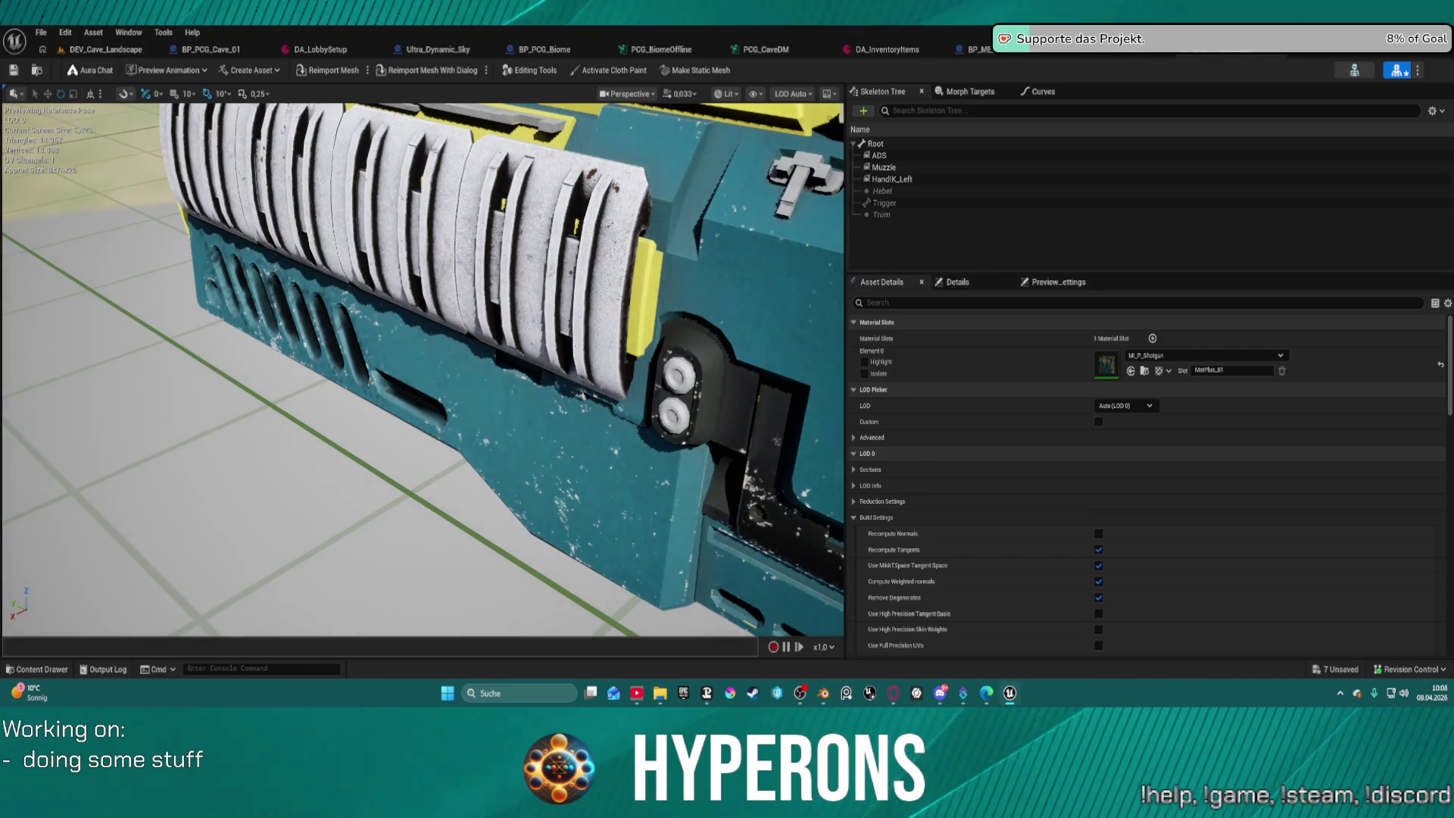
mouse_move(423, 371)
left_mouse_down()
mouse_move(470, 349)
mouse_move(606, 356)
mouse_move(557, 369)
left_mouse_up()
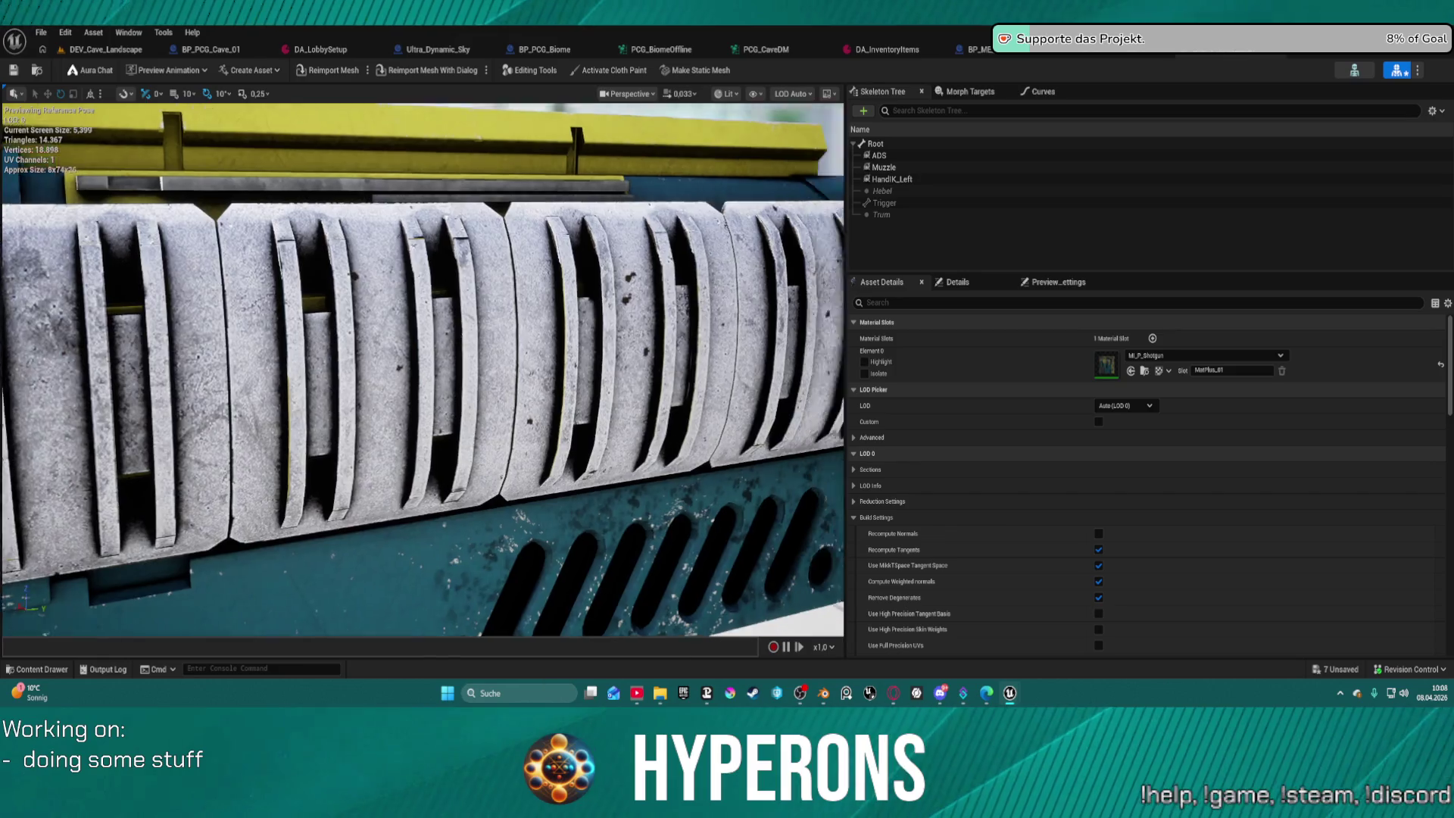
left_click_drag(454, 378, 530, 375)
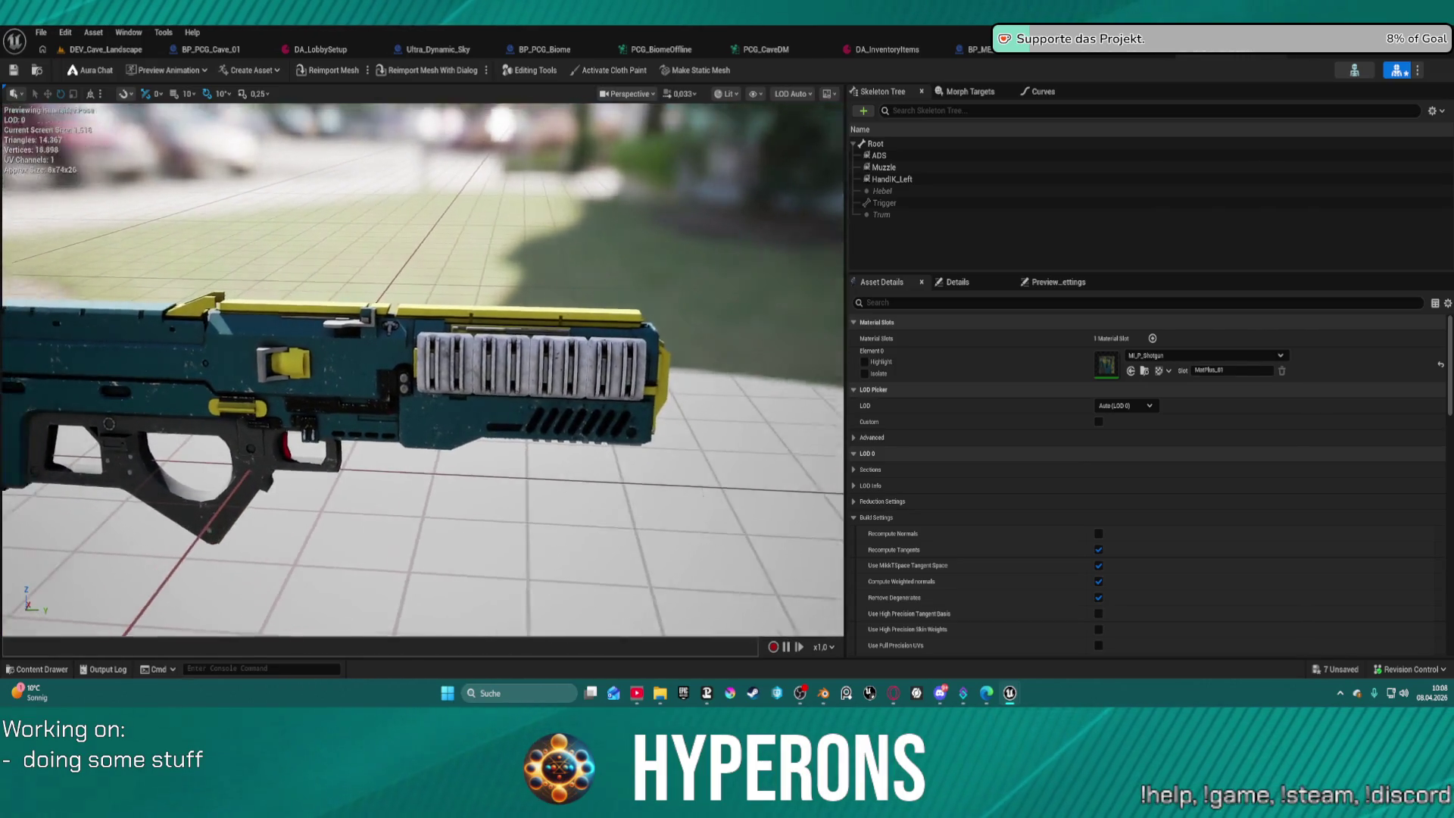
mouse_move(530, 374)
left_mouse_down()
mouse_move(530, 349)
mouse_move(500, 352)
mouse_move(493, 375)
left_mouse_up()
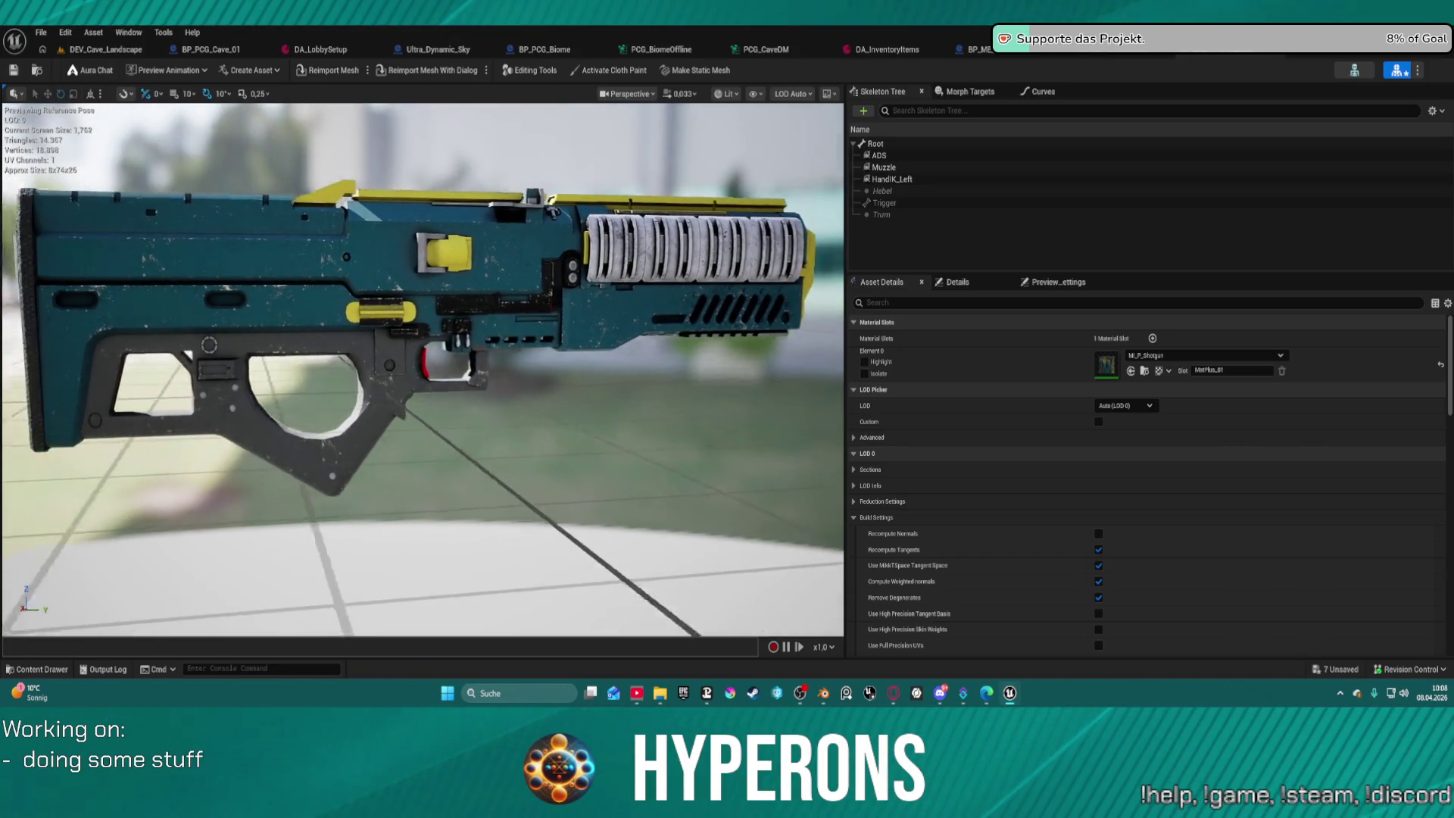
Frame the shotgun and orbit around it, inspecting the rear and the receiver side.
key("f")
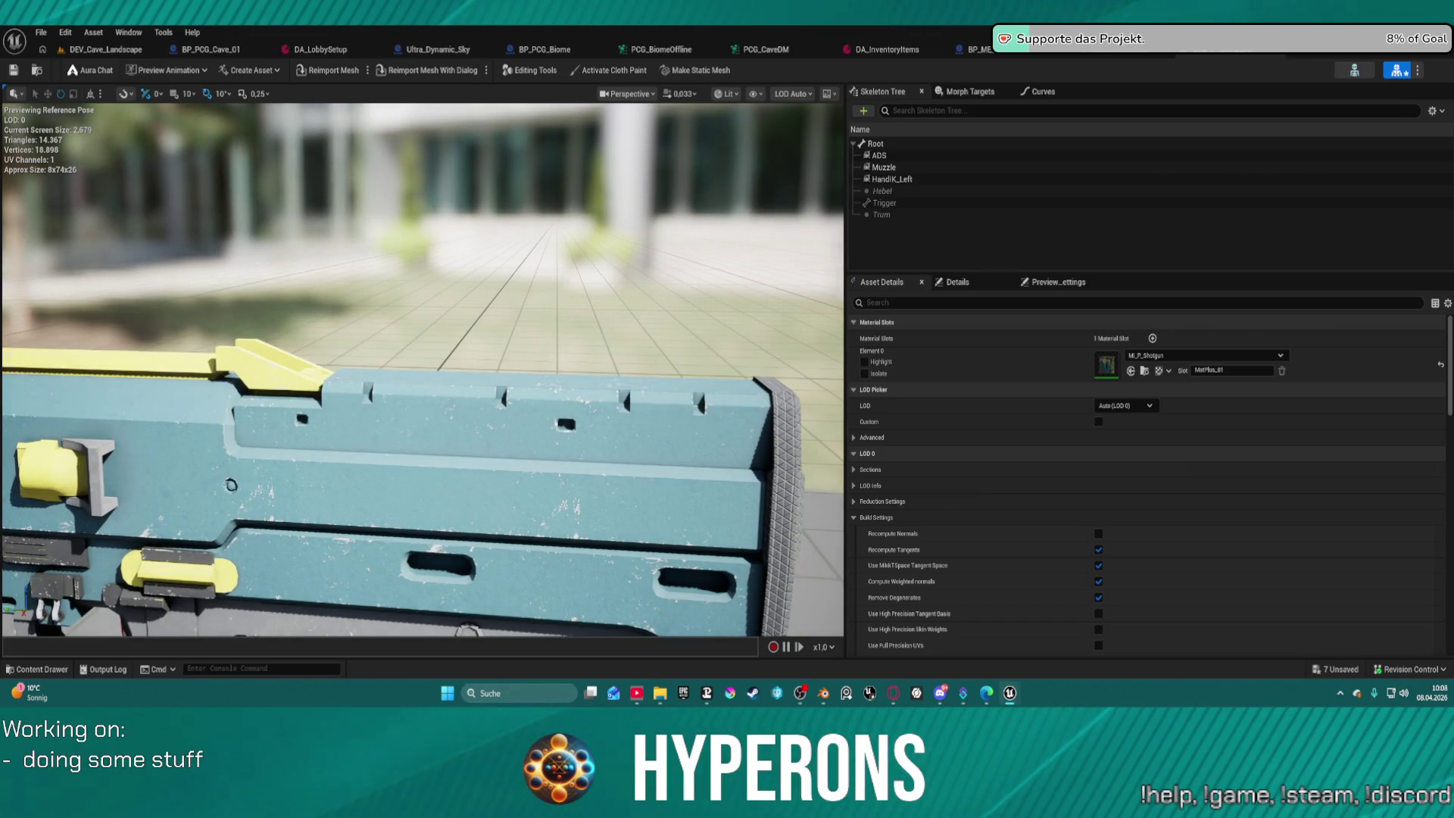
left_click_drag(536, 437, 778, 436)
scroll(423, 371, "up", 5)
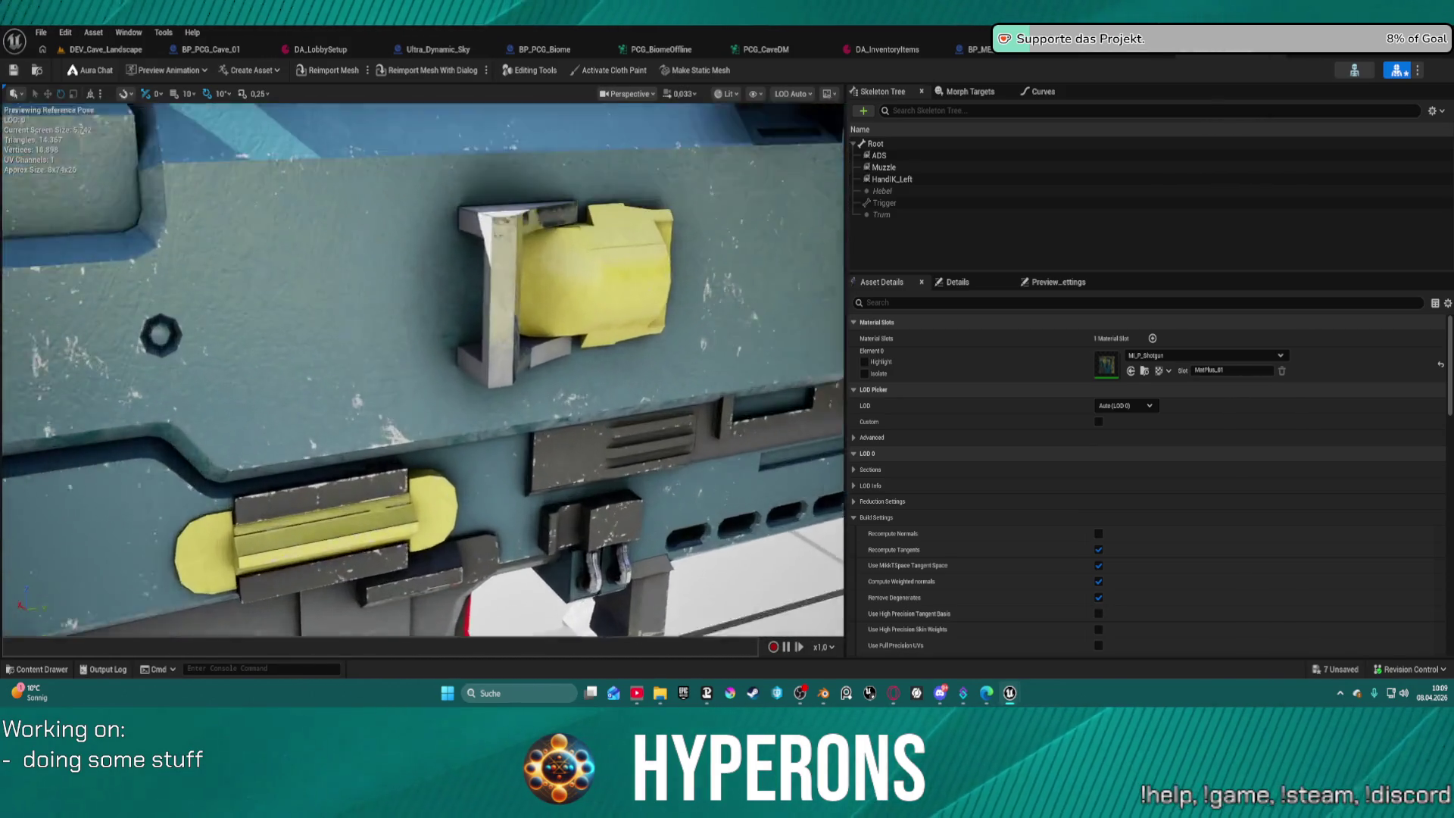
scroll(423, 370, "down", 5)
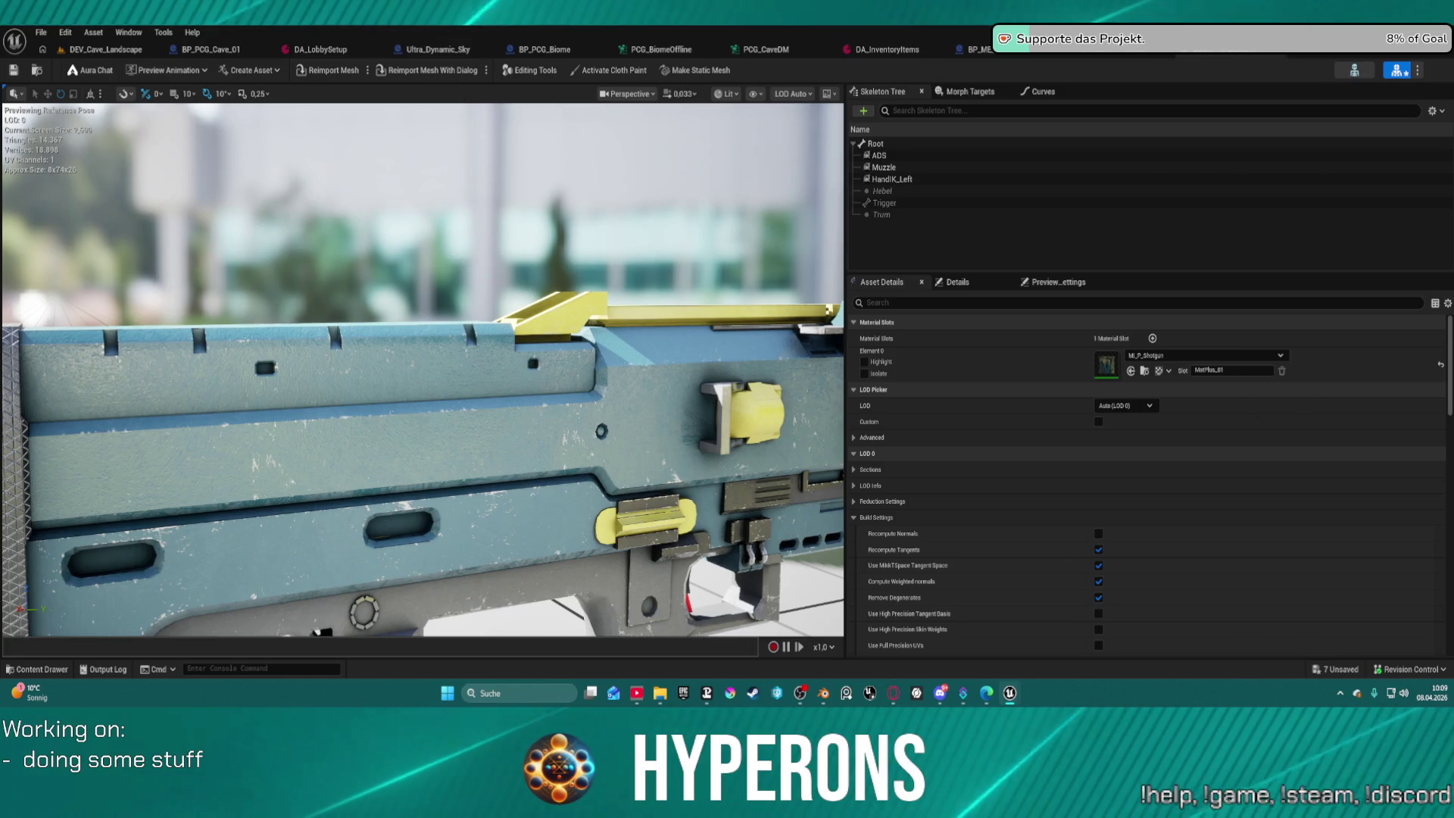
scroll(727, 173, "down", 5)
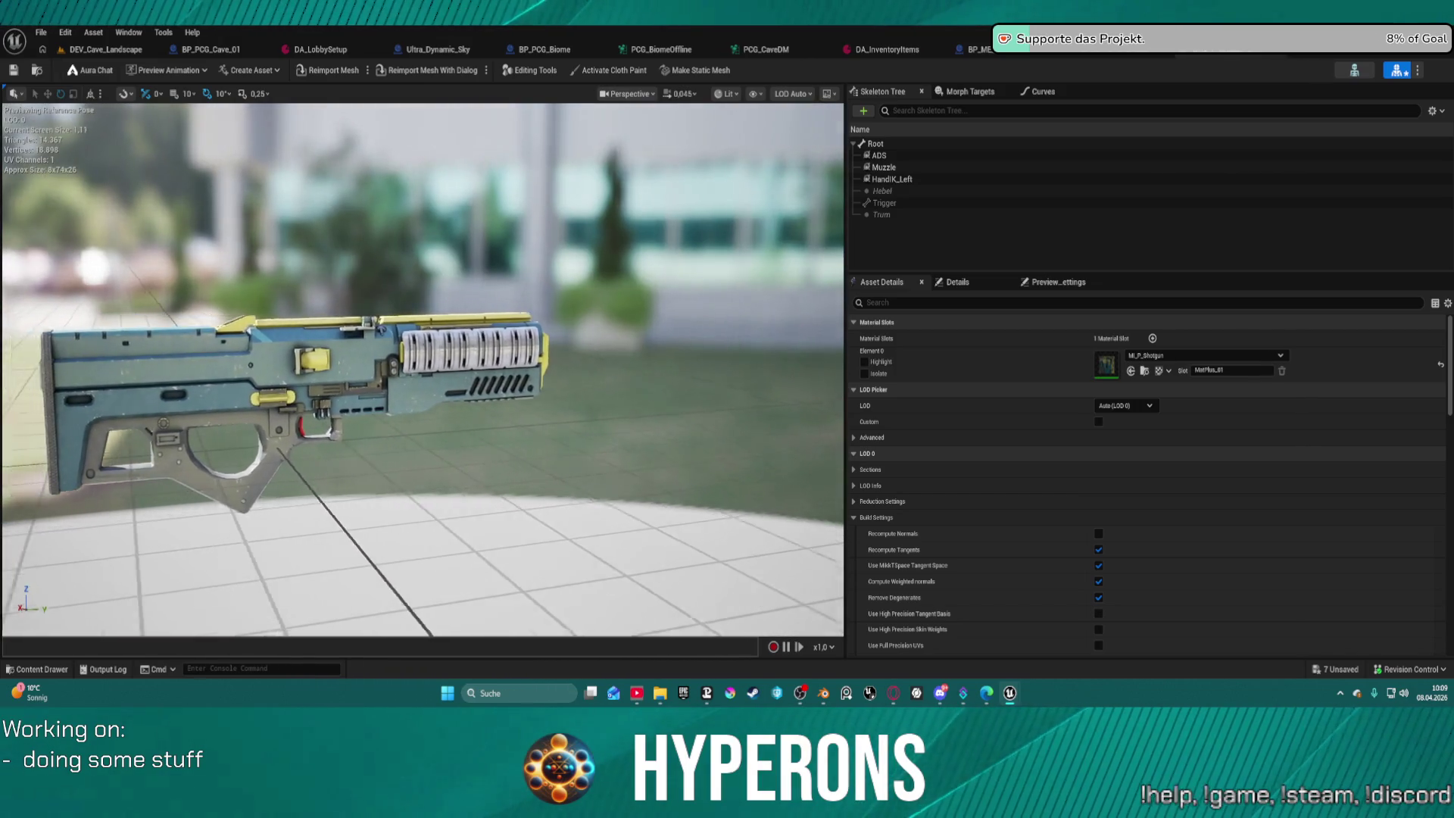
scroll(423, 369, "up", 5)
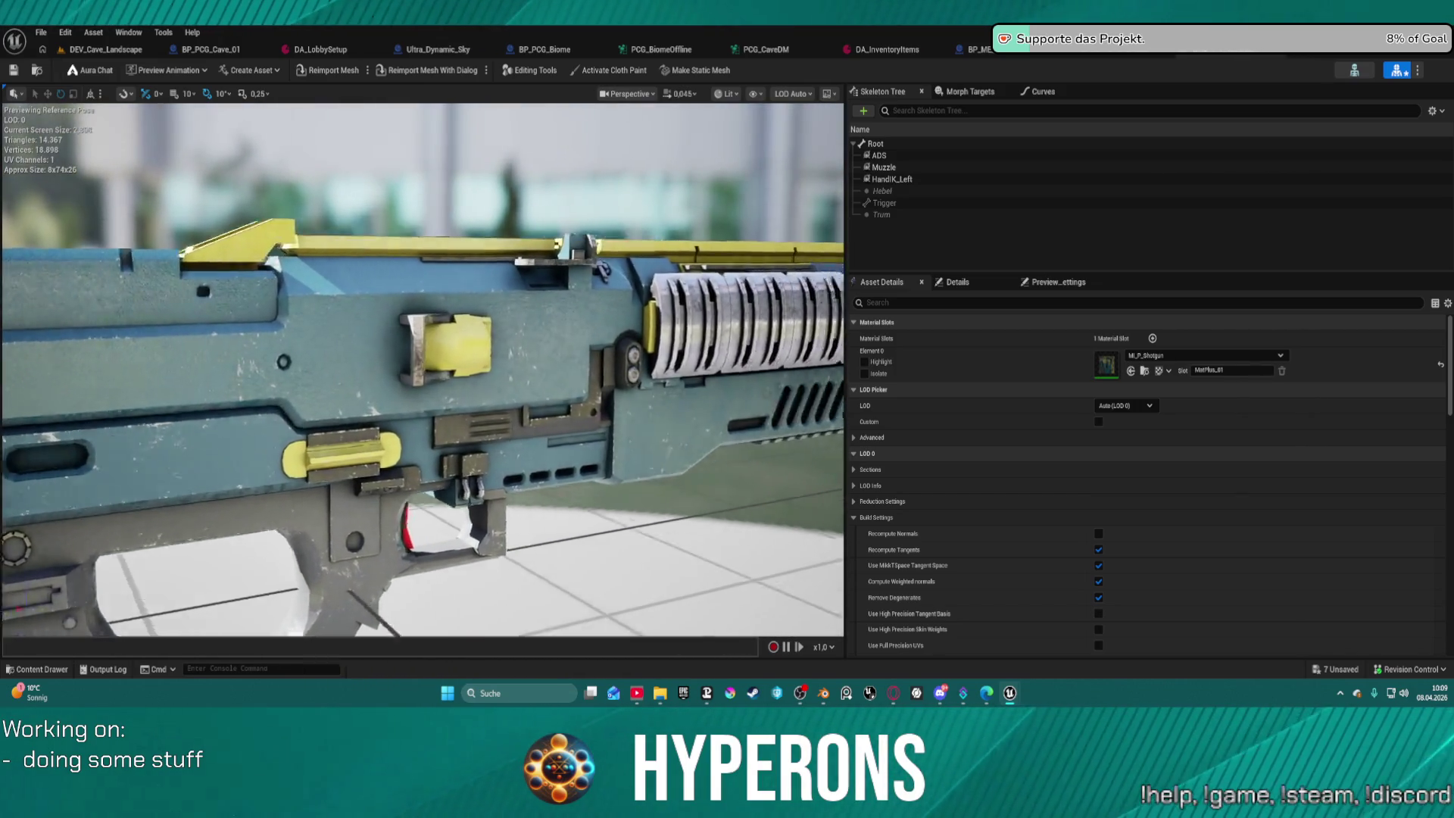
scroll(423, 370, "up", 5)
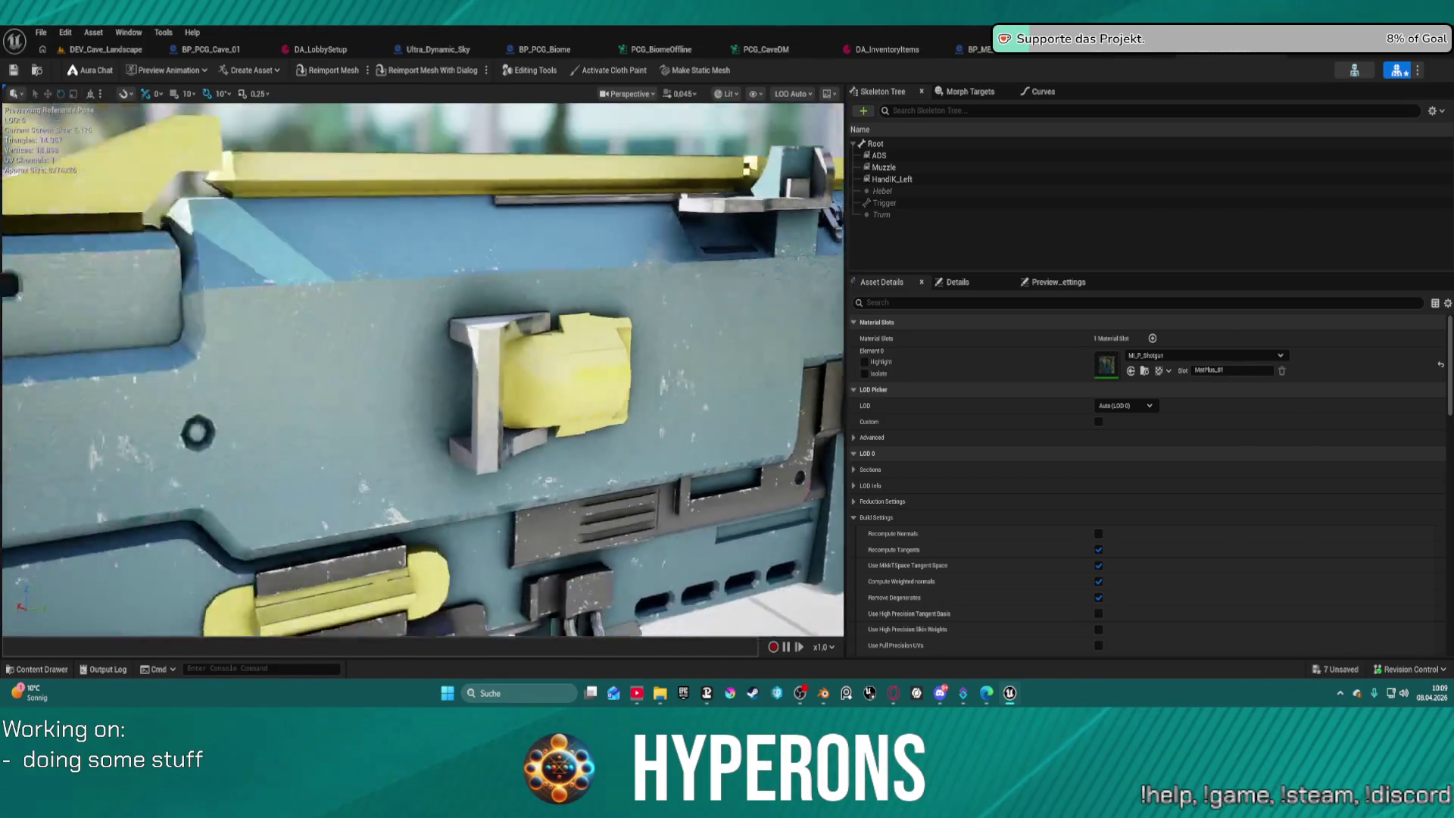
left_click_drag(422, 369, 773, 333)
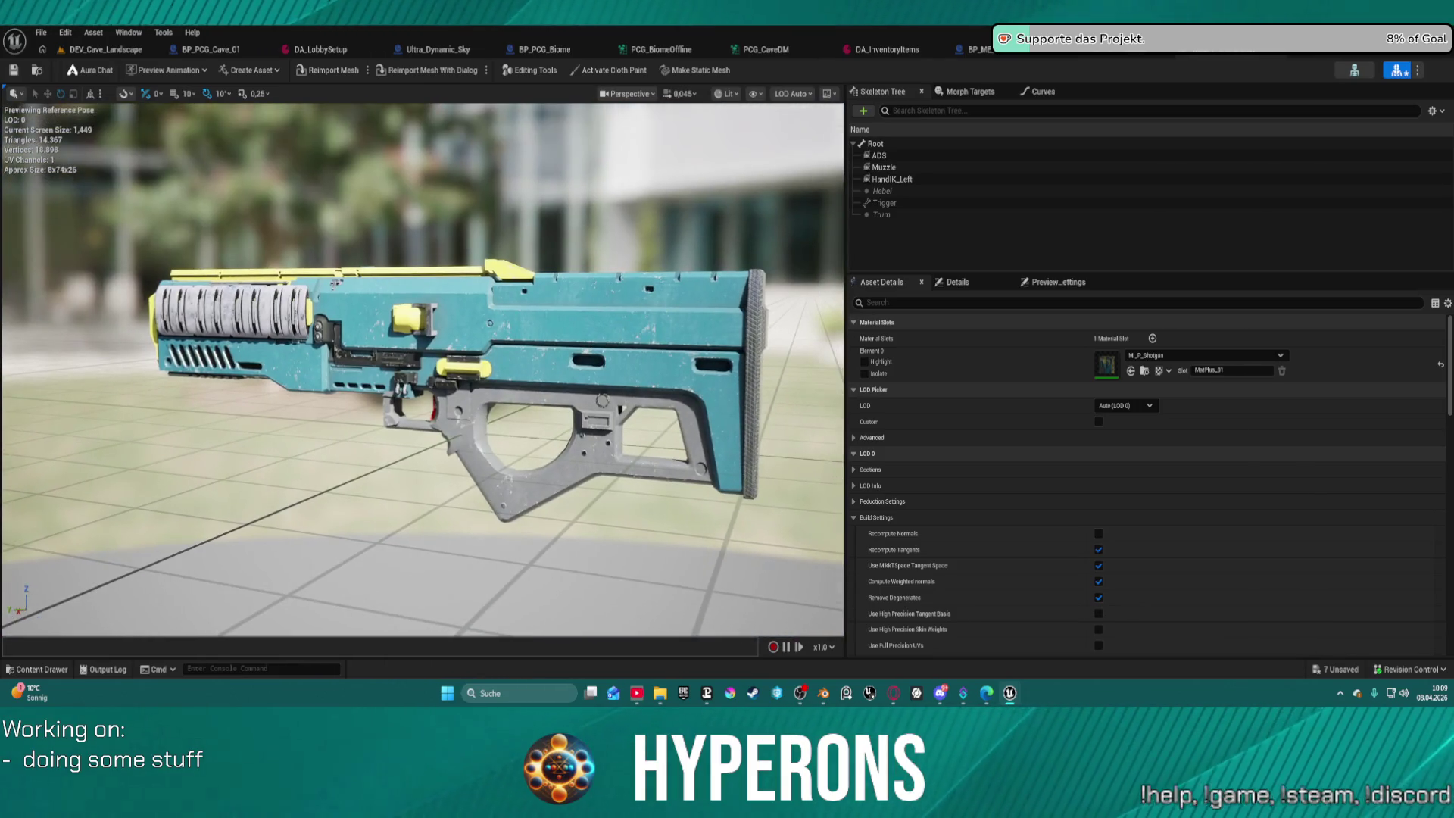
left_click_drag(602, 484, 610, 493)
key("ctrl+space")
key("ctrl+space")
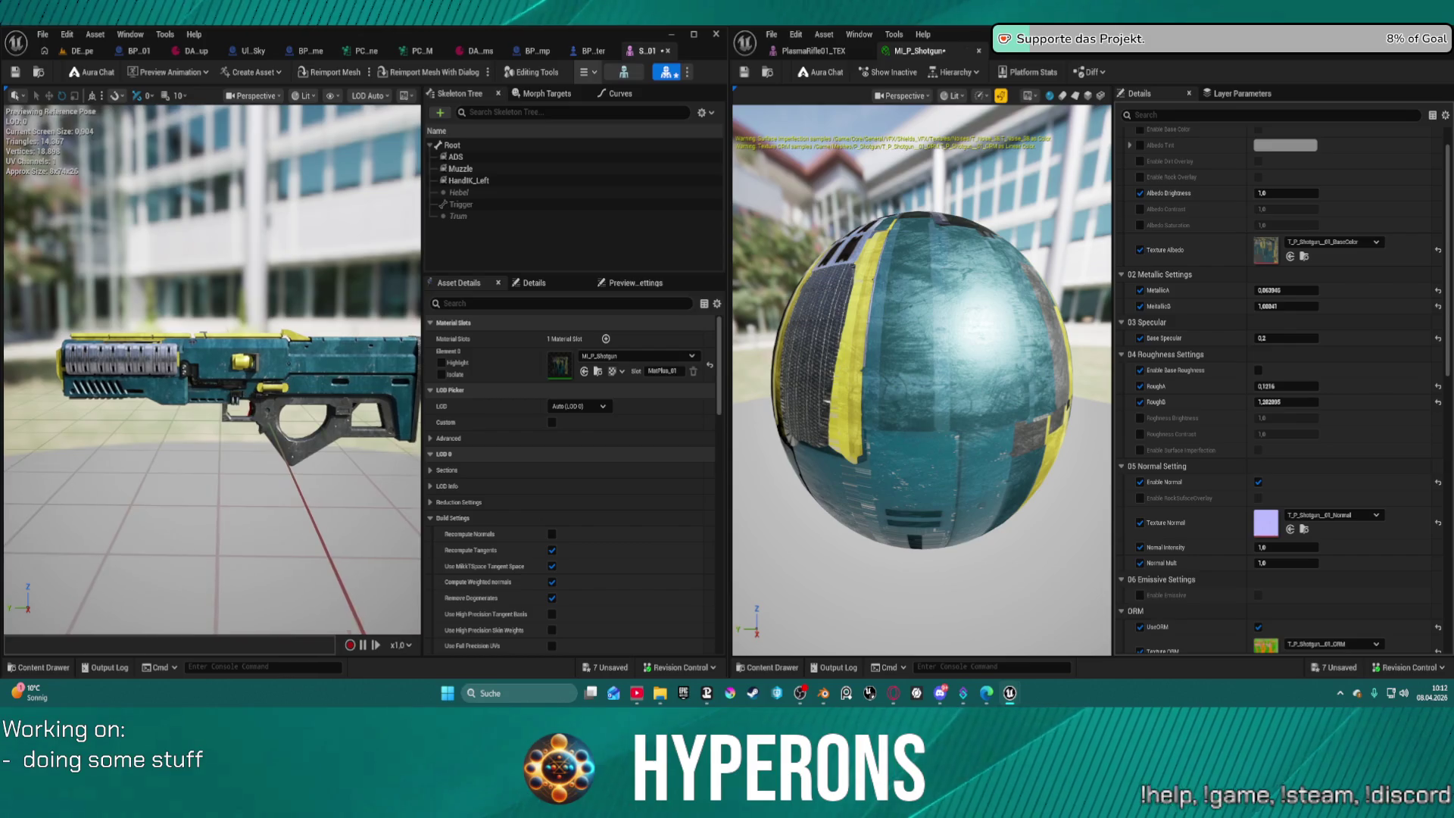
Save MI_P_Shotgun and compare the shotgun against the PlasmaRifle01_TEX mesh side by side.
left_click(15, 72)
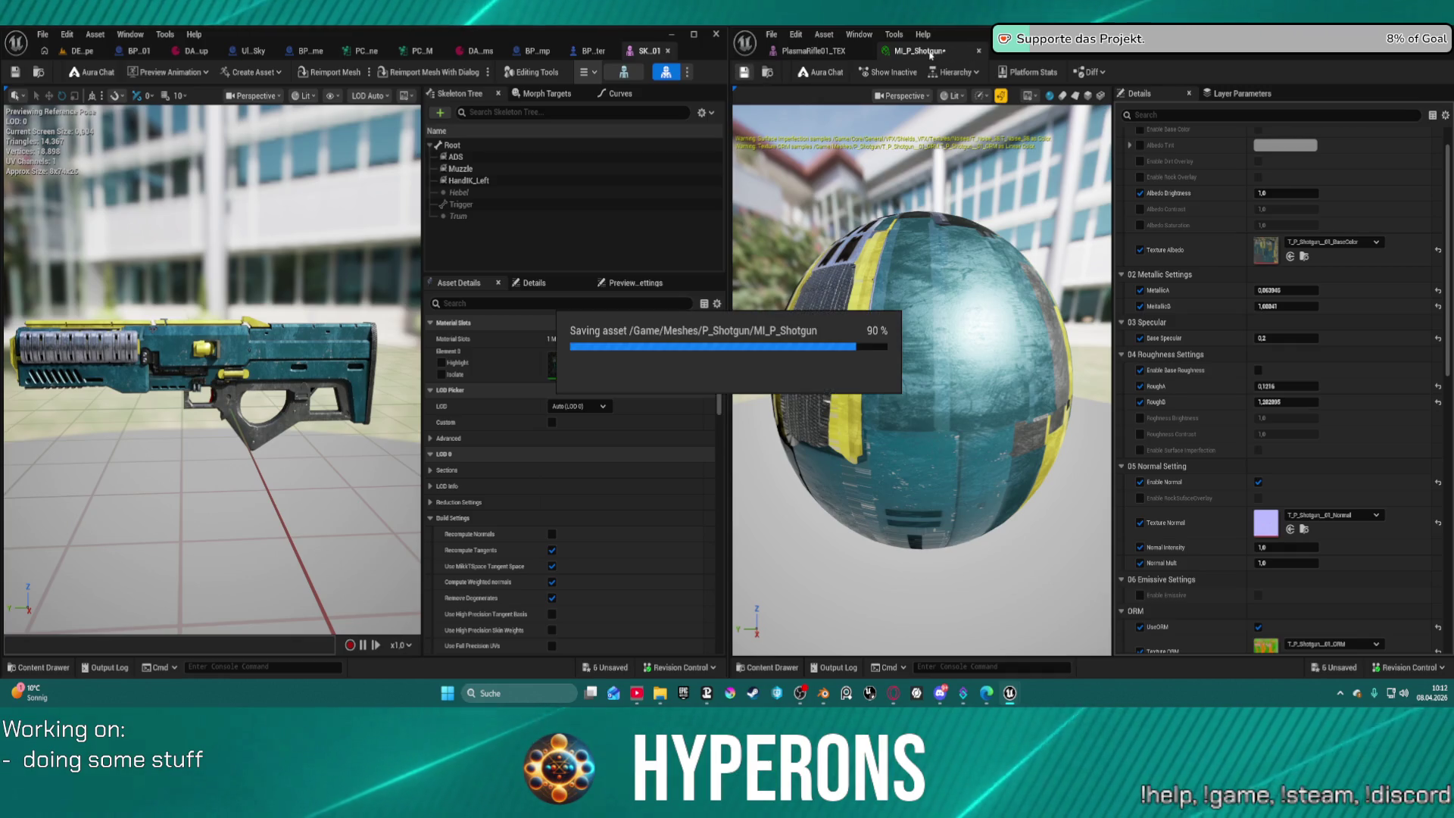
left_click(814, 52)
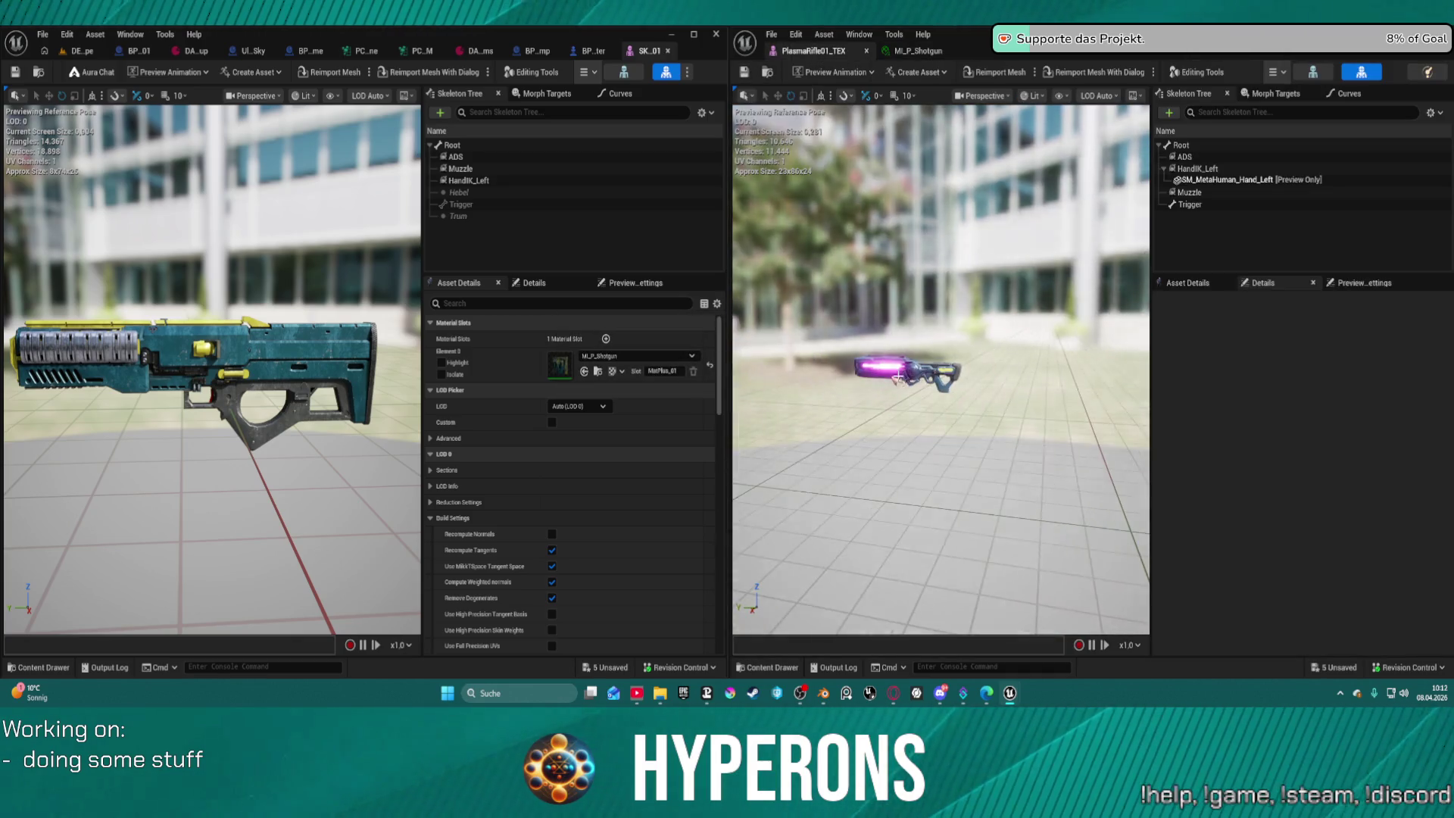
mouse_move(916, 366)
left_mouse_down()
mouse_move(961, 362)
mouse_move(924, 356)
mouse_move(932, 280)
mouse_move(920, 285)
left_mouse_up()
mouse_move(212, 371)
left_mouse_down()
mouse_move(234, 363)
mouse_move(219, 367)
left_mouse_up()
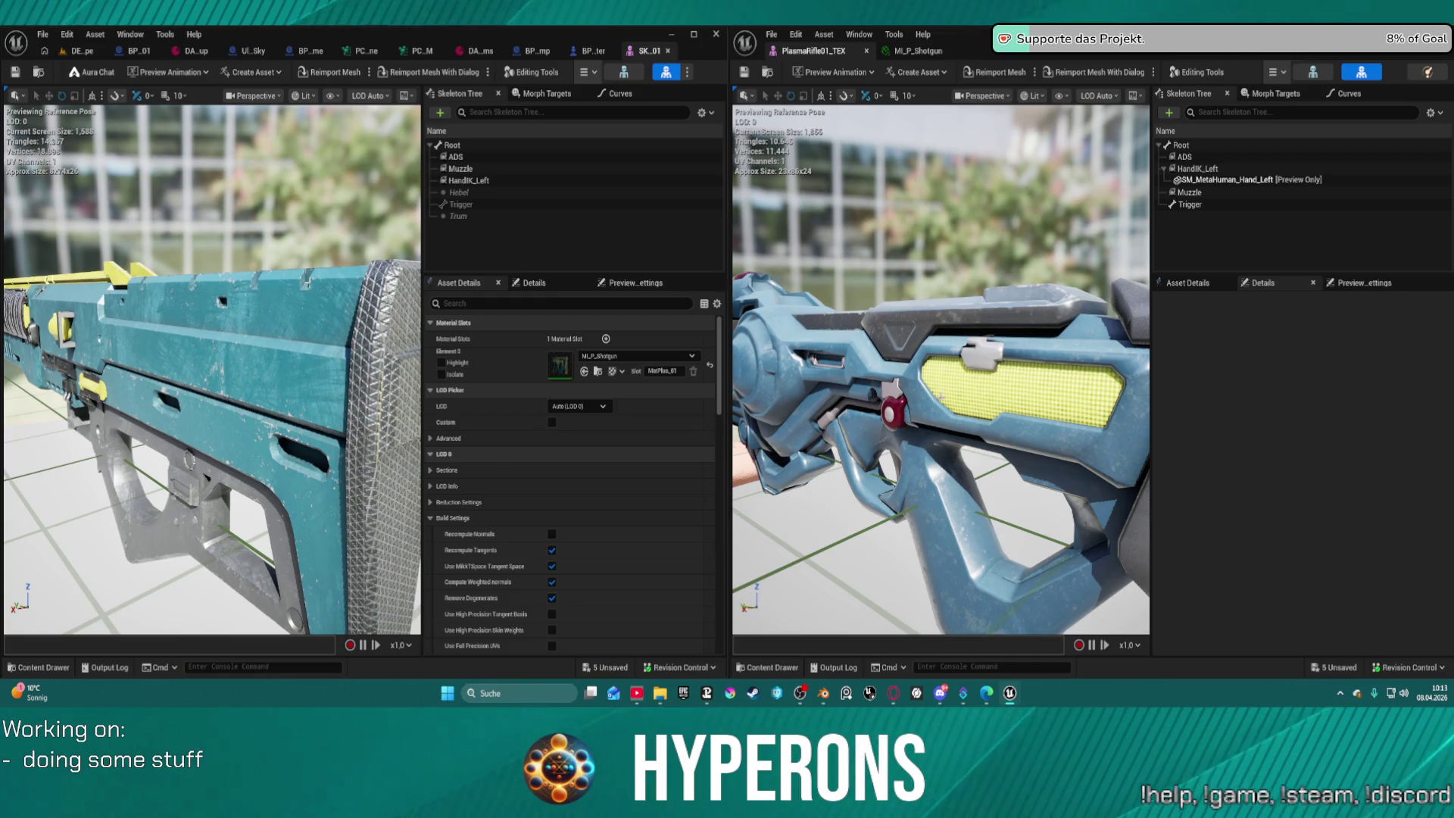
Orbit the plasma rifle preview to inspect its rear and glowing muzzle.
mouse_move(936, 467)
left_mouse_down()
mouse_move(871, 455)
mouse_move(942, 453)
mouse_move(1038, 483)
left_mouse_up()
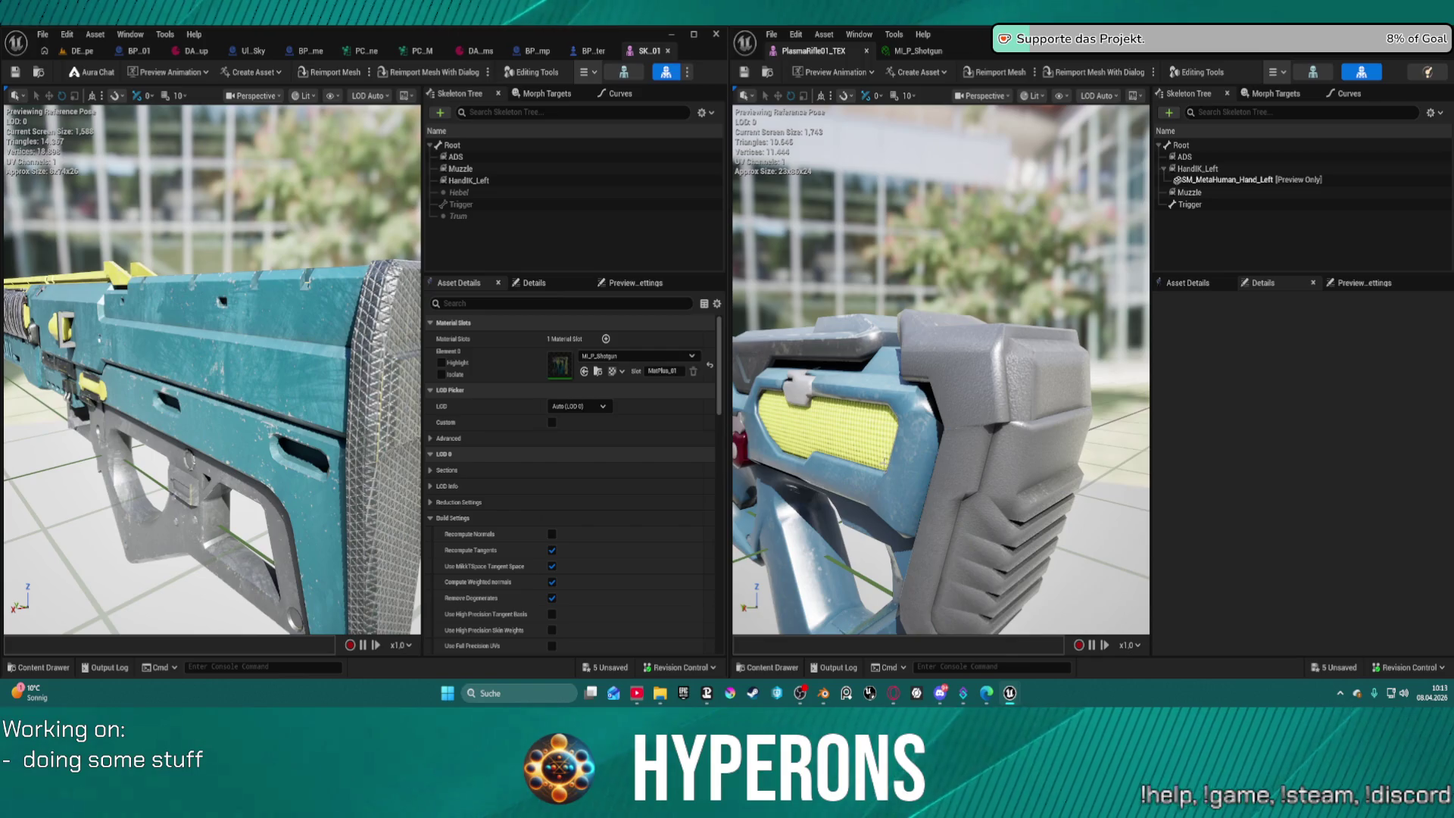
mouse_move(931, 355)
left_mouse_down()
mouse_move(882, 367)
mouse_move(867, 413)
mouse_move(928, 379)
left_mouse_up()
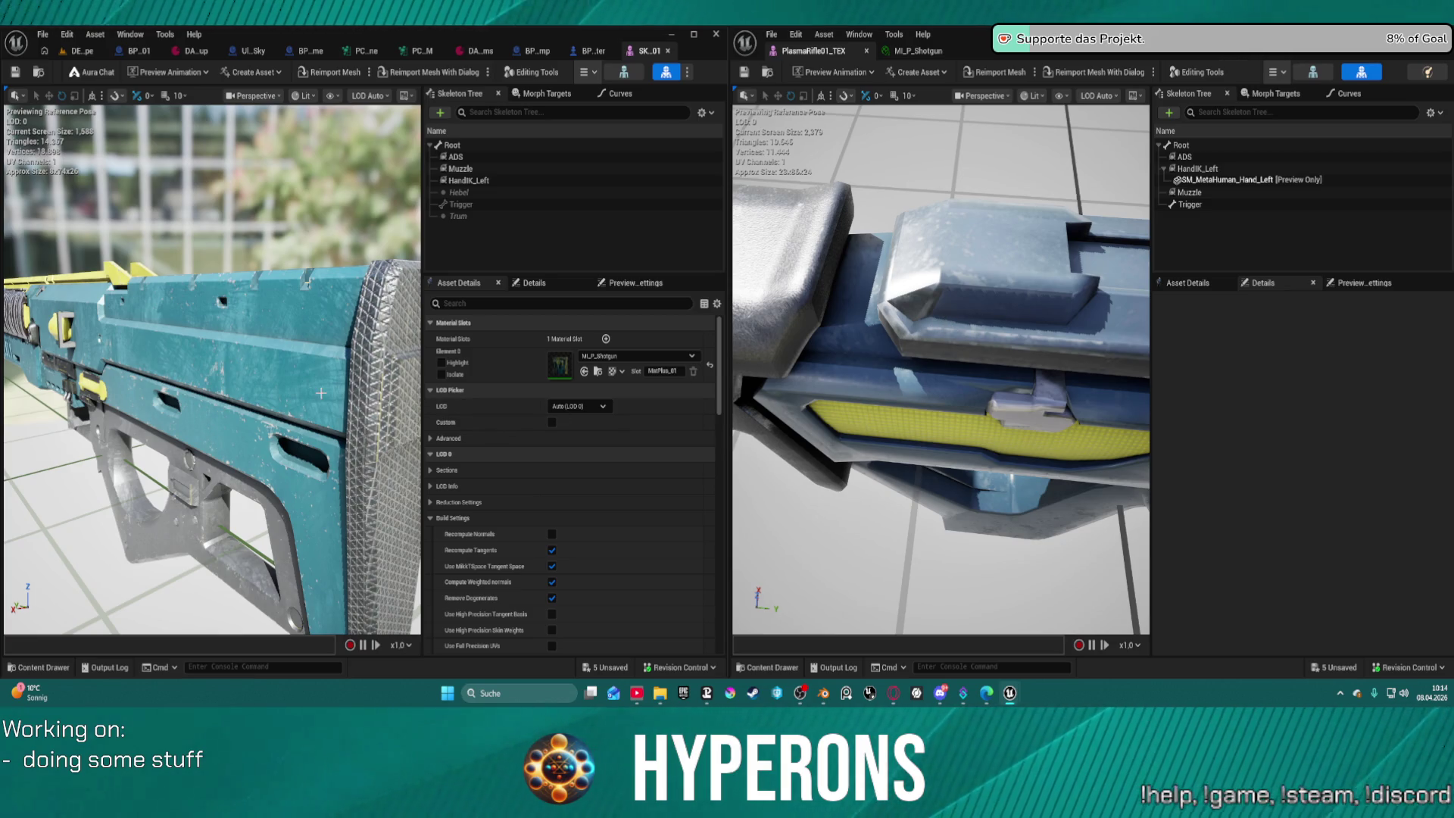
left_click_drag(941, 370, 940, 190)
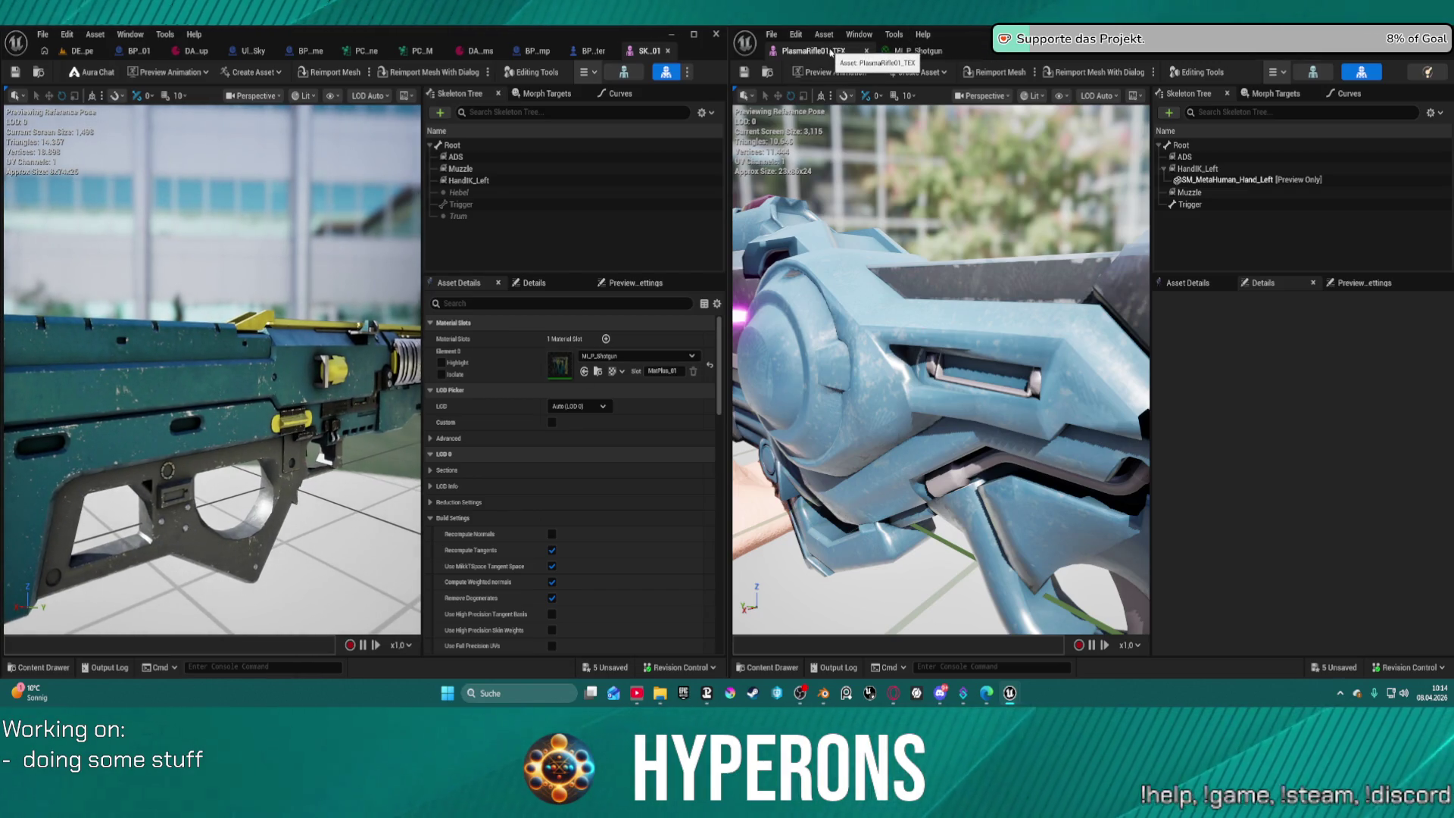
Close the MI_P_Shotgun material instance and extra editors, quit Blender without saving, and maximize the shotgun mesh editor.
left_click(903, 53)
left_click(867, 51)
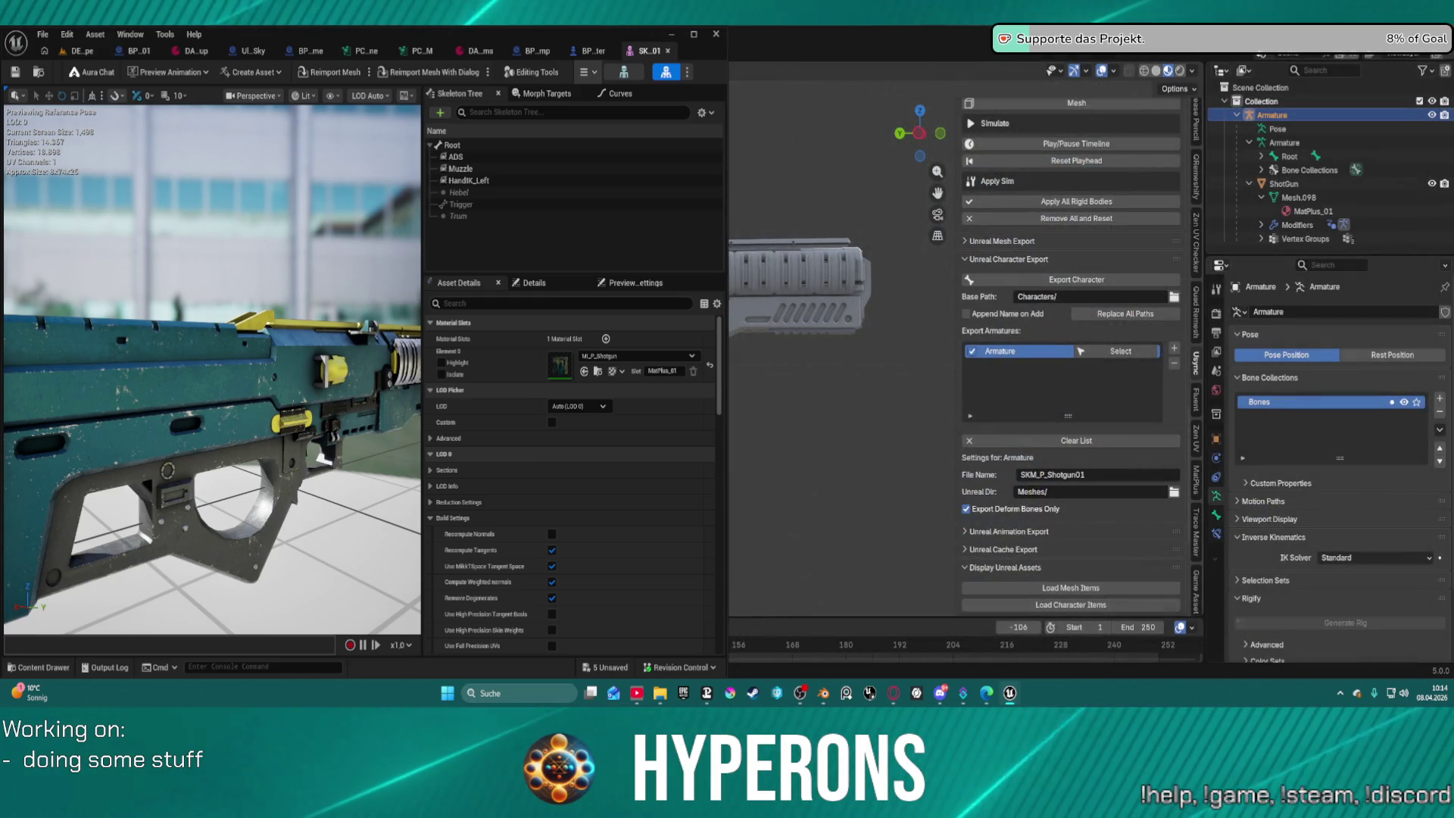
key("alt+F4")
key("alt+F4")
left_click(690, 380)
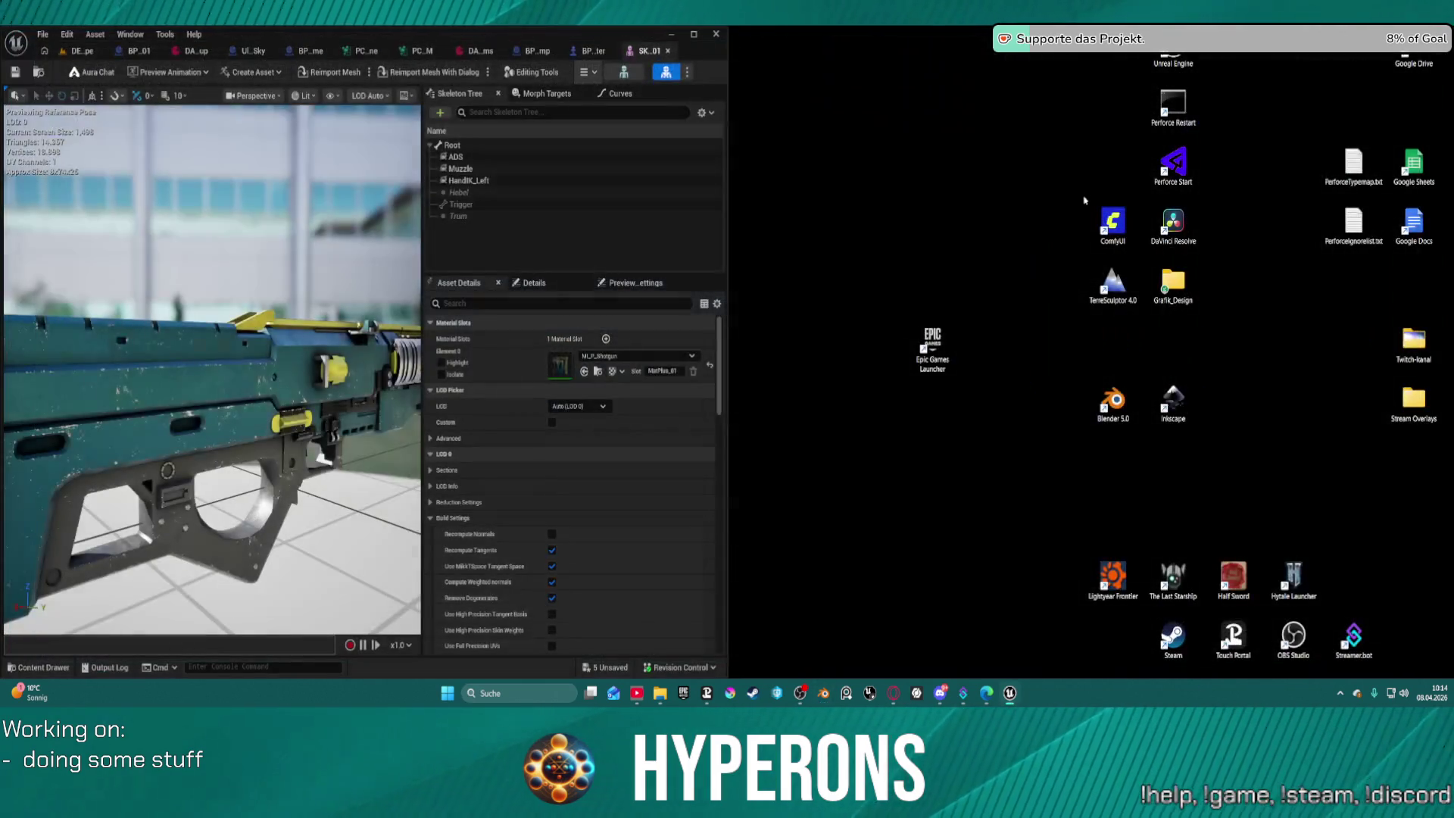
left_click(696, 38)
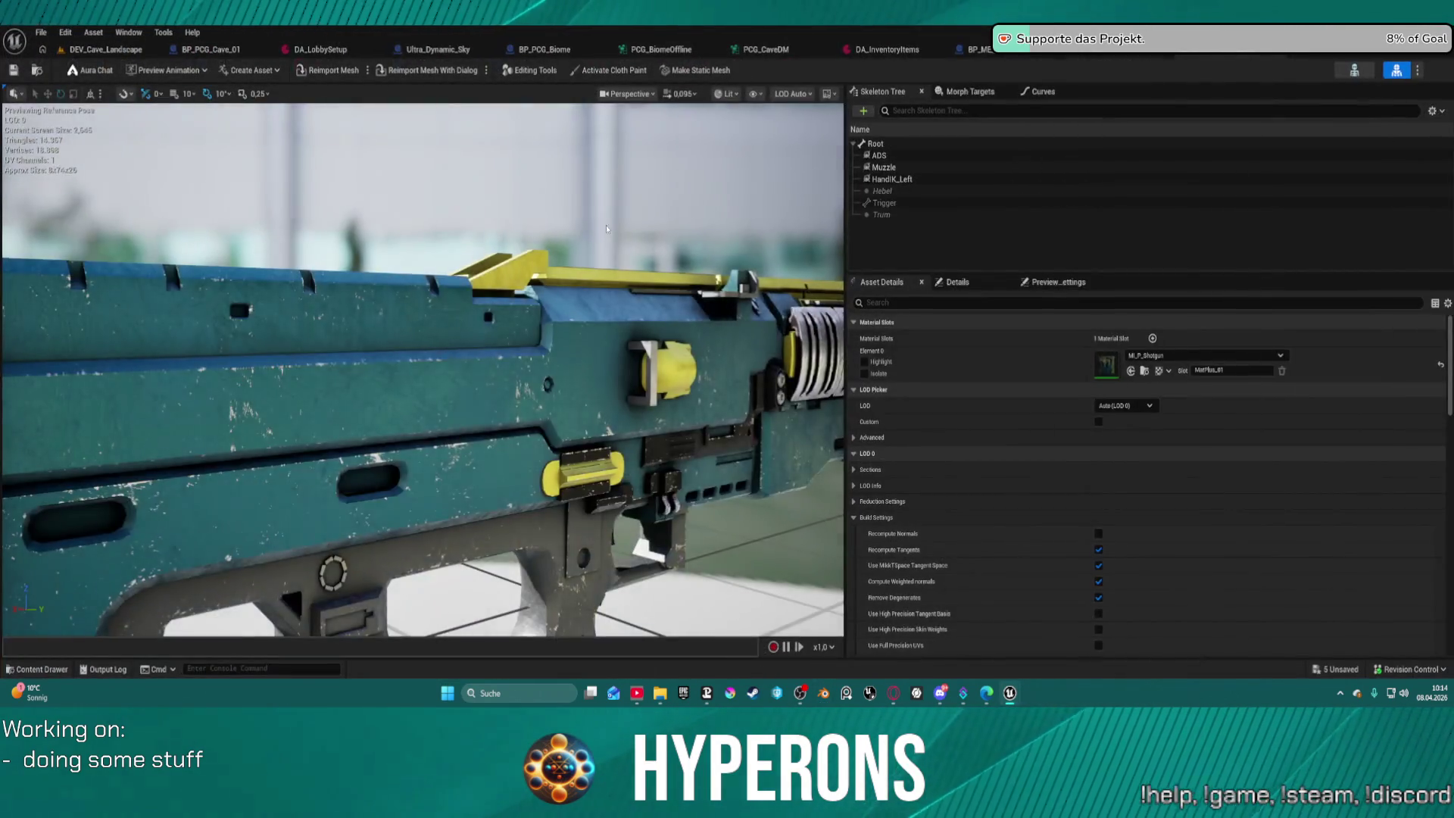
Close the PCG_BiomeOffline and BP_ME_LEDLamp tabs.
scroll(606, 225, "down", 10)
scroll(552, 332, "up", 10)
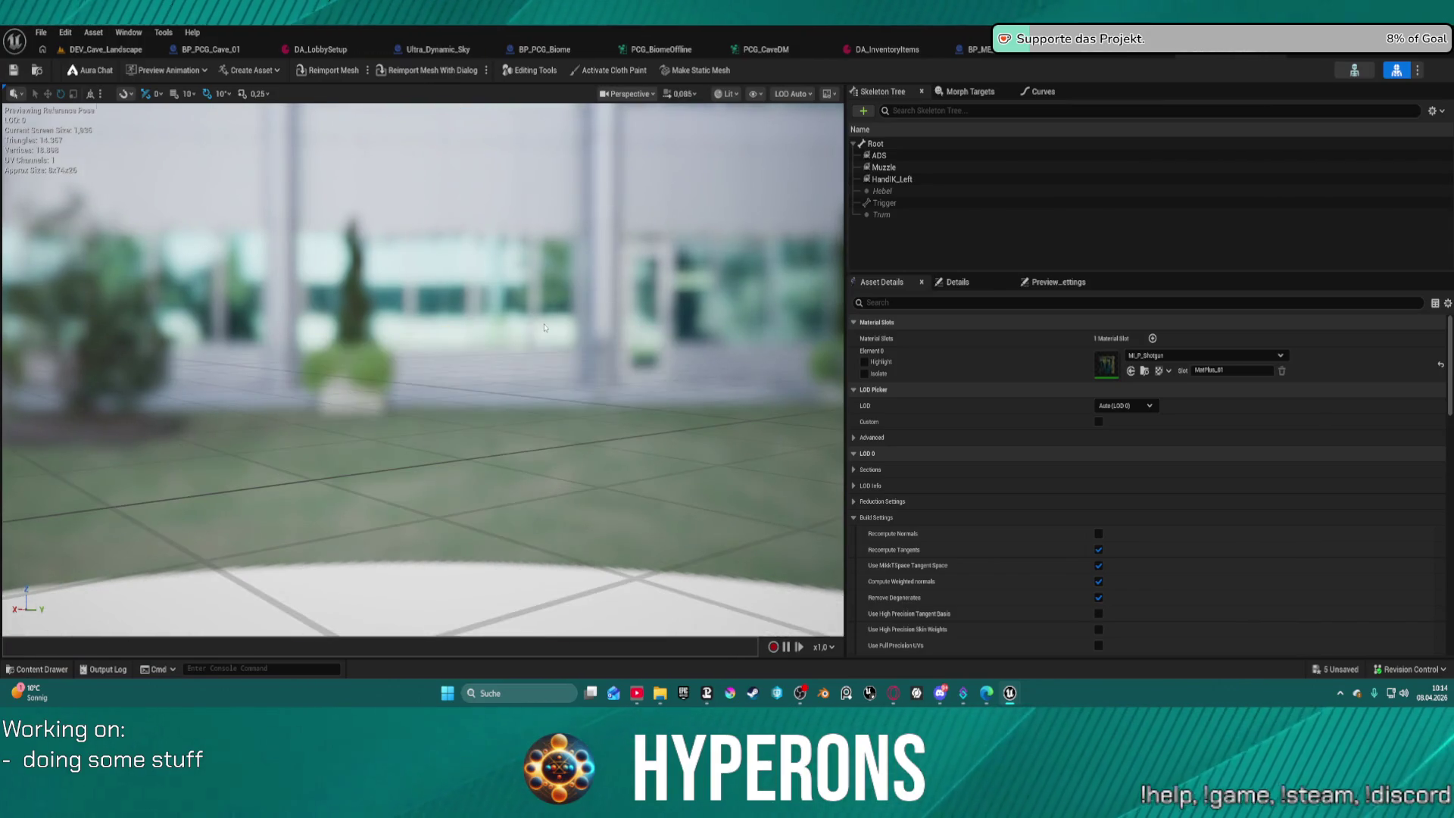
scroll(553, 332, "down", 4)
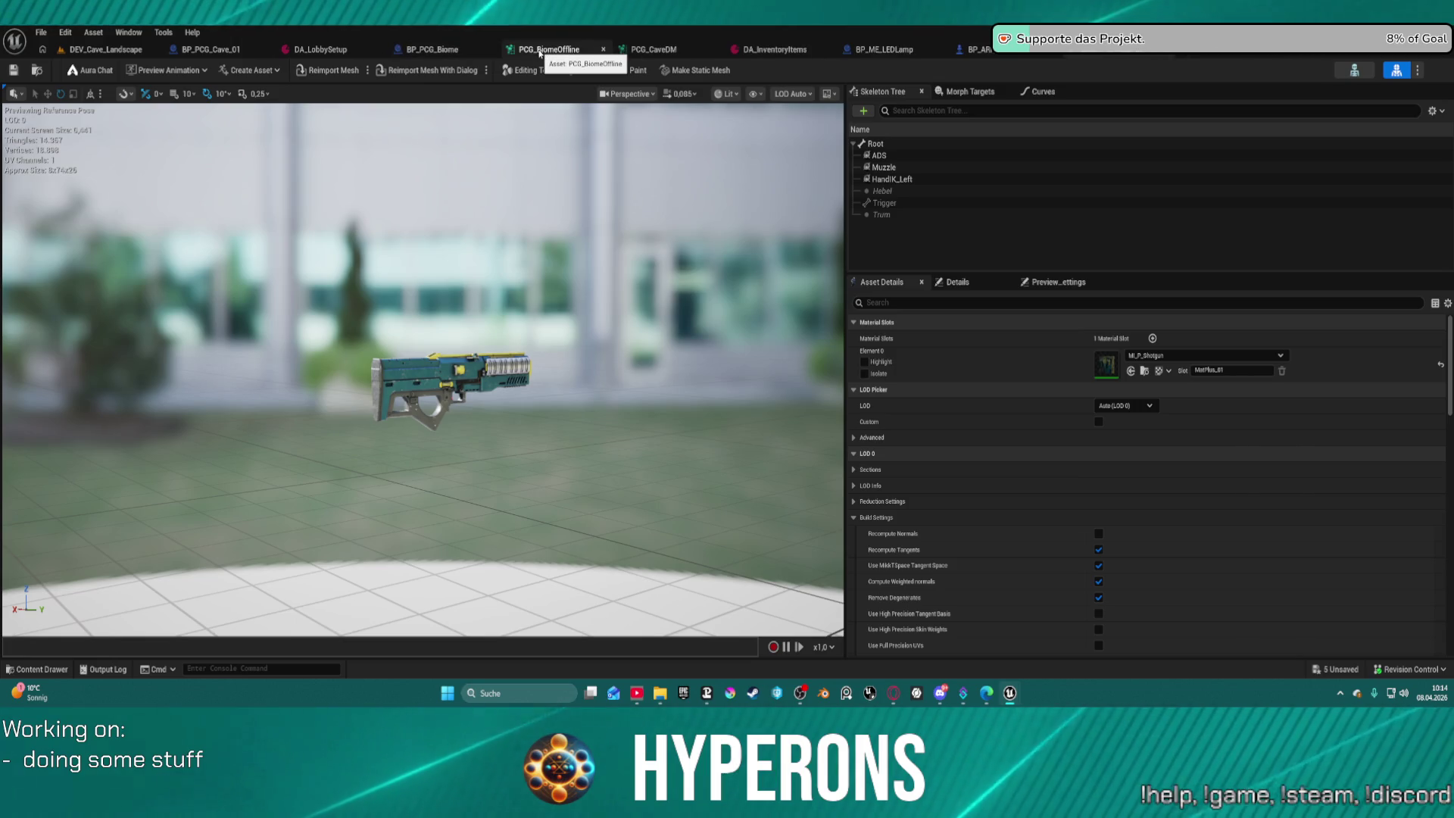
key("ctrl+w")
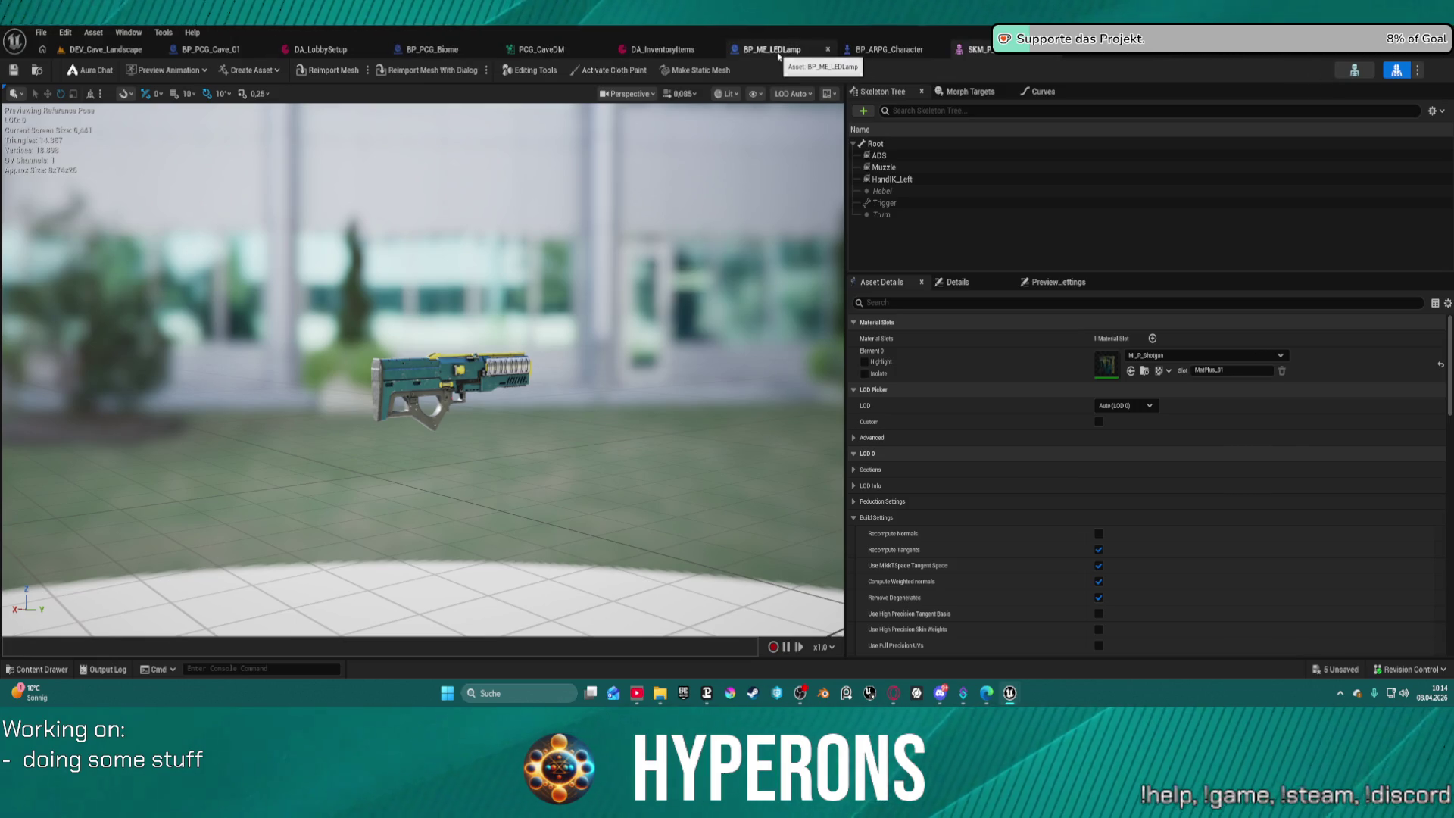
middle_click(778, 53)
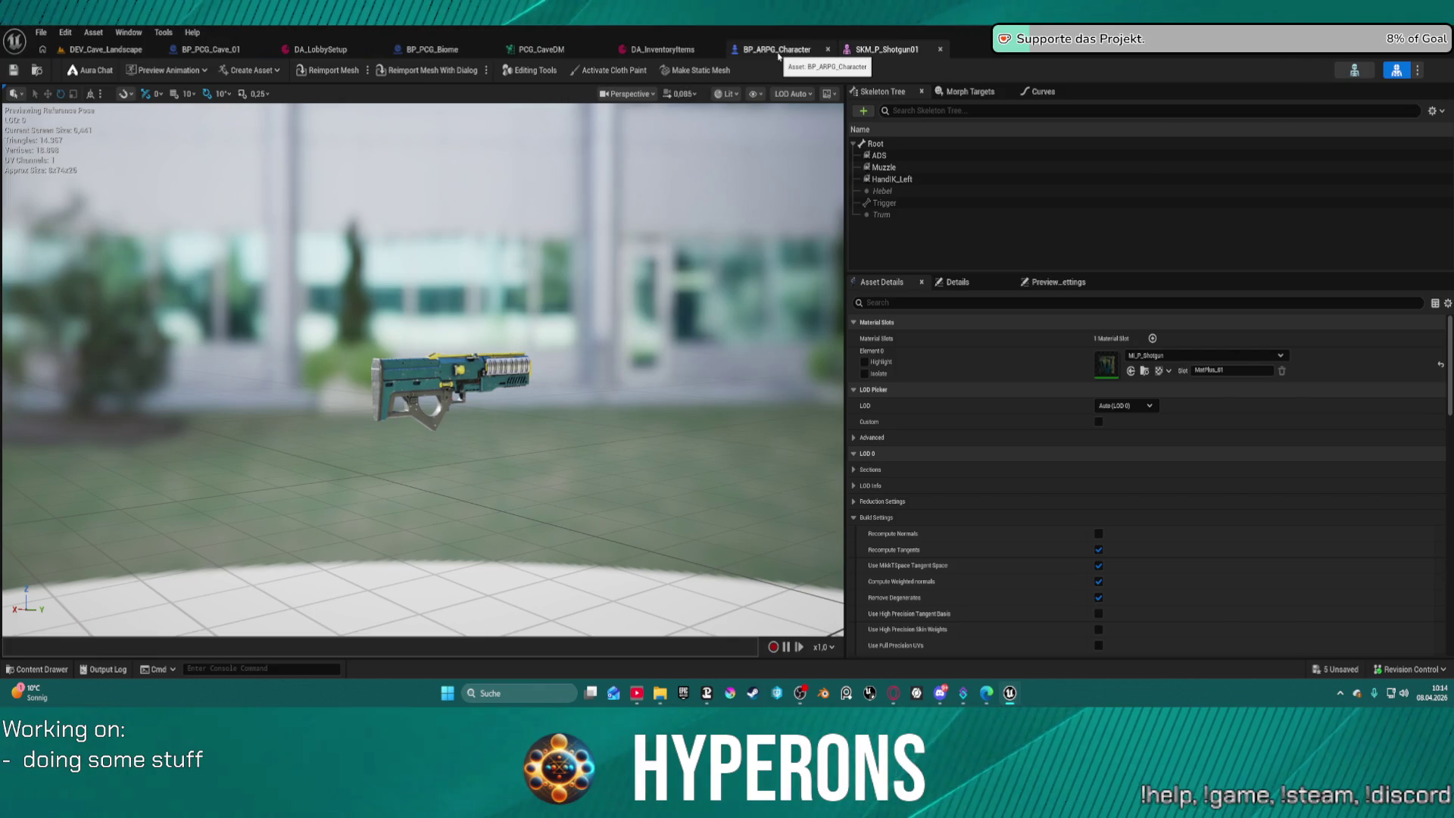
In the Content Drawer, browse to Equipment > Ranged > Rifles and select BP_ME_Shotgun_01.
key("ctrl+space")
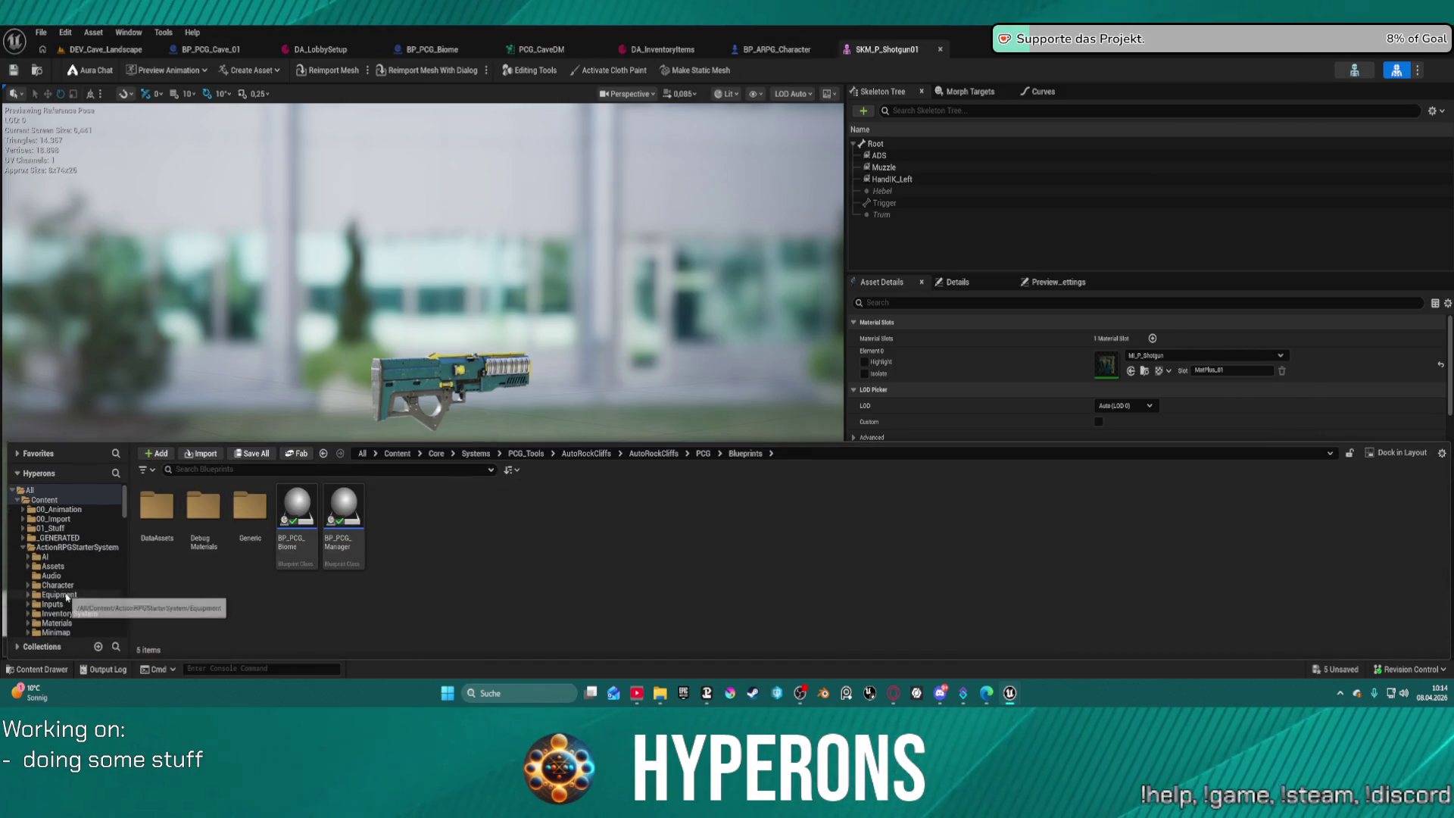
scroll(71, 581, "down", 3)
left_click(60, 538)
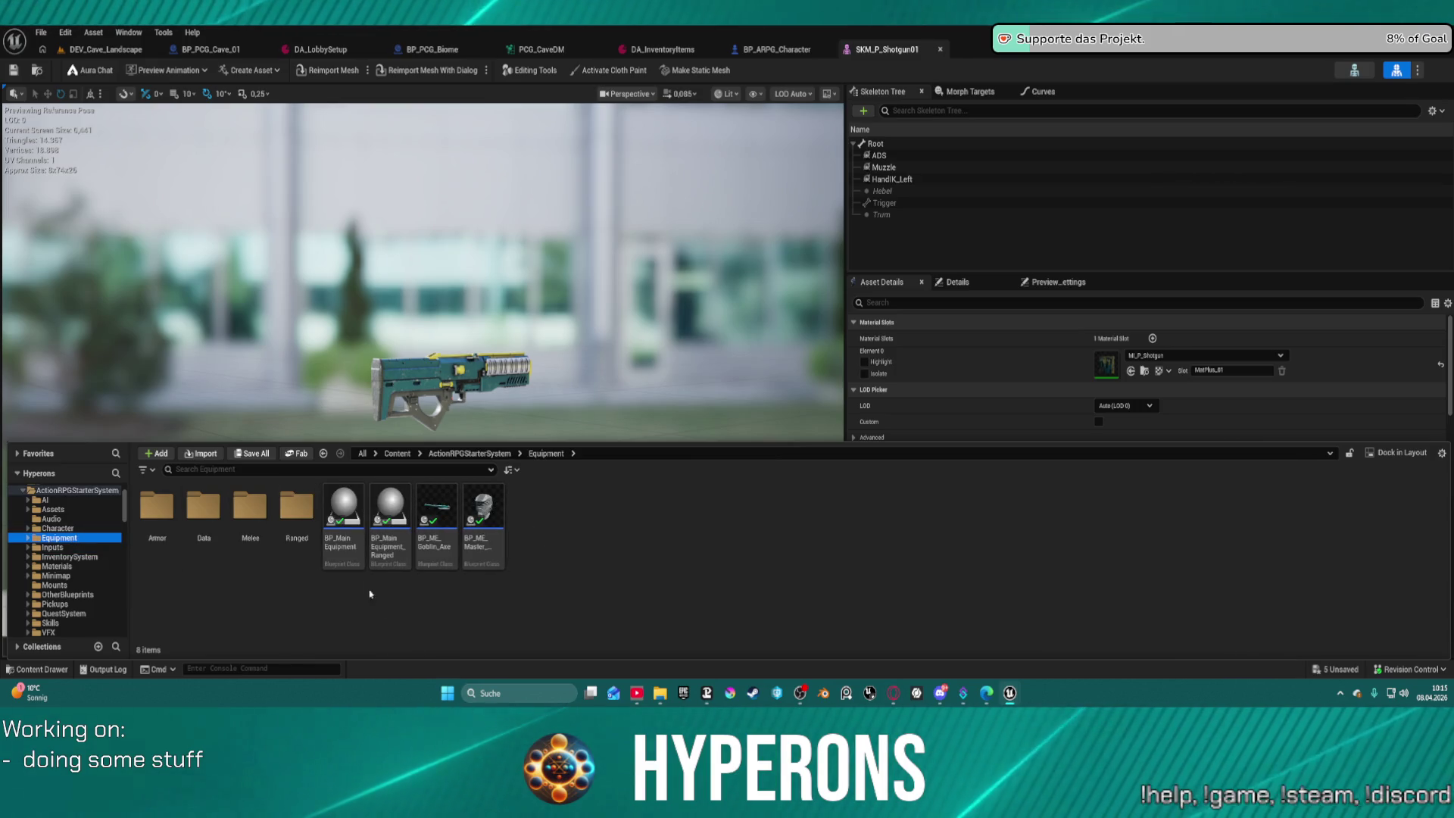
double_click(292, 511)
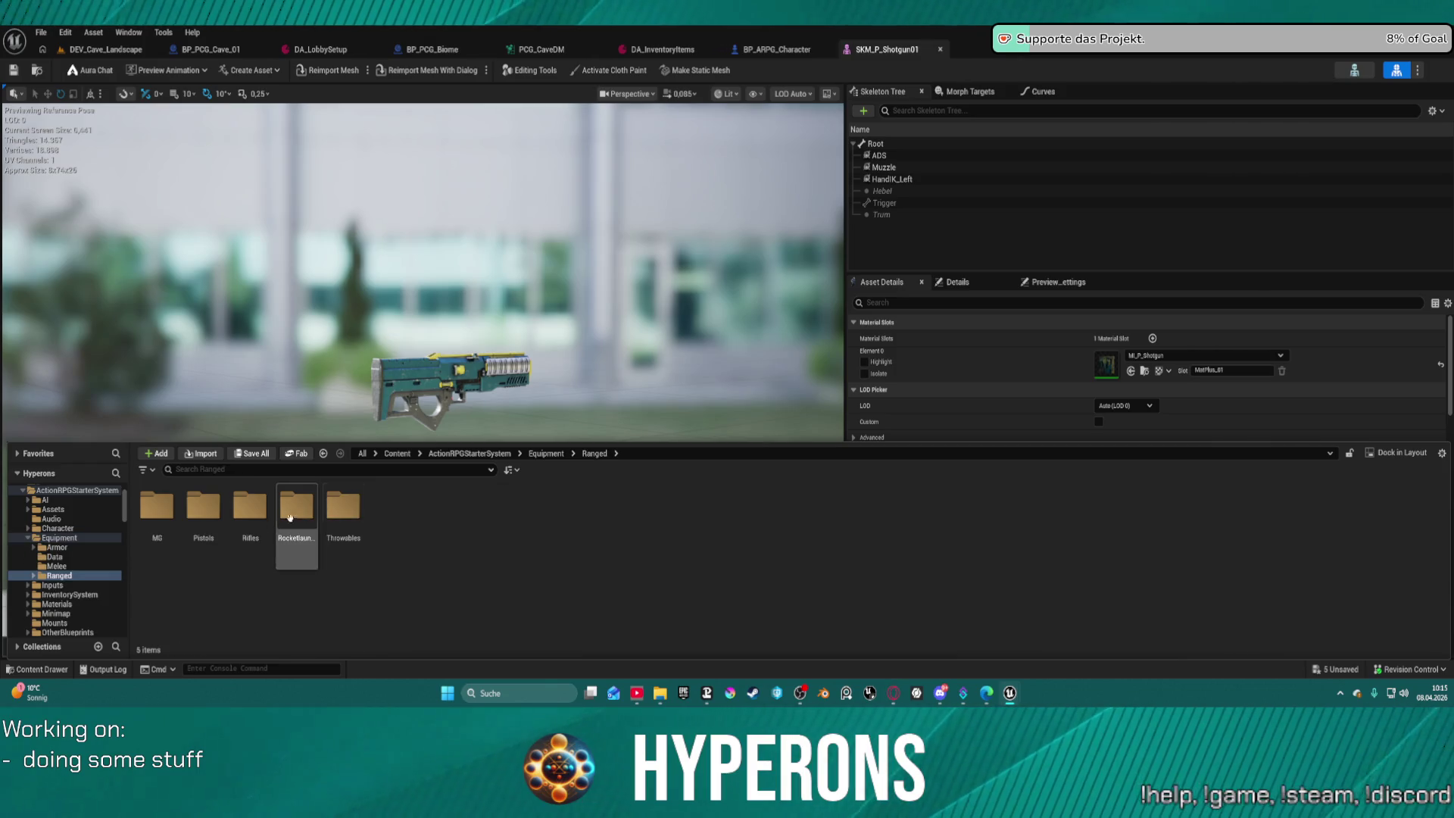
double_click(250, 508)
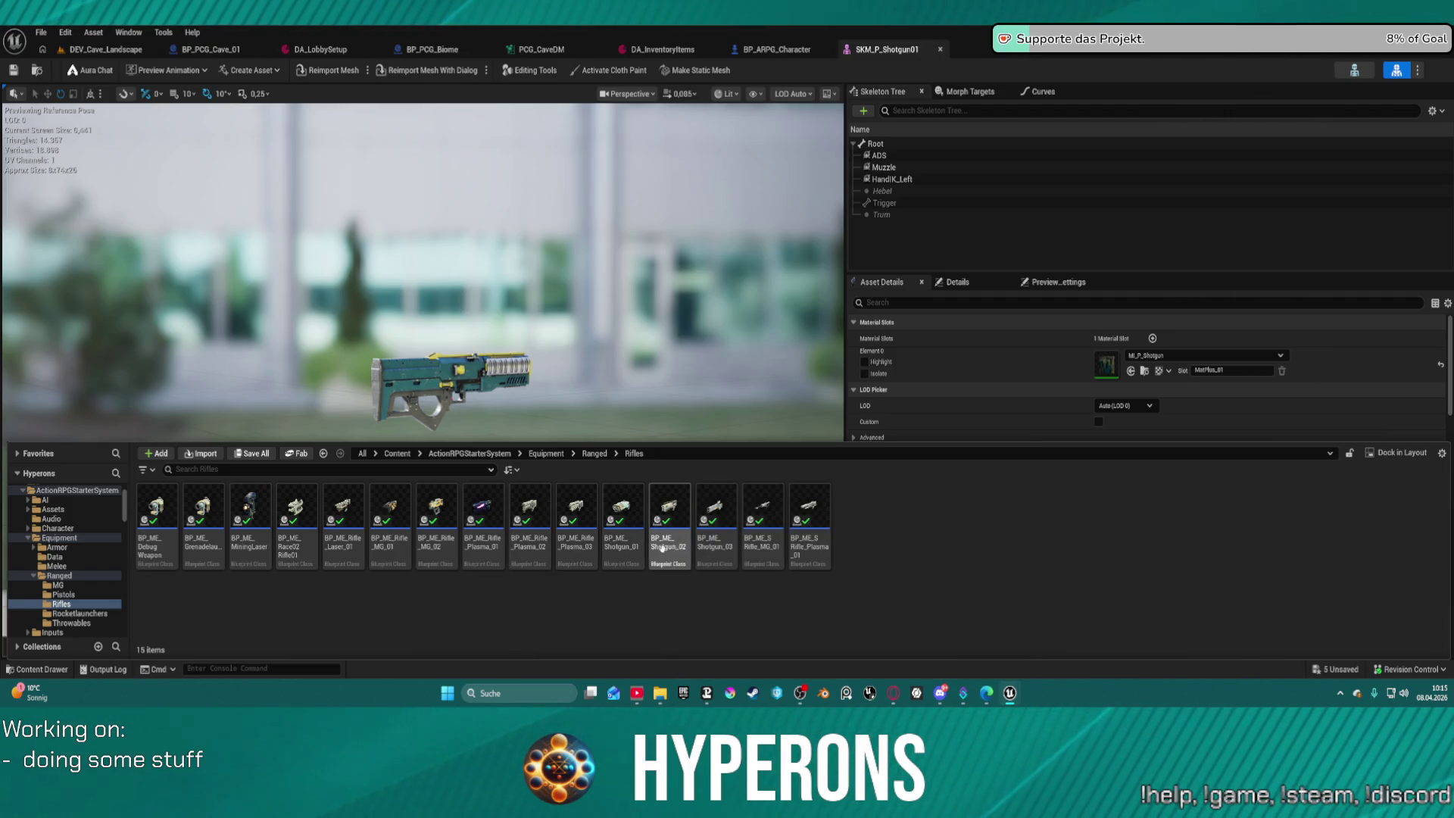
left_click(627, 549)
Open BP_ME_Shotgun_01 and turn on Change Pose.
double_click(627, 549)
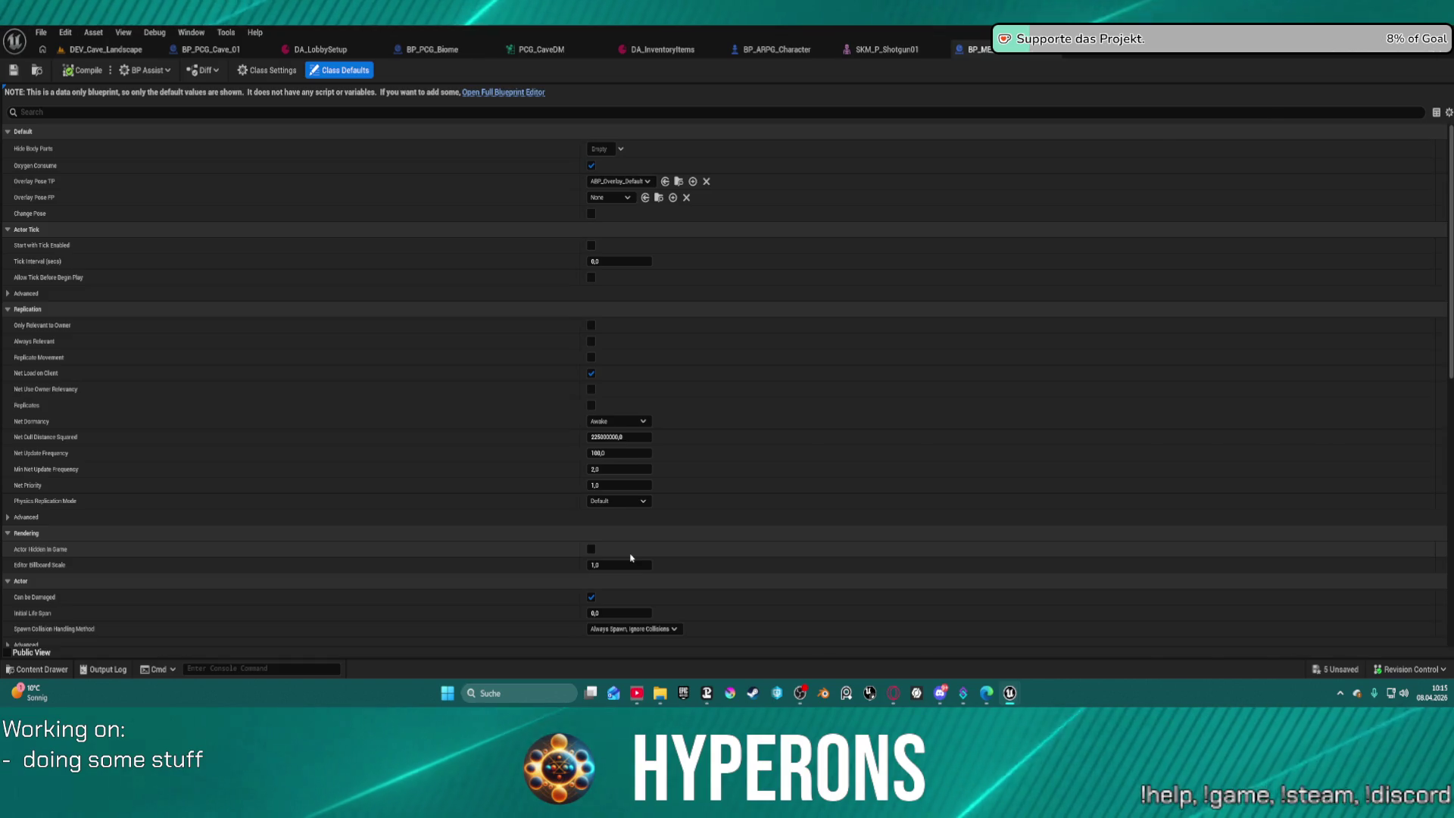
key("ctrl+space")
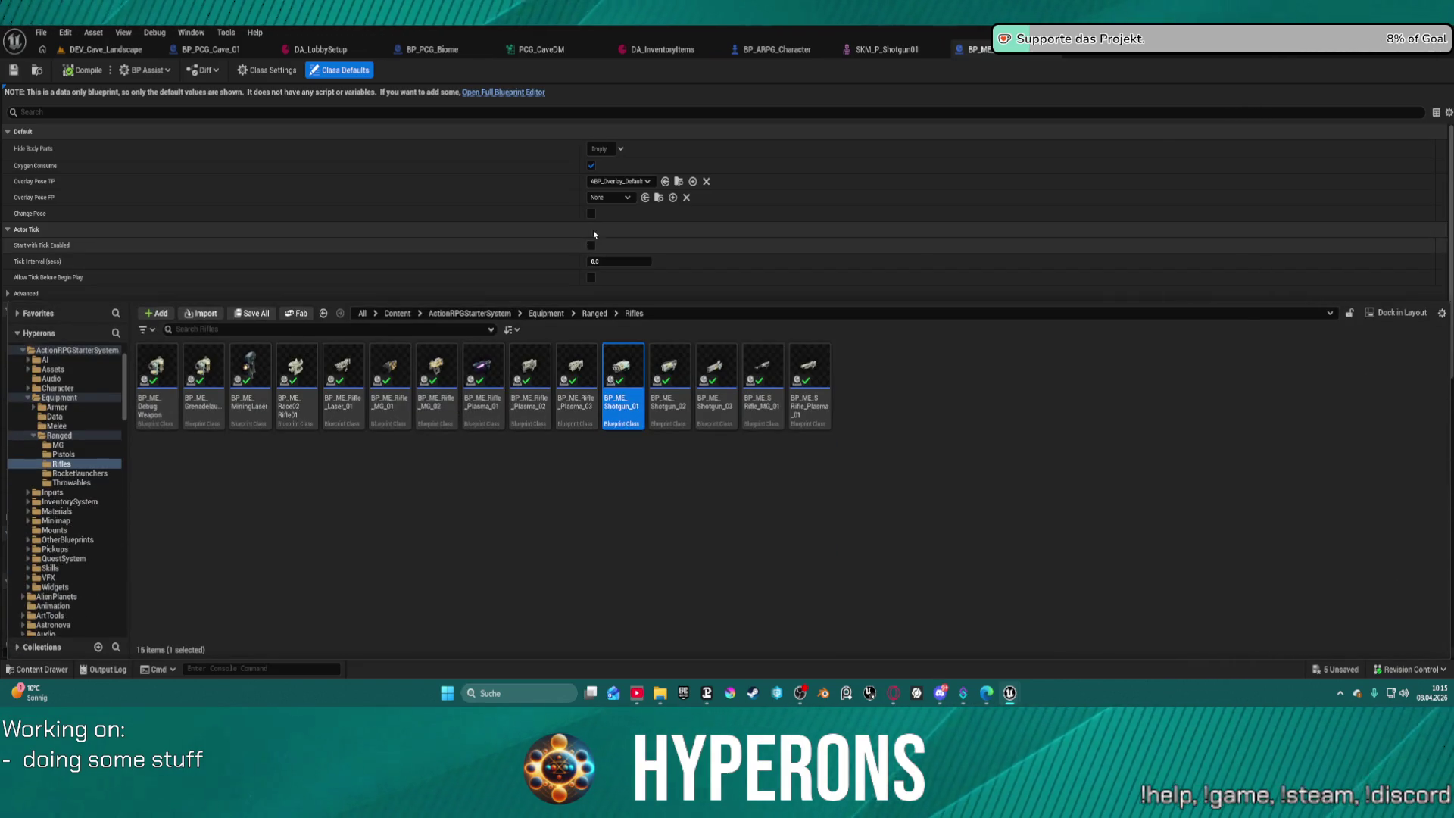
left_click(590, 213)
Set Overlay Pose TP and FP to ABP_Overlay_Rifle, compile, and open the full Blueprint editor.
left_click(628, 183)
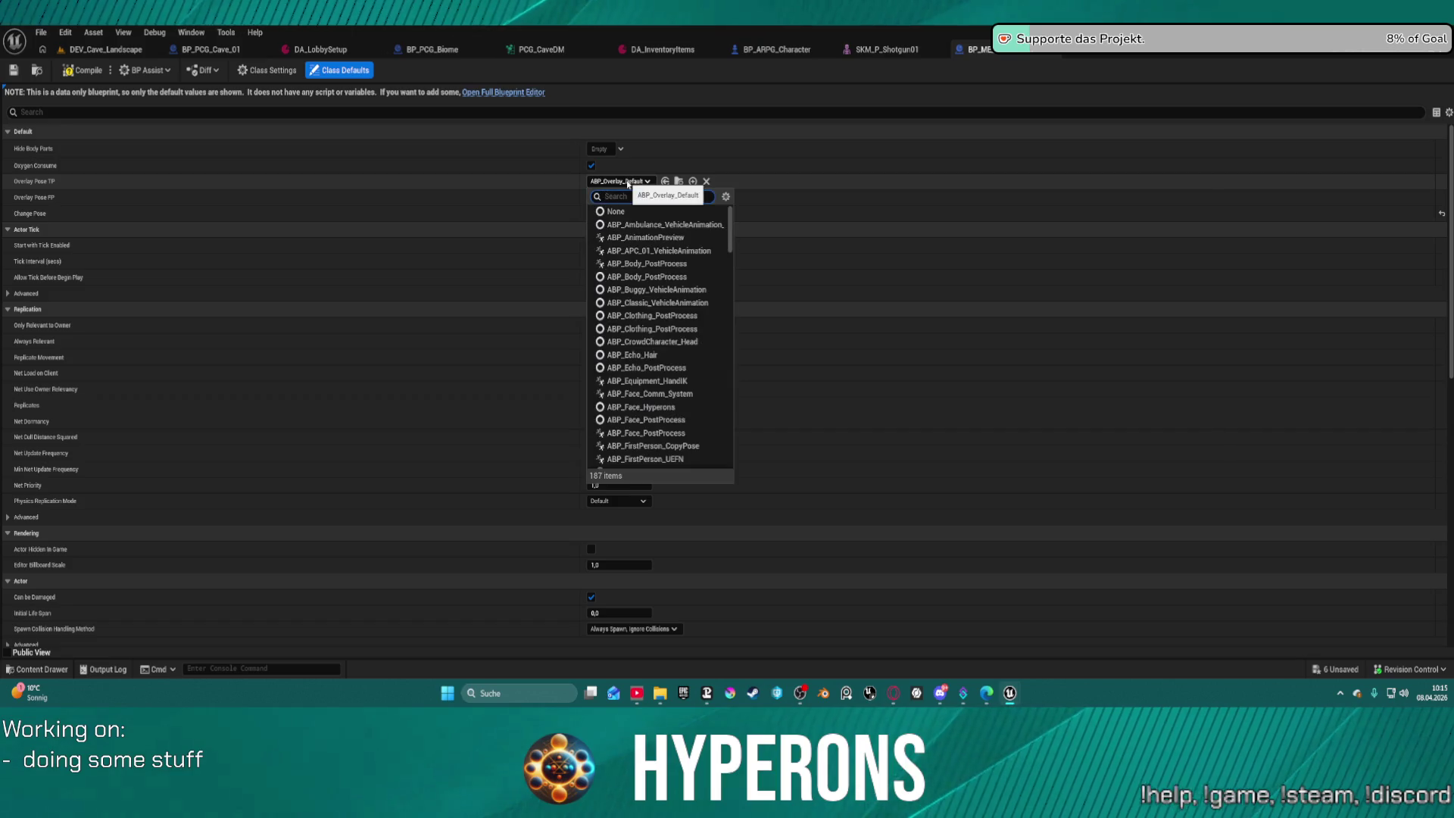
type("rifle")
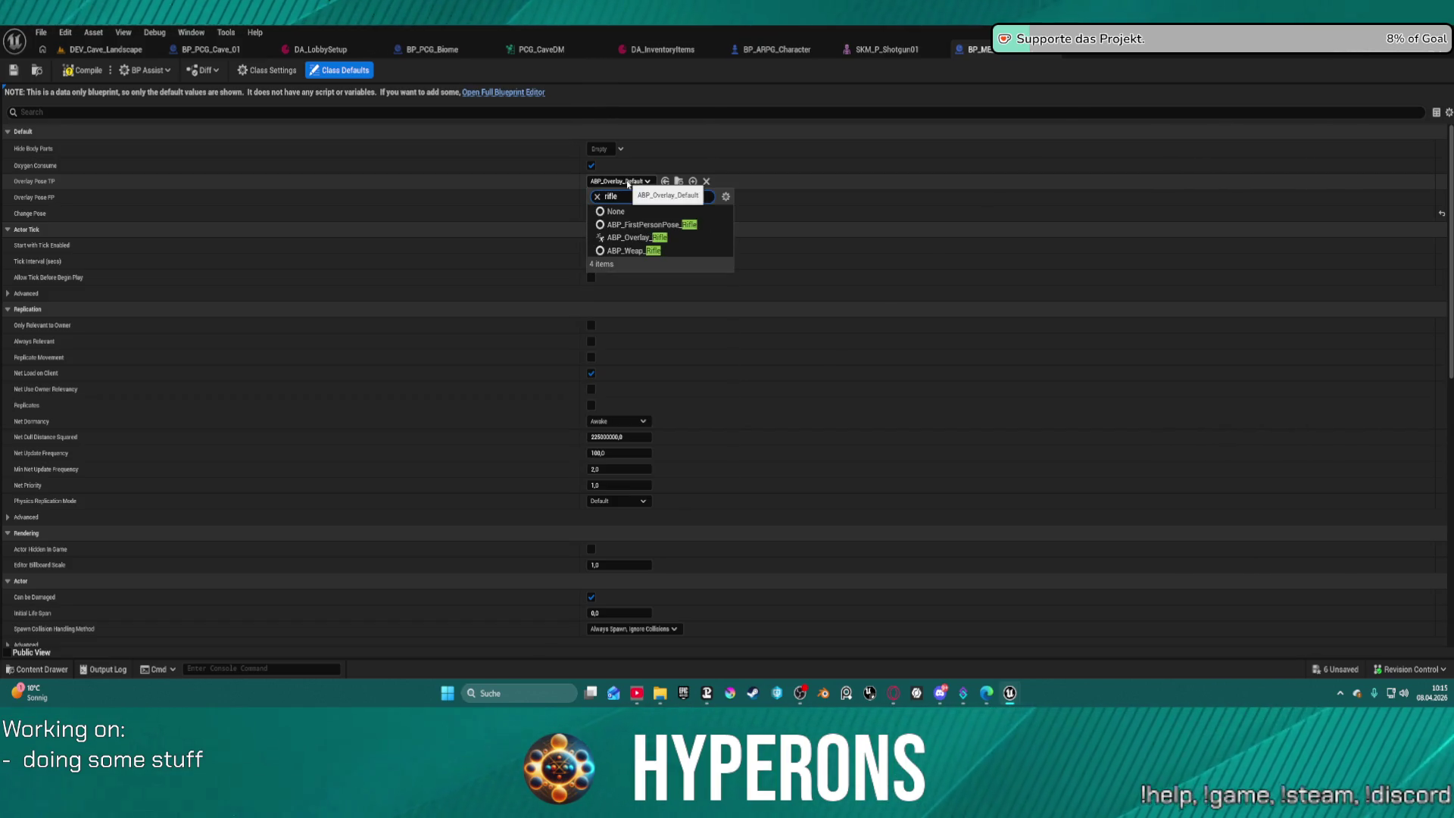
left_click(640, 238)
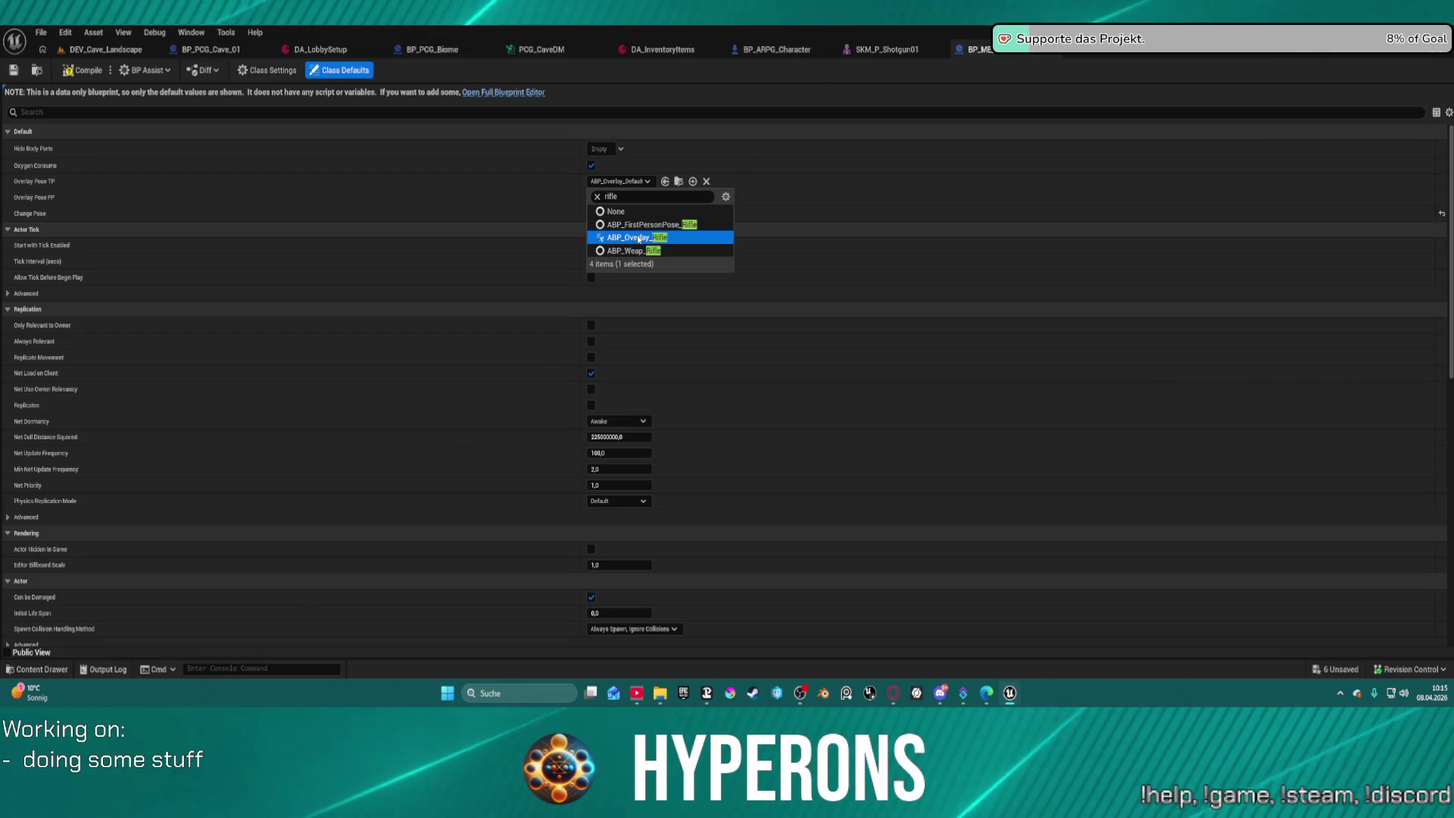
left_click(640, 238)
key("ctrl+v")
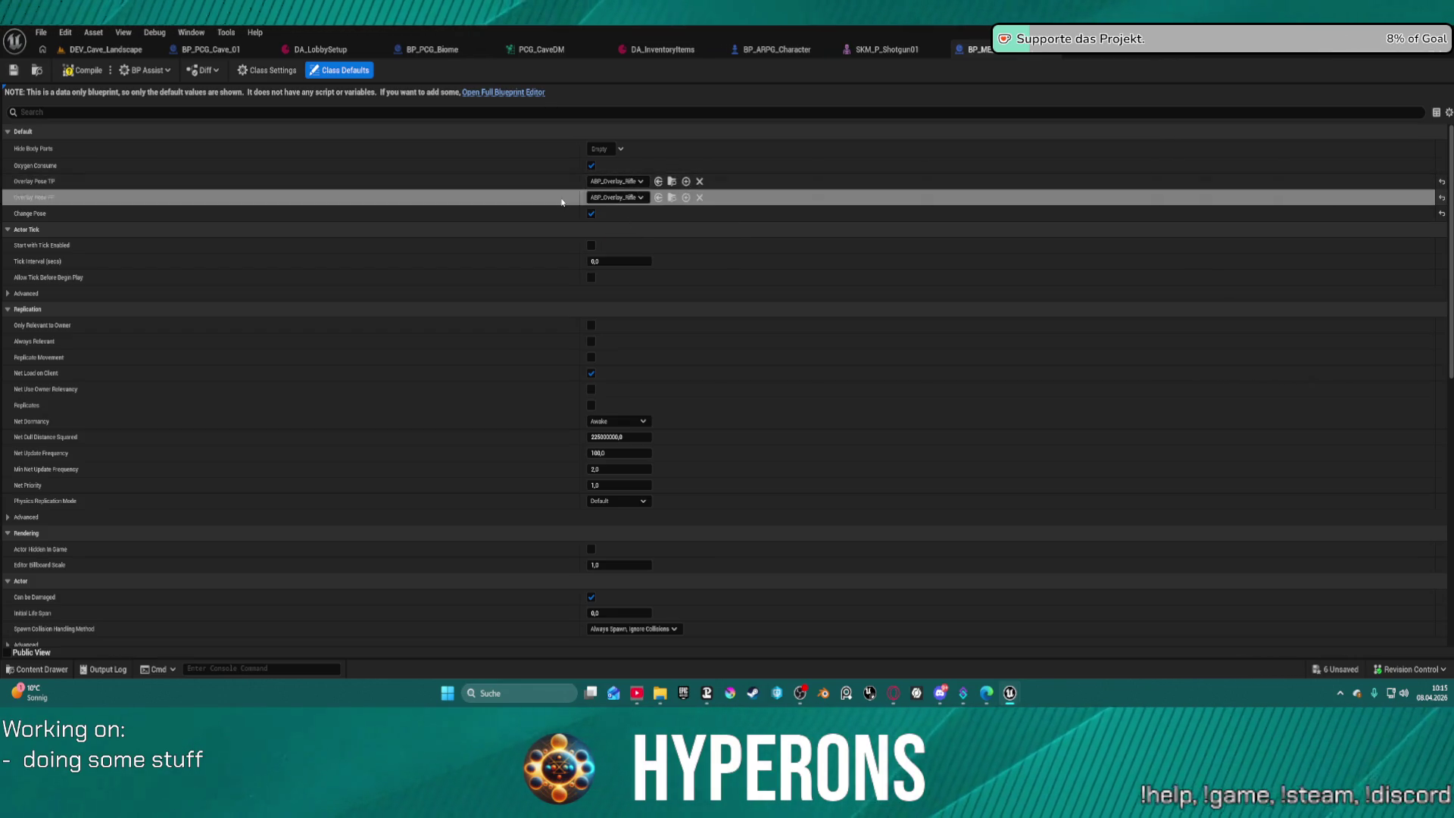
left_click(82, 72)
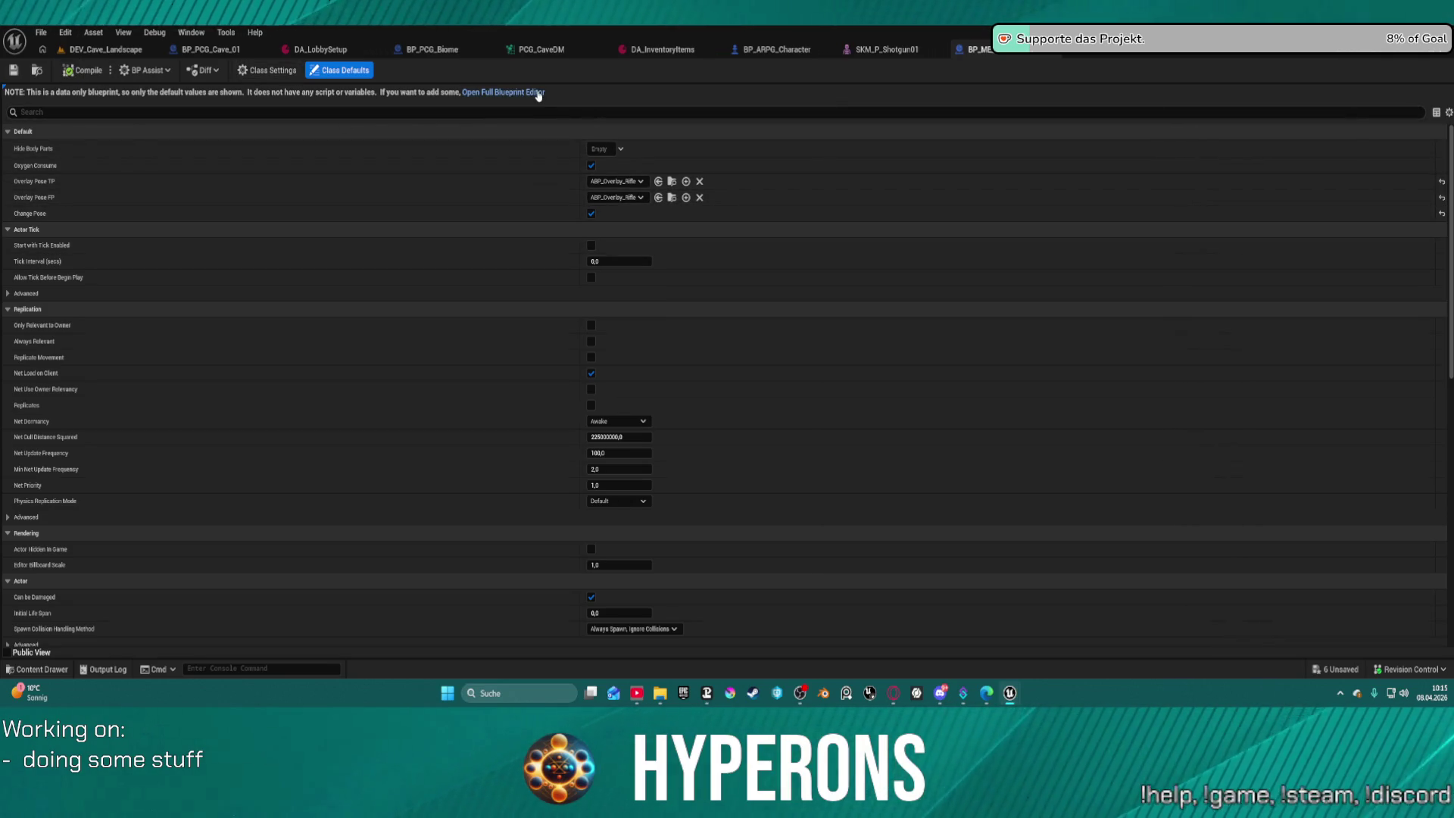
left_click(538, 92)
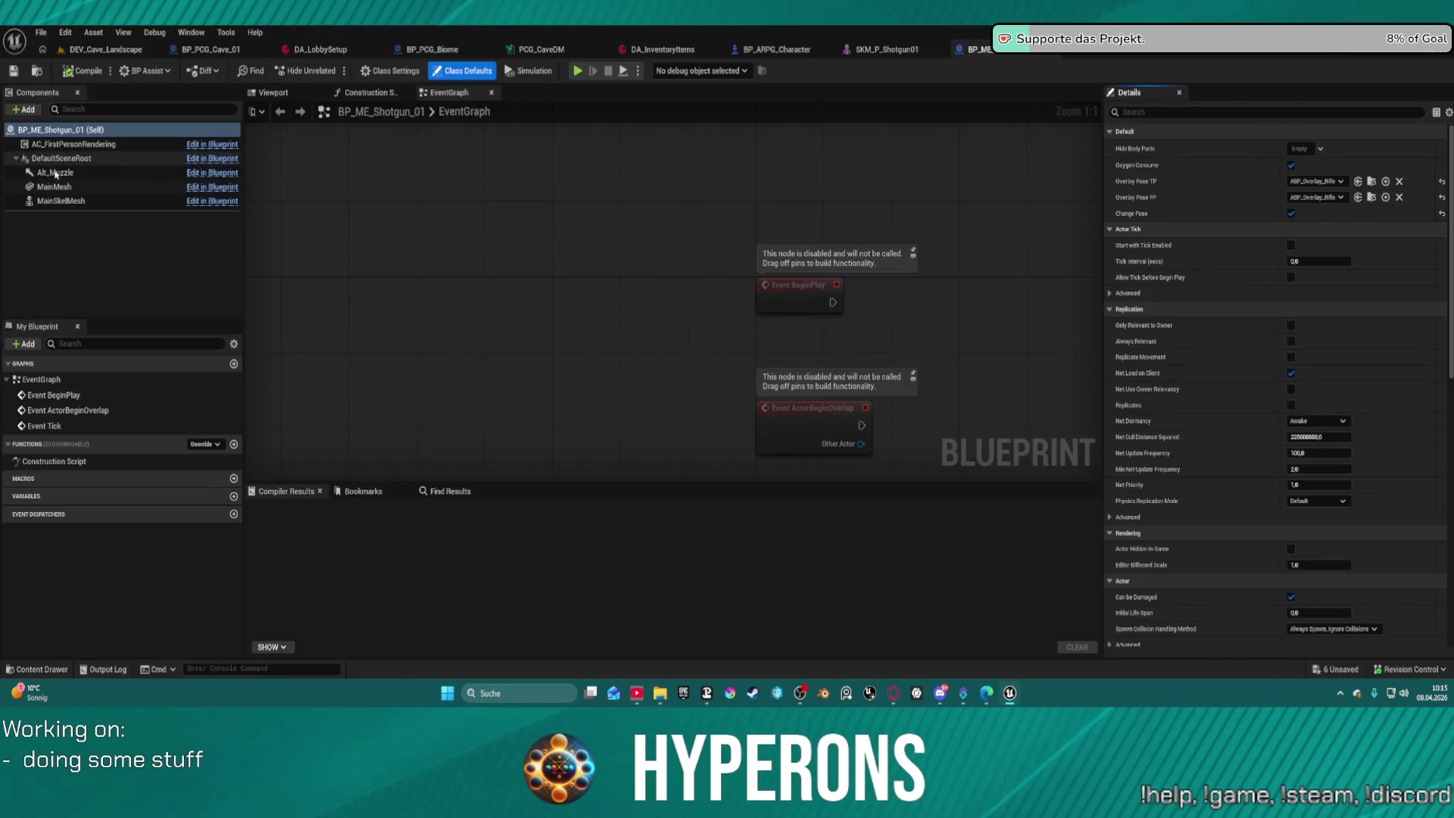
Assign SKM_P_Shotgun01 to the MainSkelMesh component and frame the shotgun in the Blueprint Viewport.
left_click(61, 201)
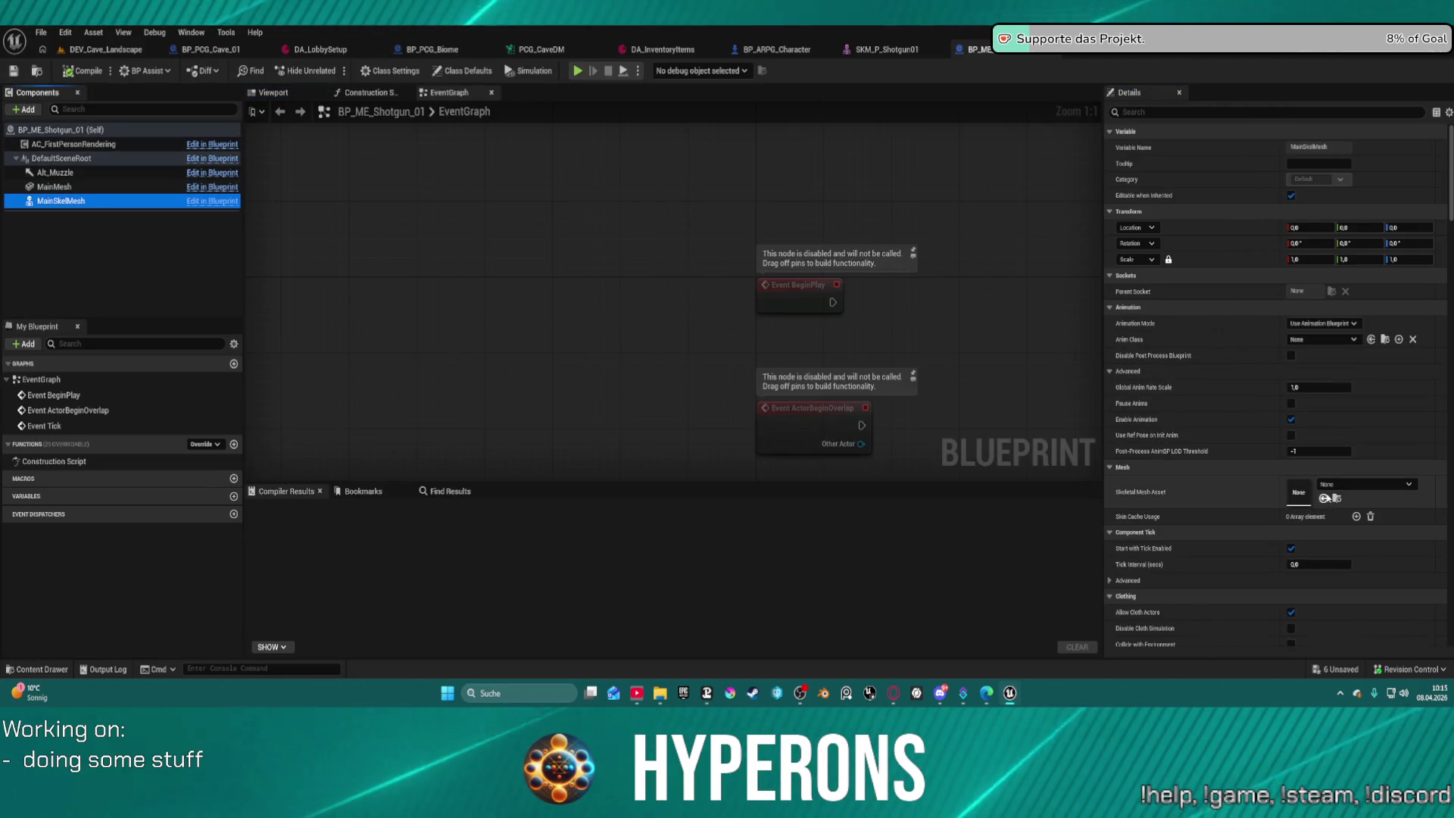
left_click(878, 50)
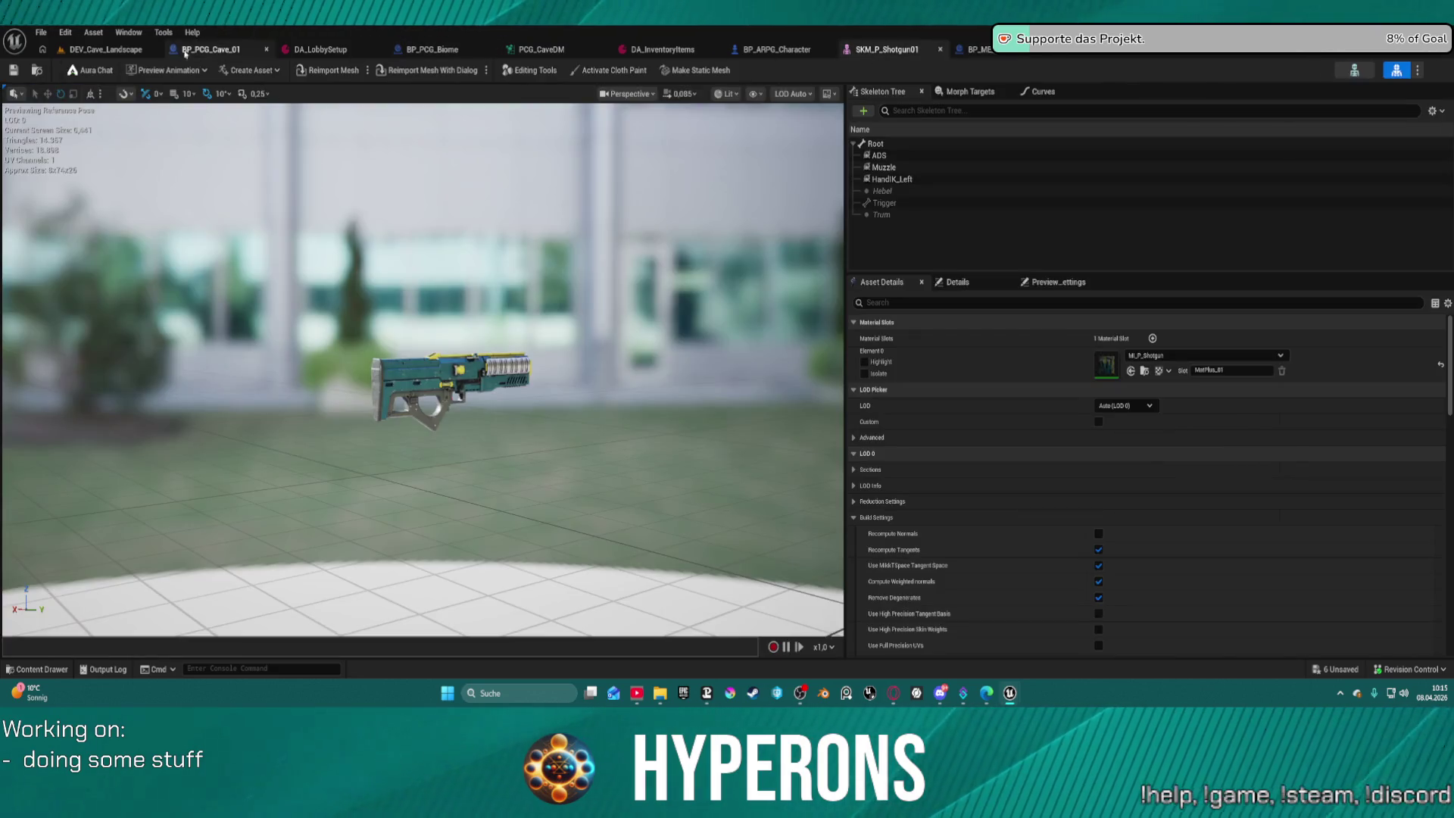
key("ctrl+space")
left_click(973, 49)
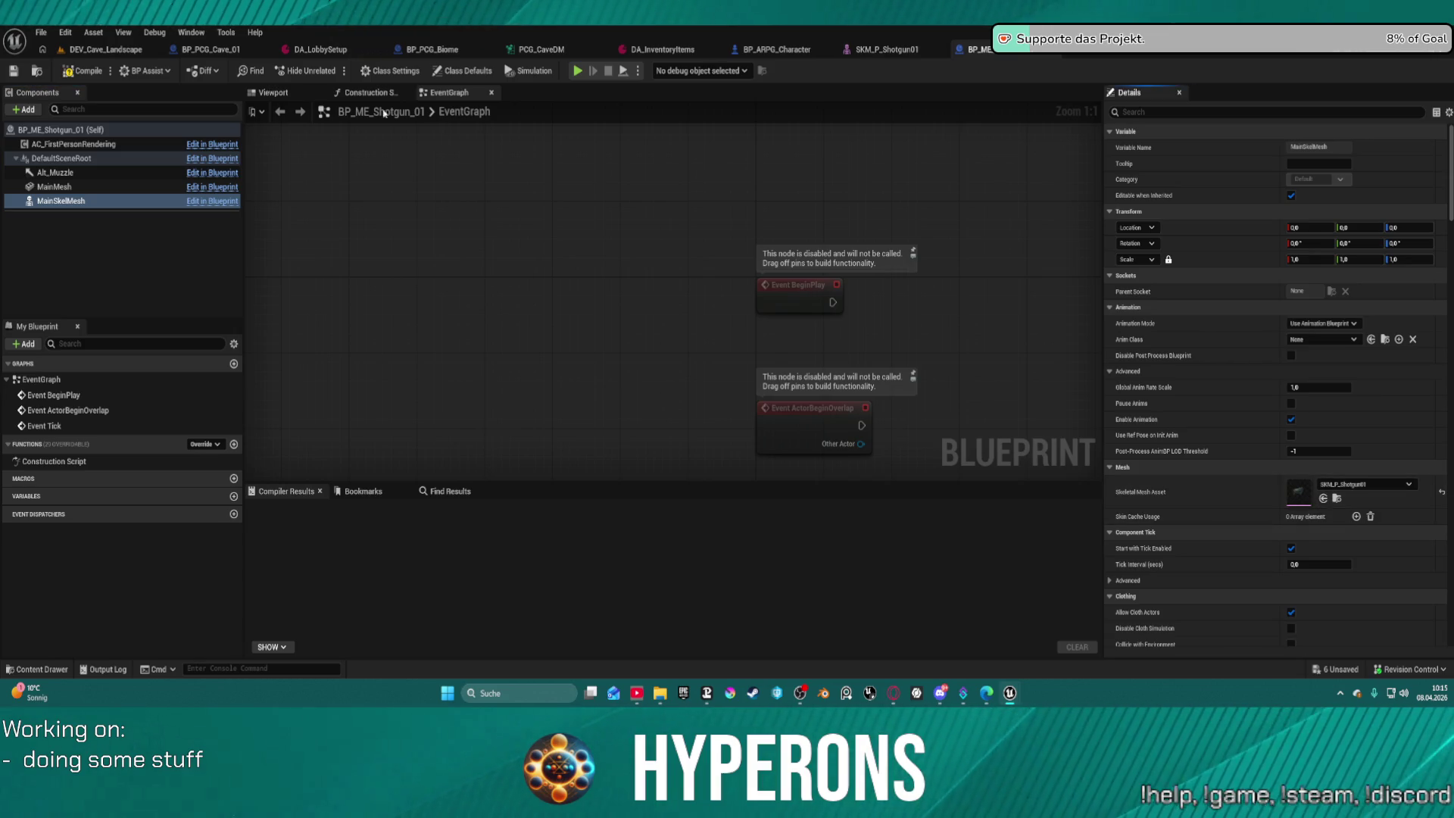
left_click(269, 94)
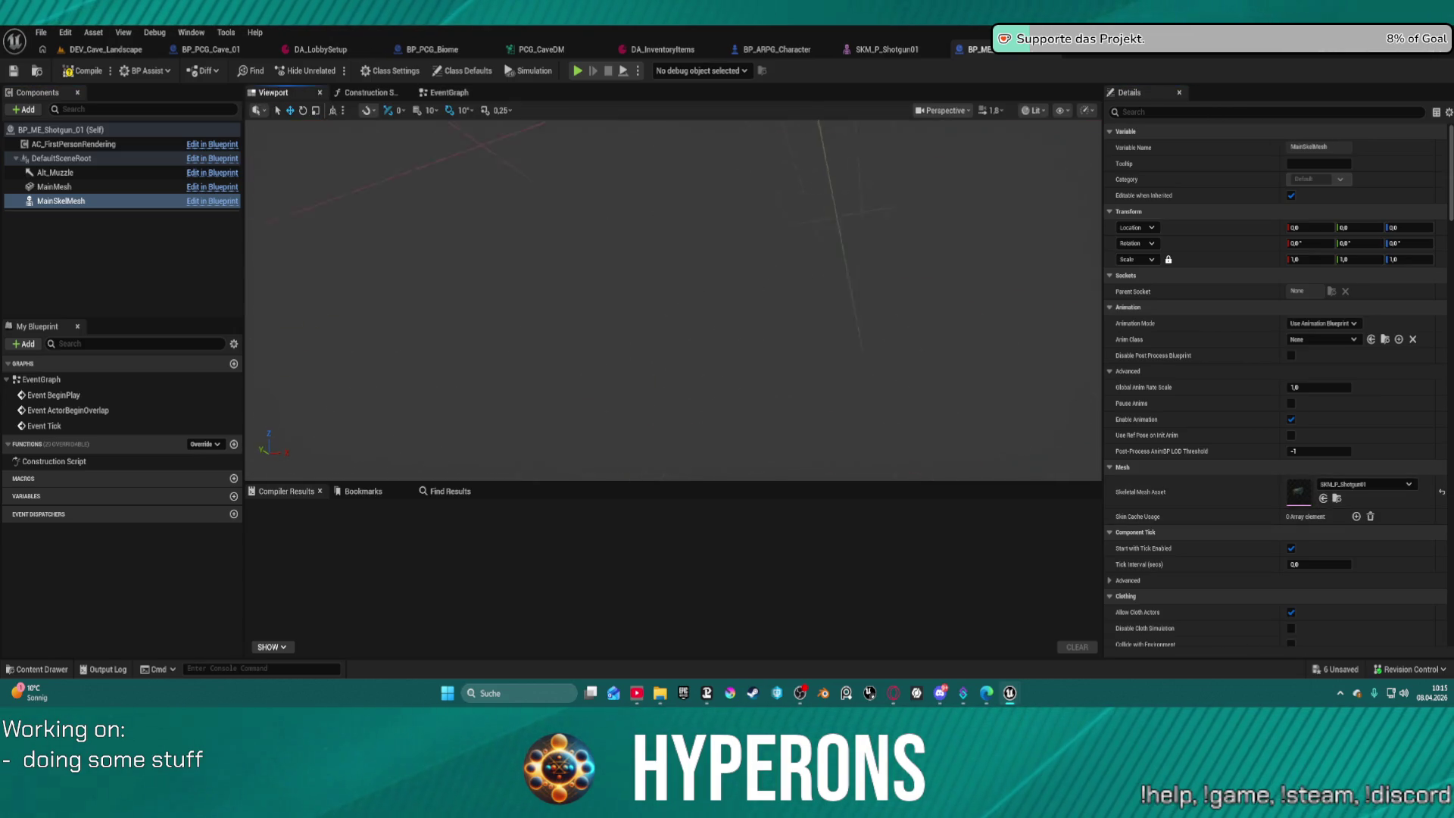
key("f")
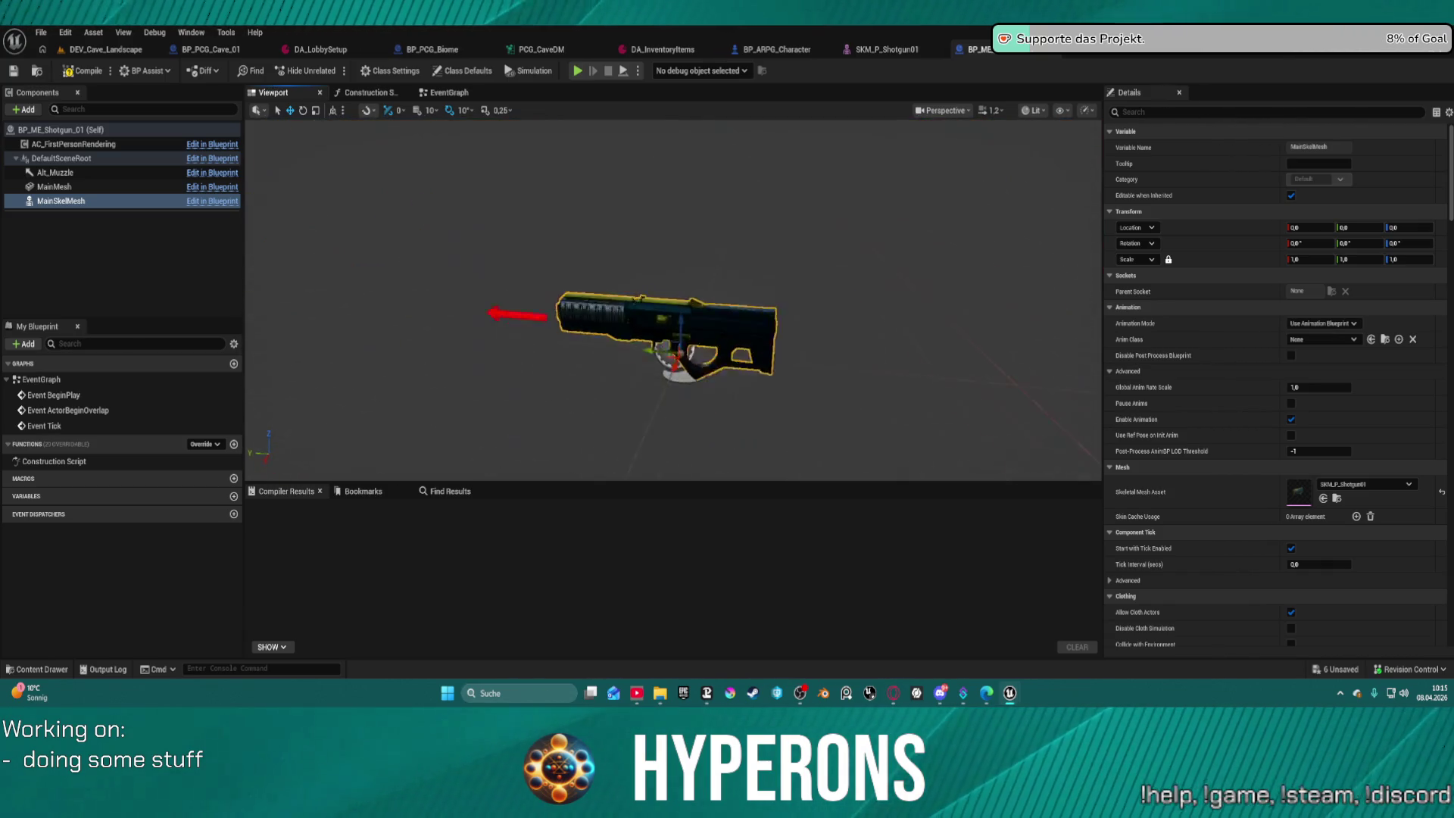
scroll(674, 299, "down", 3)
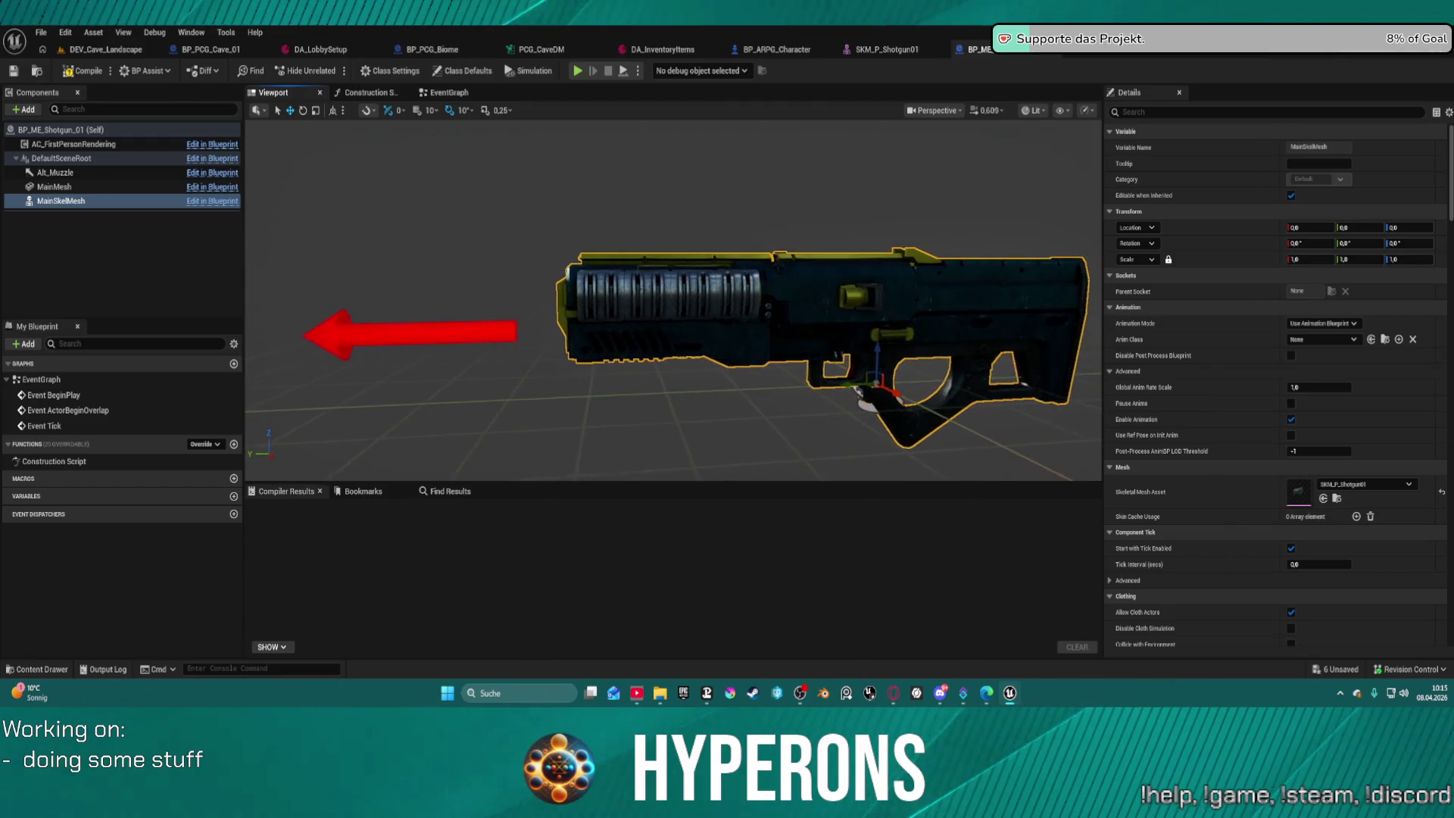
Select the Alt_Muzzle arrow and raise it to barrel height.
left_click_drag(649, 258, 629, 259)
left_click(684, 326)
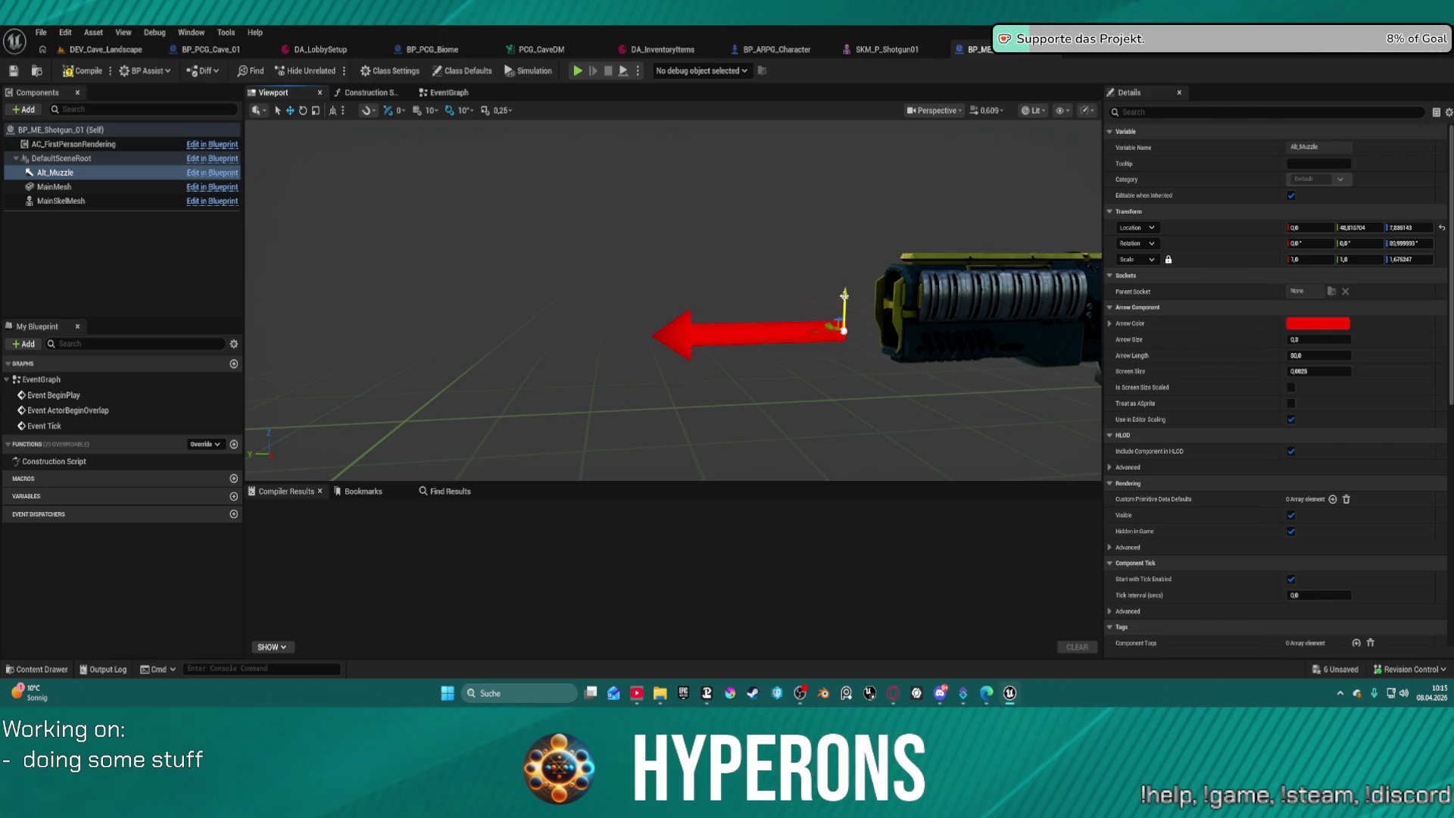
mouse_move(843, 324)
left_mouse_down()
mouse_move(842, 285)
mouse_move(858, 288)
left_mouse_up()
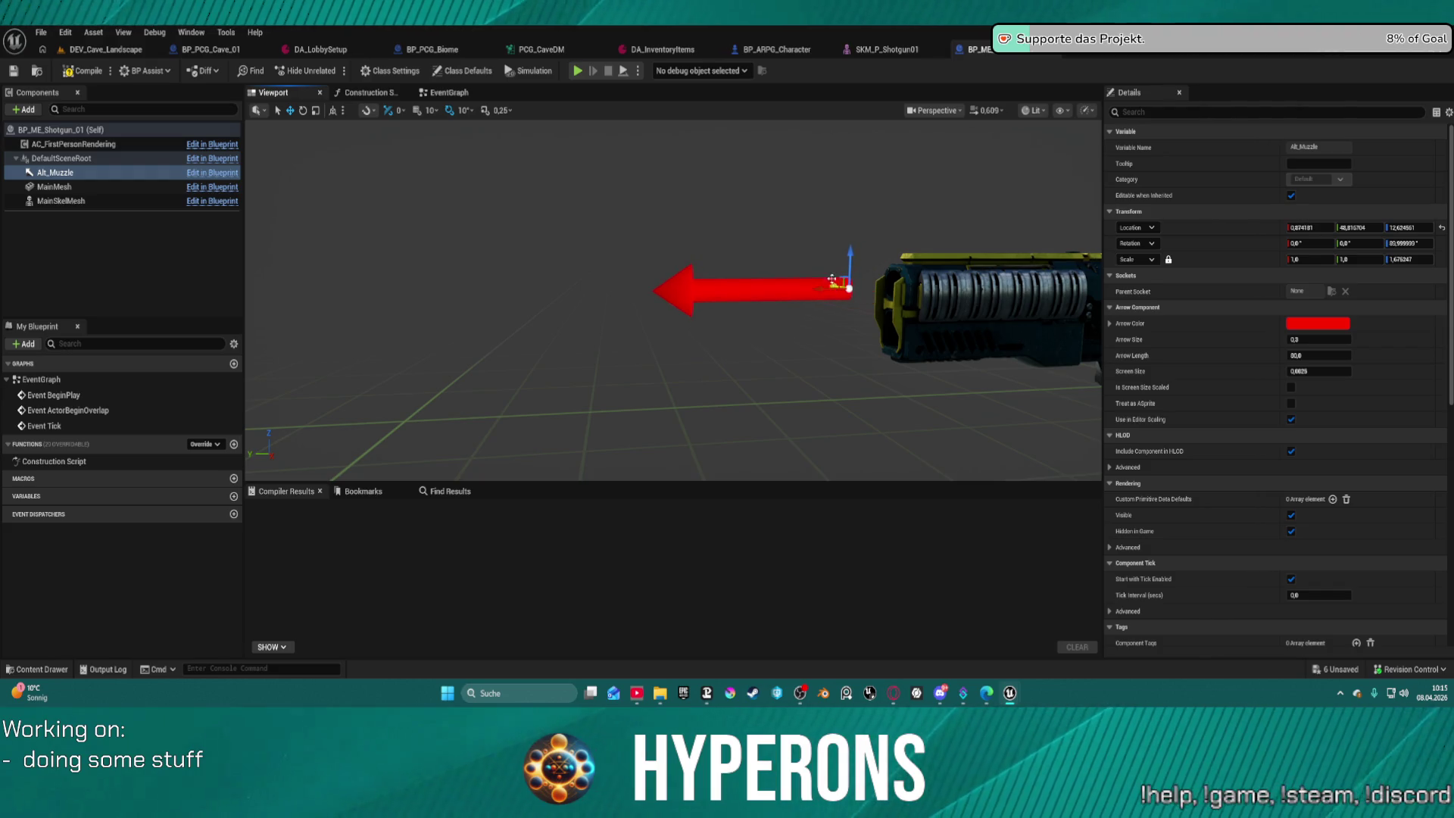
scroll(831, 279, "down", 5)
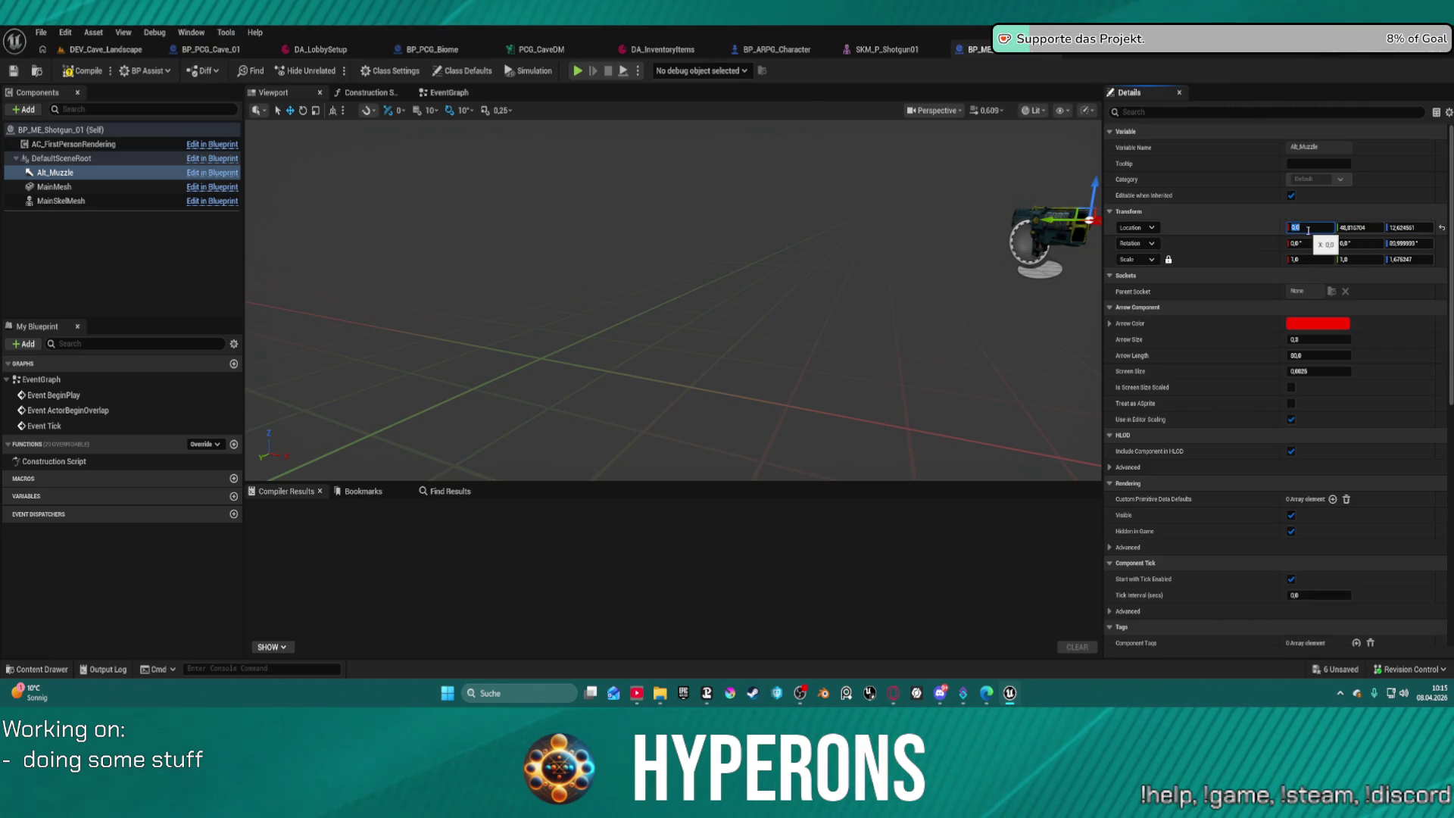
Frame Alt_Muzzle, orbit around the gun to check it, then switch to the SKM_P_Shotgun01 editor.
key("f")
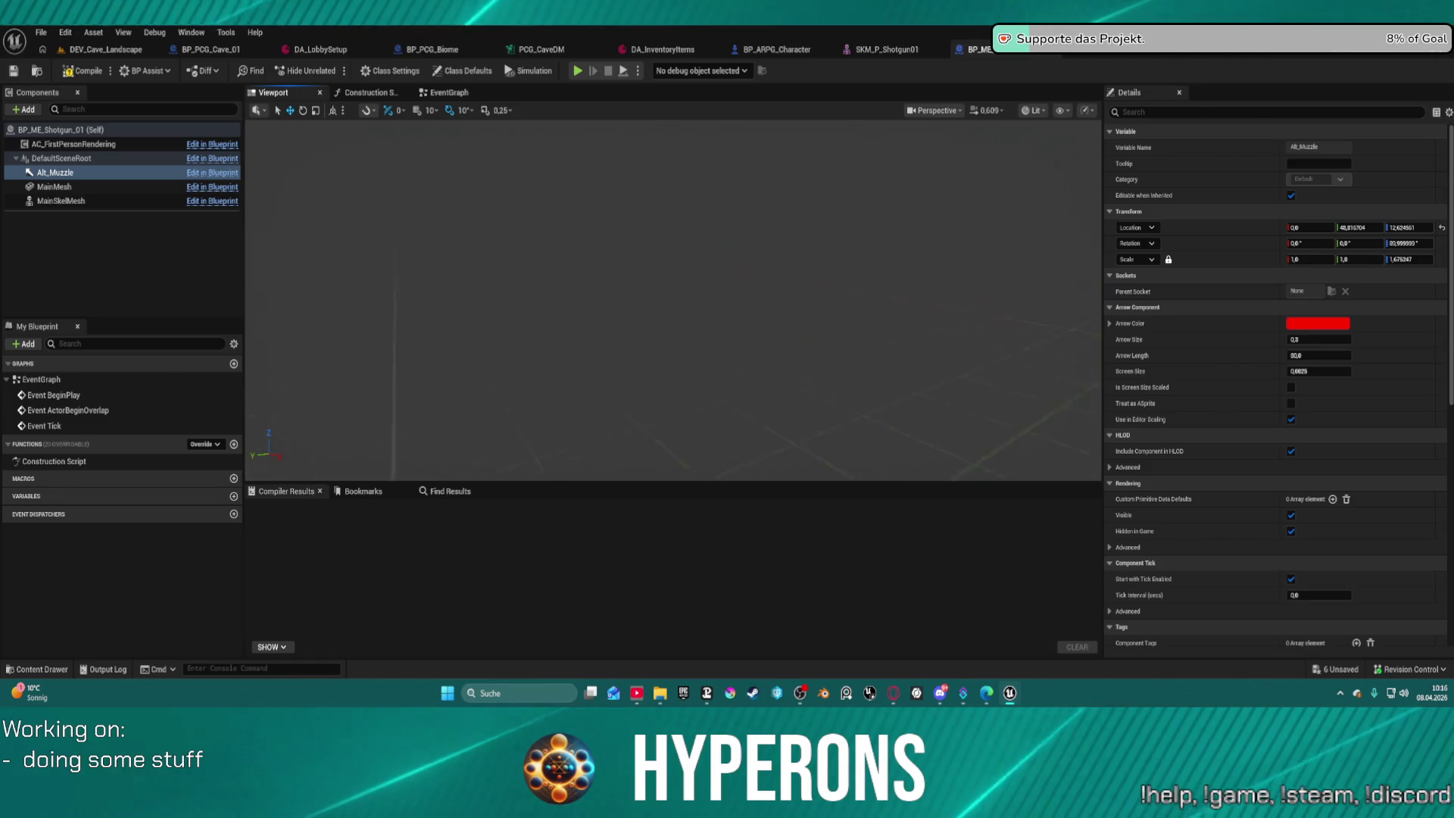
scroll(798, 234, "up", 5)
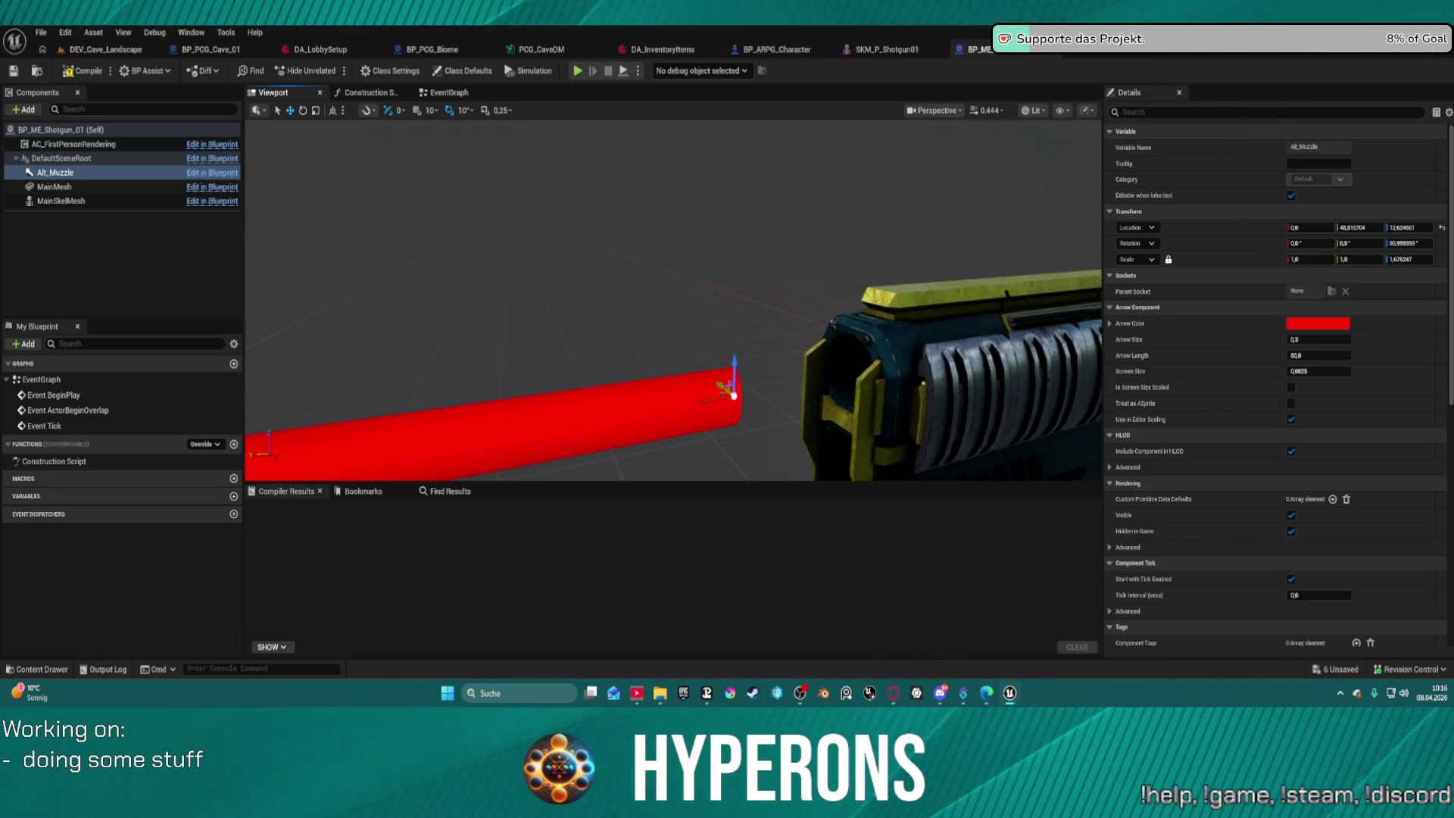
scroll(798, 234, "down", 6)
left_click_drag(684, 321, 656, 333)
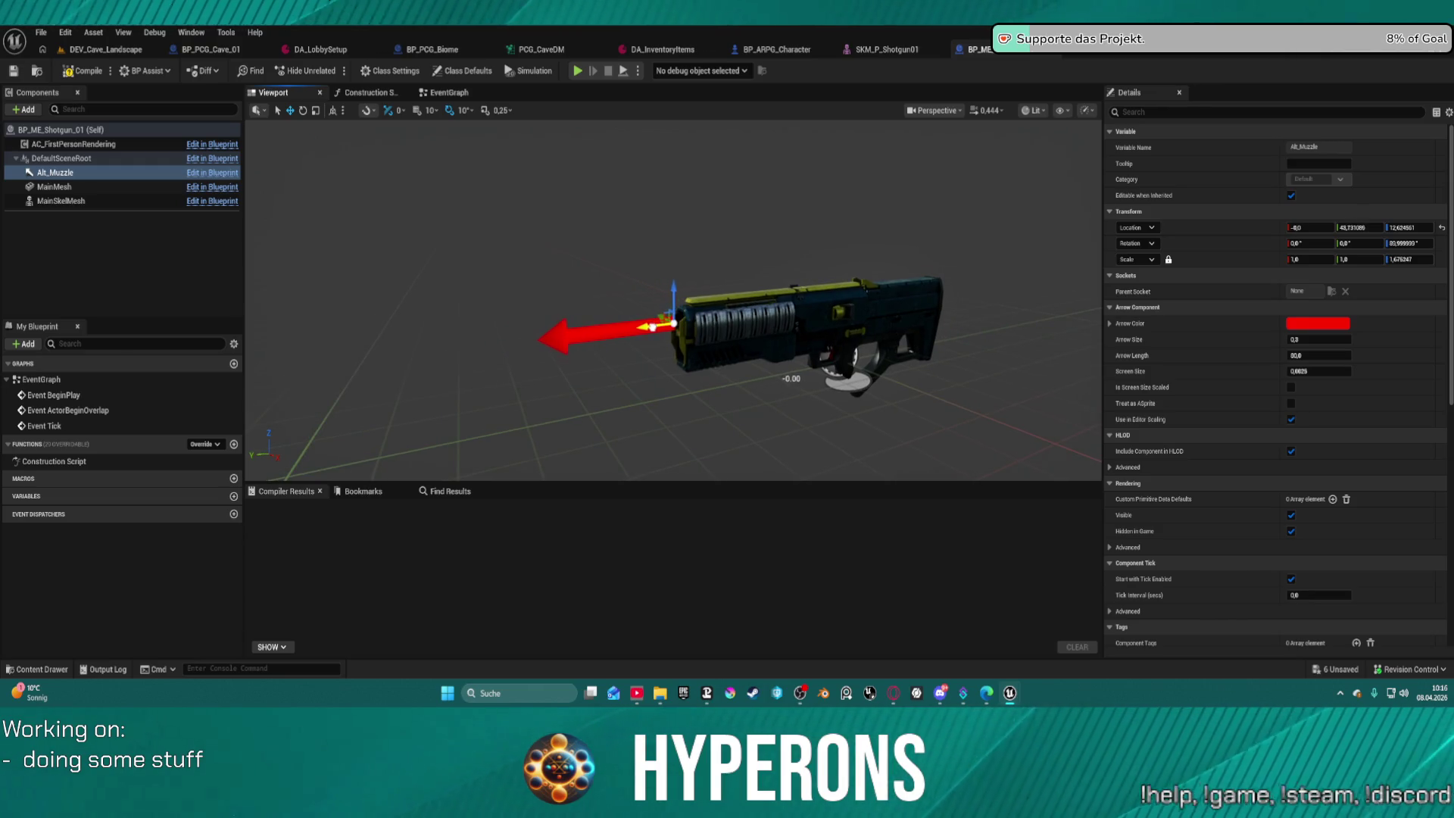
key("ctrl+Tab")
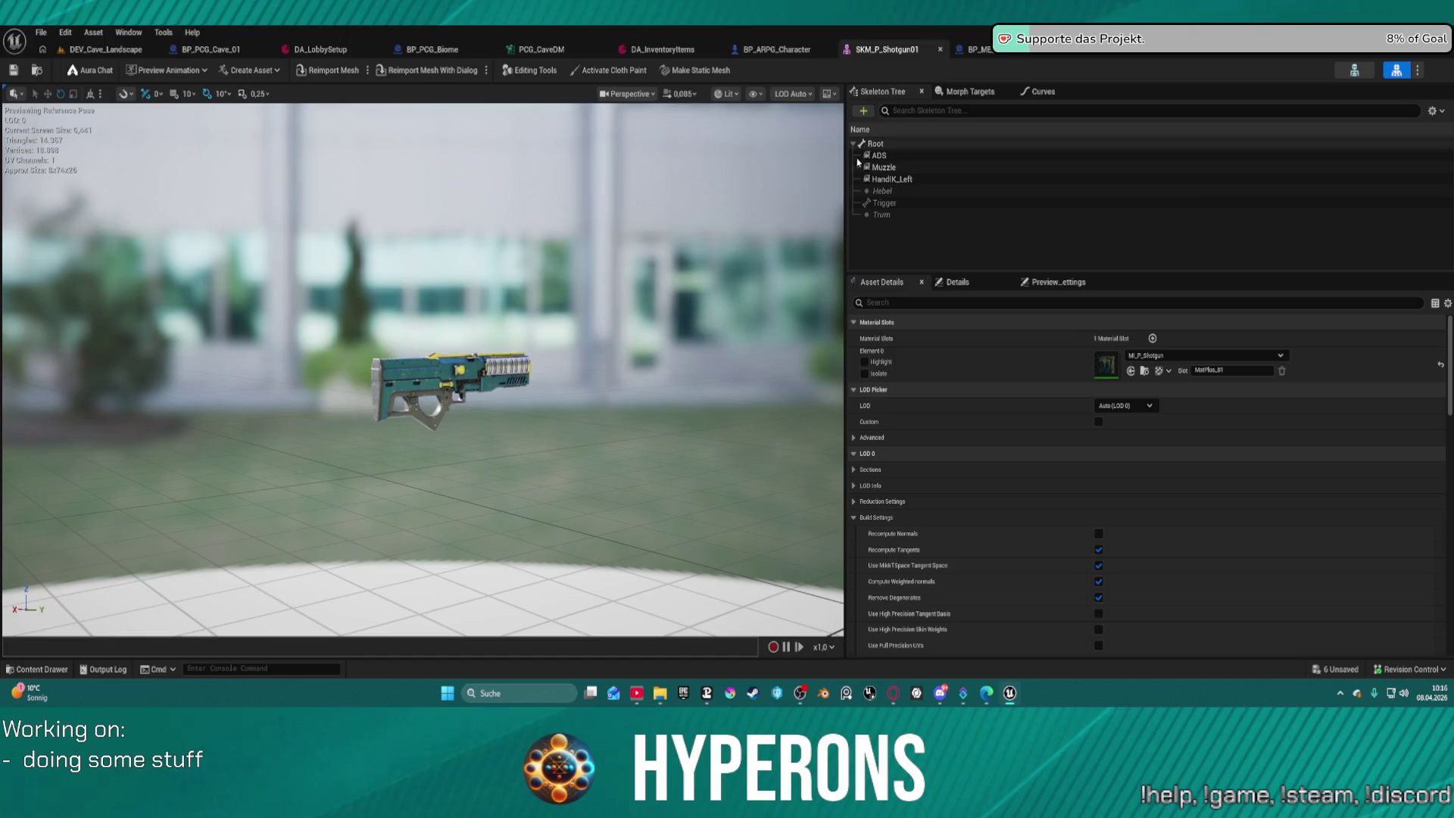
View the shotgun's muzzle end from orthographic Front, Bottom and Left views.
mouse_move(677, 271)
left_mouse_down()
mouse_move(651, 265)
mouse_move(712, 220)
left_mouse_up()
scroll(640, 298, "up", 3)
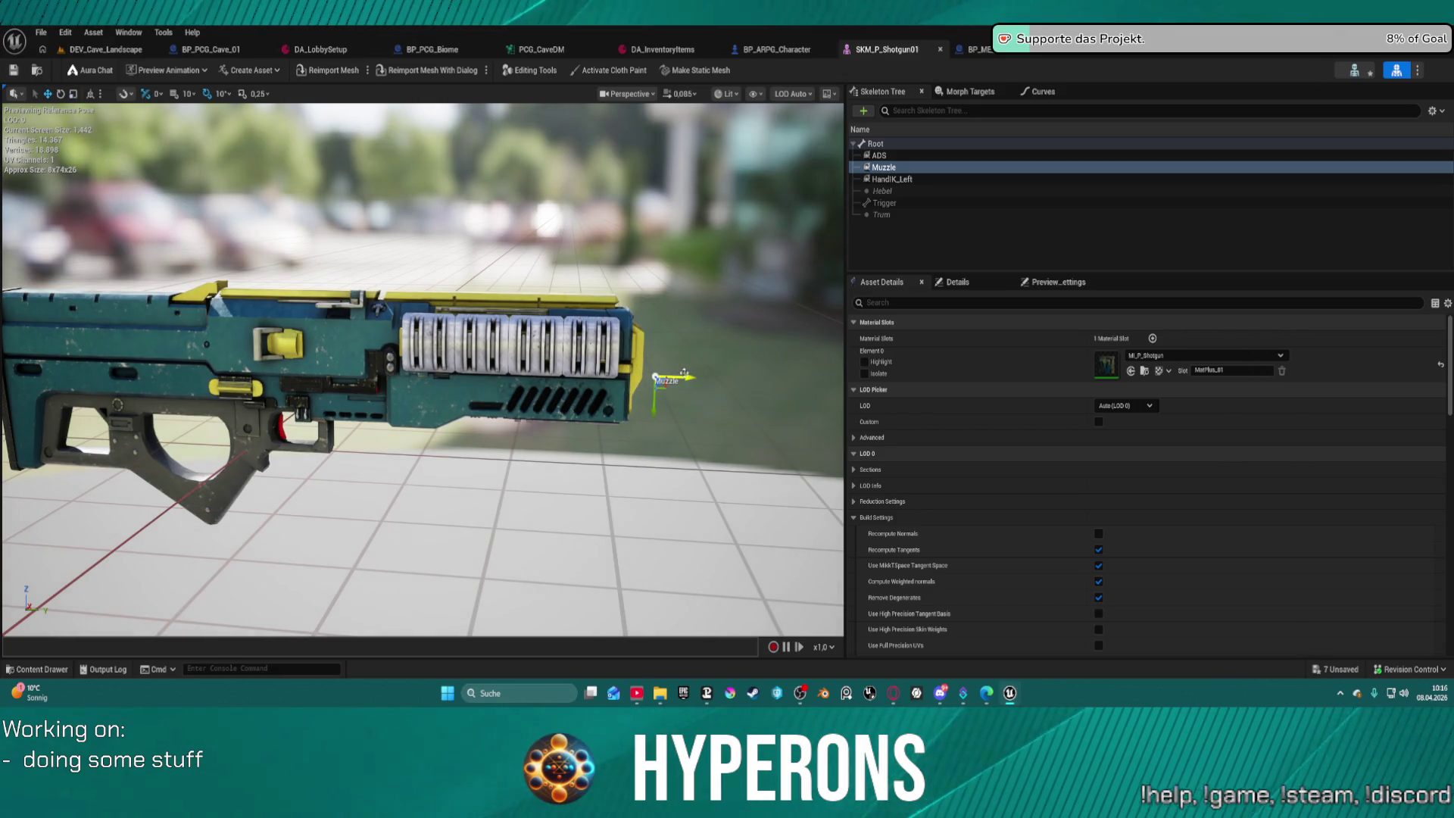
mouse_move(684, 373)
left_mouse_down()
mouse_move(556, 416)
mouse_move(500, 409)
mouse_move(505, 248)
left_mouse_up()
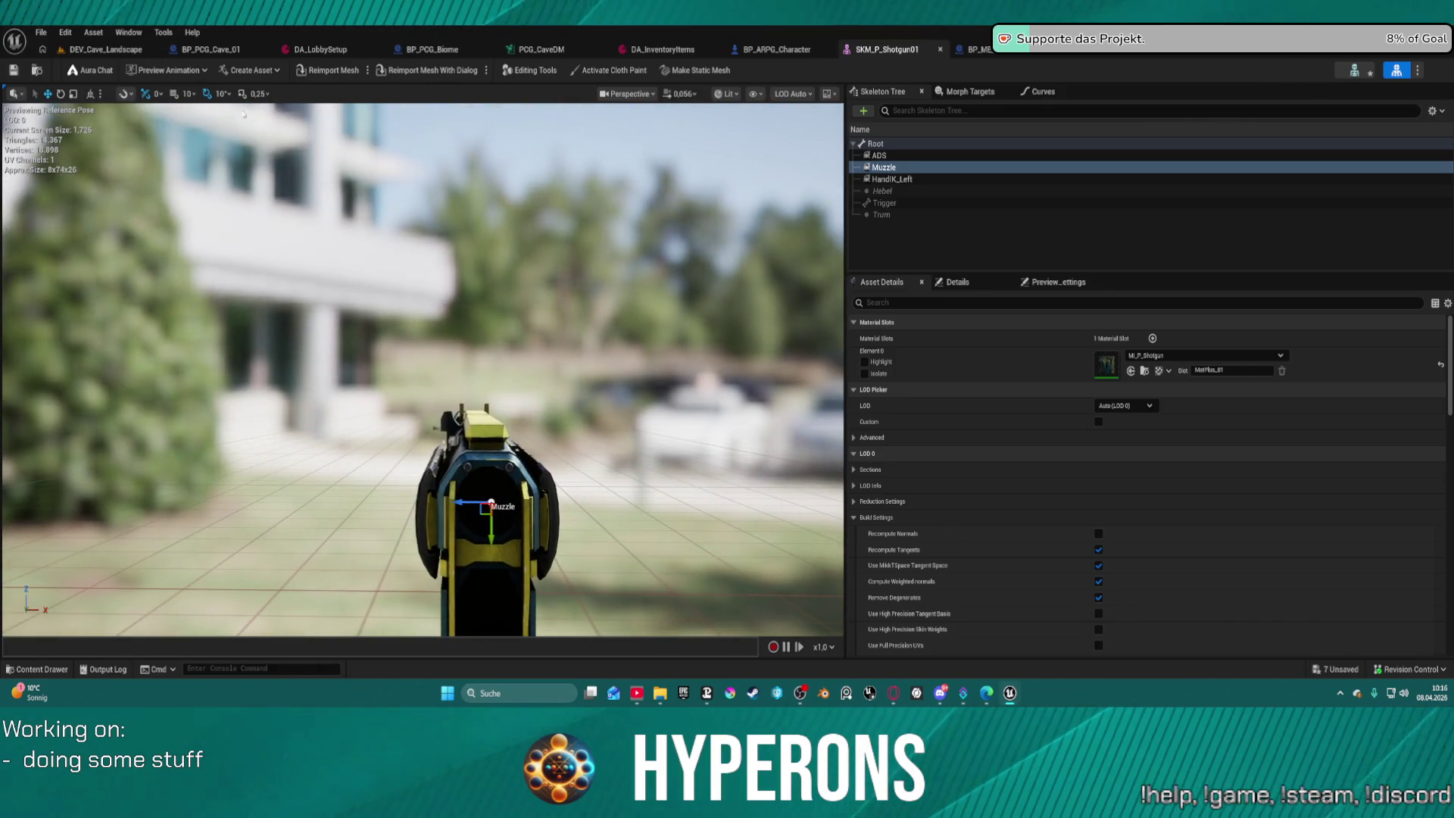
left_click(626, 94)
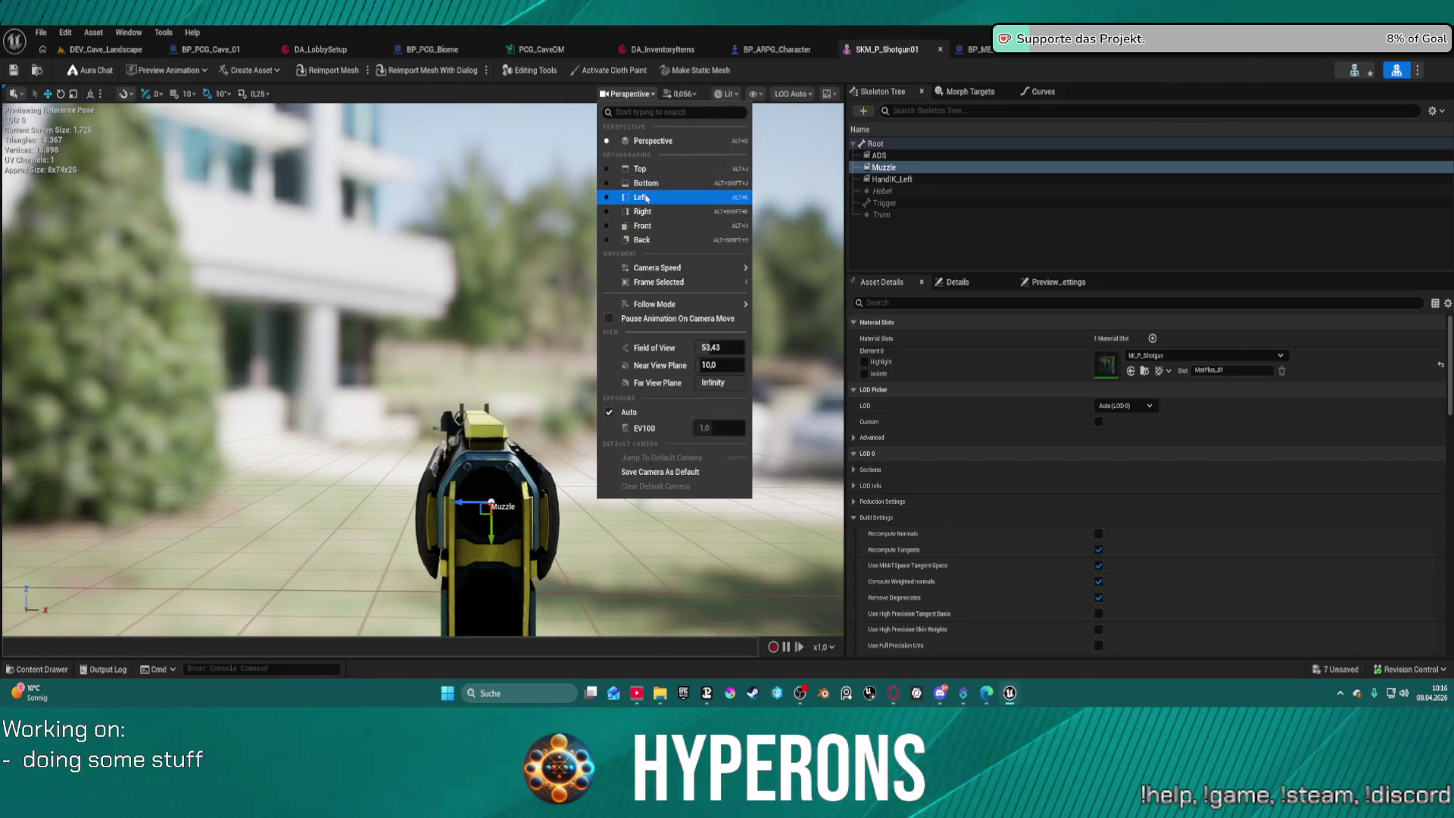
left_click(647, 226)
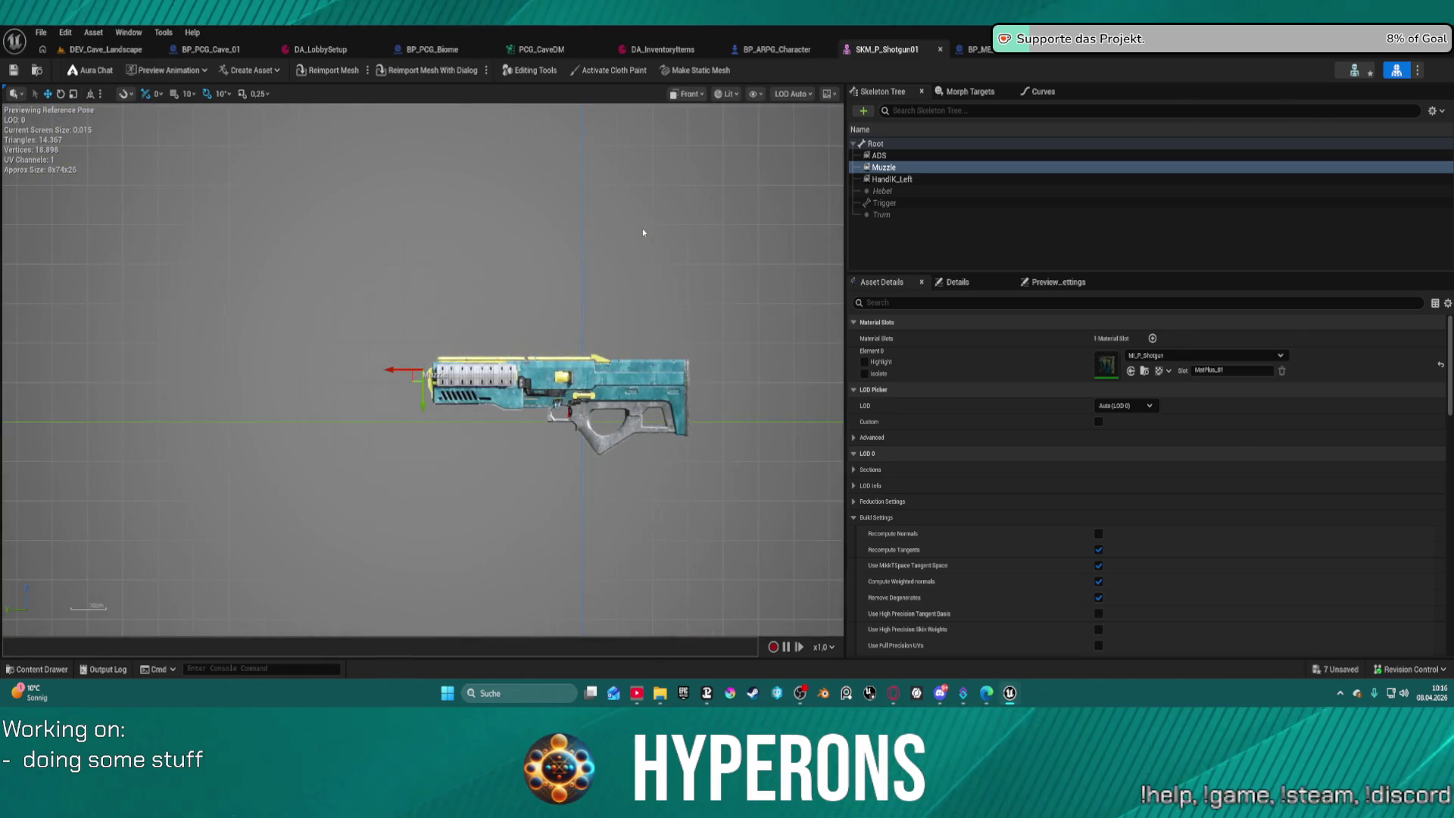
left_click(685, 93)
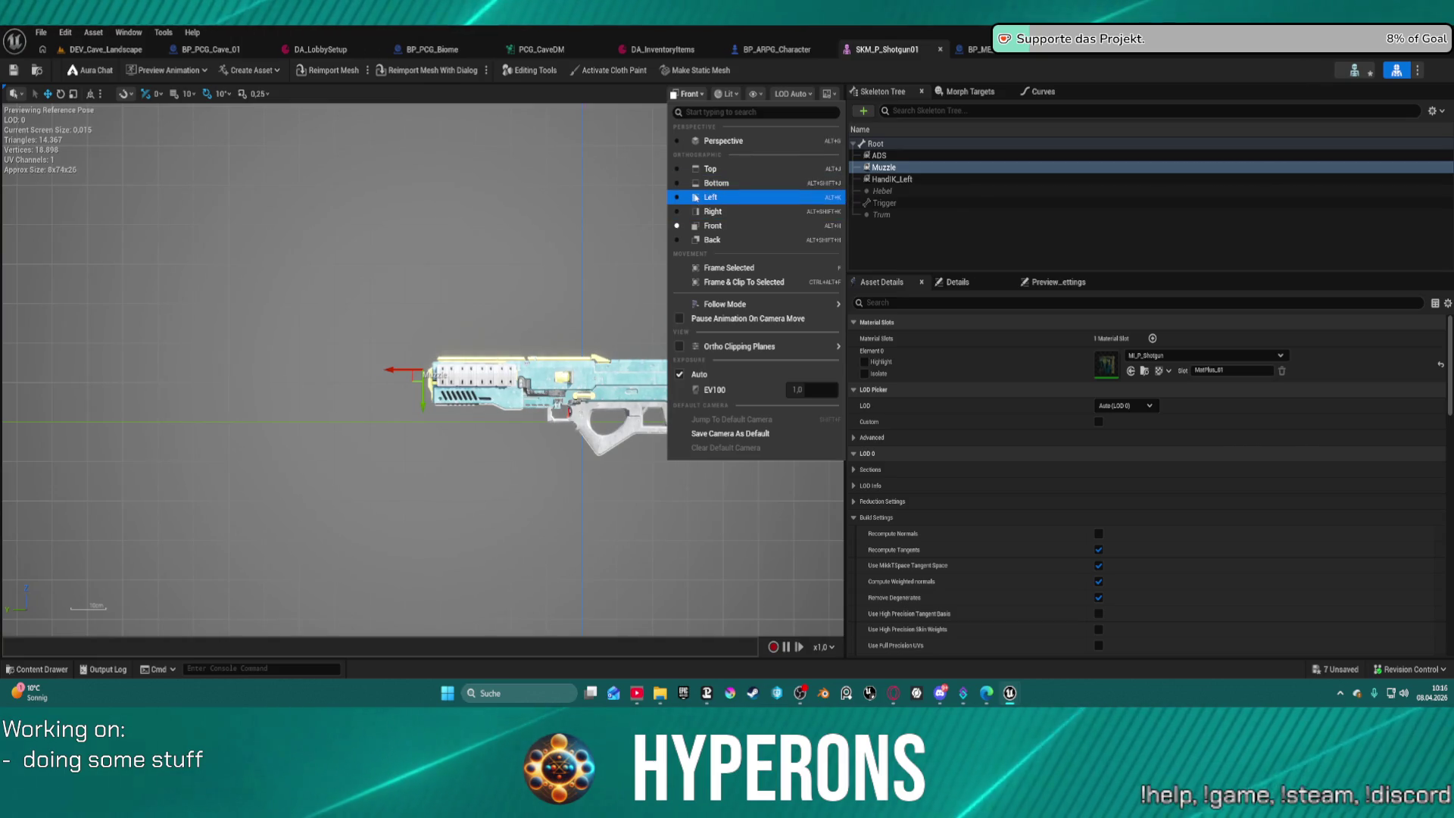
left_click(713, 185)
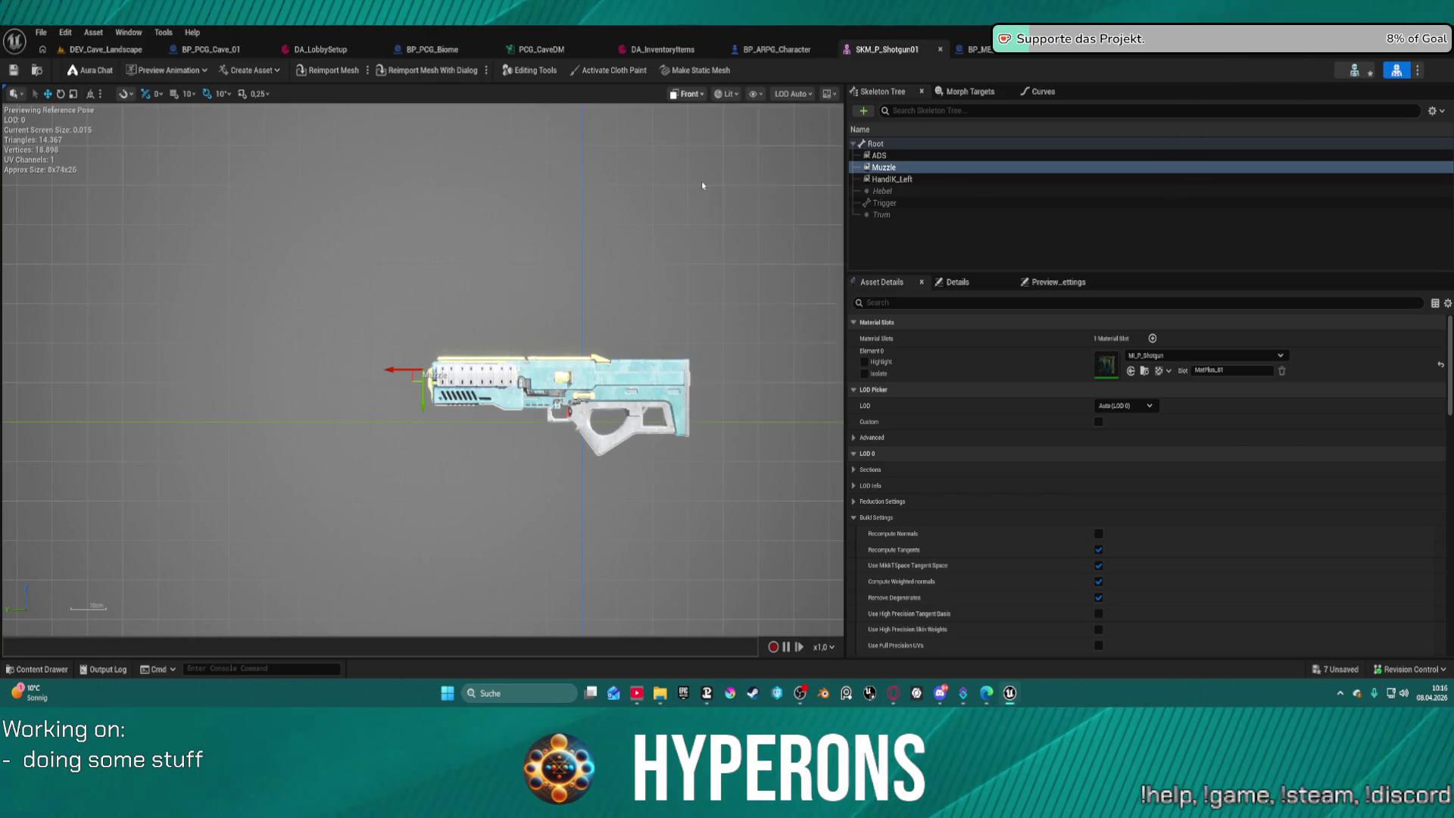
left_click(685, 93)
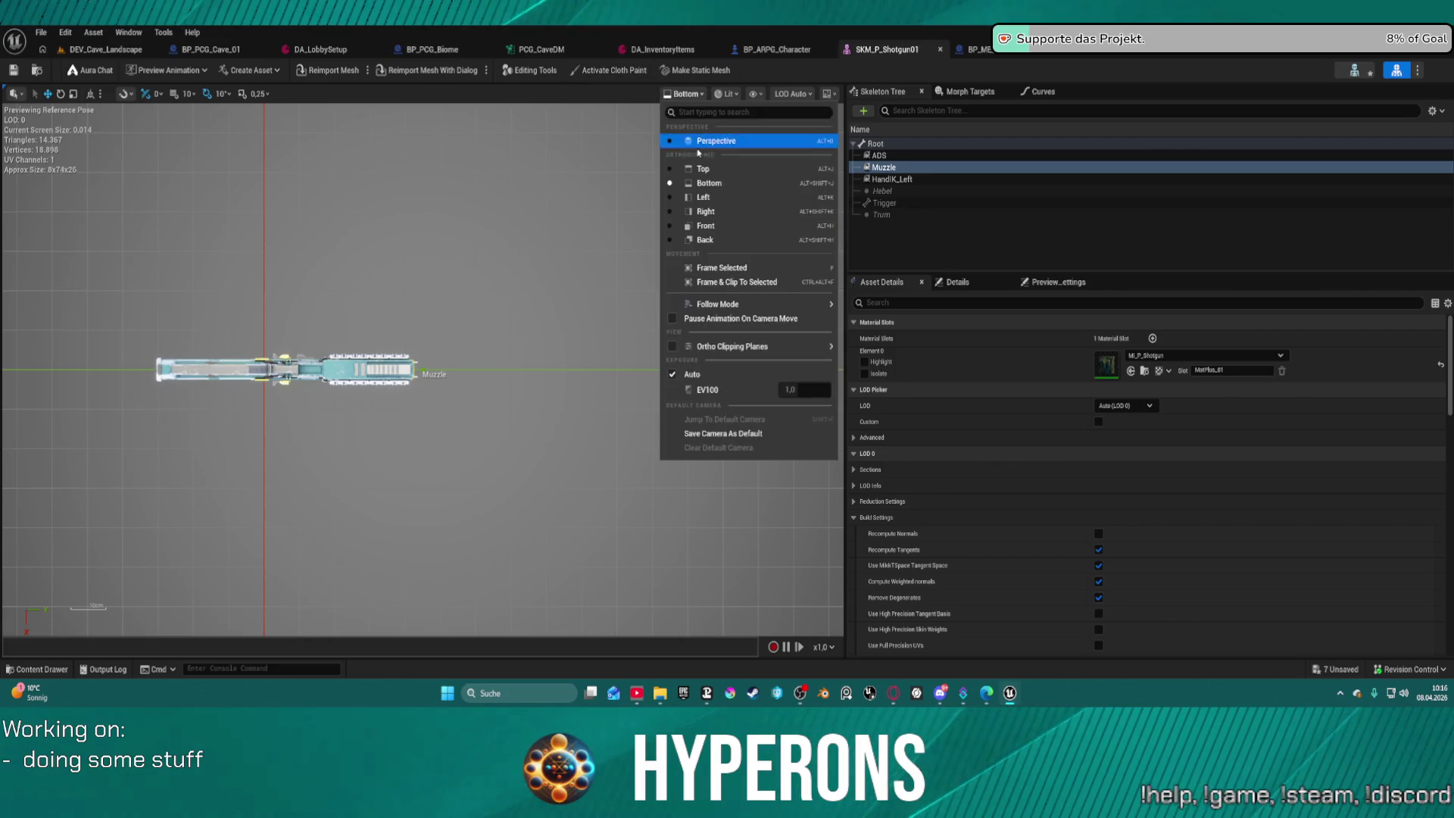
key("Escape")
key("alt+k")
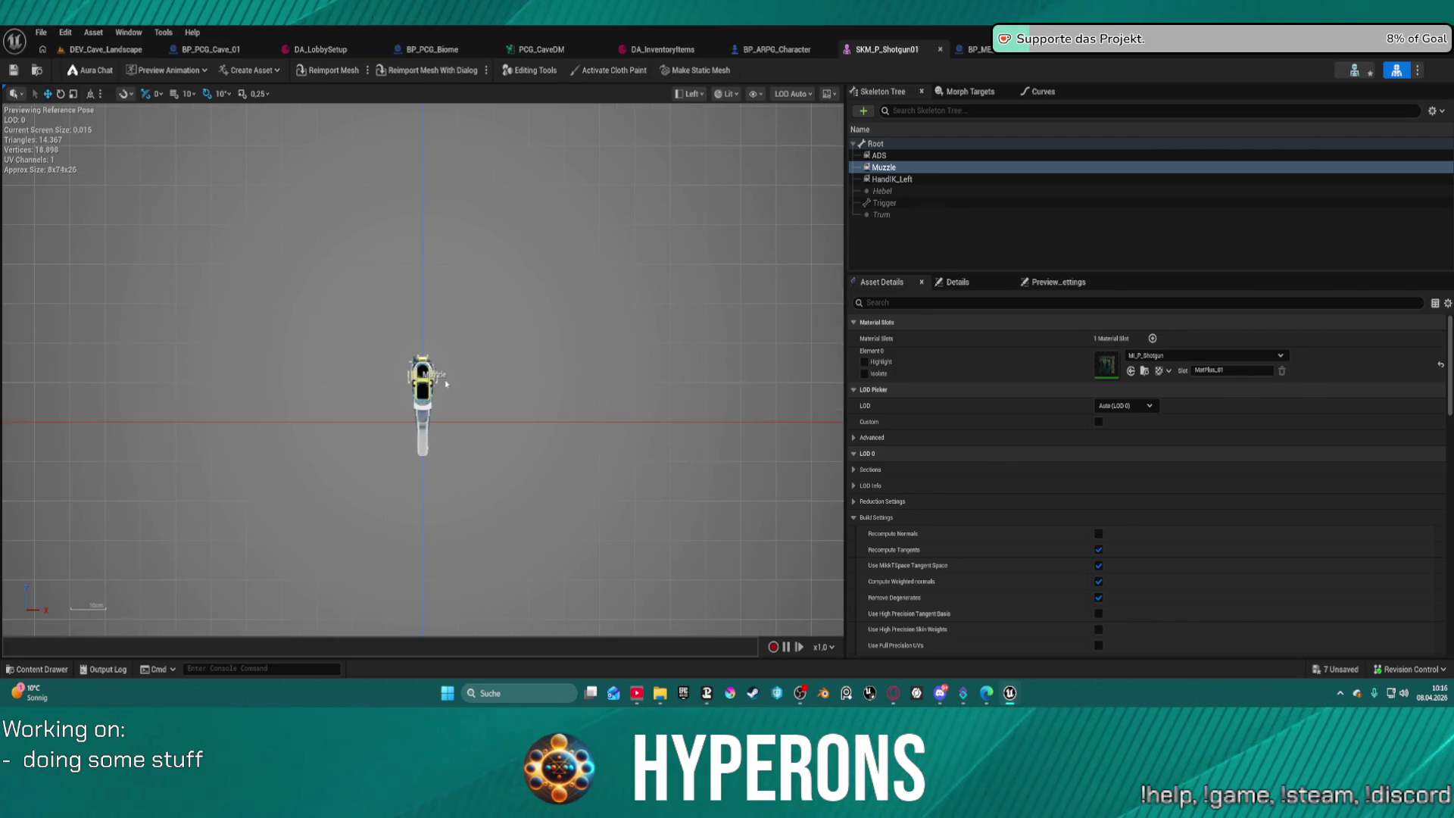
key("f")
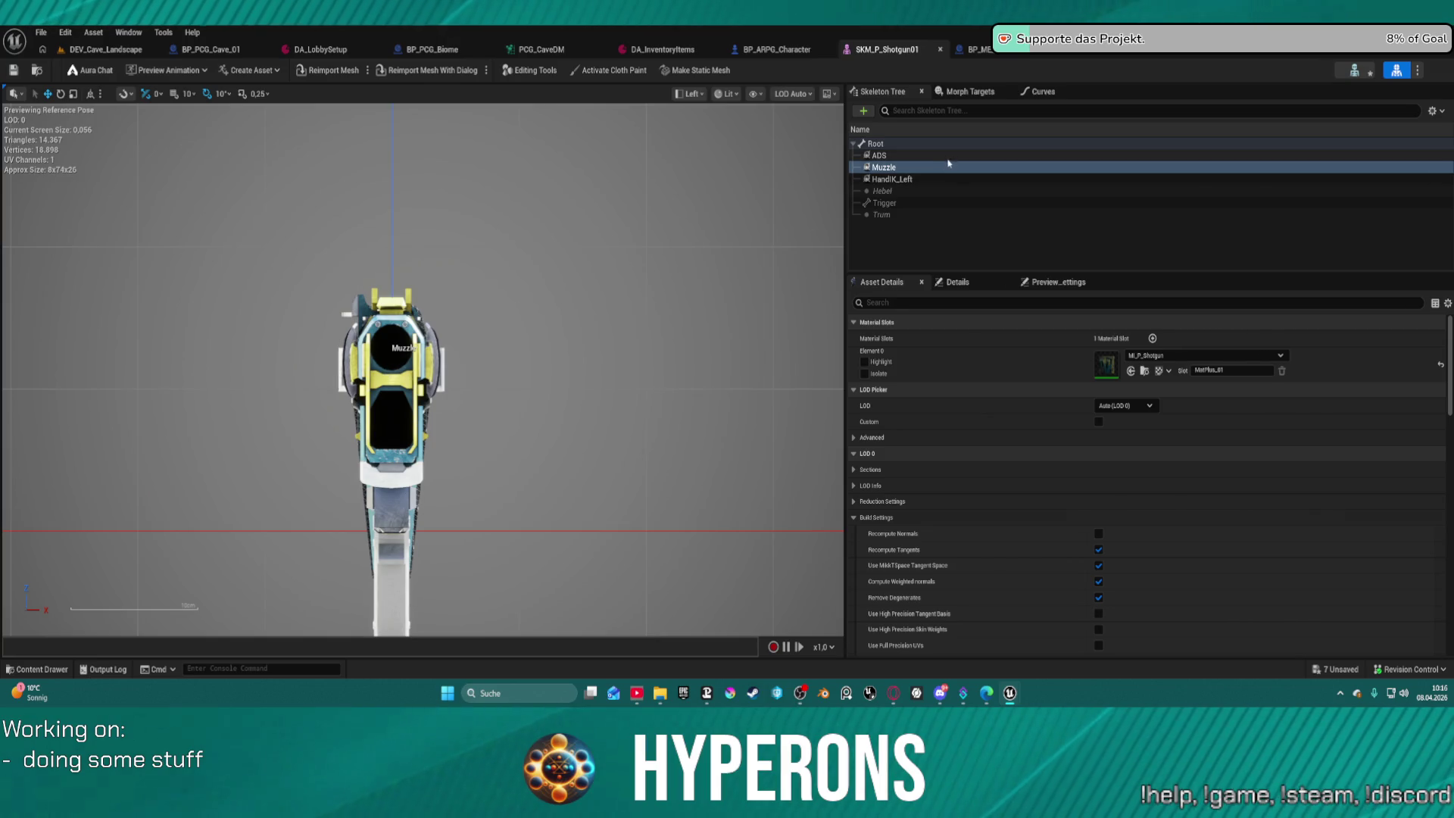
Select the Muzzle socket in the Skeleton Tree and return the viewport to Perspective.
left_click(942, 168)
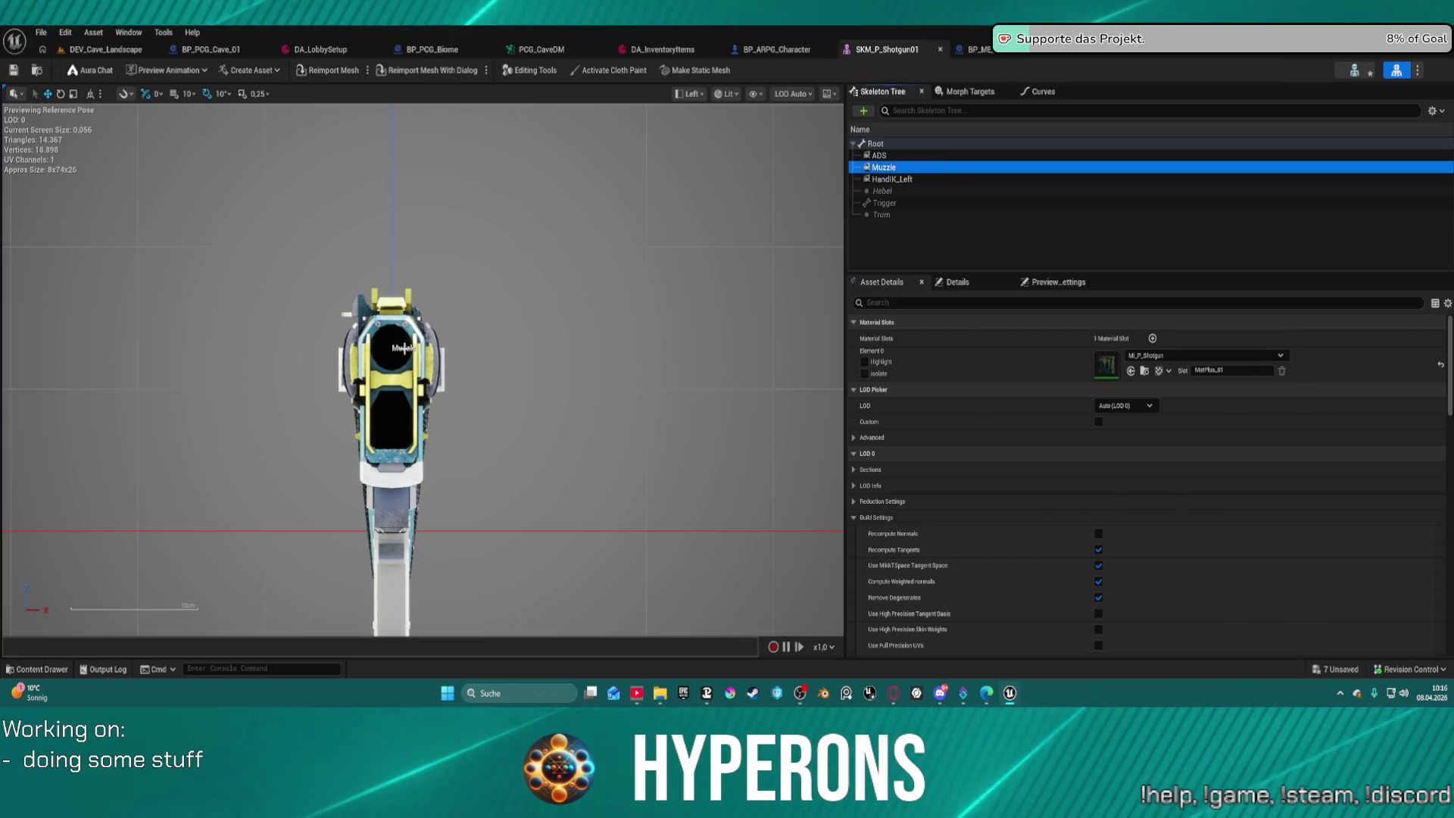
left_click(603, 309)
left_click(921, 167)
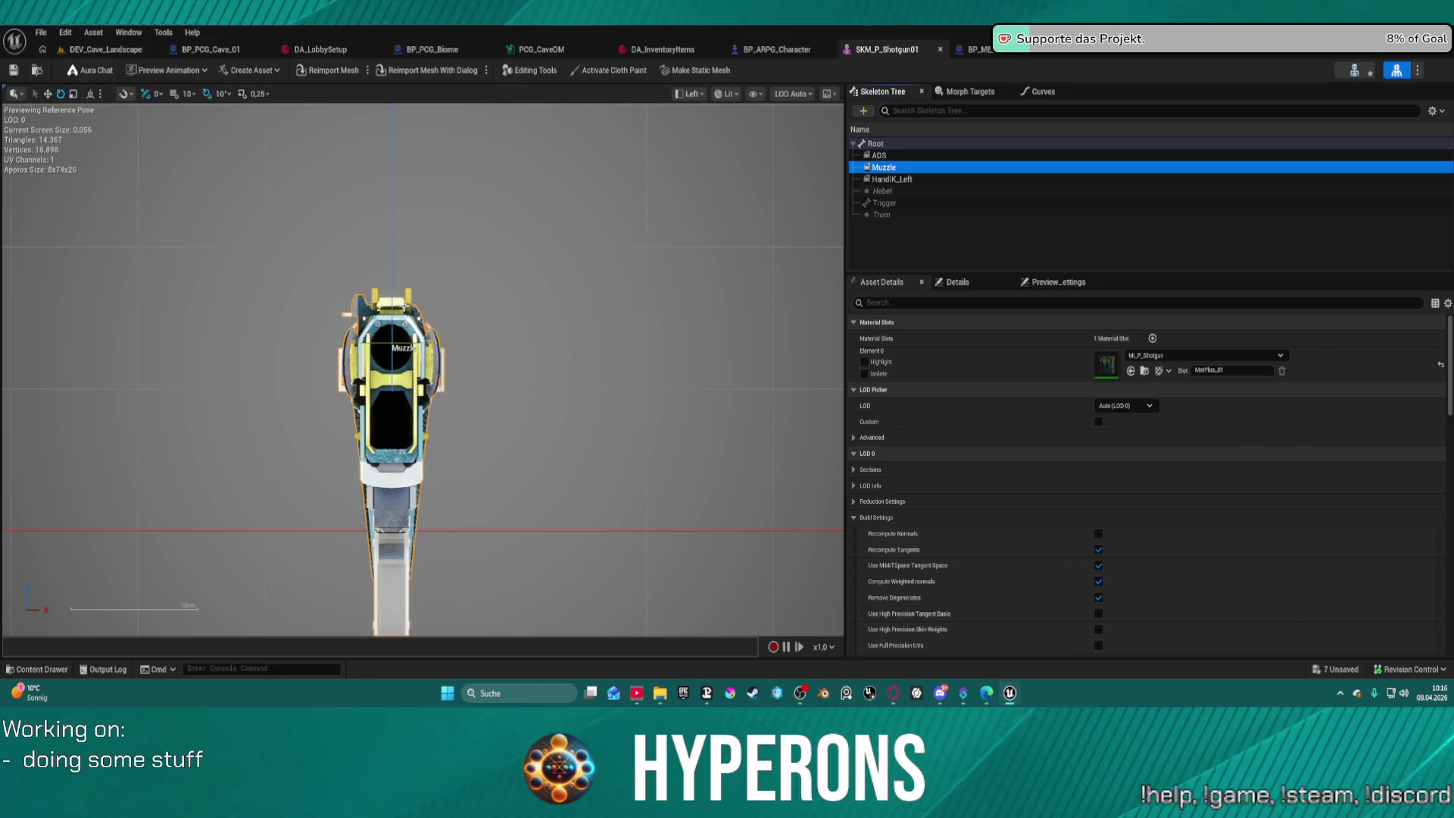
scroll(581, 186, "down", 2)
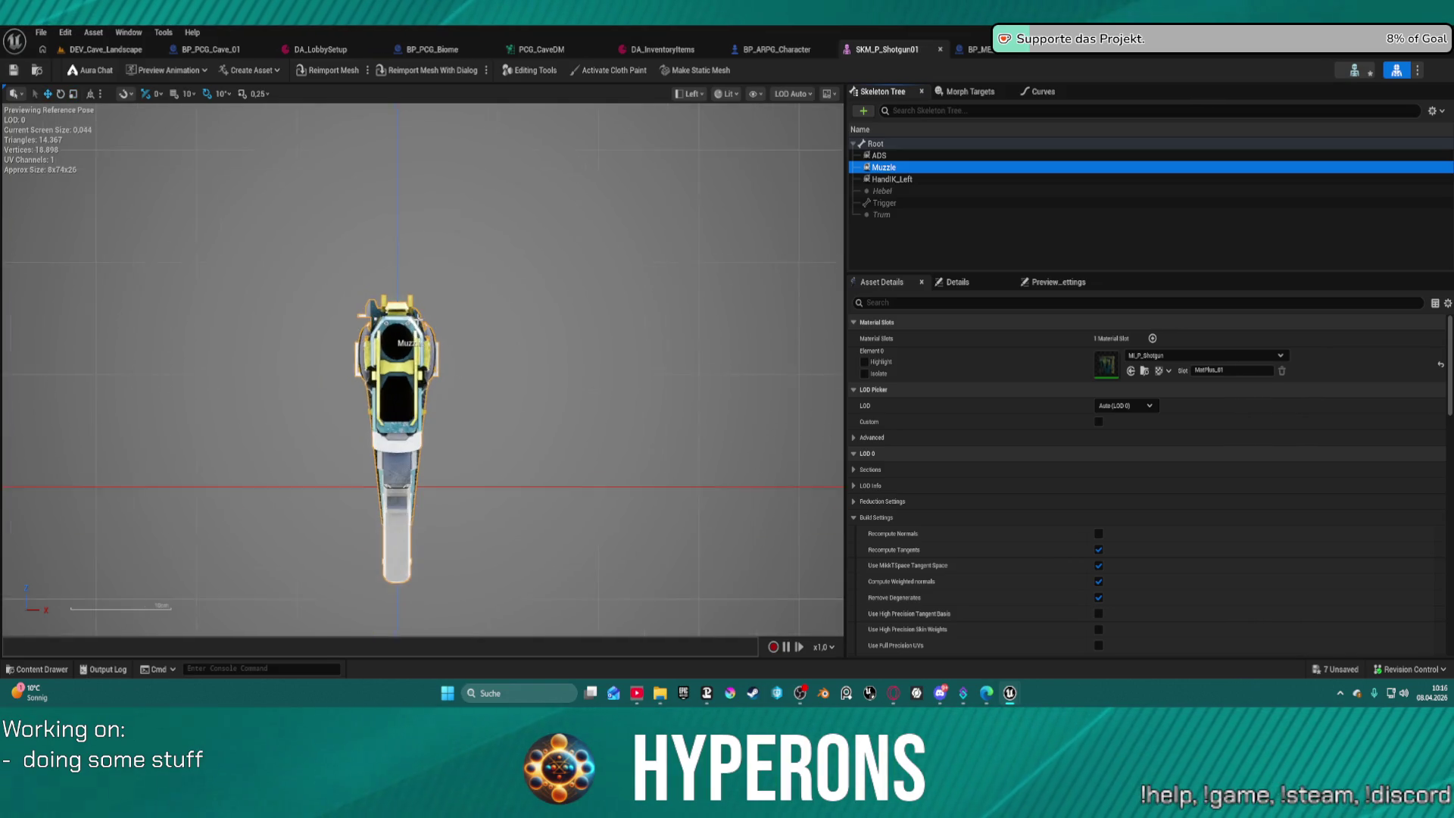
left_click(687, 94)
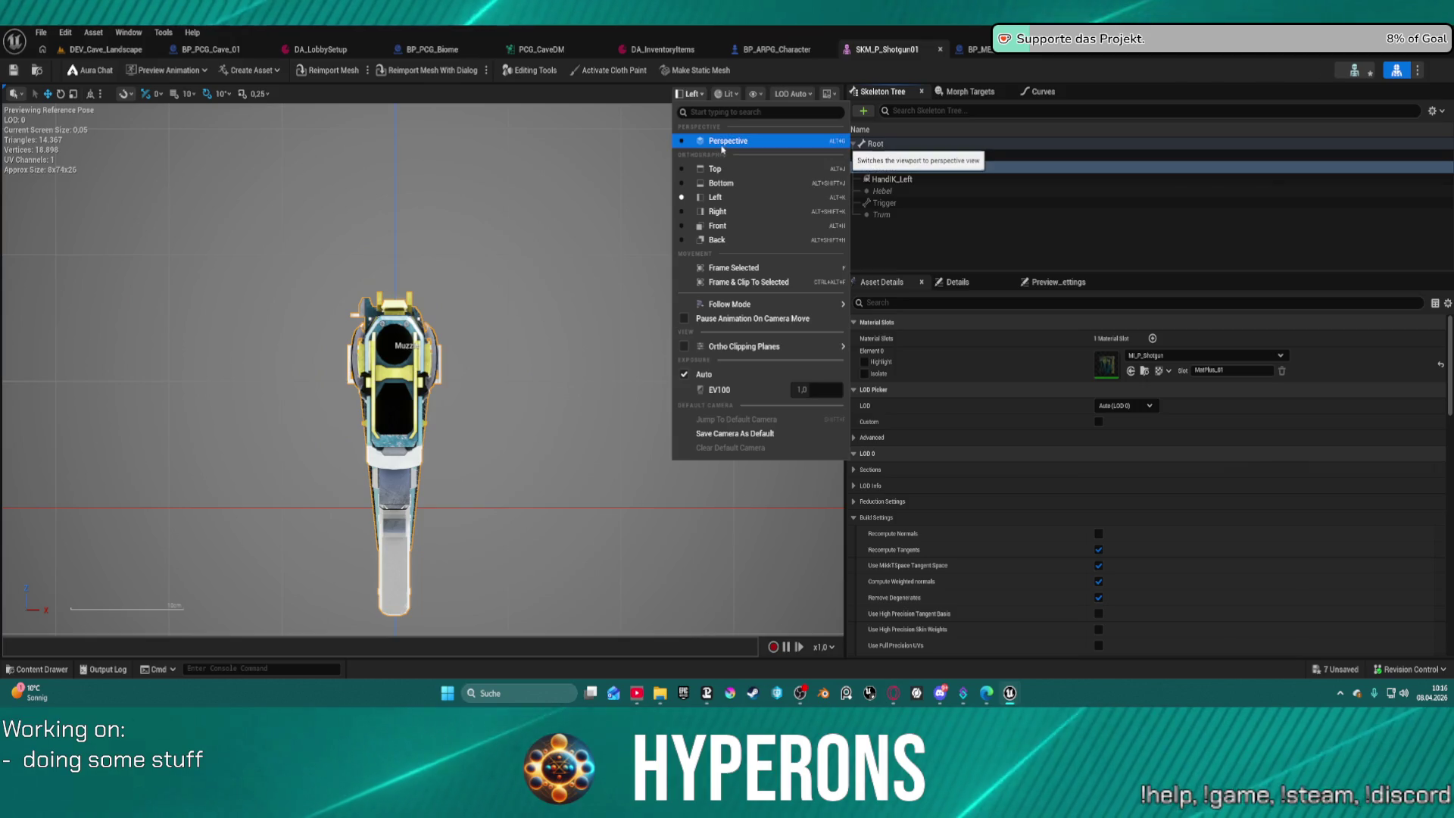
left_click(702, 144)
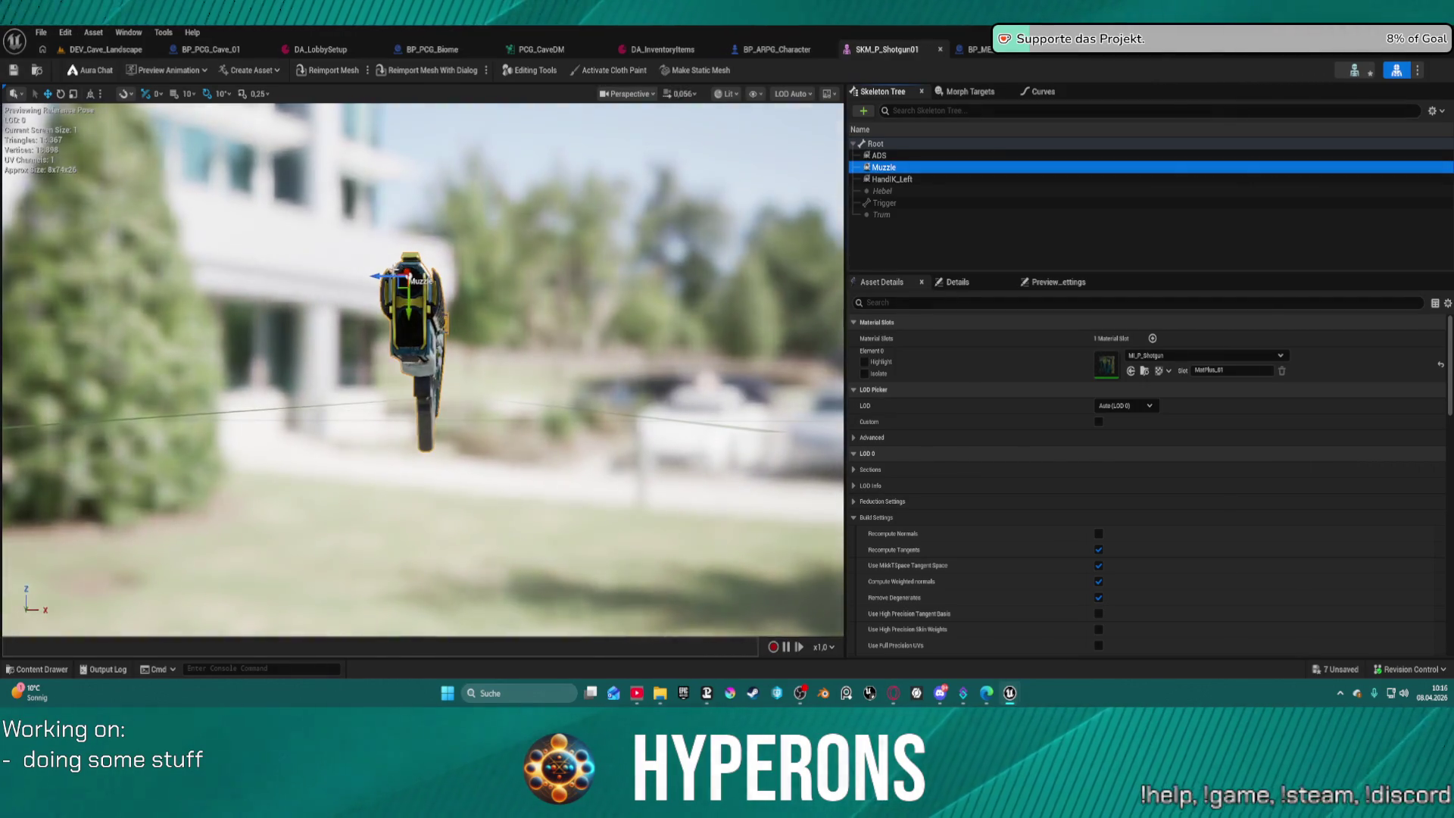
left_click(382, 275)
left_click(388, 281)
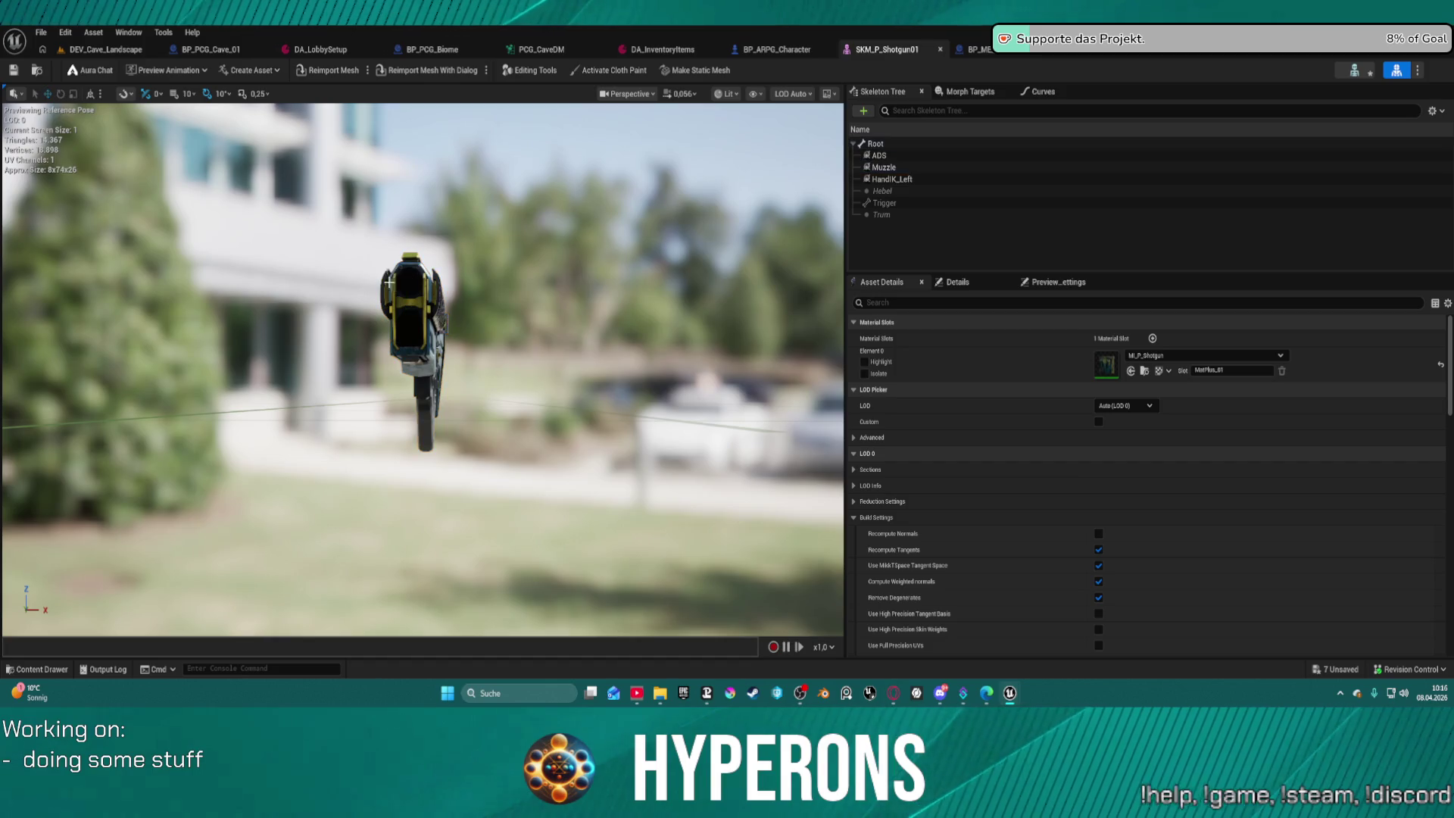
scroll(418, 266, "up", 10)
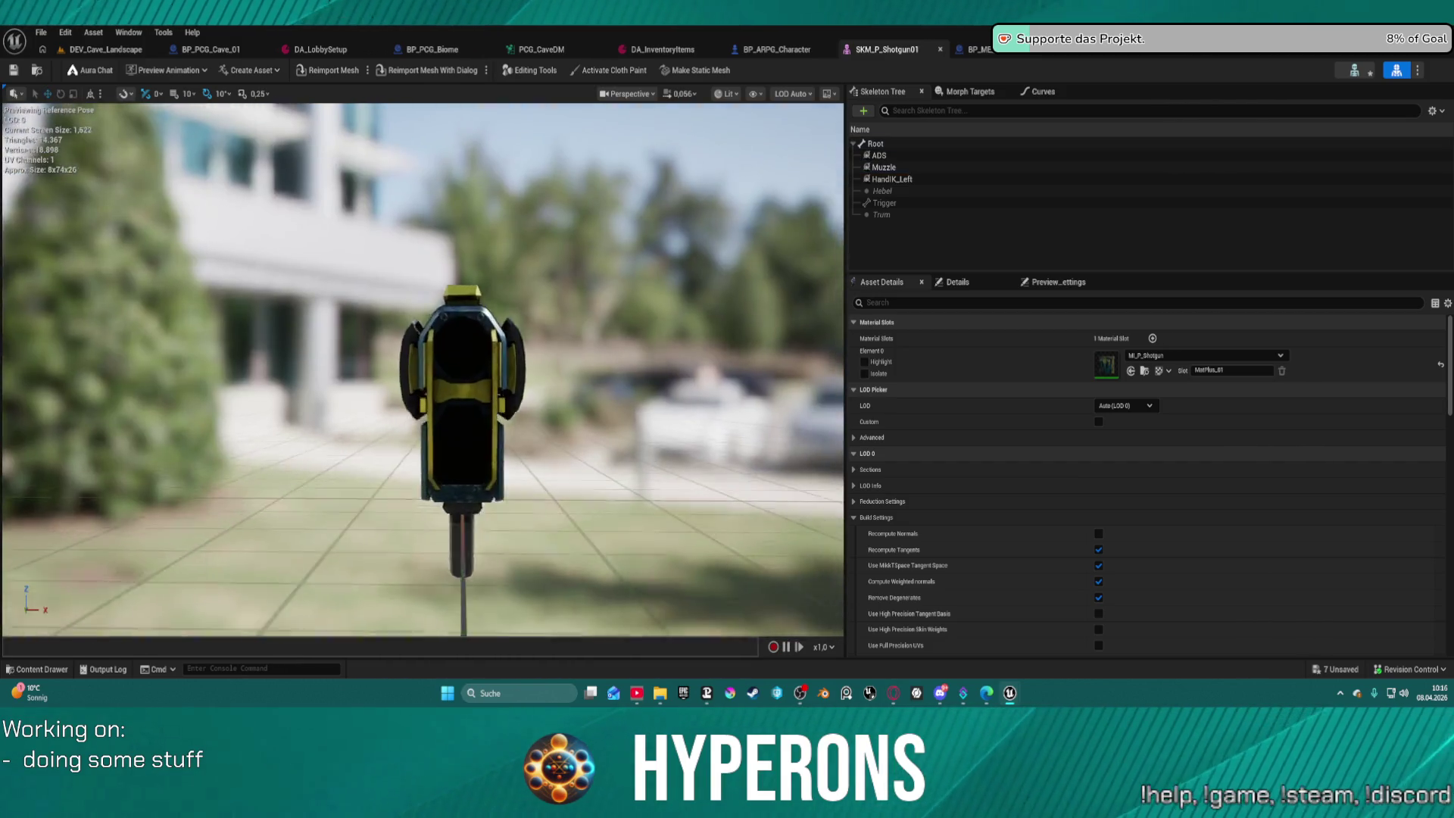
Reselect Muzzle and orbit low and close around the barrel tip to check its placement.
left_click_drag(418, 266, 643, 306)
left_click(1034, 167)
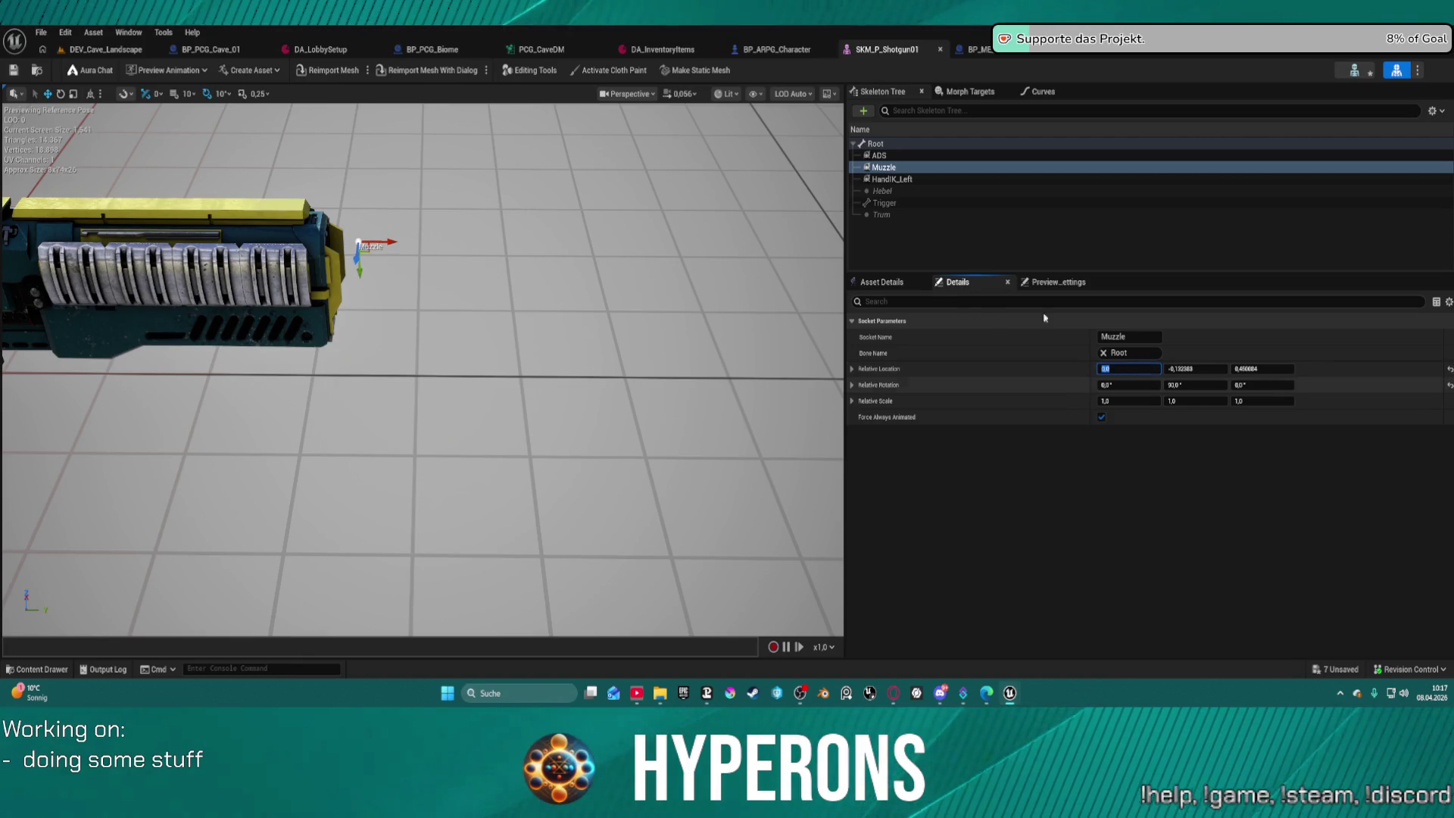
mouse_move(455, 340)
left_mouse_down()
mouse_move(333, 347)
mouse_move(454, 341)
left_mouse_up()
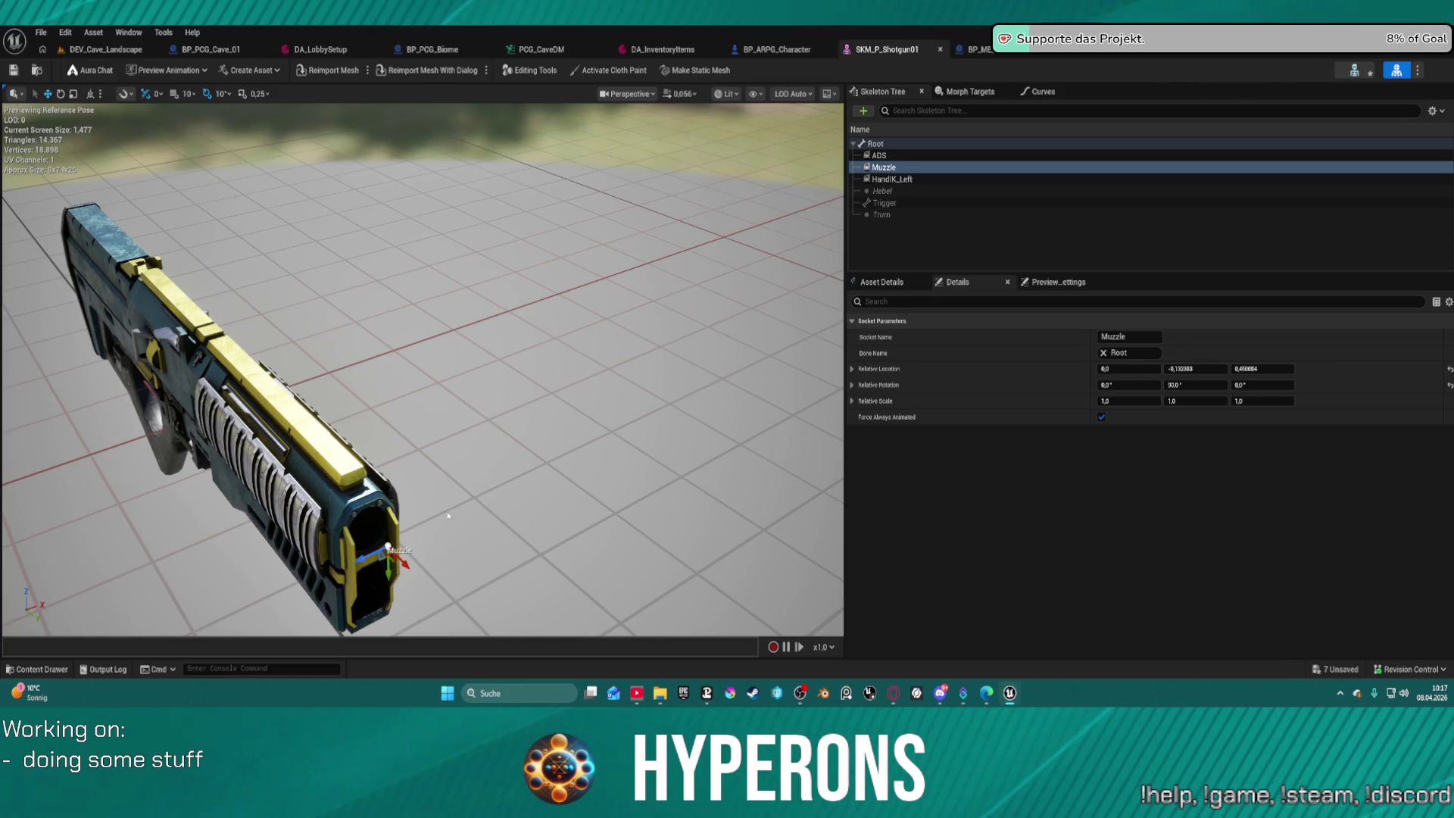
mouse_move(448, 516)
left_mouse_down()
mouse_move(356, 473)
mouse_move(319, 487)
left_mouse_up()
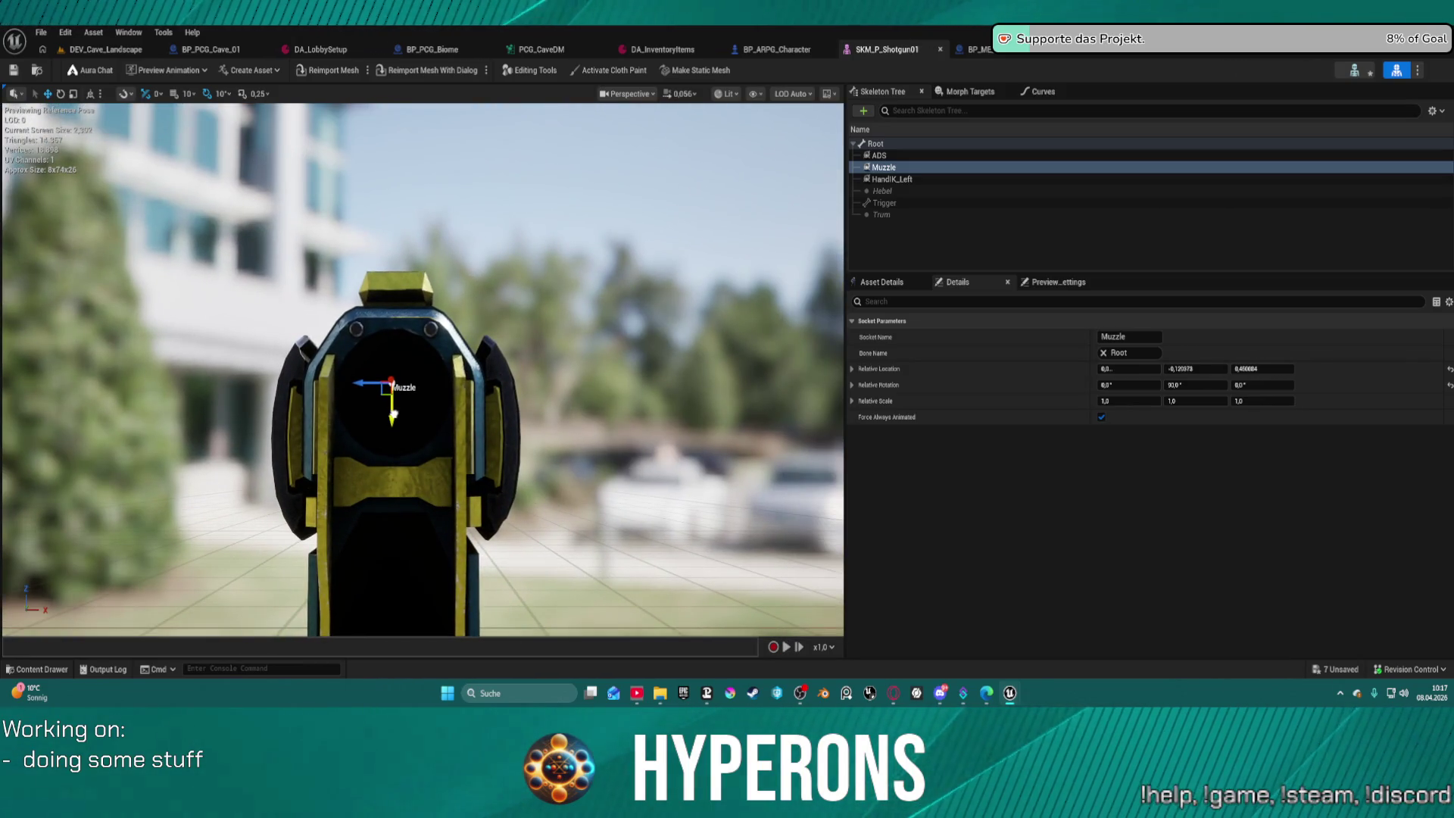
mouse_move(513, 416)
left_mouse_down()
mouse_move(466, 422)
mouse_move(821, 312)
left_mouse_up()
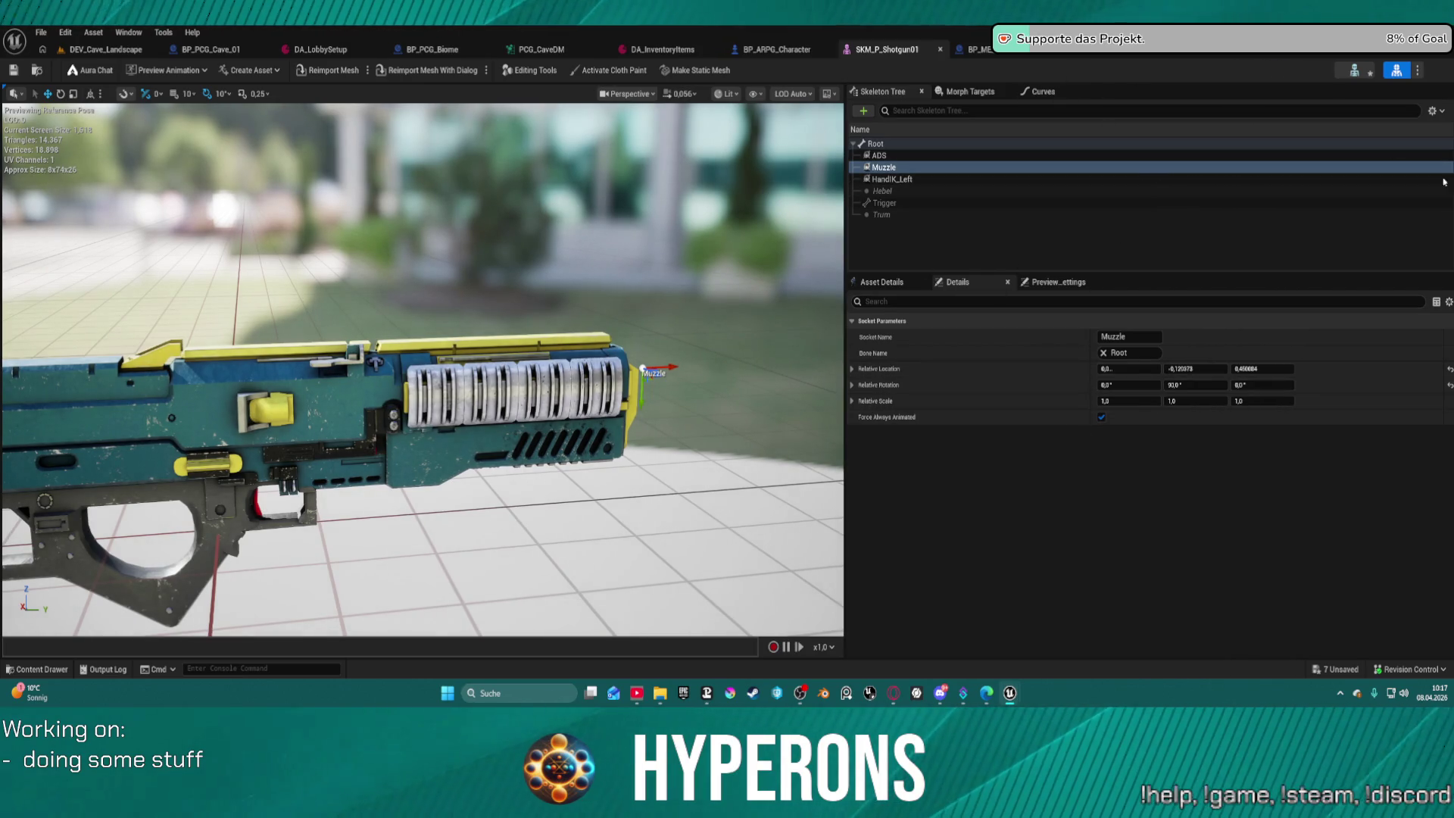
mouse_move(802, 316)
left_mouse_down()
mouse_move(750, 332)
mouse_move(840, 350)
left_mouse_up()
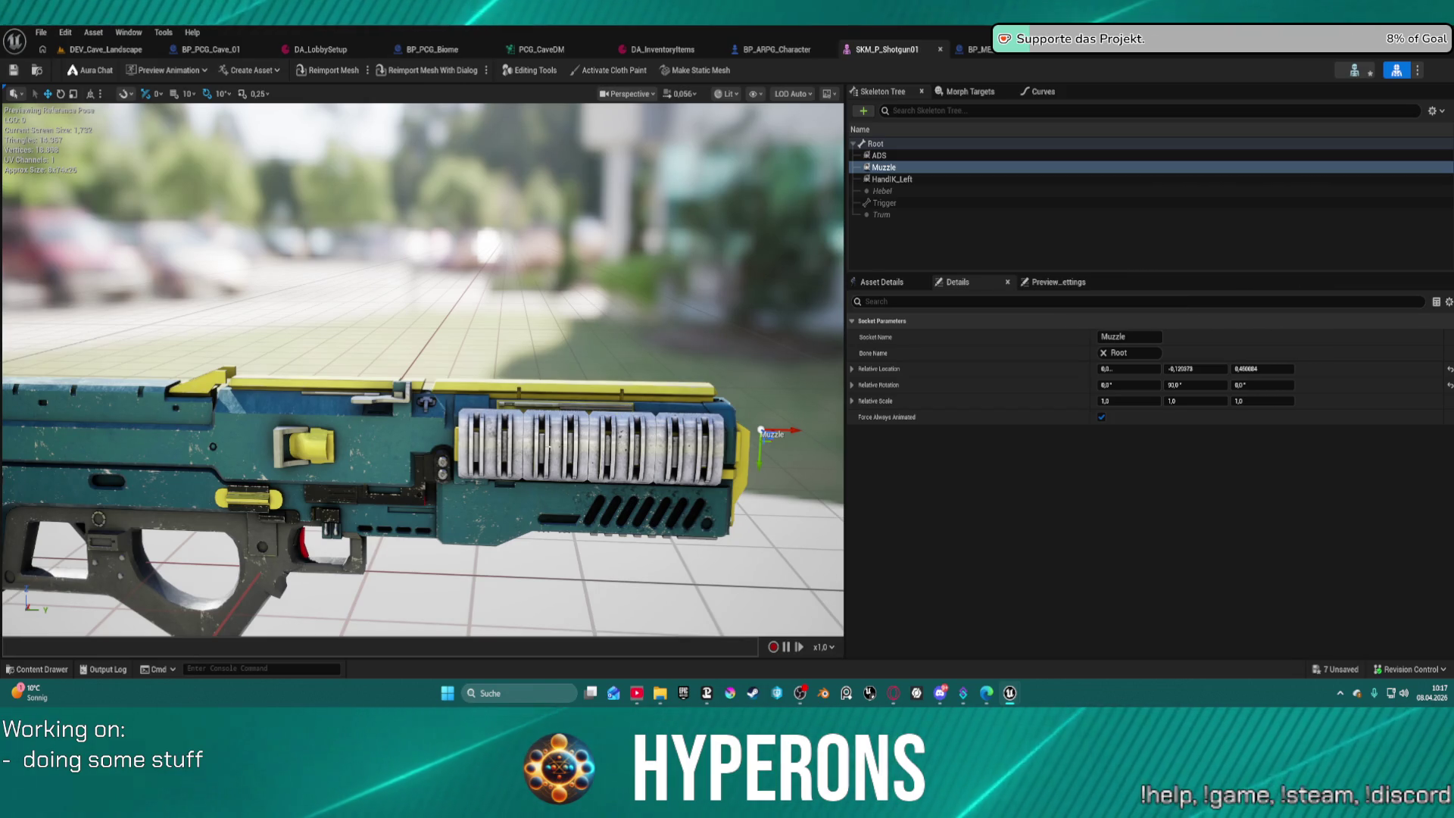
right_click(458, 401)
Select HandIK_Left, move the camera to it under the barrel, and bring up its Add Preview Asset menu.
left_click(912, 178)
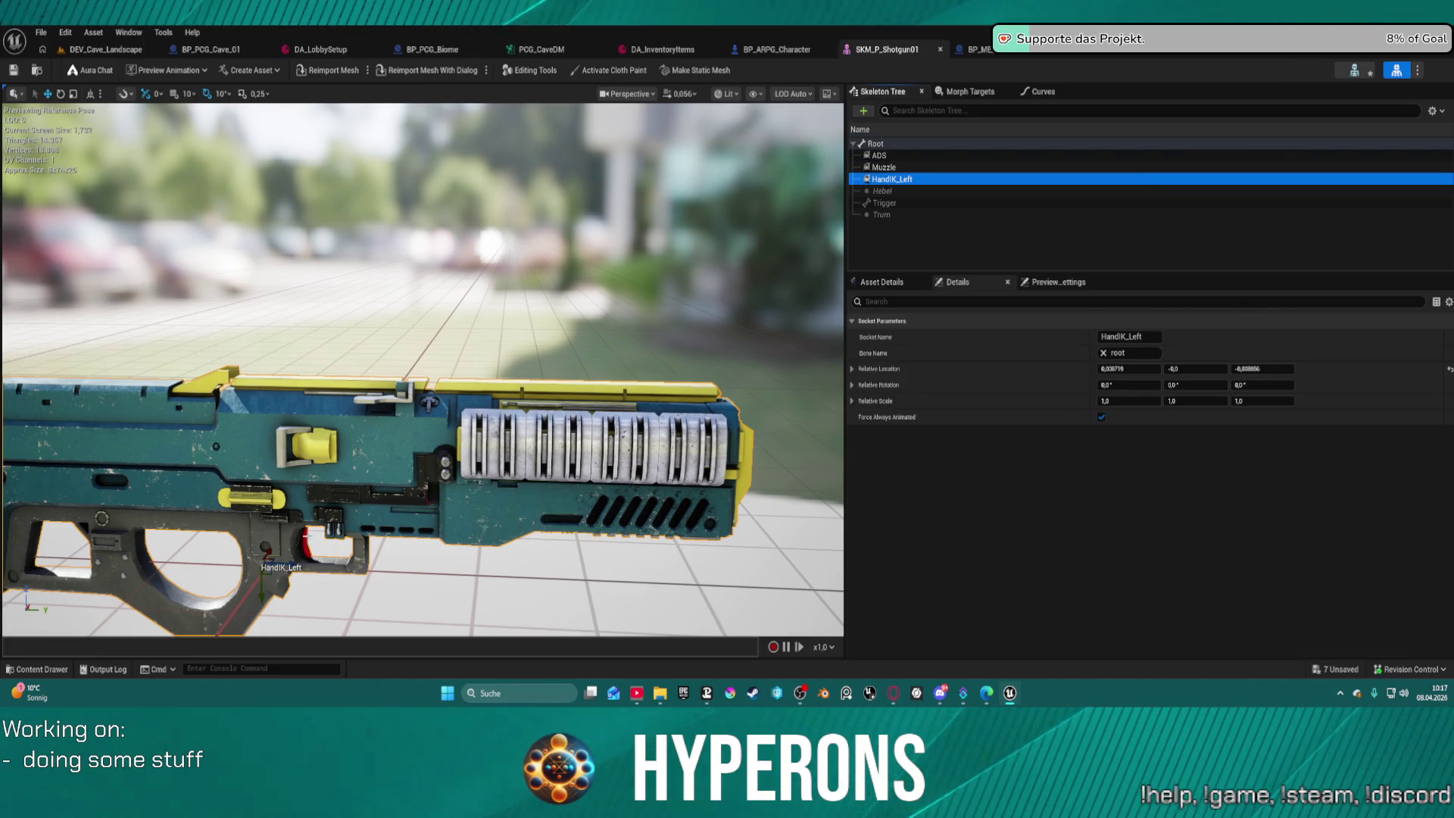
left_click(296, 567)
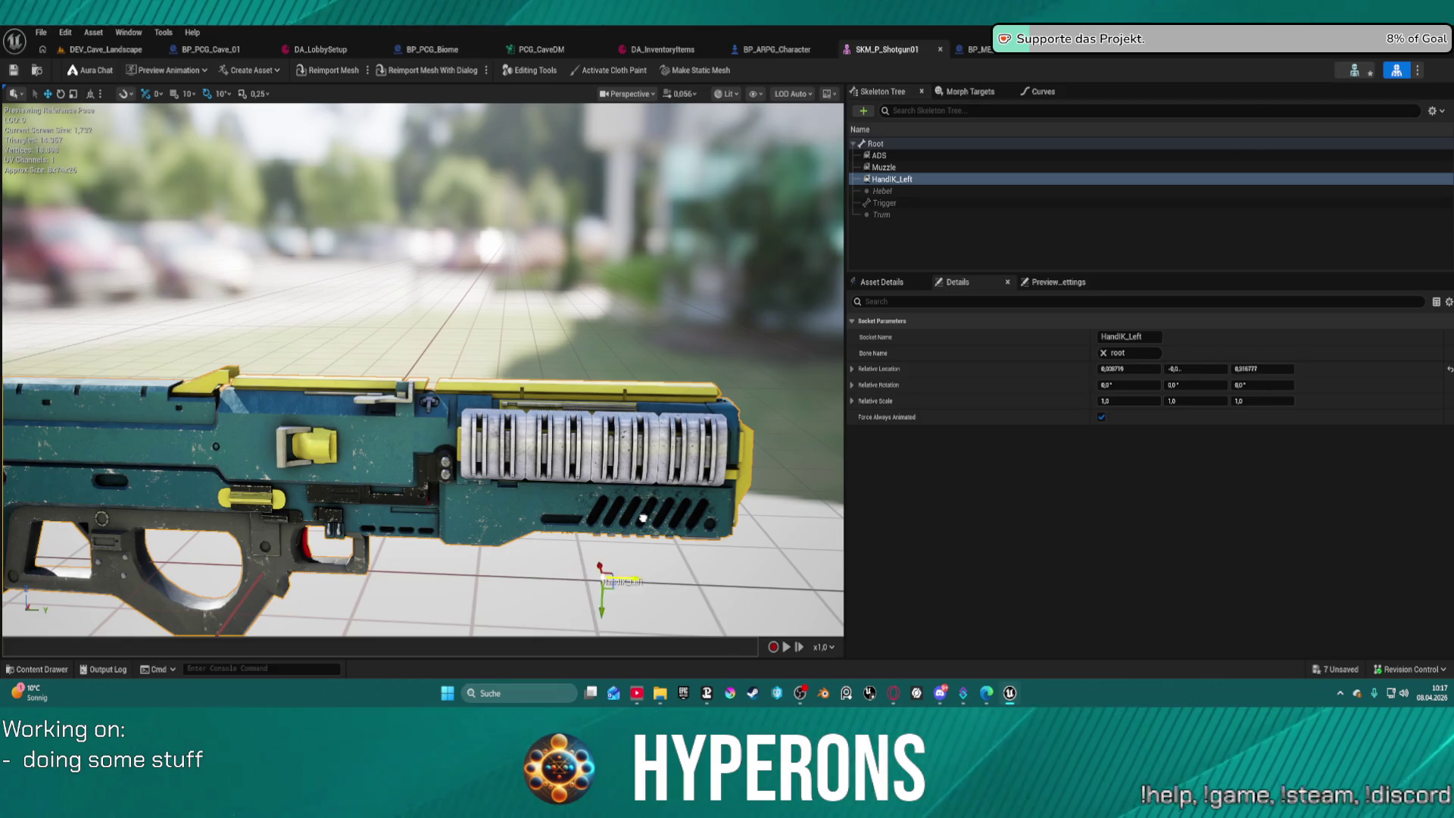
left_click_drag(544, 506, 545, 424)
left_click_drag(348, 499, 348, 517)
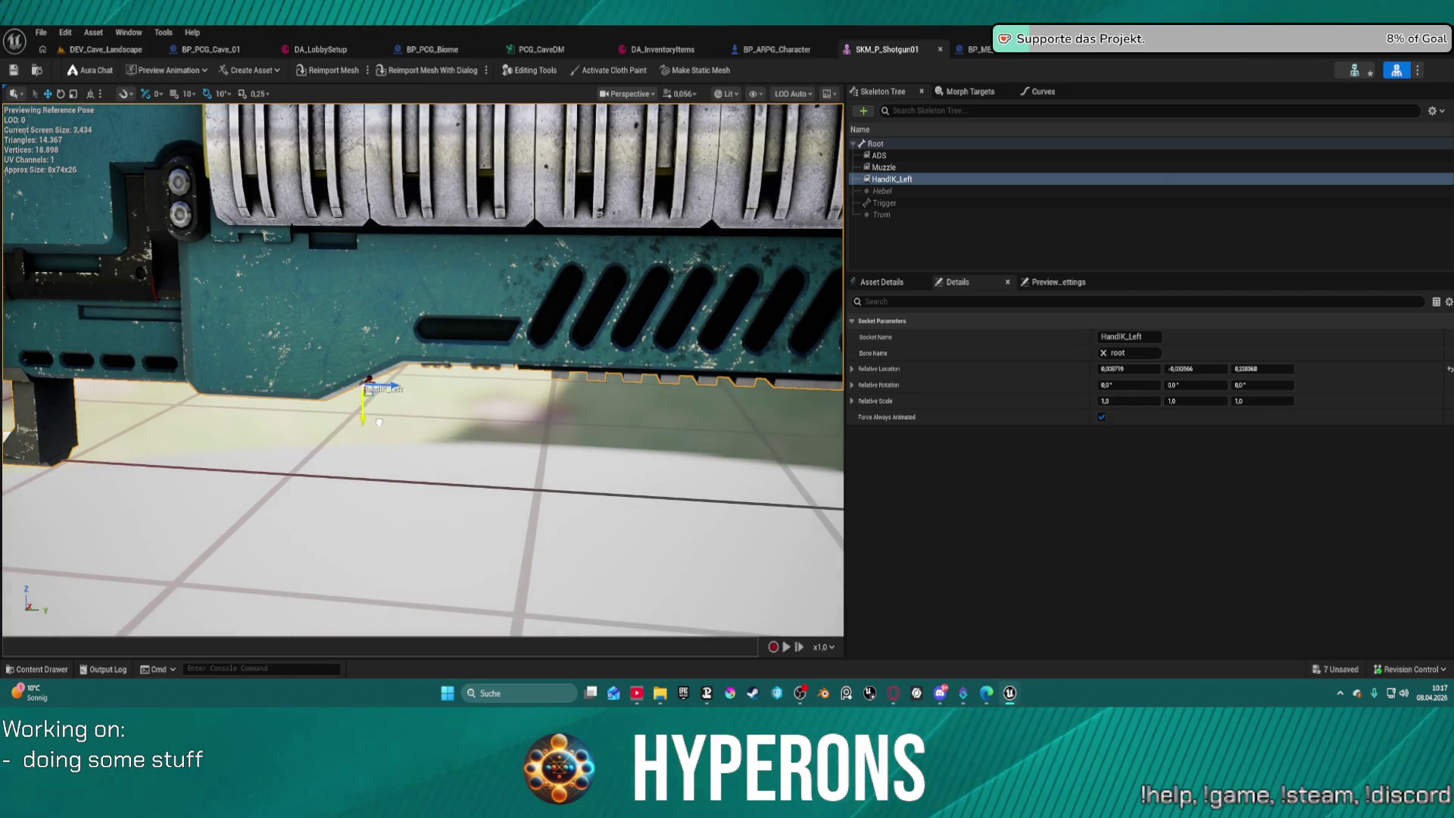
left_click_drag(379, 422, 397, 448)
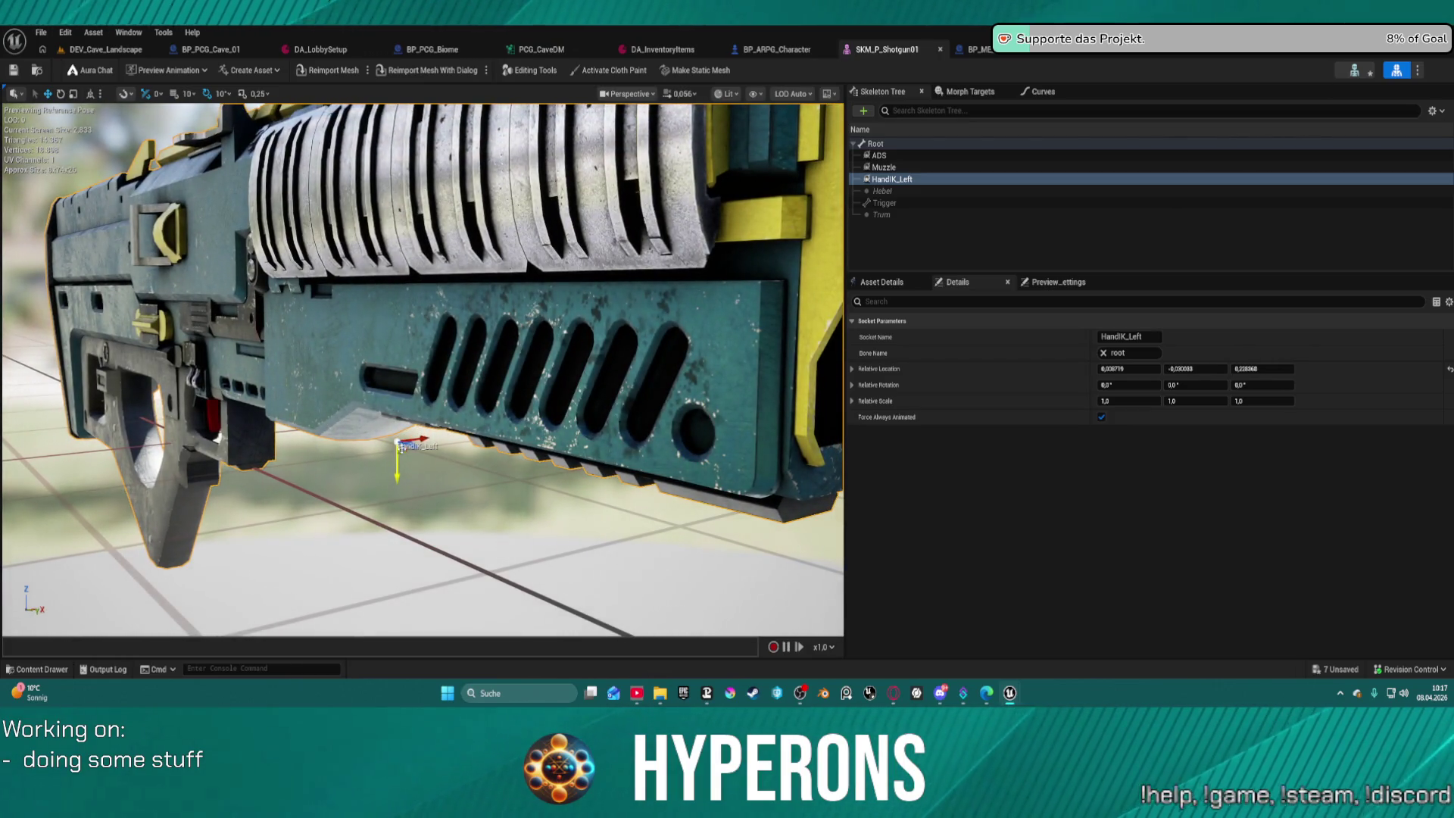
right_click(893, 182)
mouse_move(987, 327)
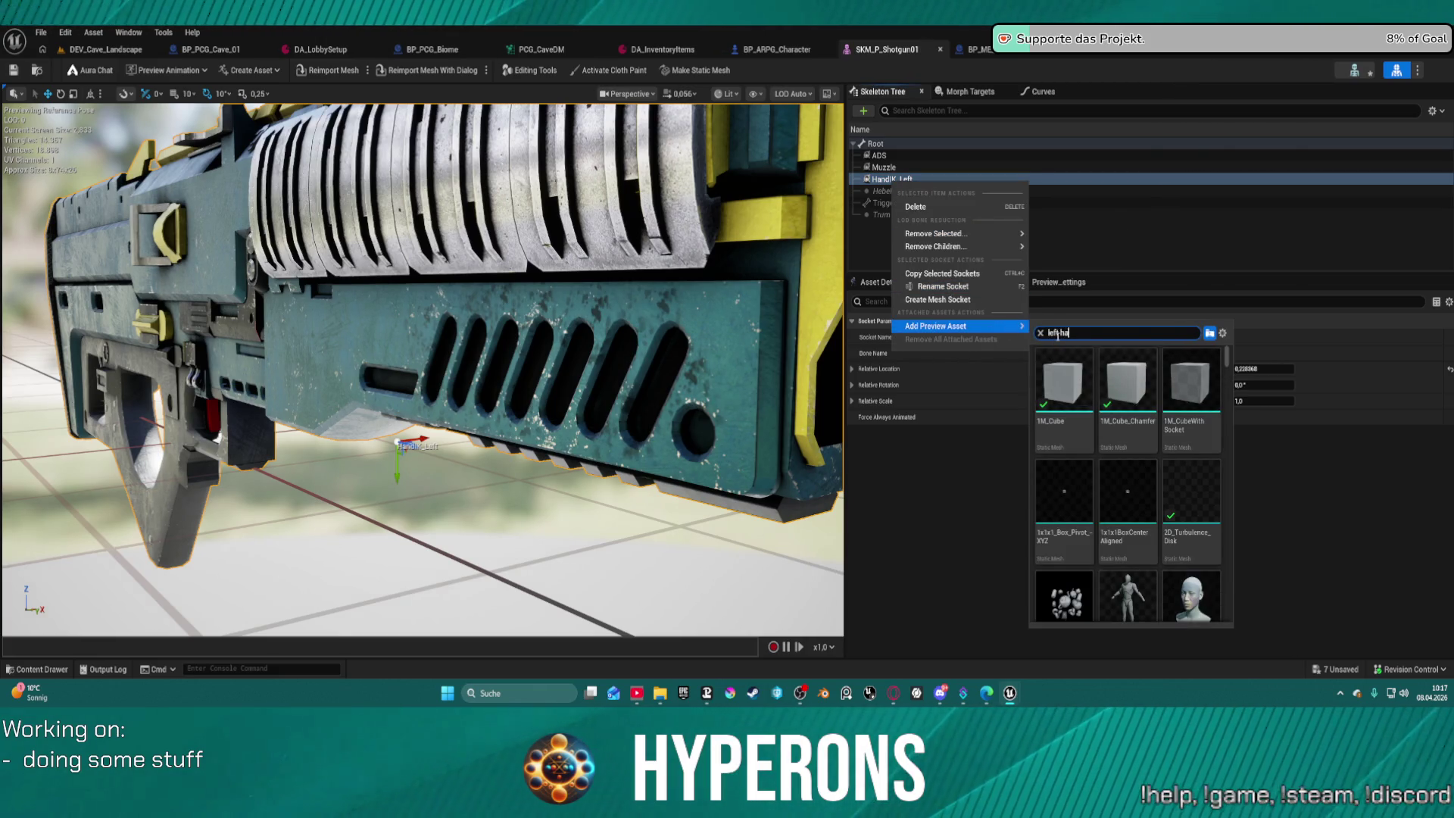
Attach SM_MetaHuman_Hand_Left as a preview mesh on HandIK_Left, inspect it, then switch to DEV_Cave_Landscape.
left_click(1057, 369)
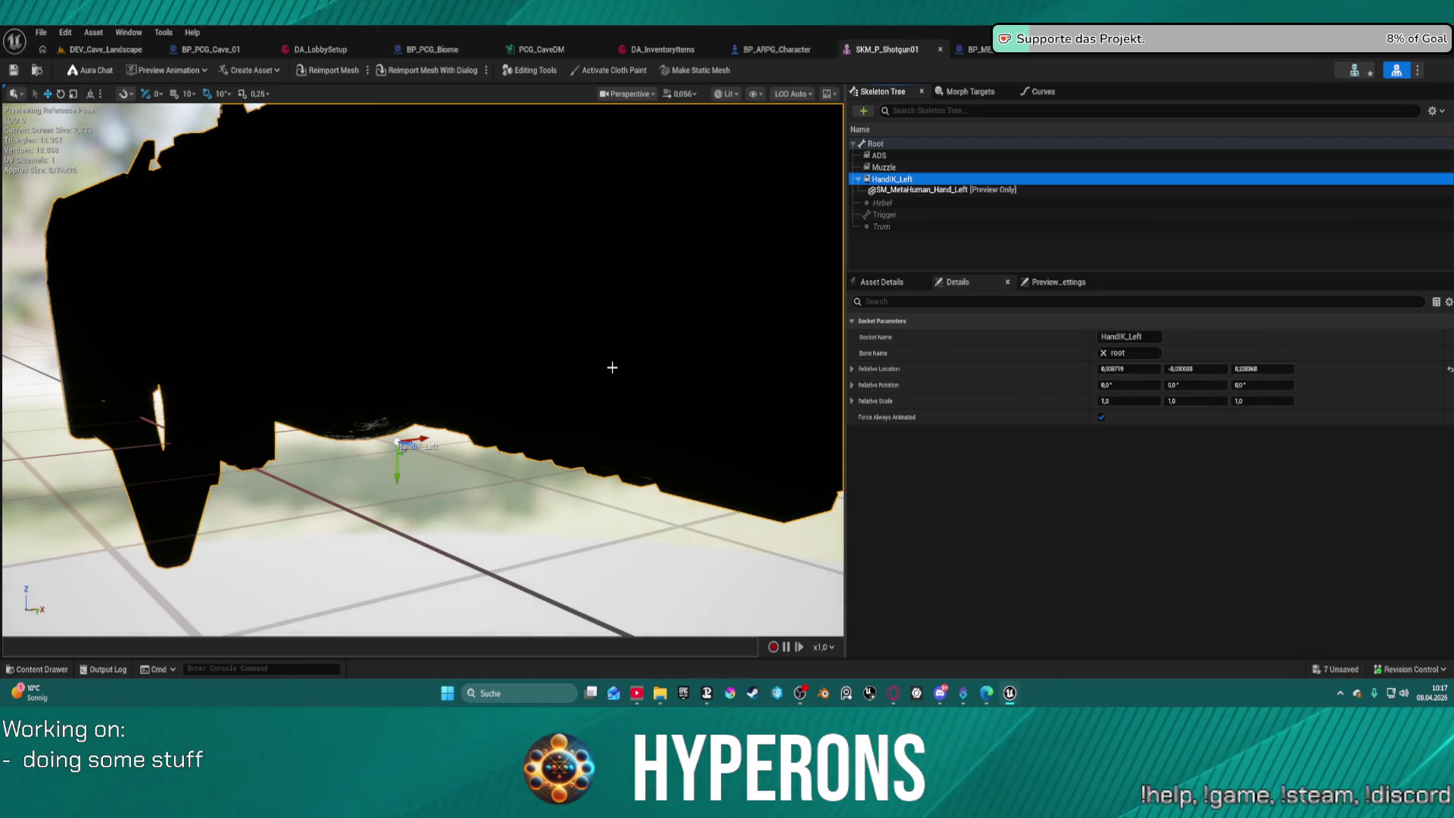
scroll(465, 352, "down", 5)
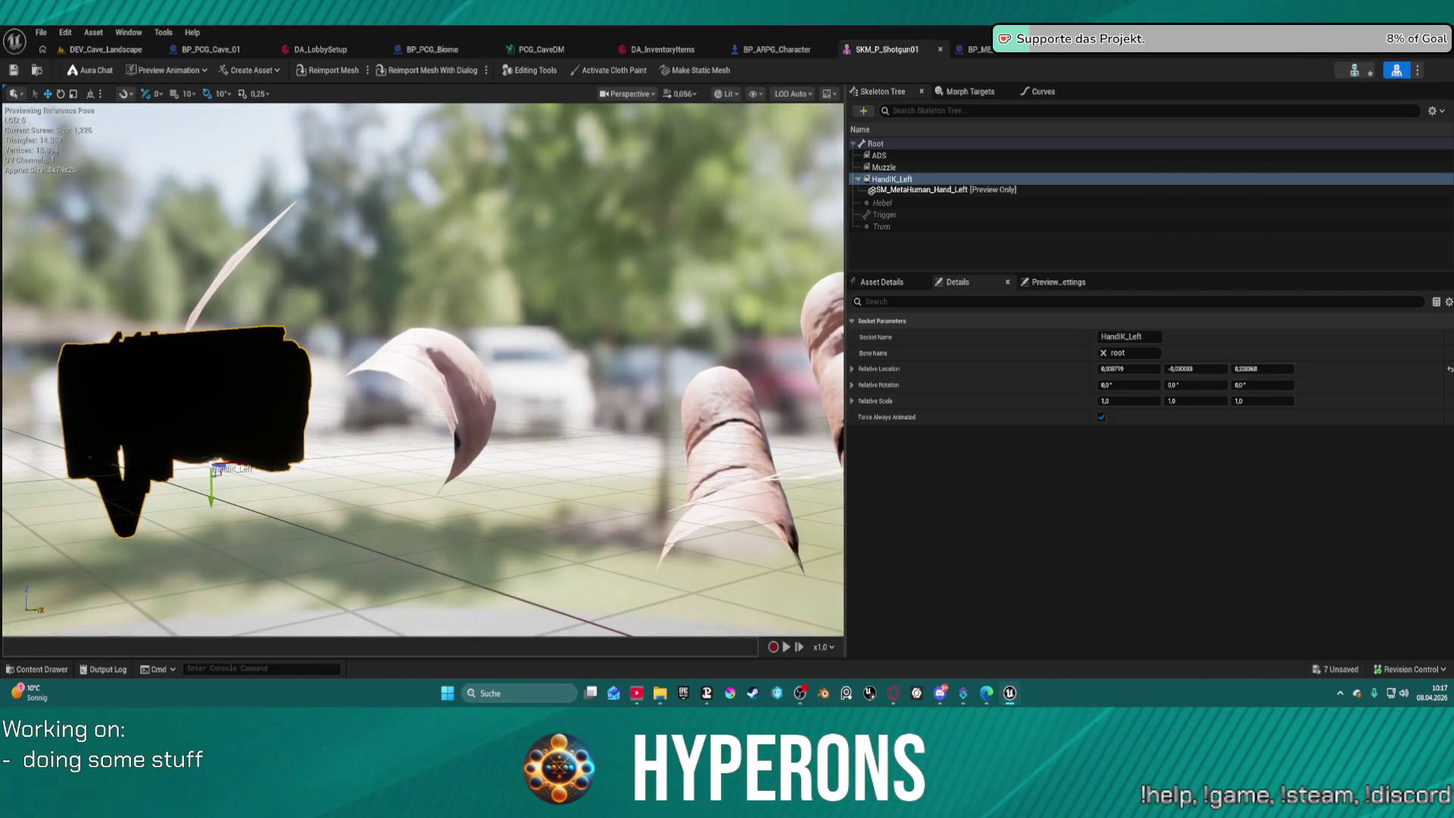
key("f")
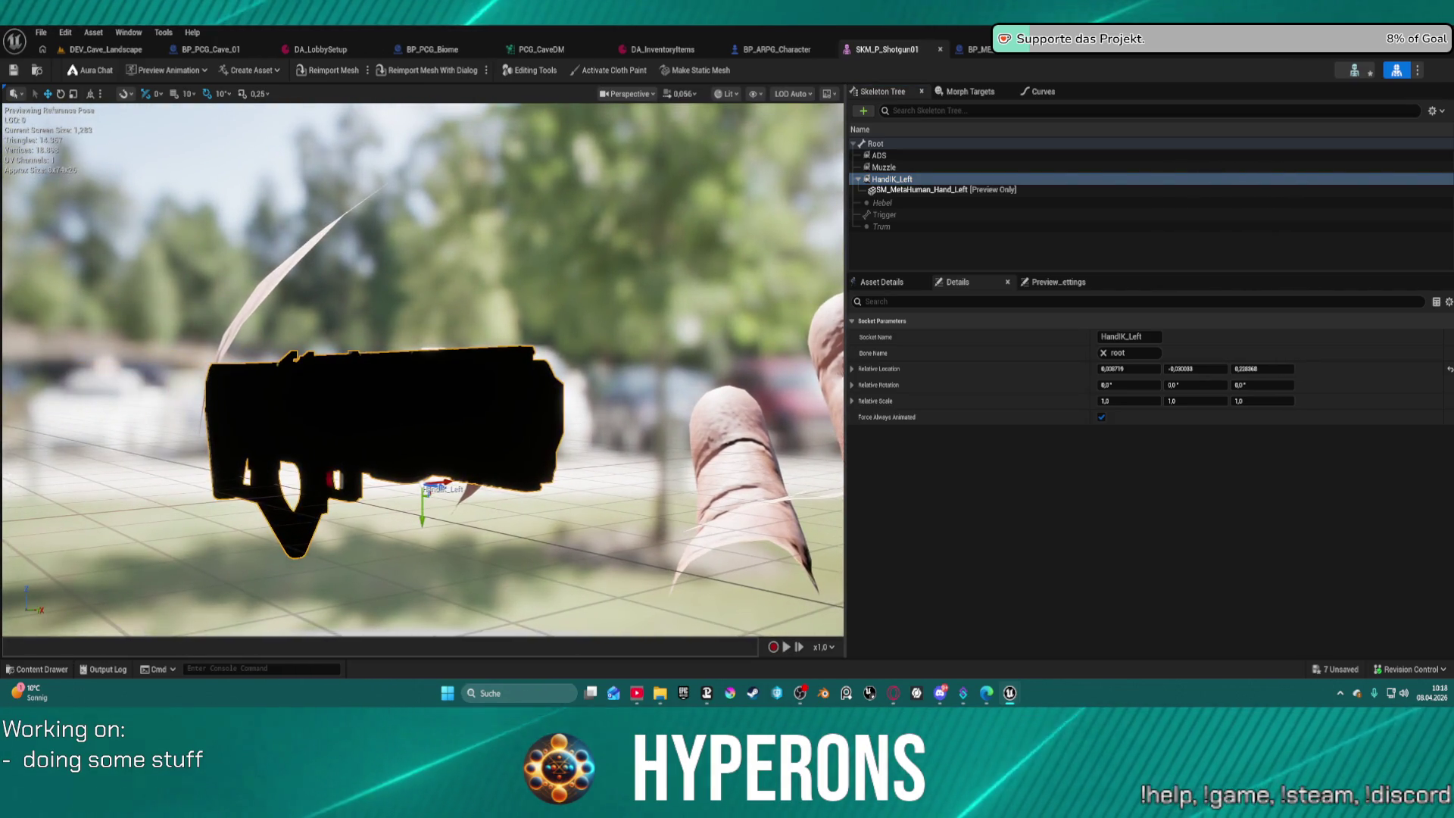
left_click_drag(465, 352, 311, 355)
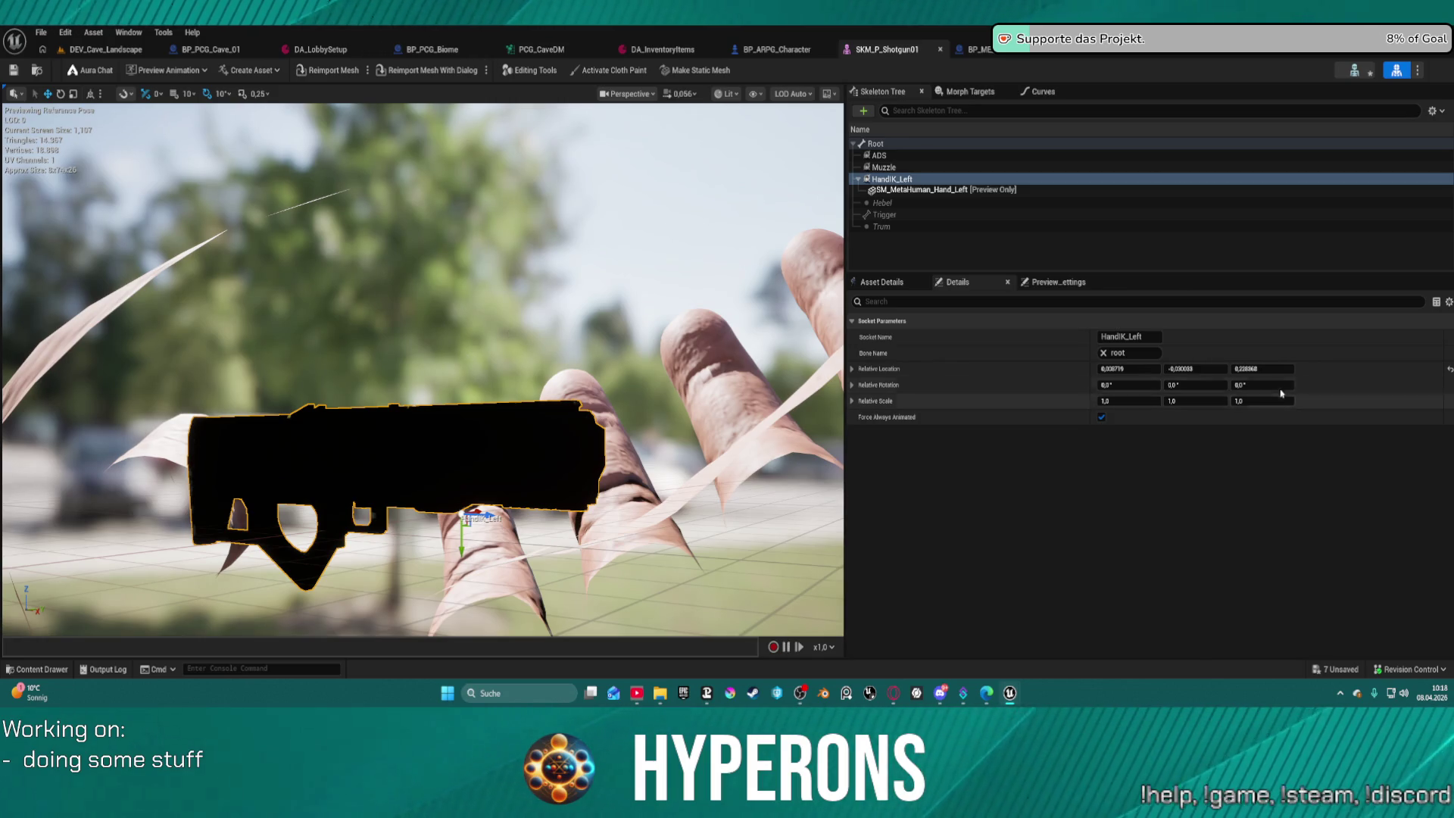
left_click(985, 189)
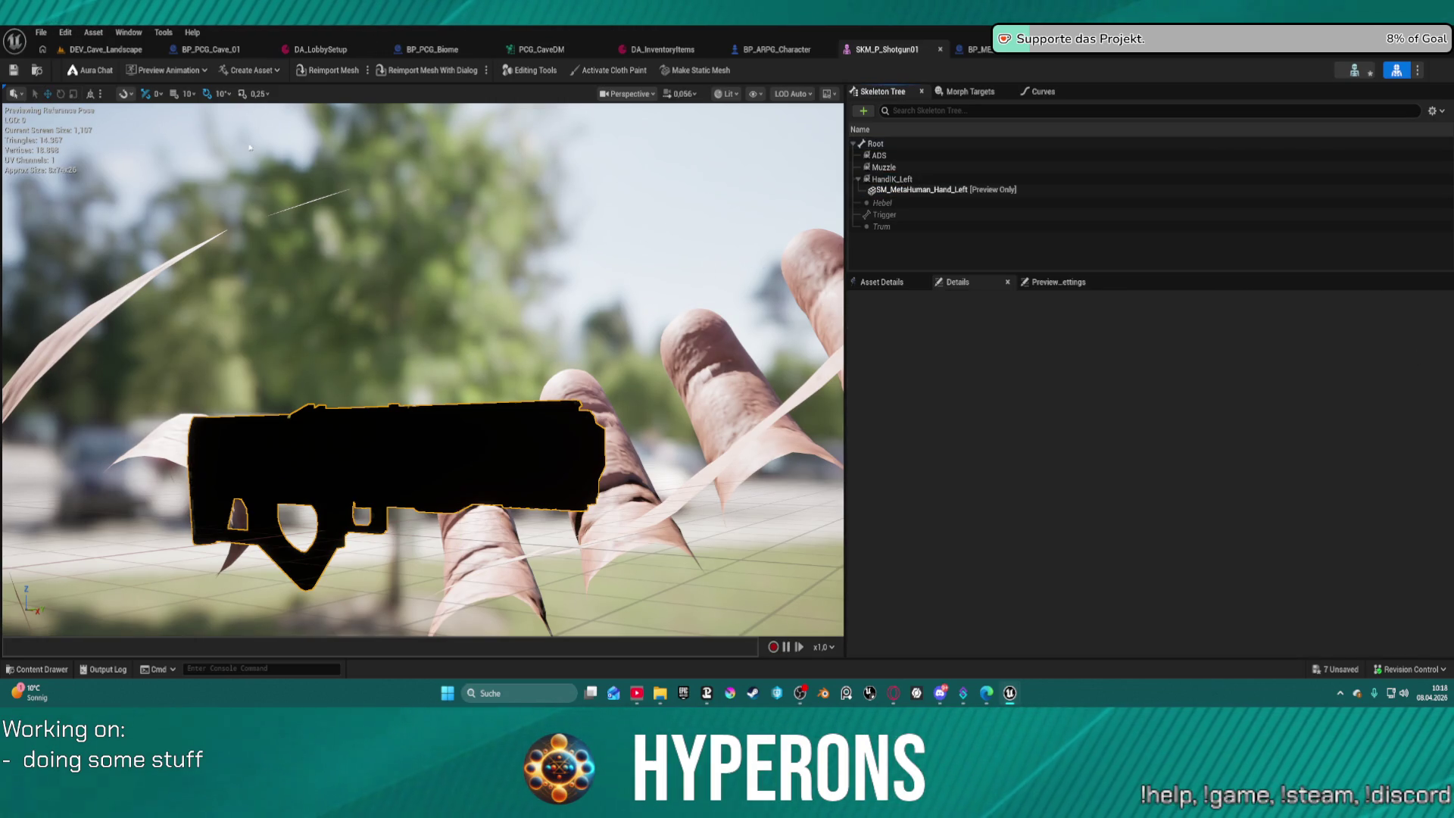
left_click(112, 50)
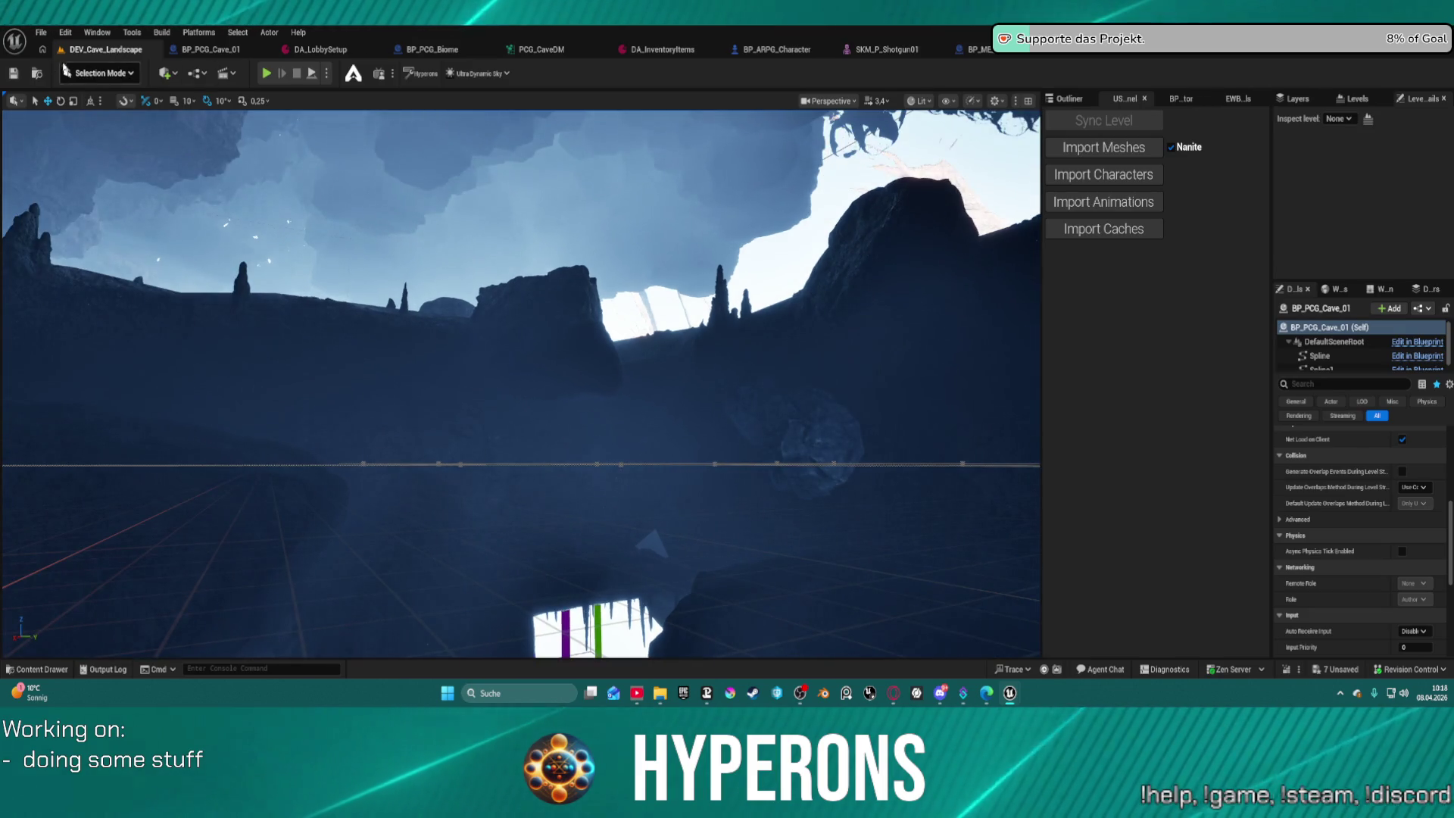
Load LoadMap from File > Recent Levels, saving the selected unsaved assets first.
left_click(40, 32)
mouse_move(152, 119)
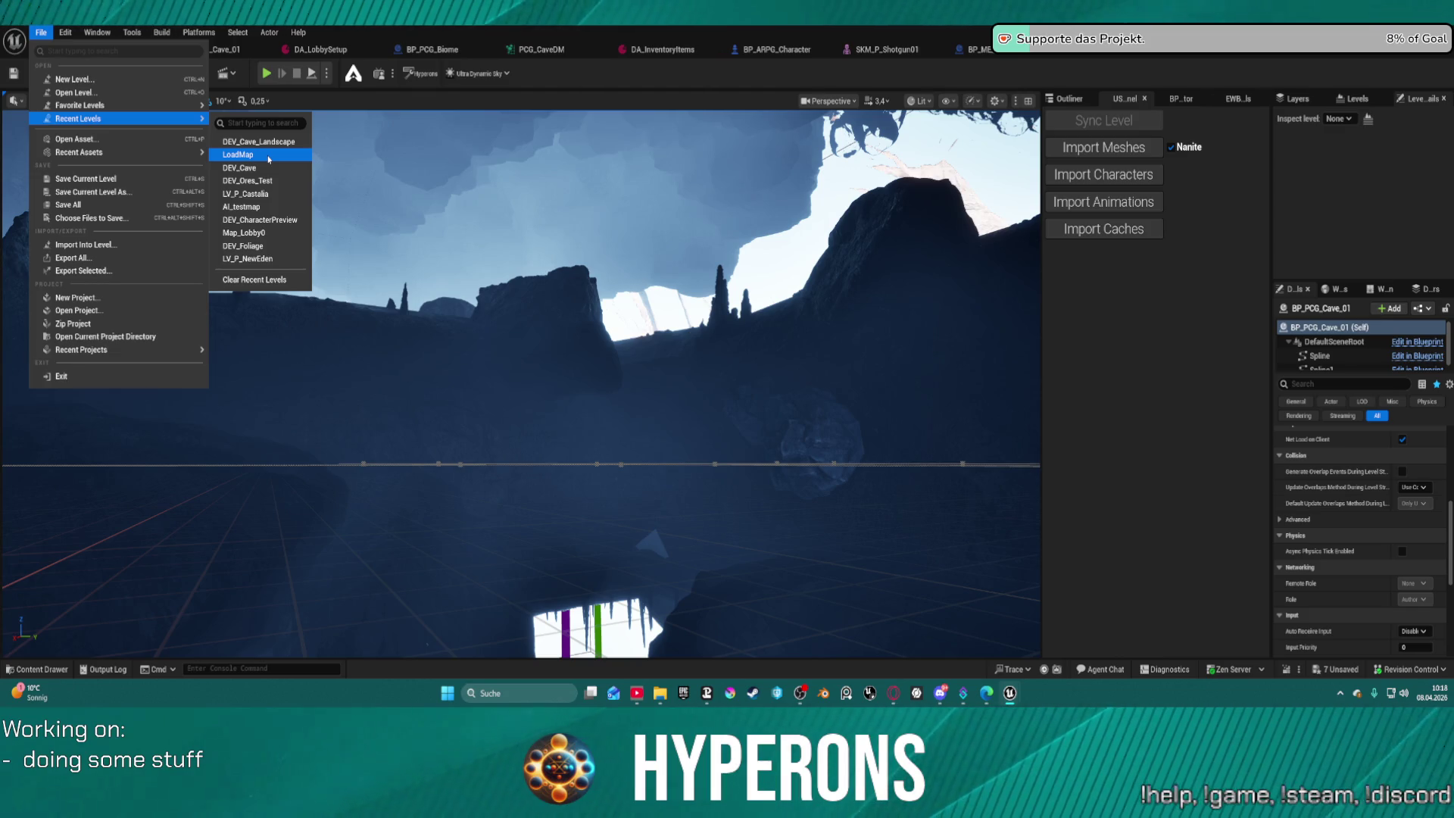
left_click(268, 156)
left_click(763, 492)
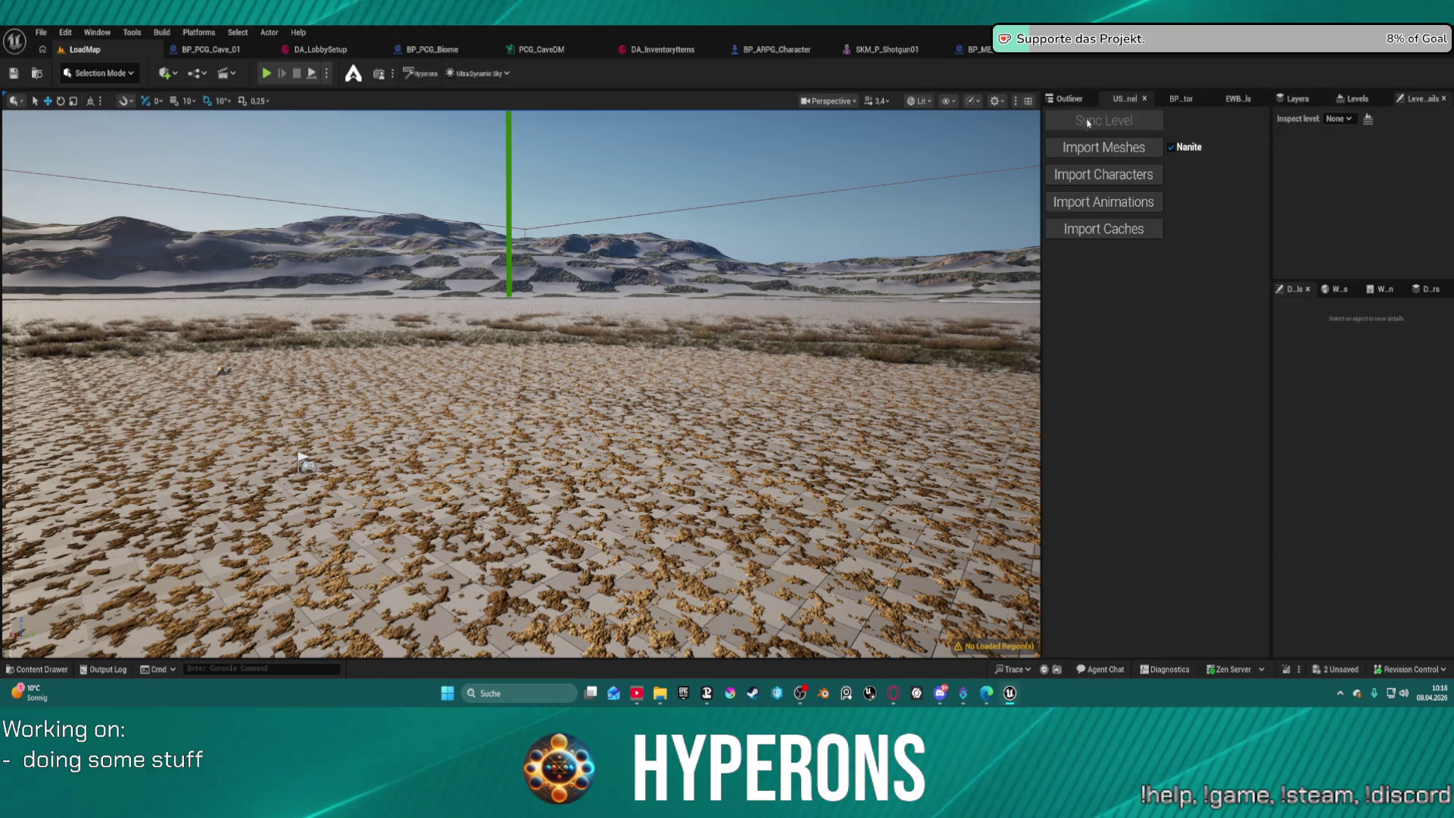
Select all actors in LoadMap and frame them in the viewport.
left_click(1061, 98)
key("ctrl+a")
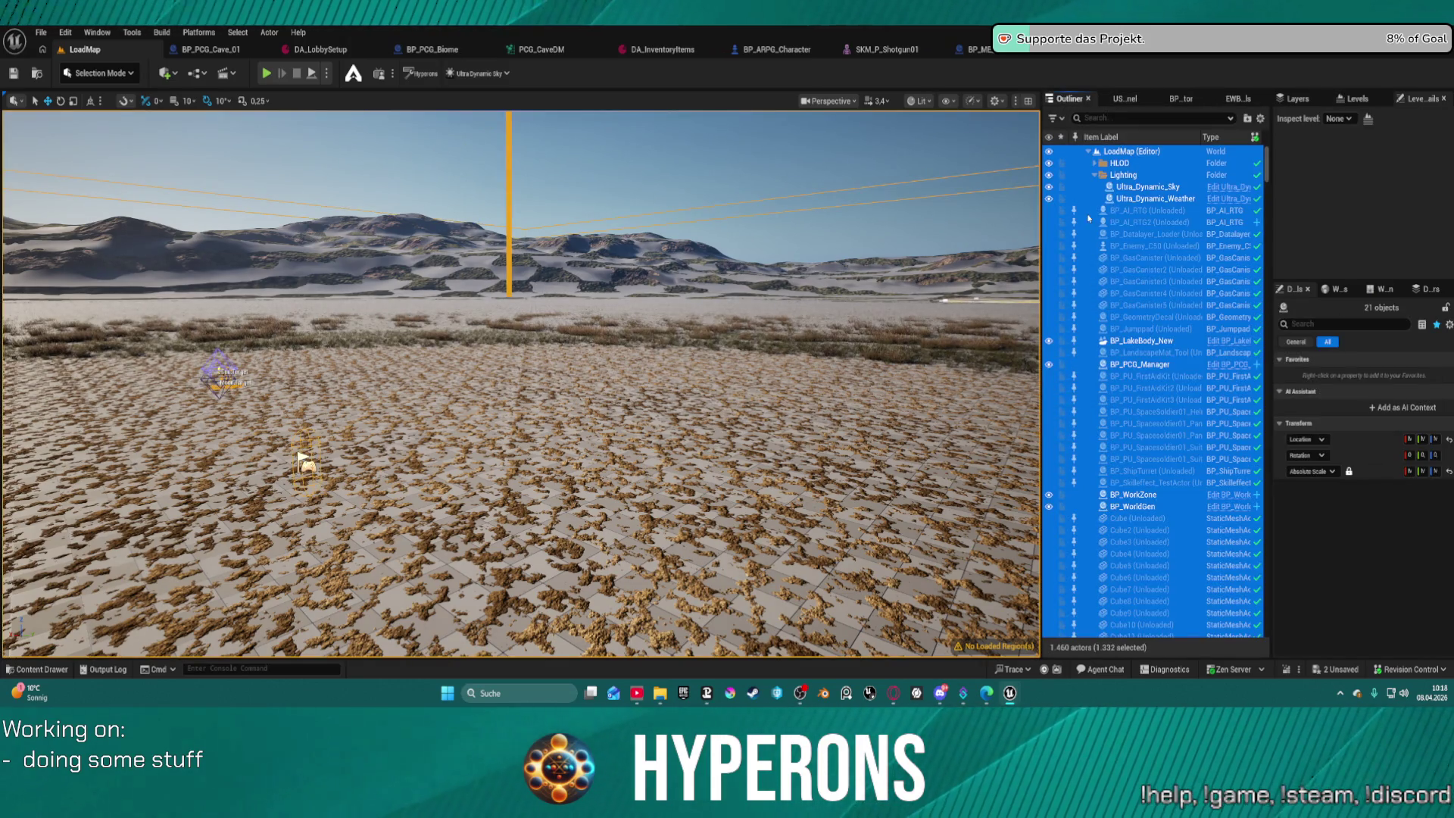
key("f")
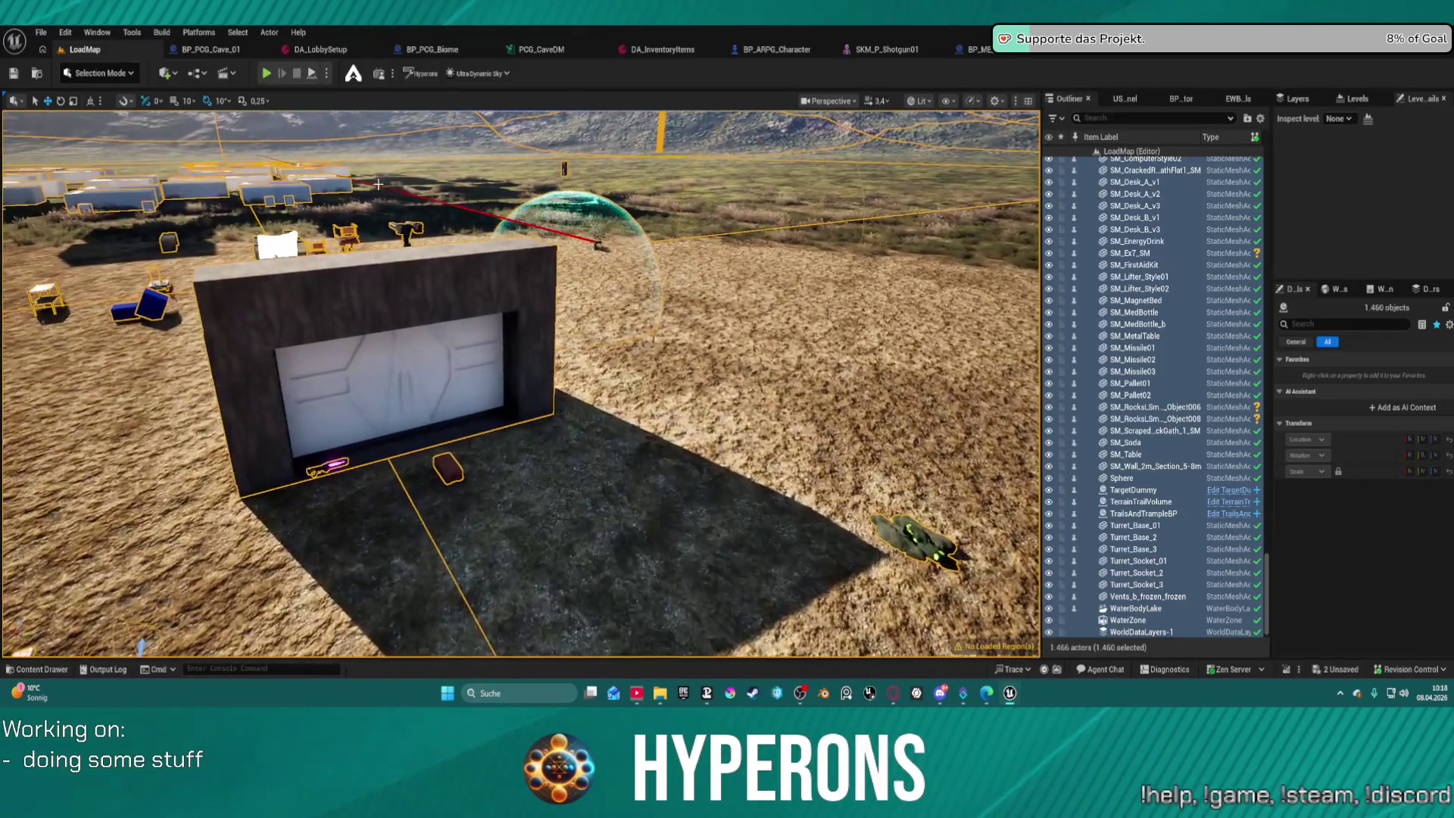
Place a BP_ME_Shotgun_01 beside the building wall near the garage door, then reopen SKM_P_Shotgun01.
left_click(976, 49)
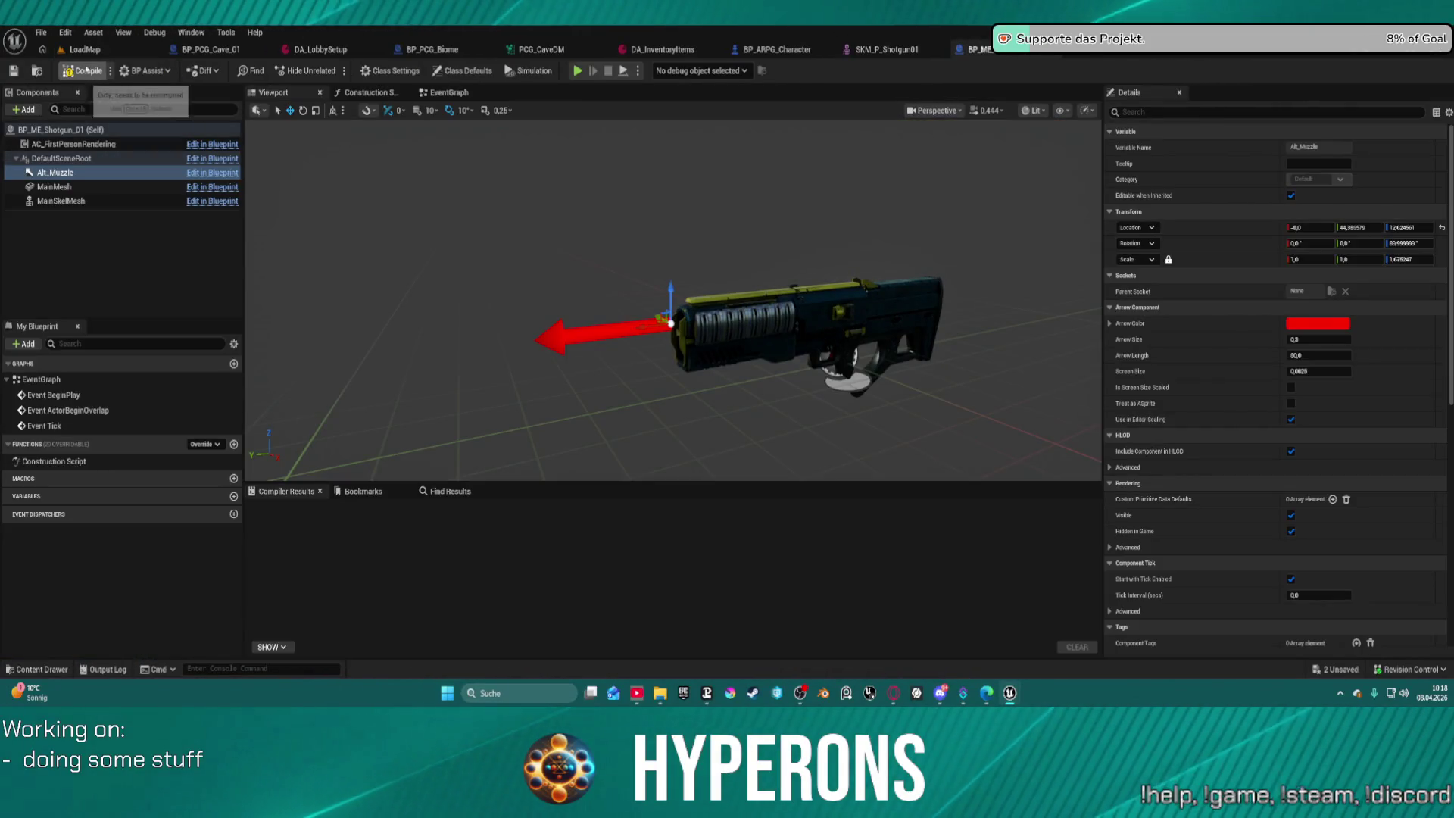
left_click(36, 70)
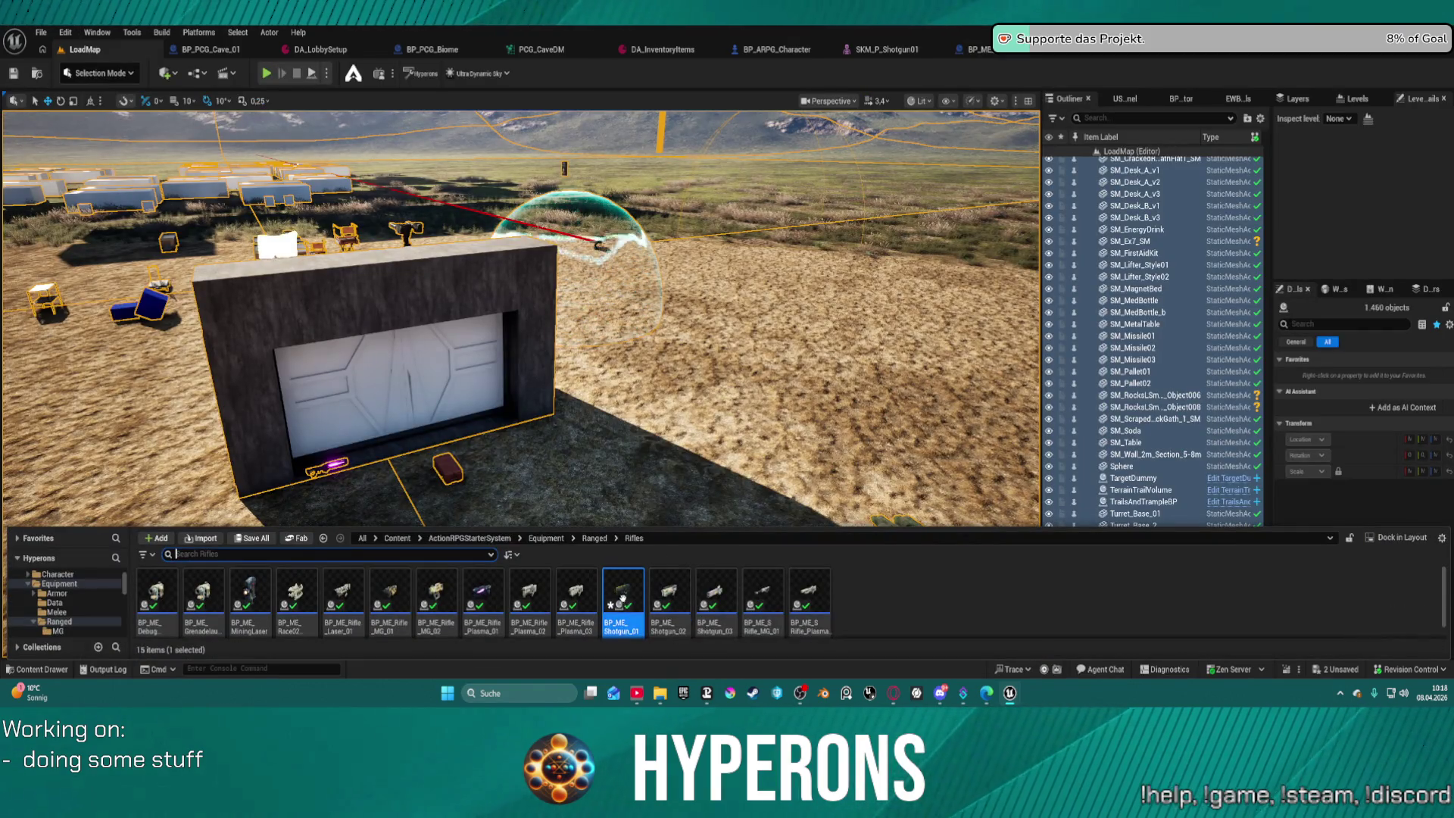
mouse_move(621, 606)
left_mouse_down()
mouse_move(616, 454)
mouse_move(606, 474)
left_mouse_up()
key("f")
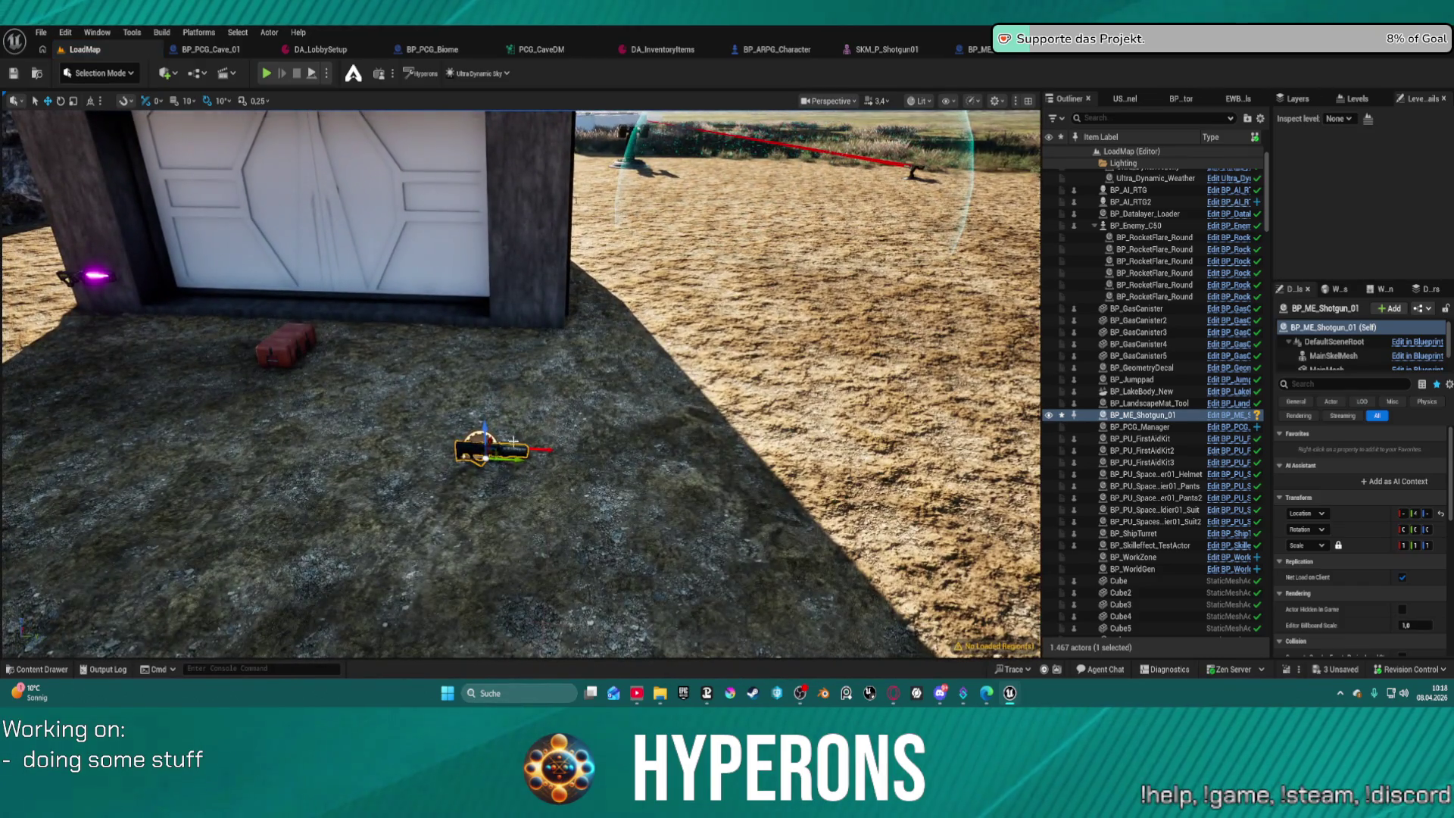
left_click_drag(489, 430, 465, 308)
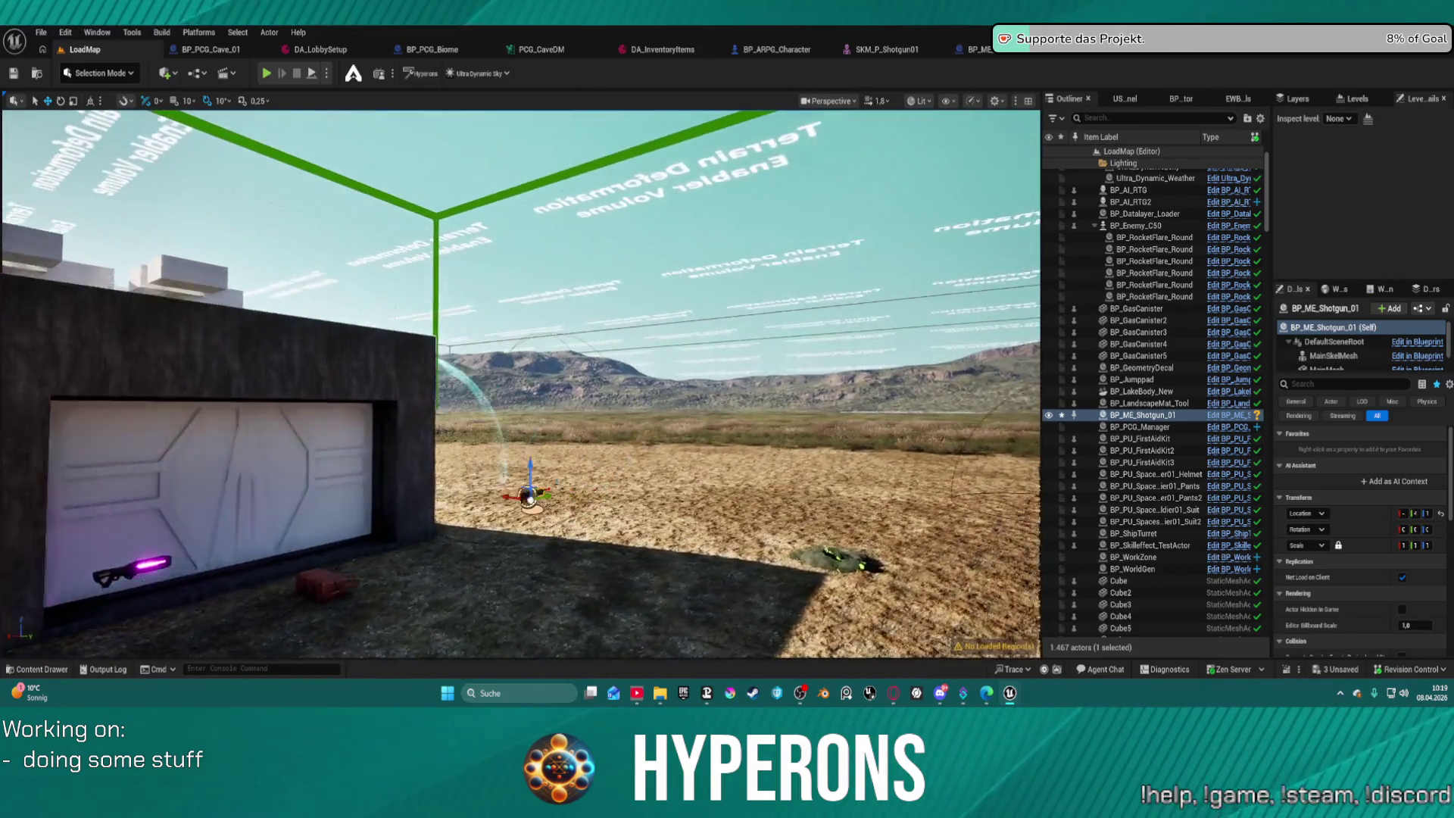
key("f")
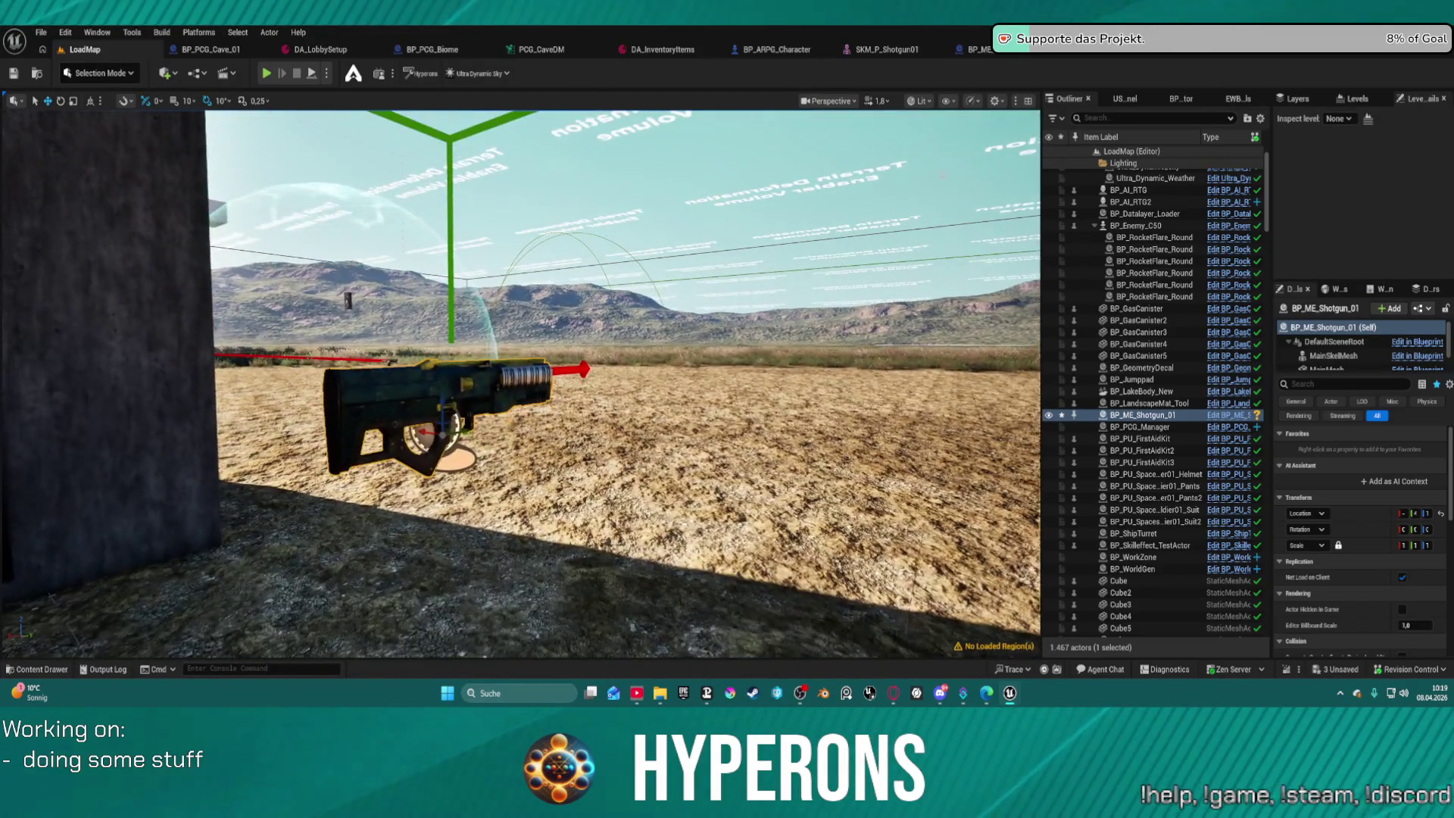
left_click(975, 50)
left_click(887, 49)
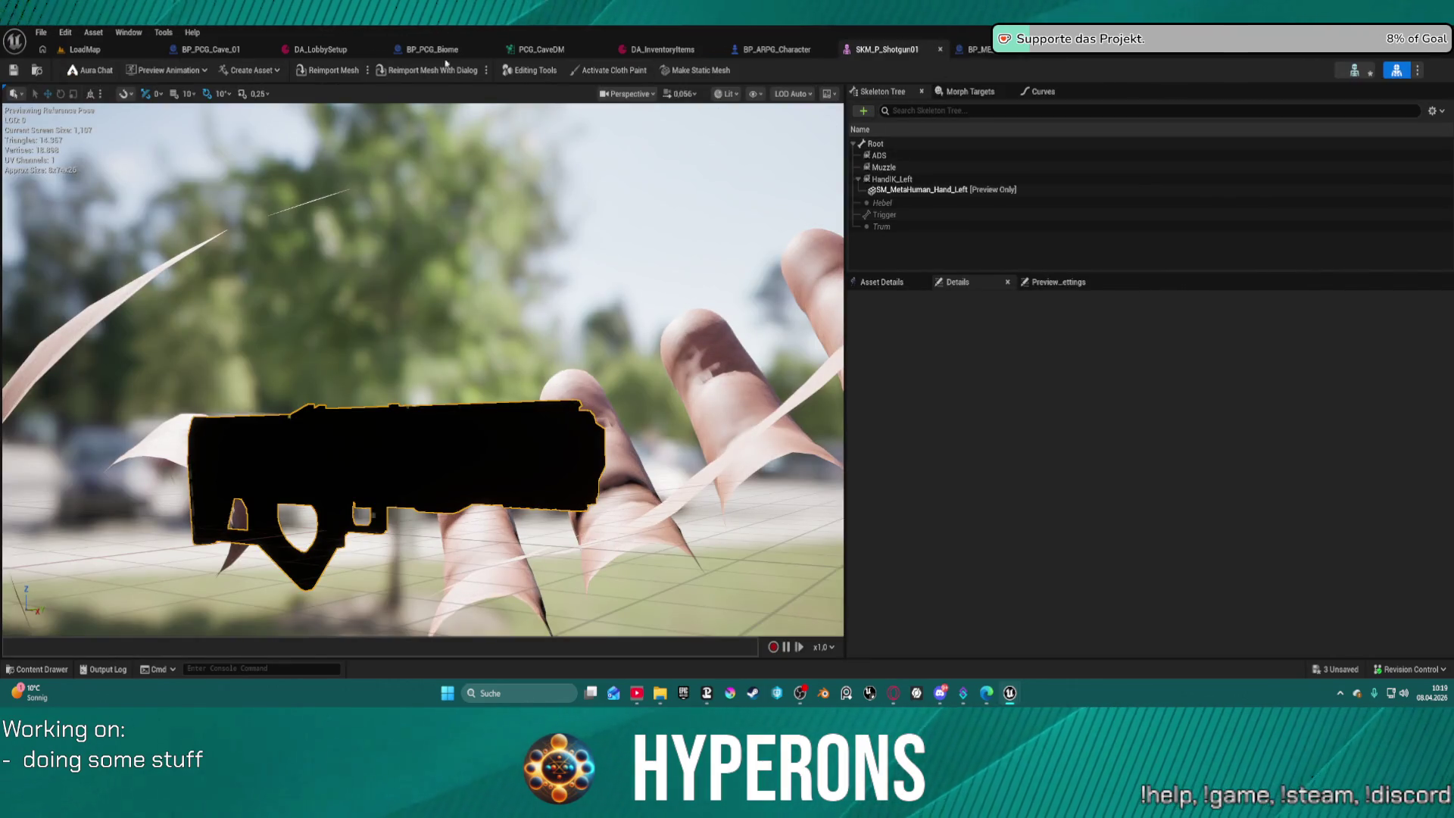
Open the Plasma_Rifle01_TEX skeletal mesh from the Meshes folder in the Content Drawer.
key("ctrl+space")
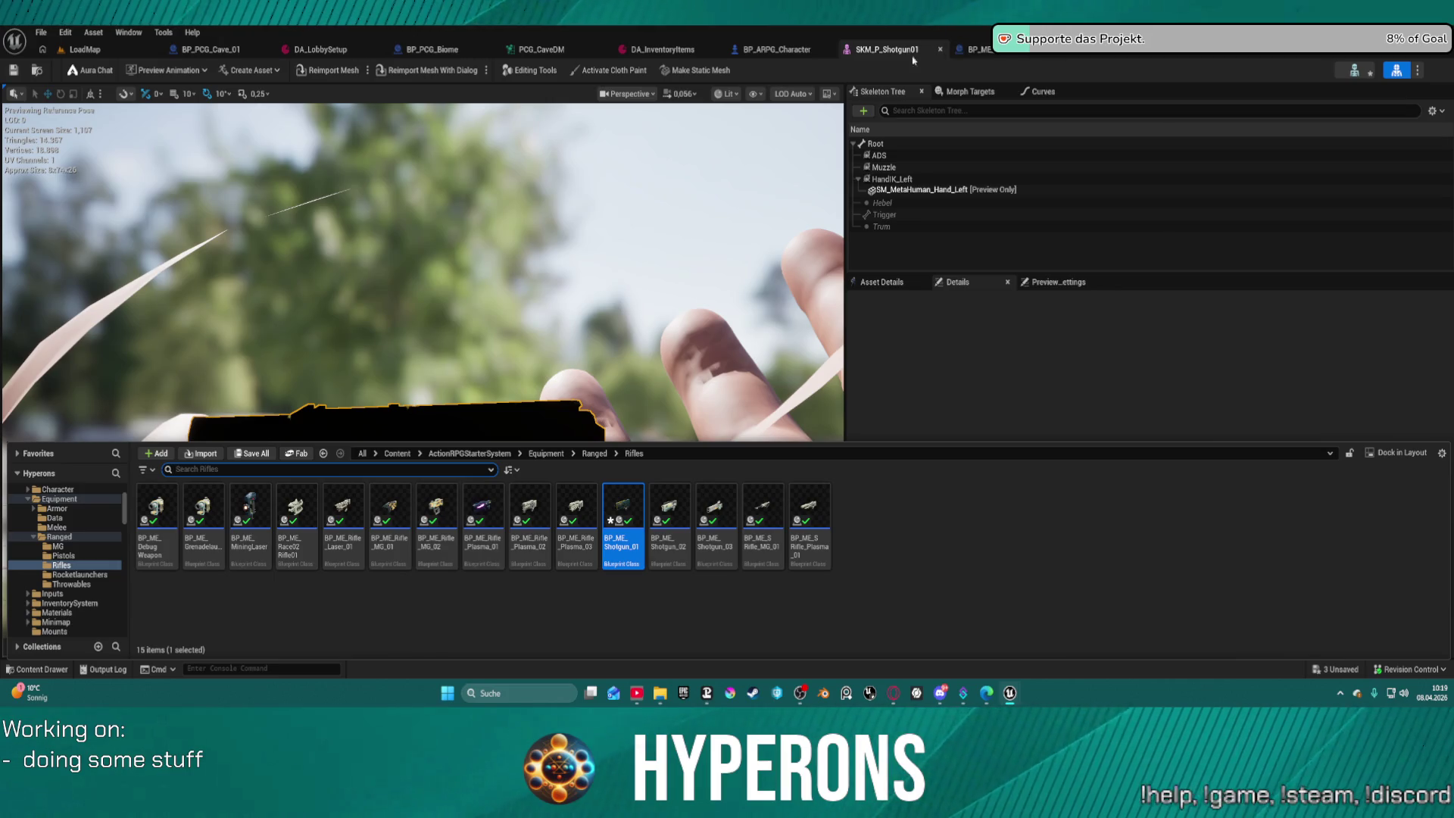
left_click(34, 71)
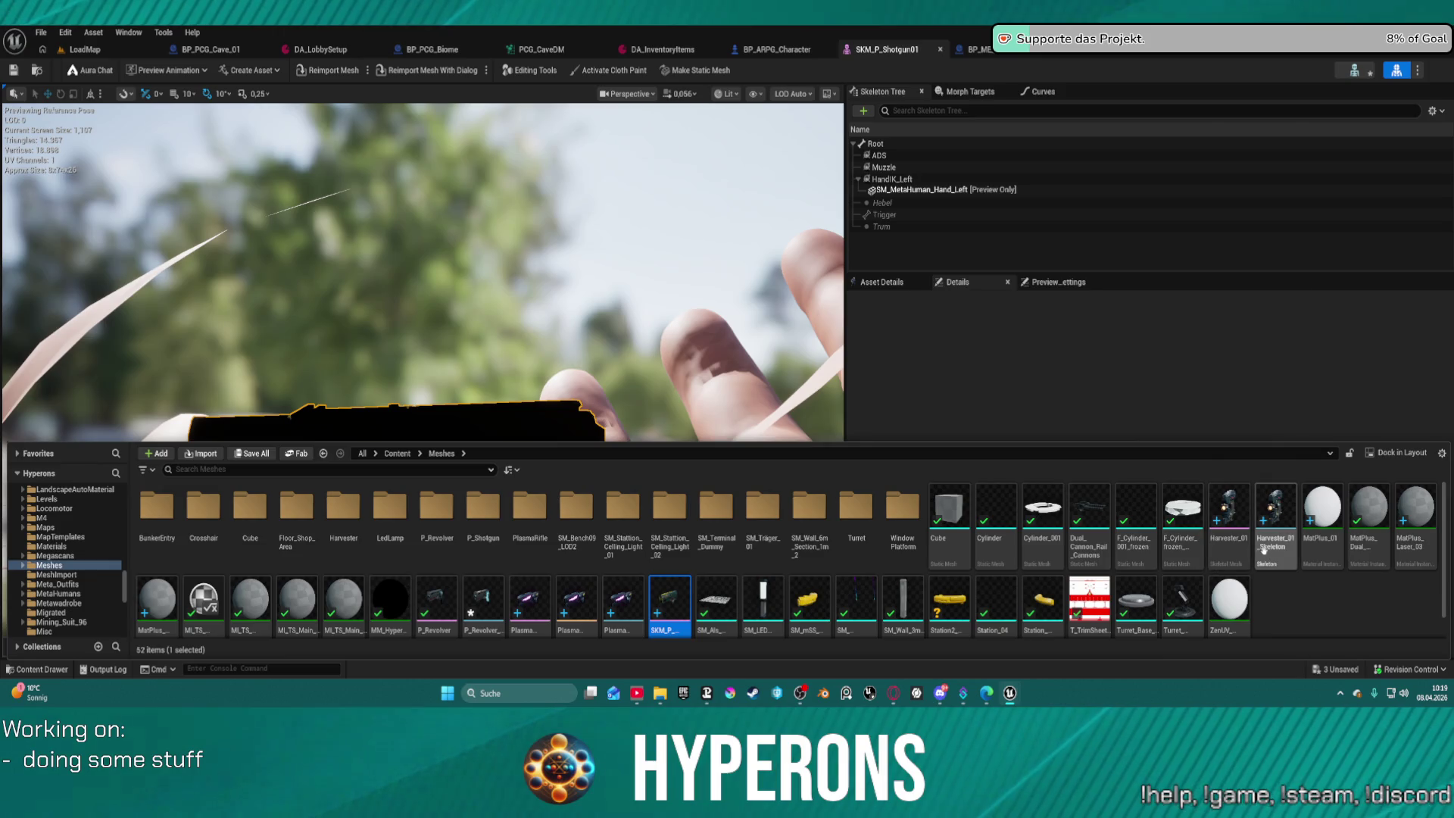
scroll(632, 574, "down", 2)
left_click(533, 586)
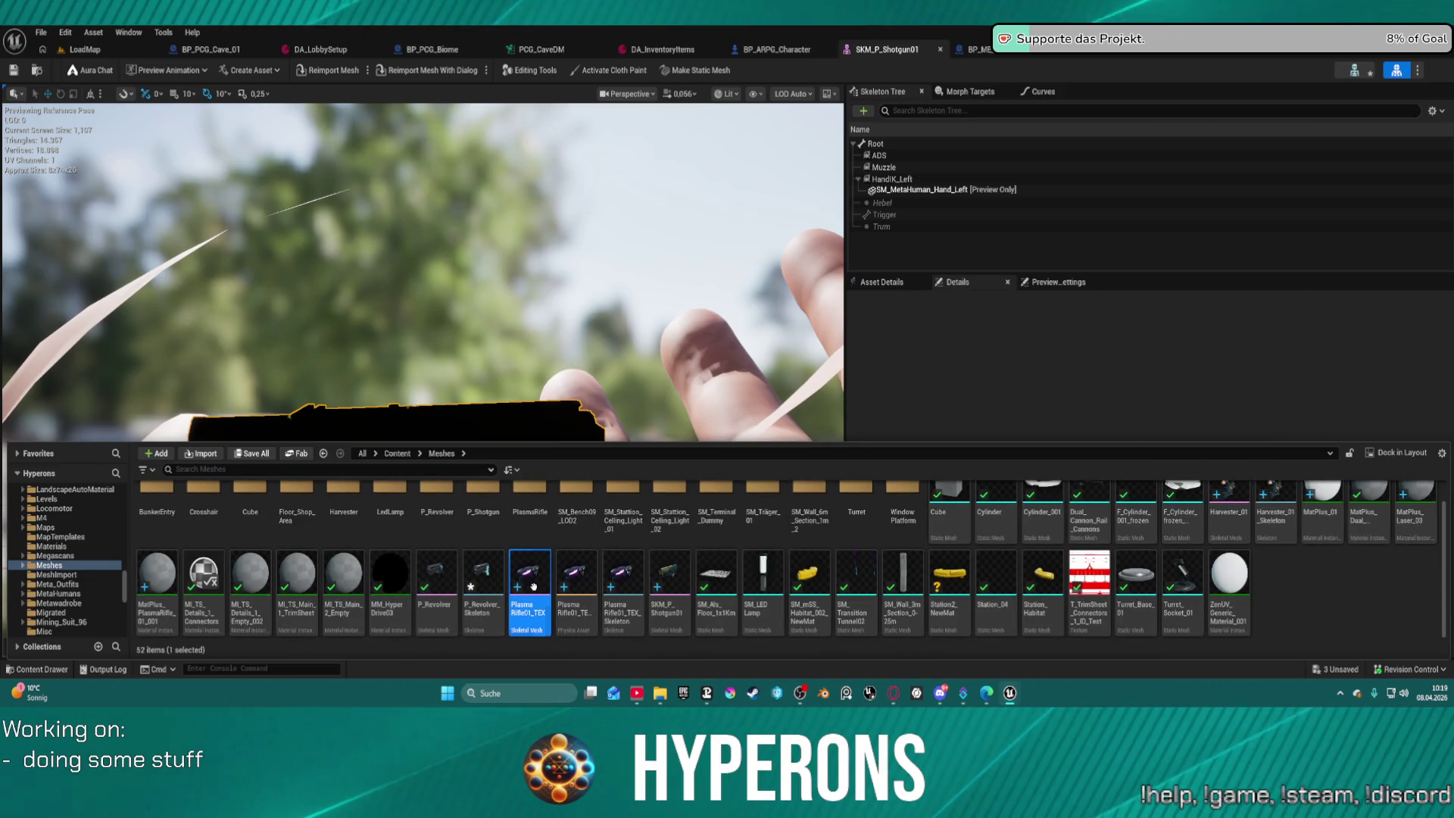
double_click(544, 581)
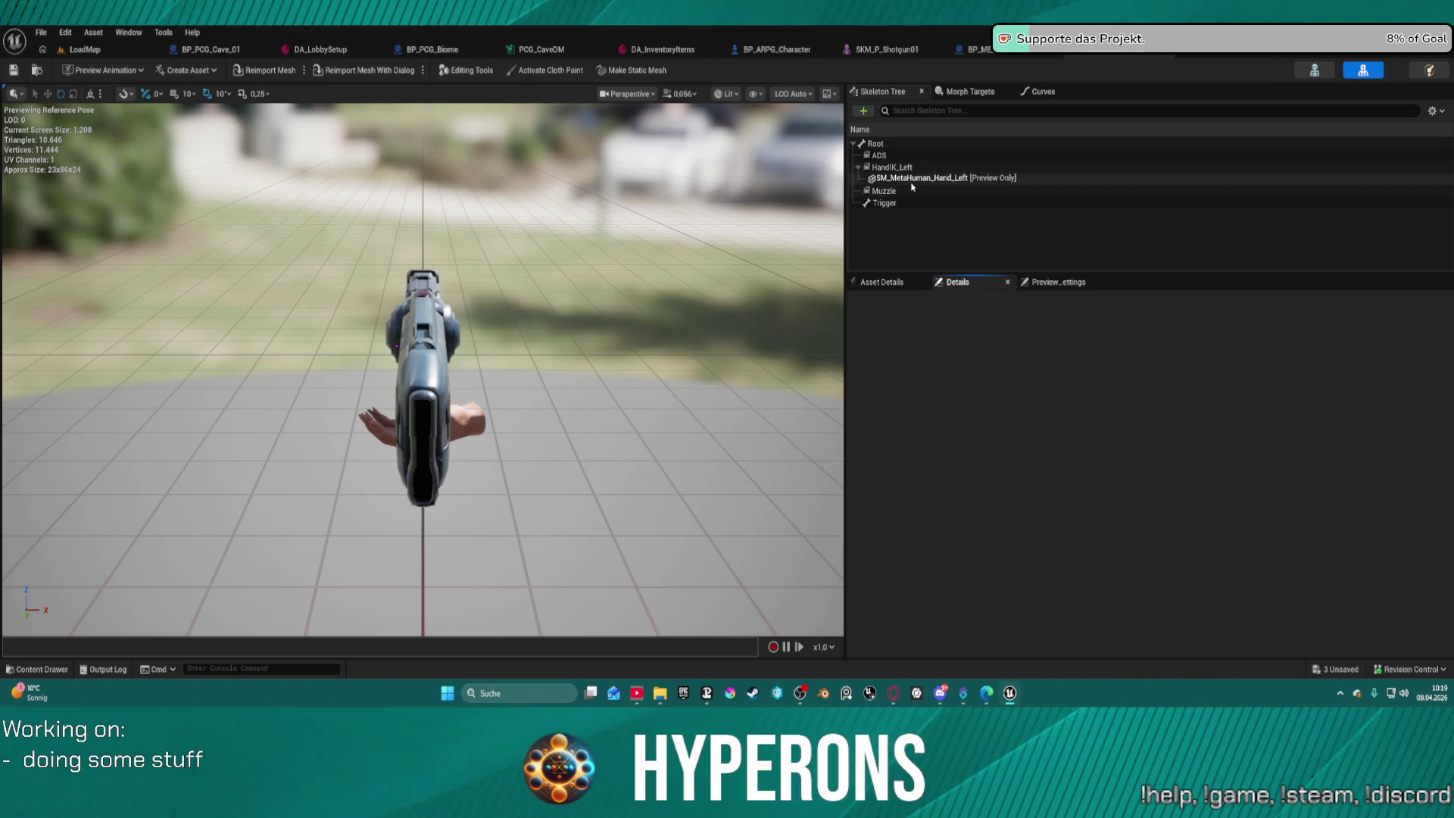
Review the plasma rifle's Asset Details, then return to the SKM_P_Shotgun01 mesh.
left_click(1045, 288)
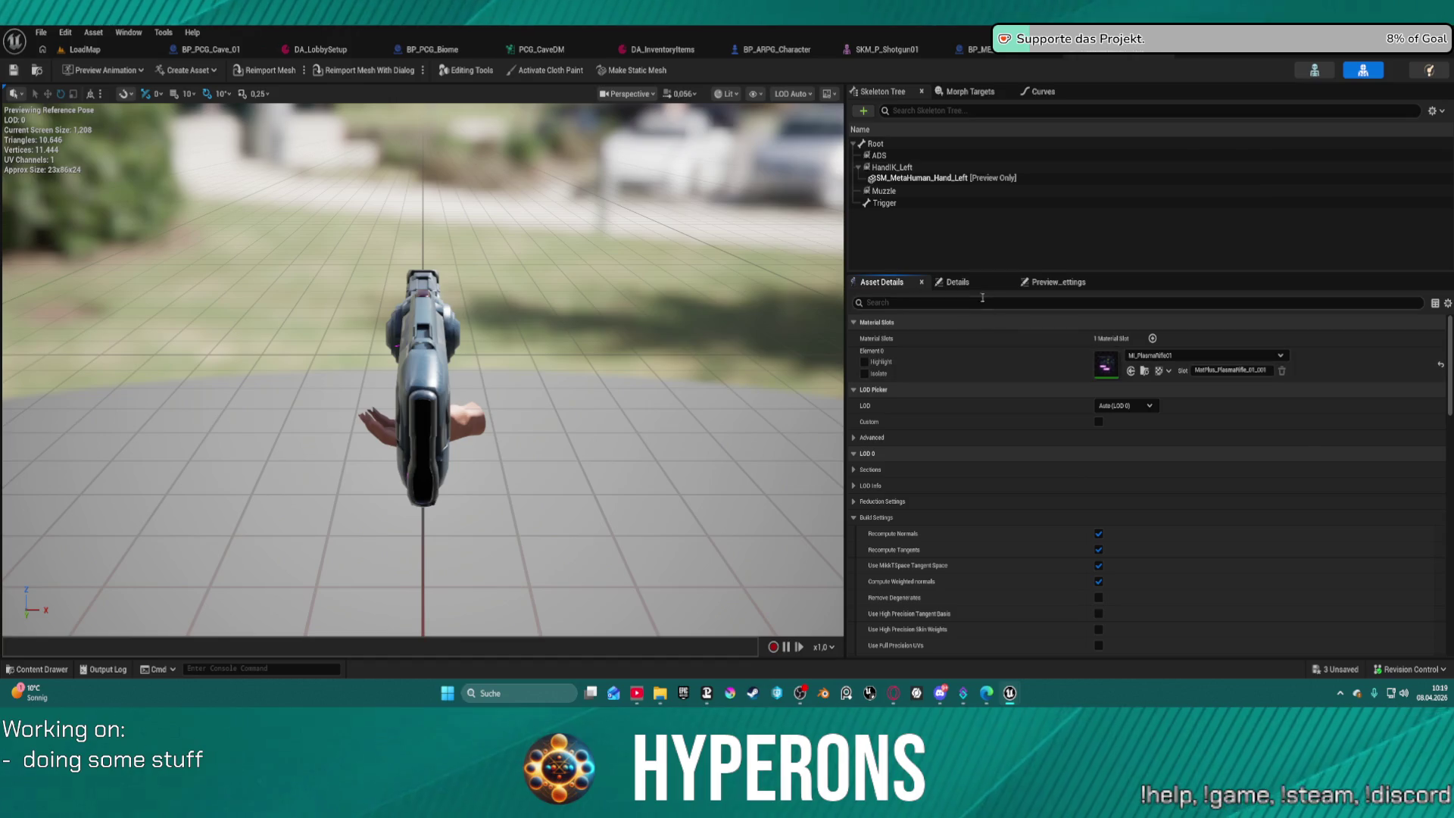
left_click(958, 281)
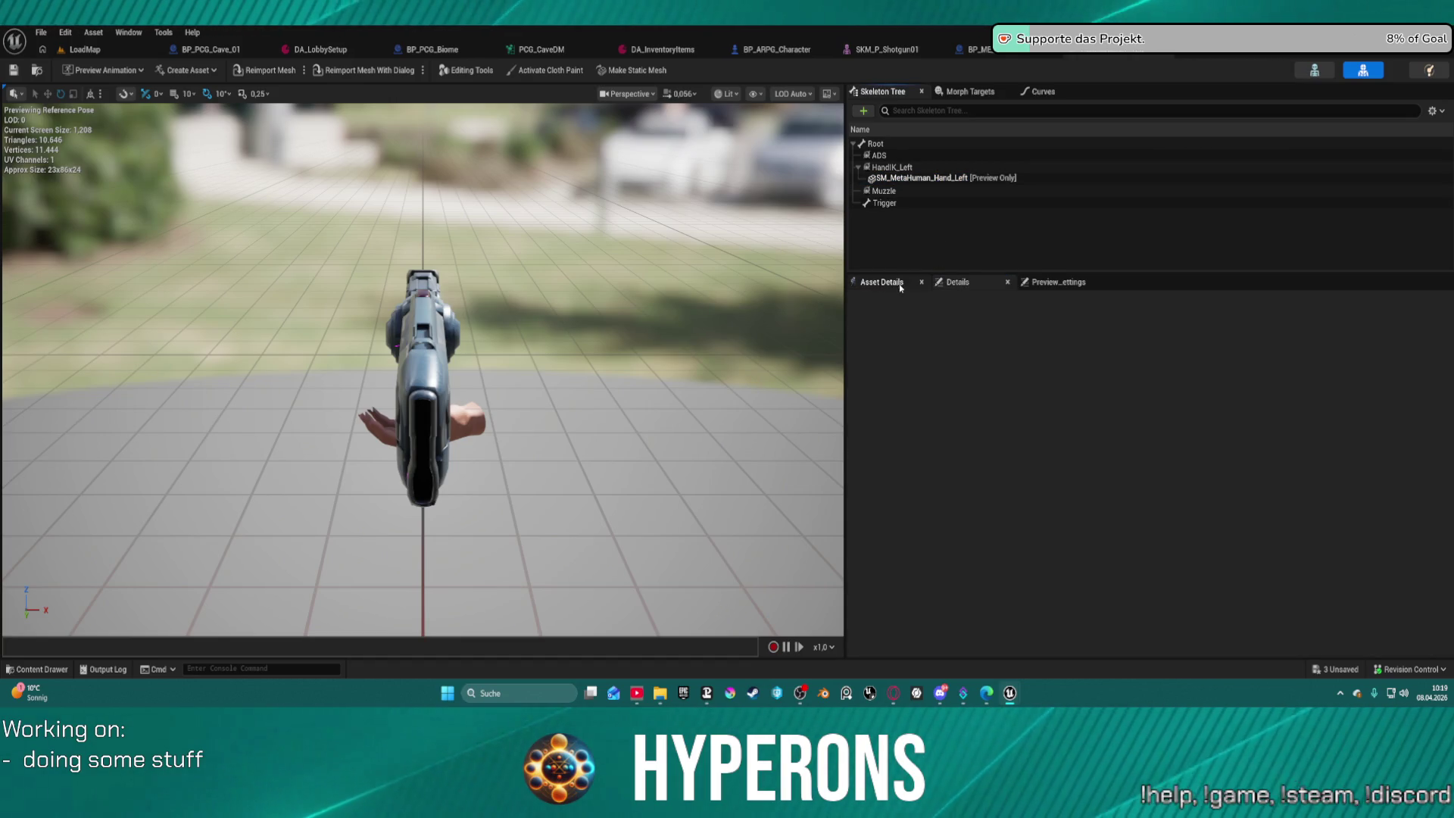
left_click(900, 285)
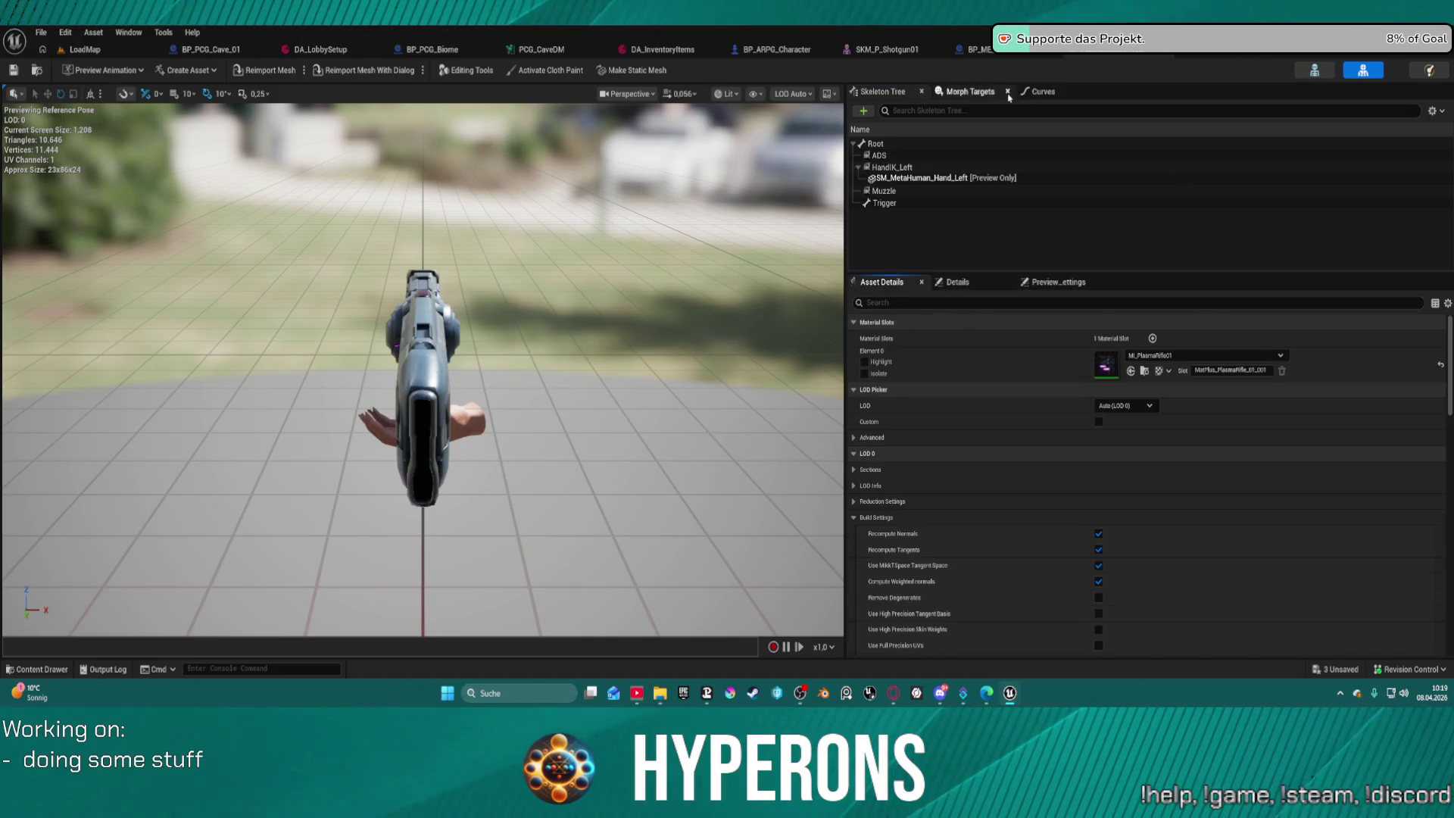
left_click(875, 51)
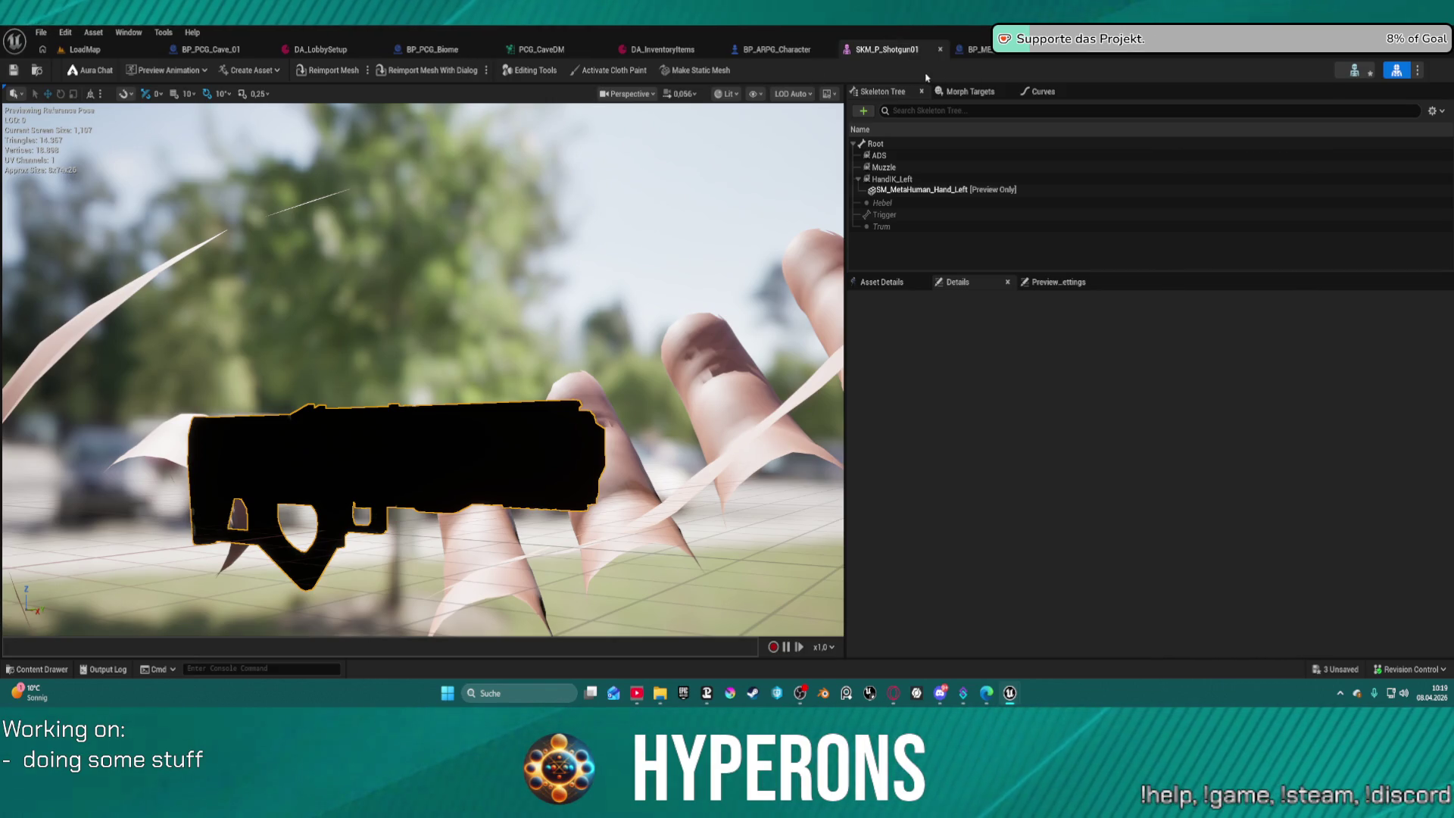
Remove all attached preview assets from the HandIK_Left socket.
right_click(918, 180)
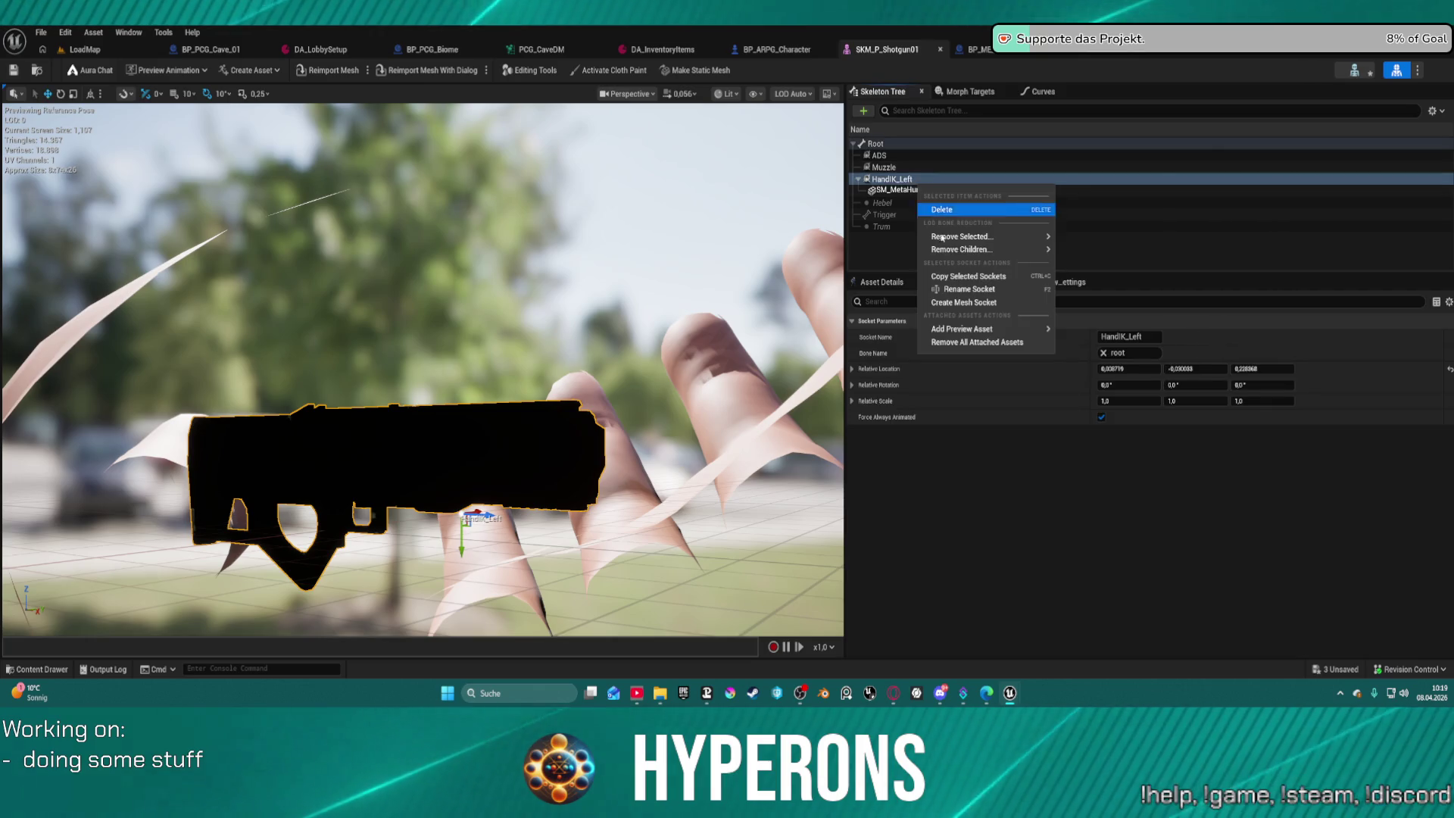
left_click(997, 342)
mouse_move(401, 288)
left_mouse_down()
mouse_move(390, 349)
mouse_move(402, 287)
left_mouse_up()
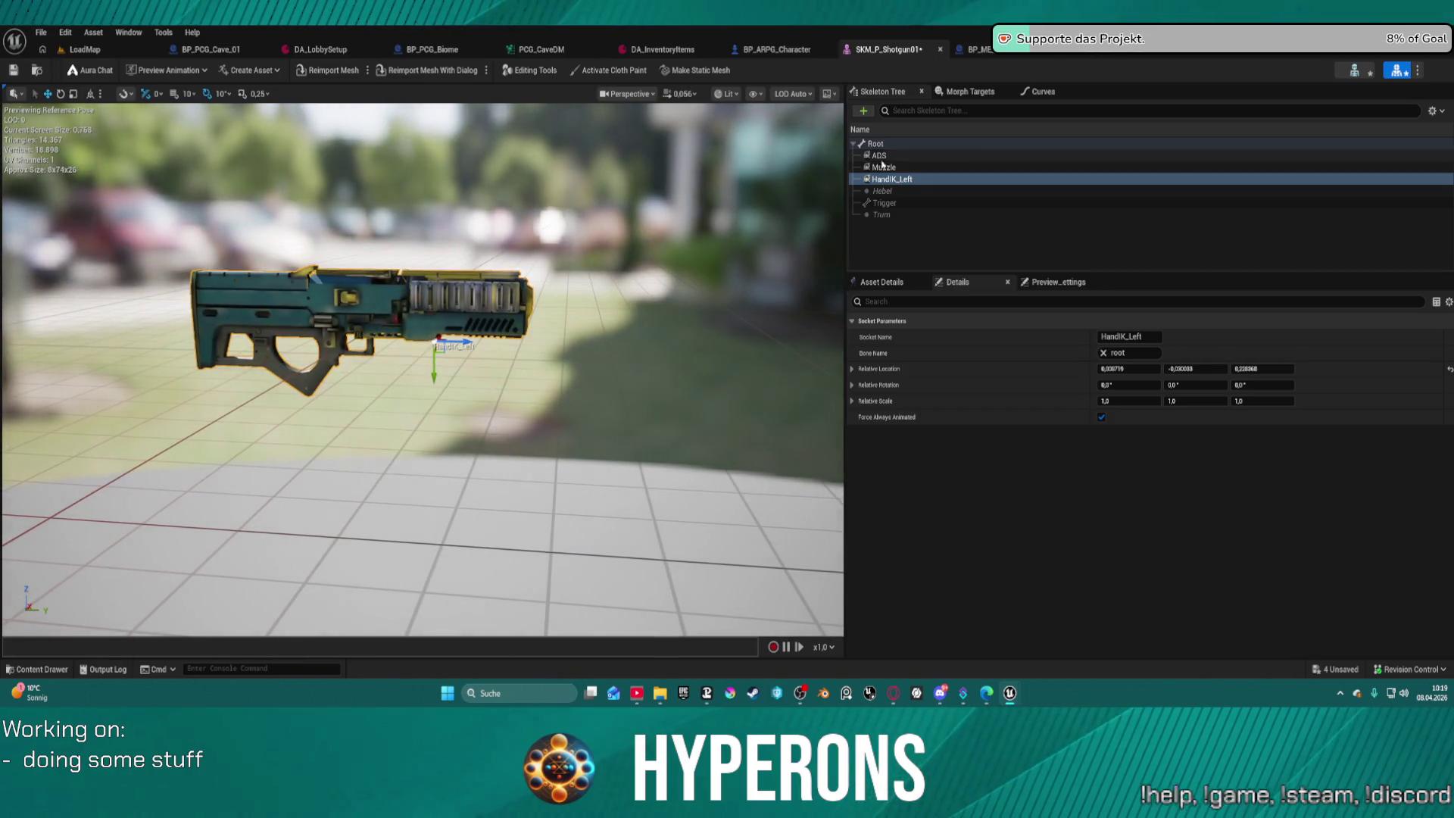
Inspect the placed shotgun in the LoadMap level, then close the SKM_P_Shotgun01 editor.
left_click(84, 49)
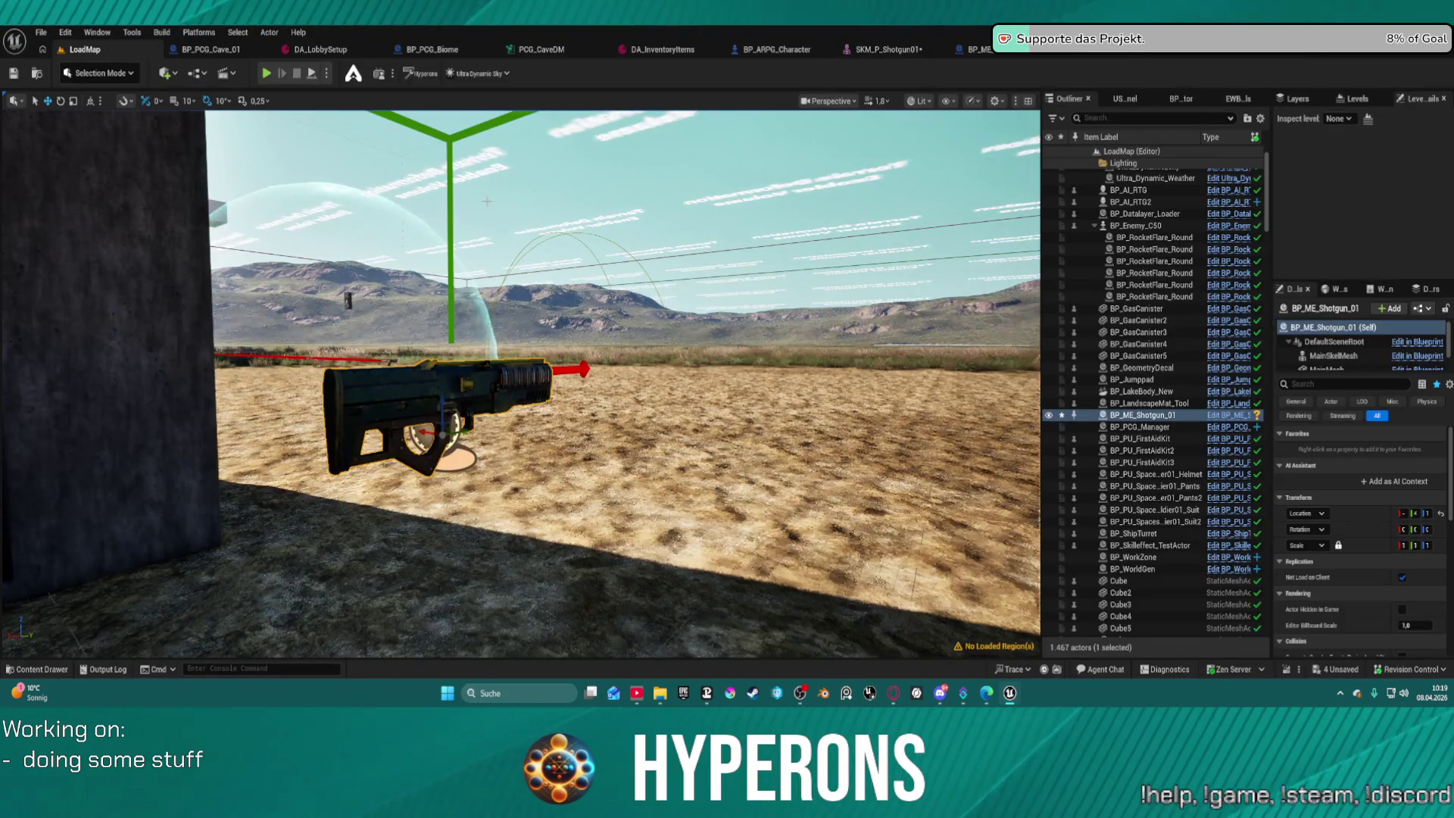
key("f")
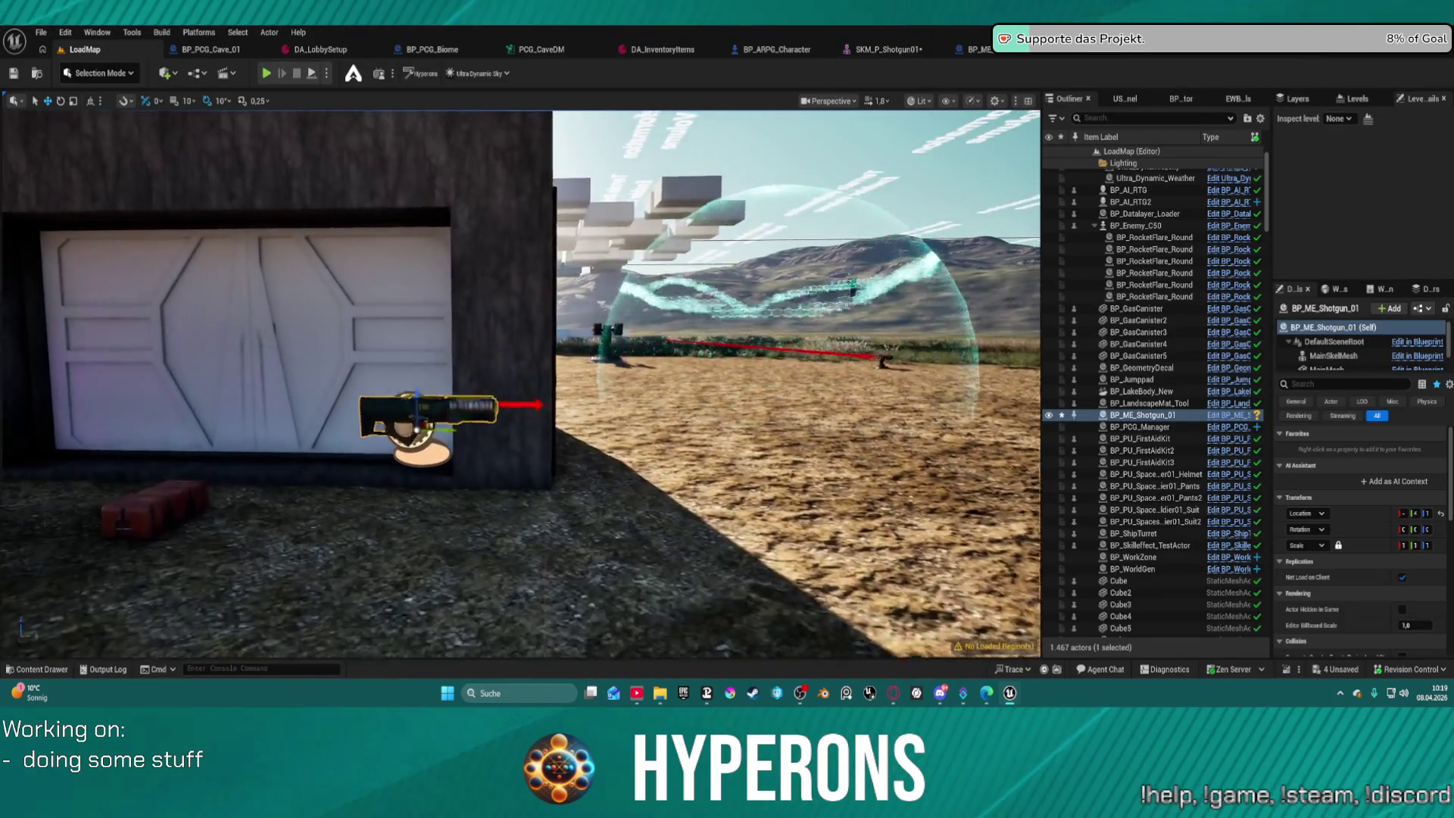
left_click_drag(455, 281, 485, 315)
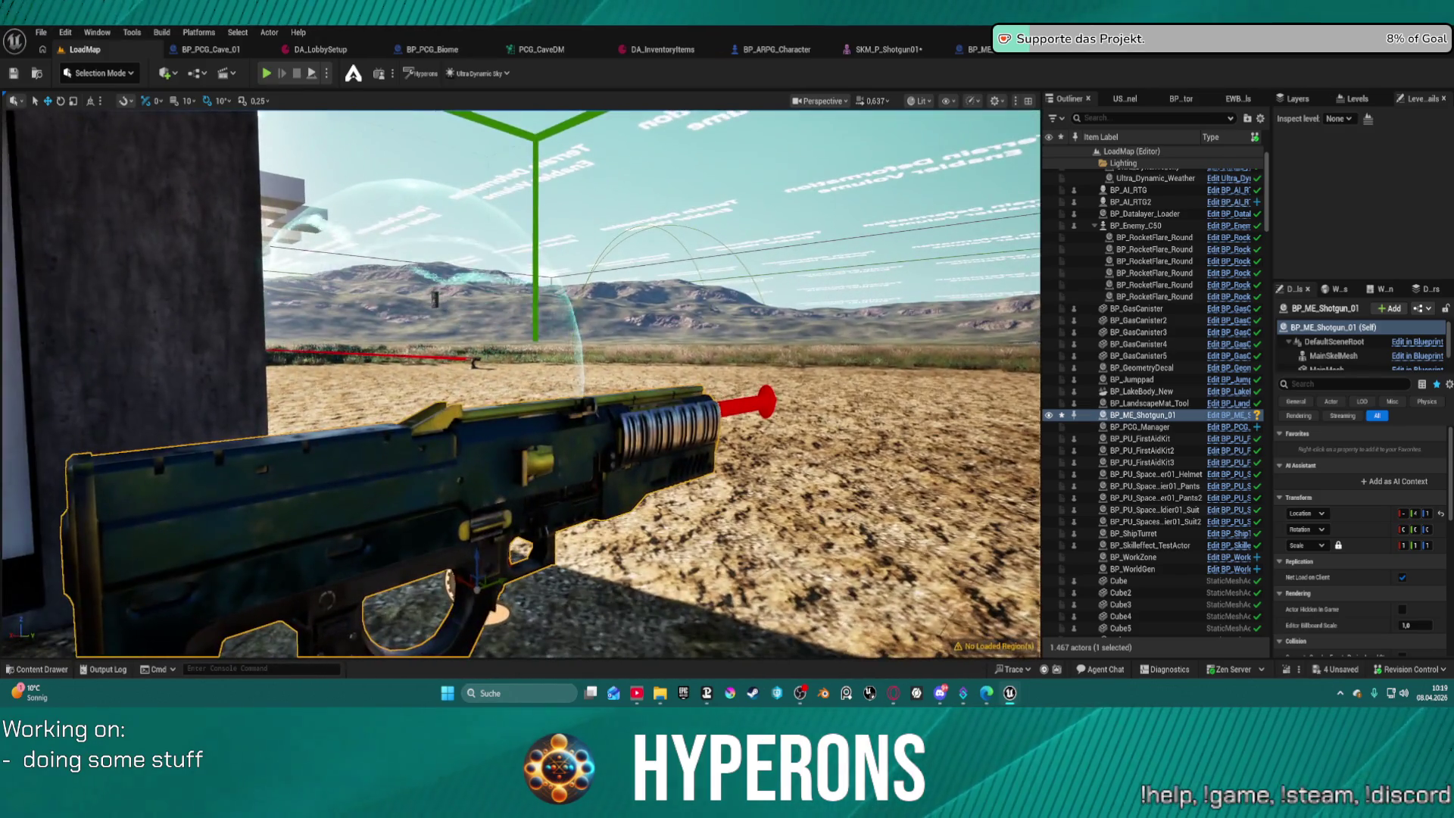
left_click_drag(530, 379, 530, 425)
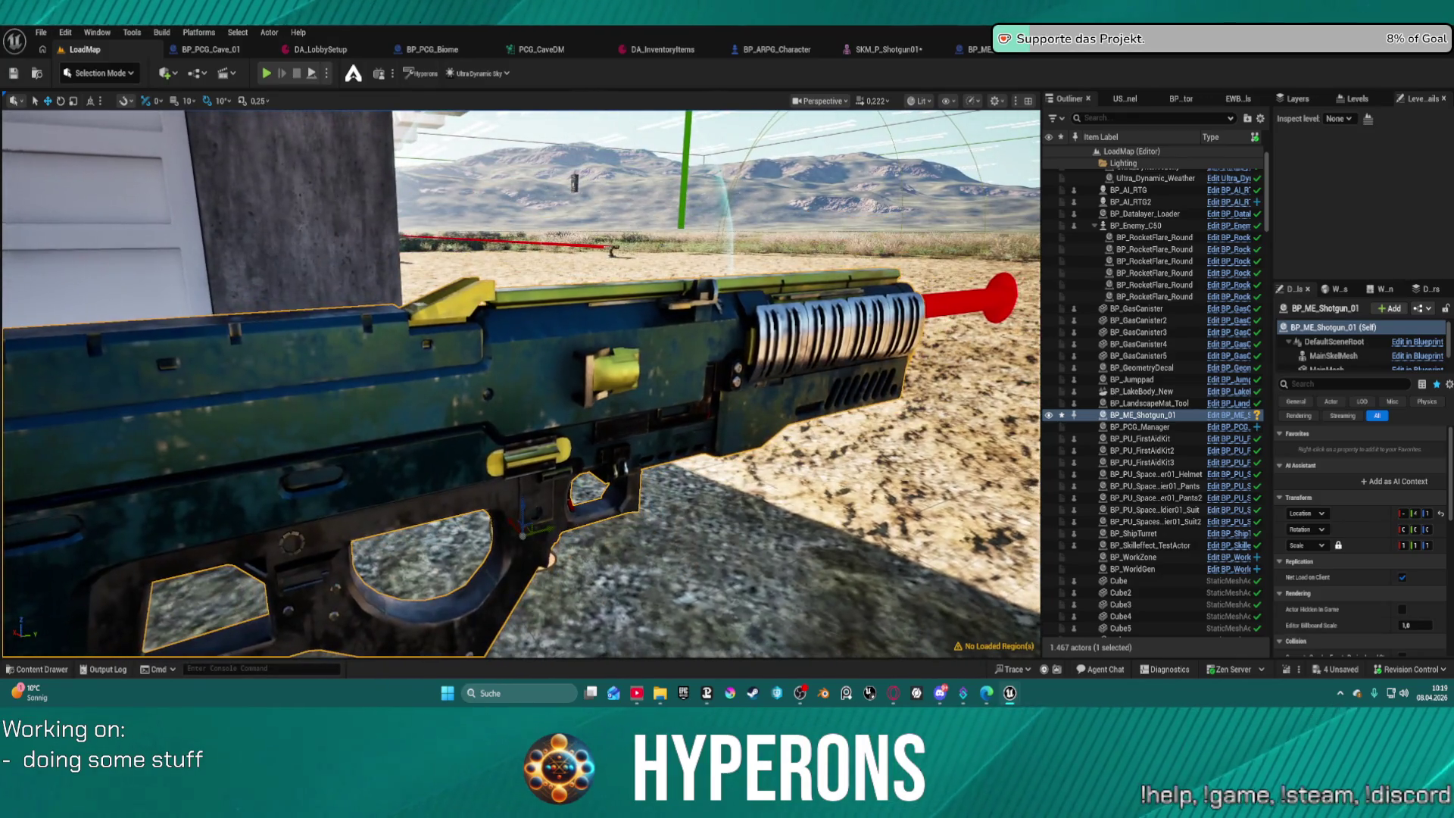
mouse_move(530, 378)
left_mouse_down()
mouse_move(560, 386)
mouse_move(575, 424)
mouse_move(575, 394)
mouse_move(545, 355)
mouse_move(523, 371)
mouse_move(538, 386)
mouse_move(523, 356)
left_mouse_up()
key("f")
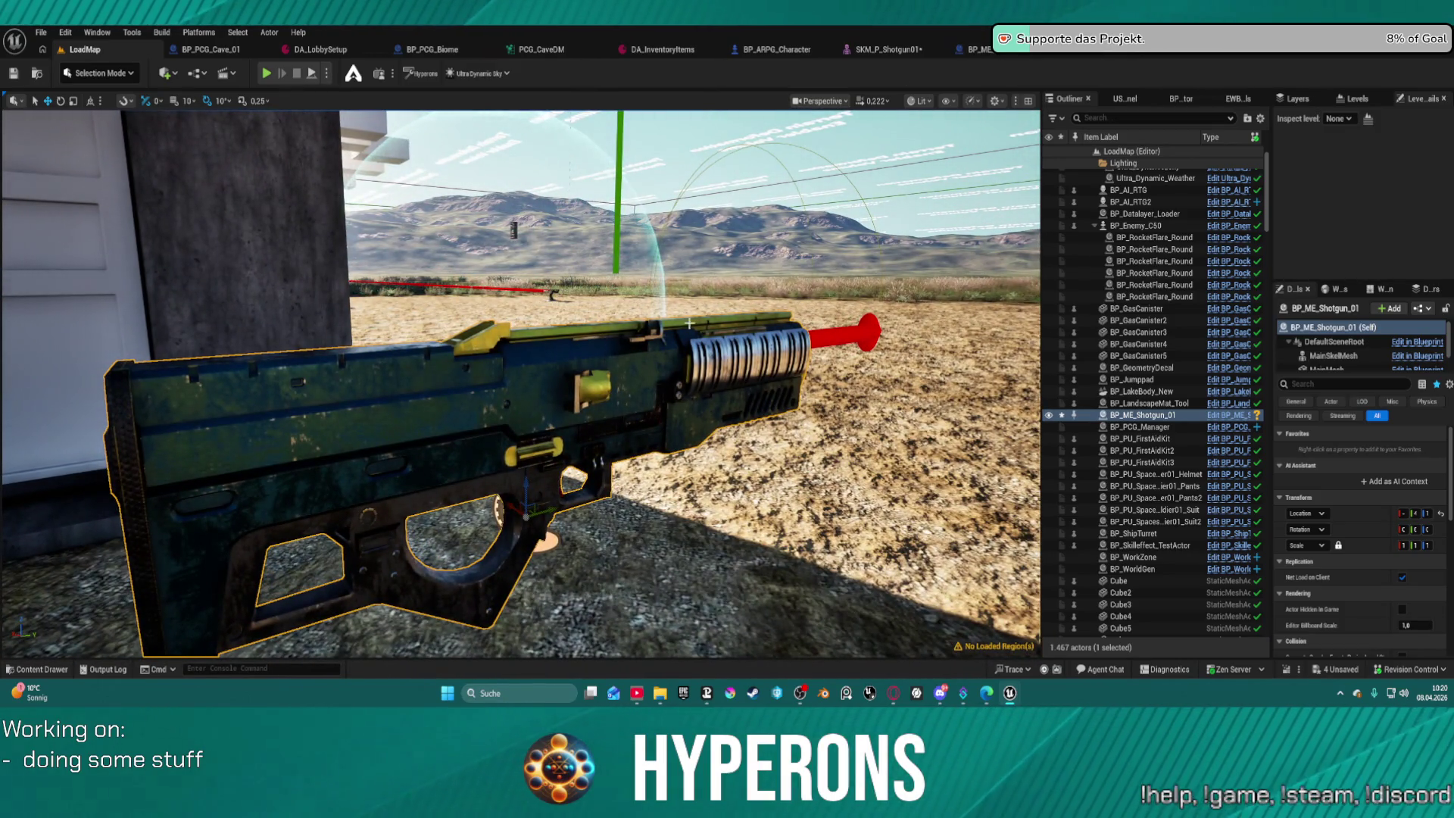
left_click(918, 49)
left_click(977, 49)
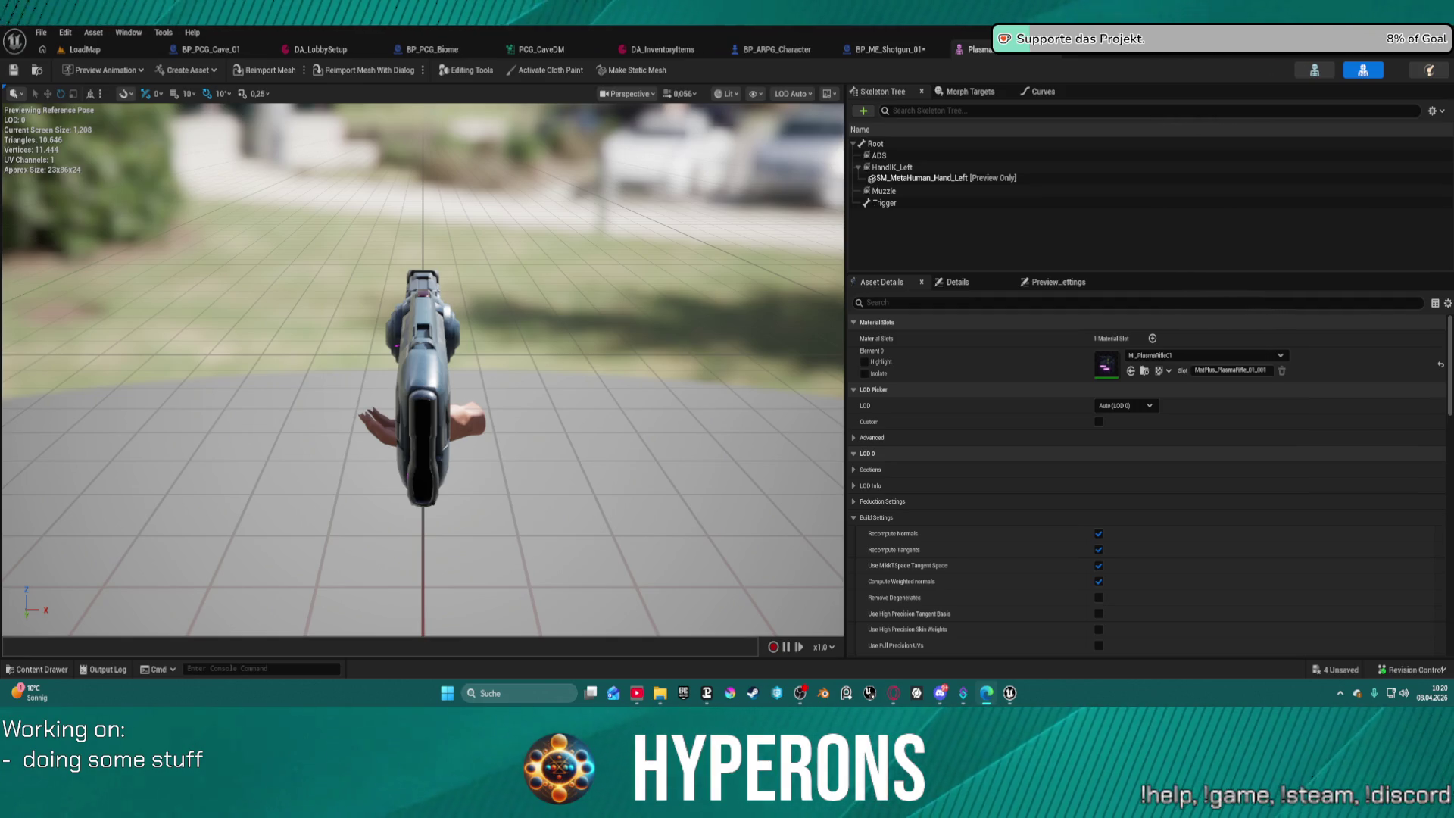
Glance over the PlasmaRifle folder's material and textures, then return to the LoadMap level.
key("ctrl+space")
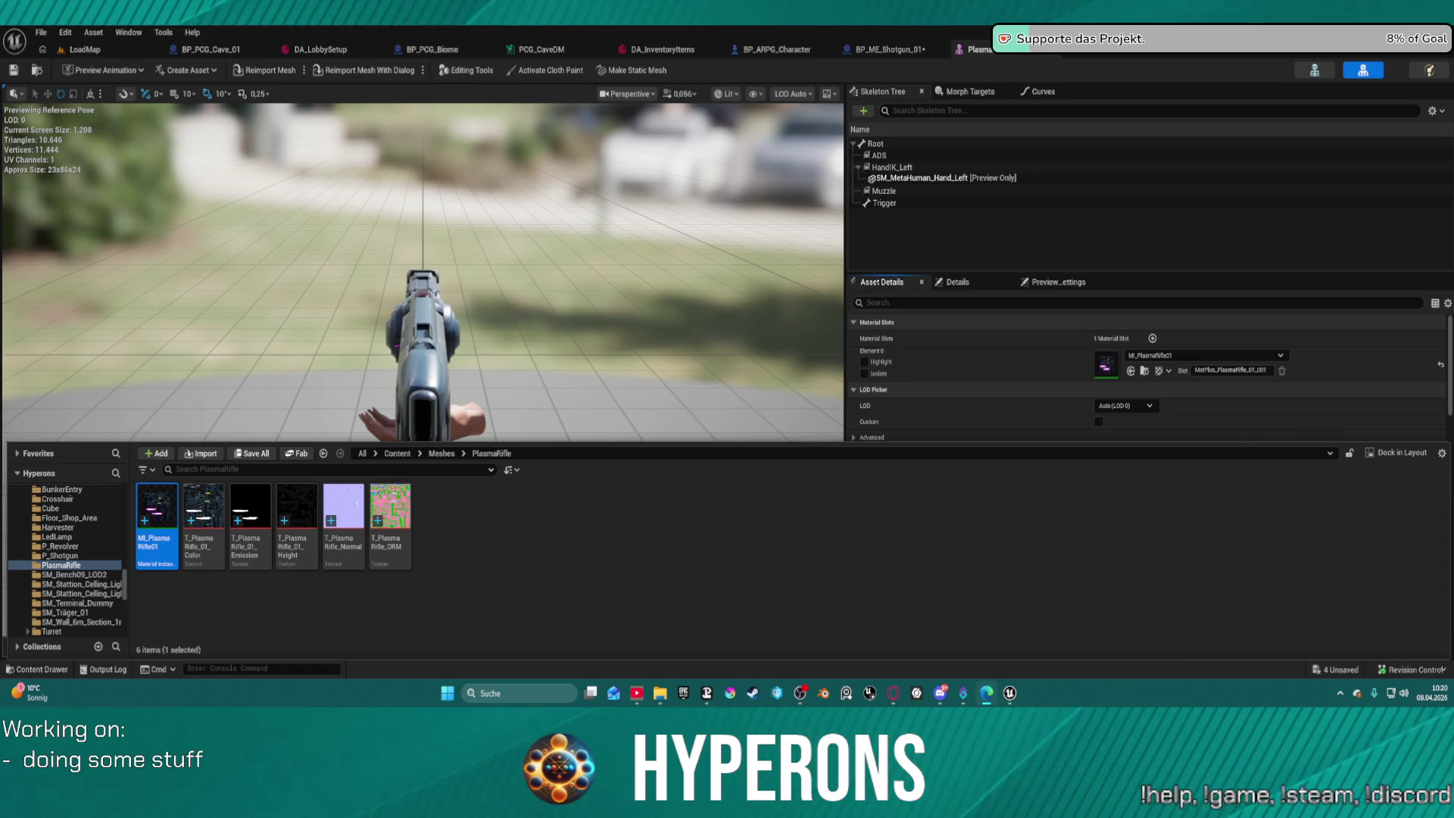
left_click(1107, 366)
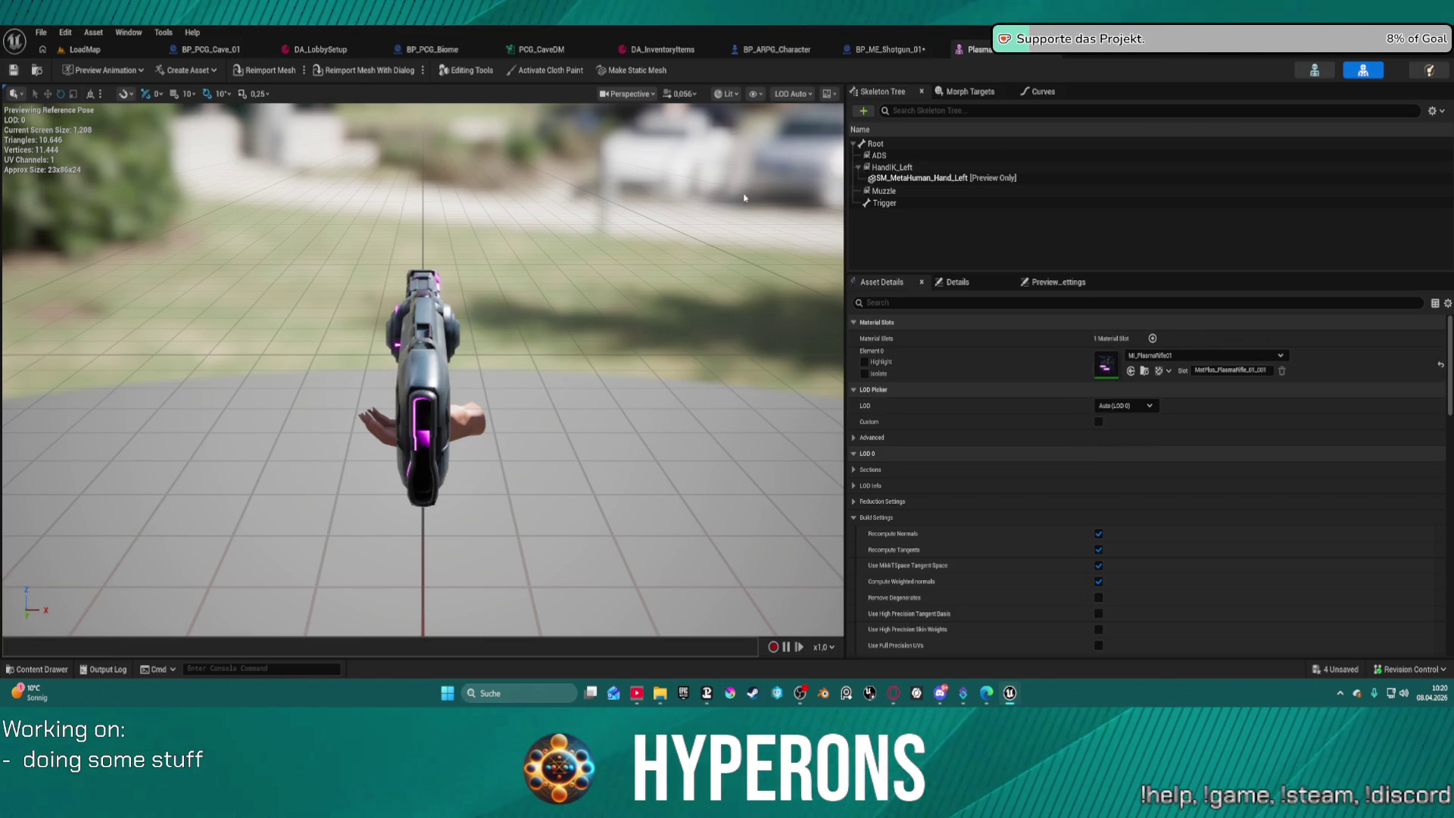
left_click(85, 49)
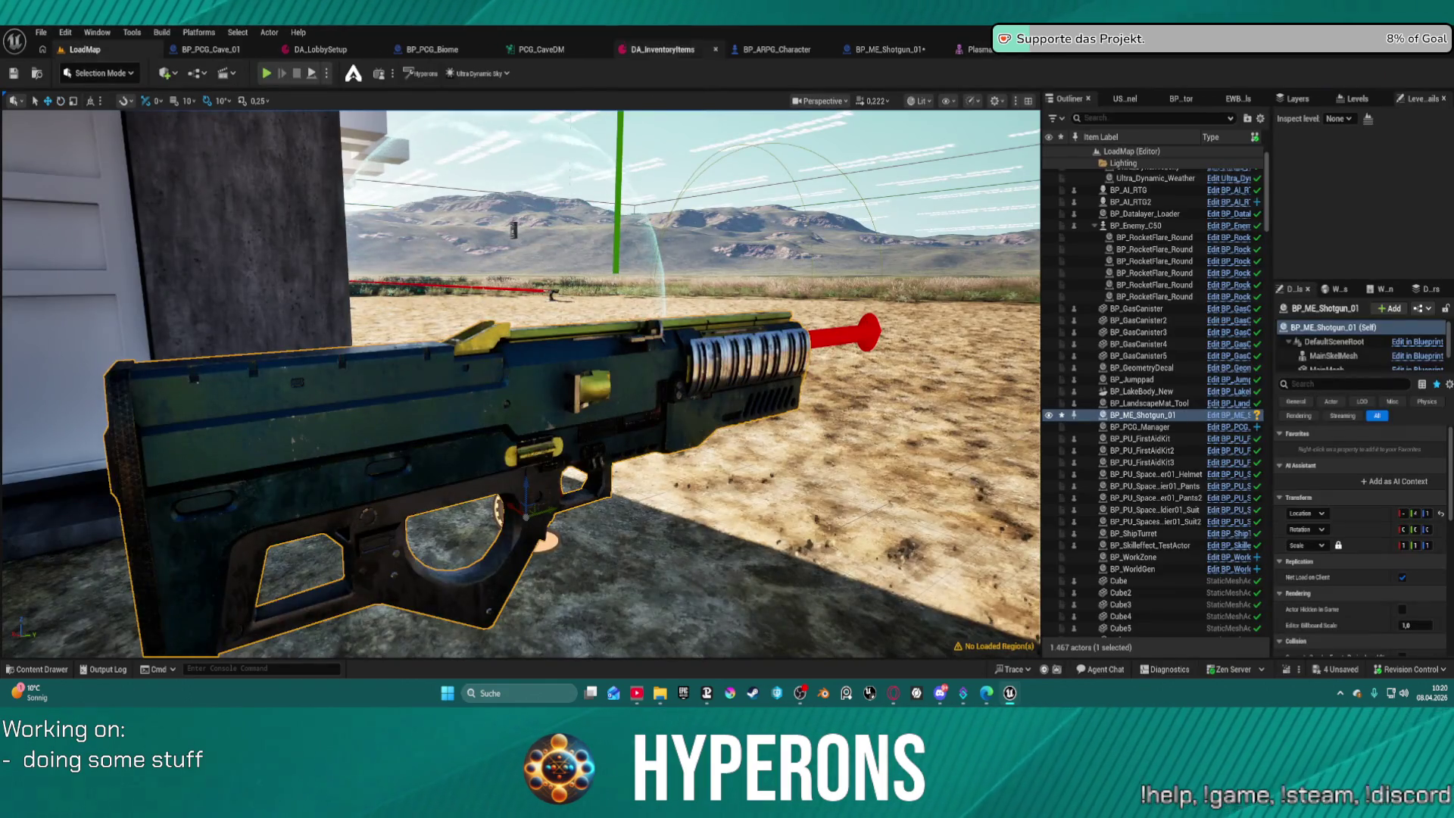
key("ctrl+space")
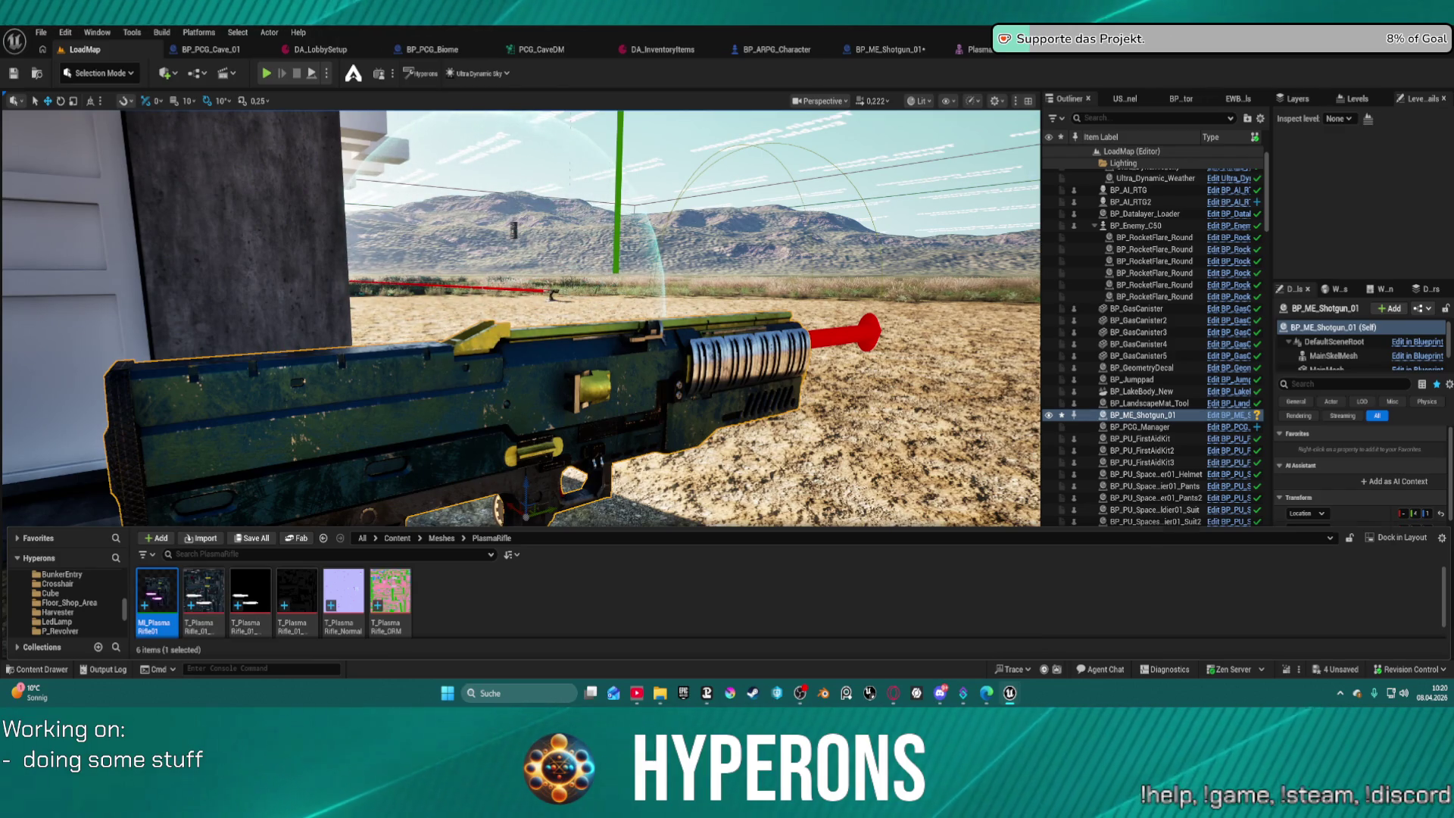
Close the Content Drawer and fly the camera around the shotgun for close views of both sides.
key("ctrl+space")
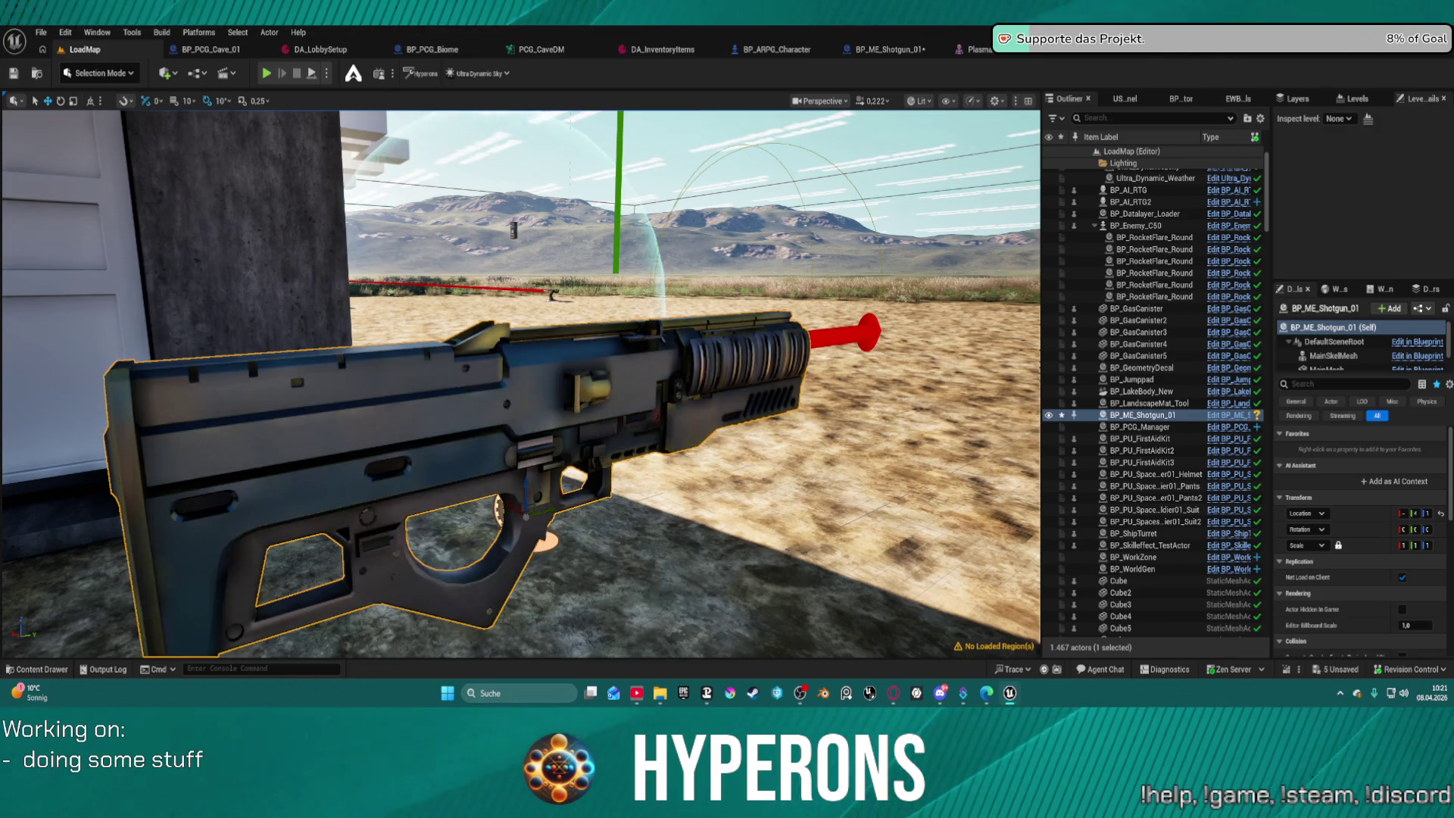
scroll(521, 384, "down", 2)
key("d")
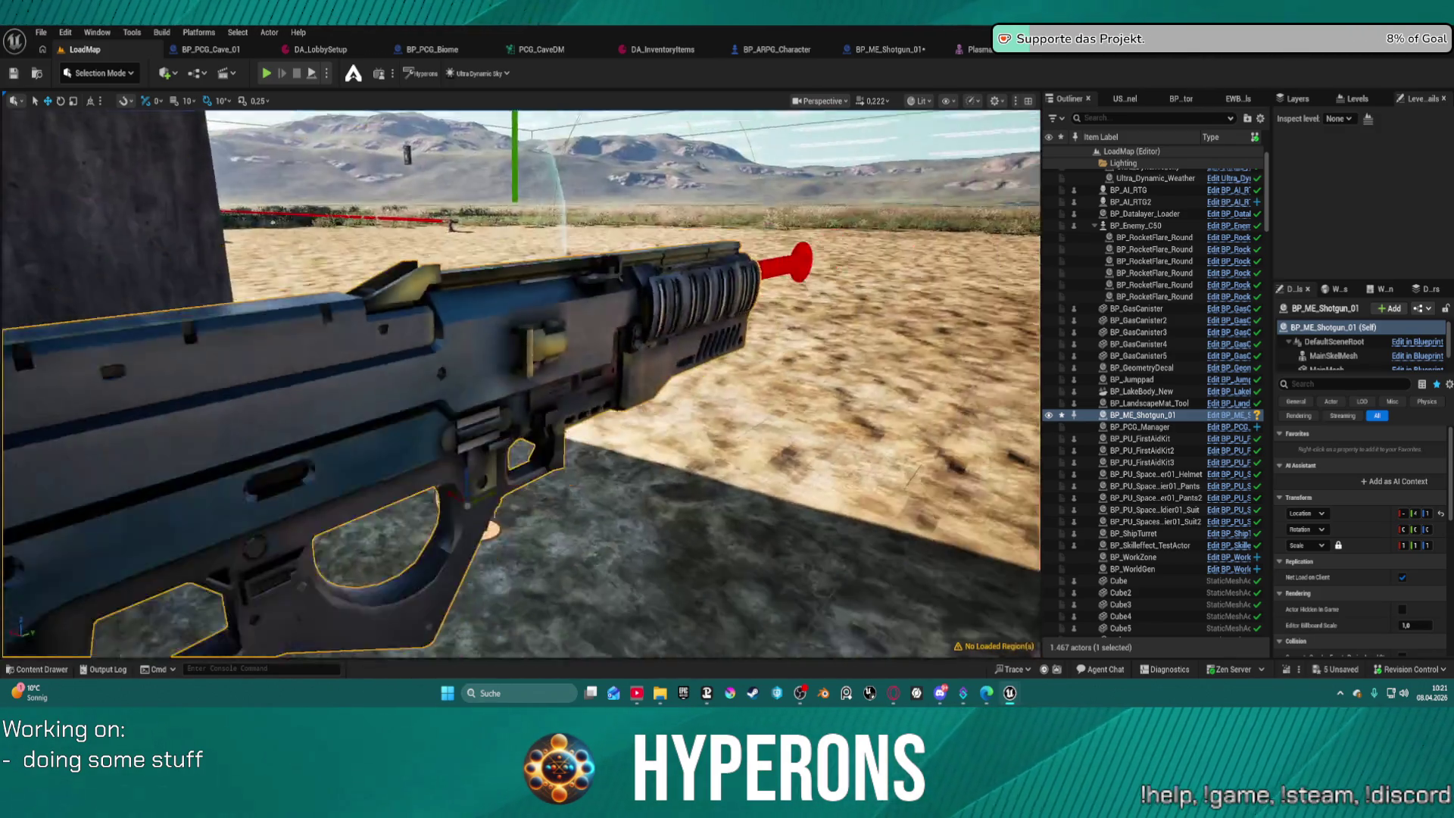
scroll(521, 384, "down", 1)
key("w")
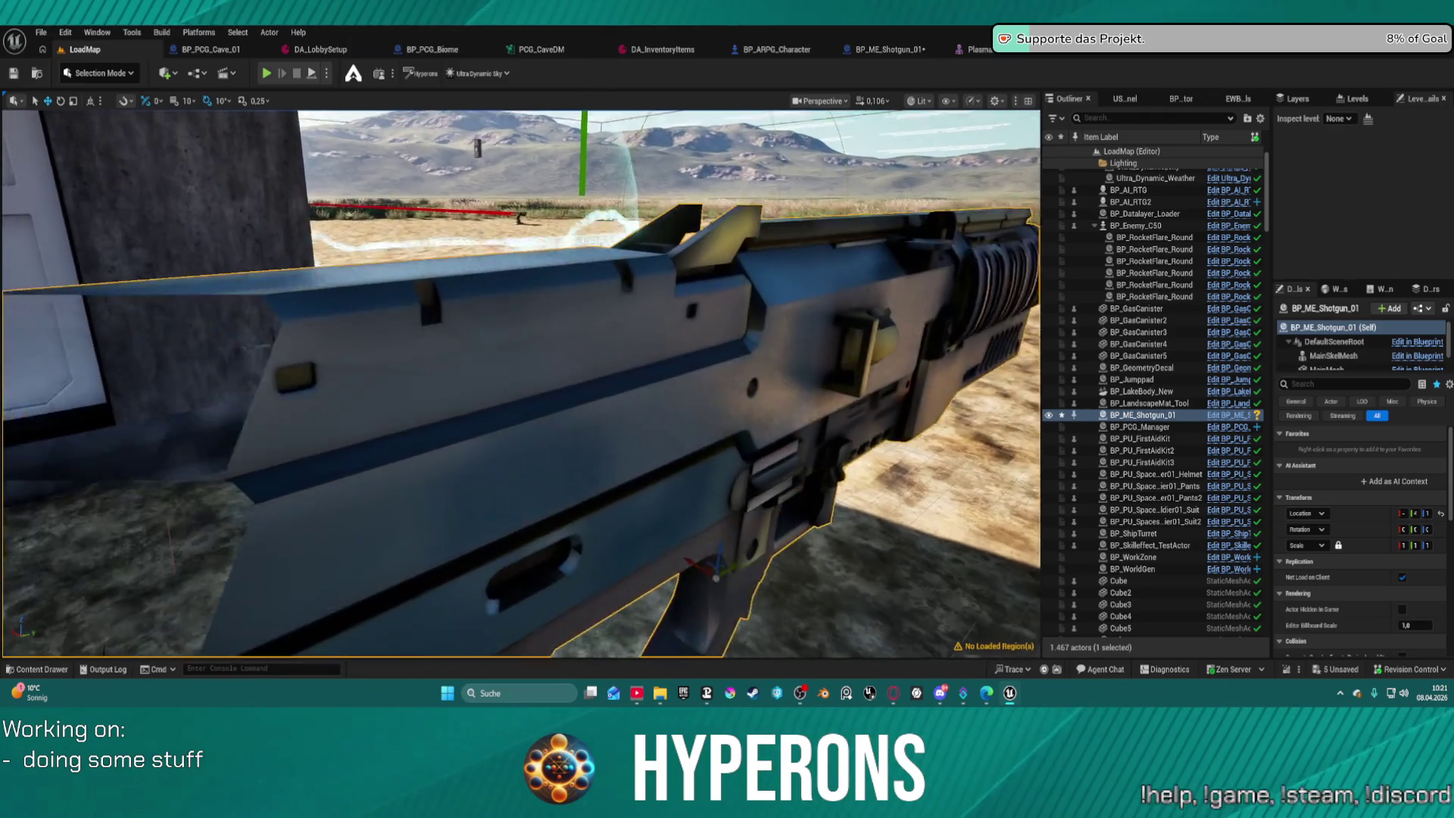
scroll(521, 384, "down", 2)
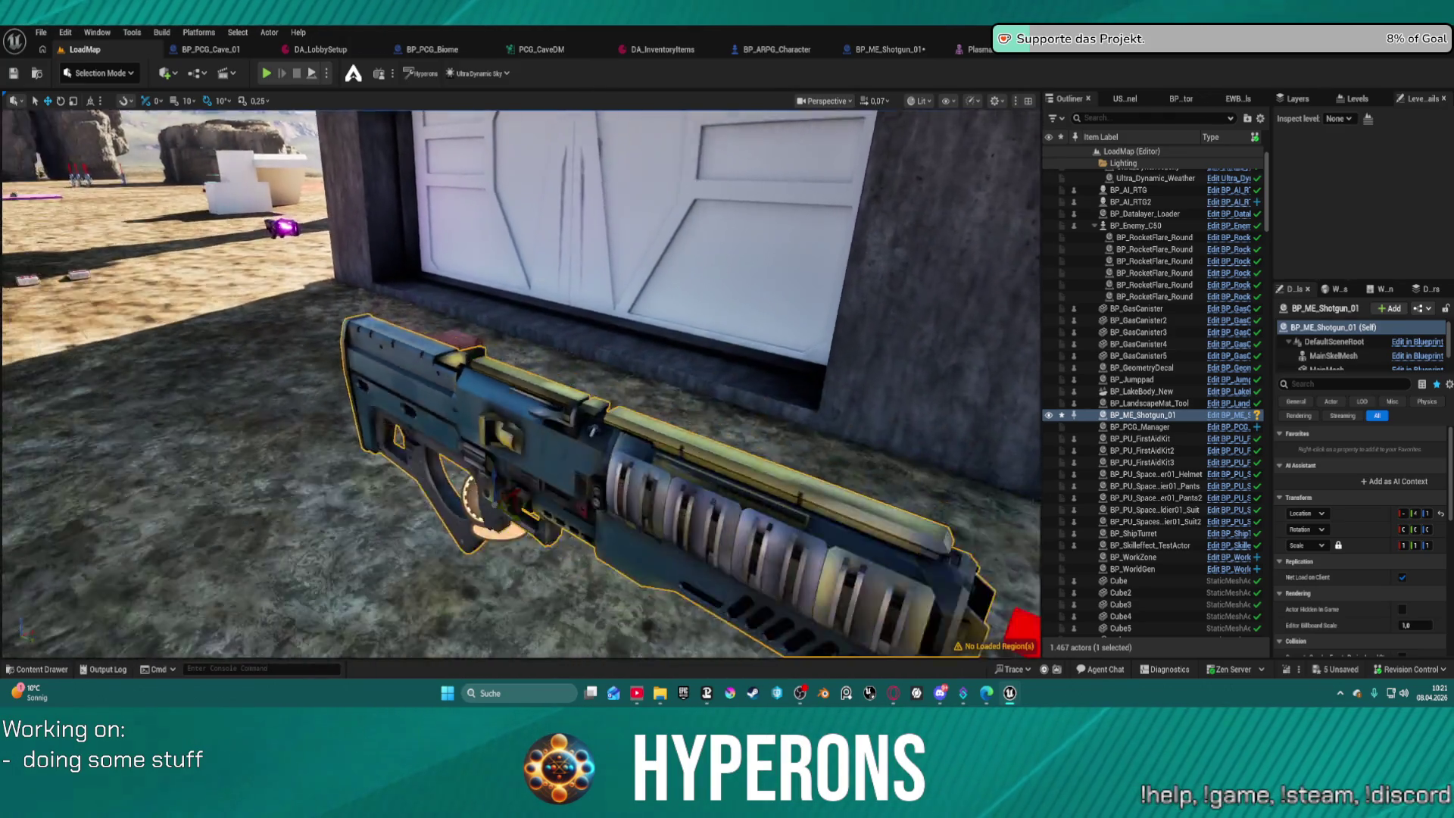
key("a")
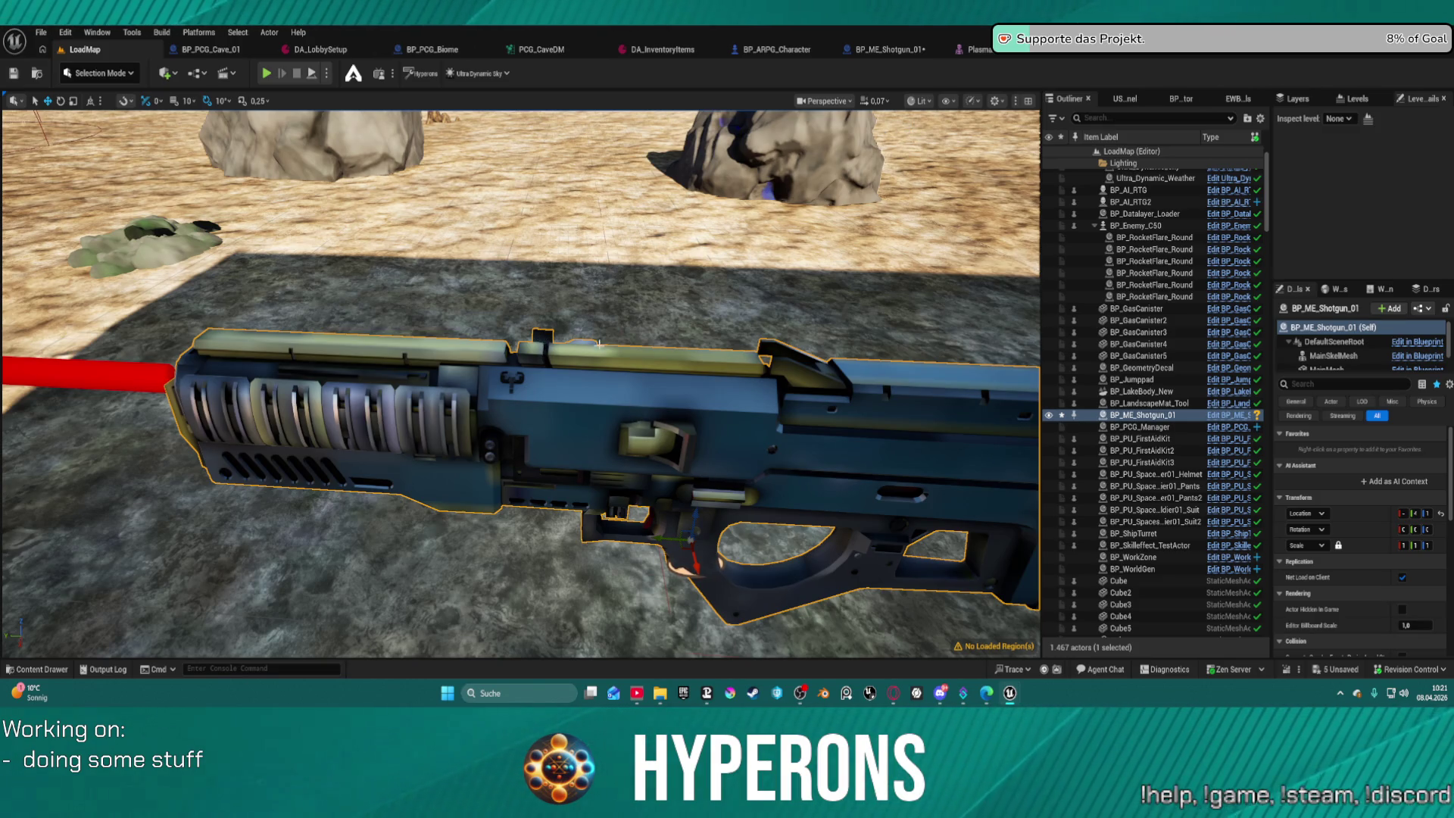
mouse_move(598, 344)
left_mouse_down()
mouse_move(303, 343)
mouse_move(310, 435)
left_mouse_up()
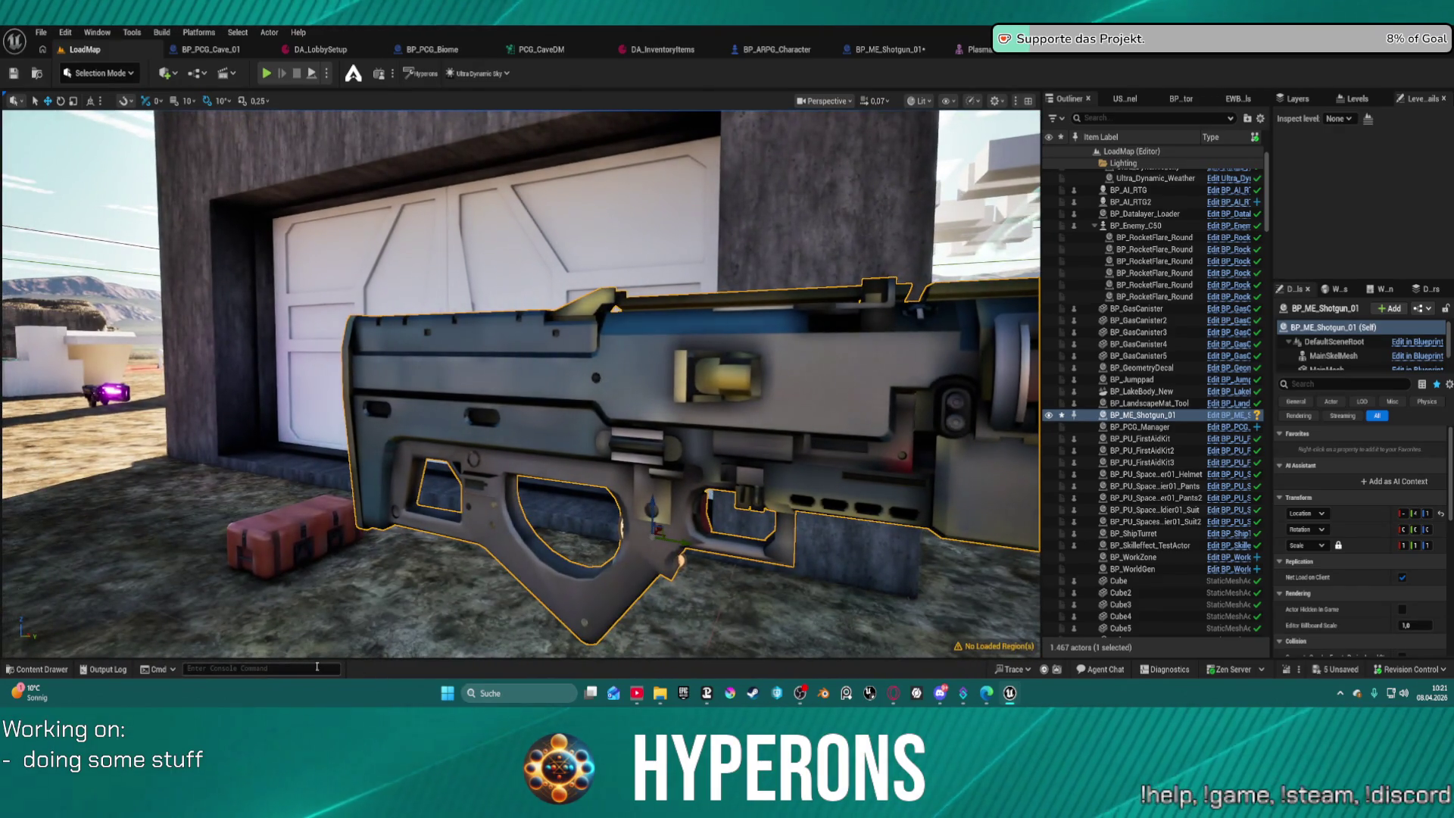
Re-run the last console command, r.Streaming.PoolSize 0, and view the gun up close.
key("Up")
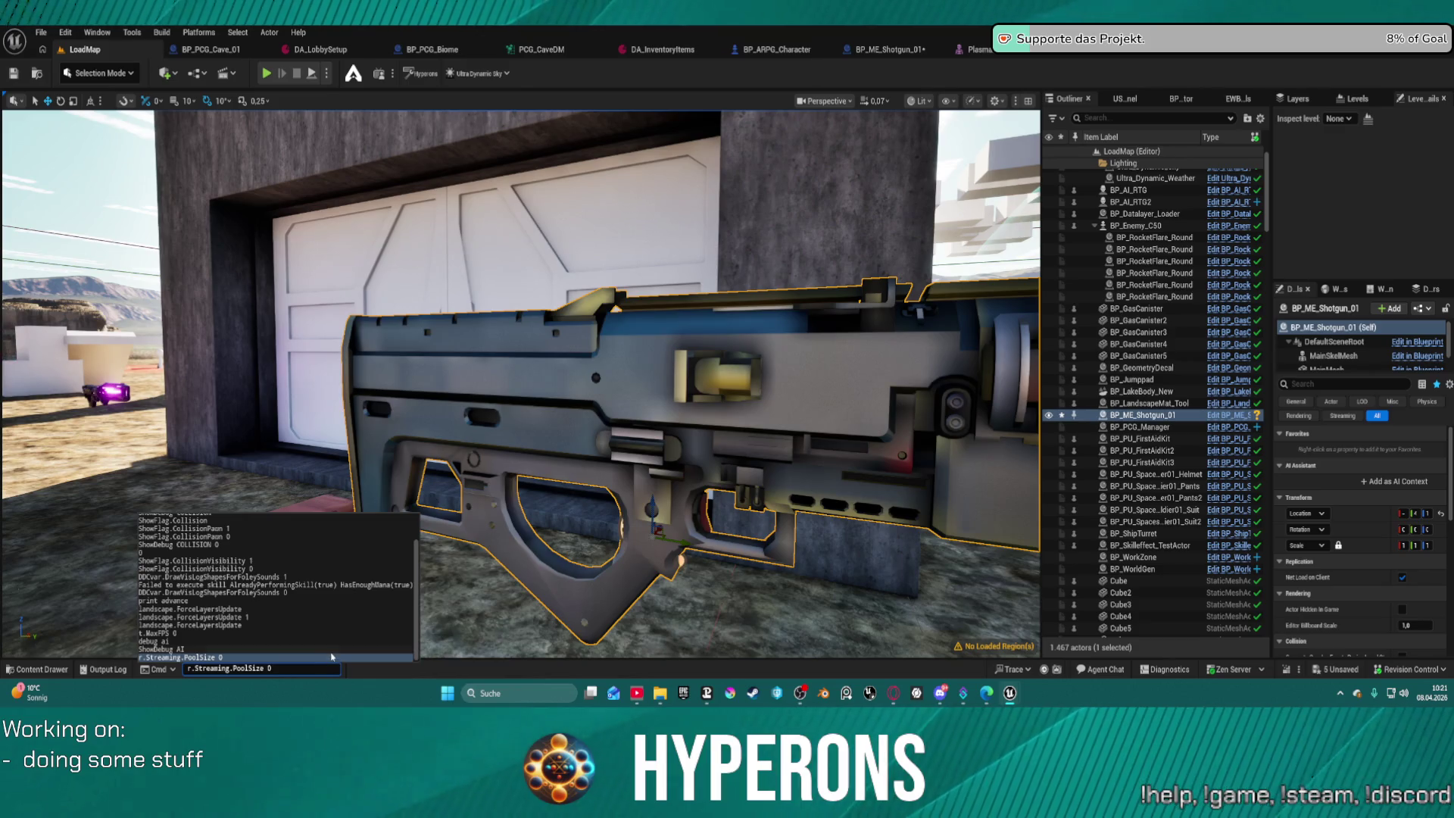
key("Return")
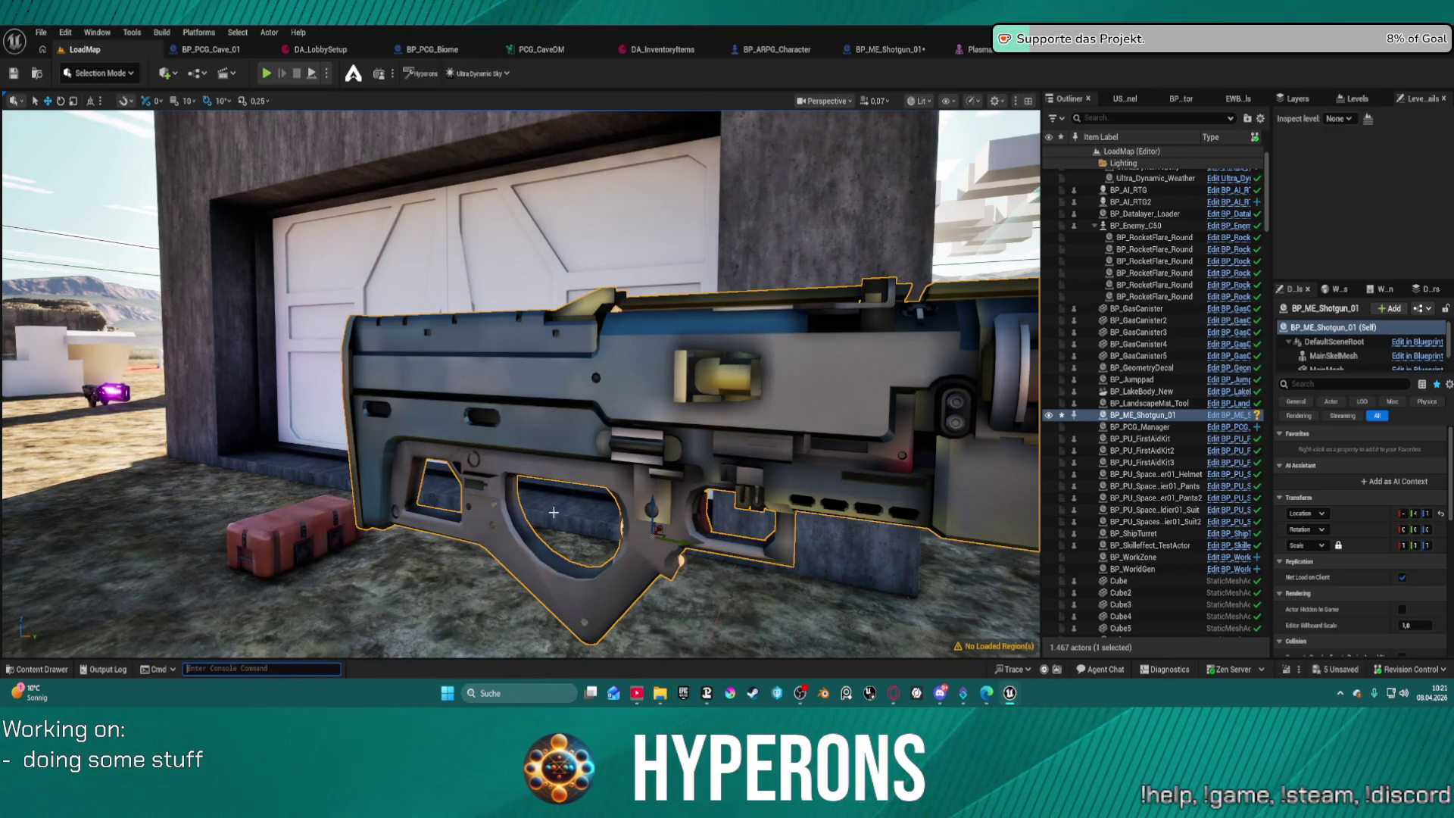
mouse_move(554, 505)
left_mouse_down()
mouse_move(531, 454)
mouse_move(575, 484)
left_mouse_up()
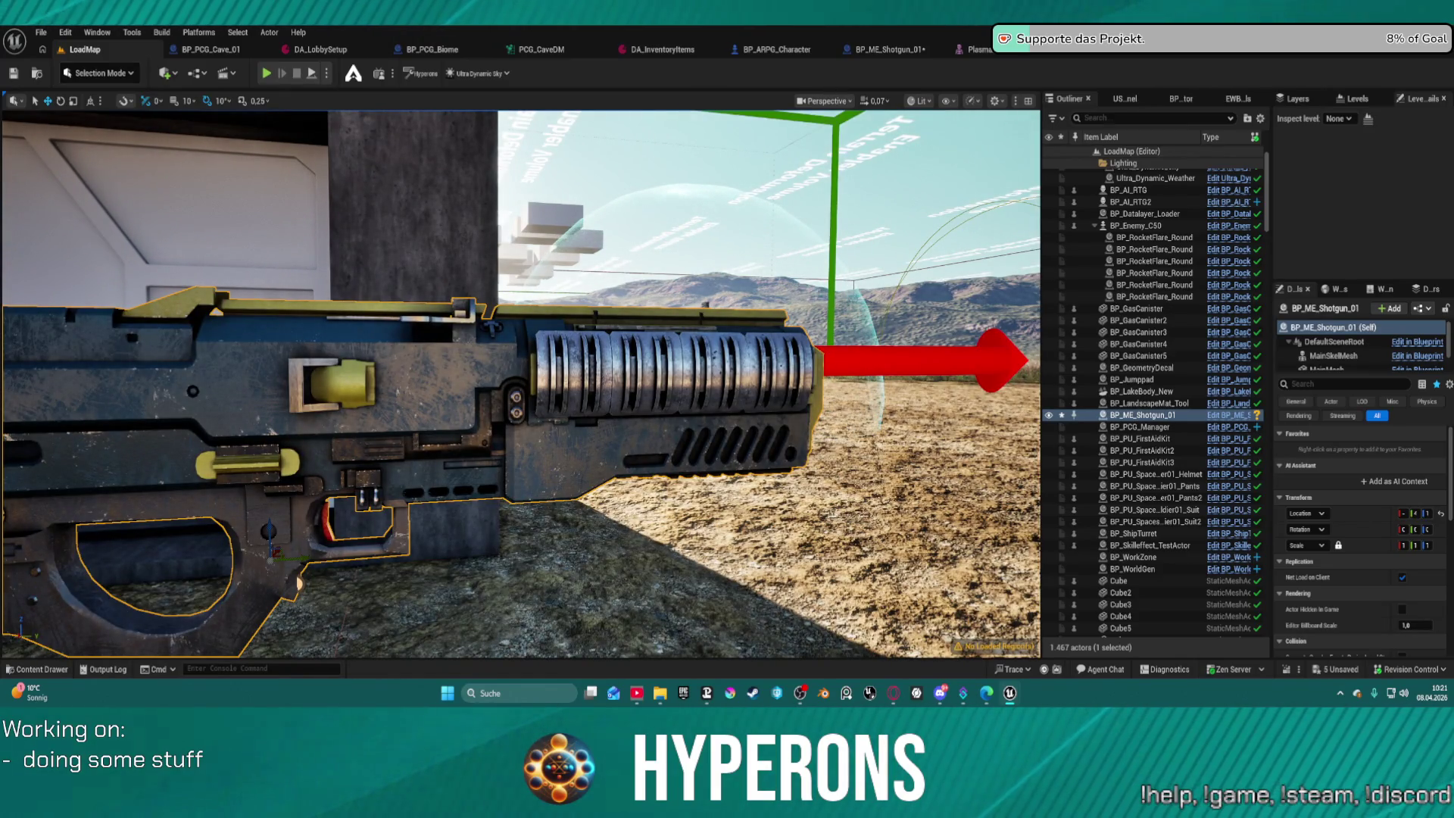
Undo the Reset To Default on the shotgun's settings to restore its original look.
key("ctrl+z")
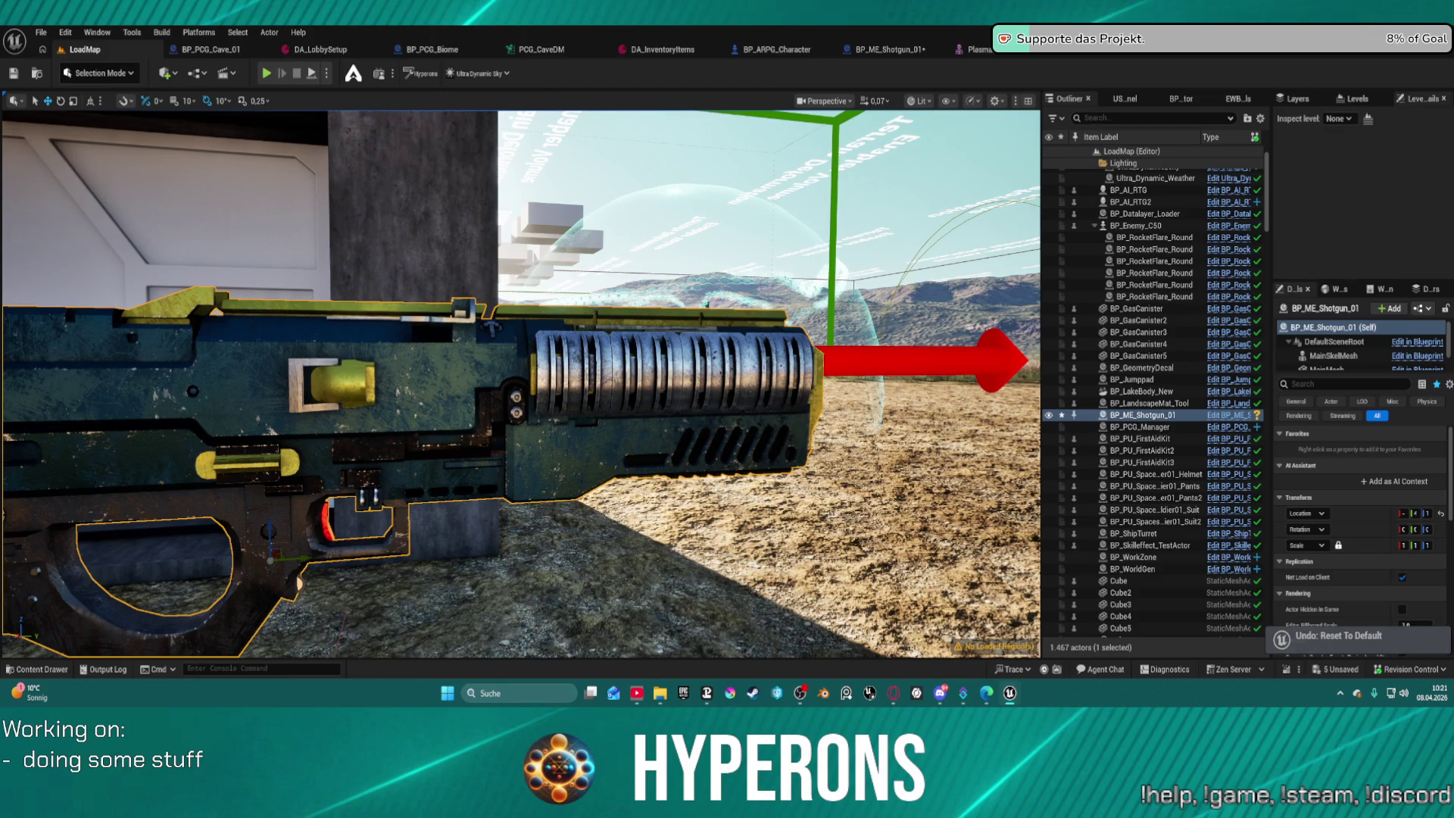
right_click(600, 222)
key("Escape")
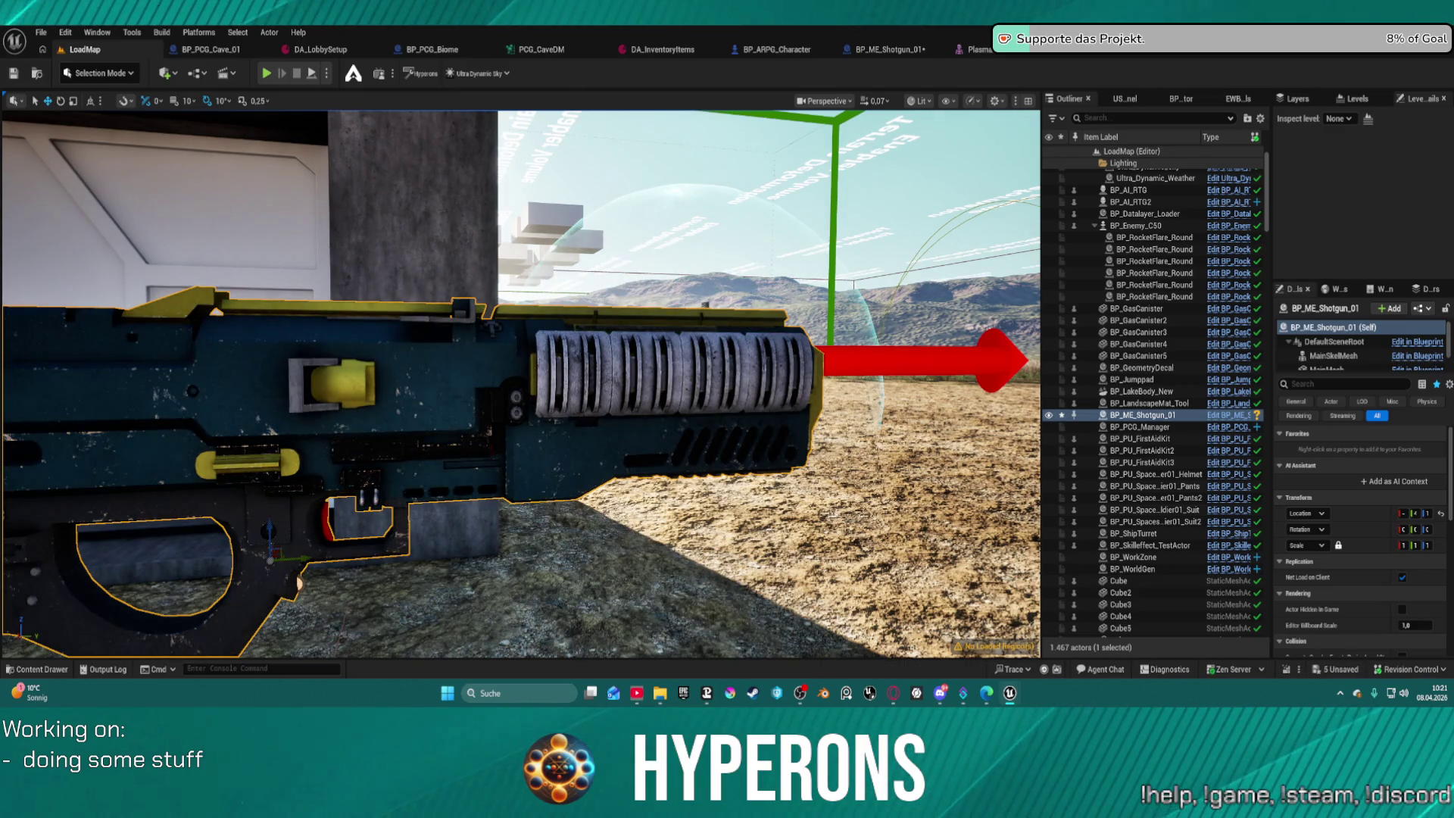
Look over the BP_ME_Shotgun_01 actor from several sides, then delete it from the level.
mouse_move(523, 378)
left_mouse_down()
mouse_move(606, 355)
mouse_move(549, 362)
left_mouse_up()
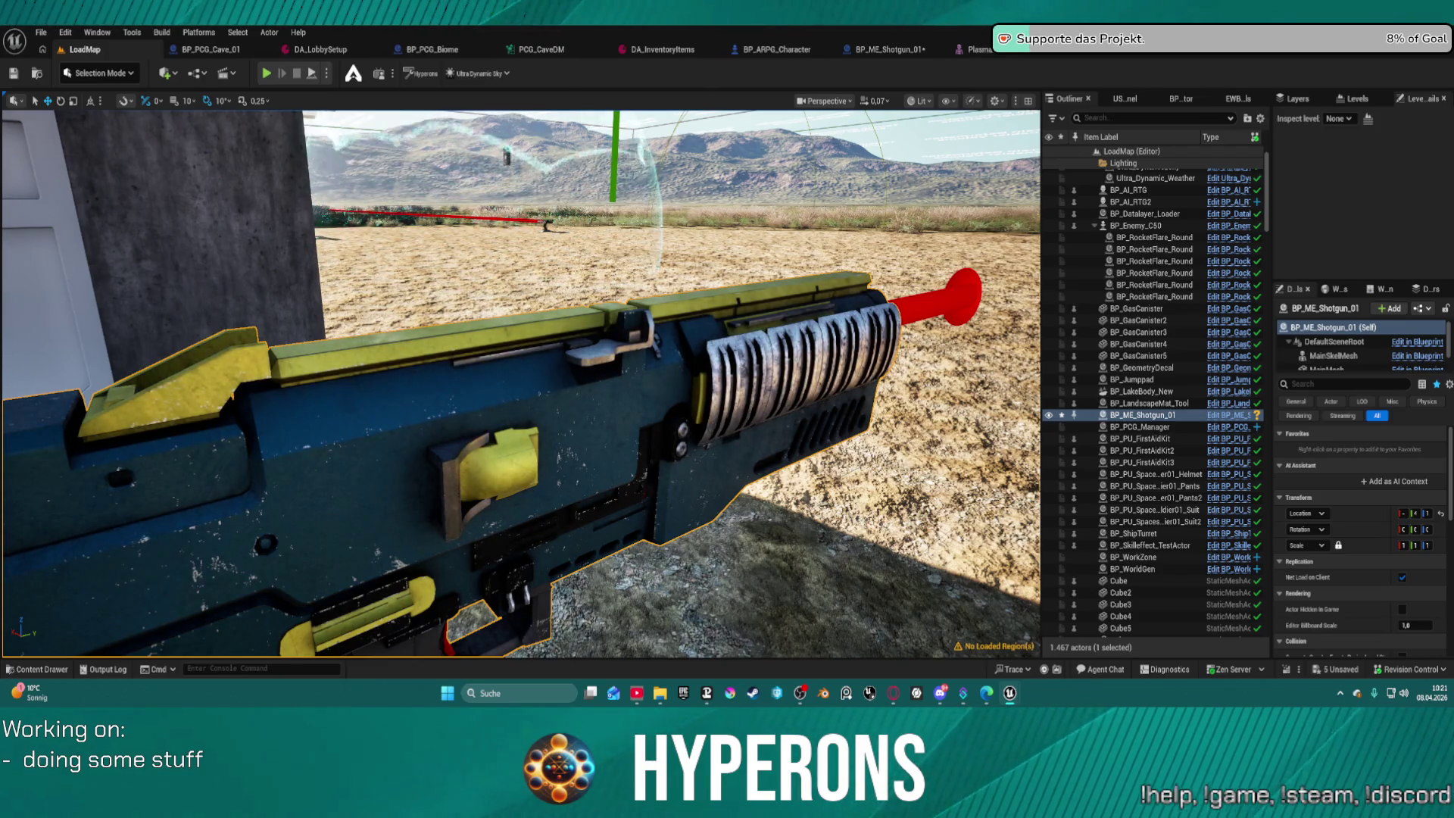
key("s")
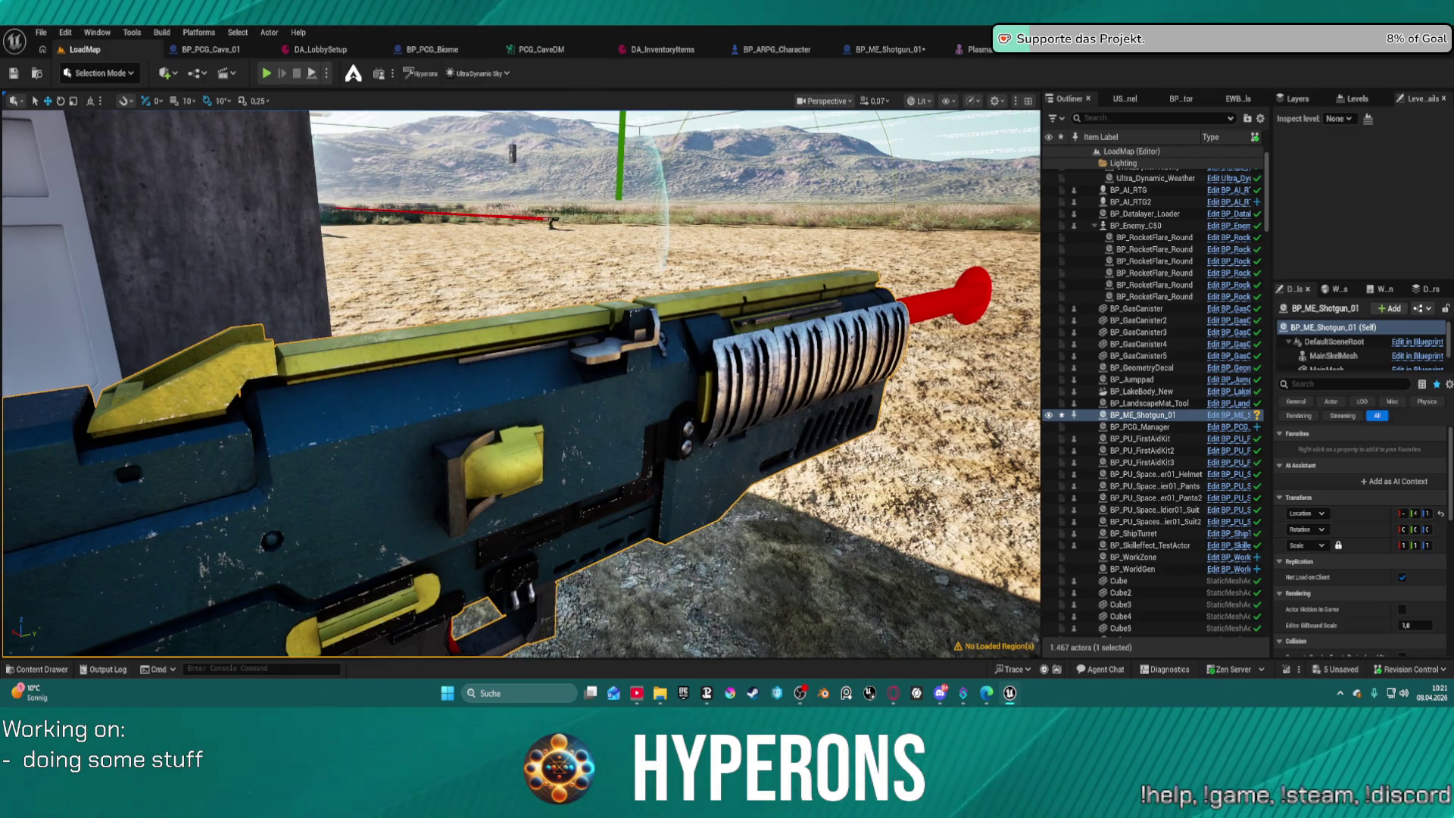
key("w")
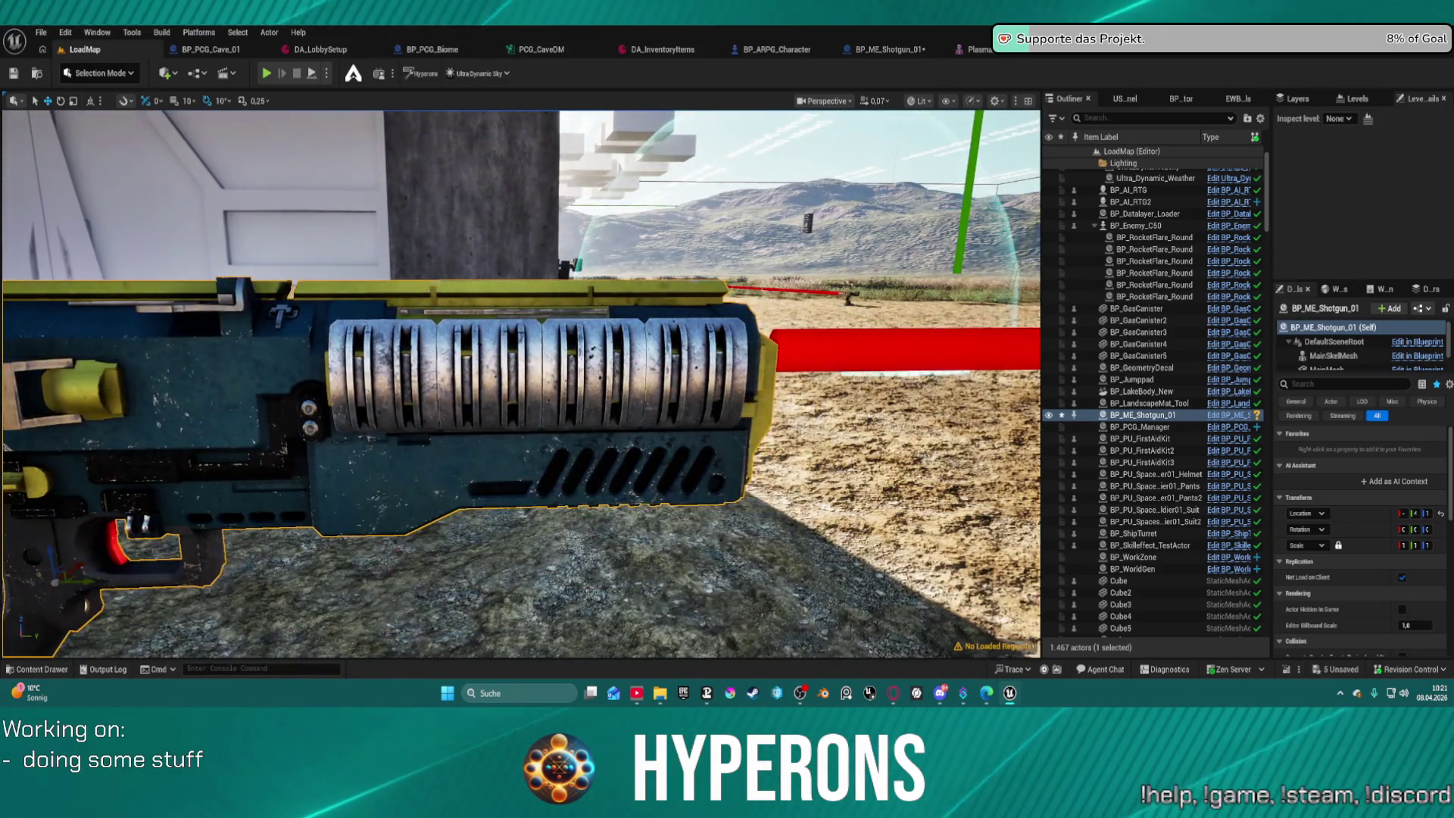
key("d")
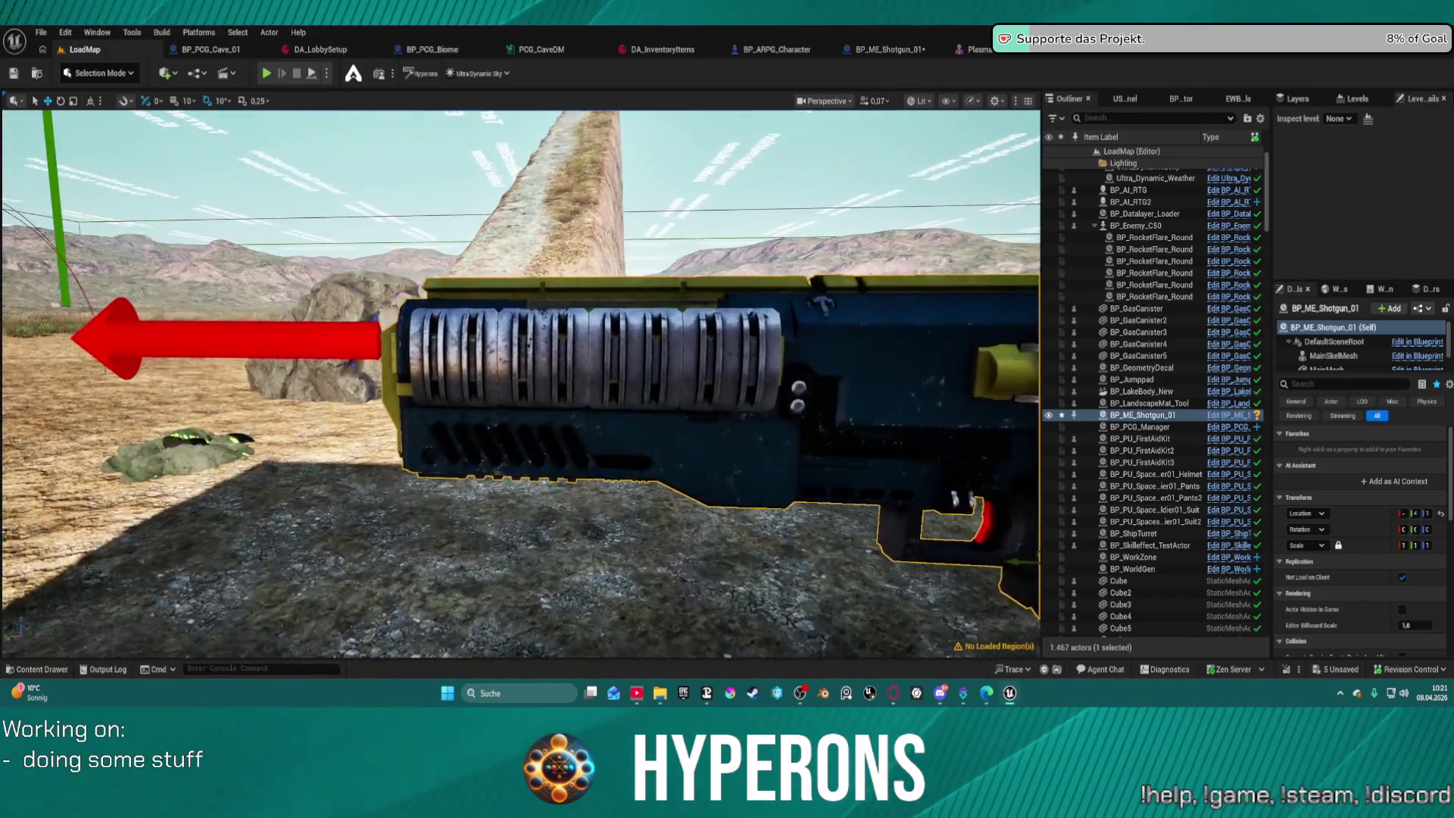
key("d")
key("w")
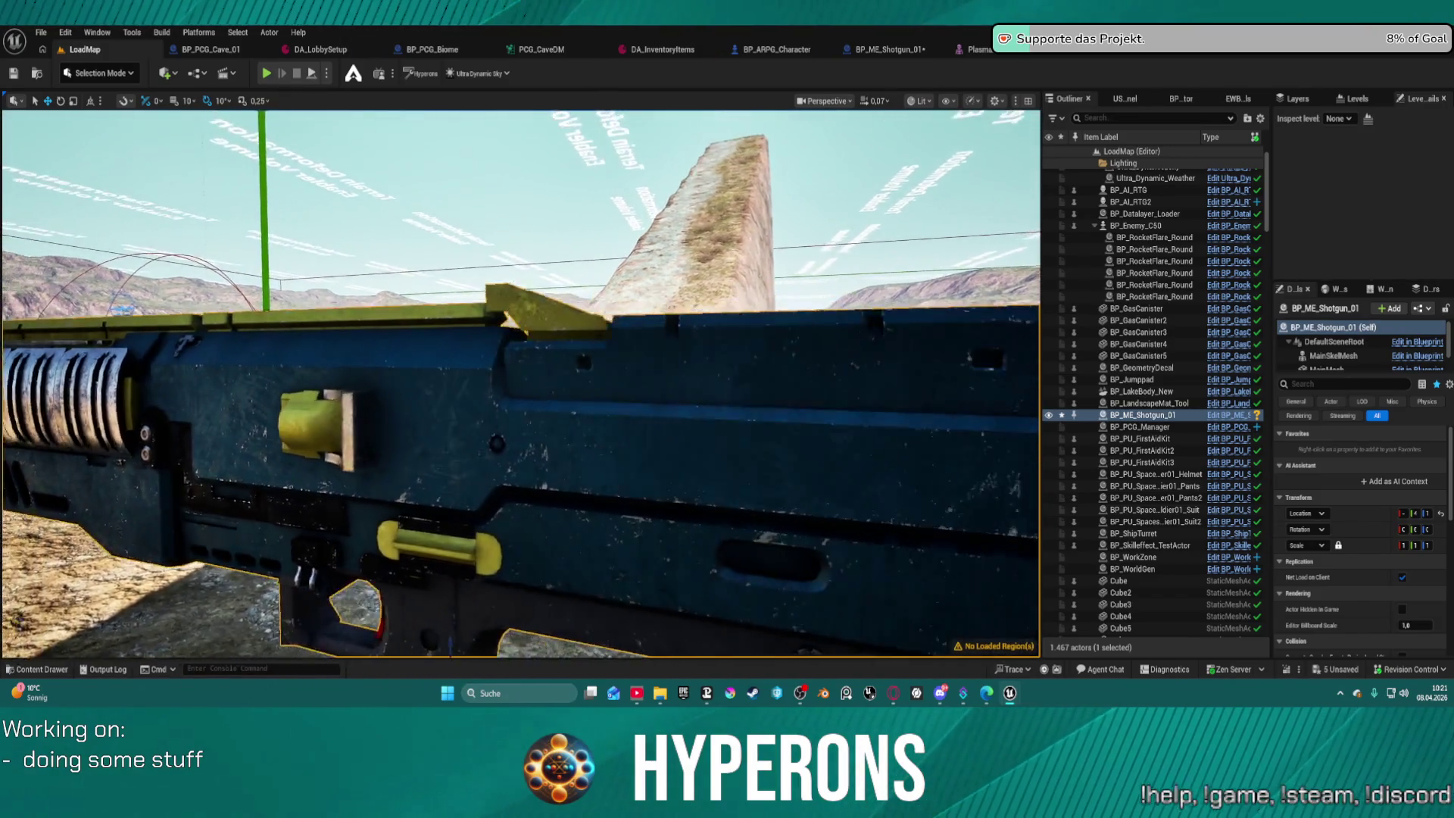
key("s")
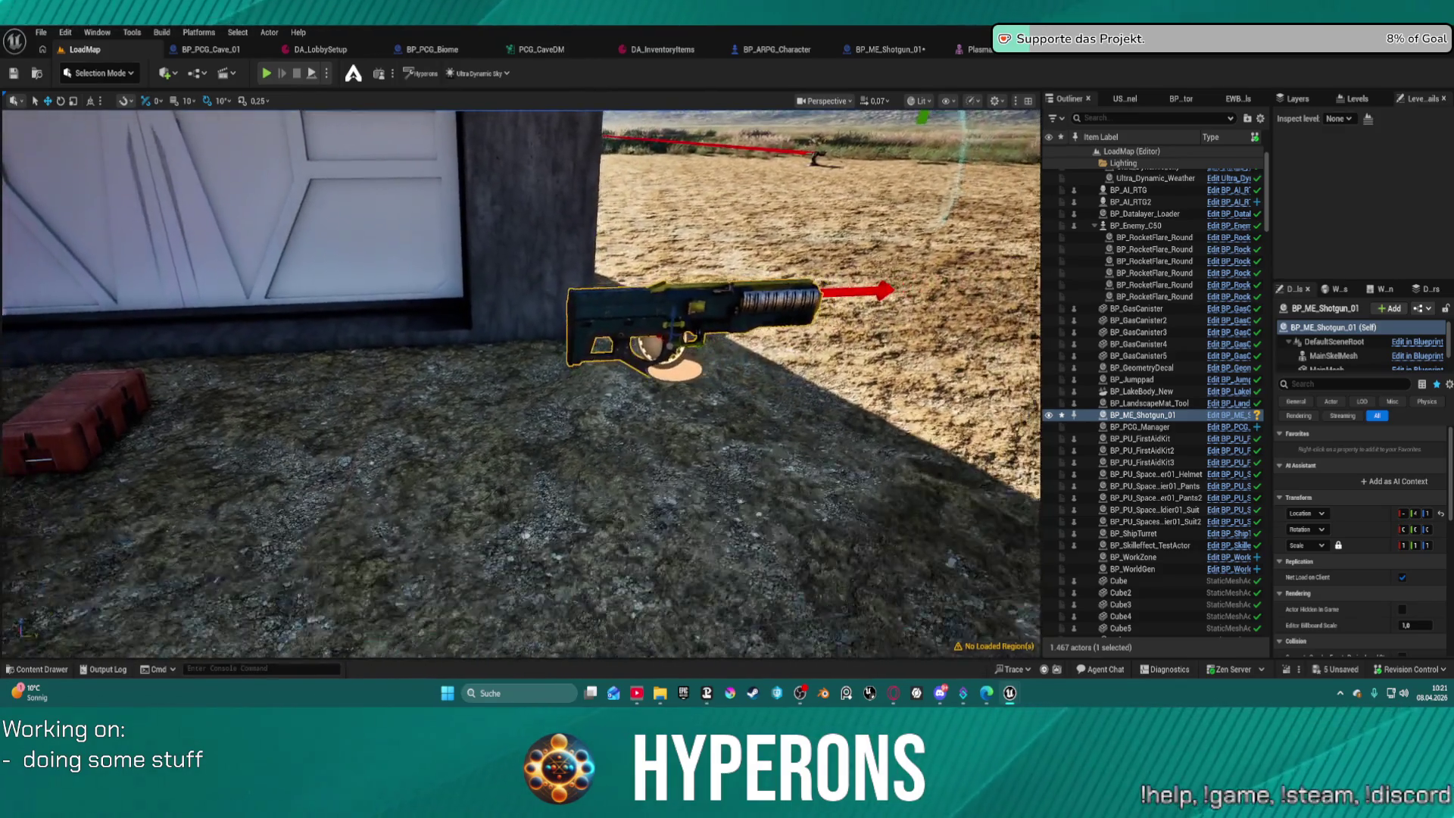
key("Delete")
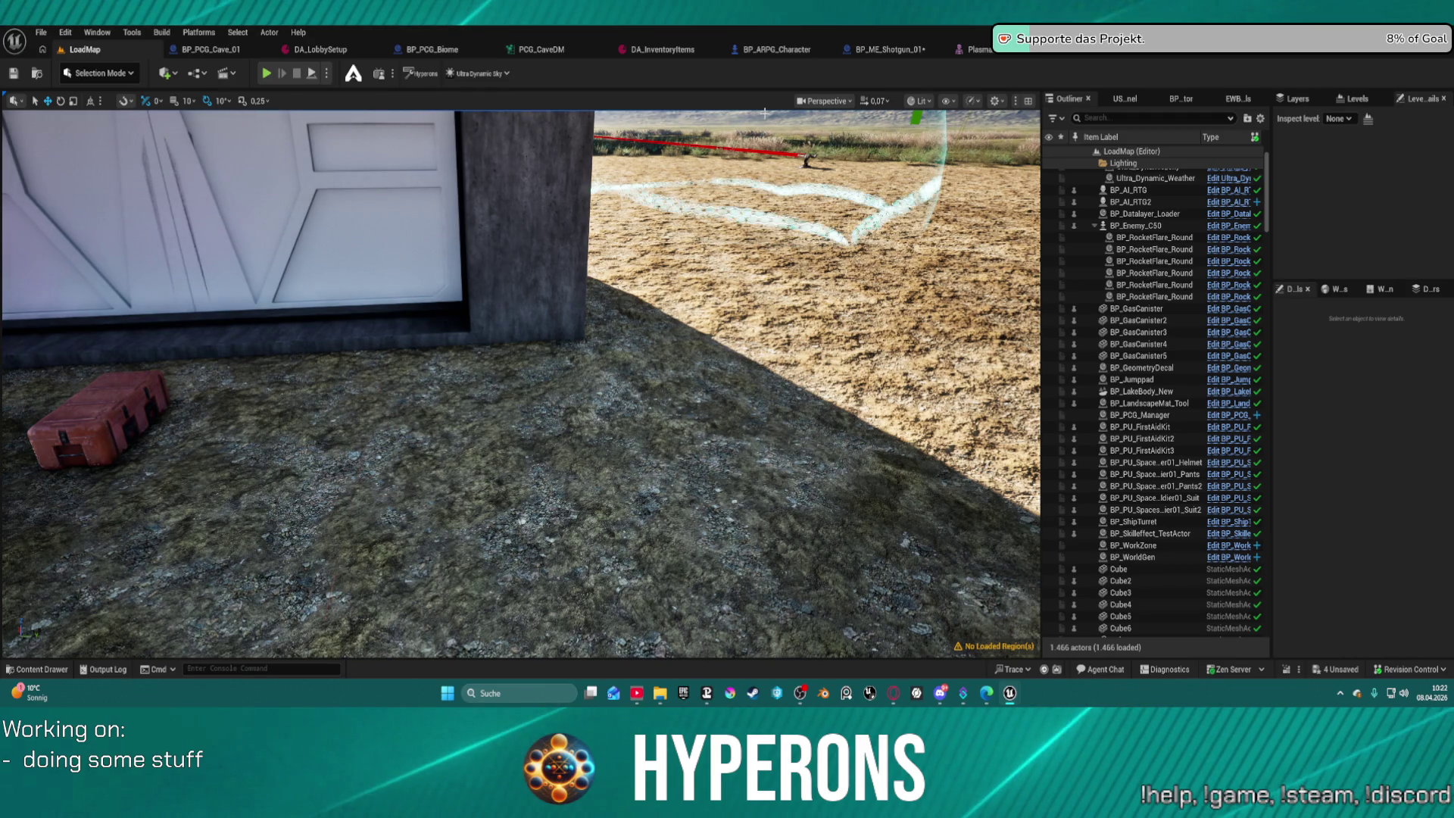
From the BP_ME_Shotgun_01 Blueprint, browse the Content Drawer to Pickups > Weapons > Ranged > Rifles.
left_click(884, 50)
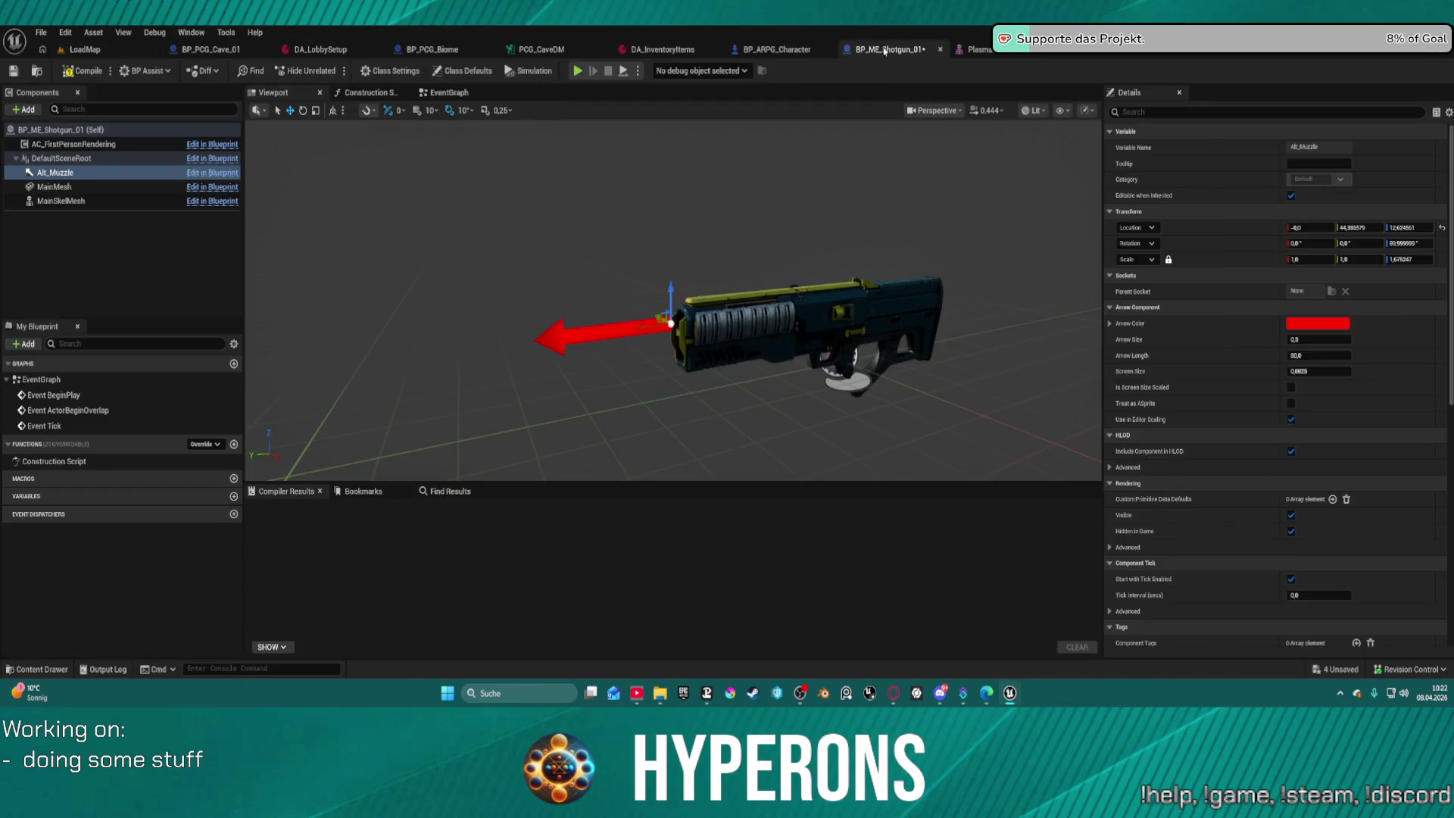
key("ctrl+space")
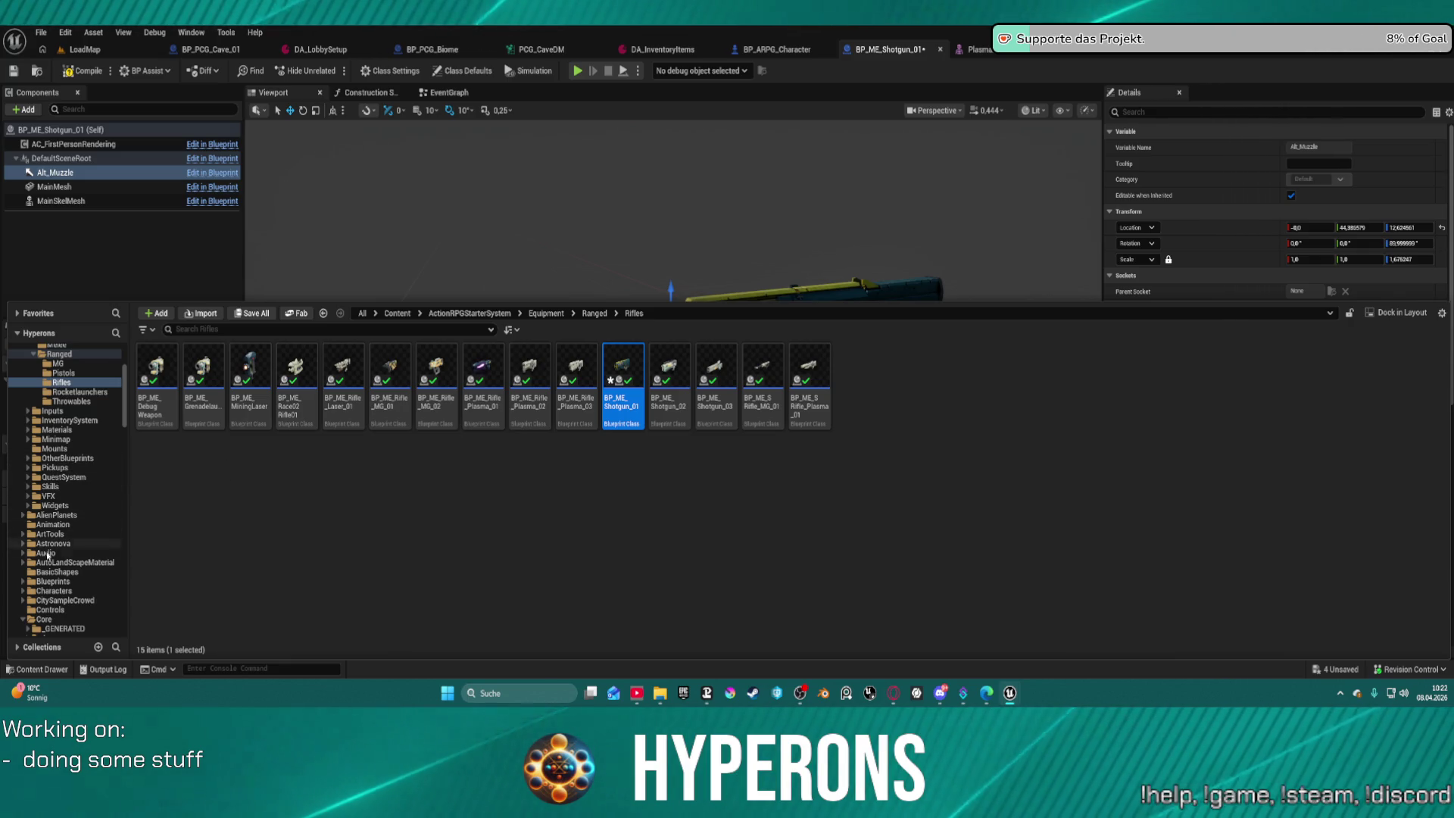
scroll(70, 573, "down", 1)
scroll(70, 568, "up", 1)
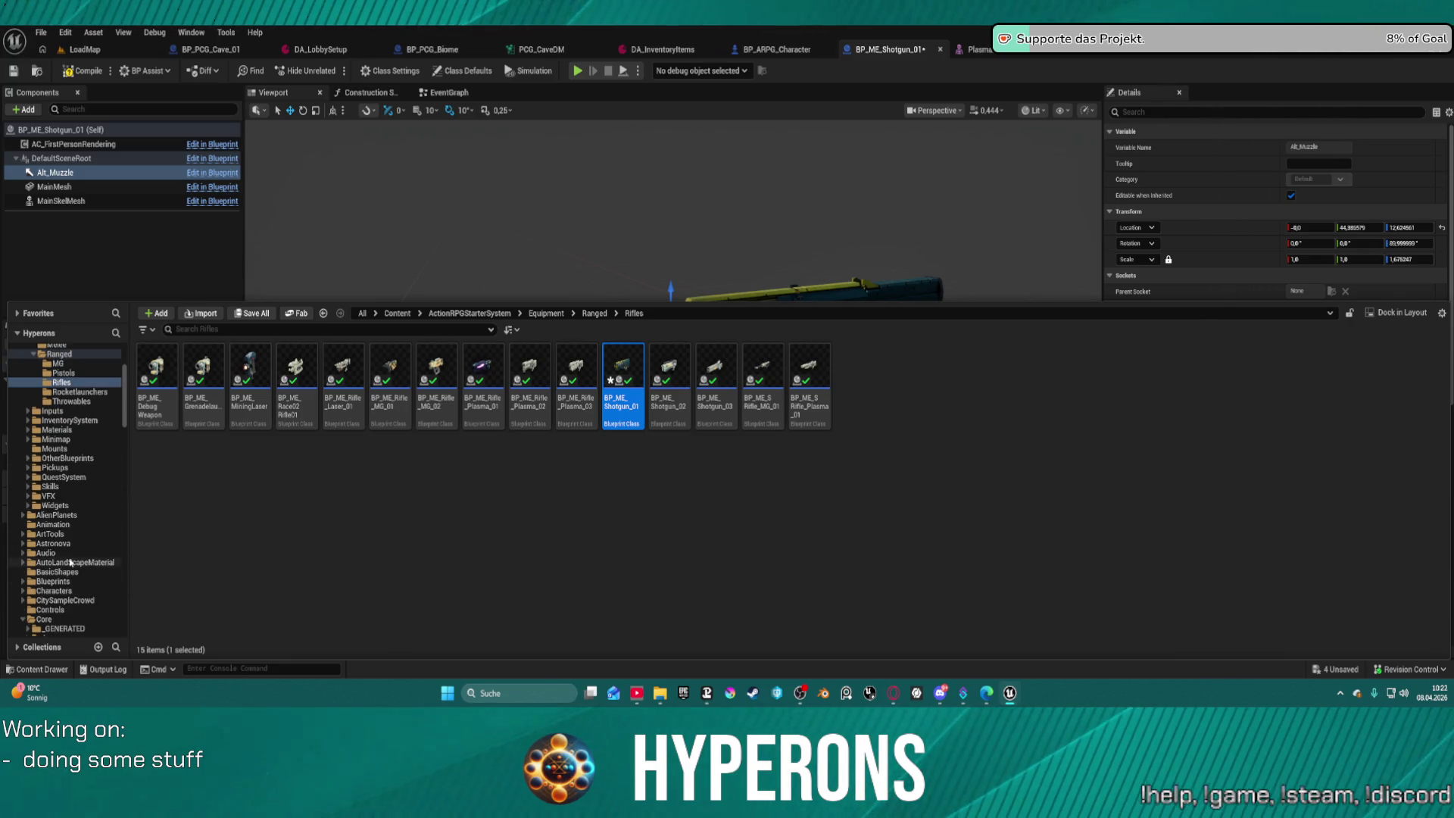
left_click(78, 468)
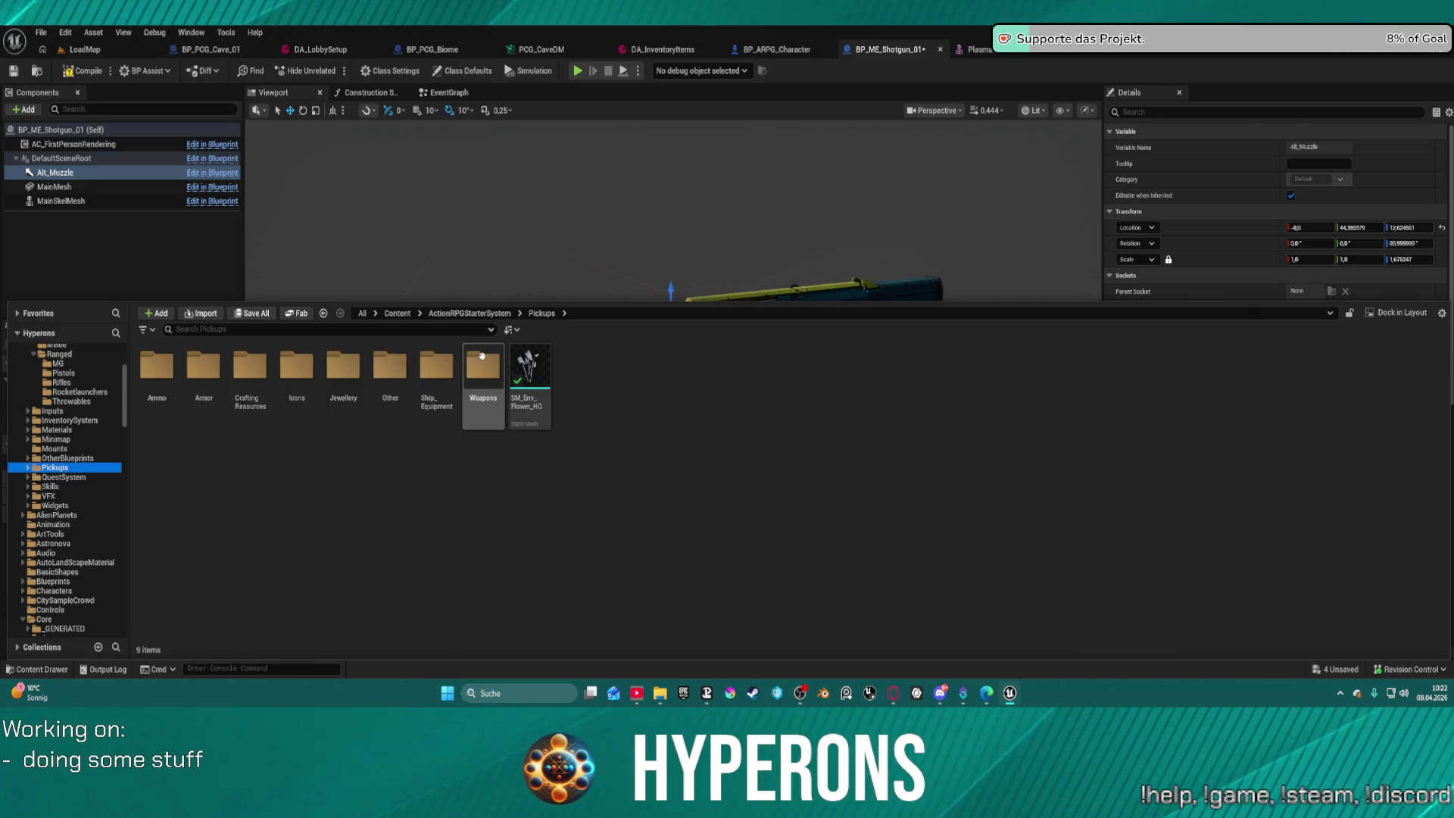
double_click(482, 356)
left_click(157, 365)
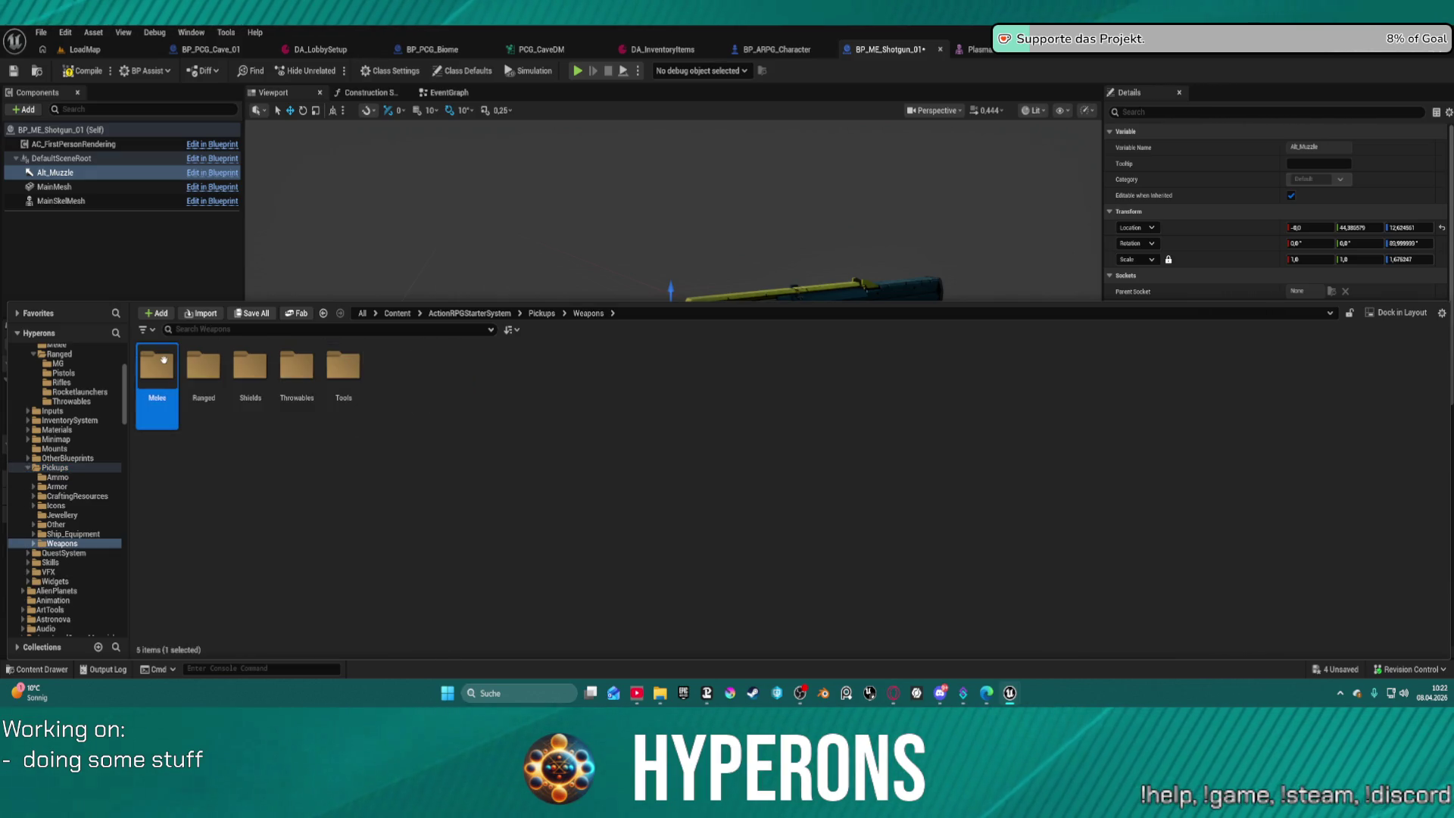
double_click(212, 361)
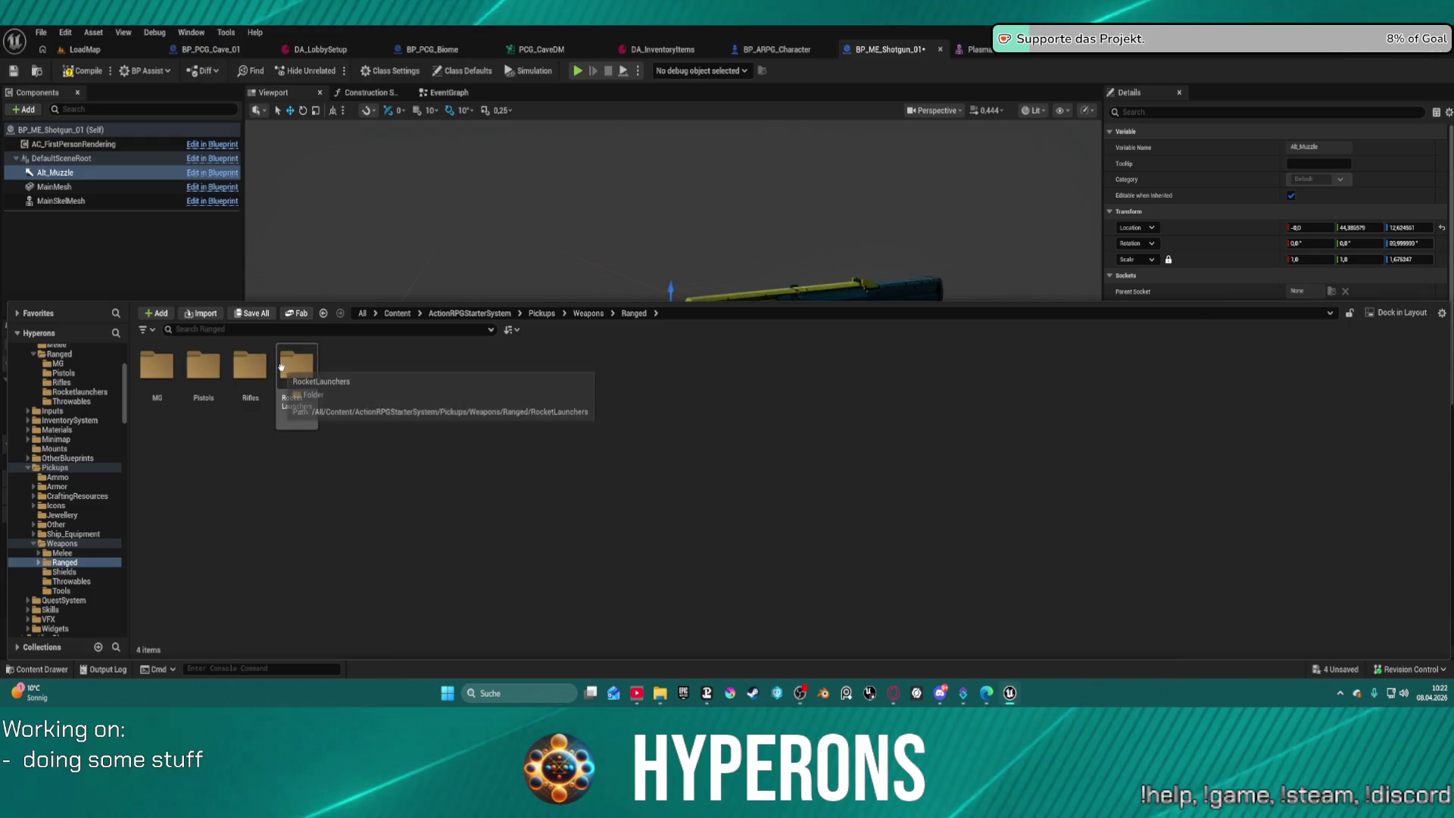
left_click(249, 368)
double_click(250, 369)
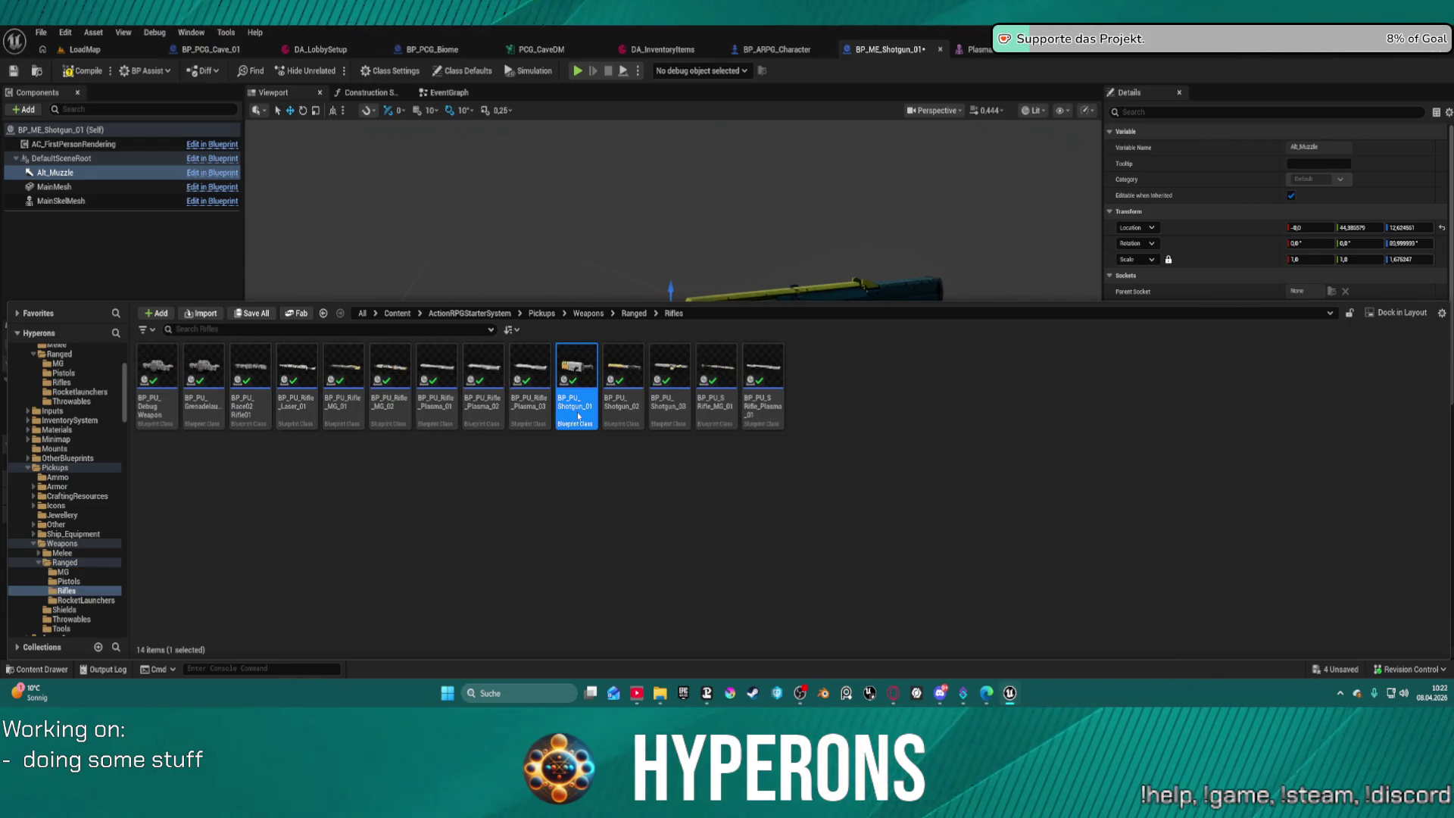
key("ctrl+space")
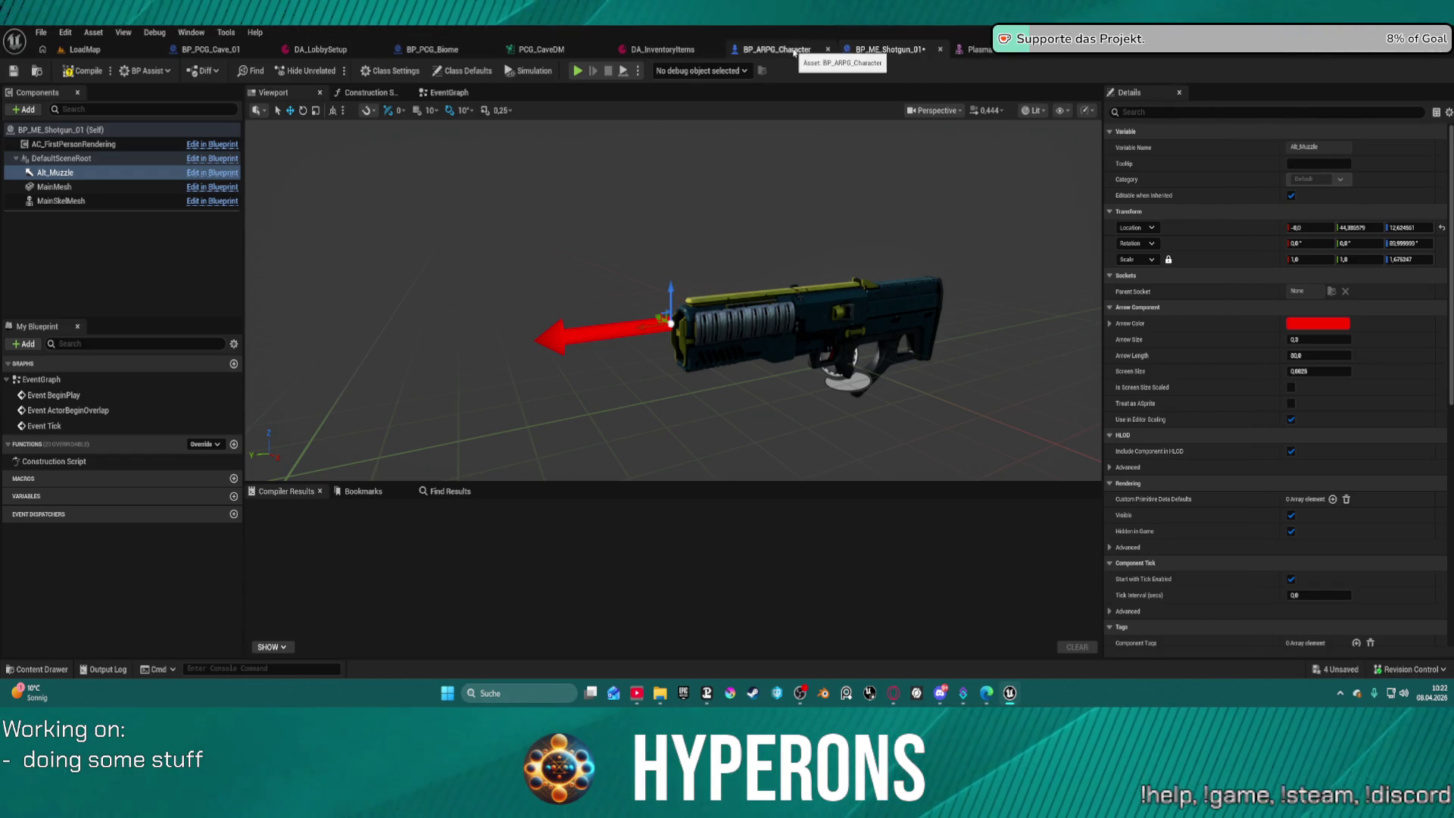
Open the shotgun pickup in the full Blueprint editor and assign SKM_P_Shotgun01 to its SkeletalMesh.
mouse_move(1045, 49)
left_mouse_down()
mouse_move(606, 136)
mouse_move(576, 47)
left_mouse_up()
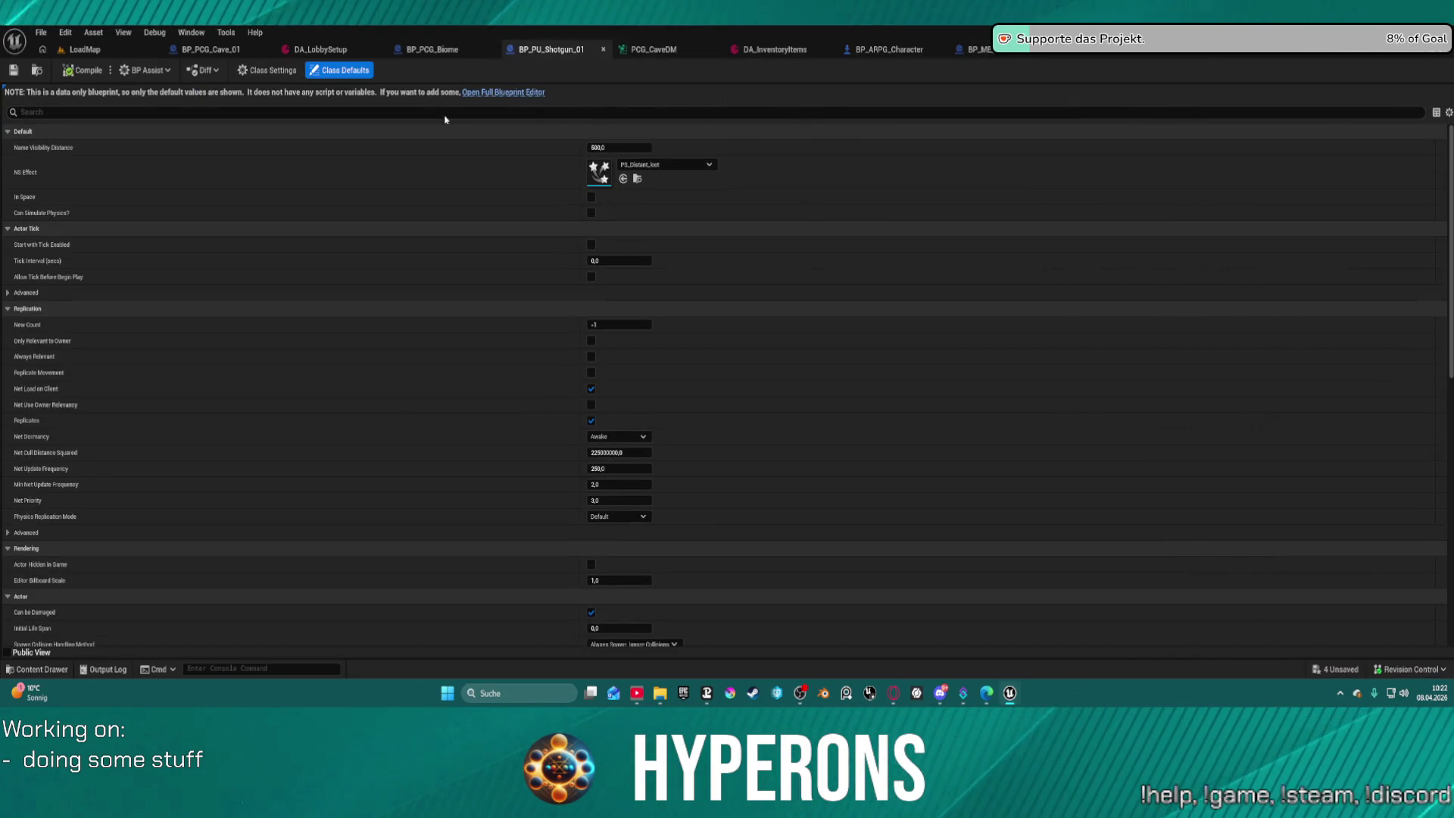
left_click(528, 92)
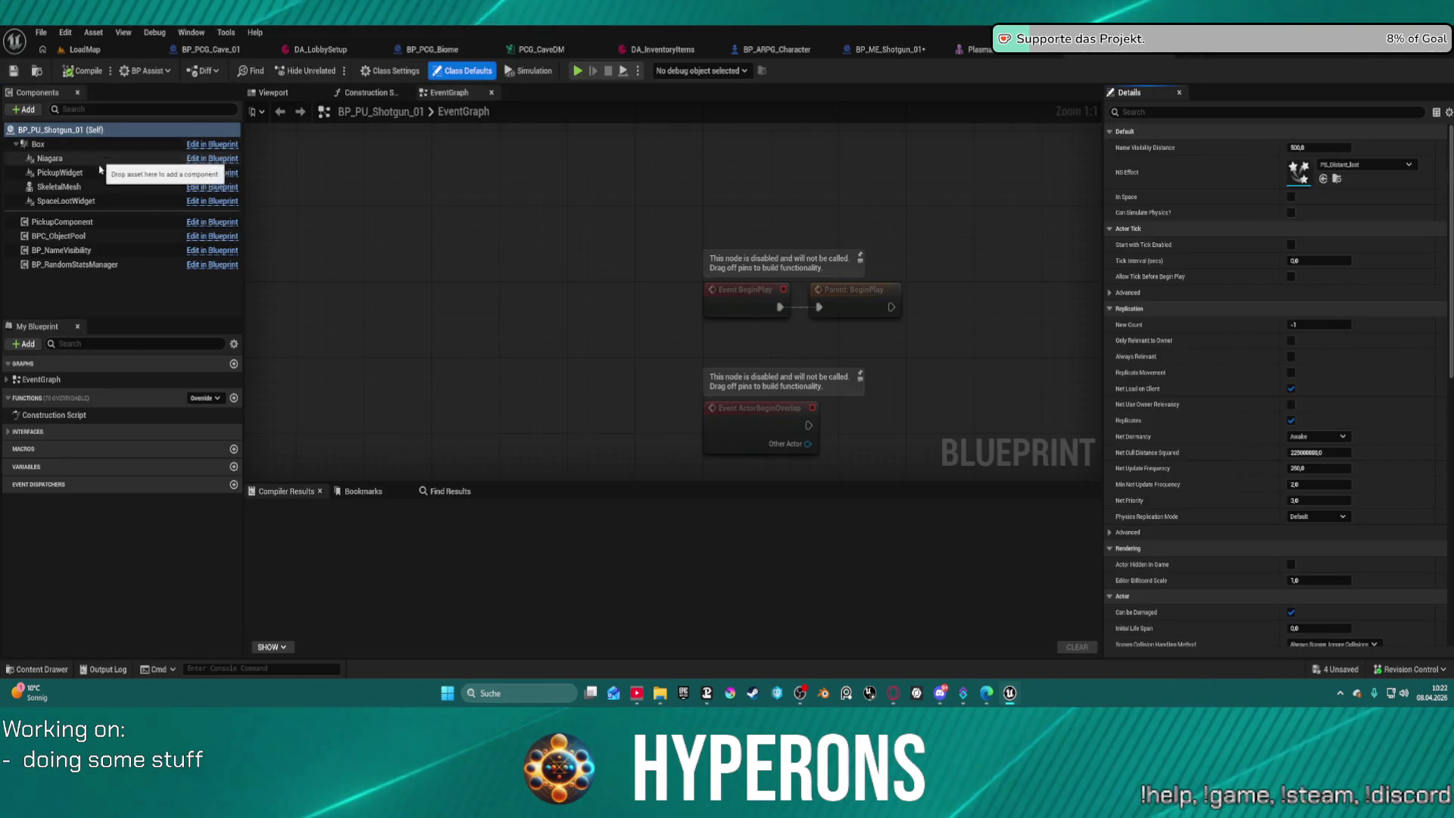
left_click(76, 187)
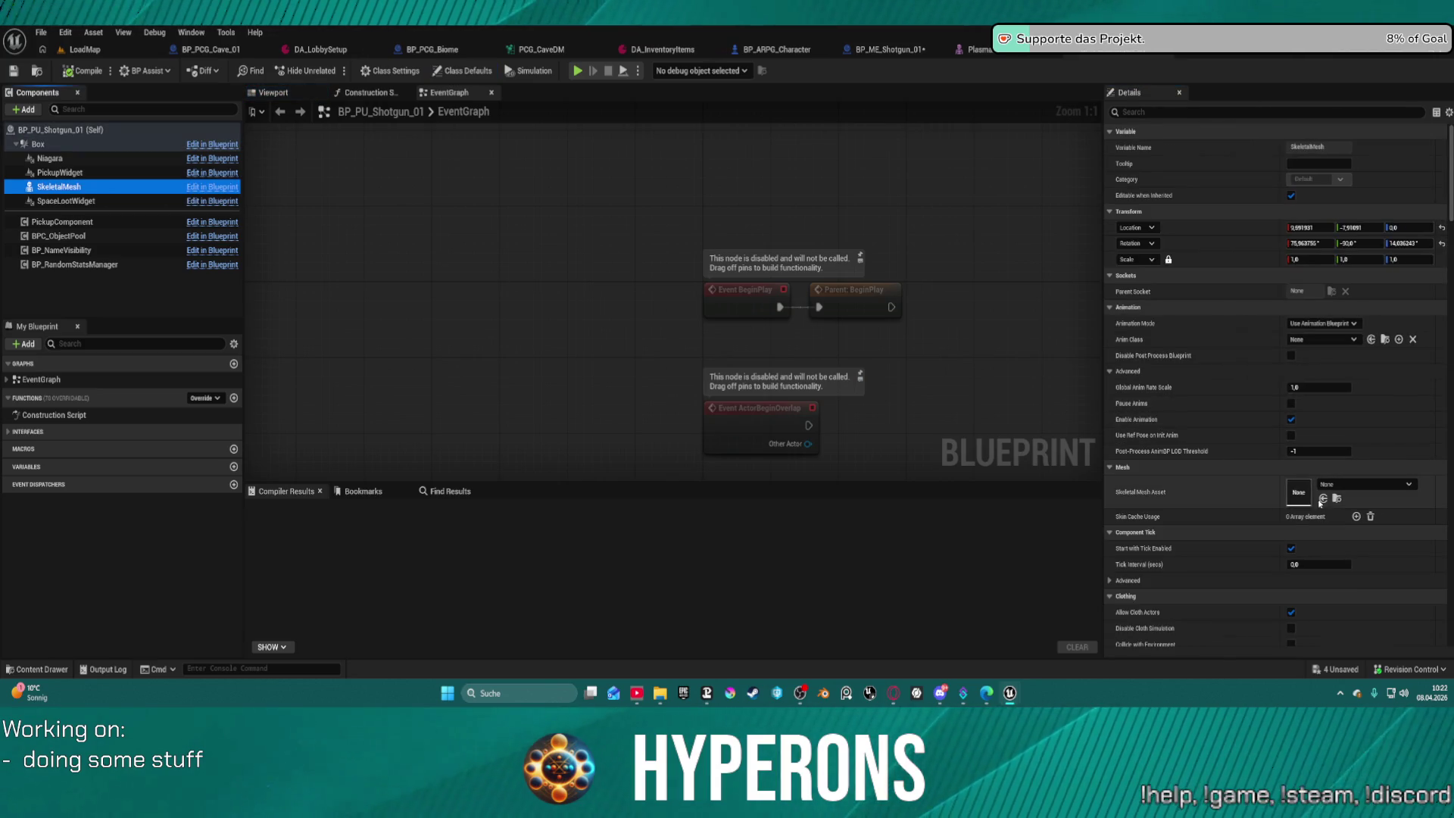
left_click(1323, 499)
left_click(299, 94)
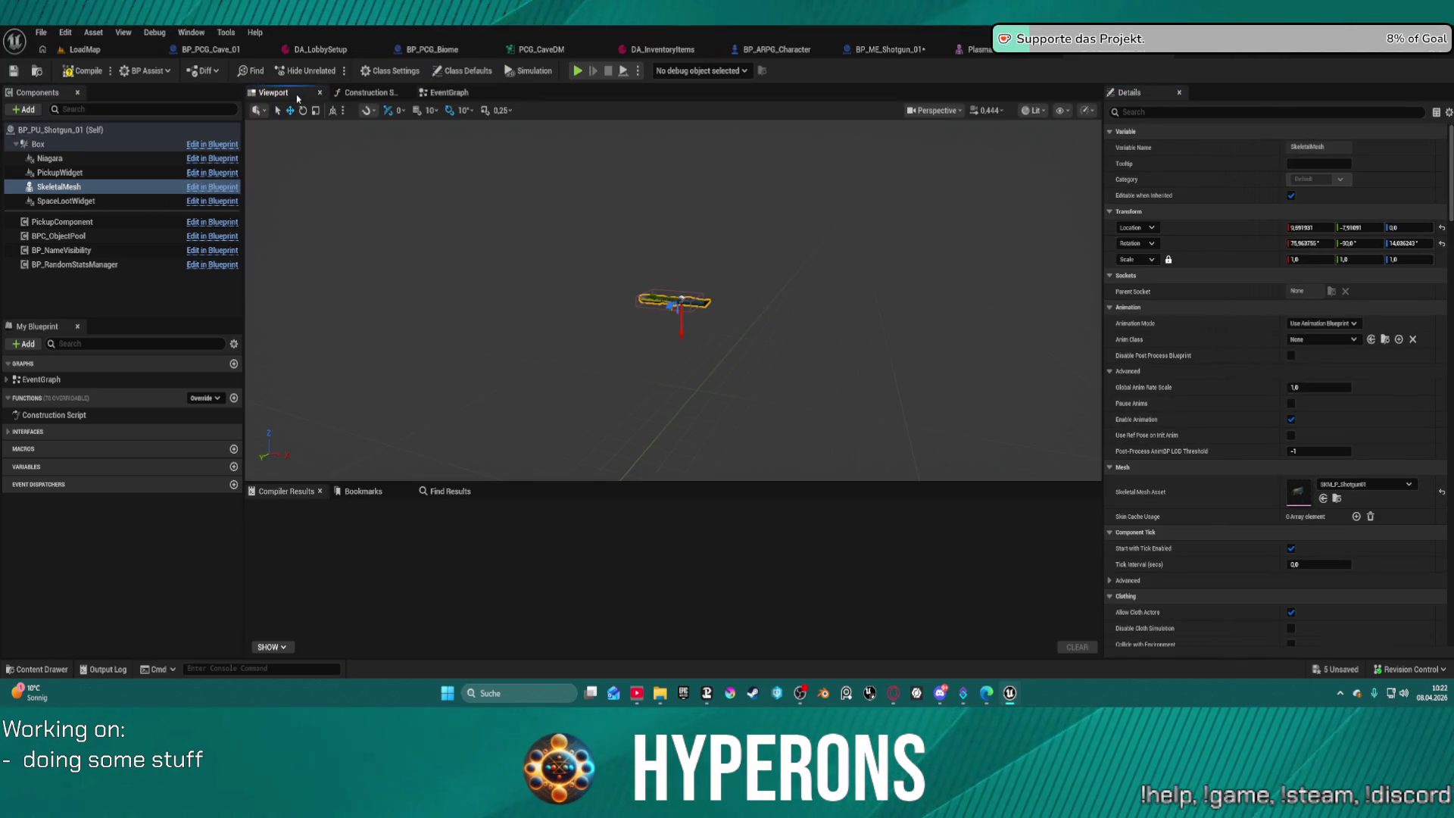
key("f")
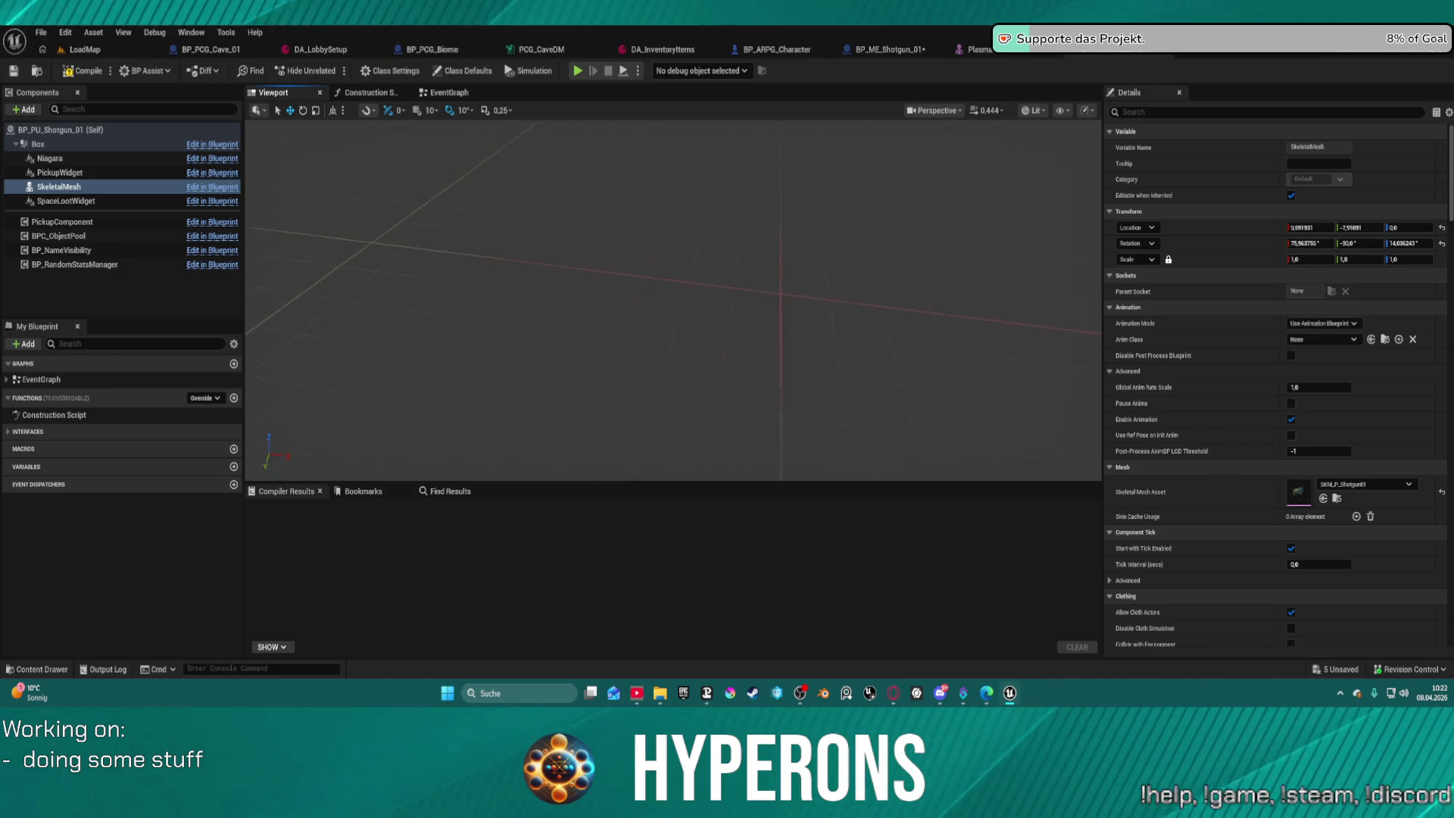
scroll(673, 299, "down", 3)
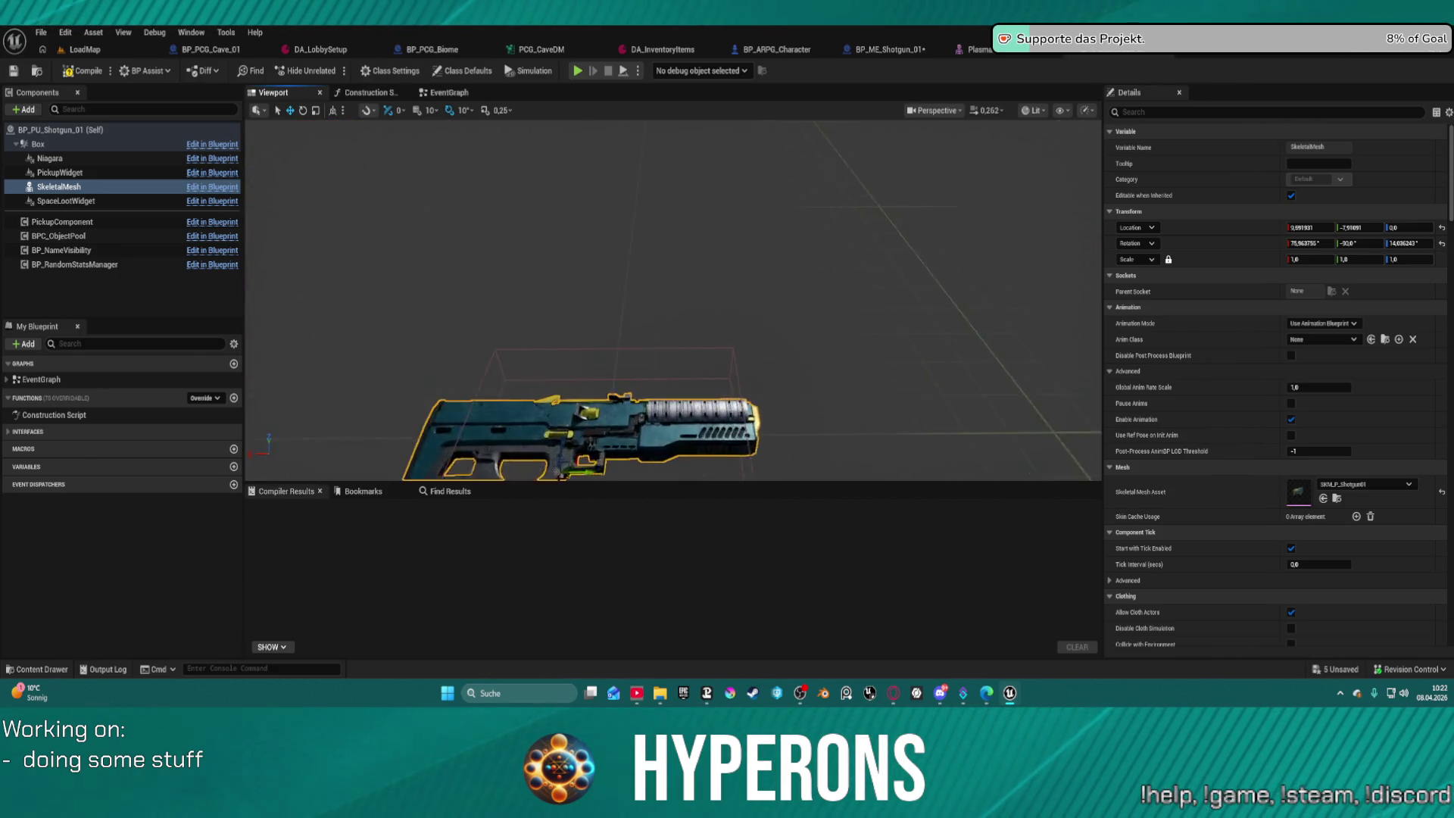
Narrow the Box's Y extent to about 14 and shift the shotgun mesh along X.
left_click(654, 395)
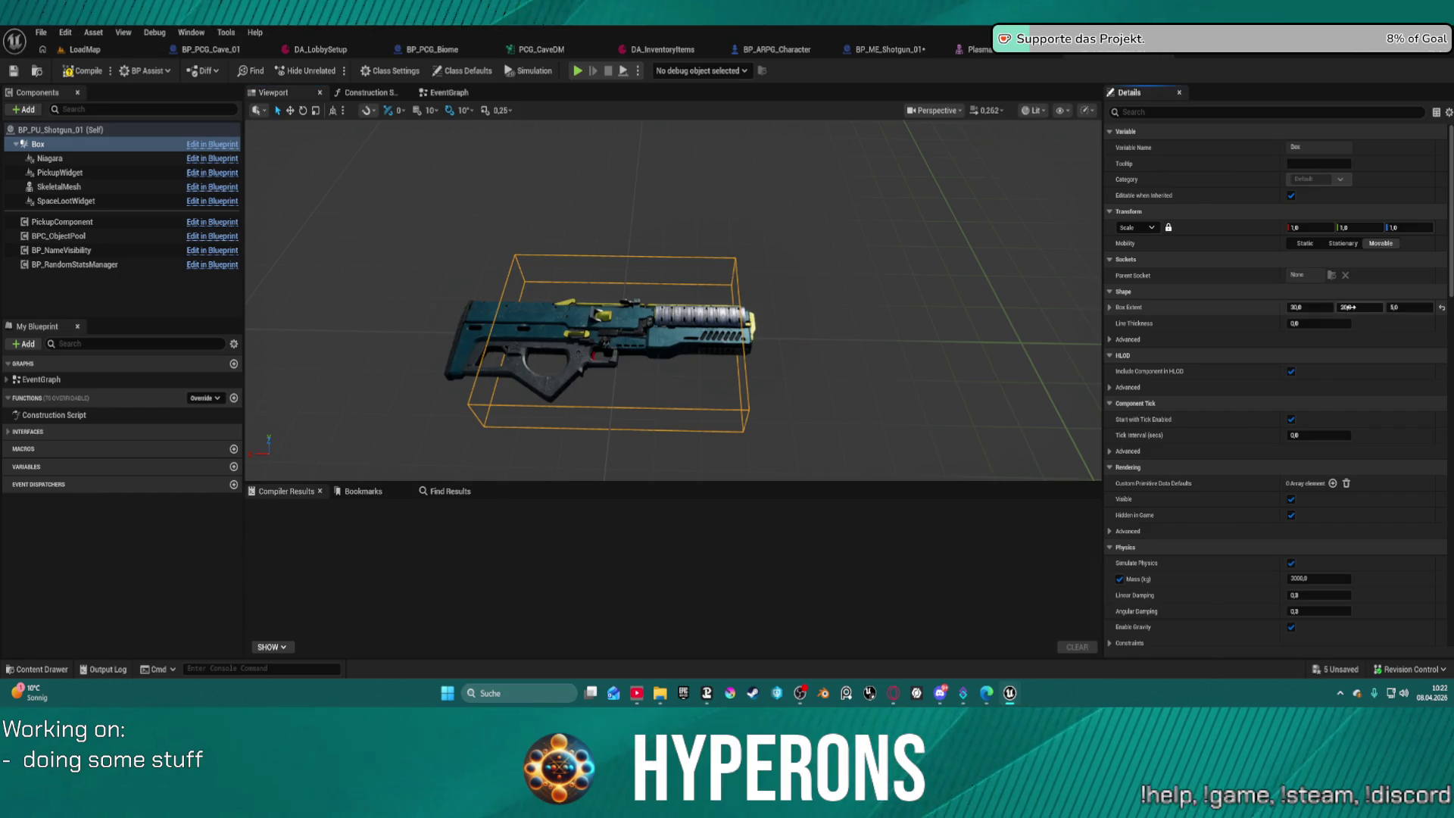
left_click_drag(1348, 307, 1325, 309)
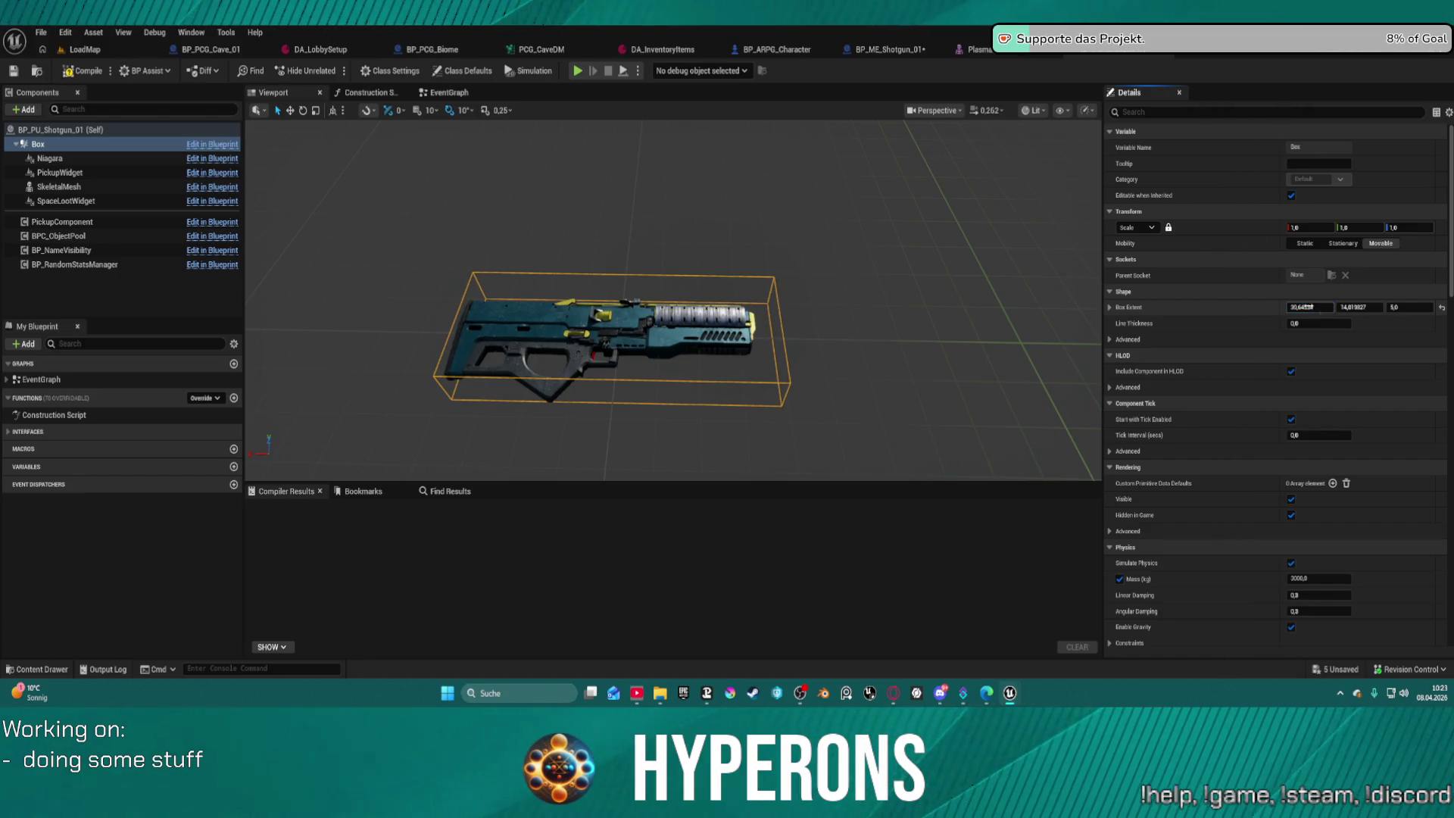
left_click_drag(919, 321, 916, 322)
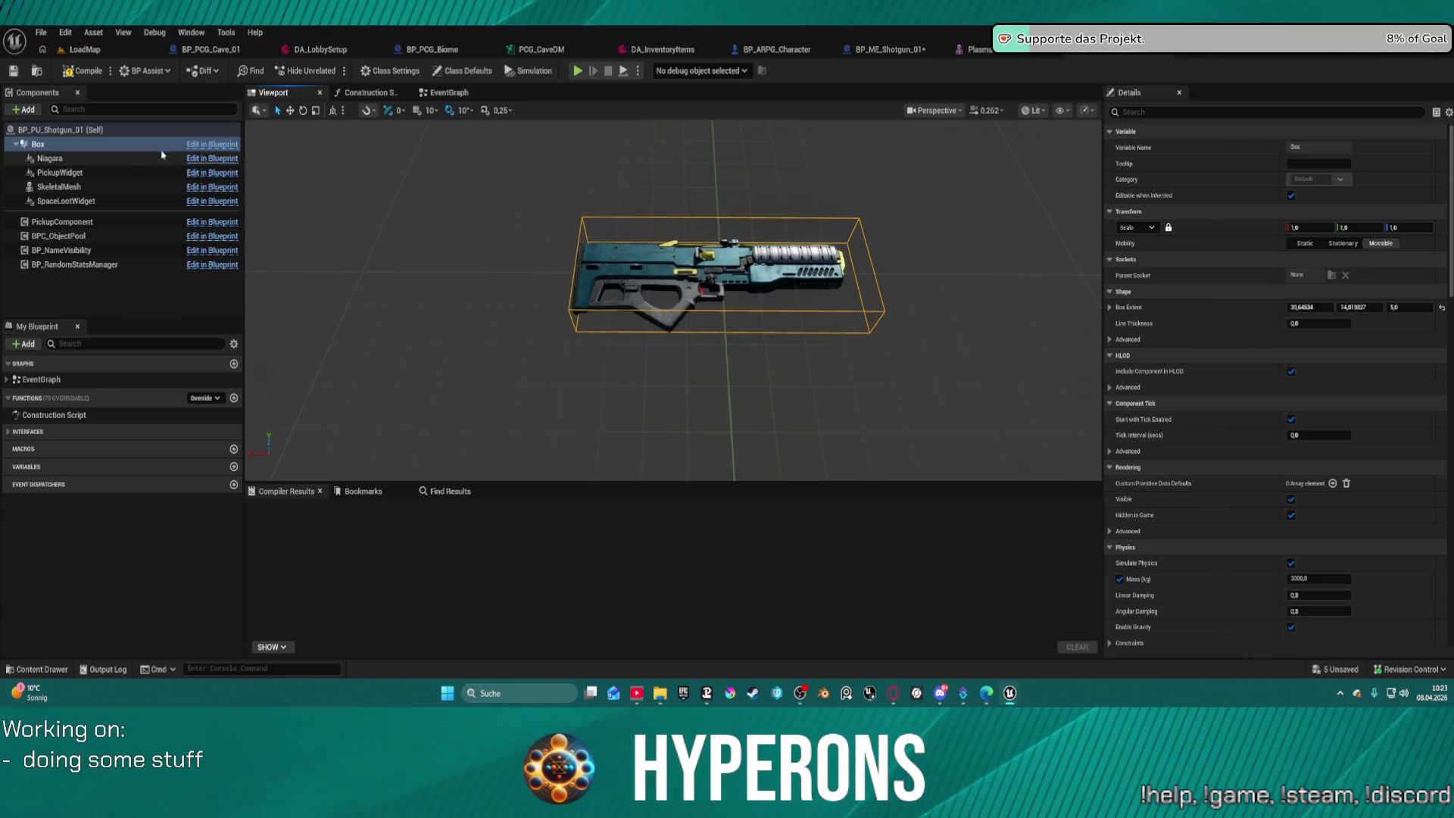
left_click(83, 186)
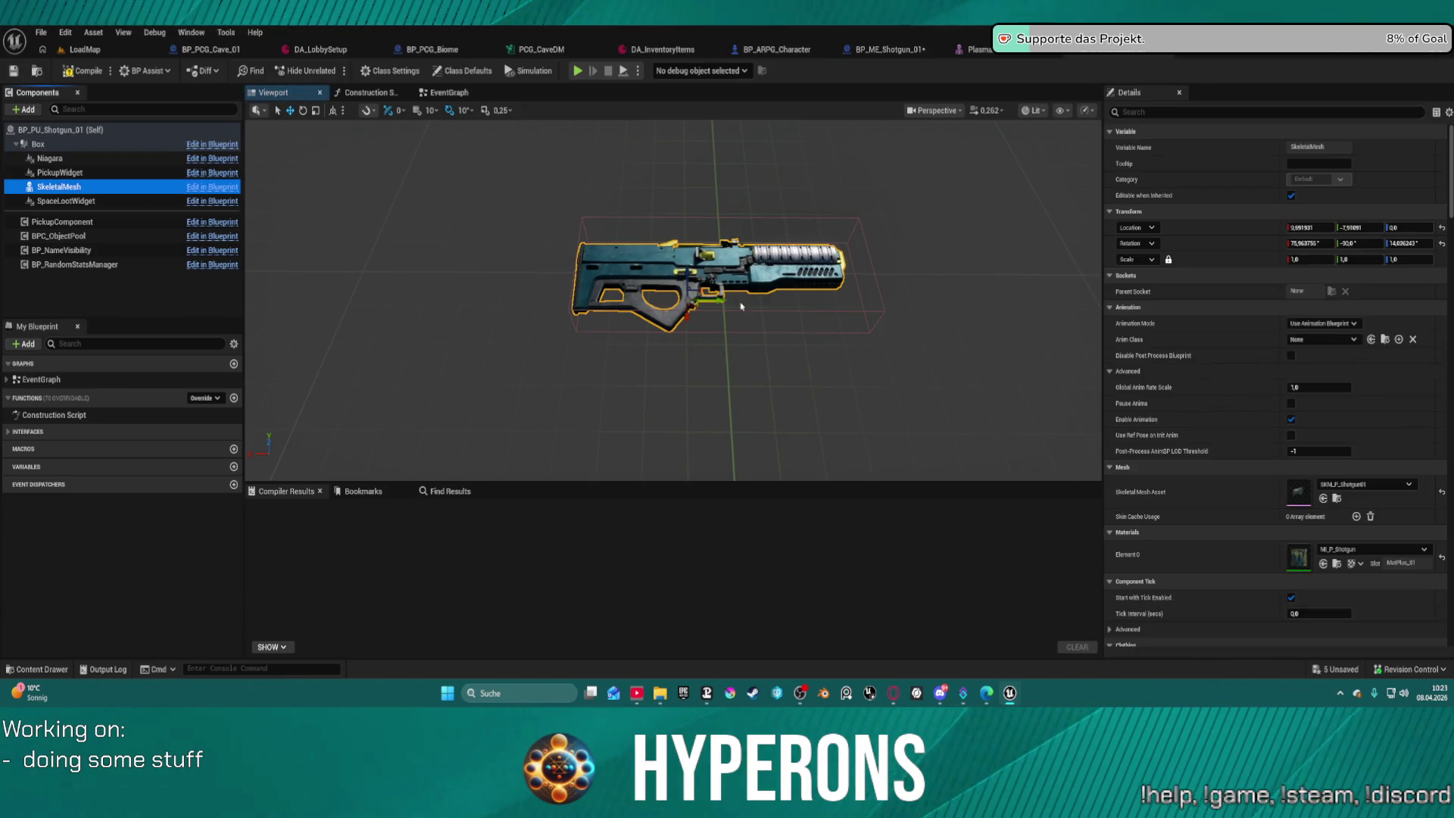
left_click_drag(718, 297, 731, 297)
left_click(369, 92)
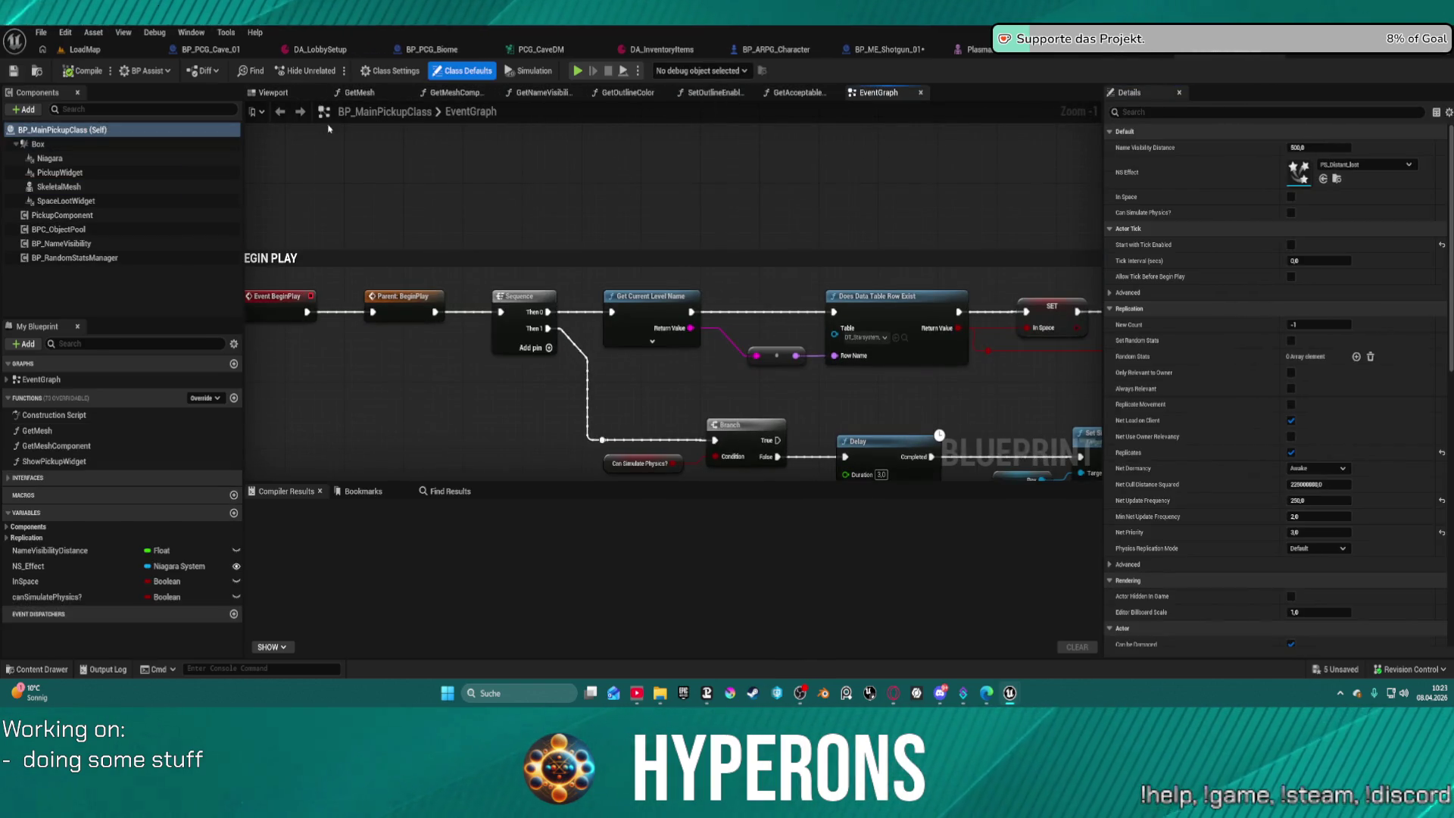
In the parent Construction Script, add a Get Component Bounds node for the Skeletal Mesh.
double_click(76, 416)
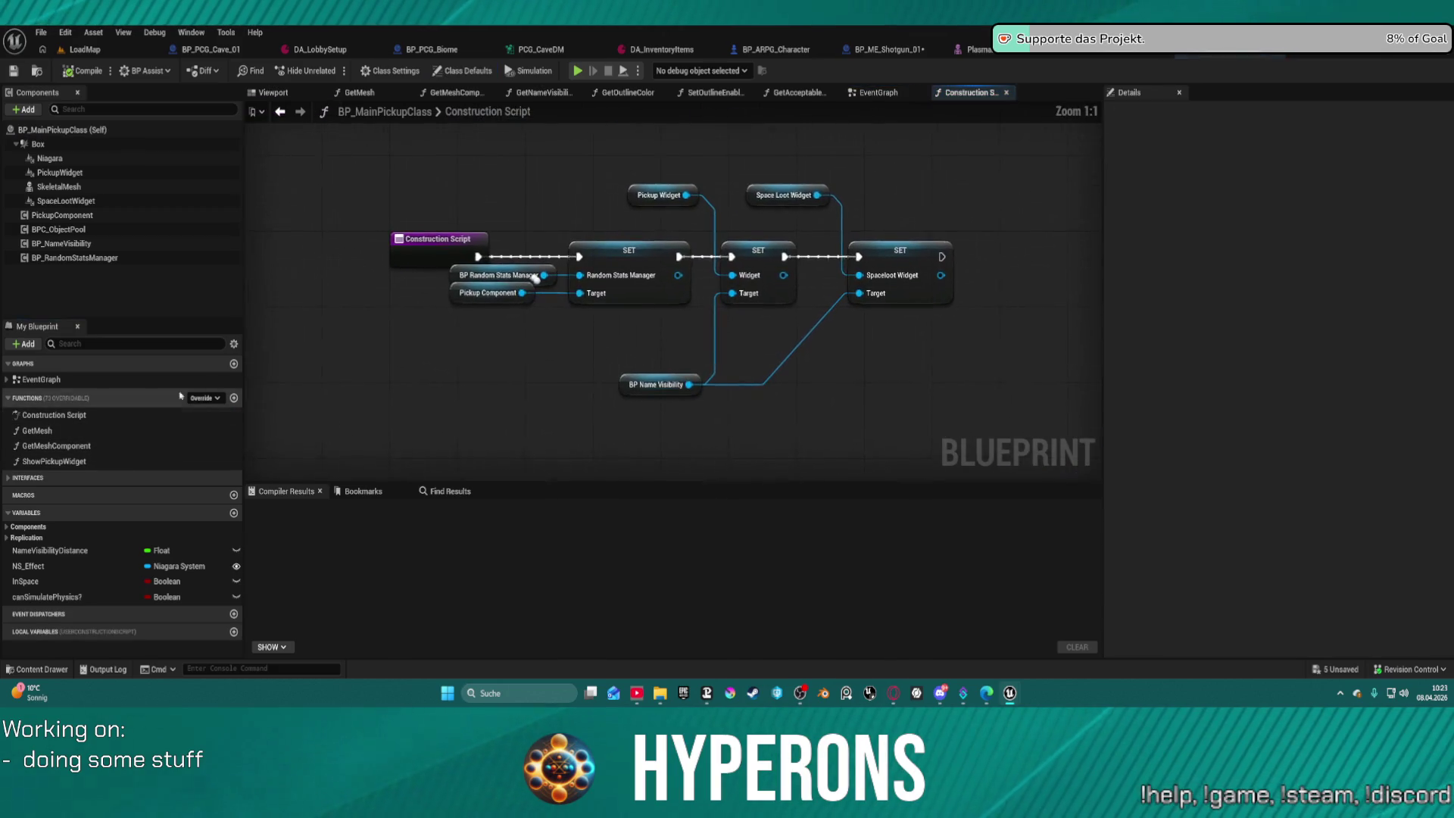
left_click_drag(493, 242, 512, 171)
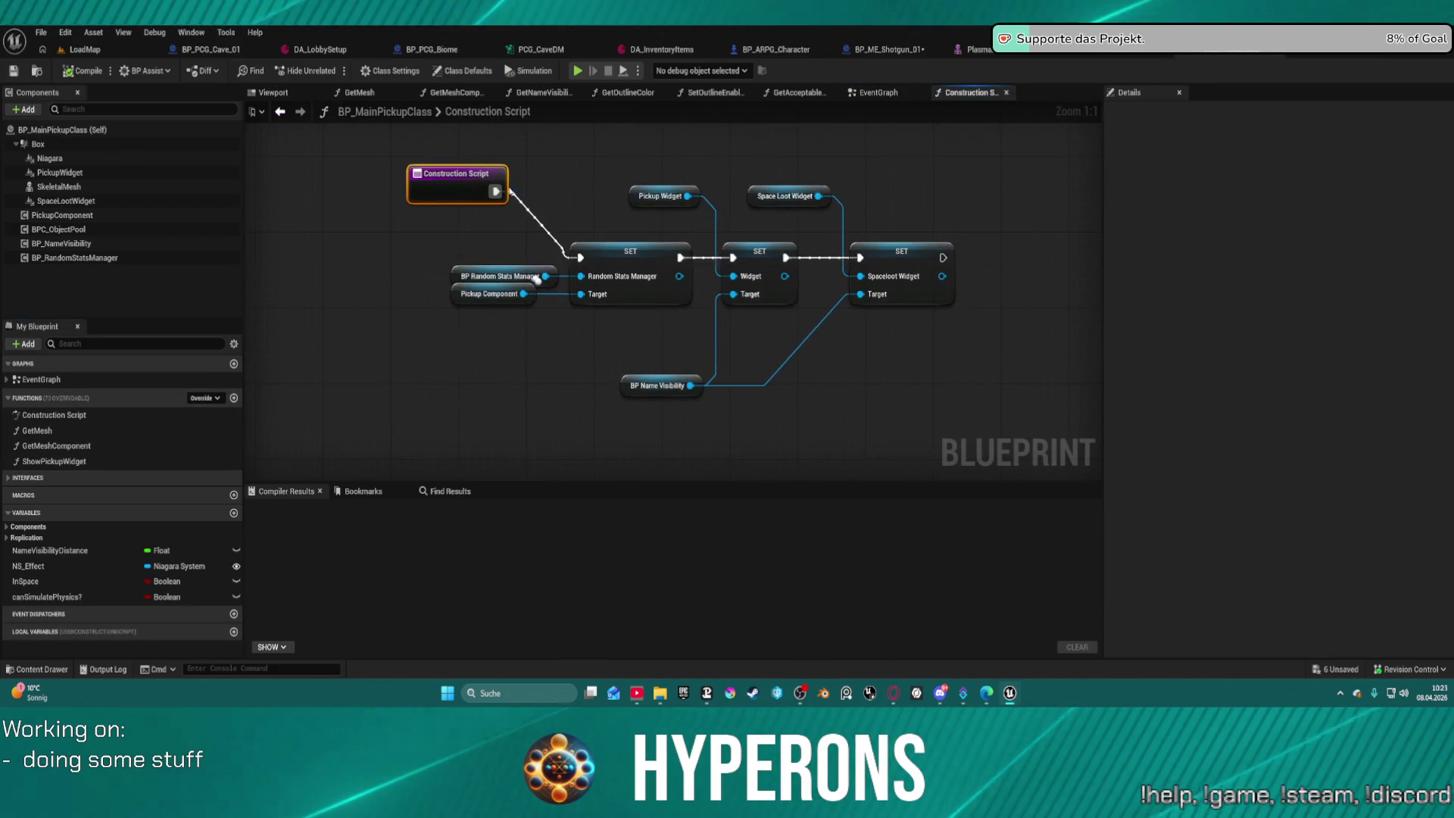
left_click_drag(755, 218, 423, 211)
left_click(59, 186)
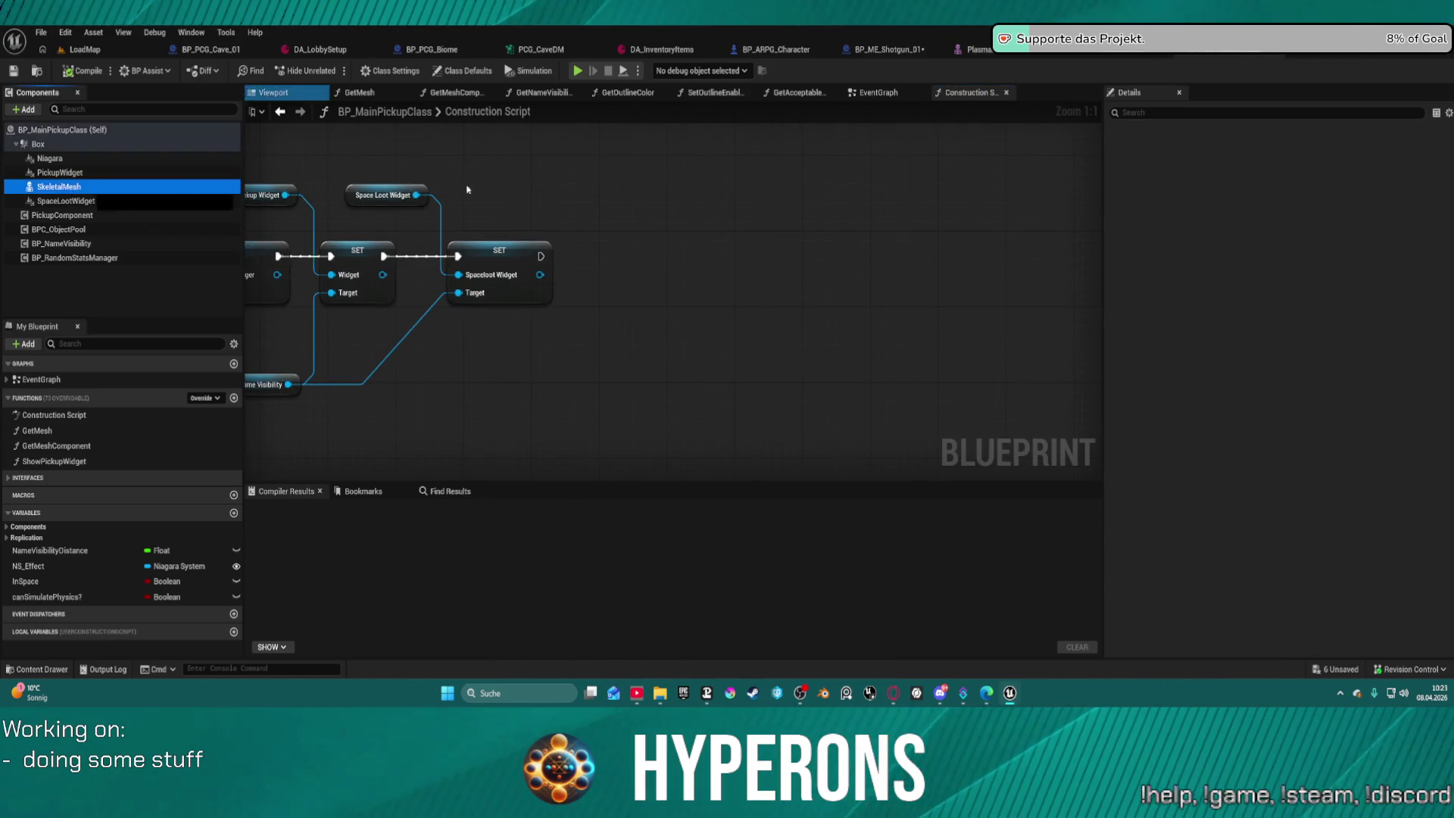
left_click_drag(598, 165, 738, 215)
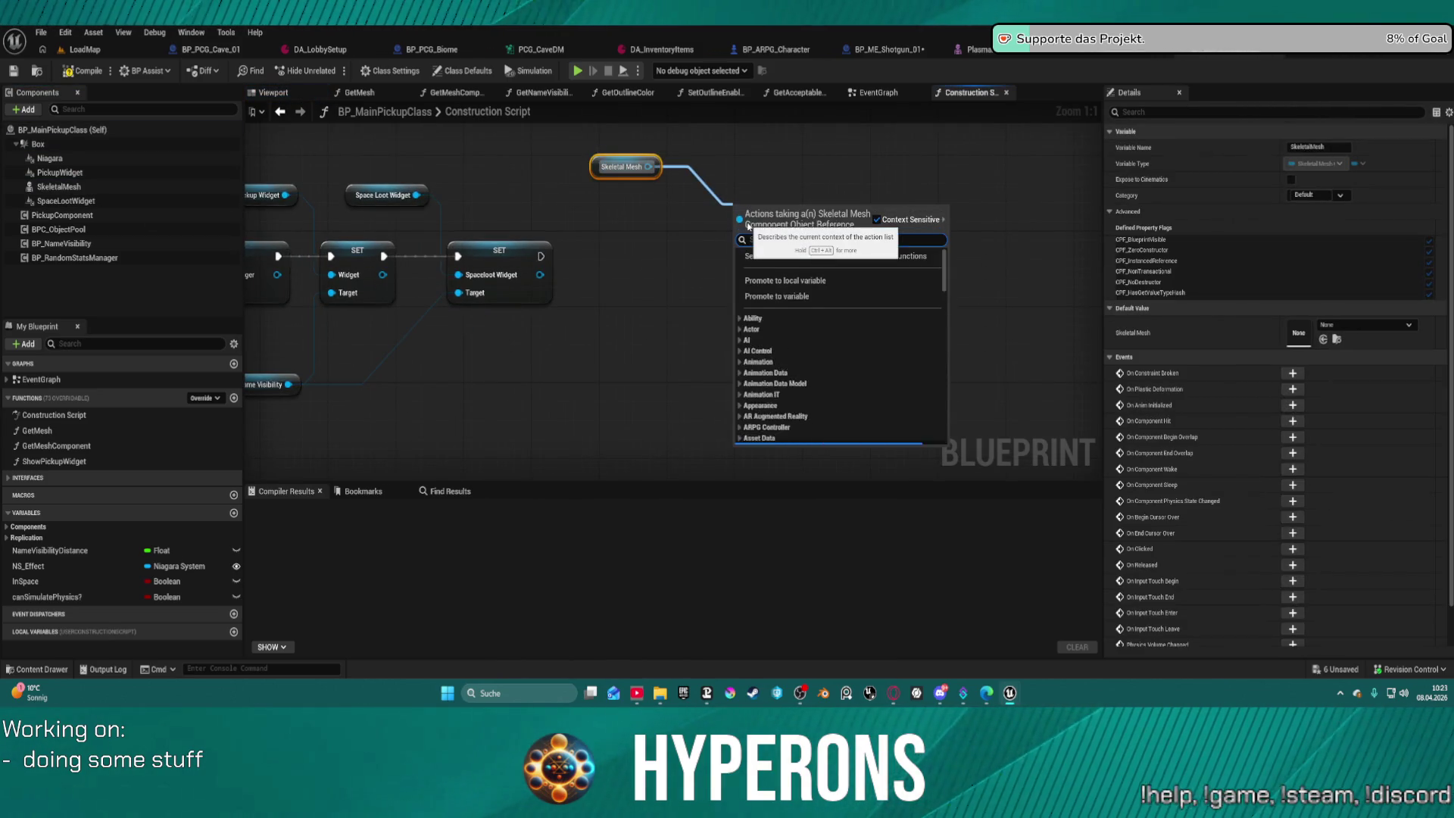
type("get bound")
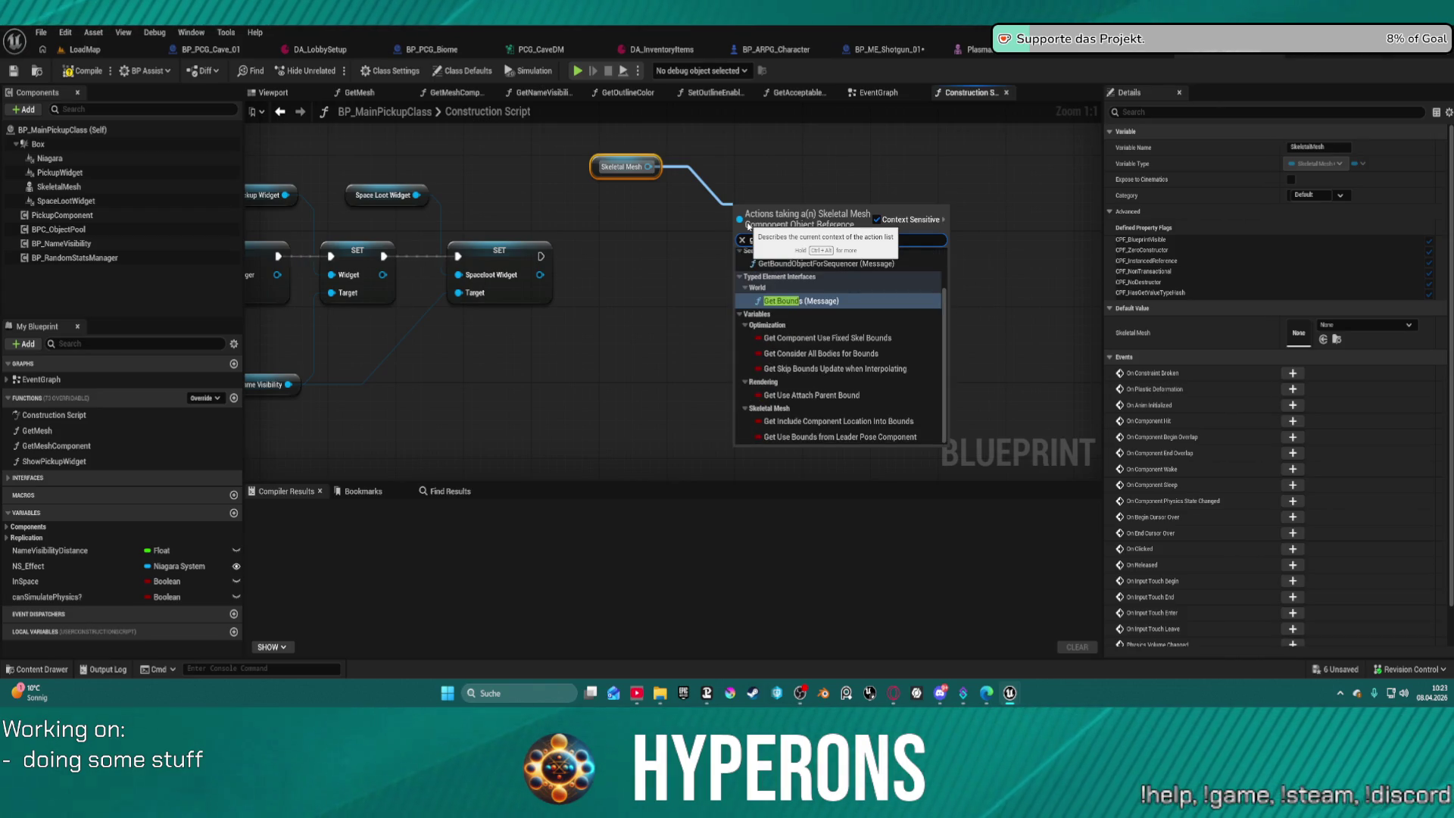
scroll(831, 271, "up", 3)
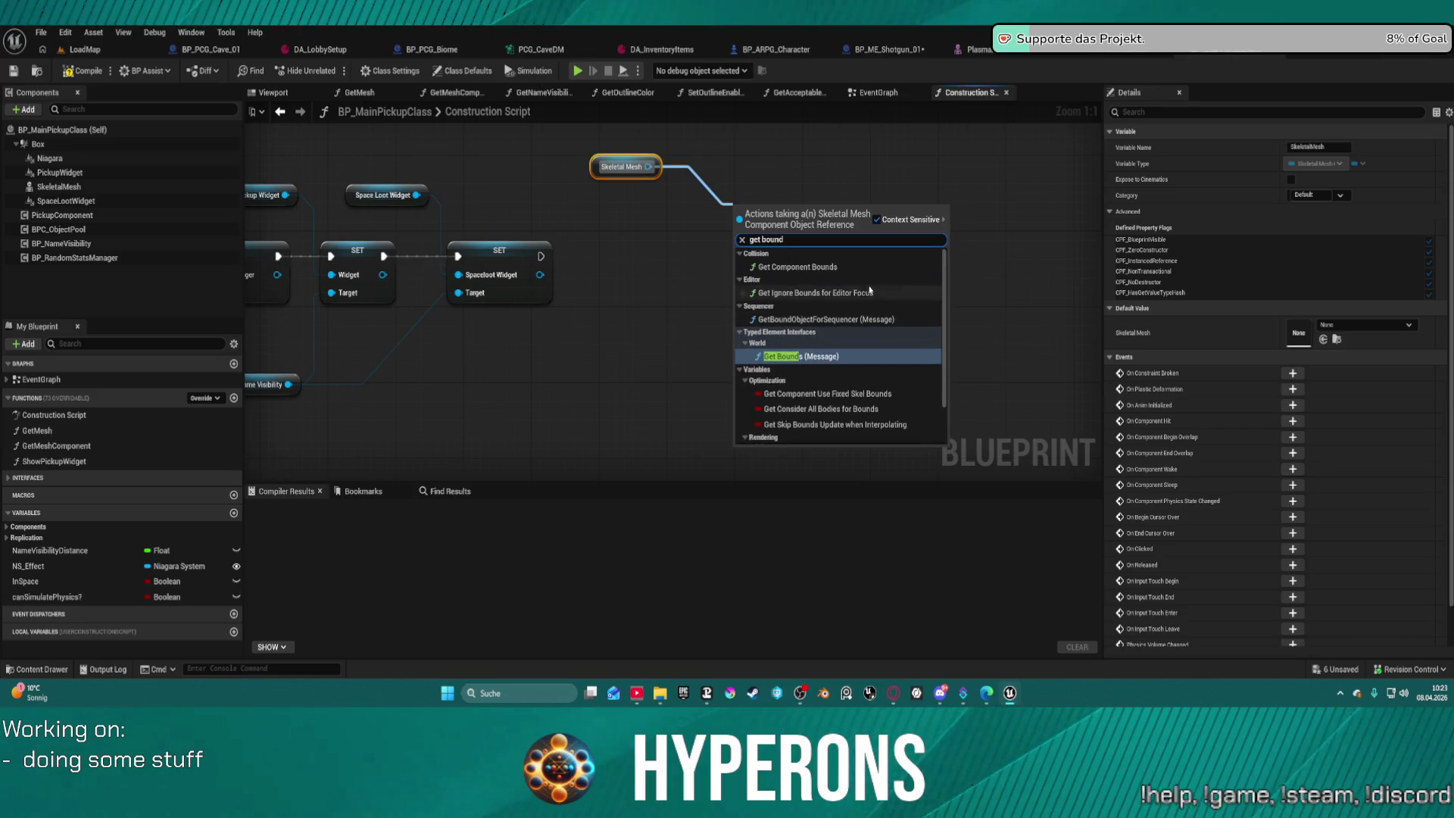
left_click(833, 266)
mouse_move(785, 214)
left_mouse_down()
mouse_move(720, 288)
mouse_move(675, 309)
left_mouse_up()
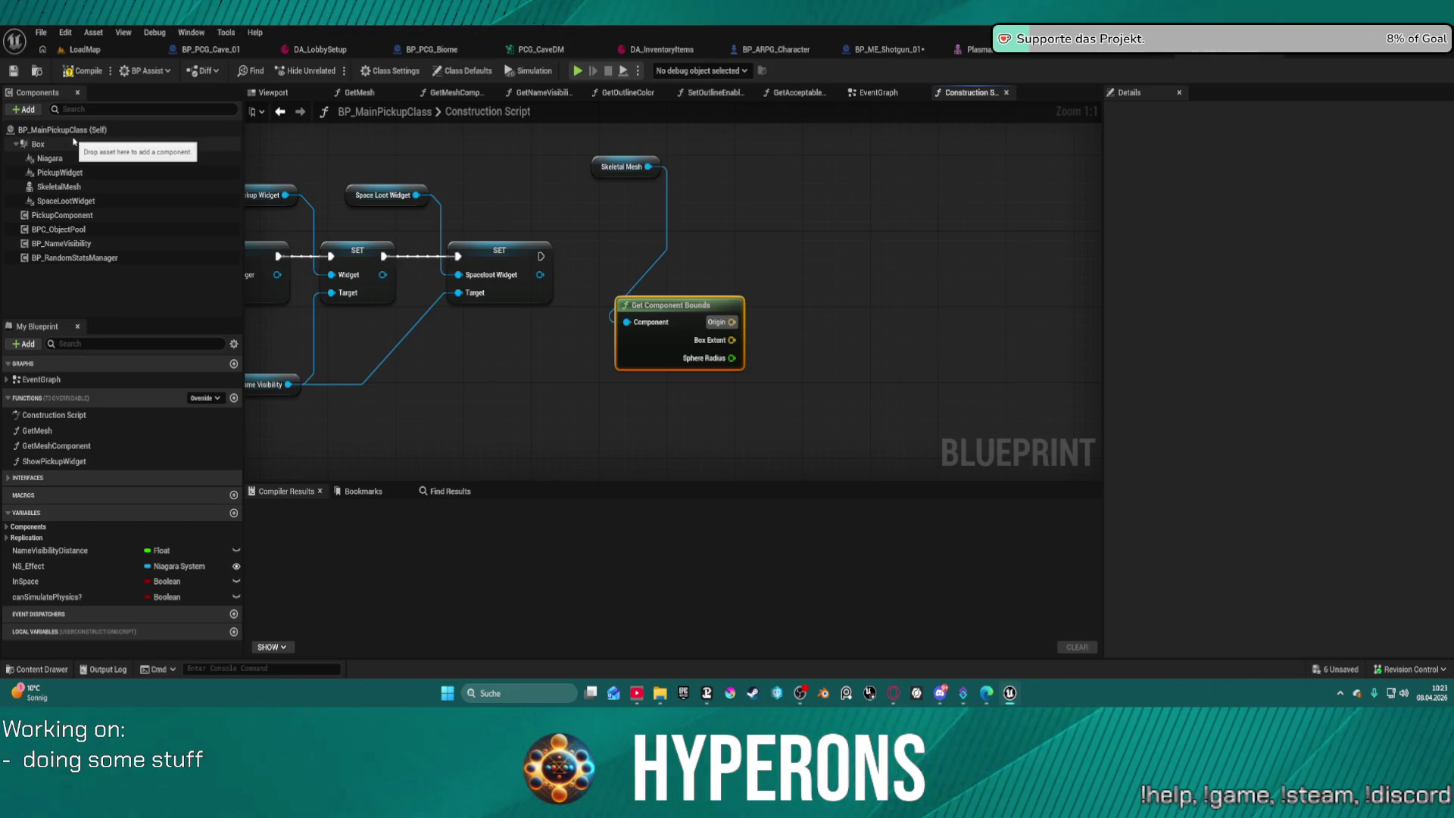
Add a Set Box Extent node for Box and chain it after the last SET node.
mouse_move(38, 144)
left_mouse_down()
mouse_move(618, 178)
mouse_move(774, 216)
mouse_move(874, 261)
left_mouse_up()
type("set exte")
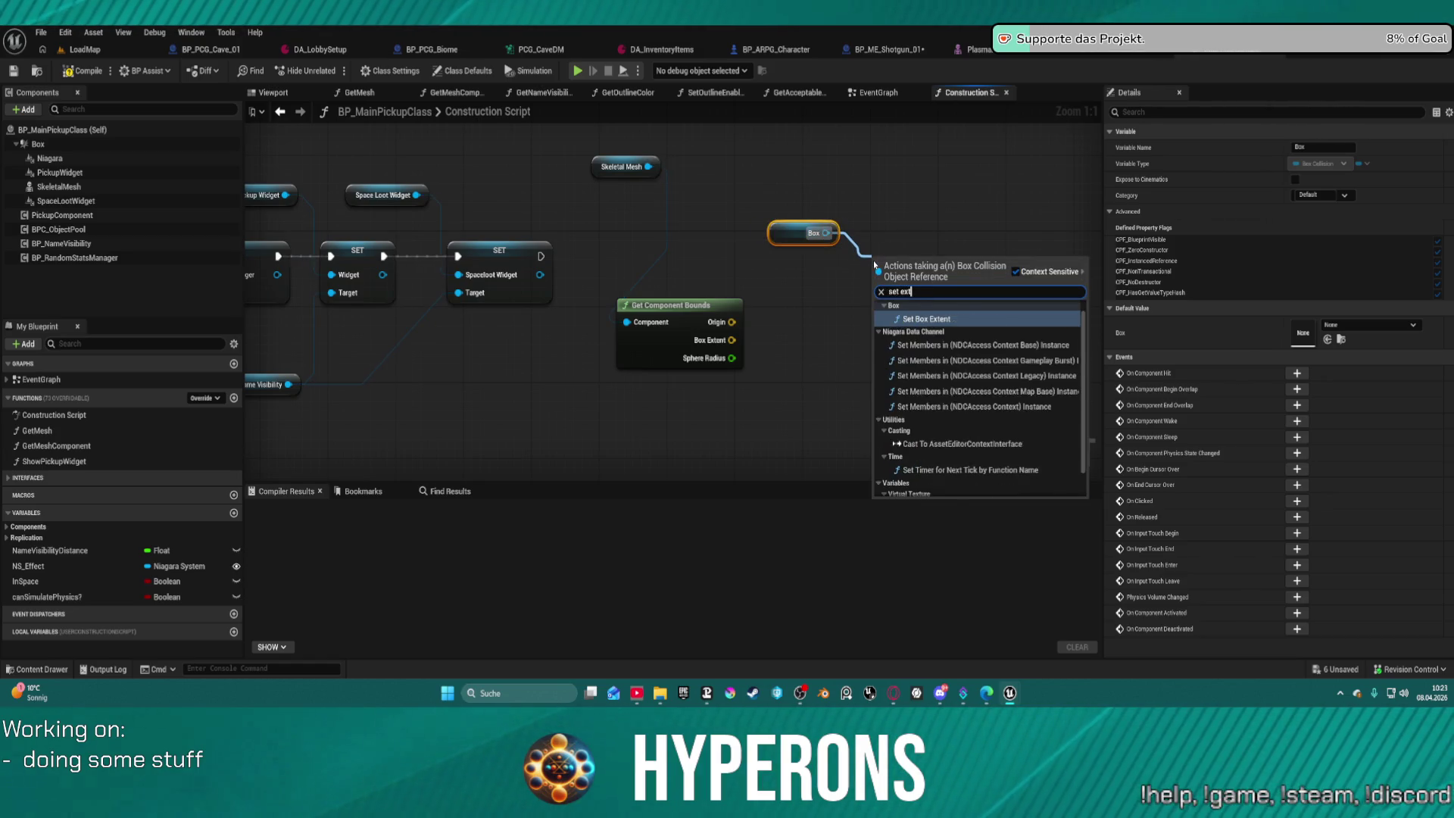
key("Return")
scroll(848, 250, "down", 1)
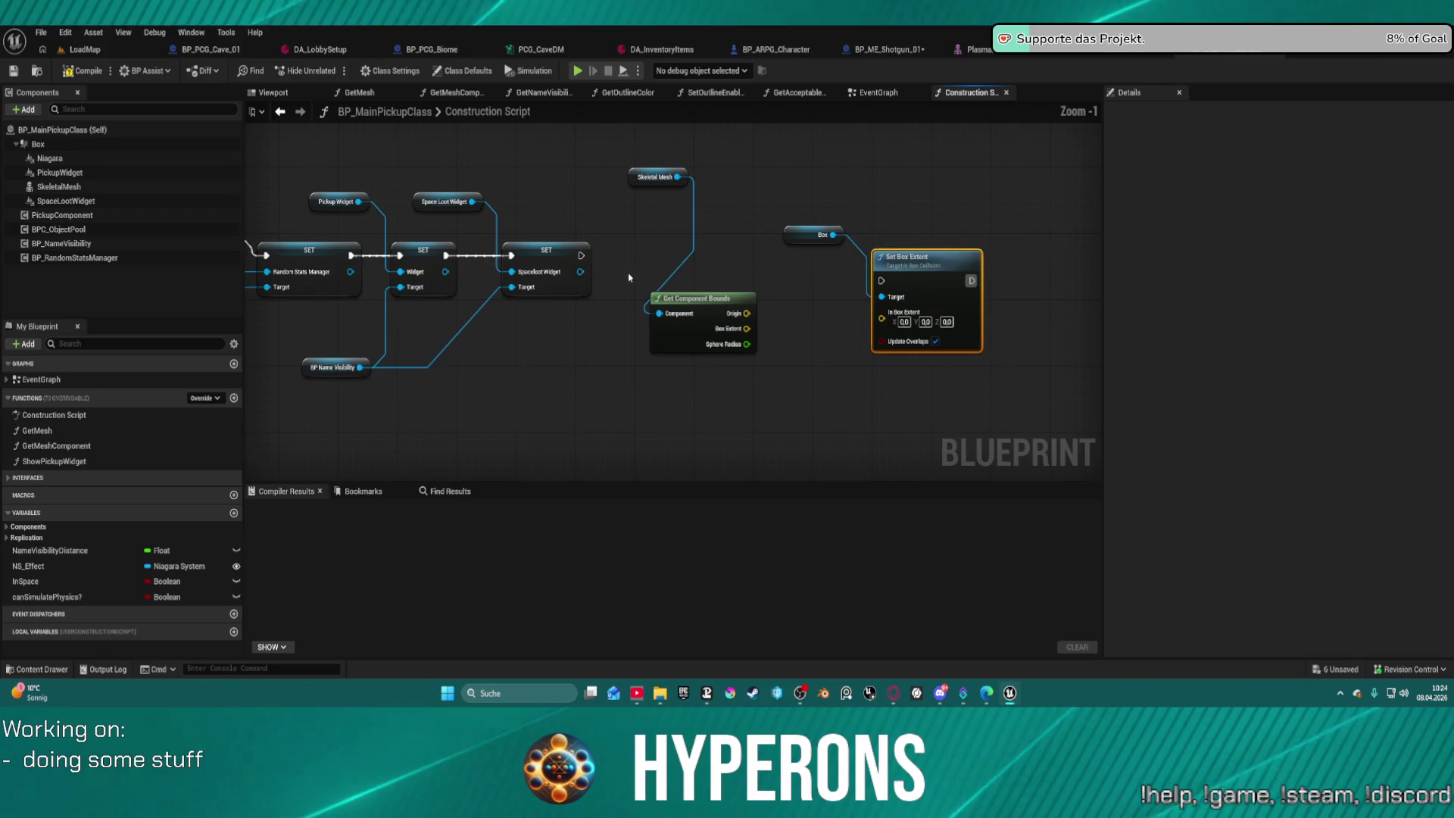
mouse_move(580, 255)
left_mouse_down()
mouse_move(883, 284)
mouse_move(748, 329)
left_mouse_up()
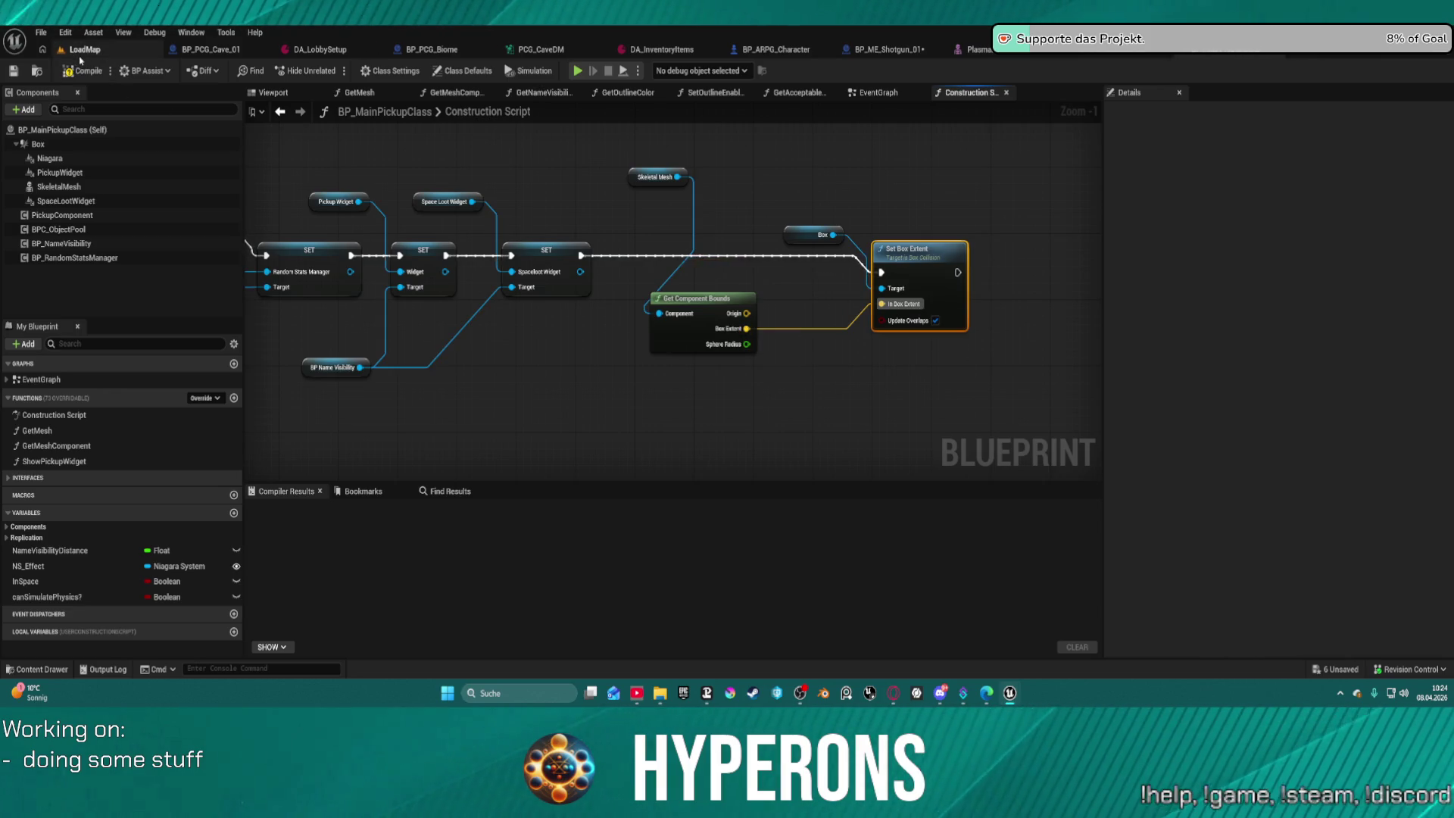
left_click(1096, 60)
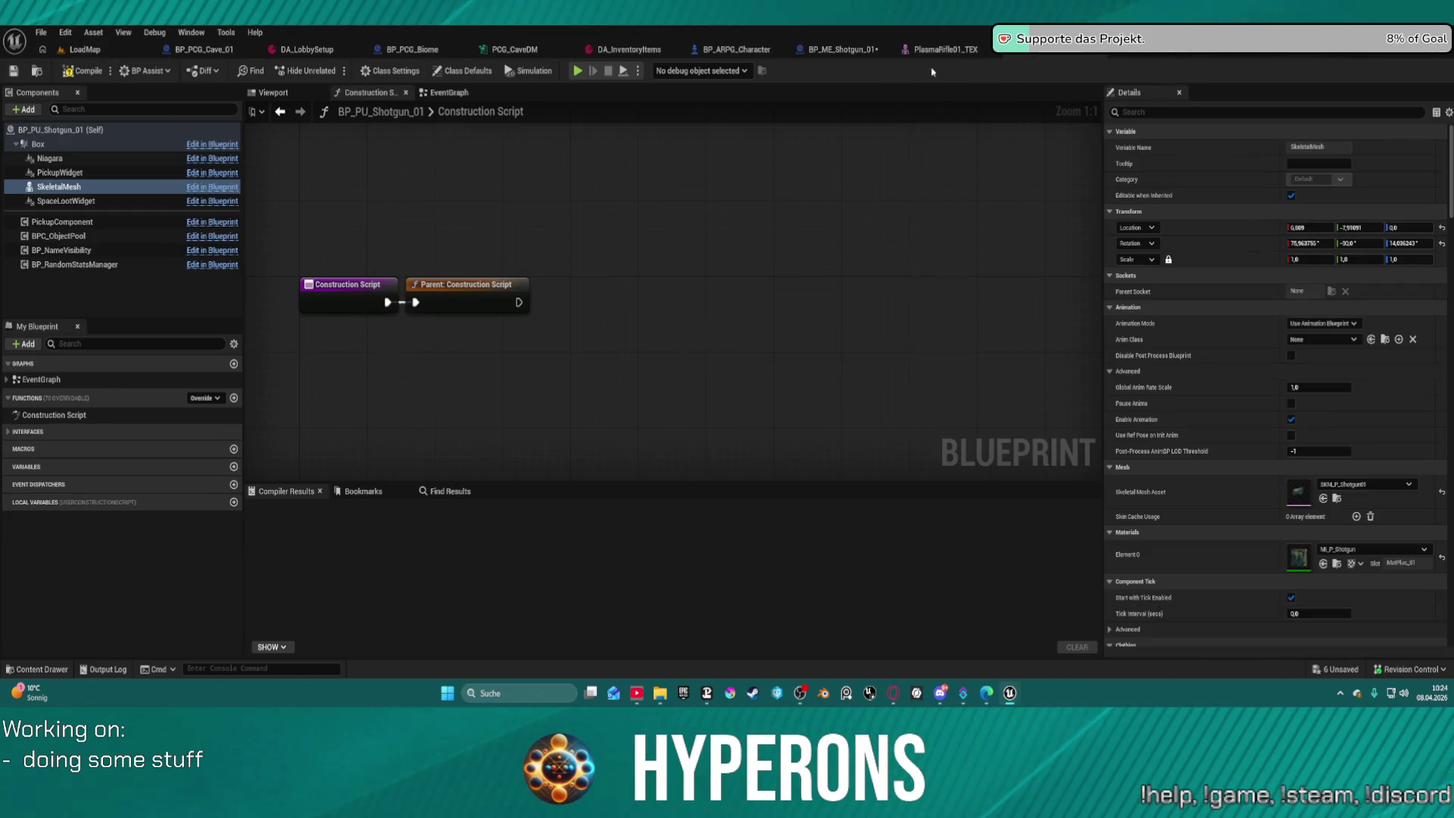
Try a Box X extent of about 253, then compile BP_MainPickupClass.
left_click(261, 92)
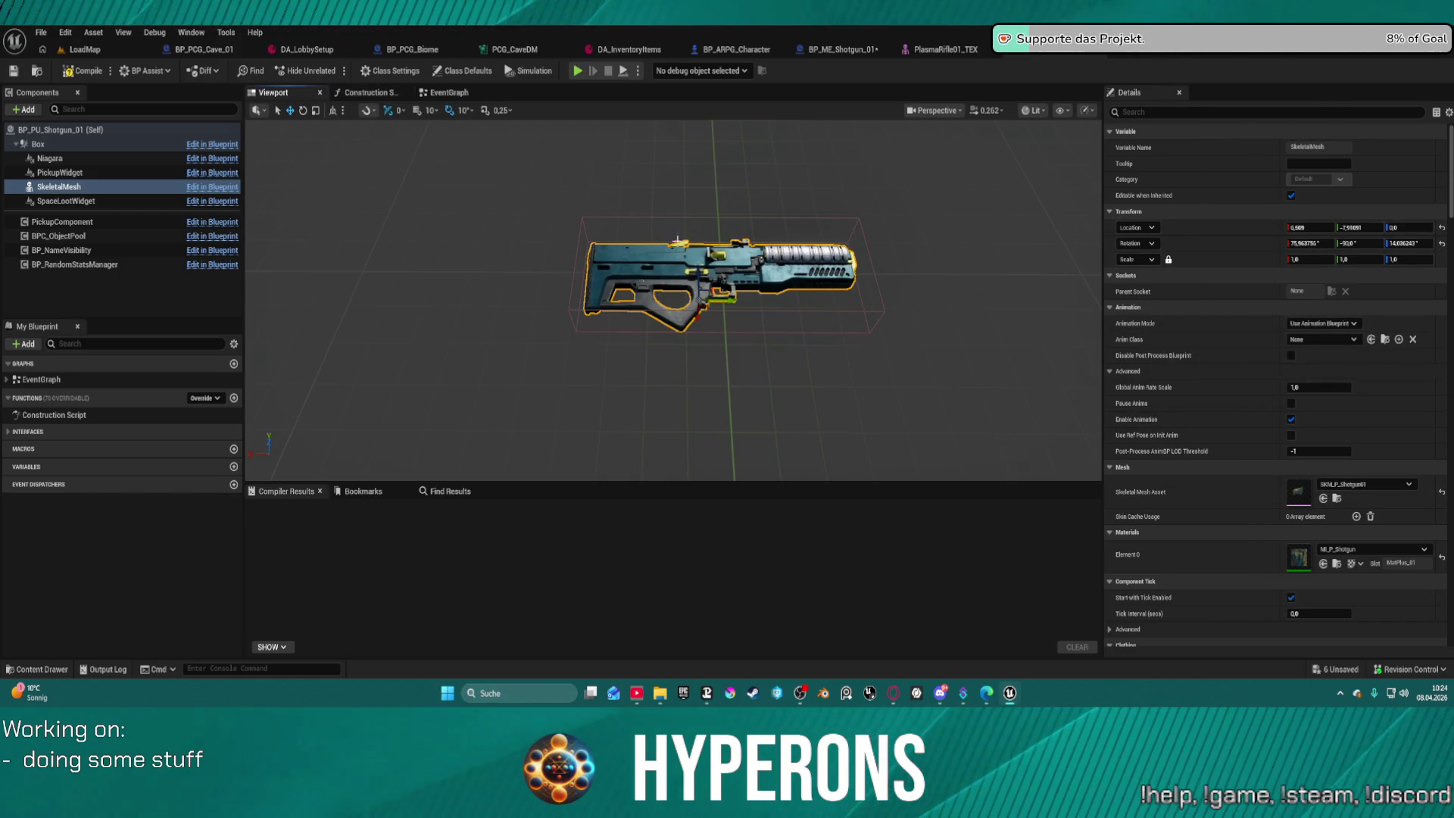
left_click(38, 144)
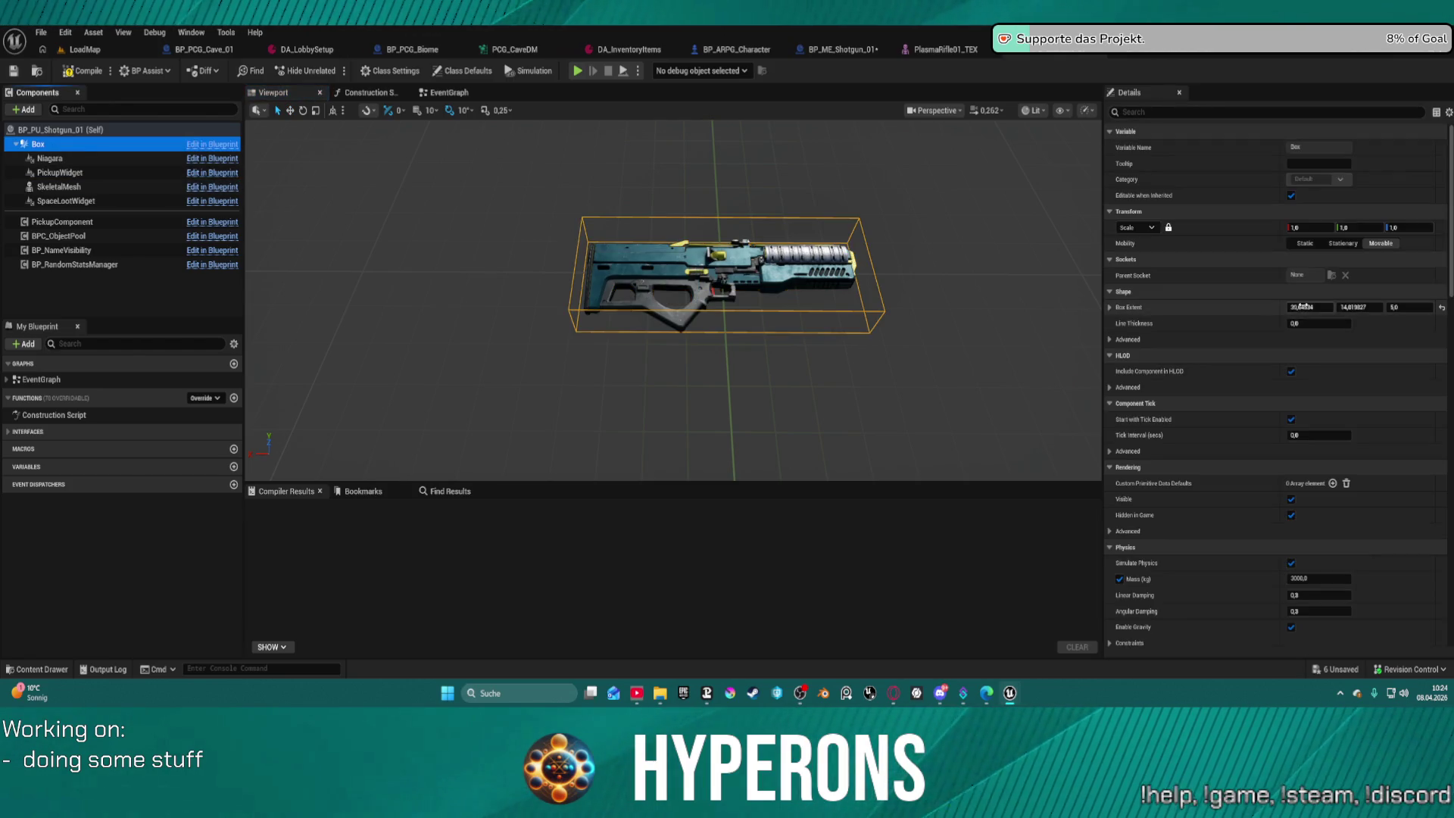
left_click_drag(1309, 307, 1049, 268)
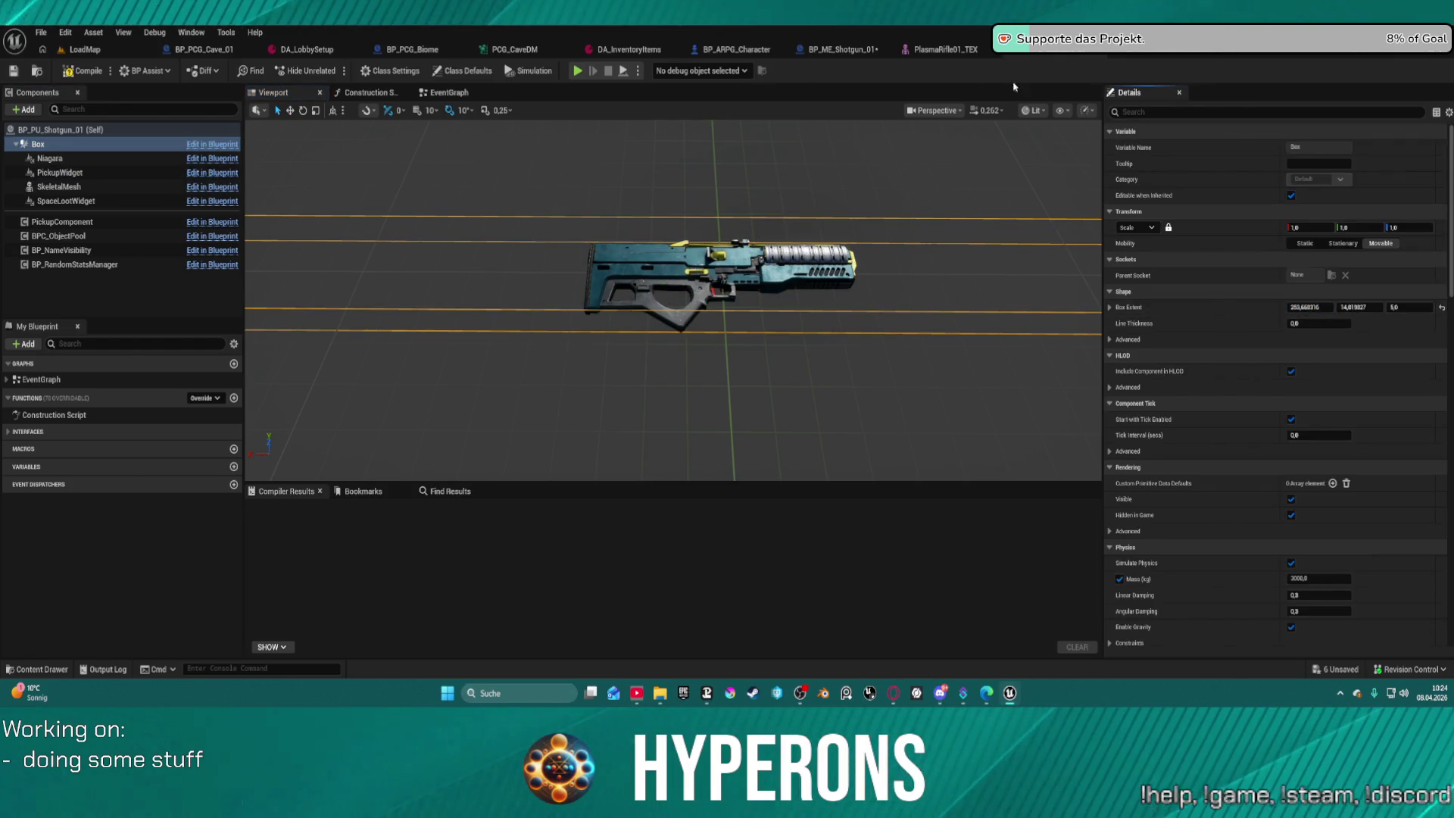
left_click(1146, 56)
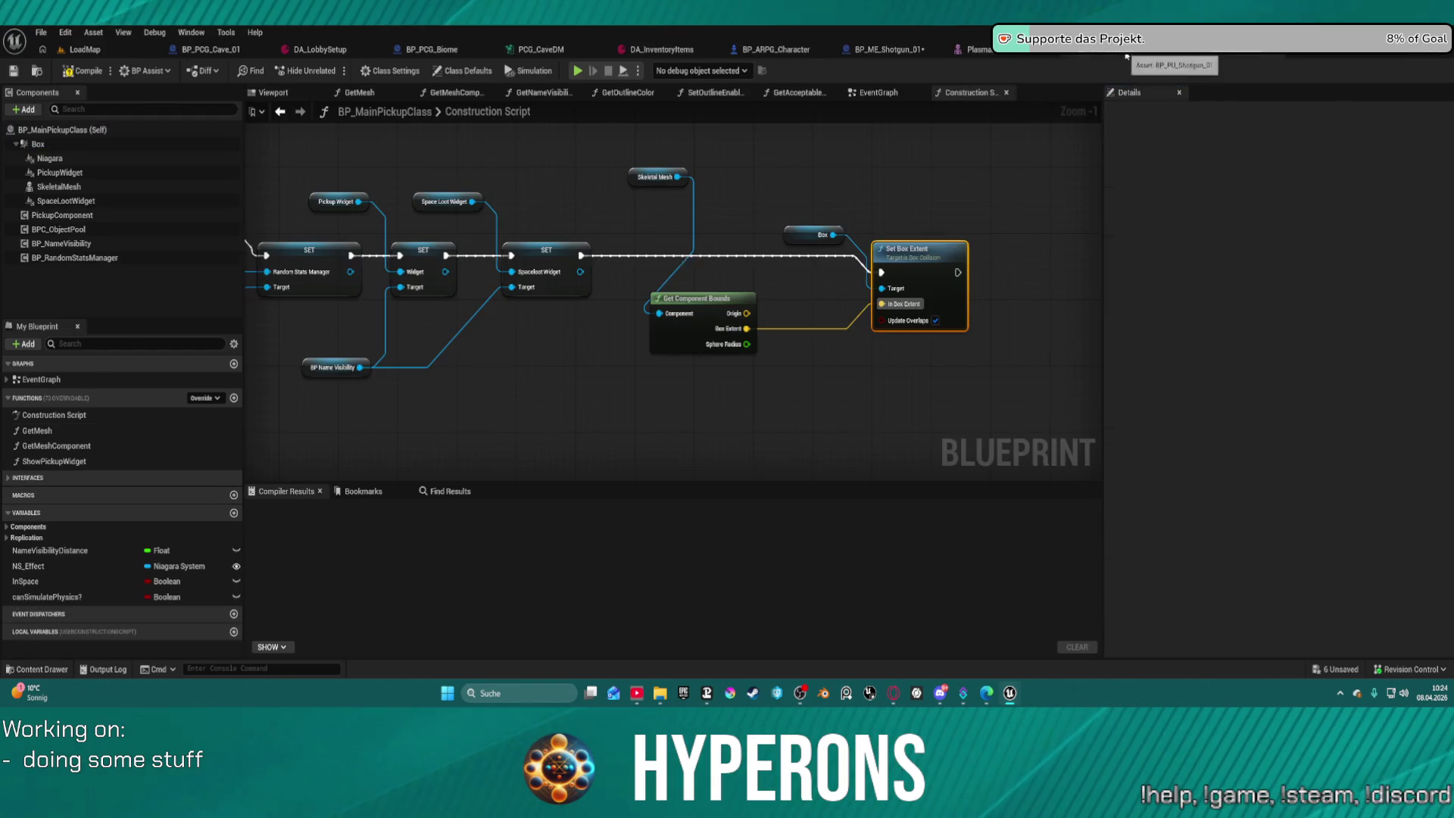
left_click(79, 74)
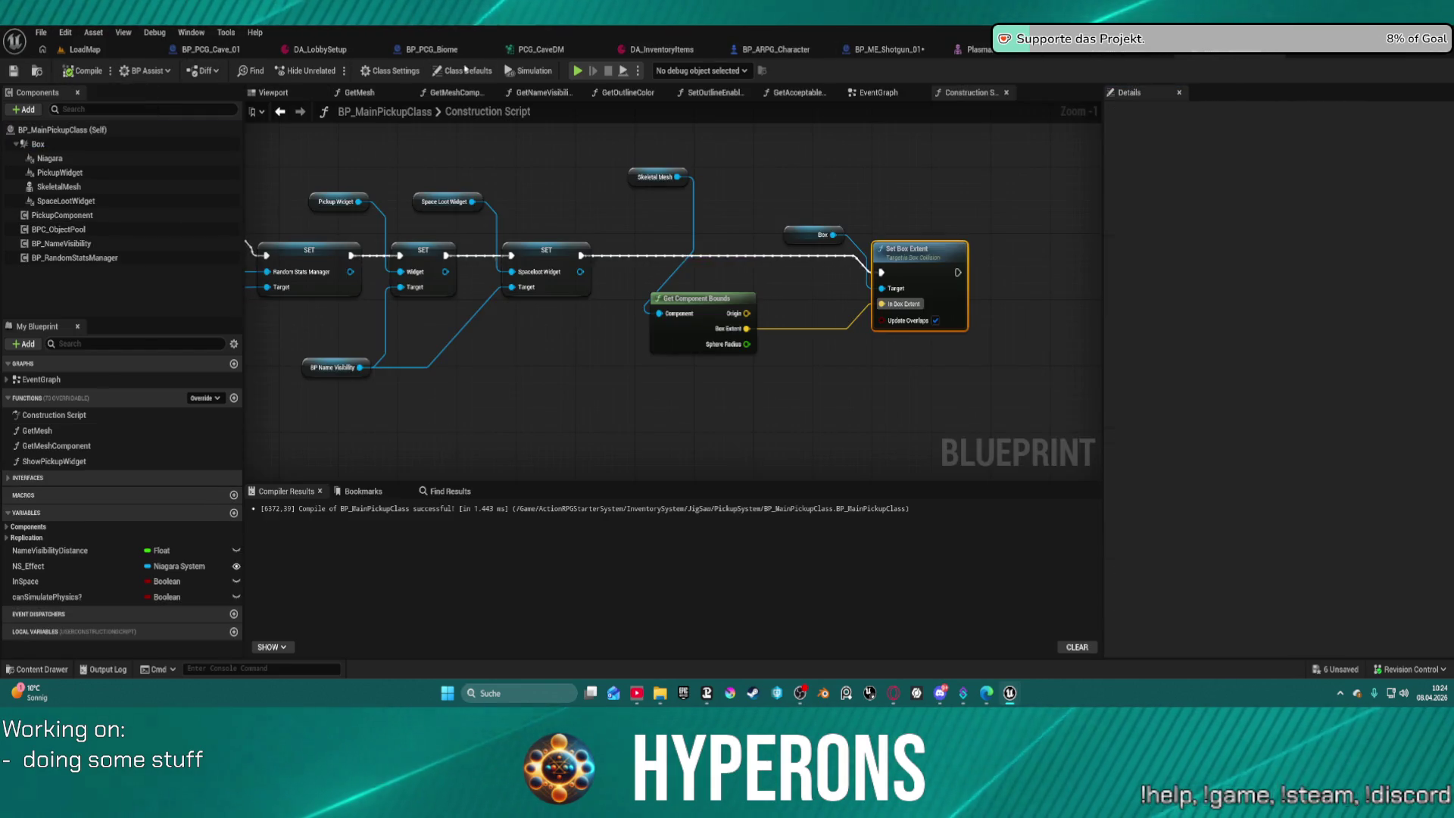
Confirm the recompiled Box encloses the shotgun and shift the mesh along X.
left_click(1104, 55)
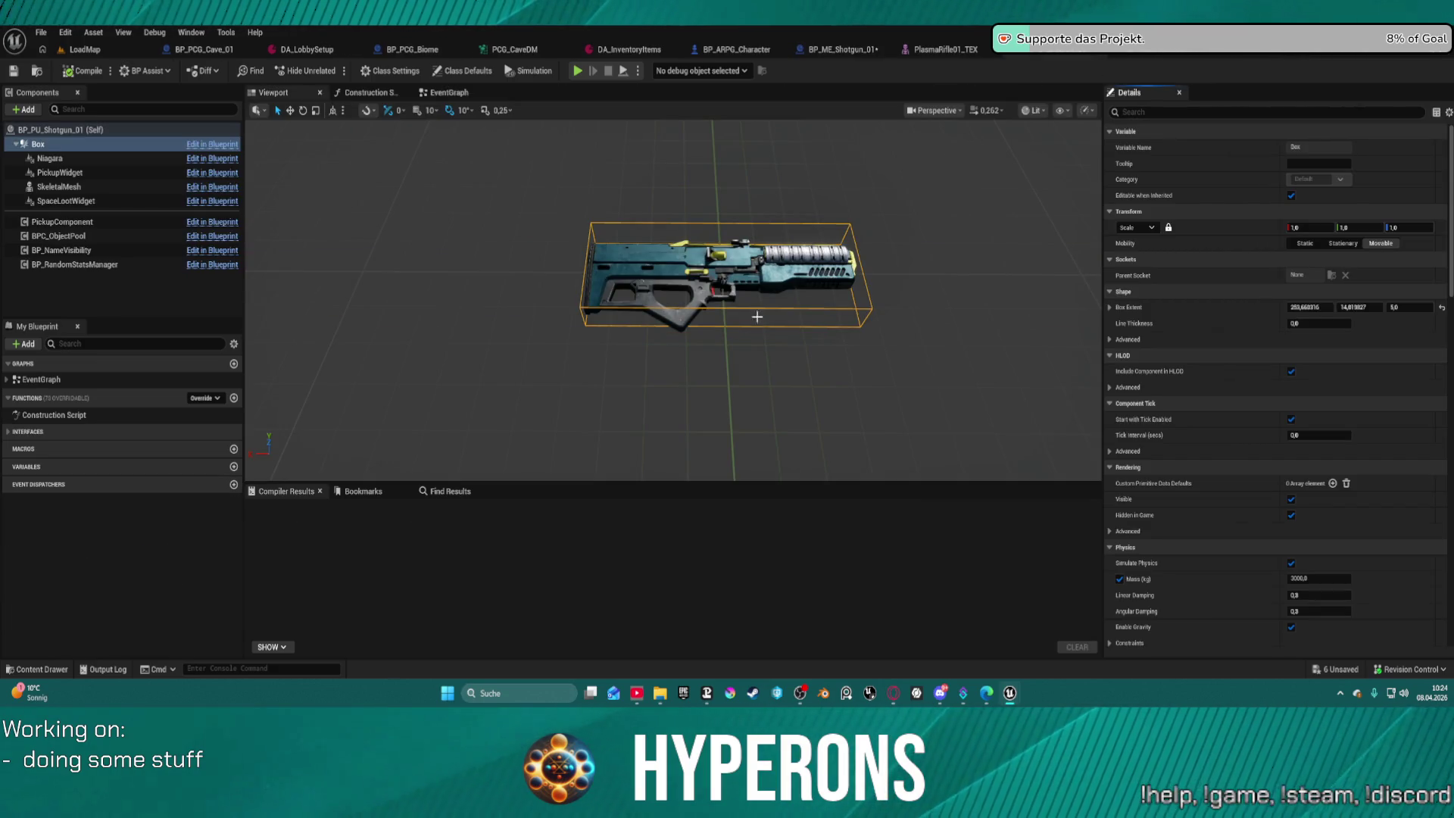
mouse_move(753, 325)
left_mouse_down()
mouse_move(705, 324)
mouse_move(710, 376)
mouse_move(765, 356)
mouse_move(731, 348)
left_mouse_up()
scroll(704, 325, "up", 5)
key("f")
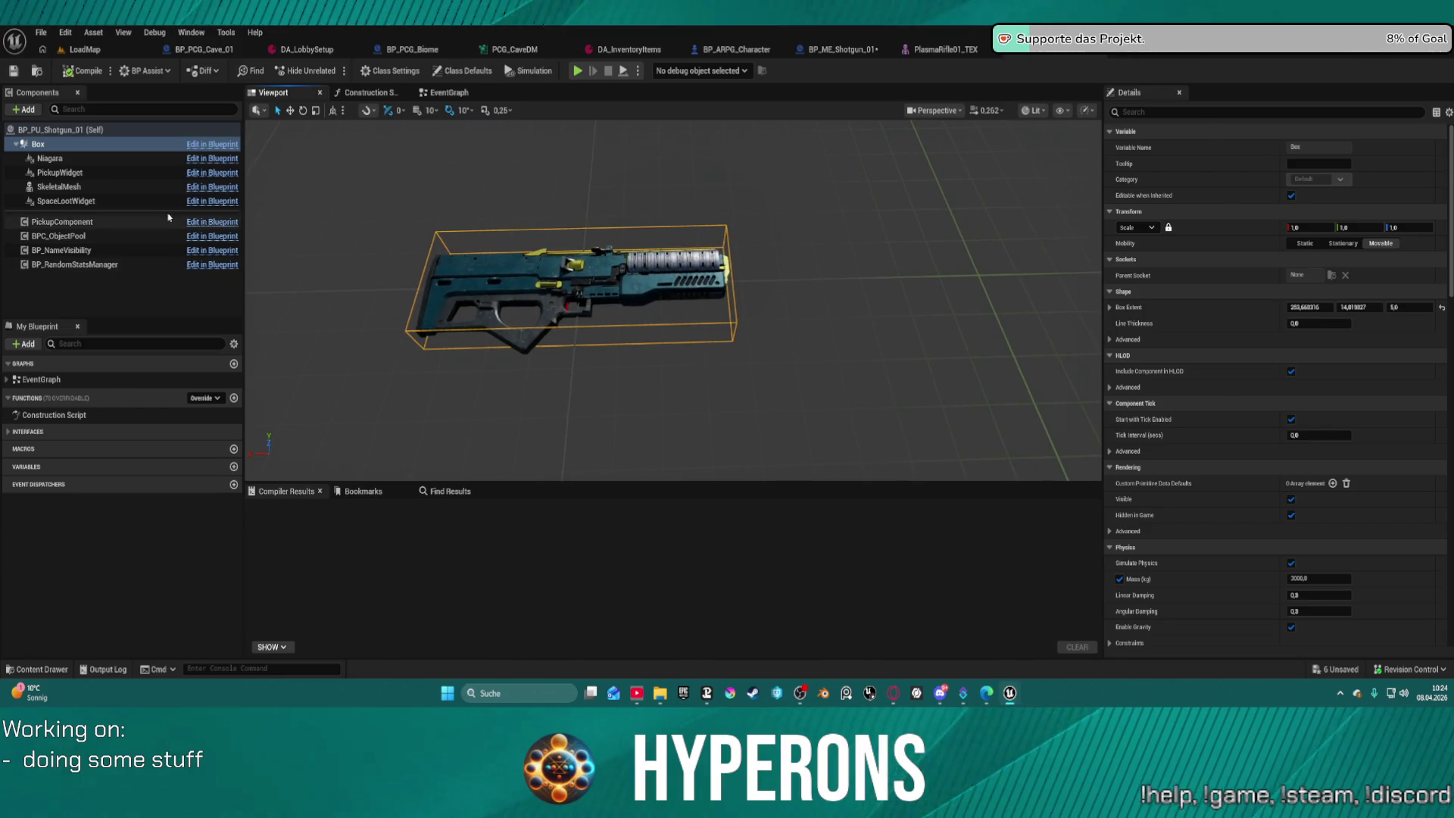
left_click(59, 188)
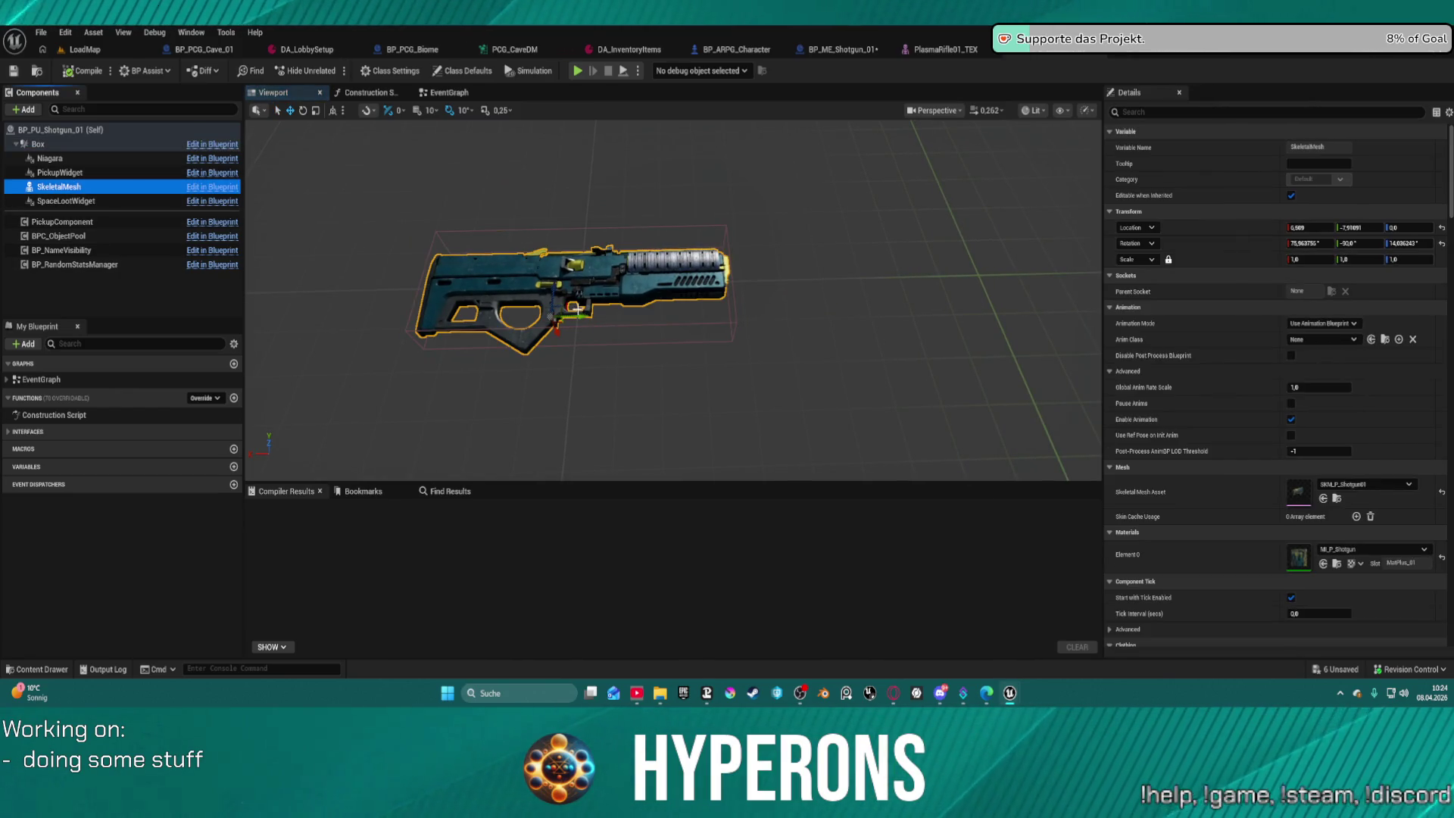
mouse_move(578, 311)
left_mouse_down()
mouse_move(679, 310)
mouse_move(587, 305)
left_mouse_up()
key("ctrl+space")
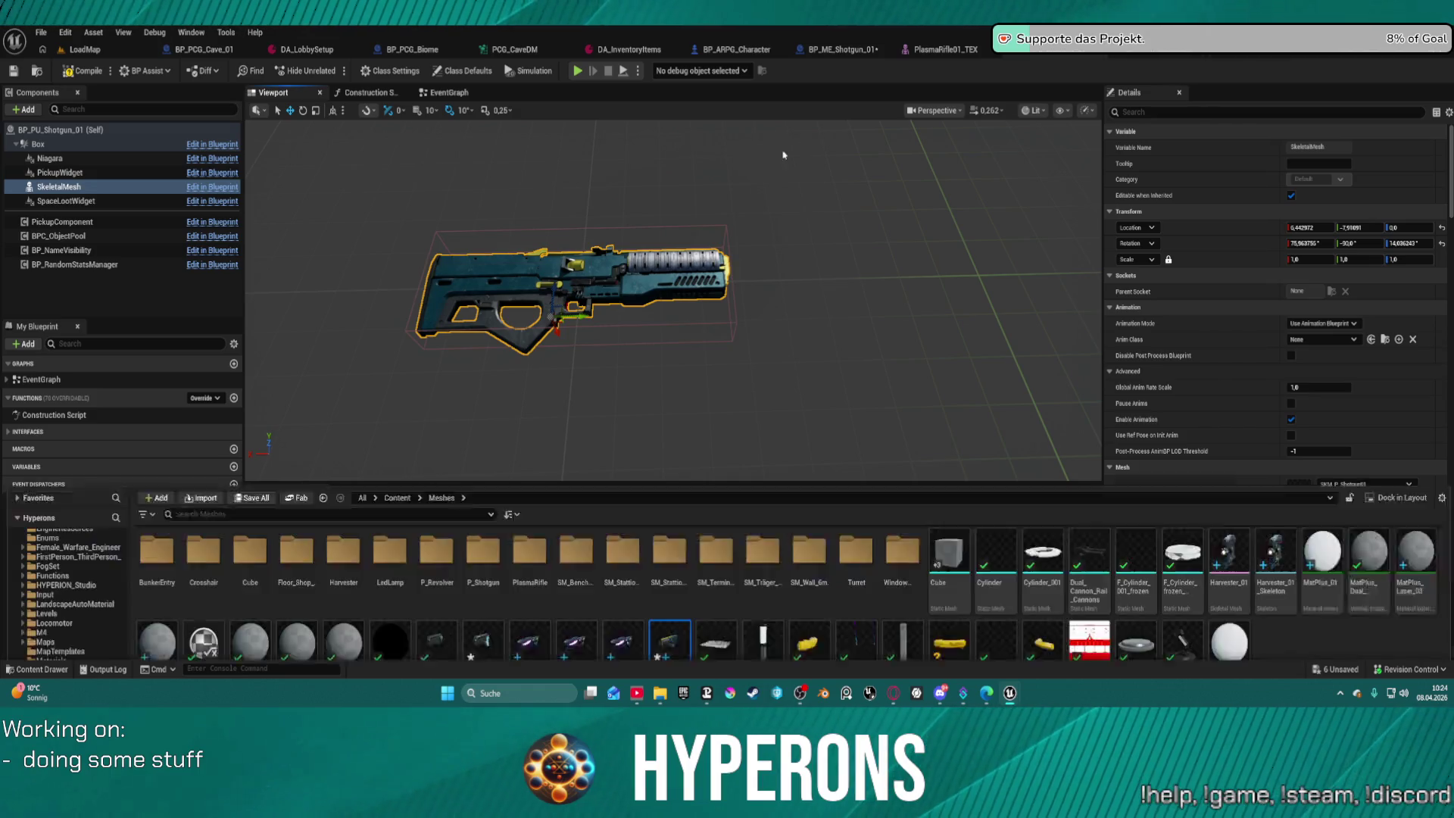
Browse to Pickups > Ammo and open BP_PU_Ammo_Projectil_Pistol in the full Blueprint editor.
left_click(1149, 55)
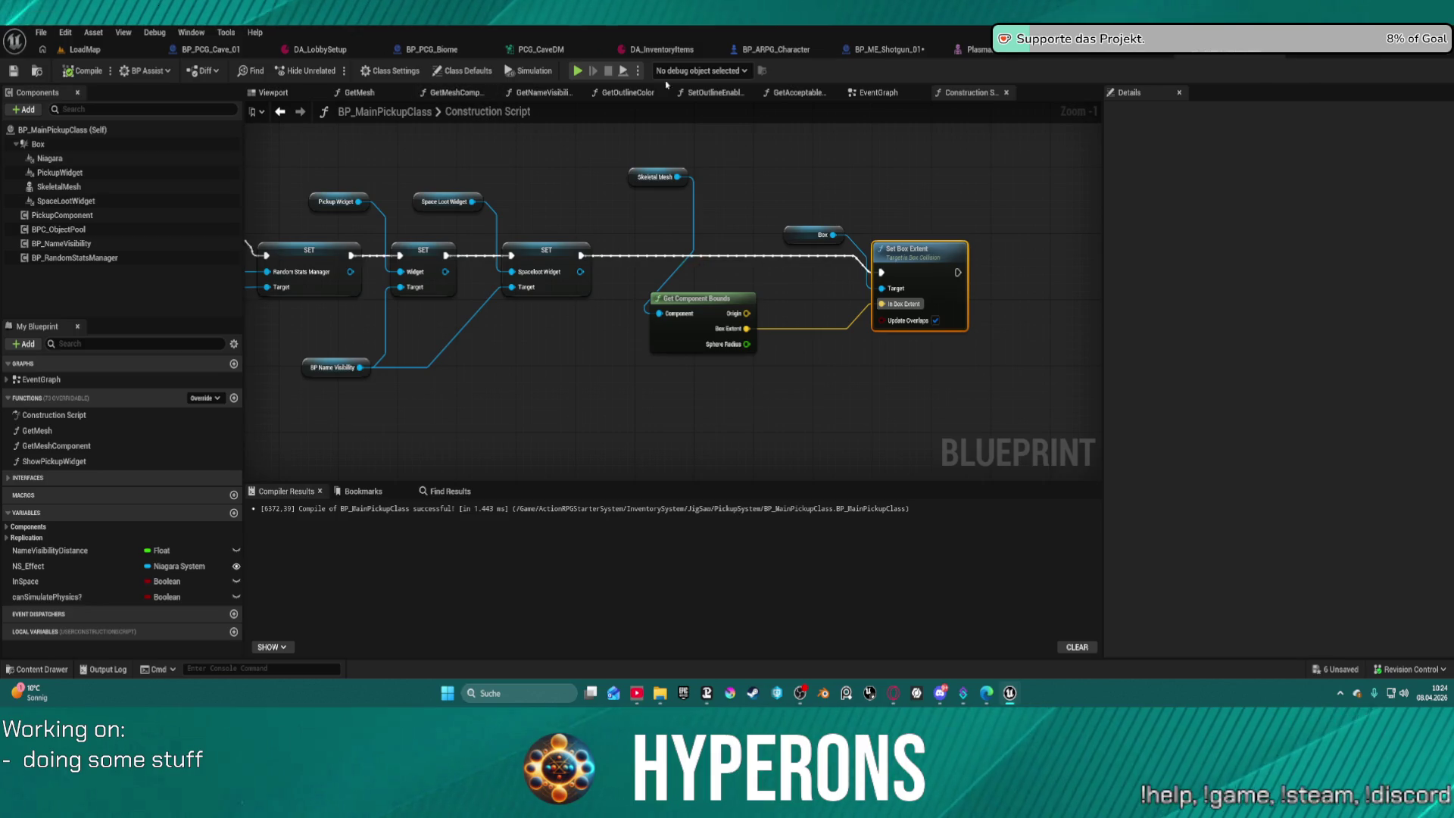
left_click(36, 71)
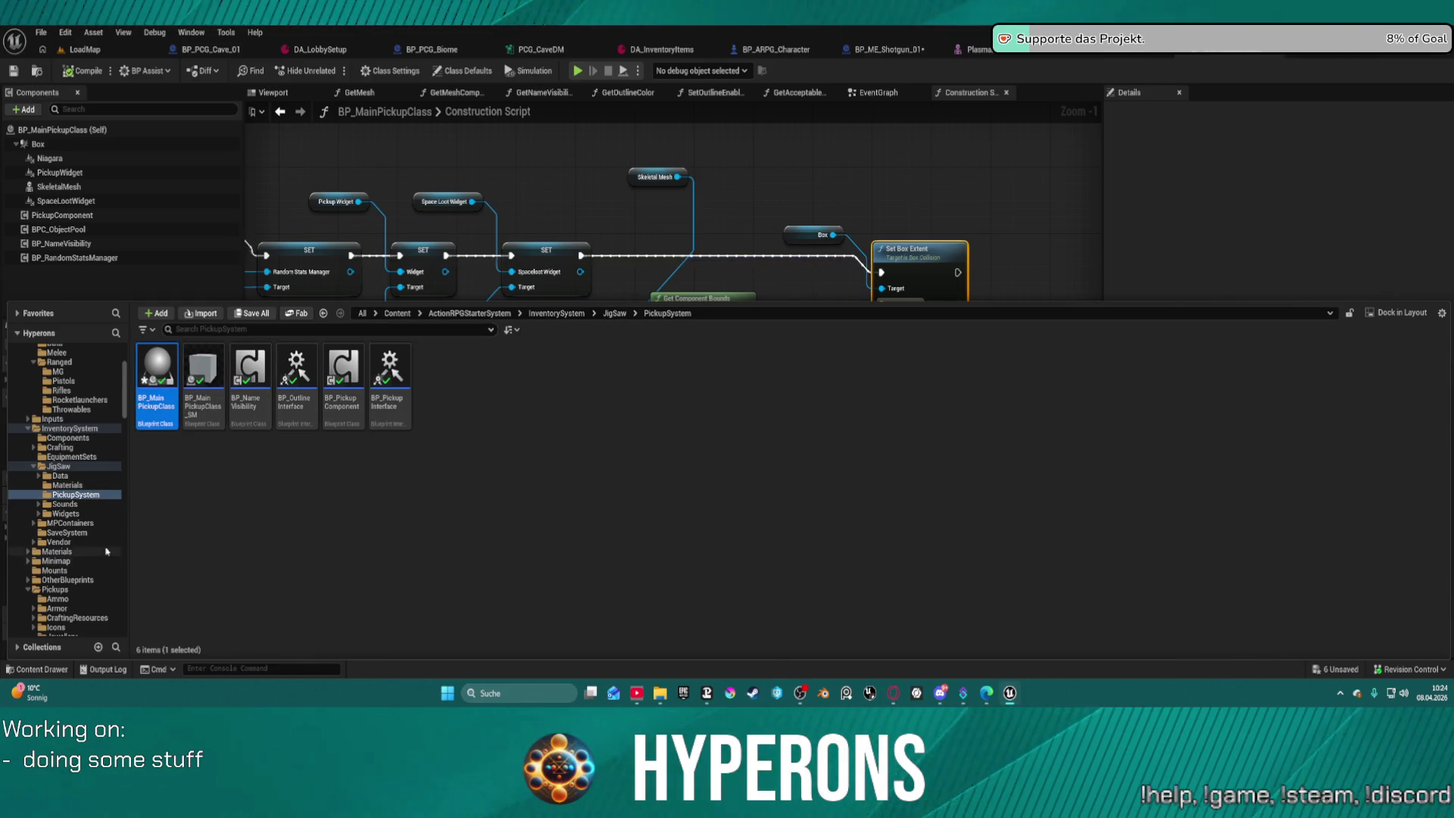
left_click(73, 467)
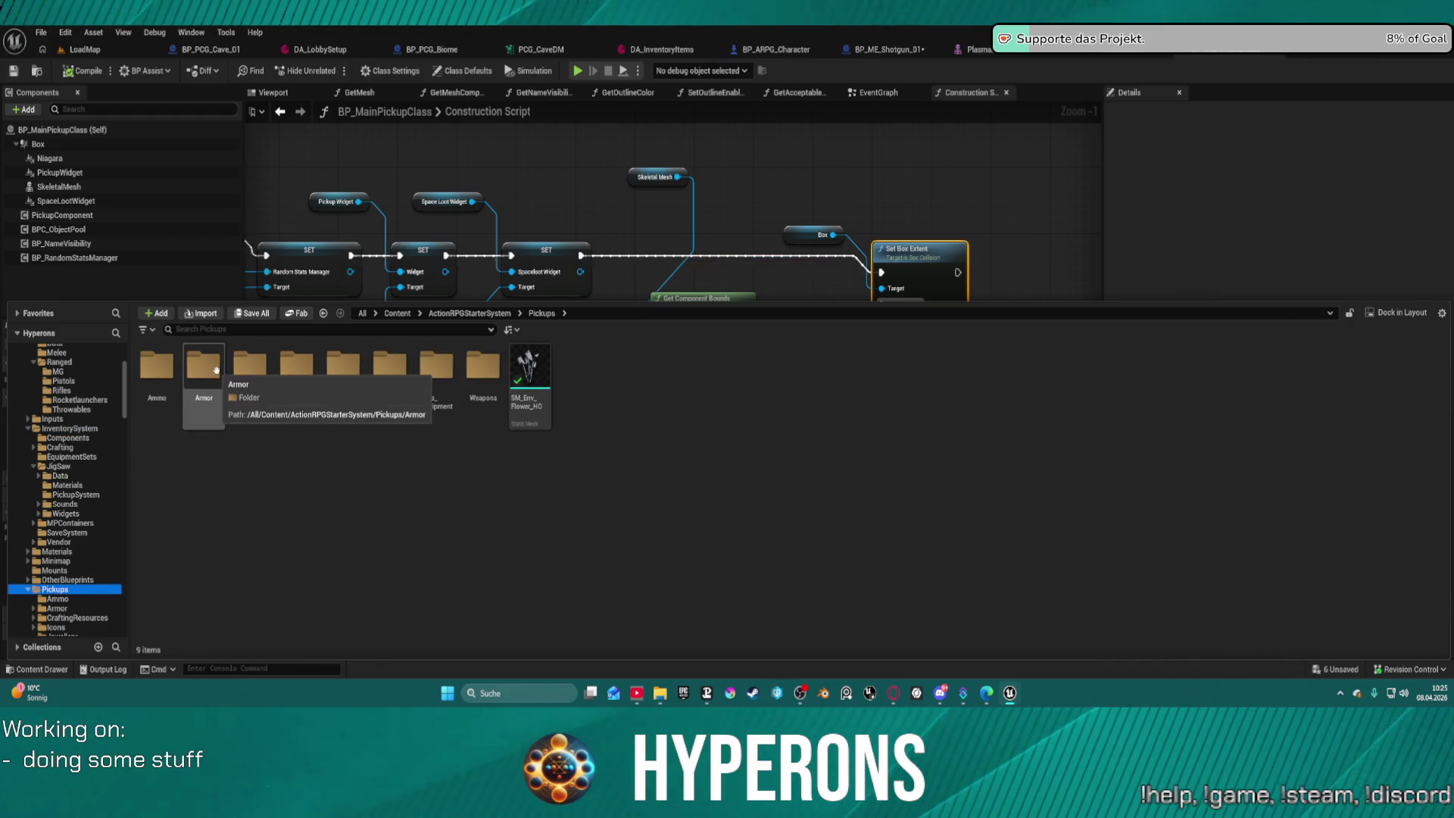
double_click(169, 369)
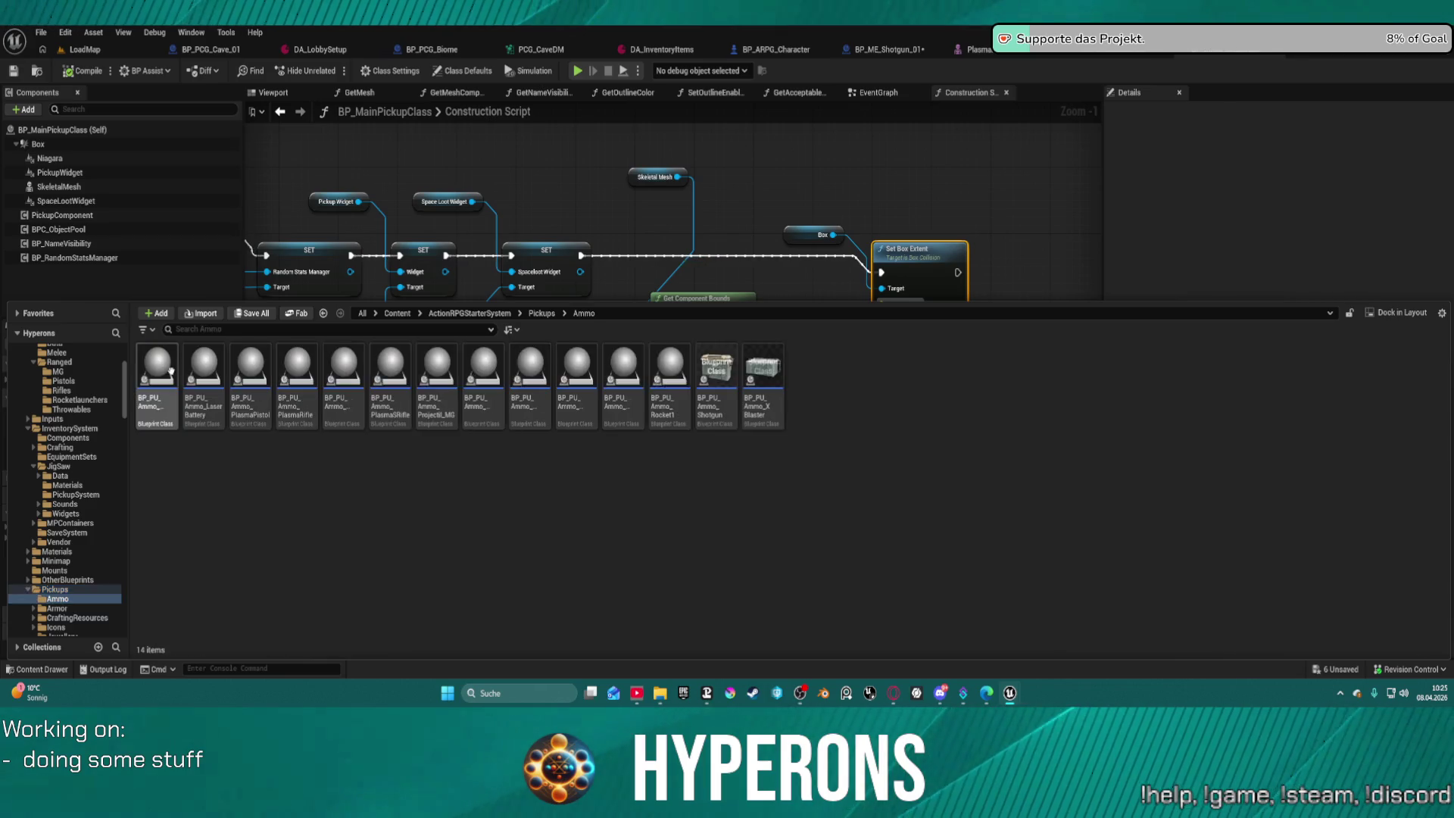
left_click(478, 366)
double_click(512, 387)
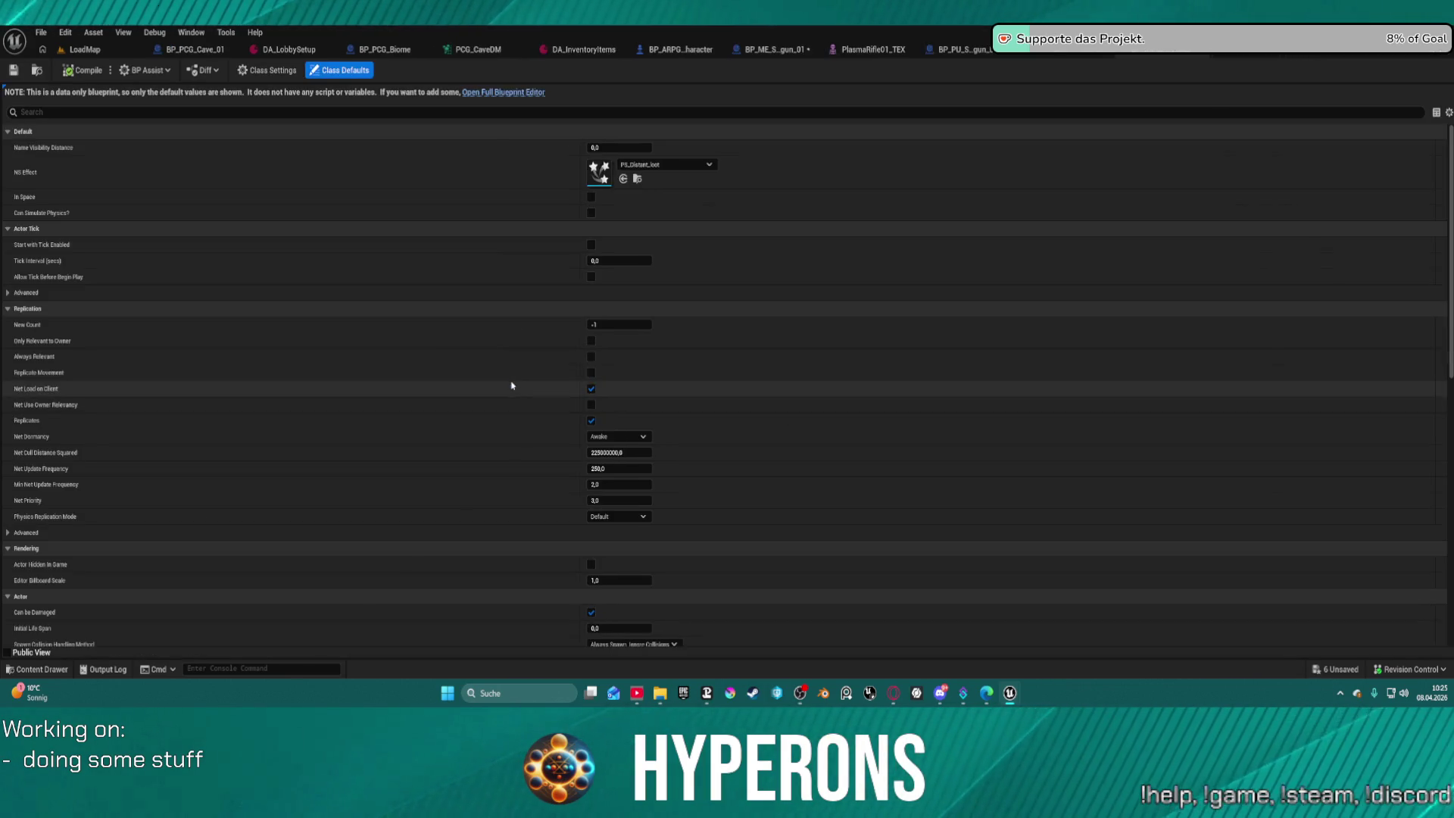
left_click(473, 96)
left_click(364, 94)
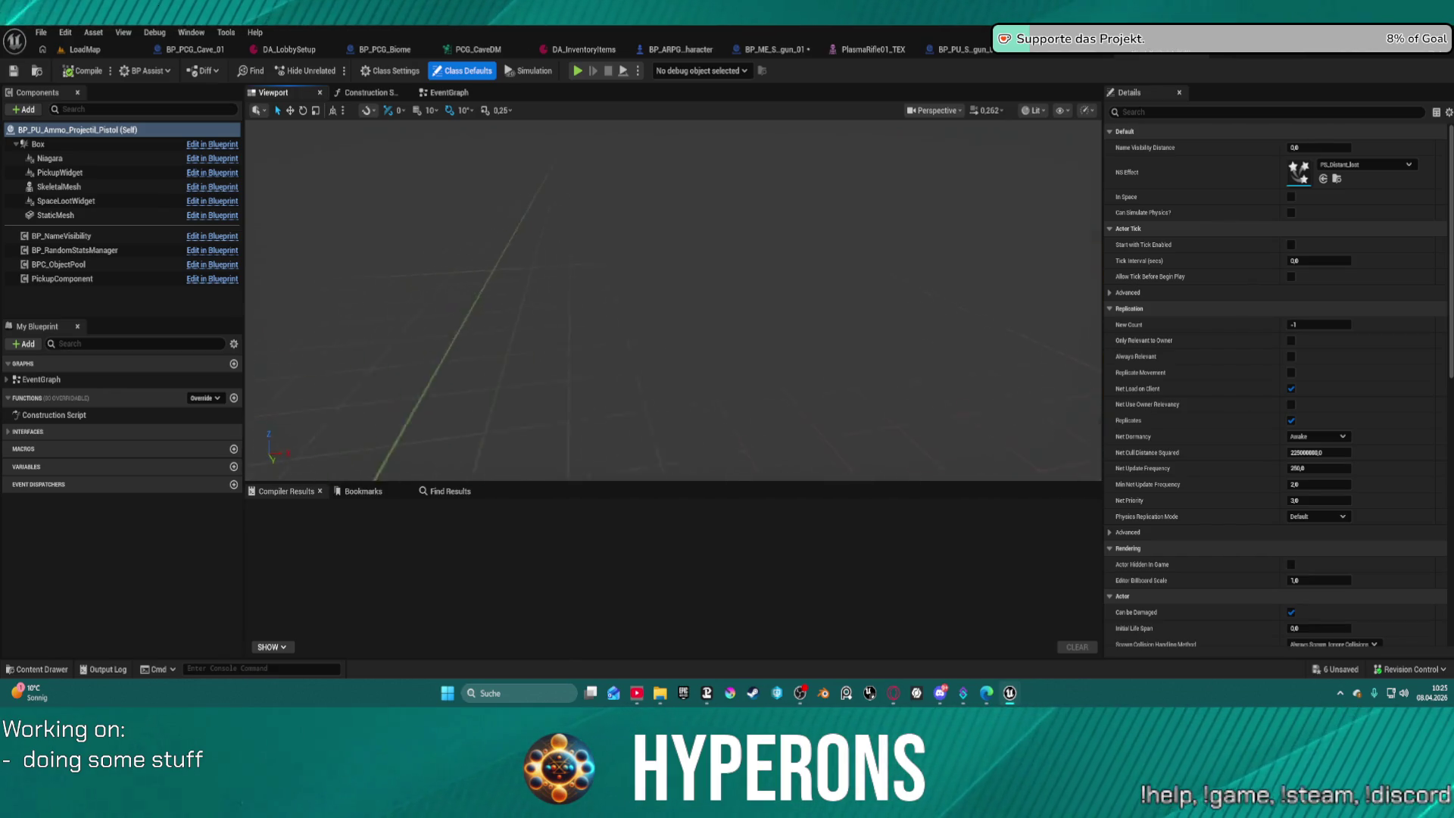
Raise the pistol ammo pickup Box collision's Line Thickness to about 276.33.
left_click(95, 157)
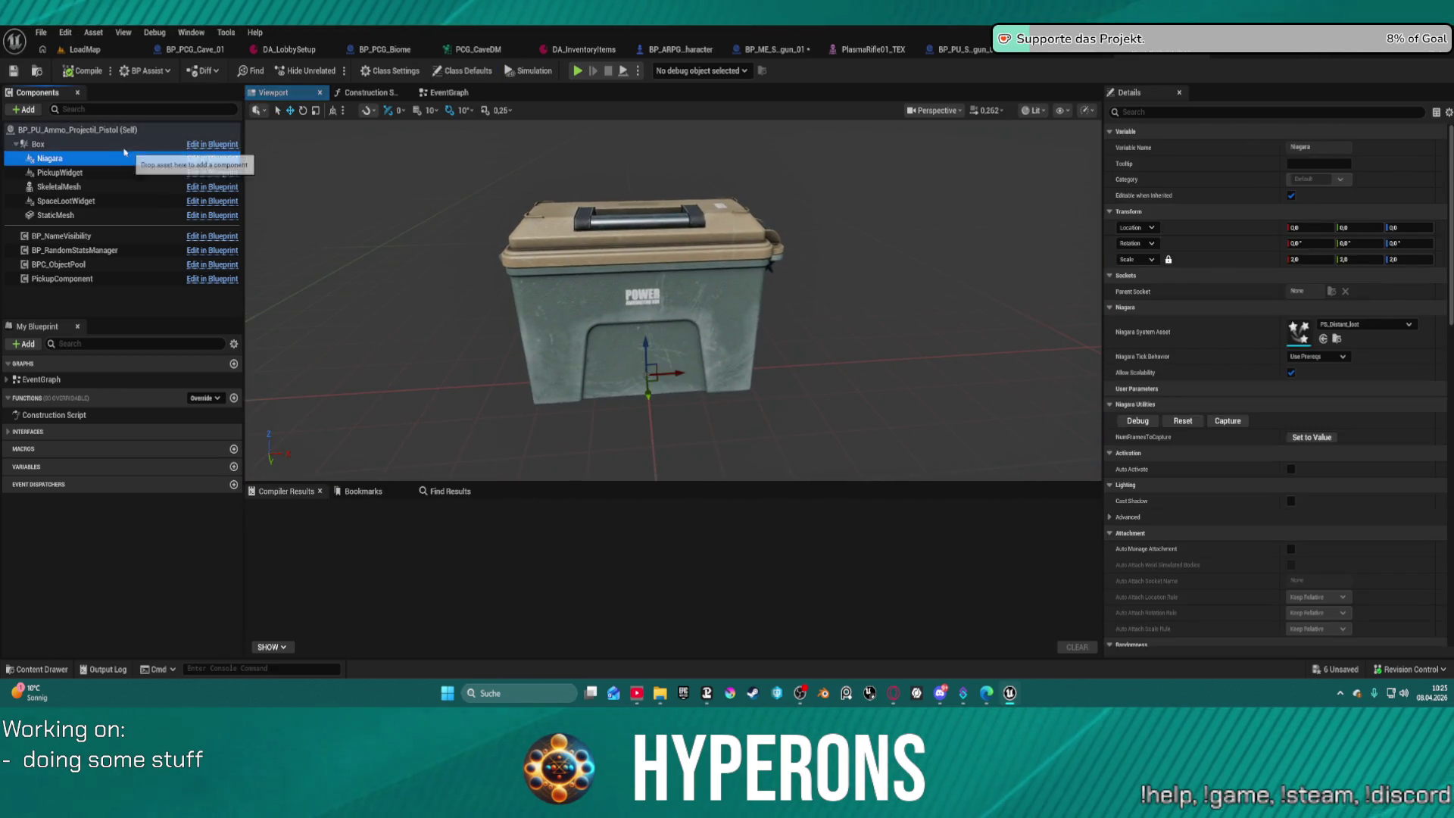
left_click(106, 144)
left_click(95, 157)
left_click(91, 145)
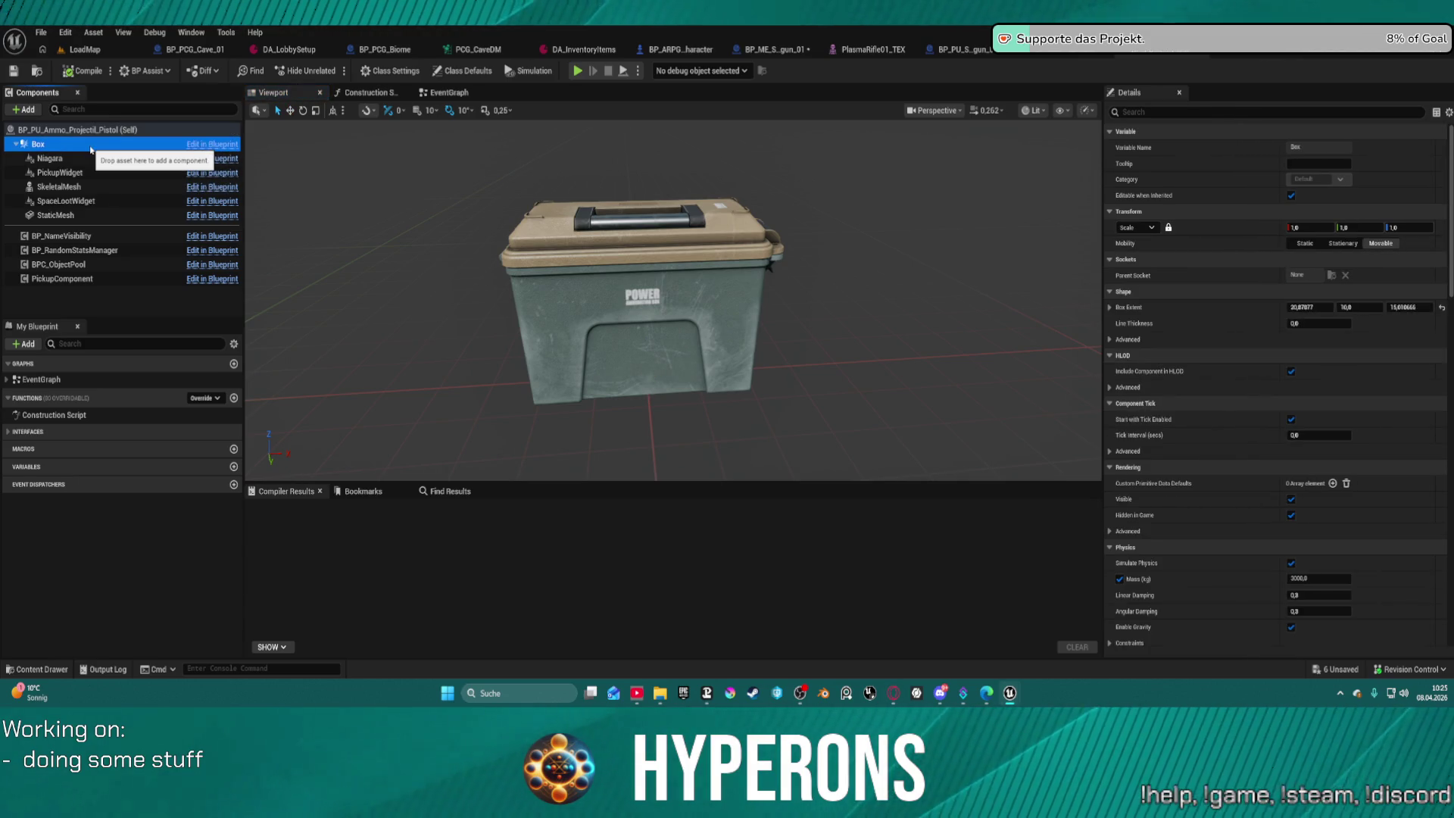
double_click(91, 148)
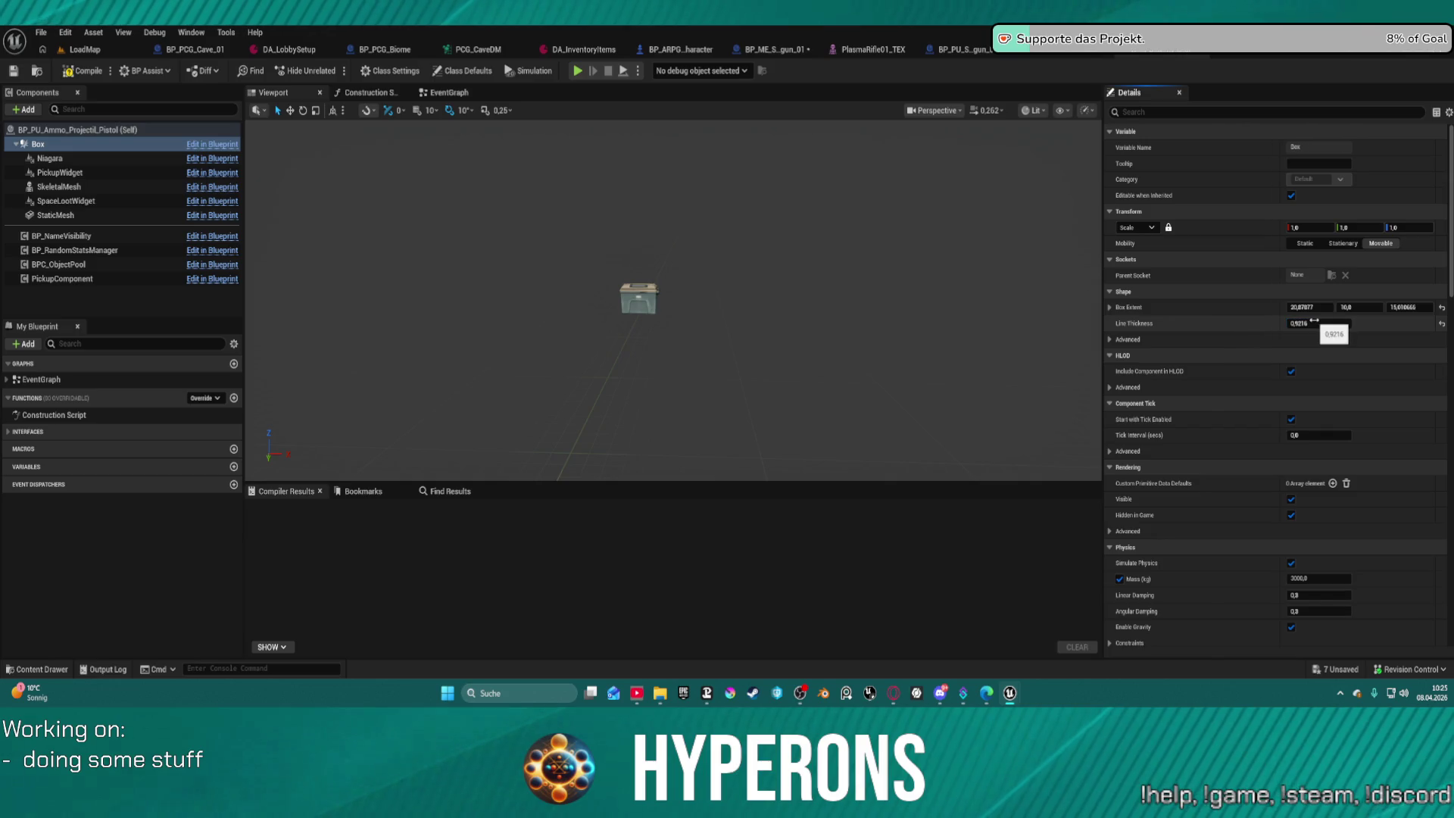
left_click_drag(1318, 323, 1364, 323)
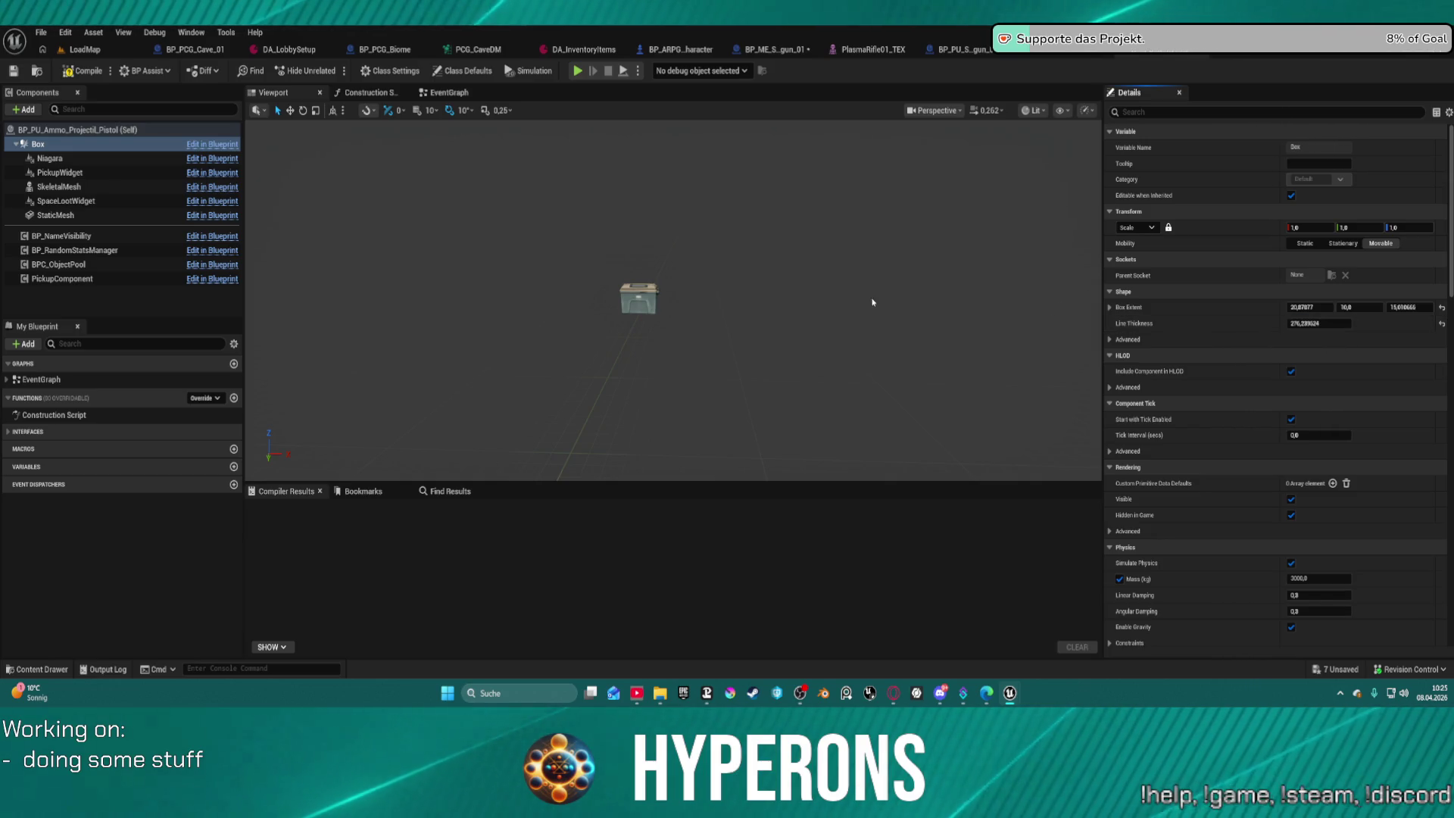
key("f")
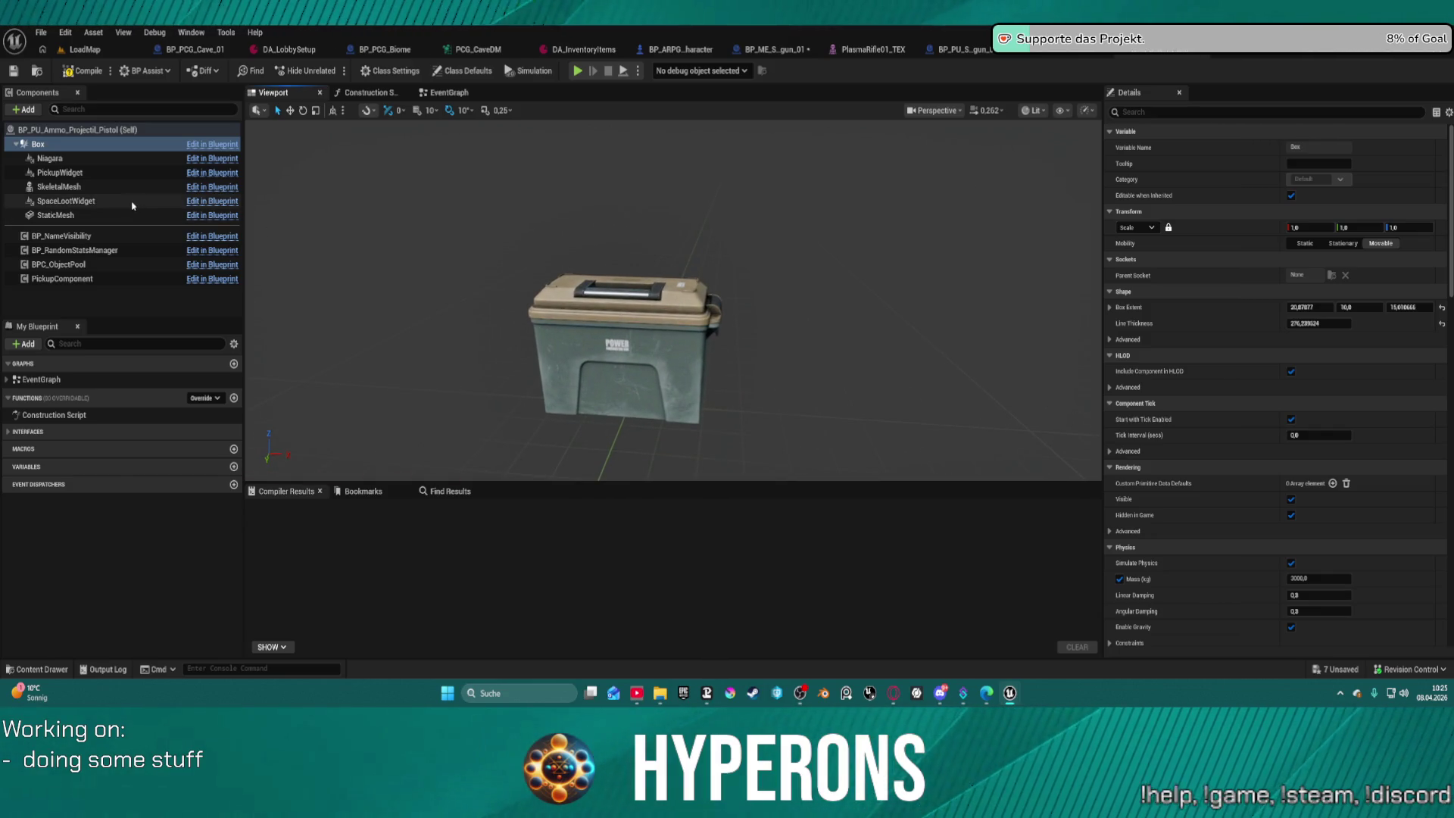
Check the StaticMesh and SkeletalMesh components, then return to BP_MainPickupClass's Construction Script.
left_click(97, 215)
left_click(72, 187)
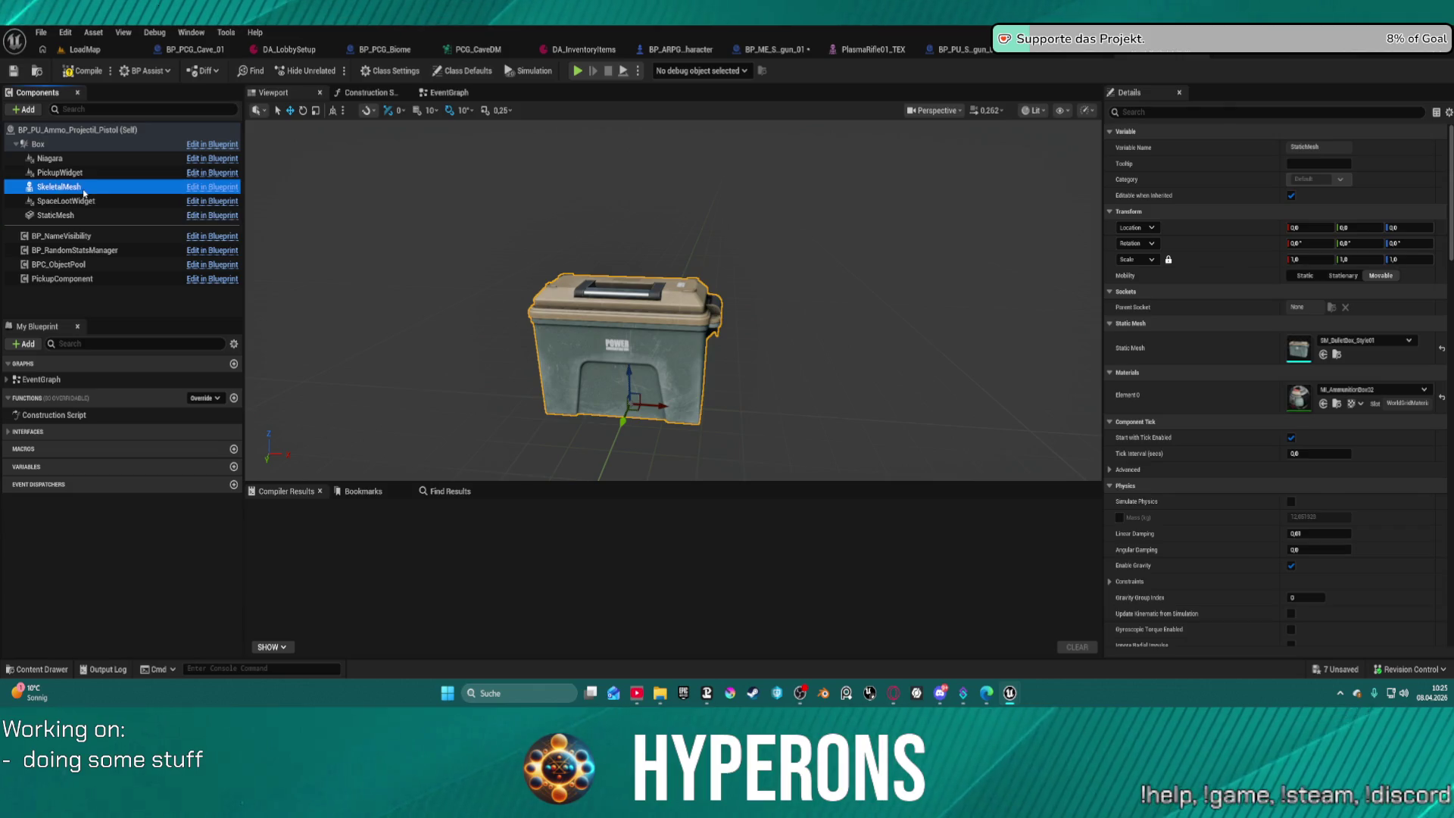
left_click(79, 216)
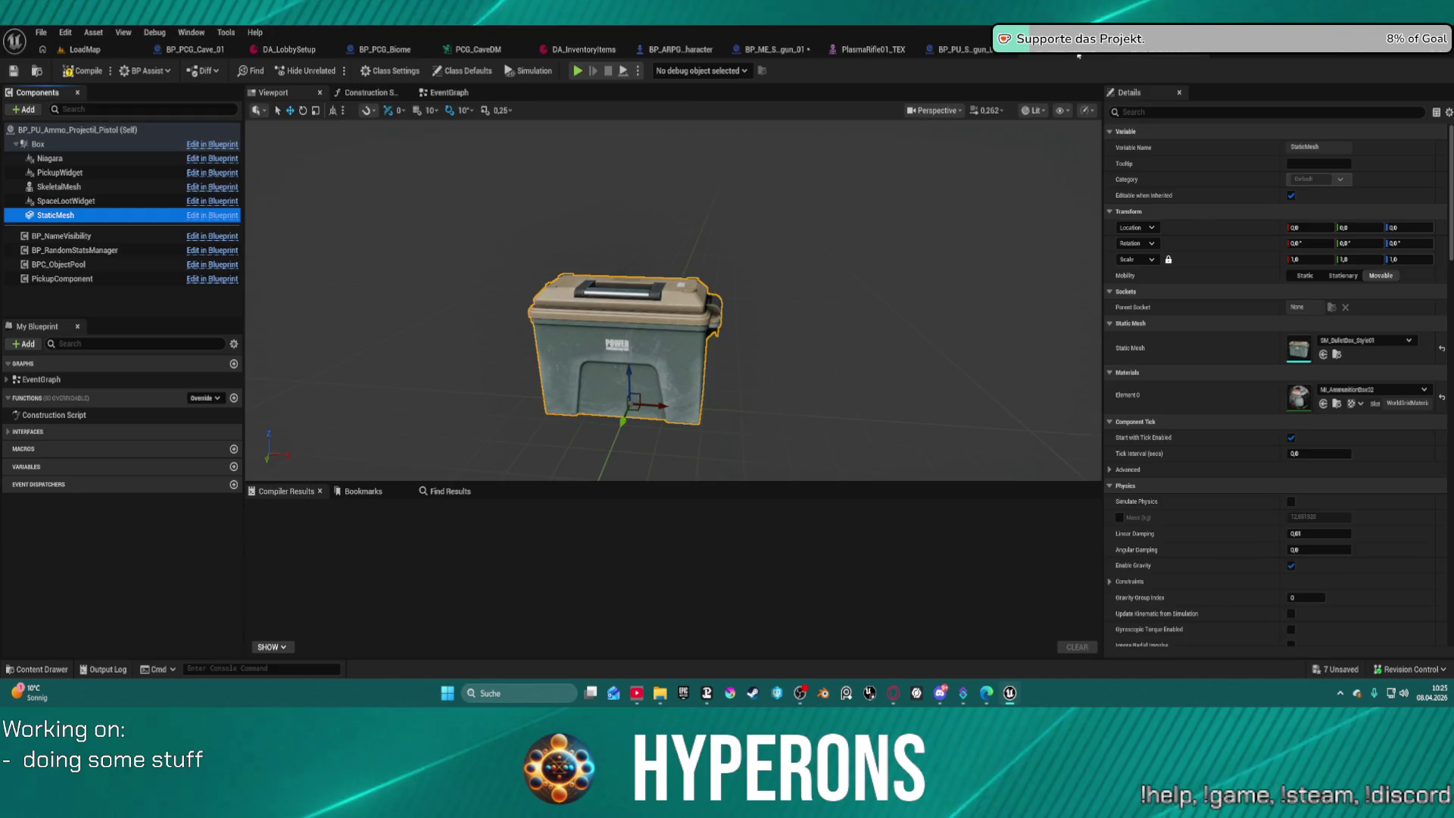
left_click(1007, 49)
left_click(670, 178)
Convert the Skeletal Mesh getter to a Validated Get and route execution through Is Valid into Set Box Extent.
right_click(681, 178)
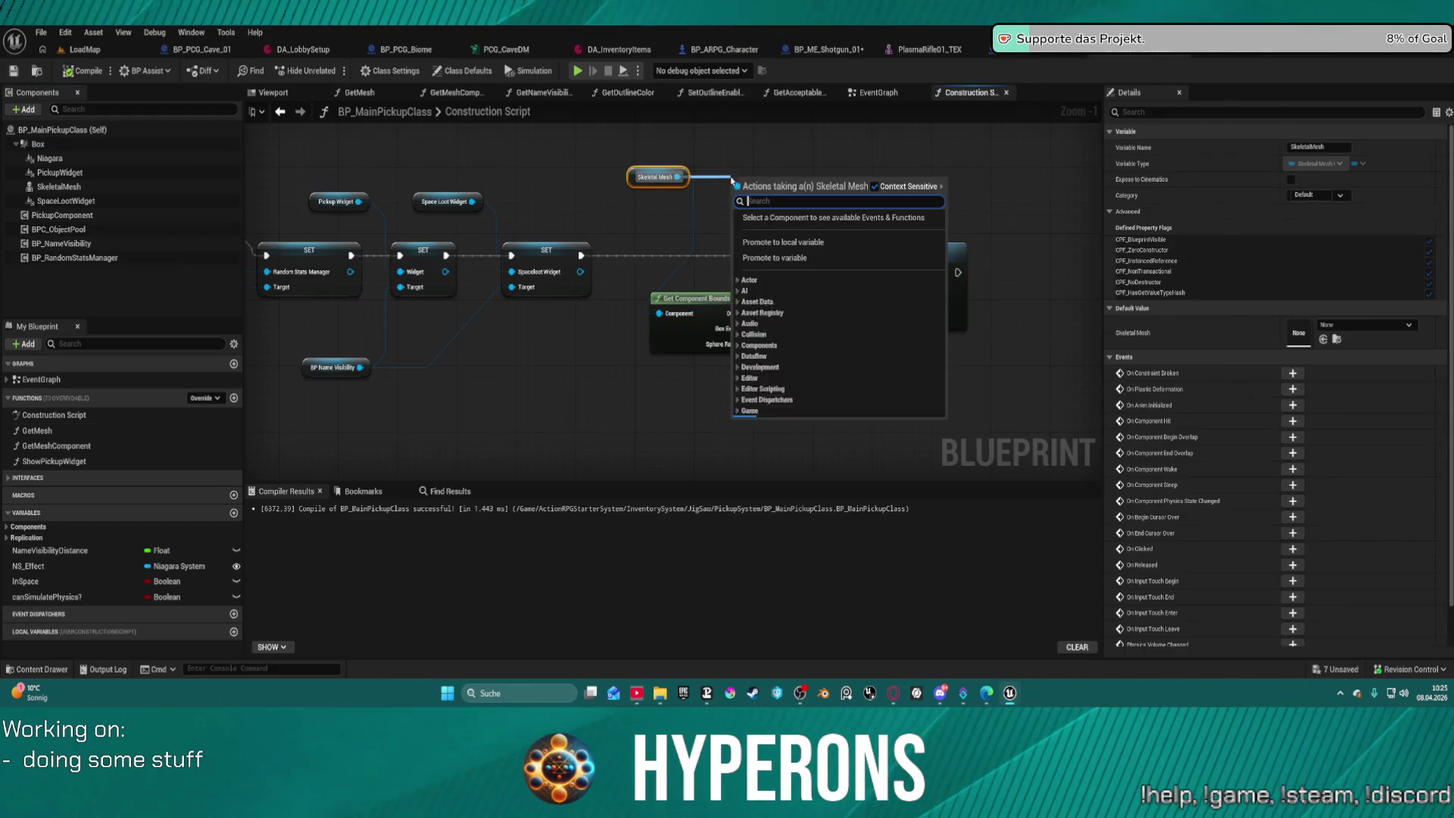
left_click(639, 176)
right_click(639, 177)
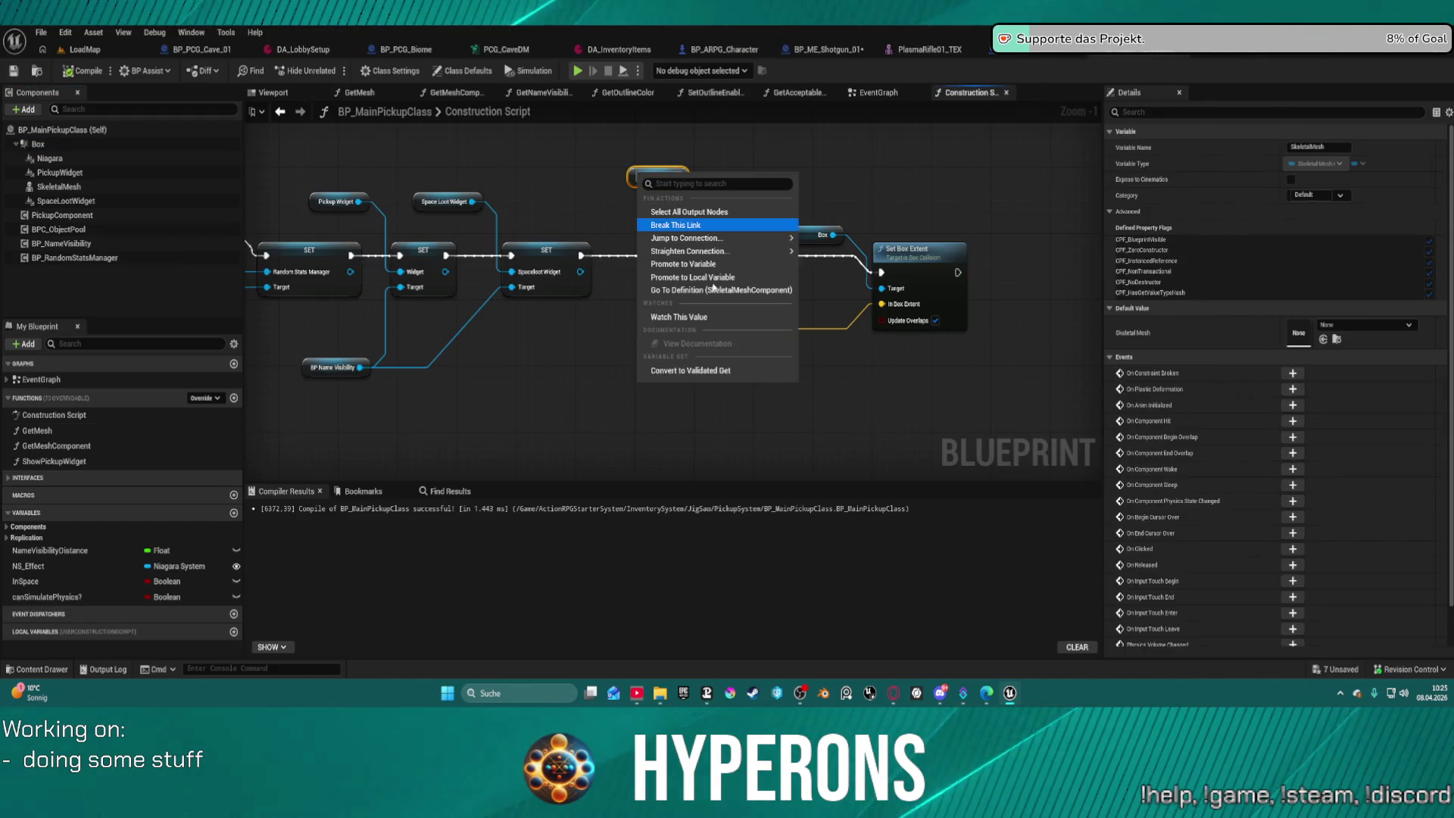
left_click(714, 369)
mouse_move(581, 255)
left_mouse_down()
mouse_move(638, 190)
mouse_move(833, 227)
mouse_move(876, 285)
mouse_move(890, 270)
left_mouse_up()
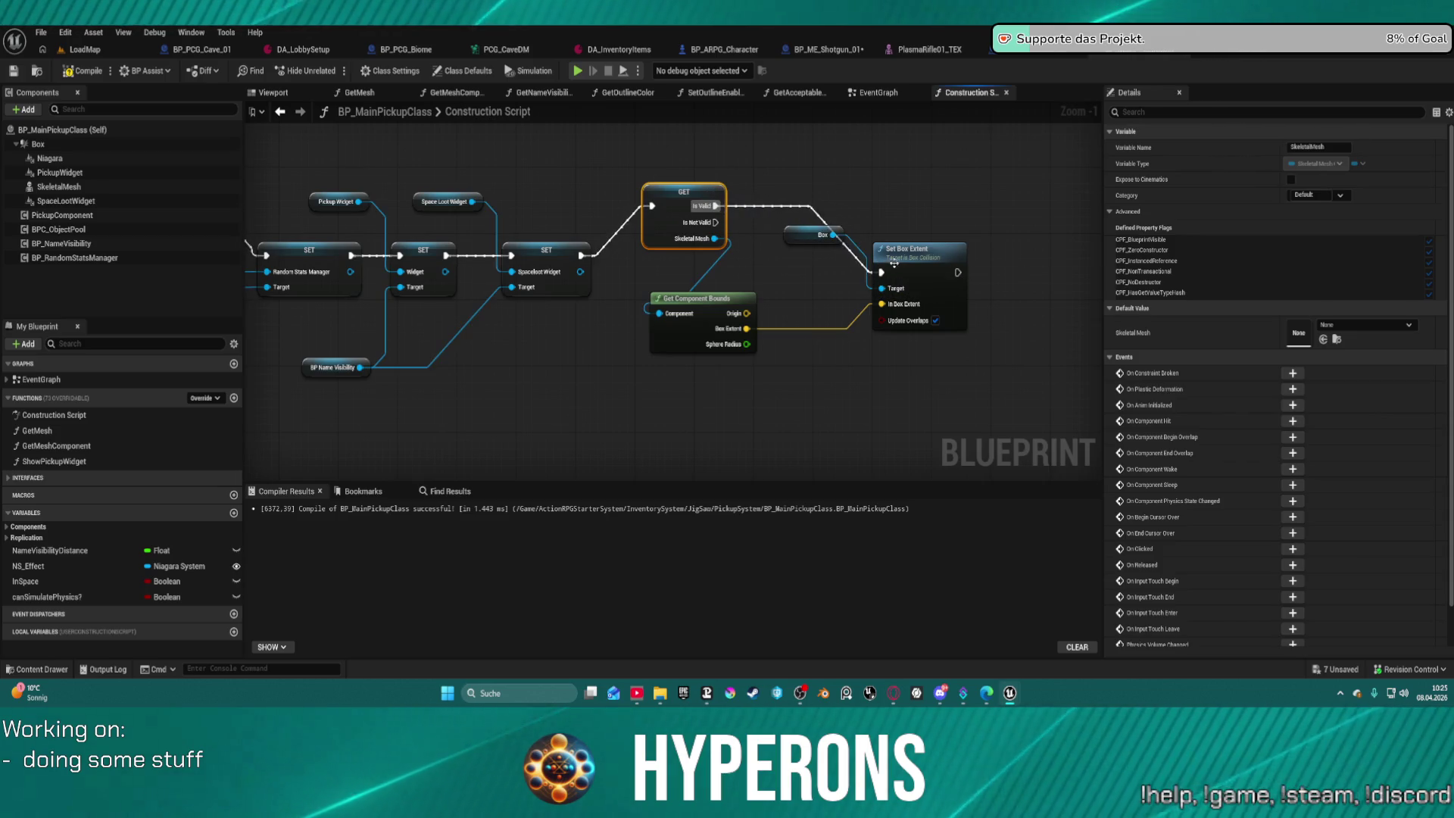
left_click(891, 269)
key("f")
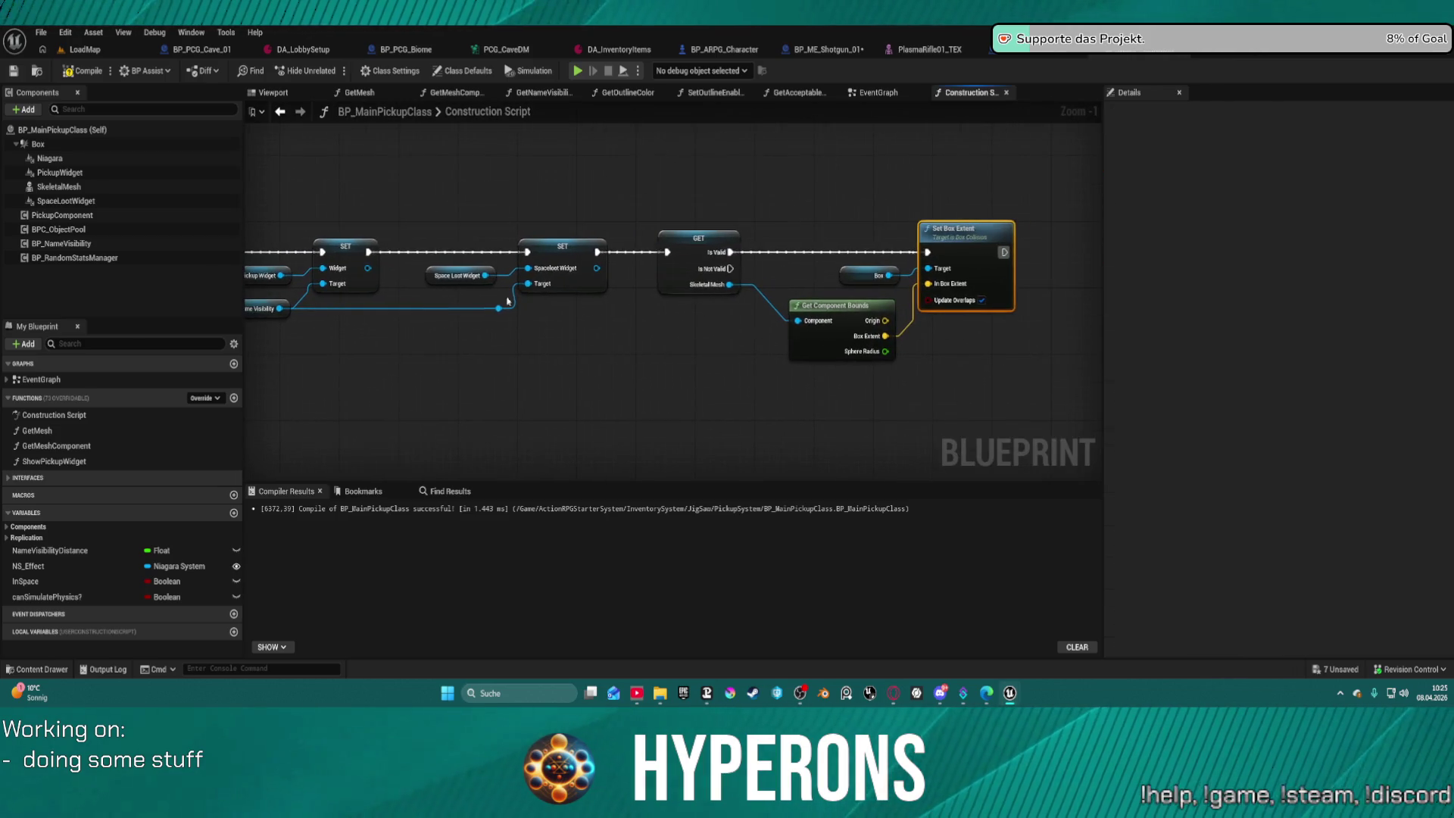
Select the box-sizing nodes and show the main pickup class in the PickupSystem content folder.
left_click(66, 201)
mouse_move(66, 201)
left_mouse_down()
mouse_move(505, 350)
mouse_move(95, 206)
mouse_move(87, 176)
mouse_move(97, 189)
left_mouse_up()
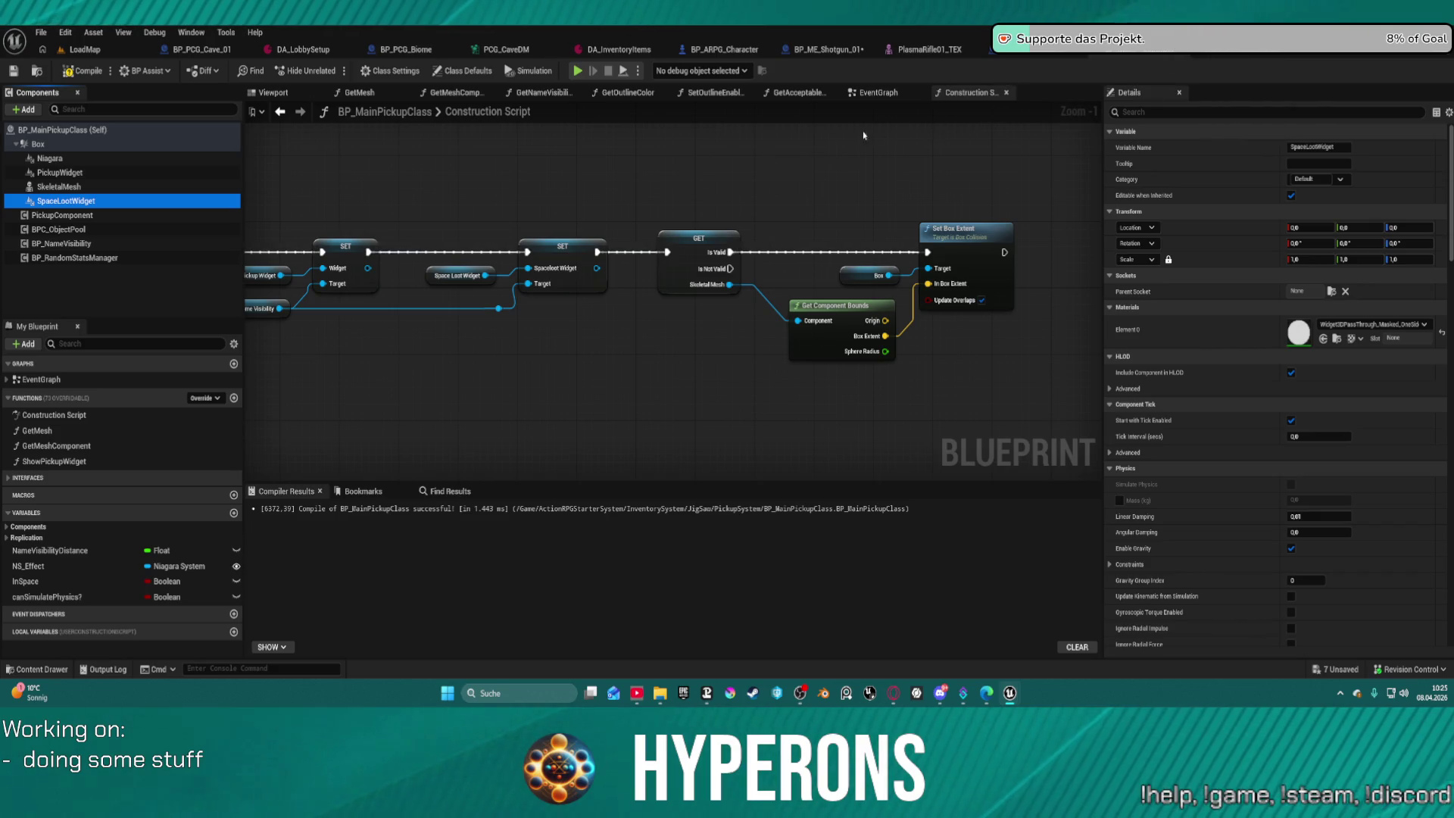
left_click_drag(661, 178, 980, 363)
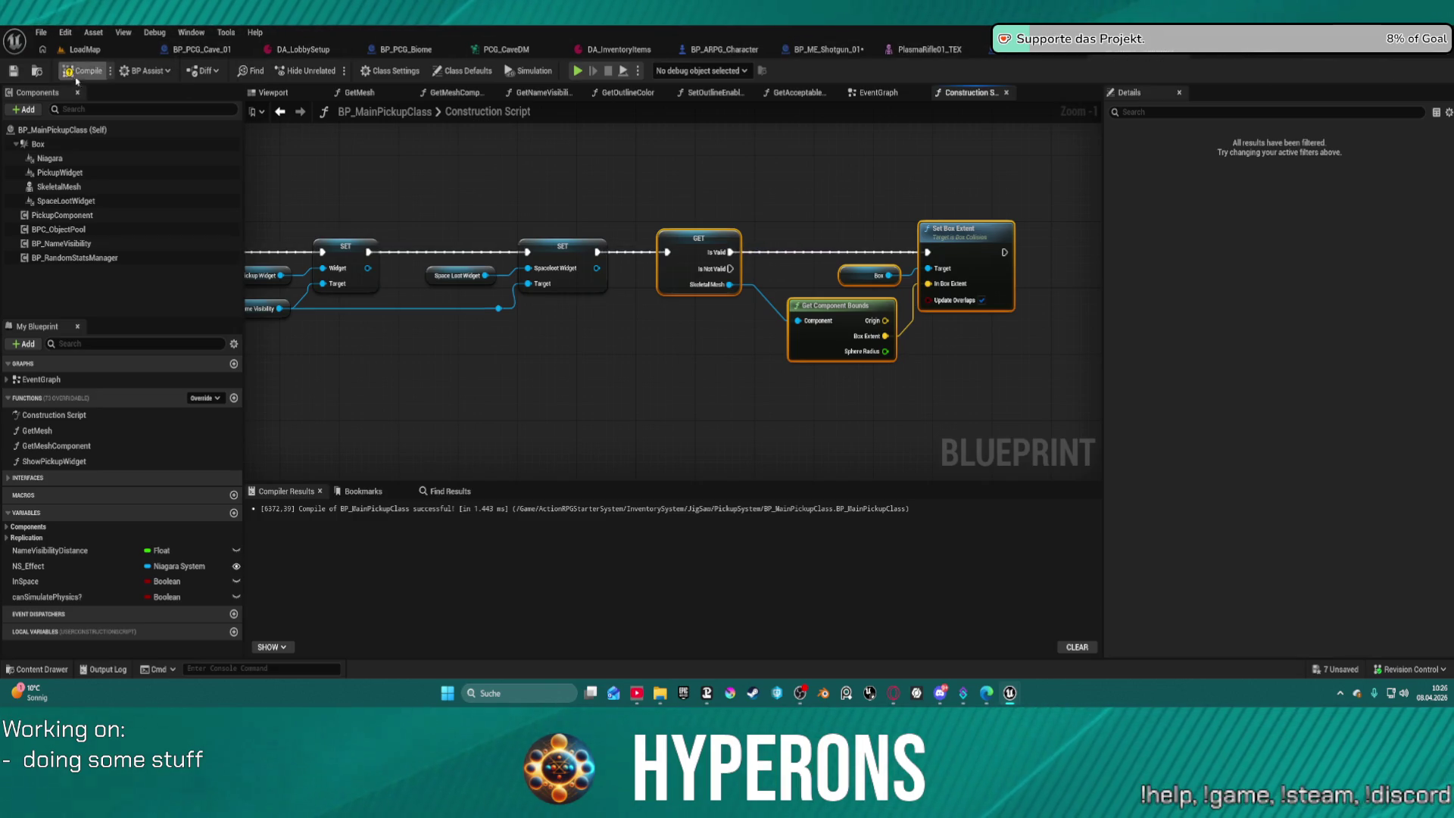
left_click_drag(655, 183, 1026, 371)
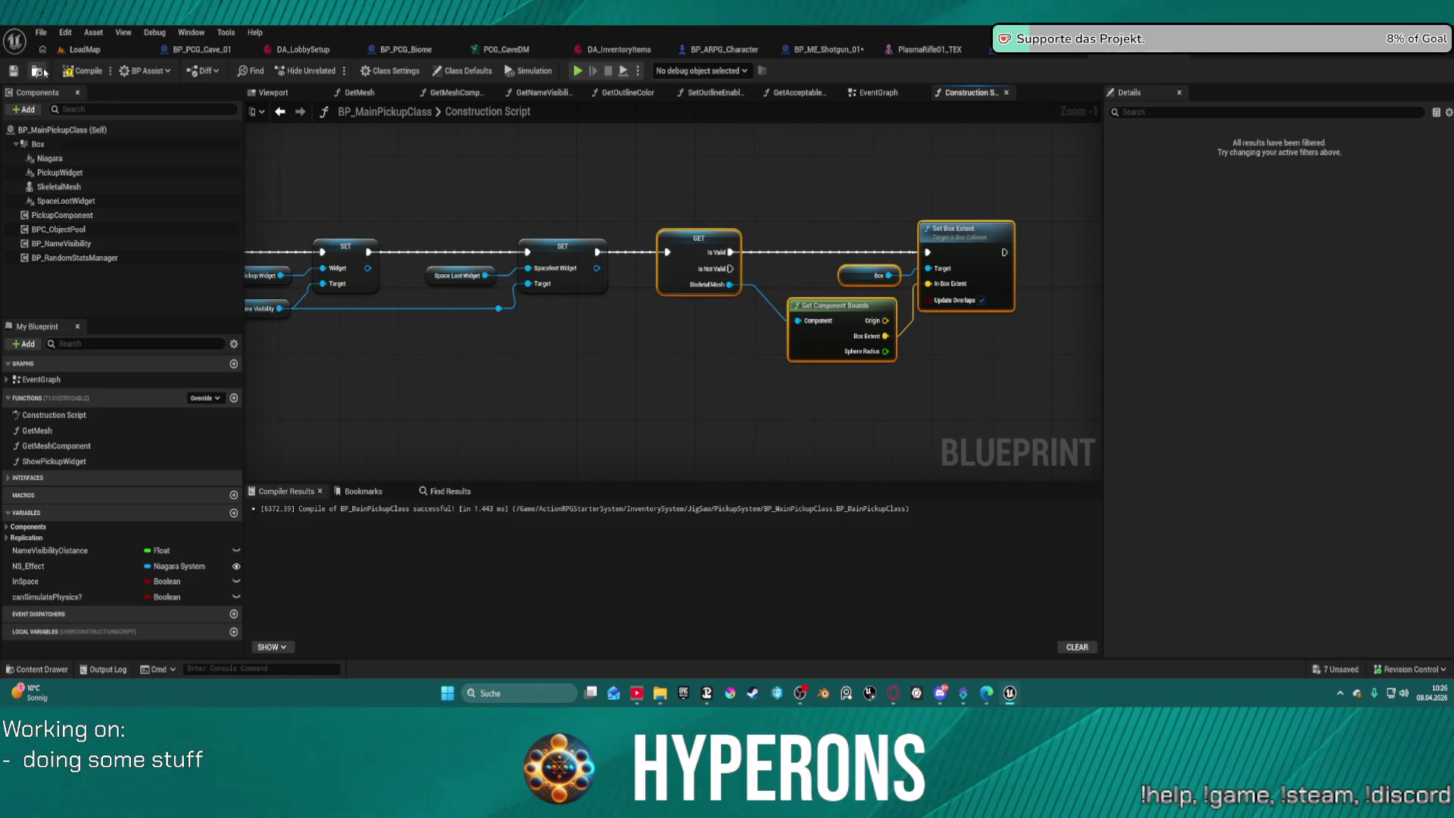
left_click(40, 71)
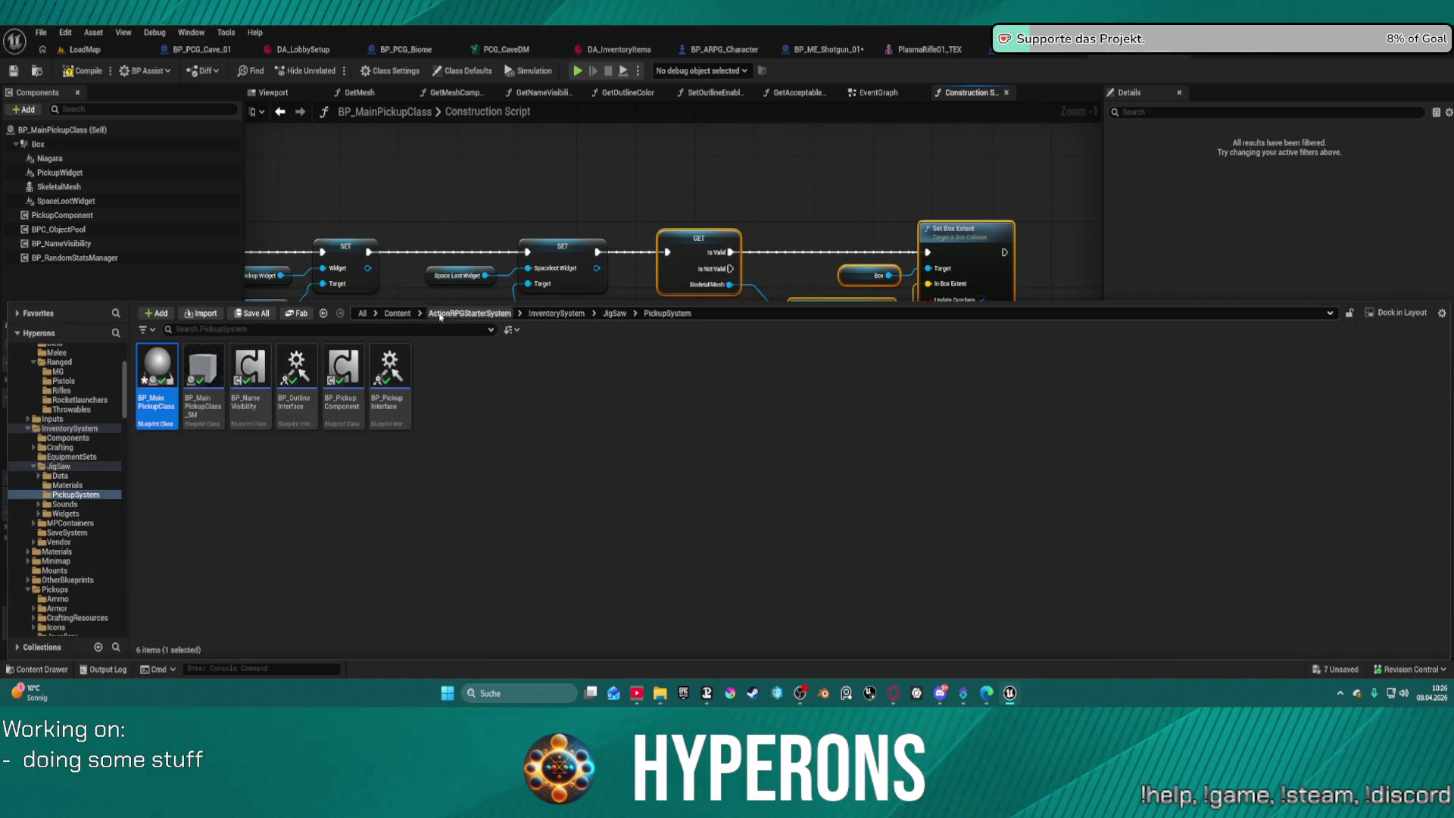
Open BP_MainPickupClass_SM and delete its old relative location and box extent math nodes.
double_click(216, 383)
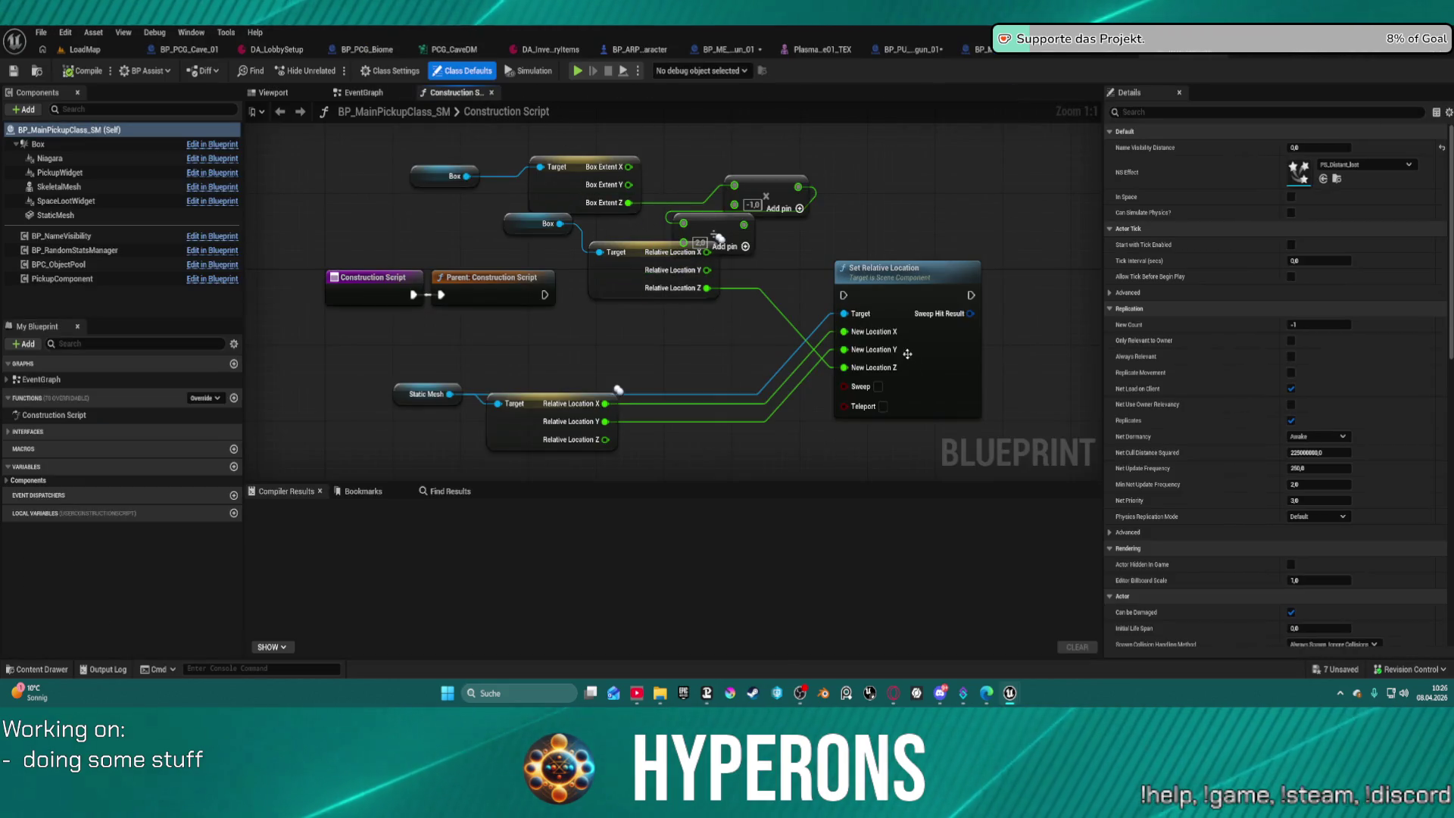
mouse_move(957, 430)
left_mouse_down()
mouse_move(664, 258)
mouse_move(485, 364)
mouse_move(394, 371)
left_mouse_up()
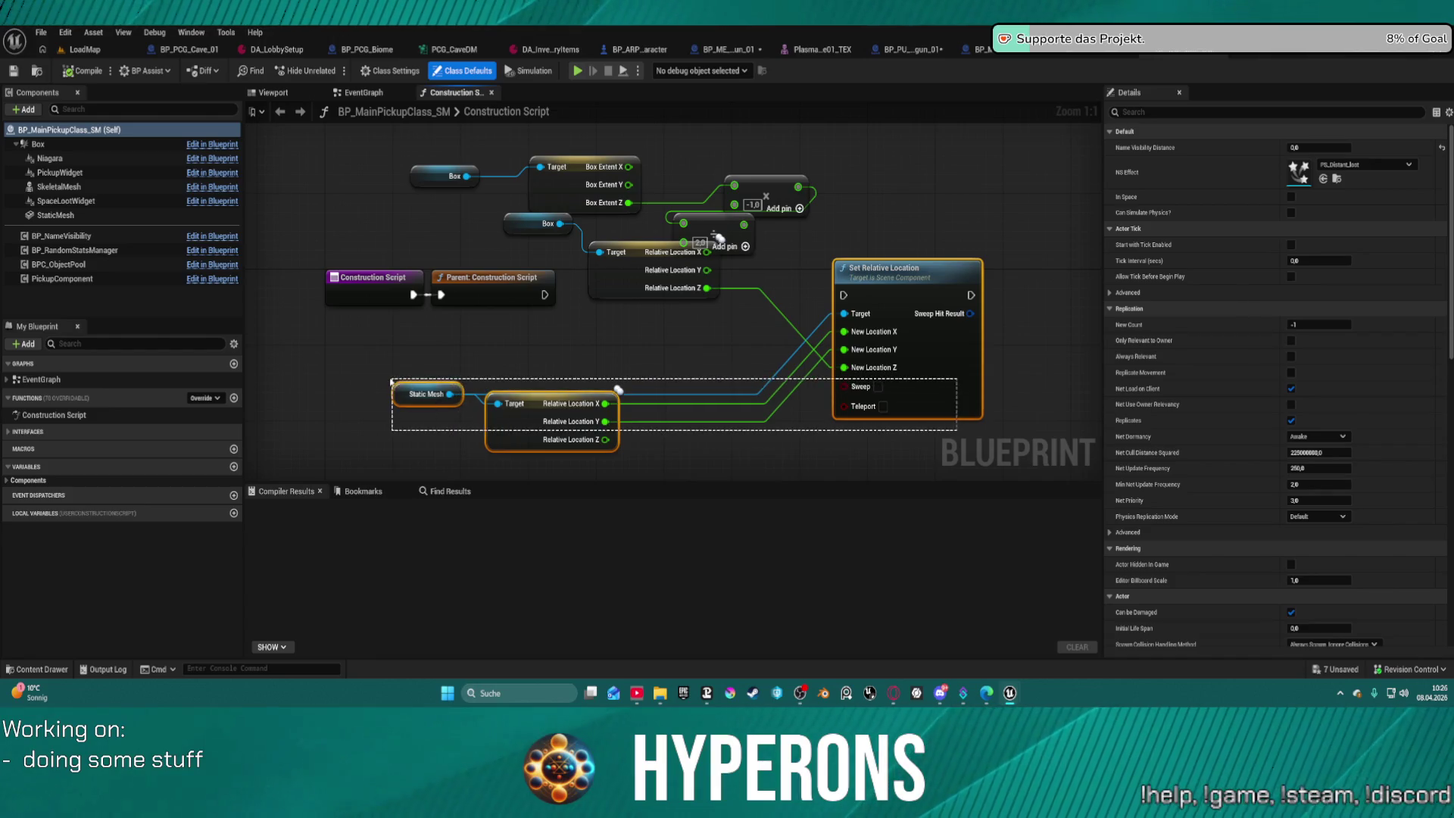
key("Delete")
left_click_drag(889, 331, 604, 184)
key("Delete")
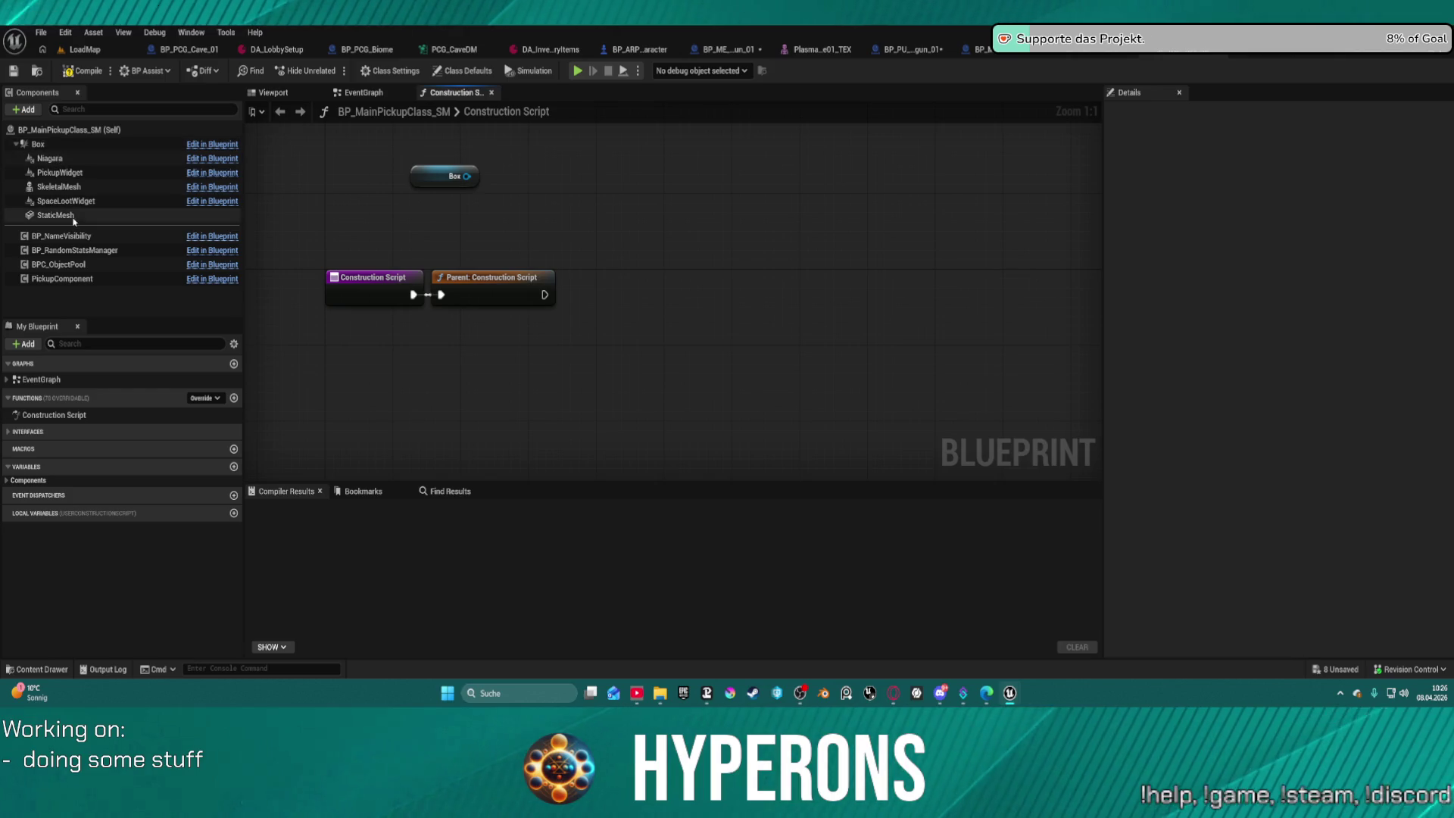
Place a Static Mesh getter and add a Set Box Extent node for the Box.
mouse_move(56, 215)
left_mouse_down()
mouse_move(606, 236)
mouse_move(599, 319)
left_mouse_up()
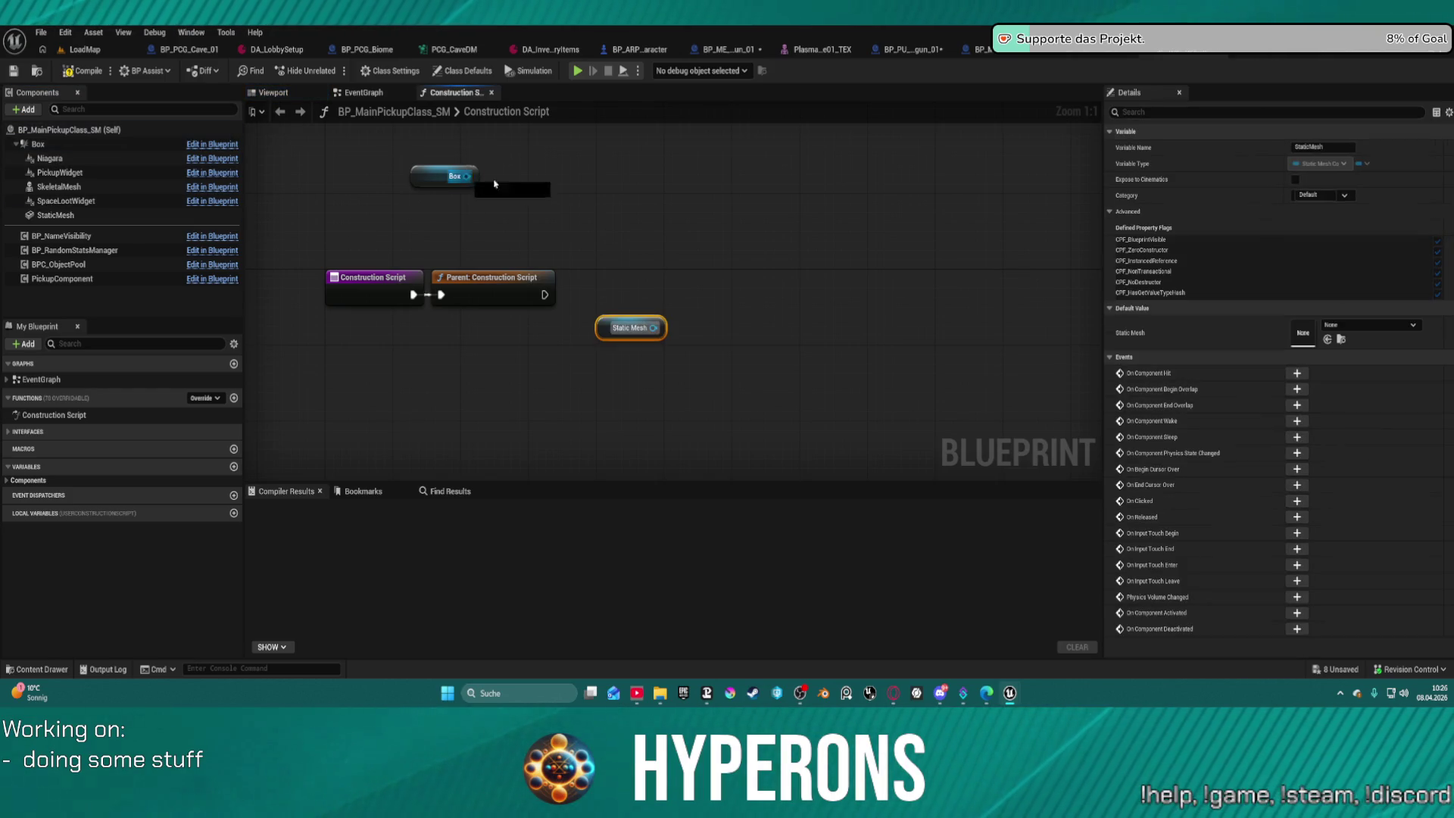
left_click_drag(467, 176, 598, 199)
type("get b")
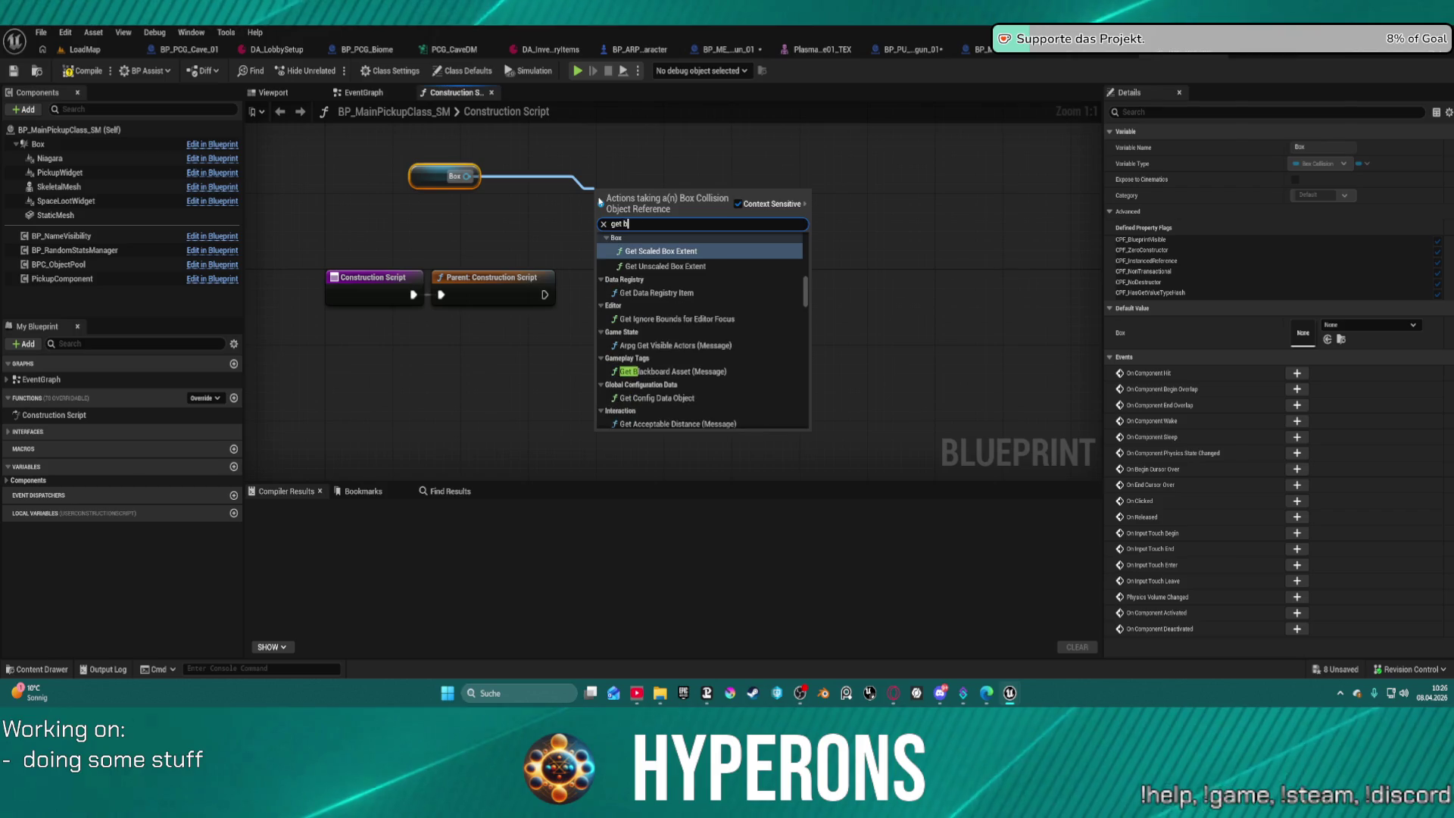
type("ox")
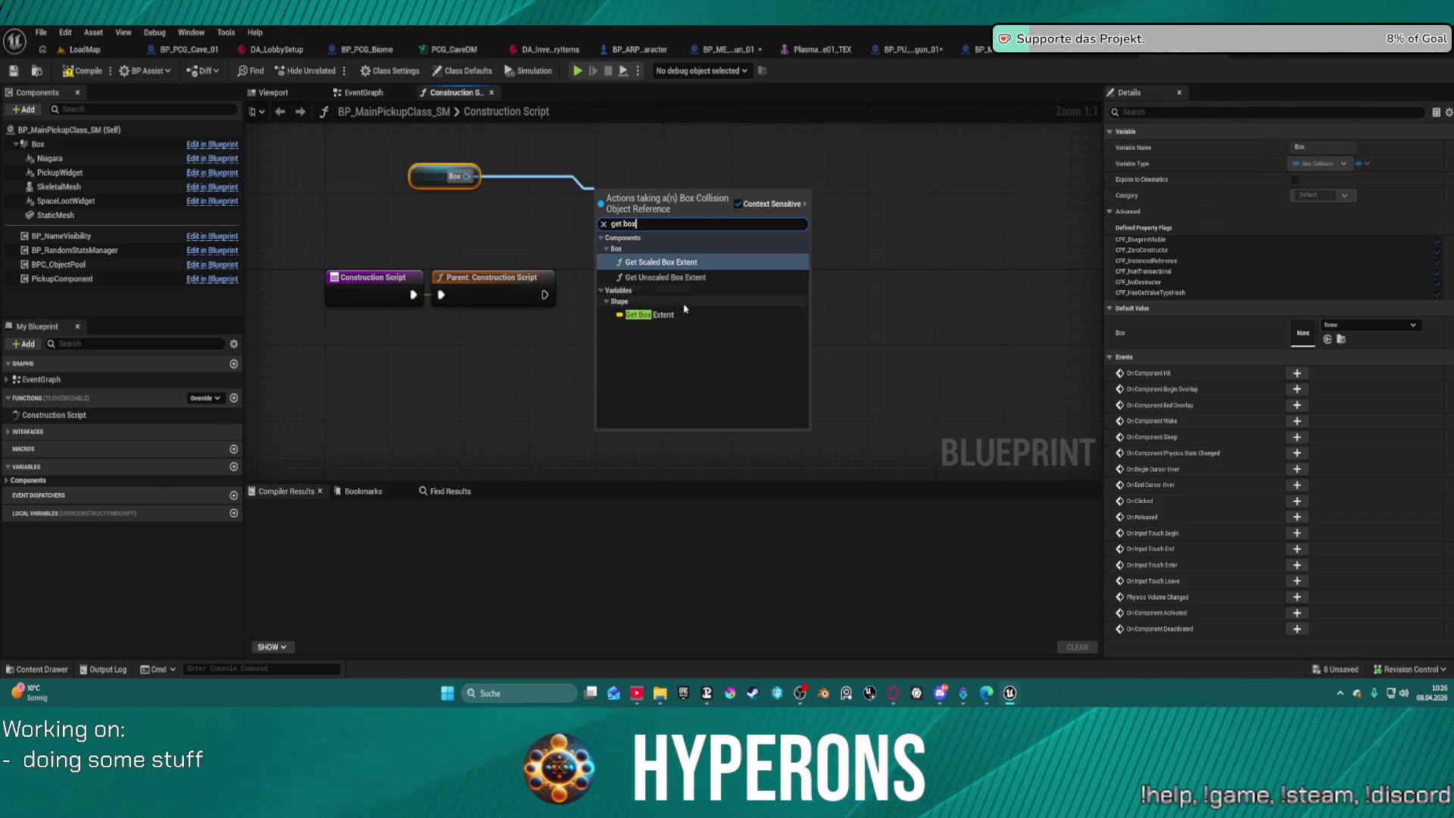
left_click(659, 315)
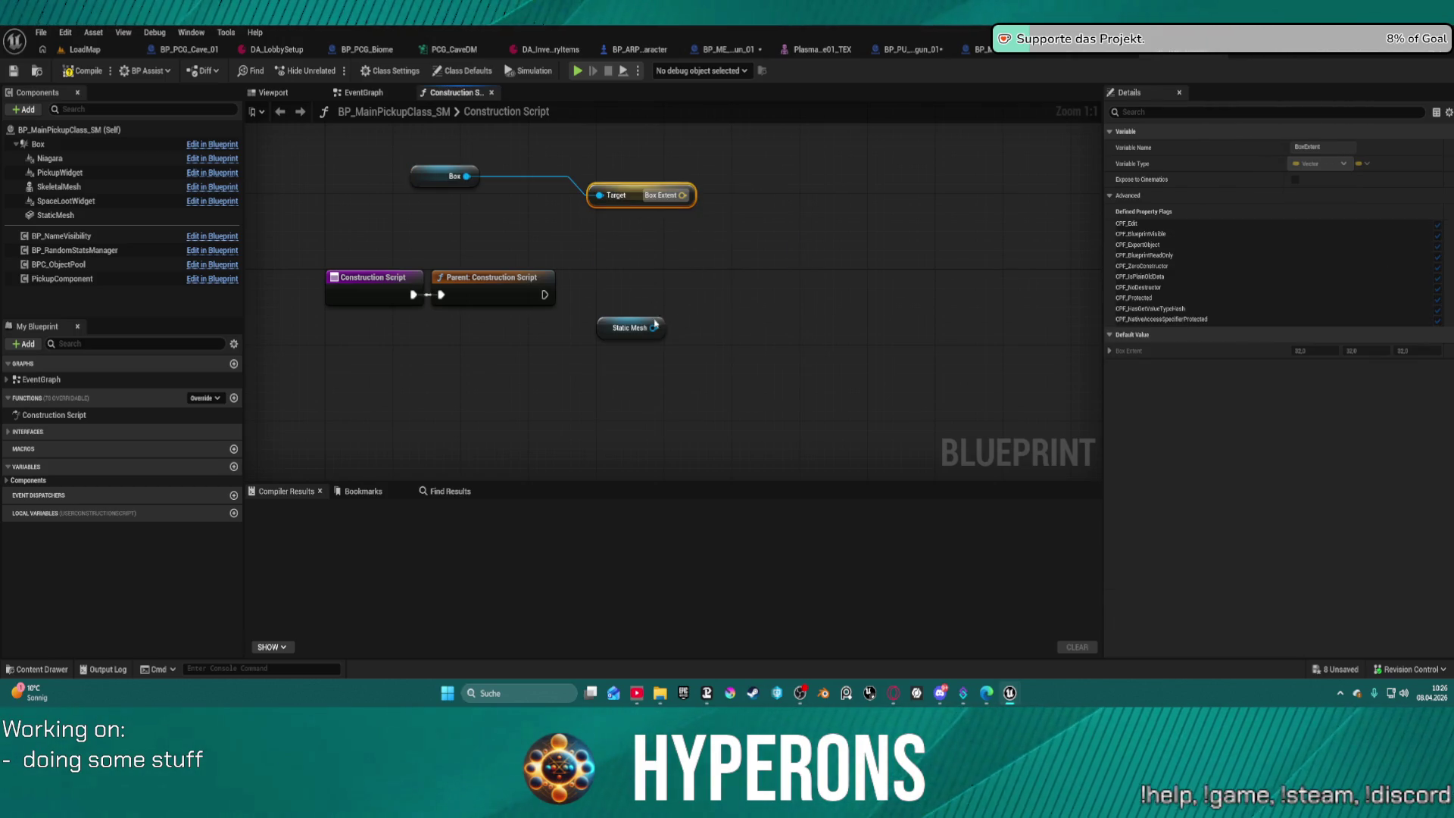
key("Delete")
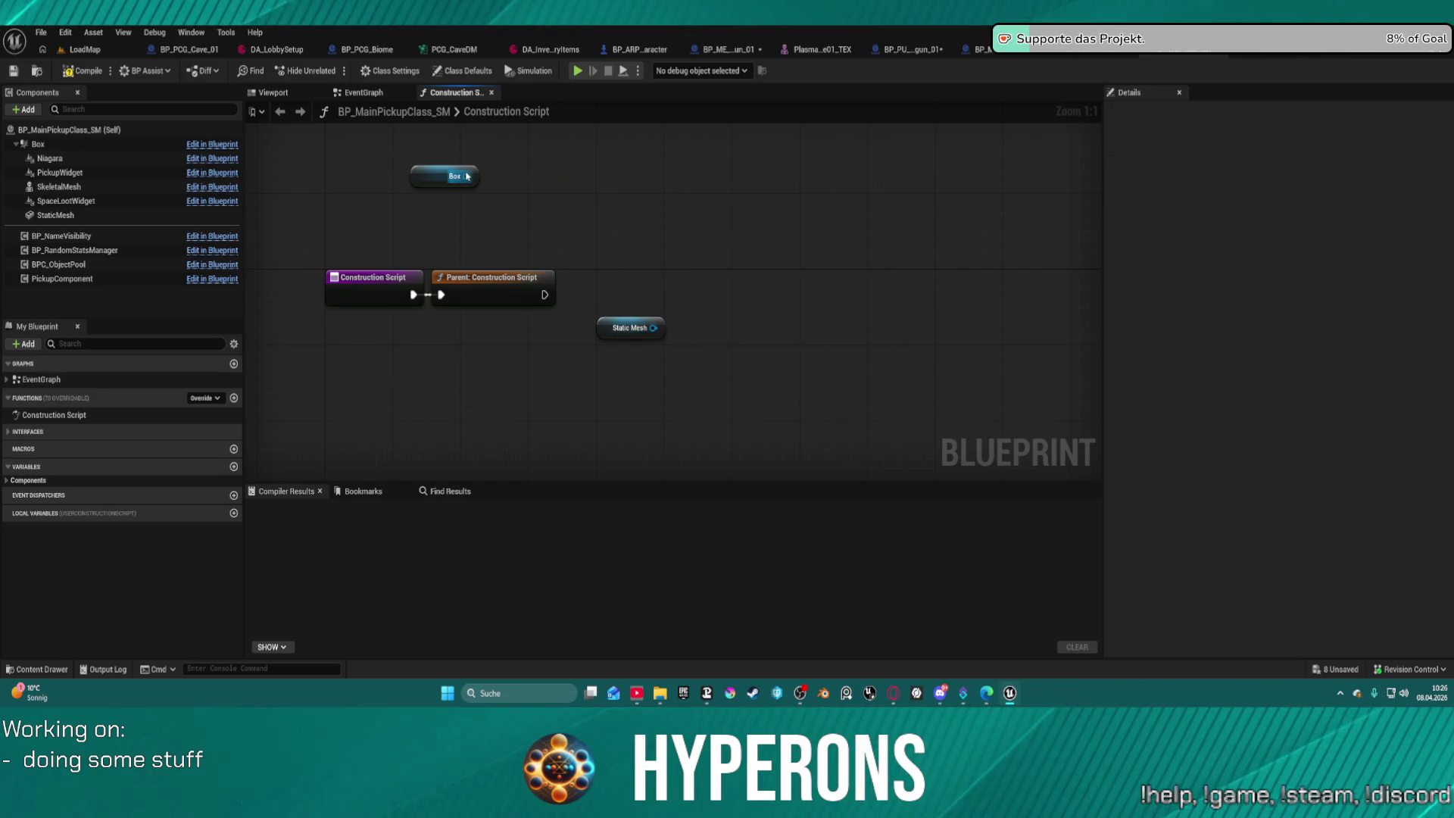
left_click_drag(467, 177, 708, 206)
type("set ex")
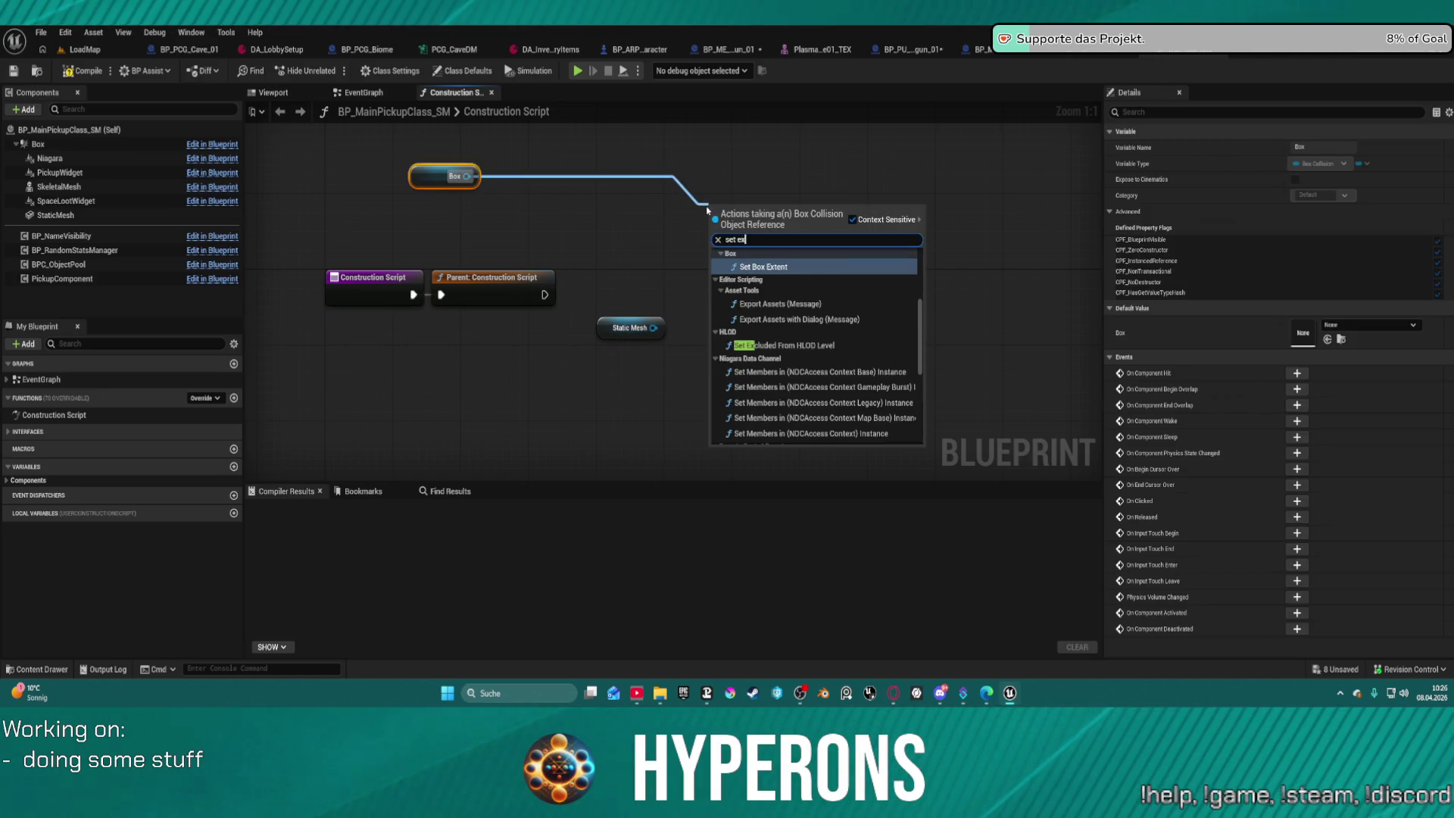
type("ten")
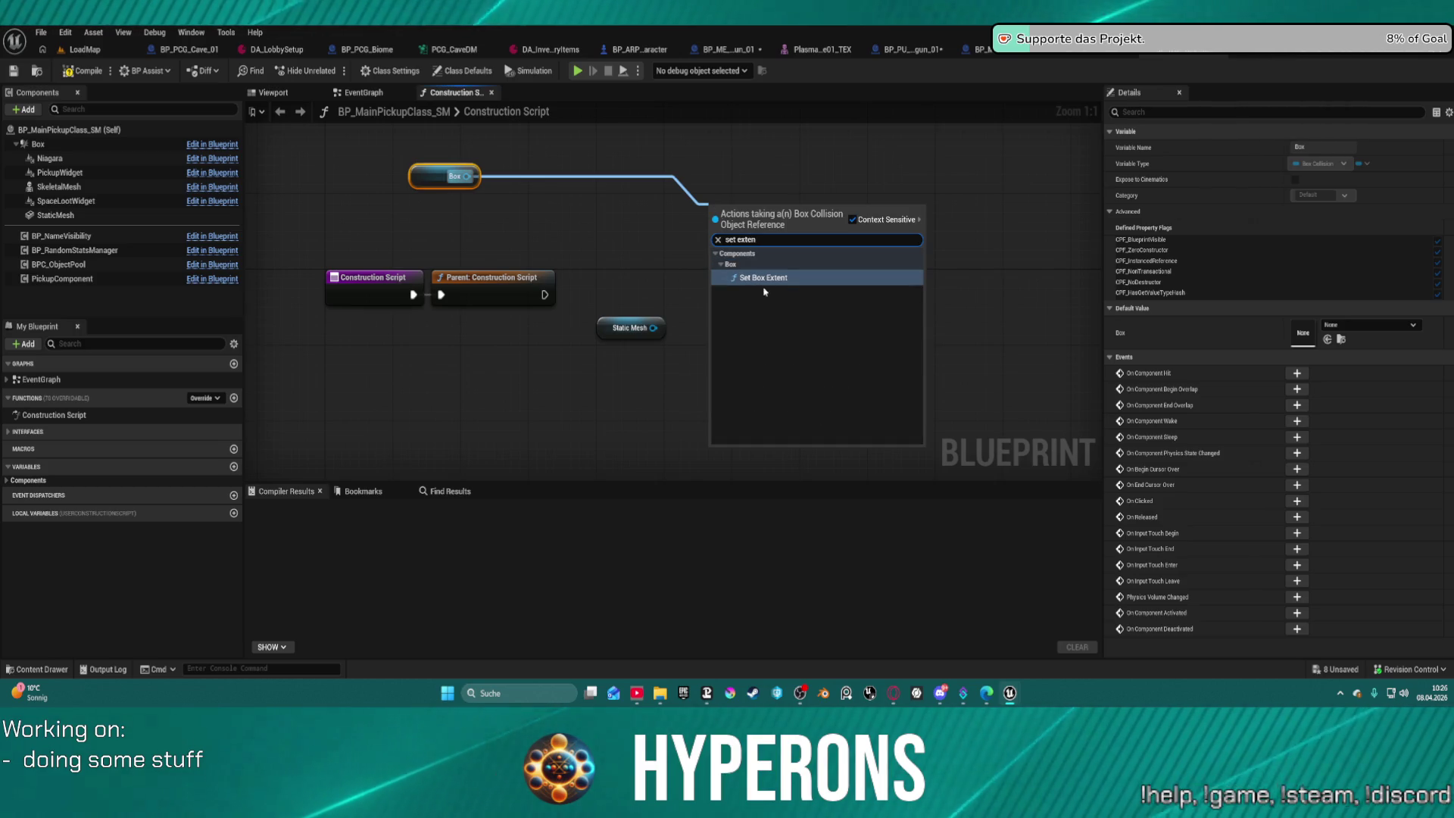
key("Return")
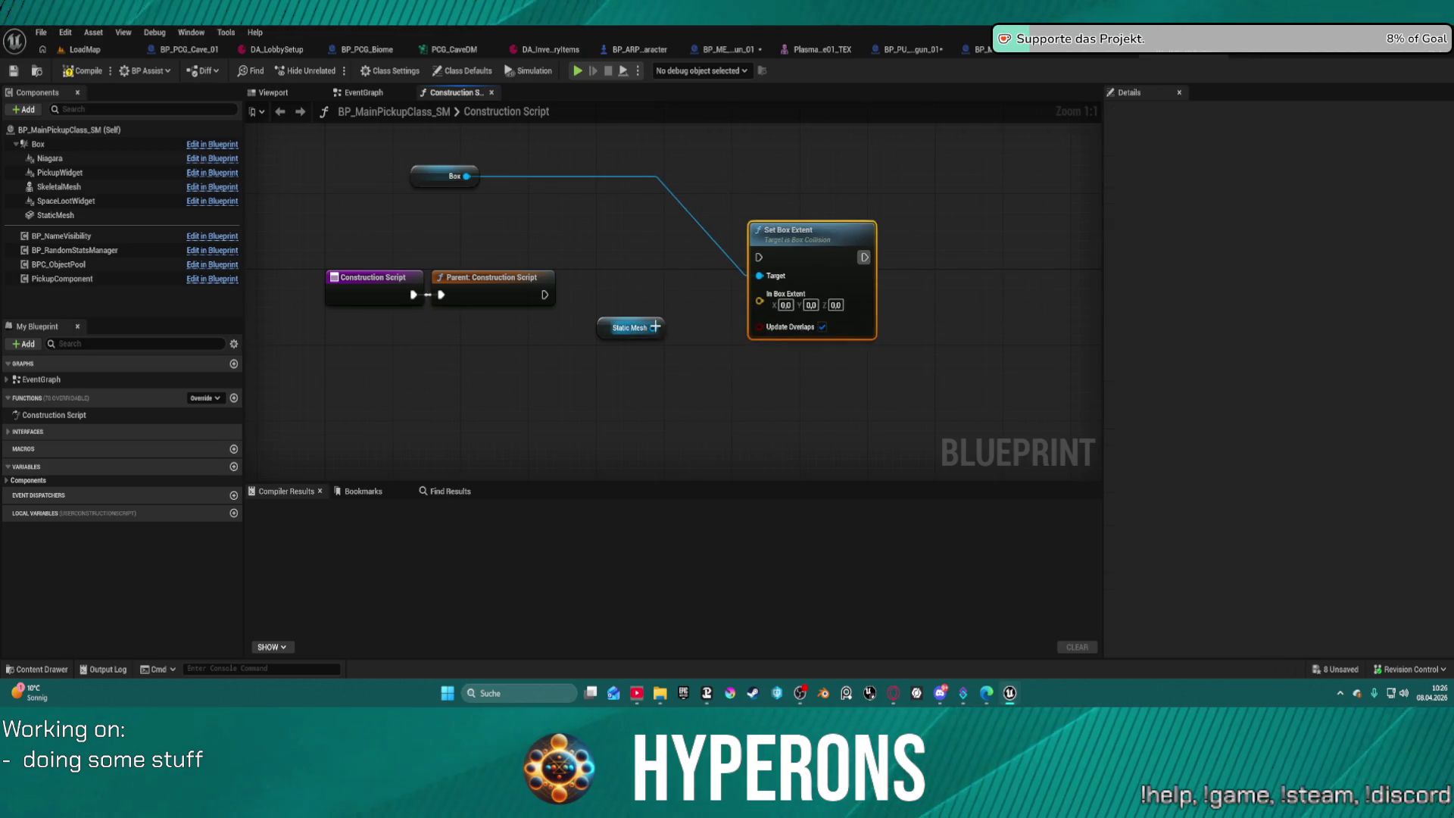
Feed the Static Mesh's Get Component Bounds Box Extent into Set Box Extent, run after the parent script.
left_click_drag(655, 327, 680, 379)
type("get acto")
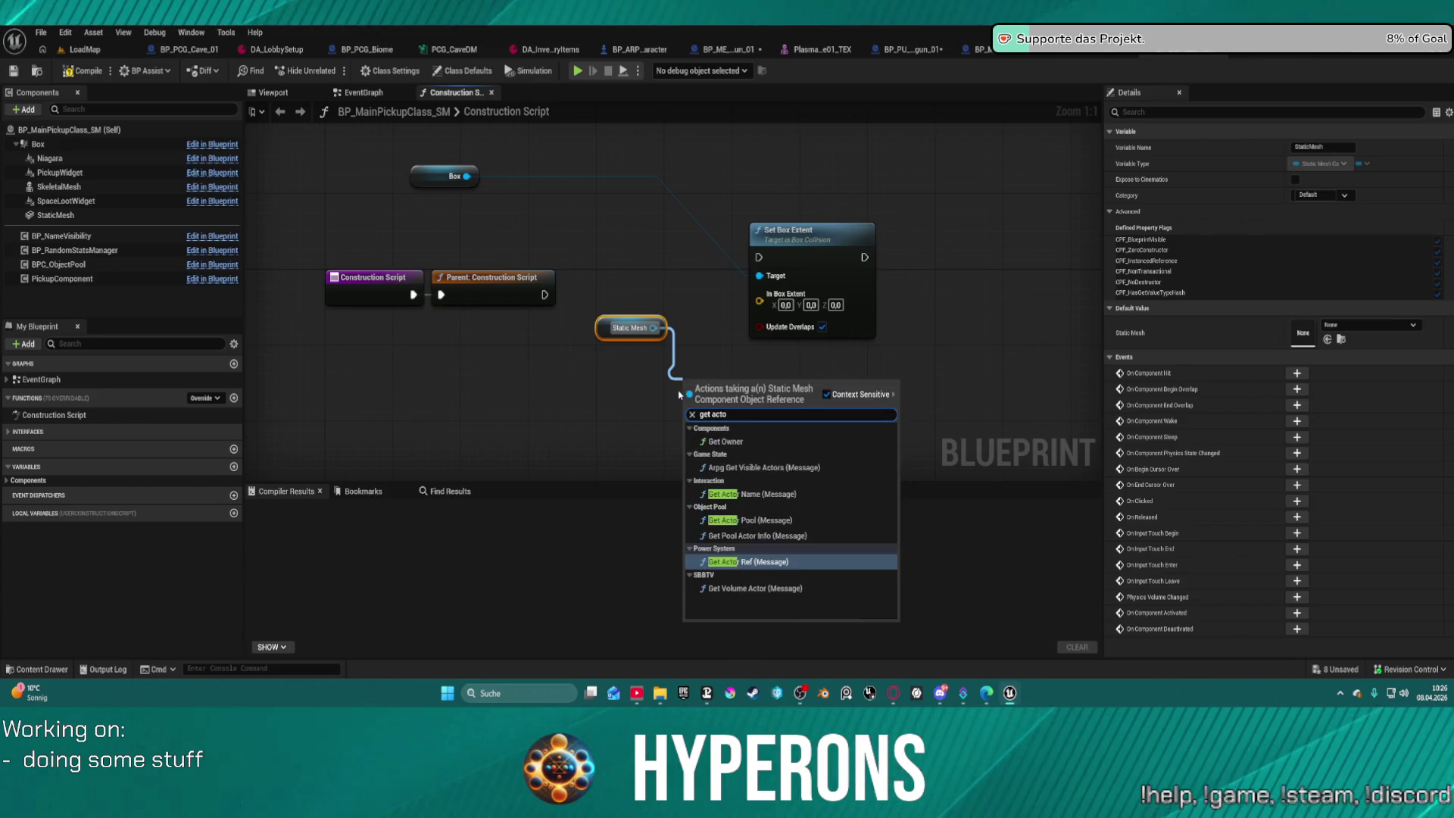
key("BackSpace")
key("BackSpace")
key("BackSpace")
key("BackSpace")
type("bound")
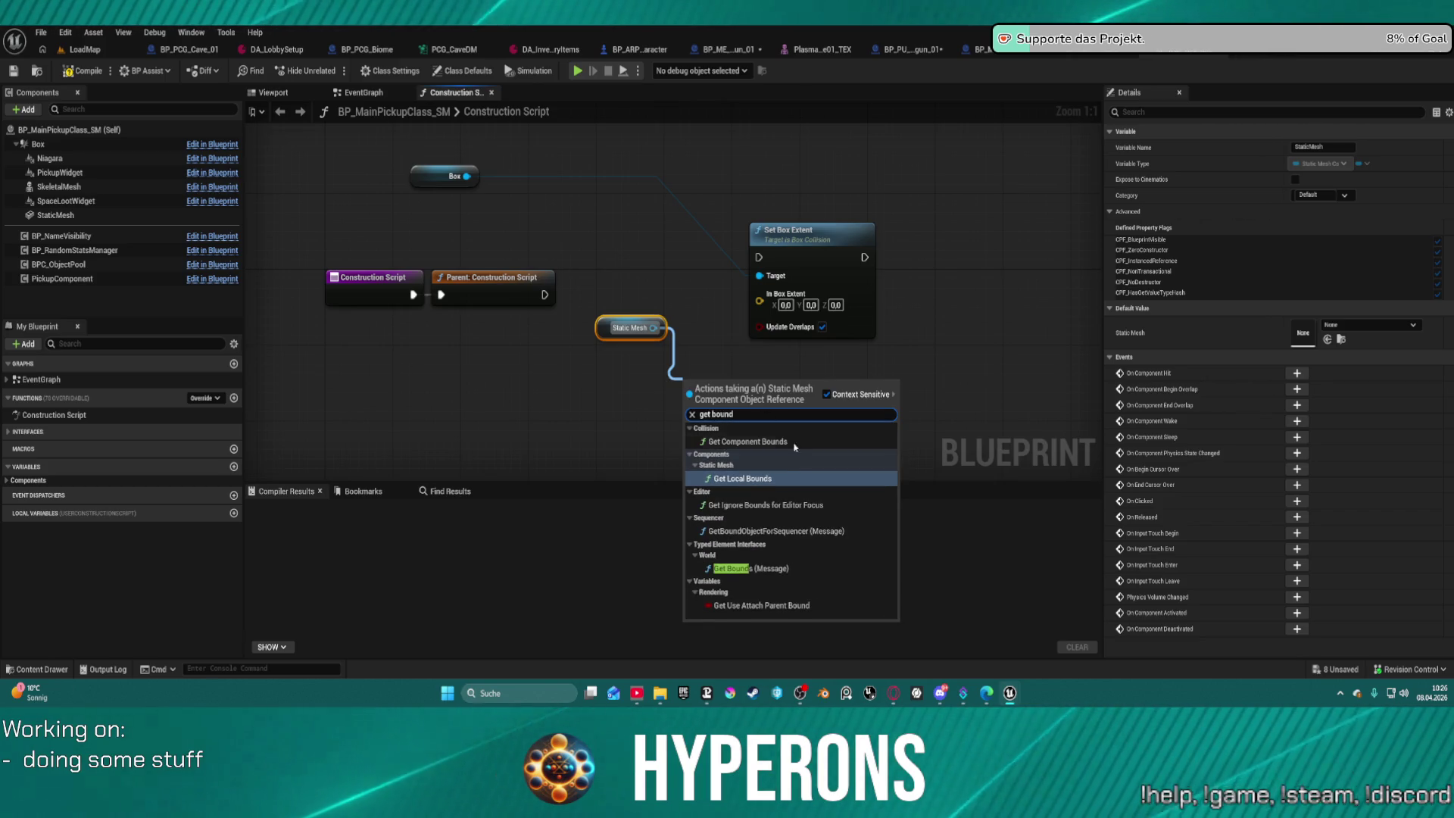
left_click(798, 442)
mouse_move(796, 416)
left_mouse_down()
mouse_move(761, 299)
mouse_move(545, 295)
left_mouse_up()
left_click_drag(797, 250, 890, 296)
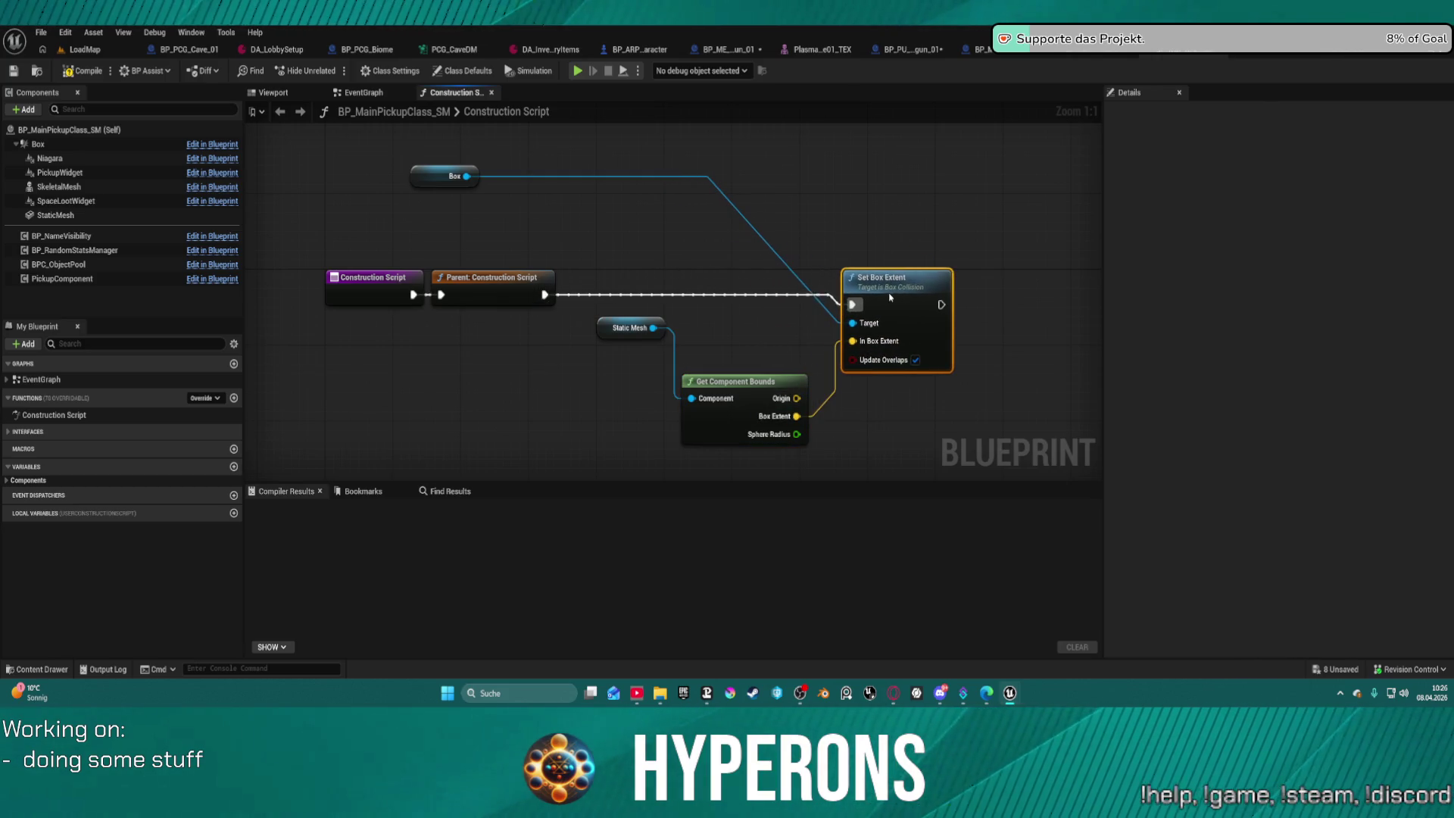
Convert the Static Mesh getter to a Validated Get so Set Box Extent runs only when valid.
left_click(621, 326)
right_click(617, 326)
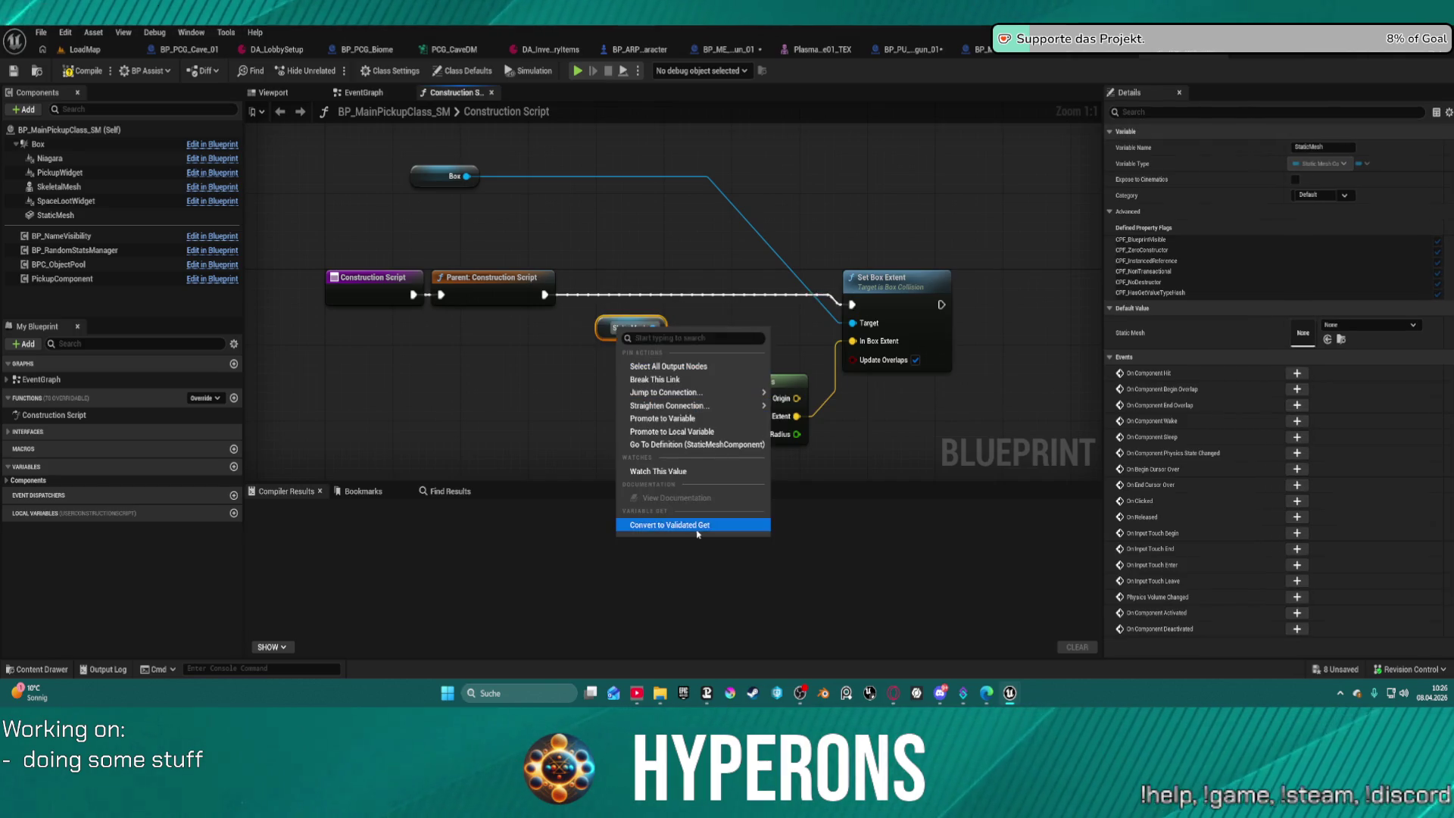
left_click(694, 528)
left_click_drag(610, 342, 545, 295)
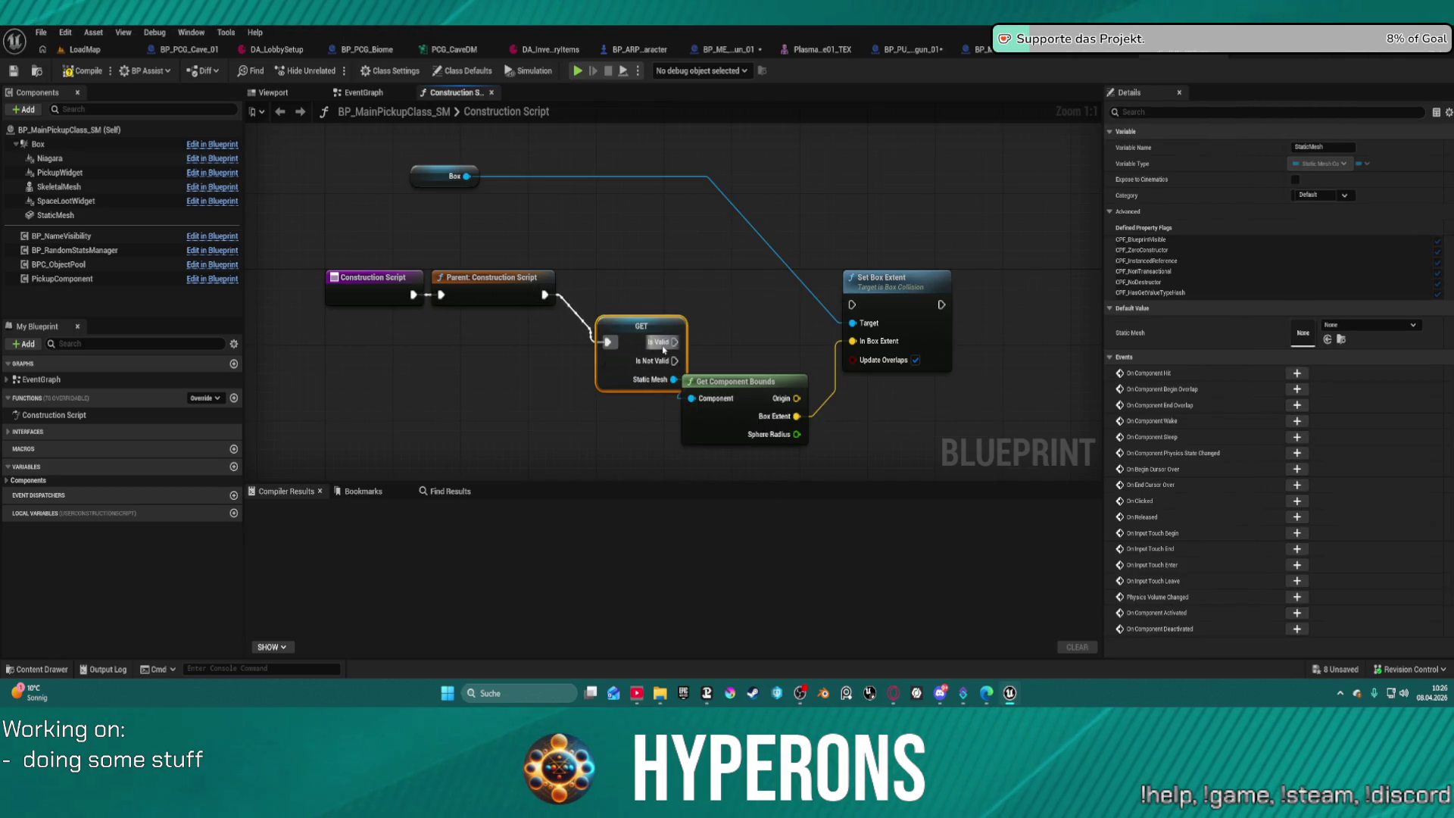
left_click_drag(674, 342, 853, 304)
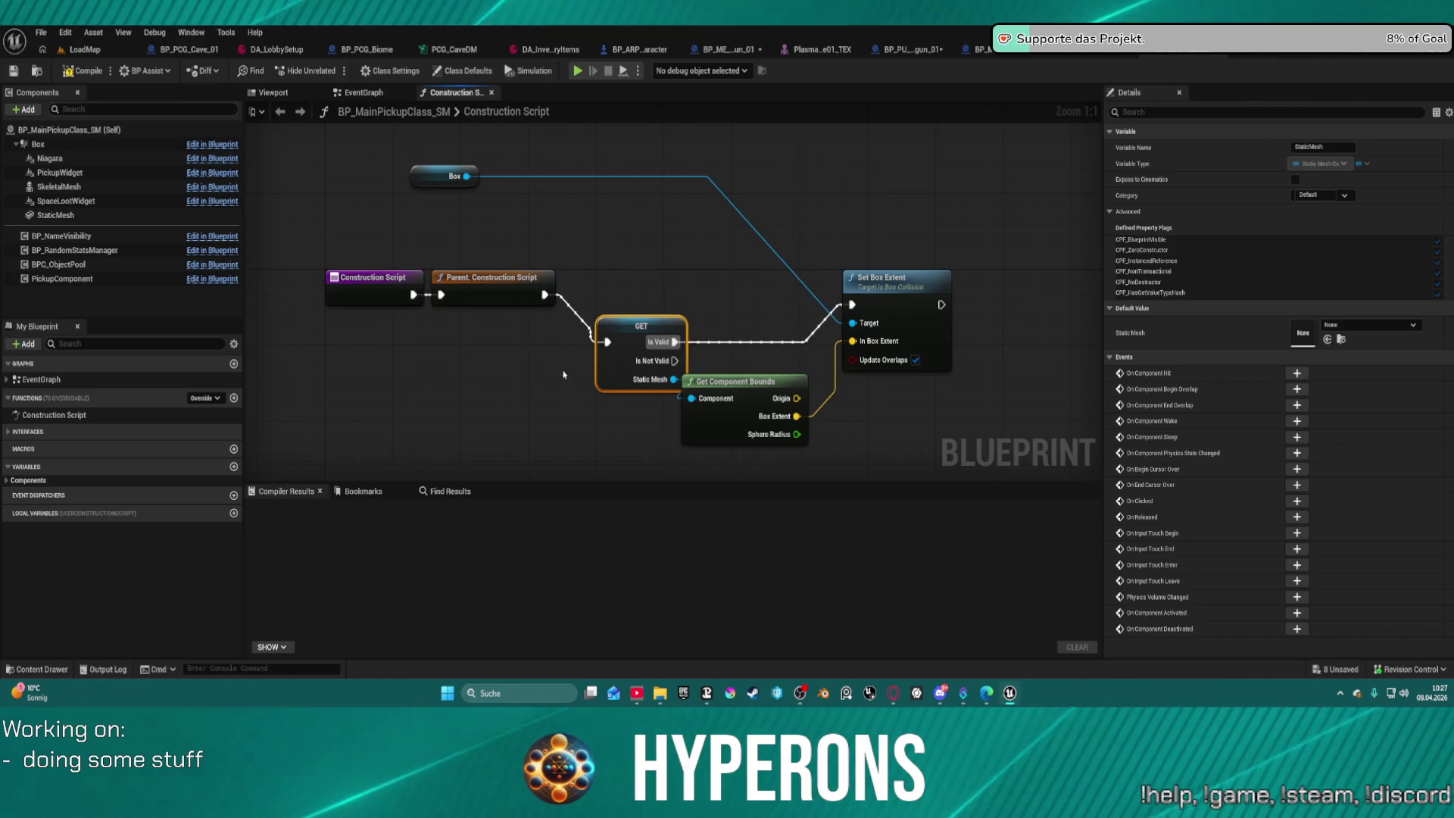
key("f")
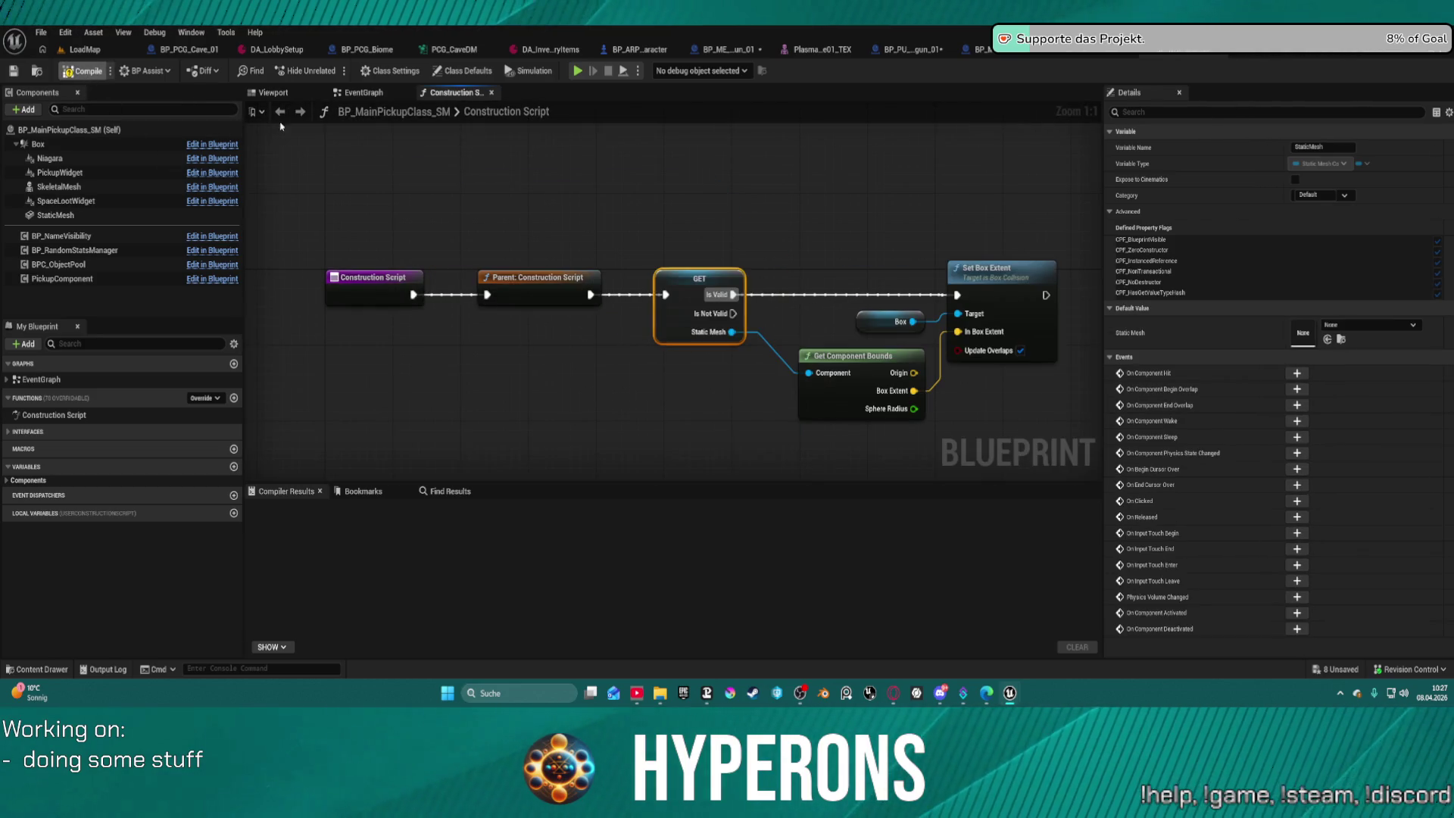
Compile the construction script and open BP_PU_Ammo_Projectil_Pistol with its Box selected.
key("F7")
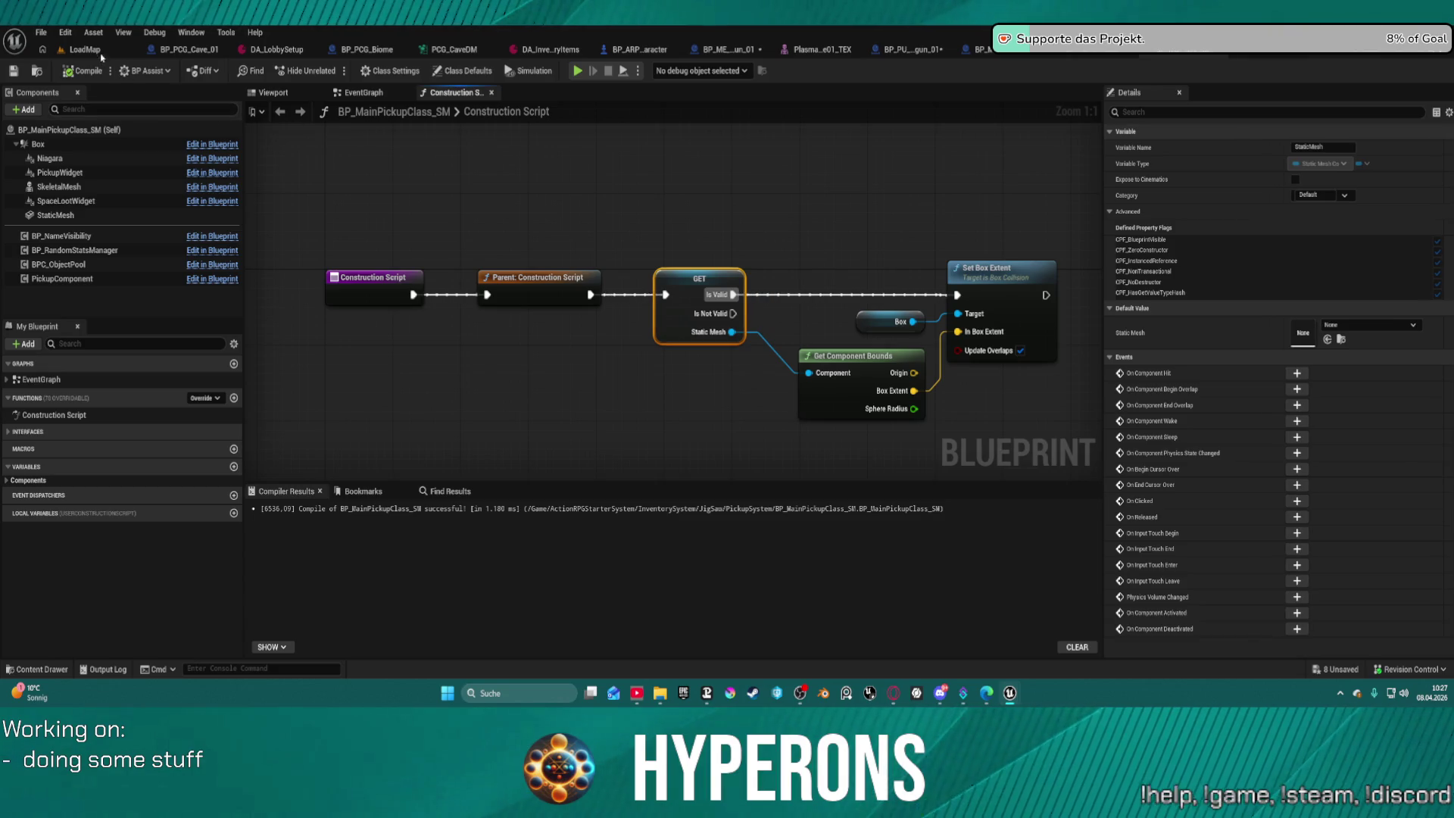
left_click(85, 50)
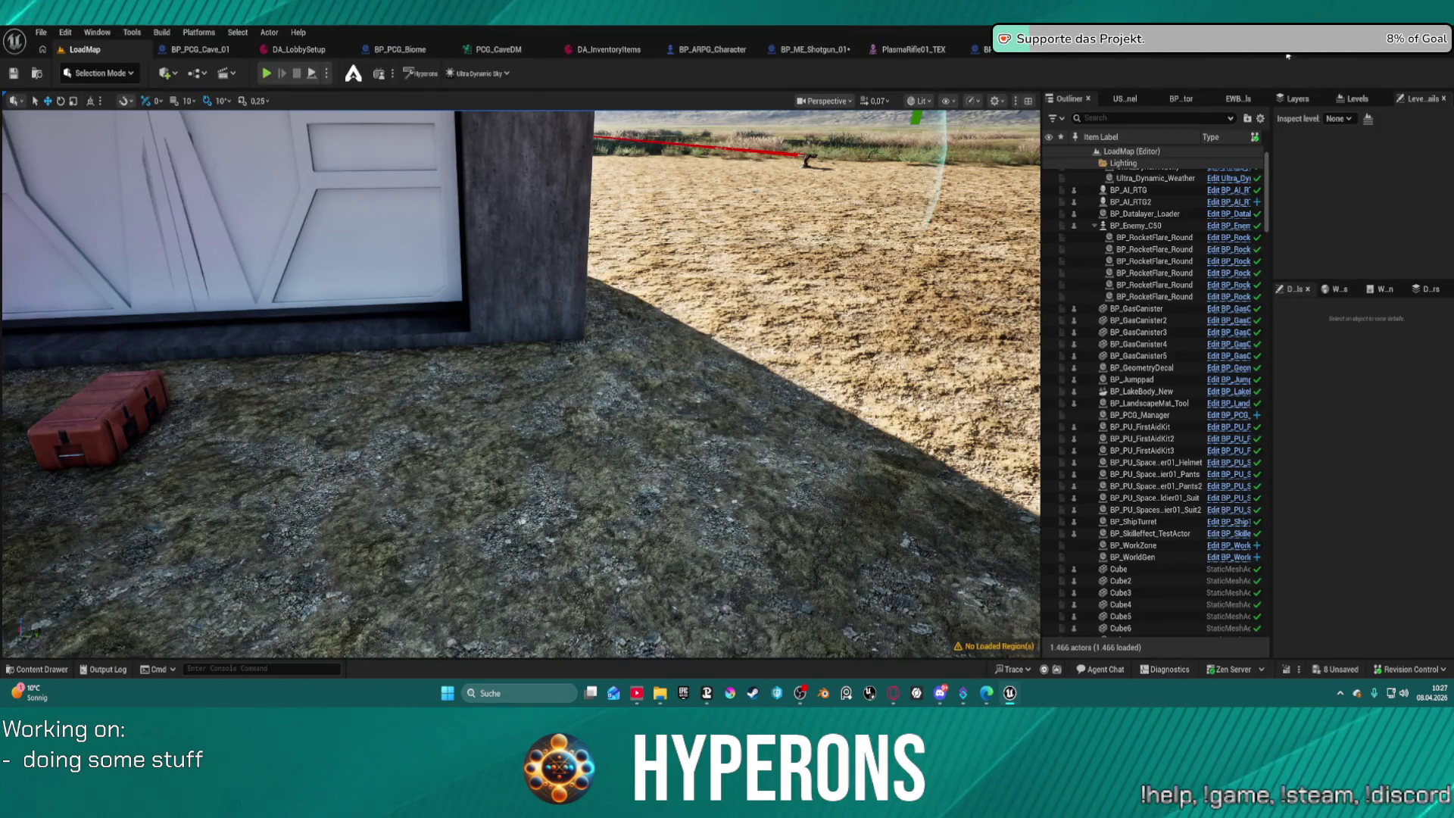
left_click(1227, 53)
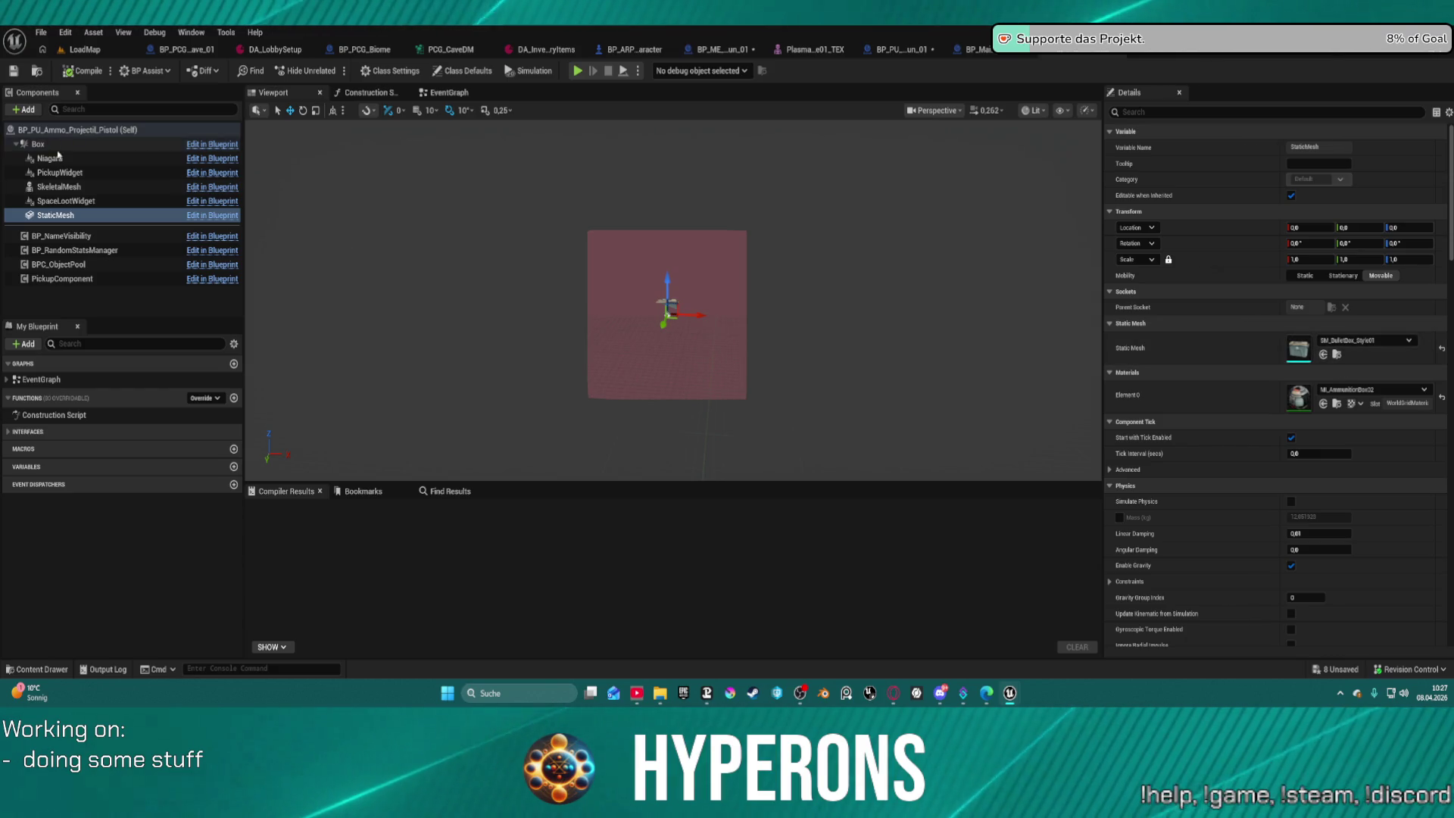
left_click(45, 145)
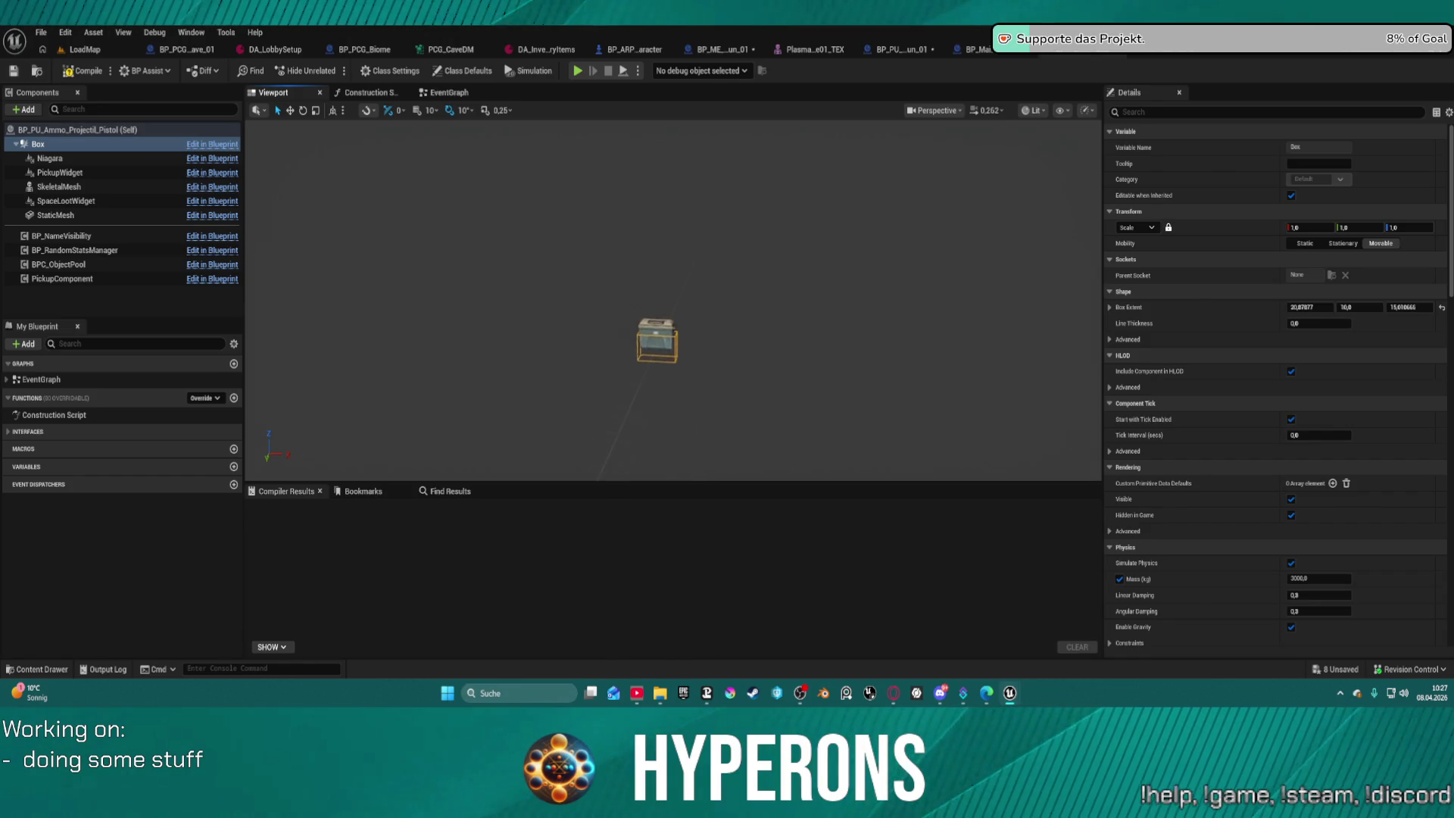
Lower the crate StaticMesh to Z -15.77 so it sits inside the Box.
key("f")
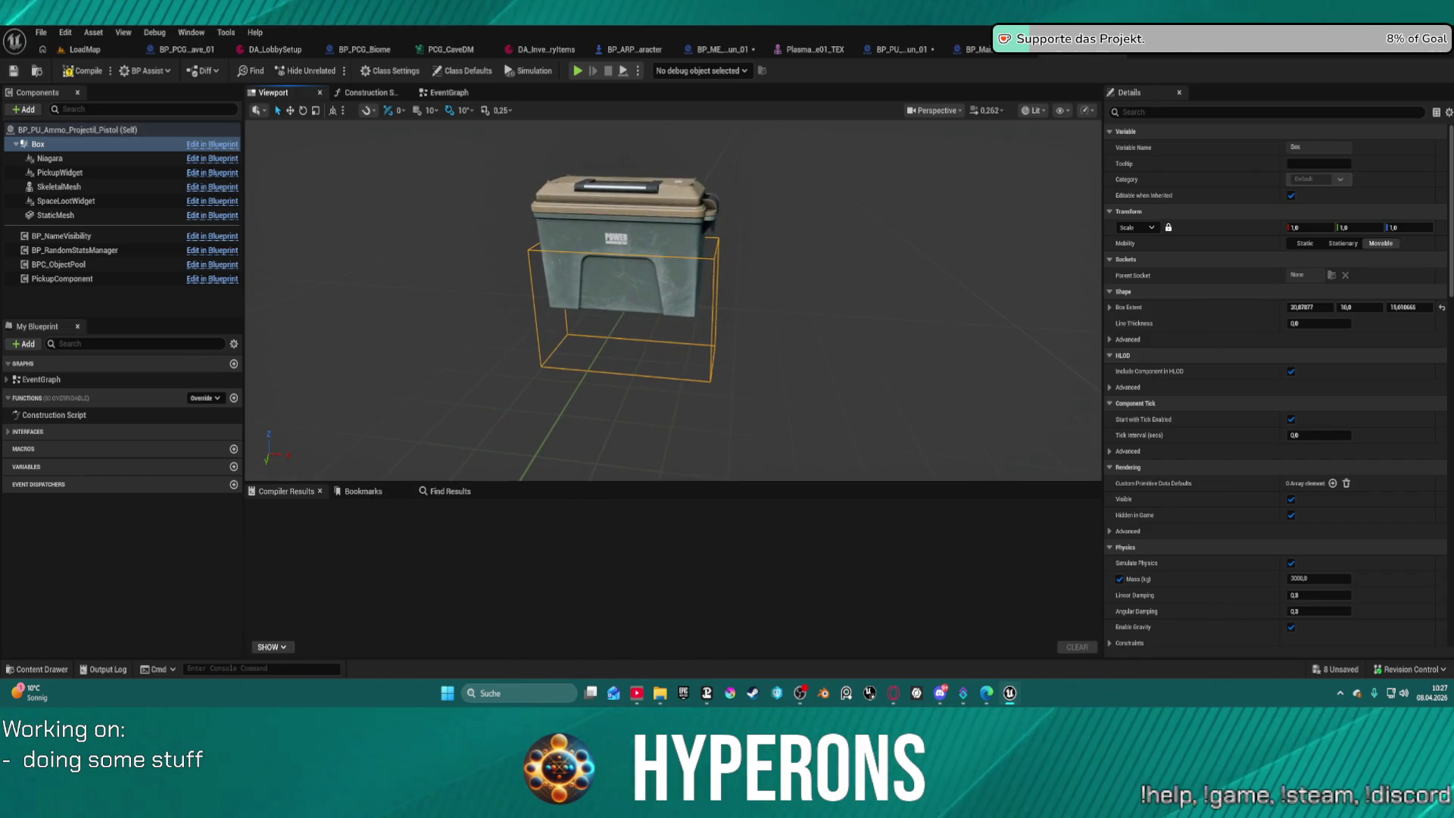
left_click(663, 247)
mouse_move(607, 331)
left_mouse_down()
mouse_move(605, 250)
mouse_move(606, 262)
left_mouse_up()
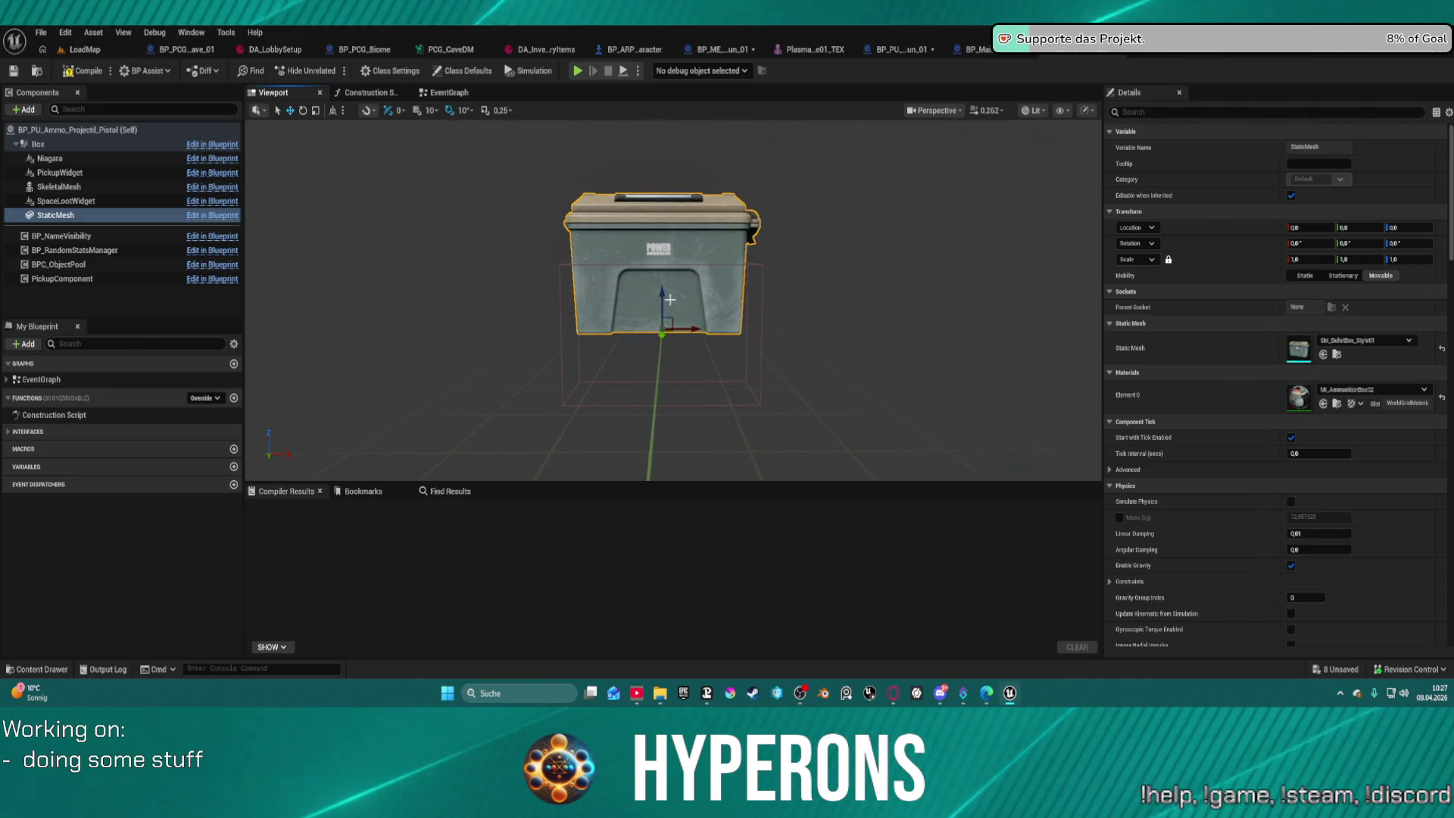
mouse_move(664, 312)
left_mouse_down()
mouse_move(681, 358)
mouse_move(685, 283)
left_mouse_up()
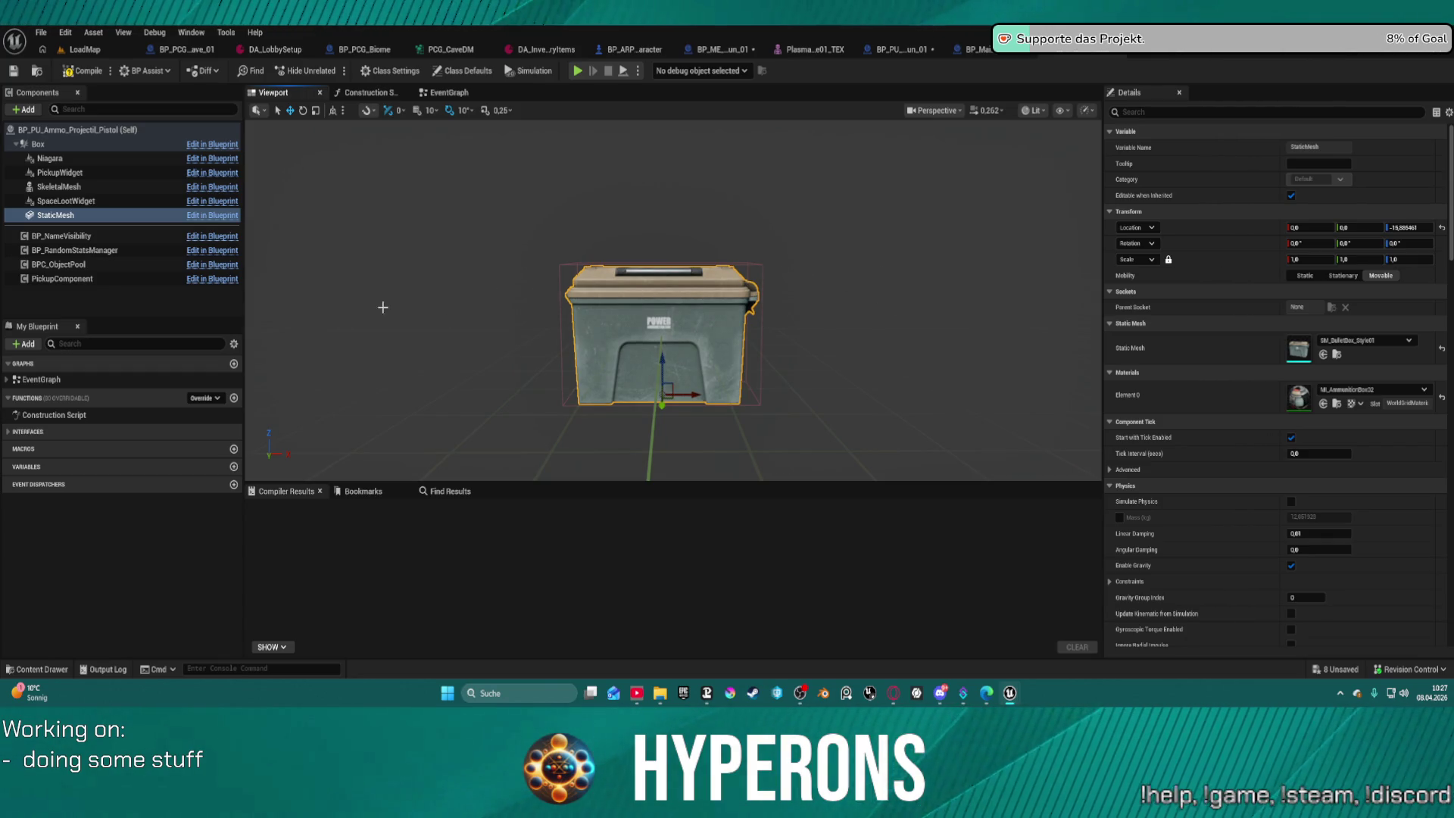
mouse_move(639, 379)
left_mouse_down()
mouse_move(564, 382)
mouse_move(568, 356)
left_mouse_up()
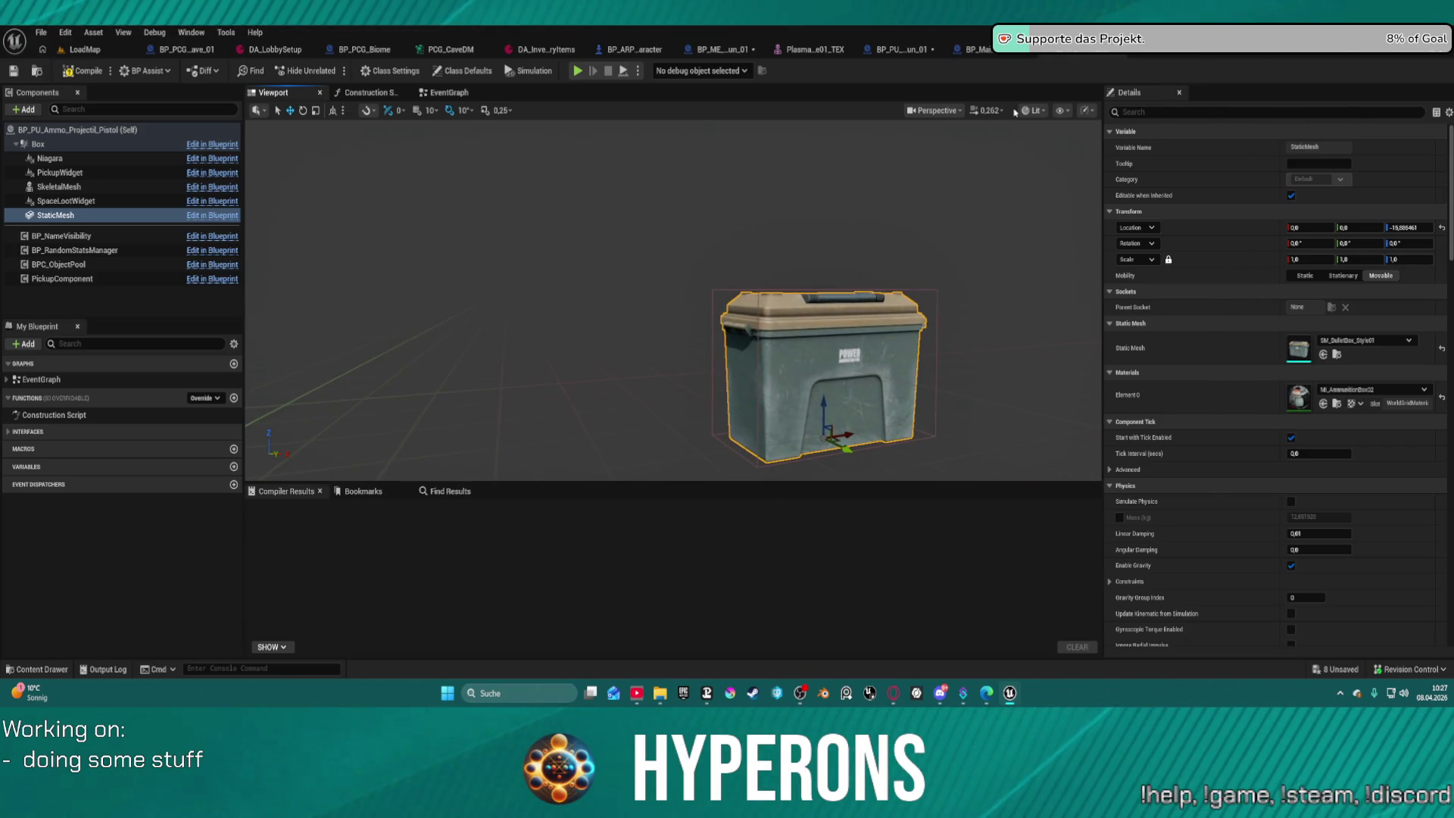
Search 'offs' in BP_MainPickupClass_SM's Class Defaults to find the Pivot Offset of 0, 0, 0.
left_click(977, 49)
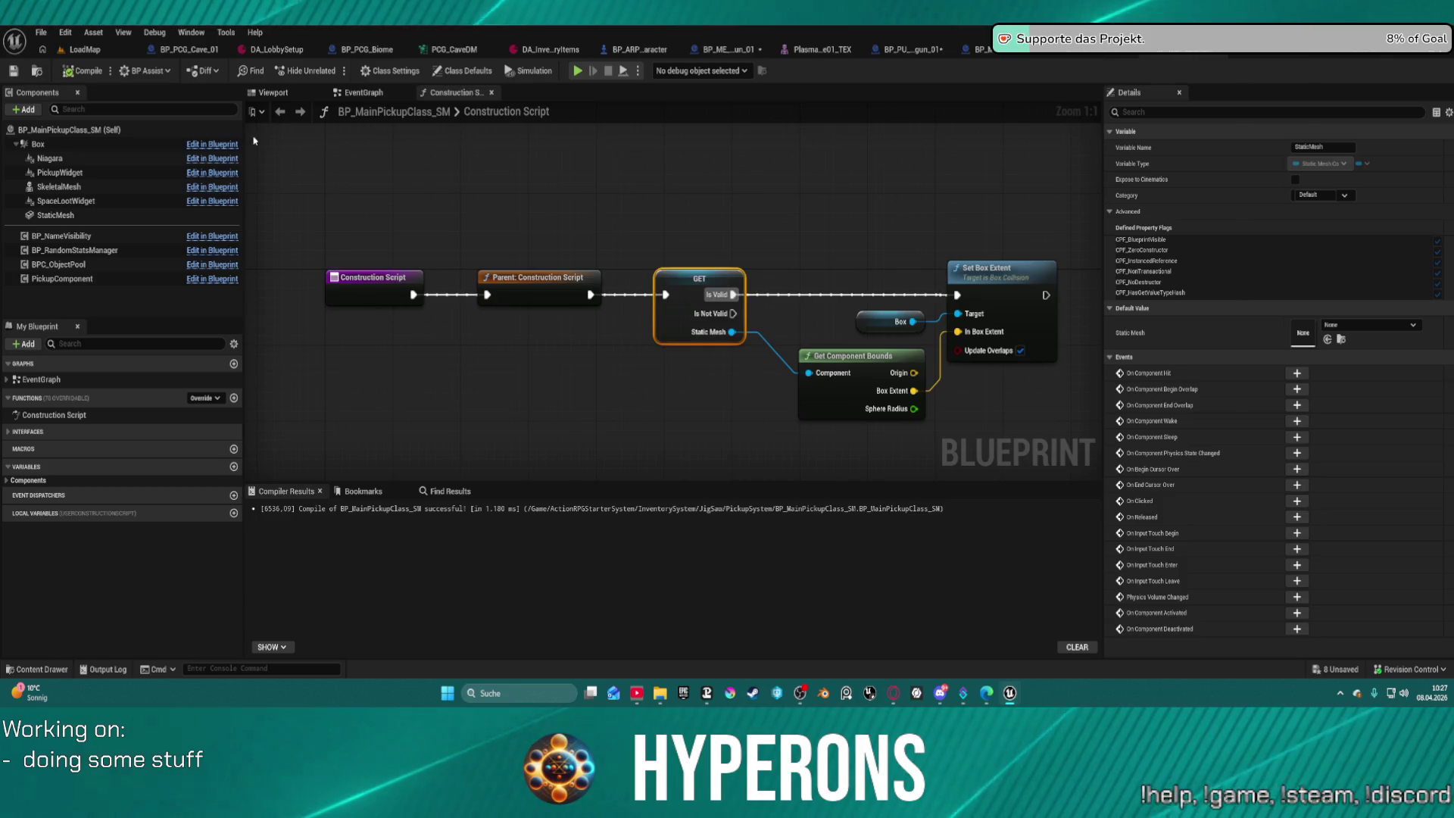
left_click(460, 71)
left_click(392, 72)
type("o")
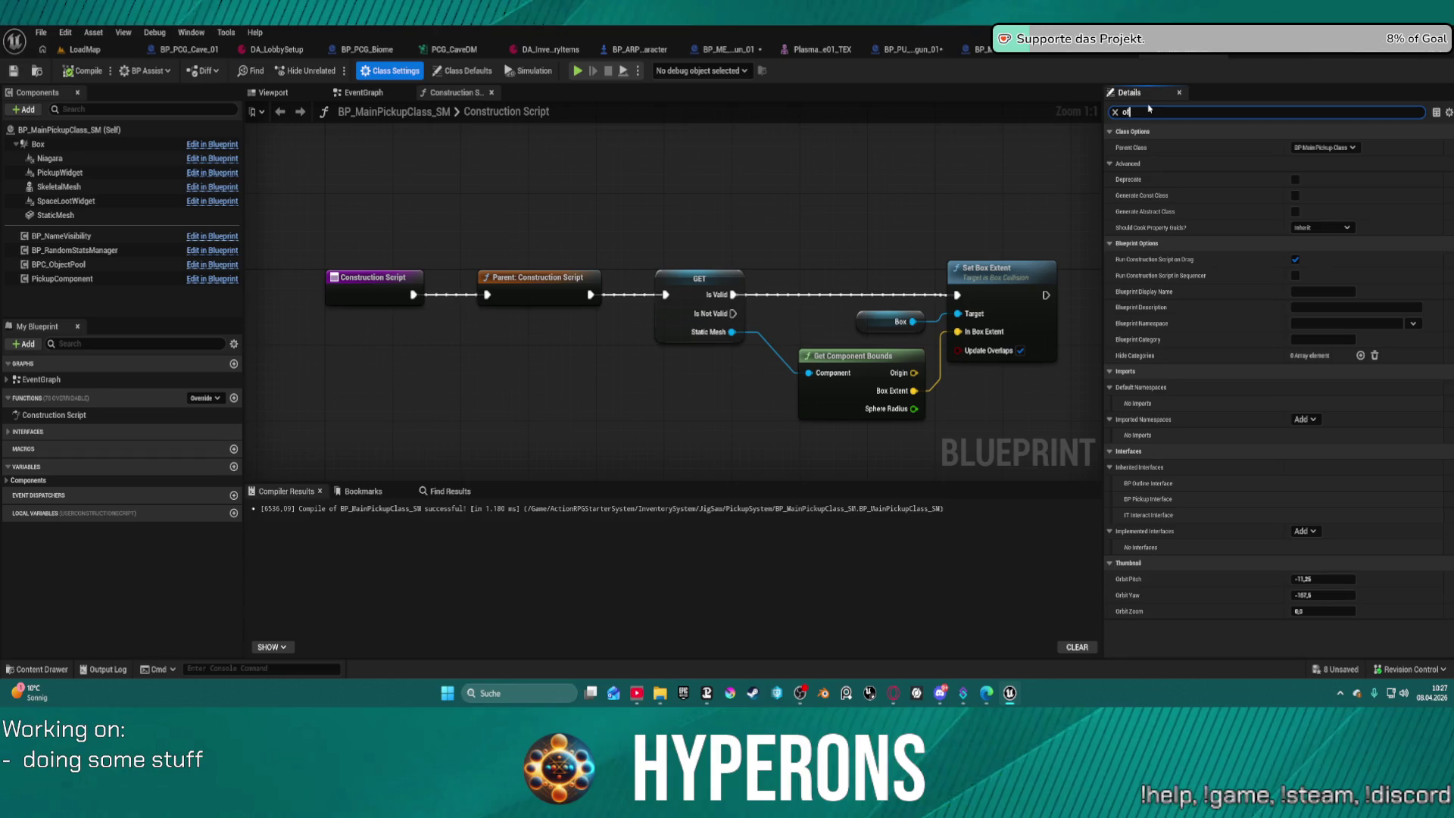
type("f")
key("BackSpace")
key("BackSpace")
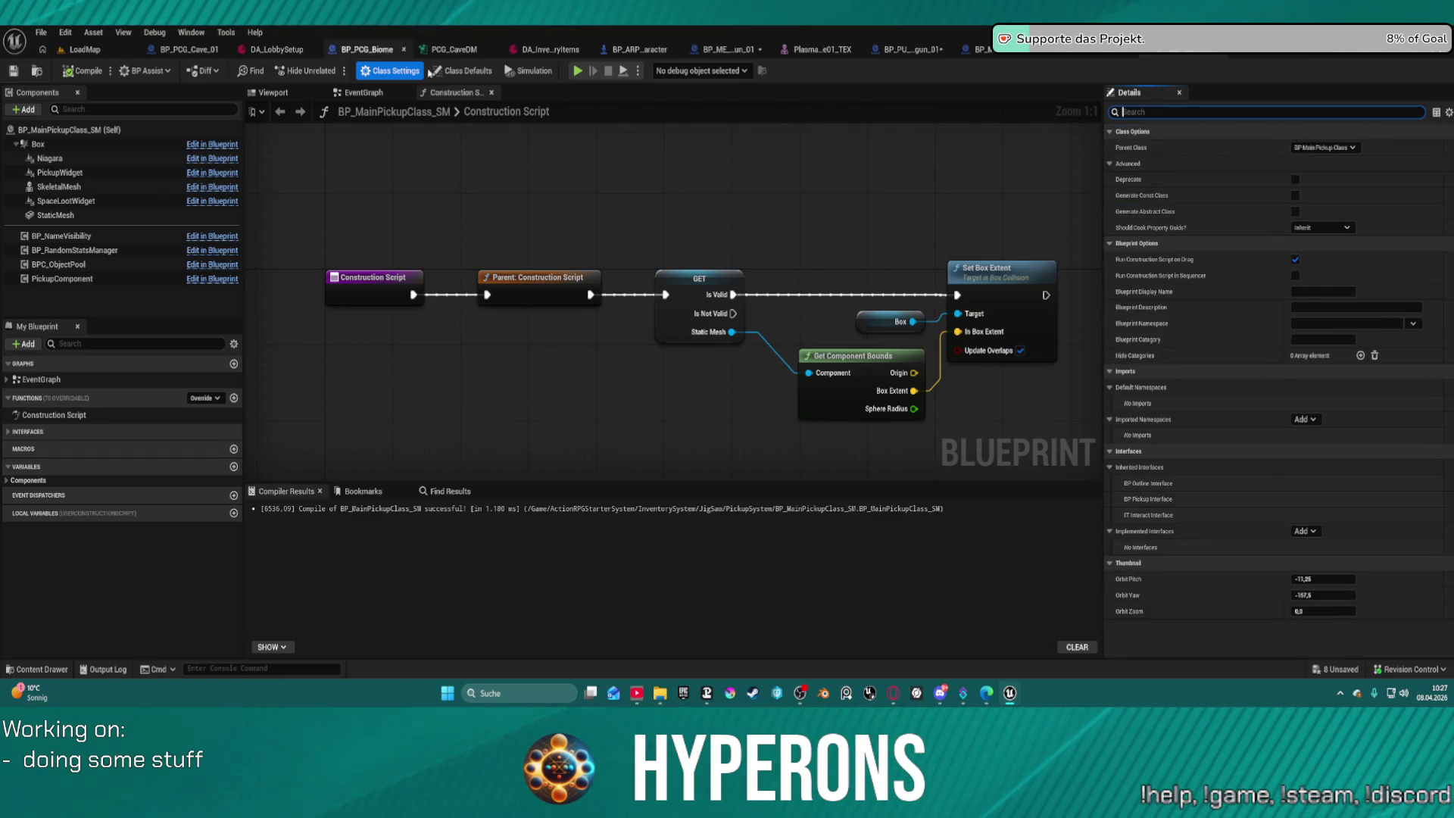
left_click(433, 71)
left_click(1149, 114)
type("o")
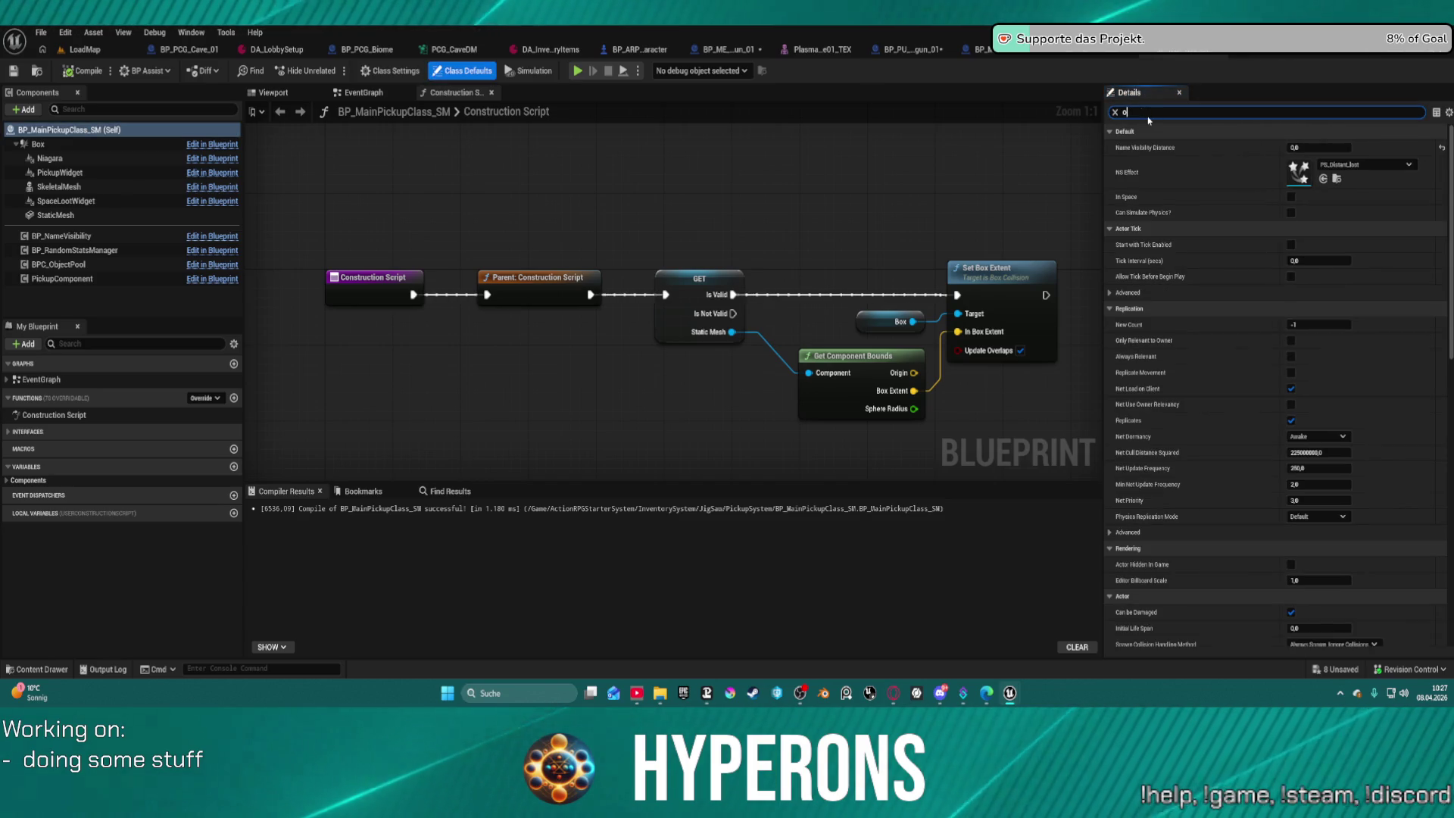
type("ffset")
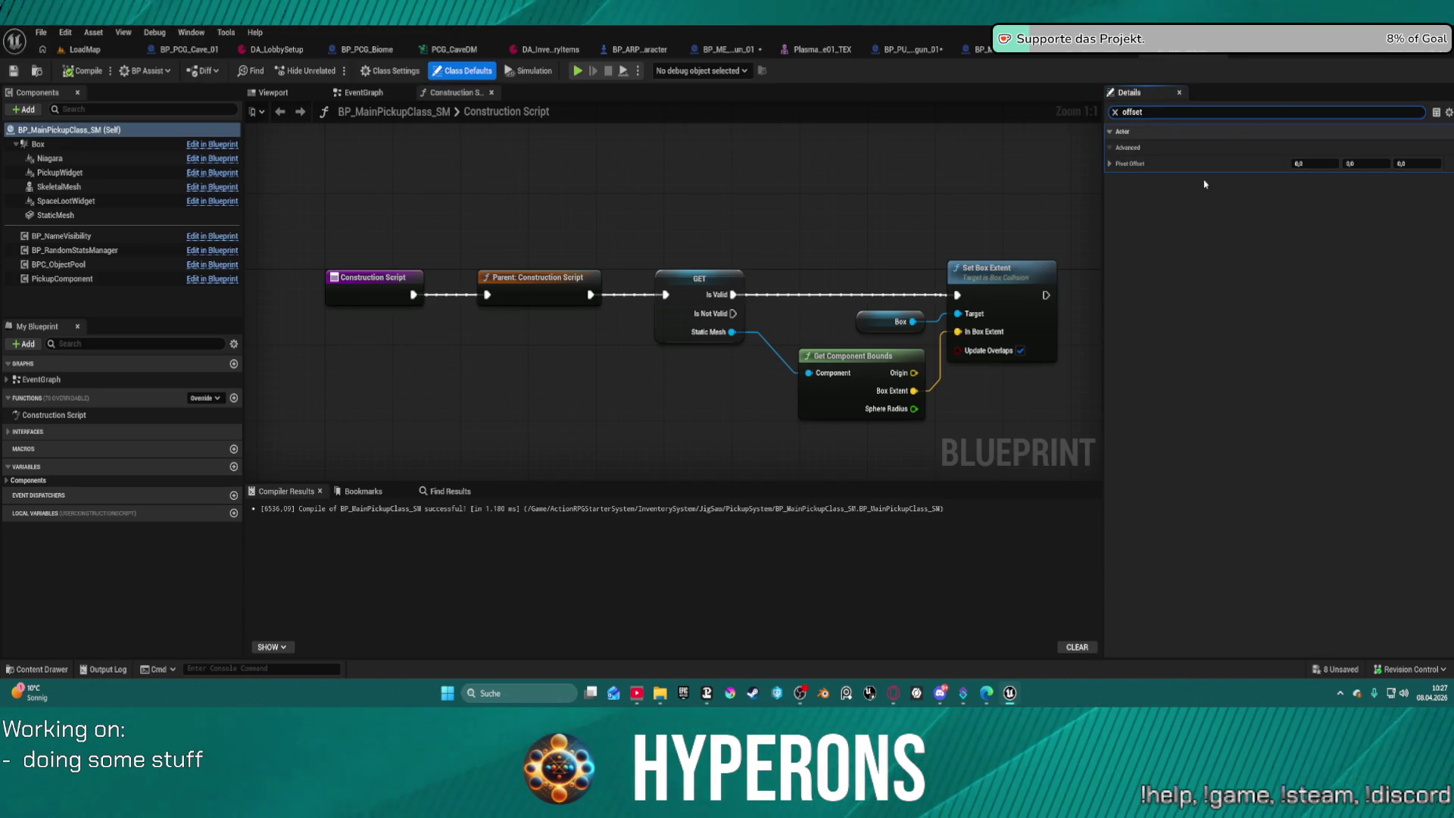
mouse_move(826, 235)
left_mouse_down()
mouse_move(447, 201)
mouse_move(594, 193)
mouse_move(577, 188)
left_mouse_up()
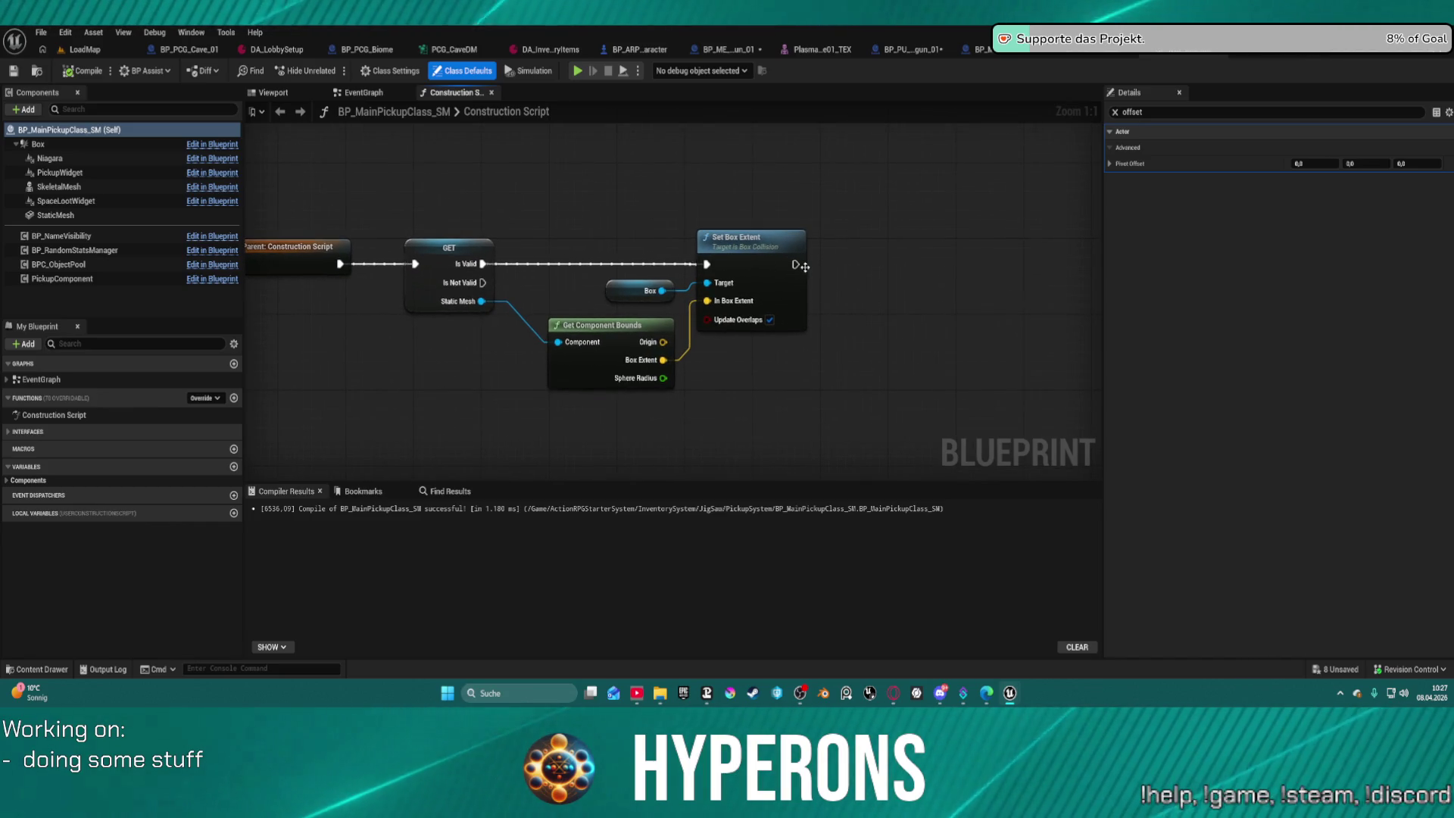
Drop the 'set pivot' node search after Set Box Extent and return to the pistol ammo pickup's preview.
left_click_drag(797, 264, 866, 276)
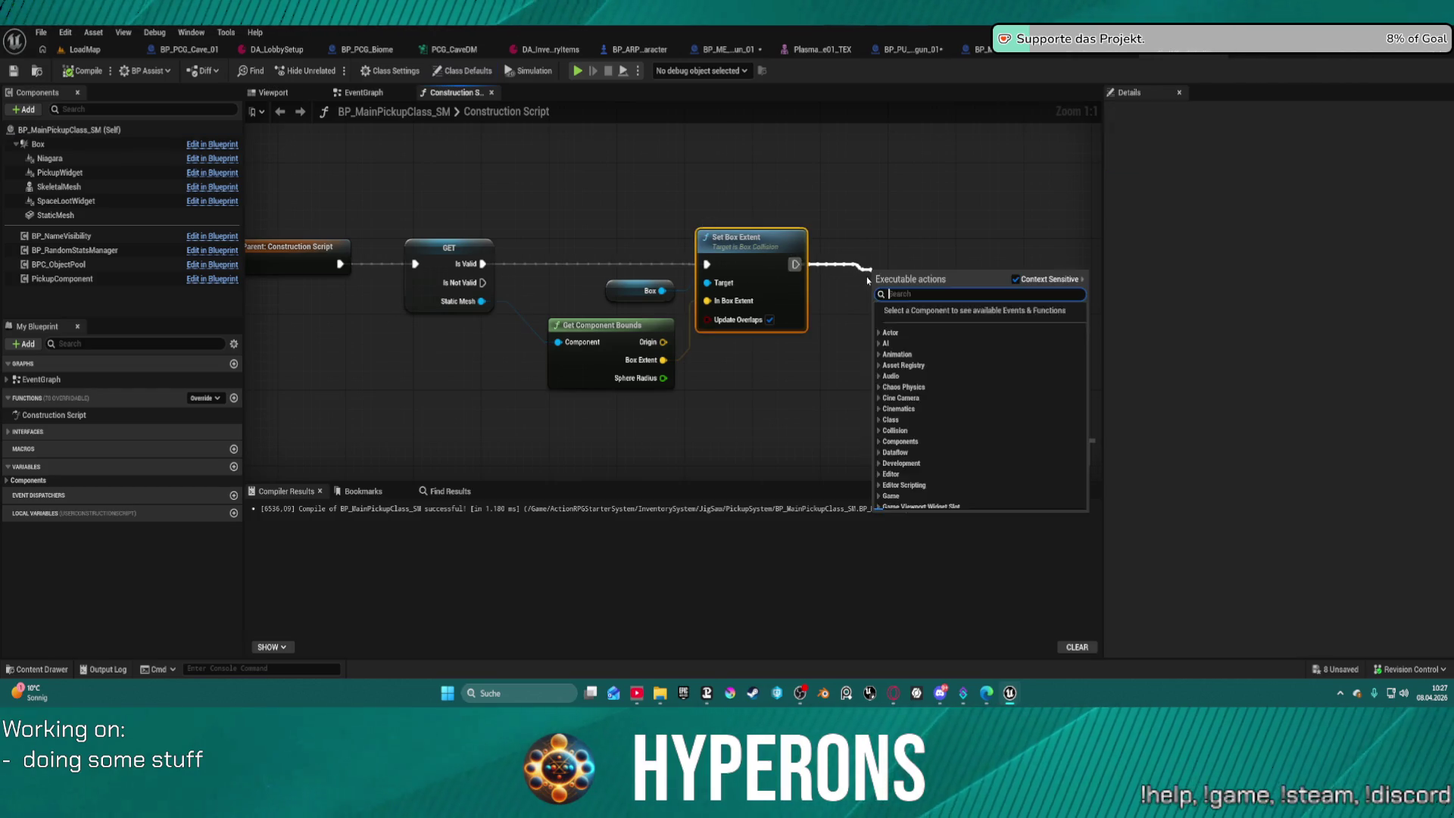
type("set")
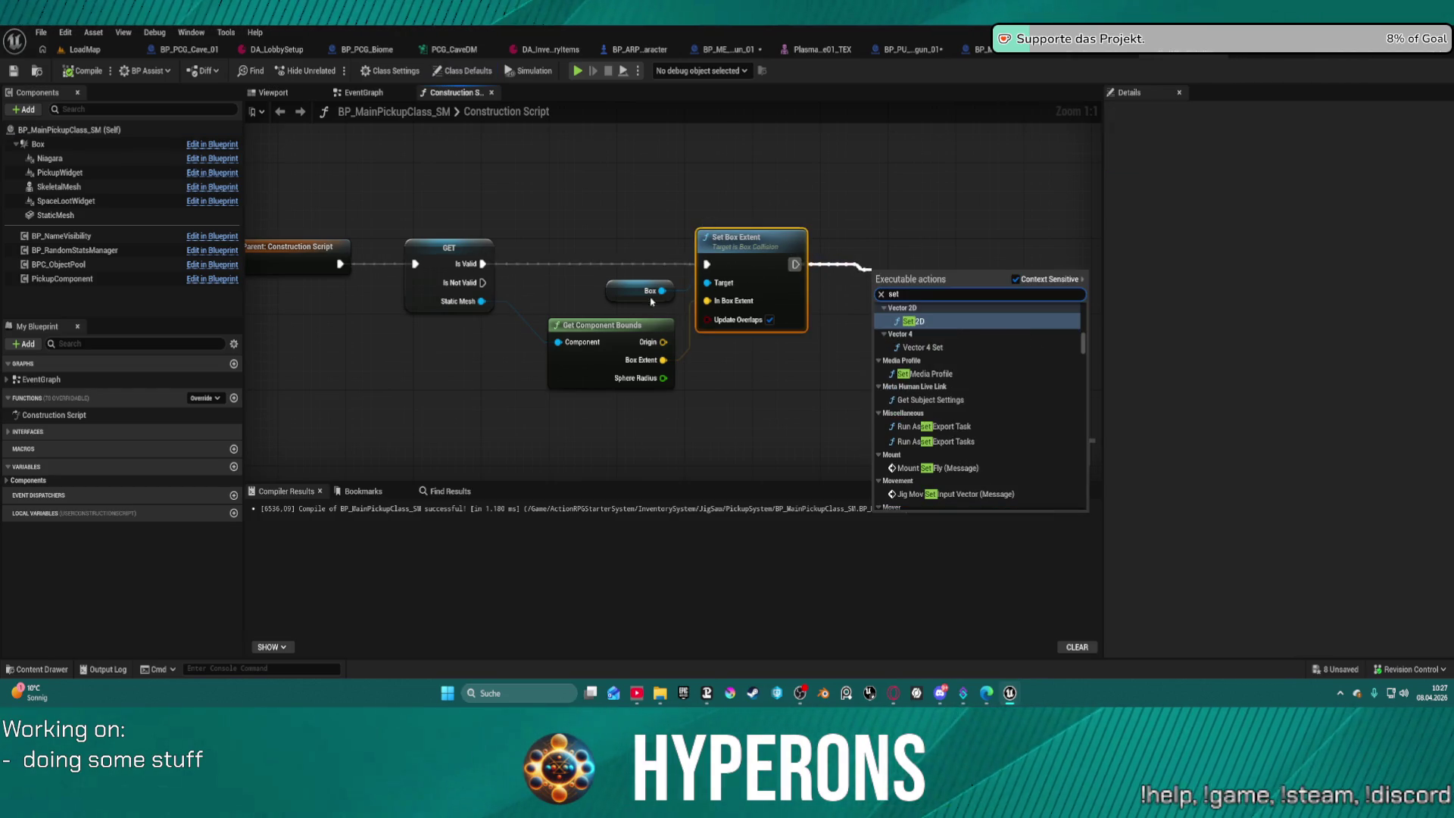
left_click(911, 142)
right_click(911, 142)
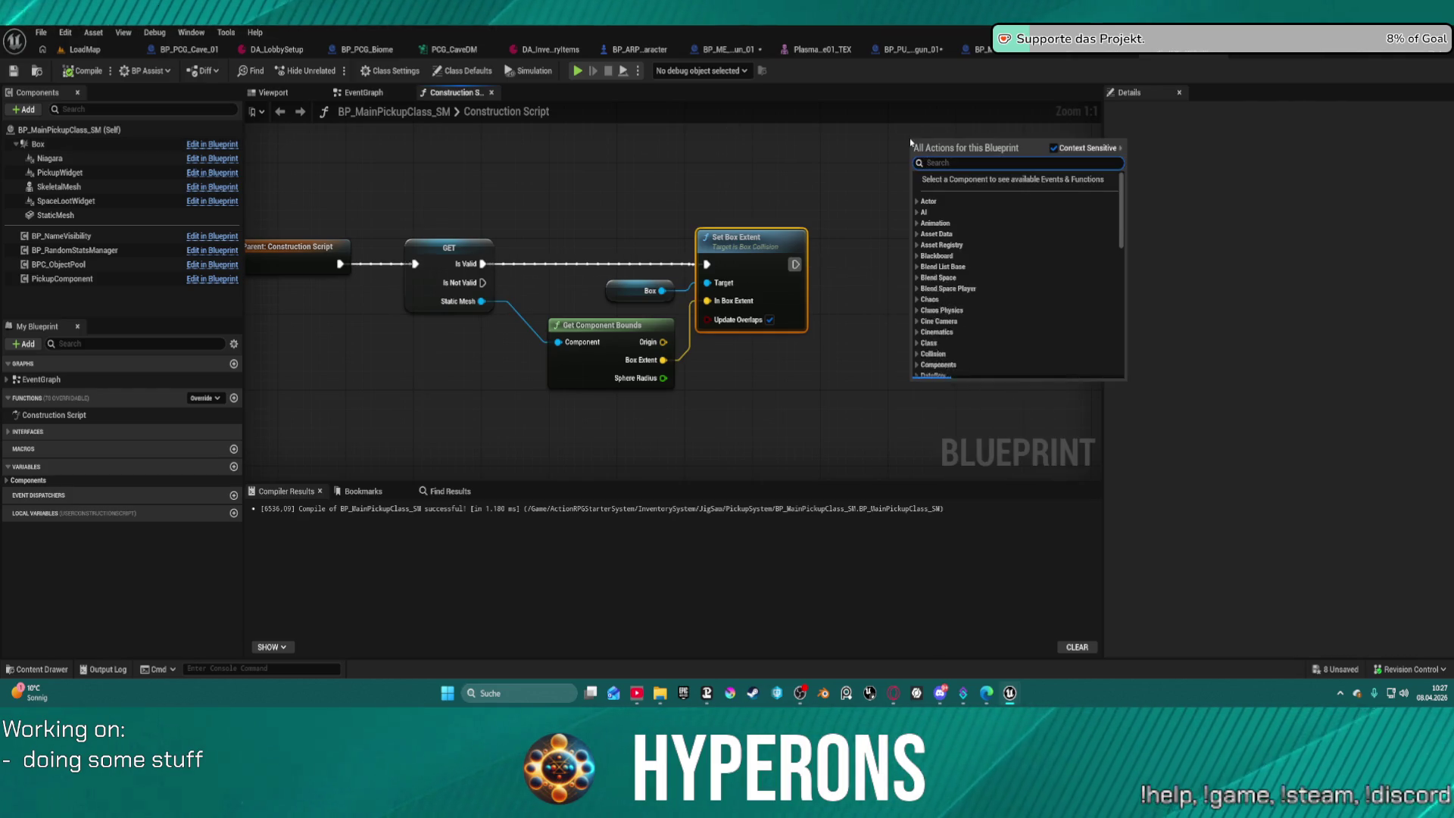
type("set pivor")
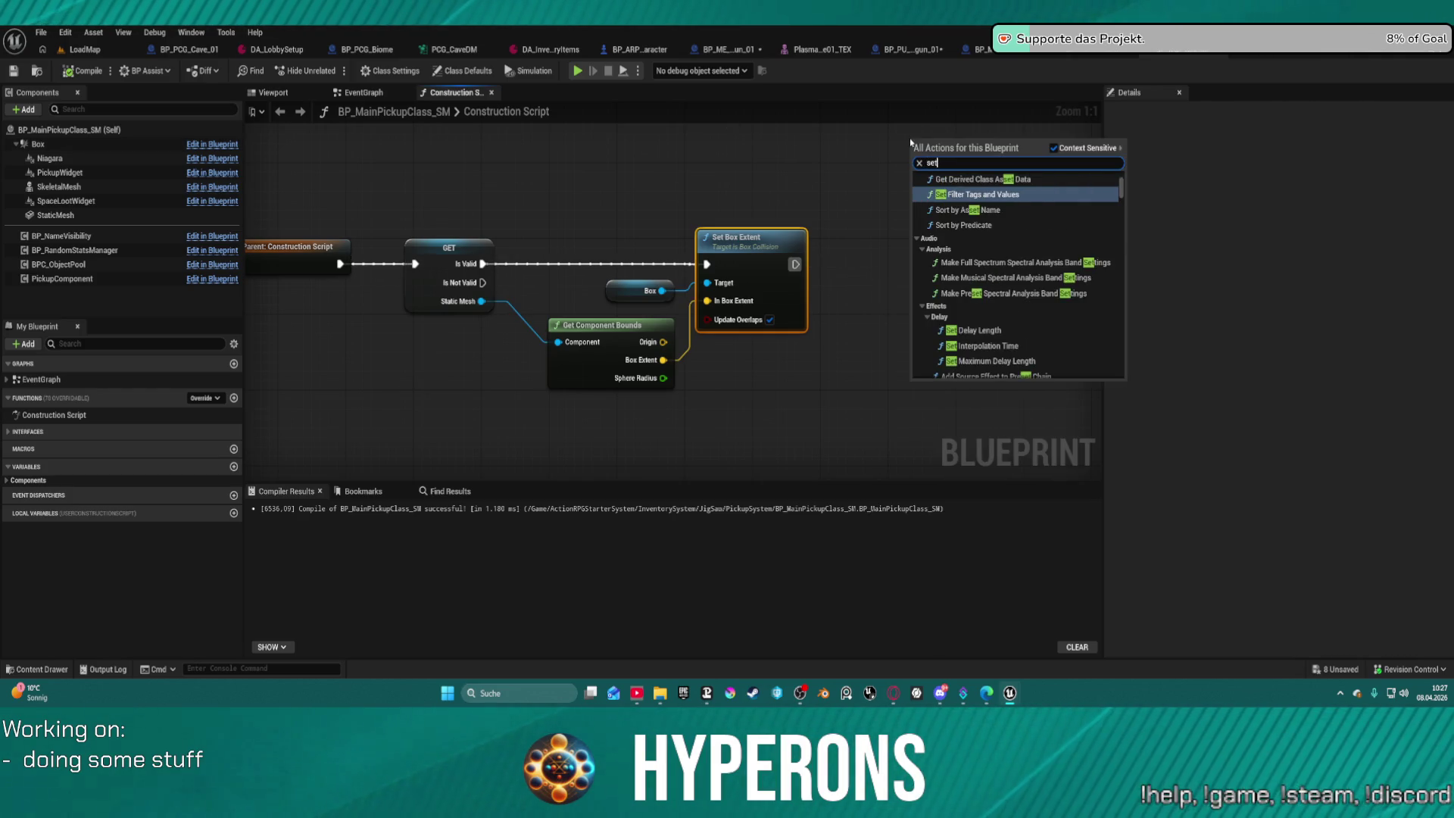
key("BackSpace")
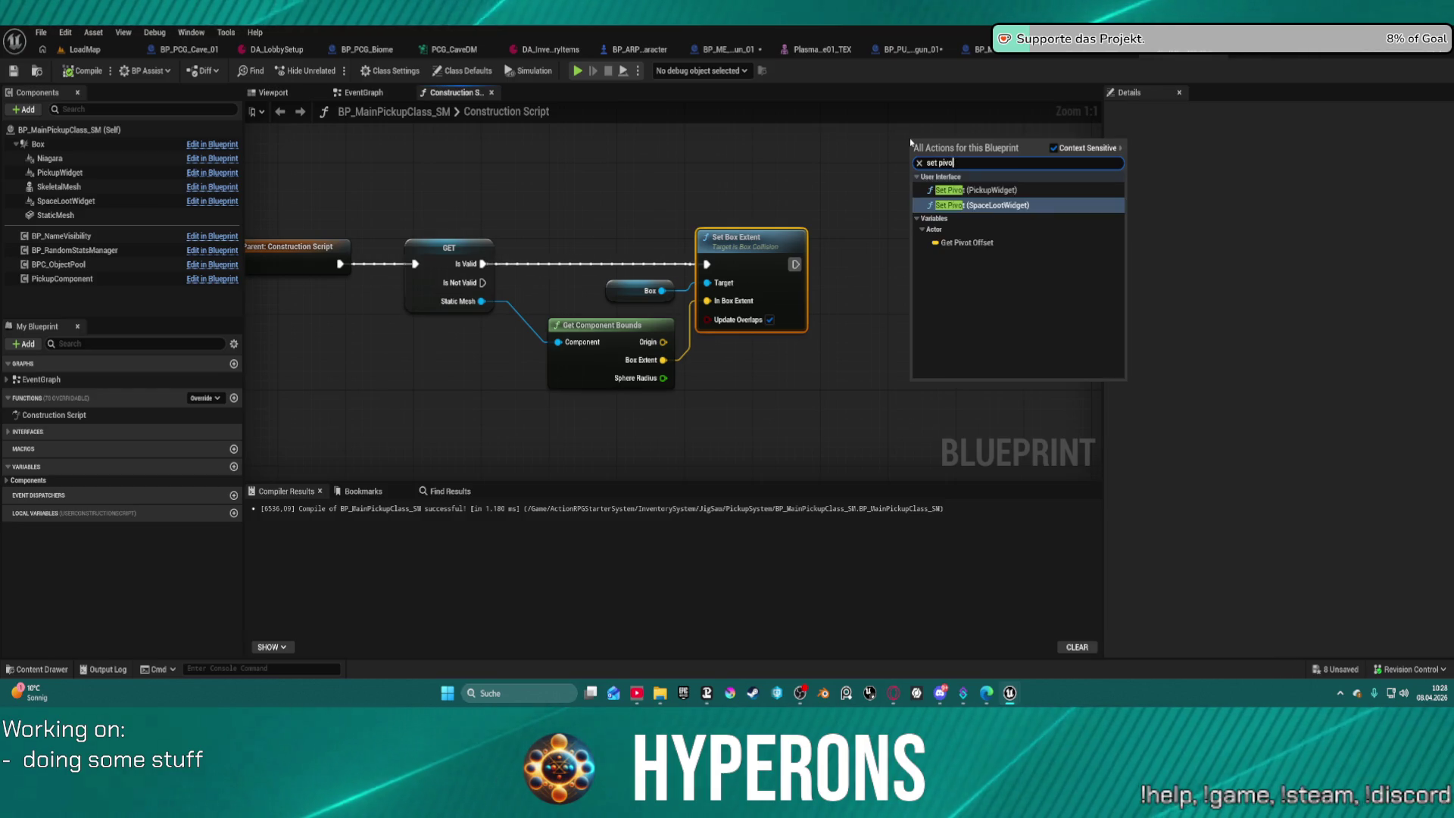
key("Down")
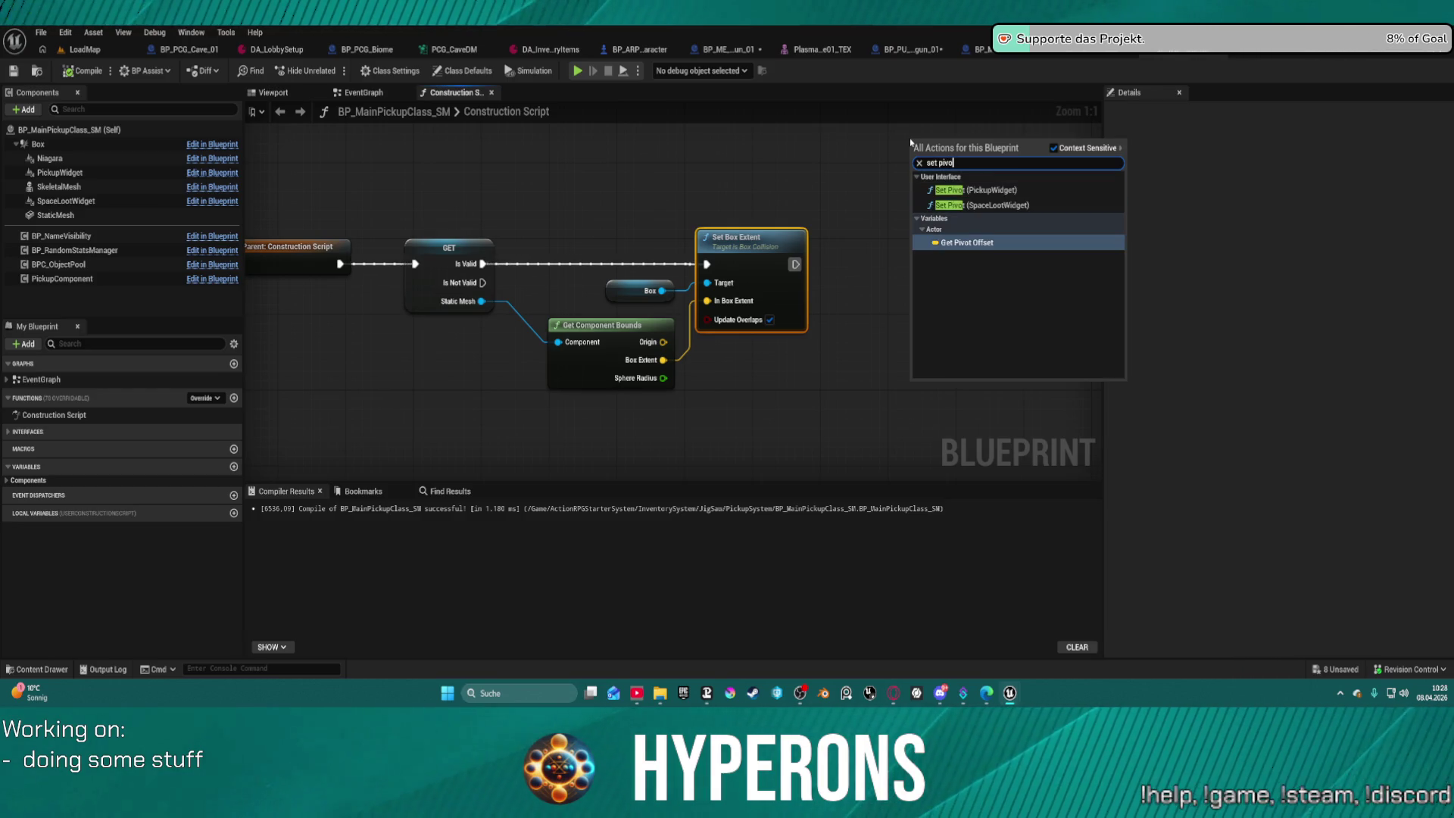
key("BackSpace")
key("BackSpace")
key("BackSpace")
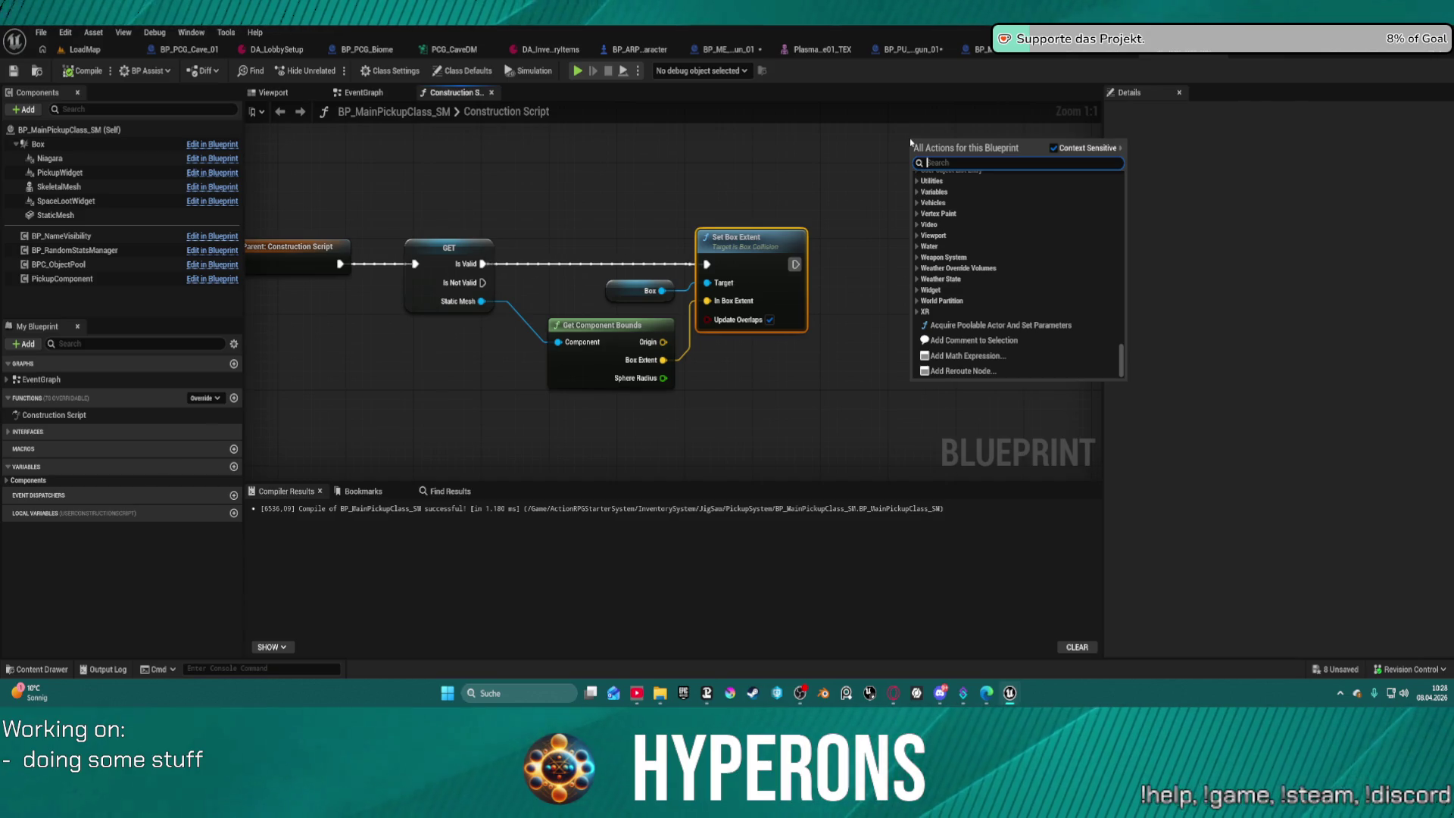
scroll(911, 140, "down", 1)
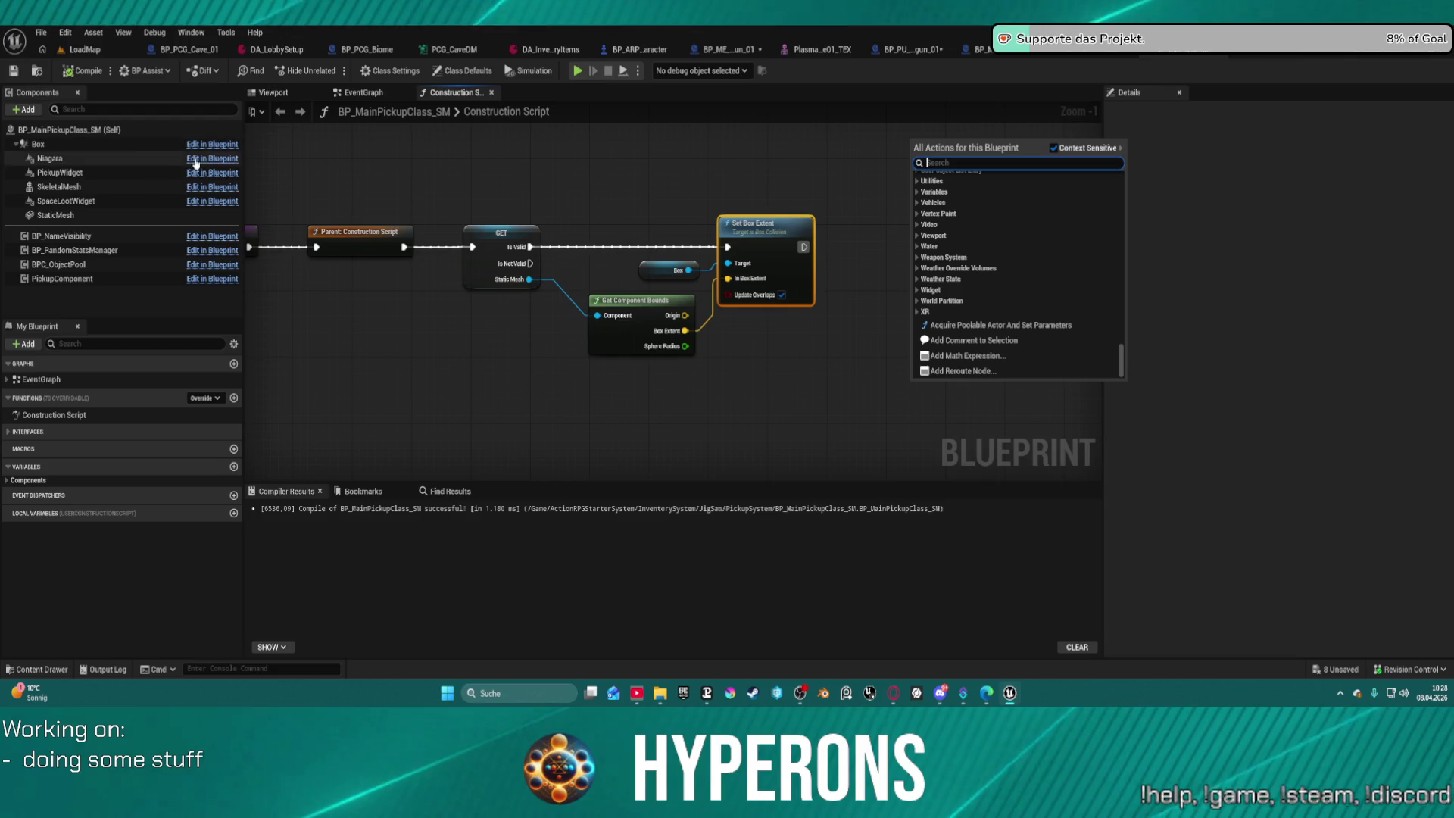
left_click(273, 93)
key("ctrl+b")
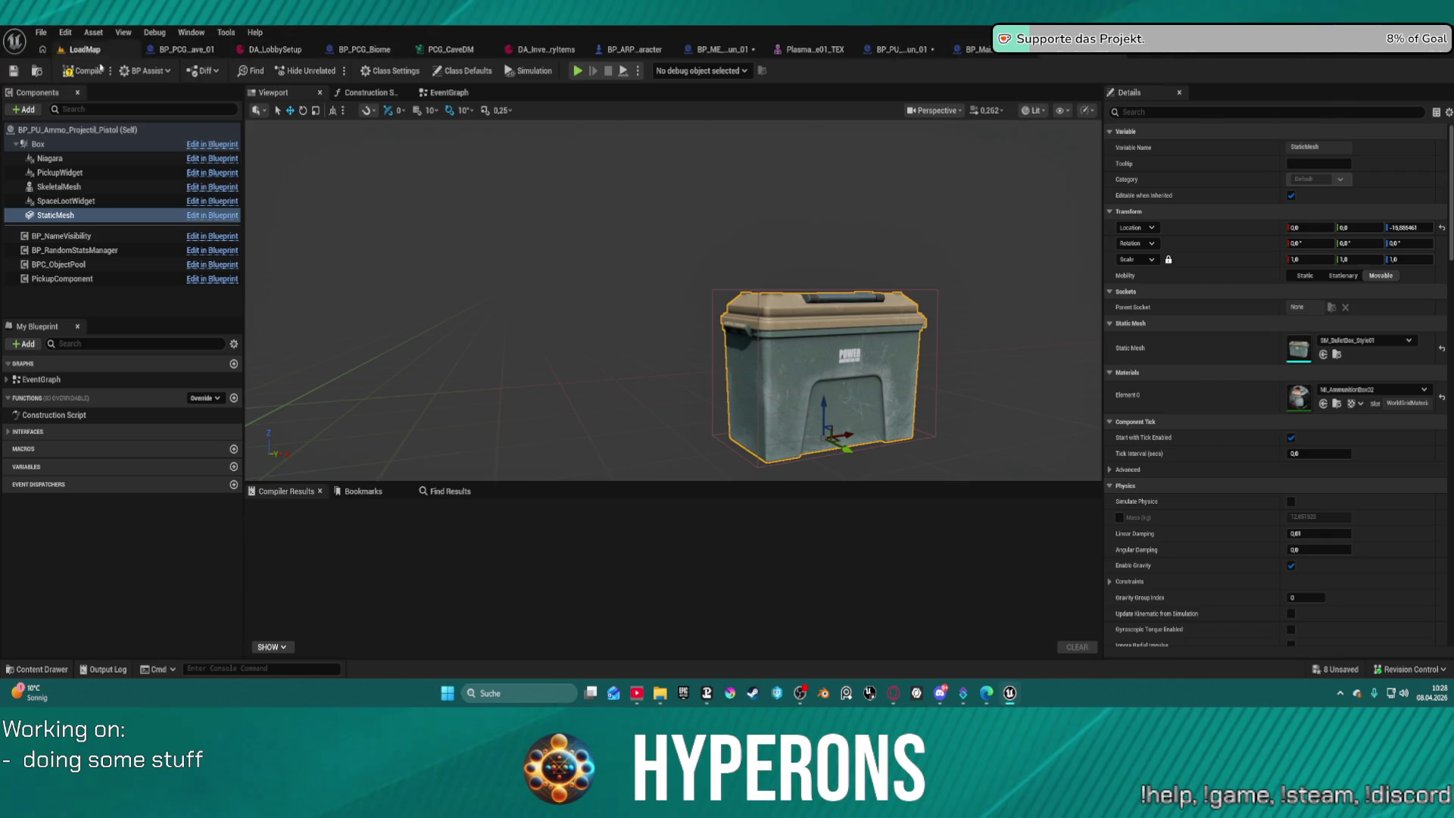
Place a BP_PU_Ammo_Projectil_Pistol crate on the LoadMap ground and inspect its collision box up close.
left_click(39, 72)
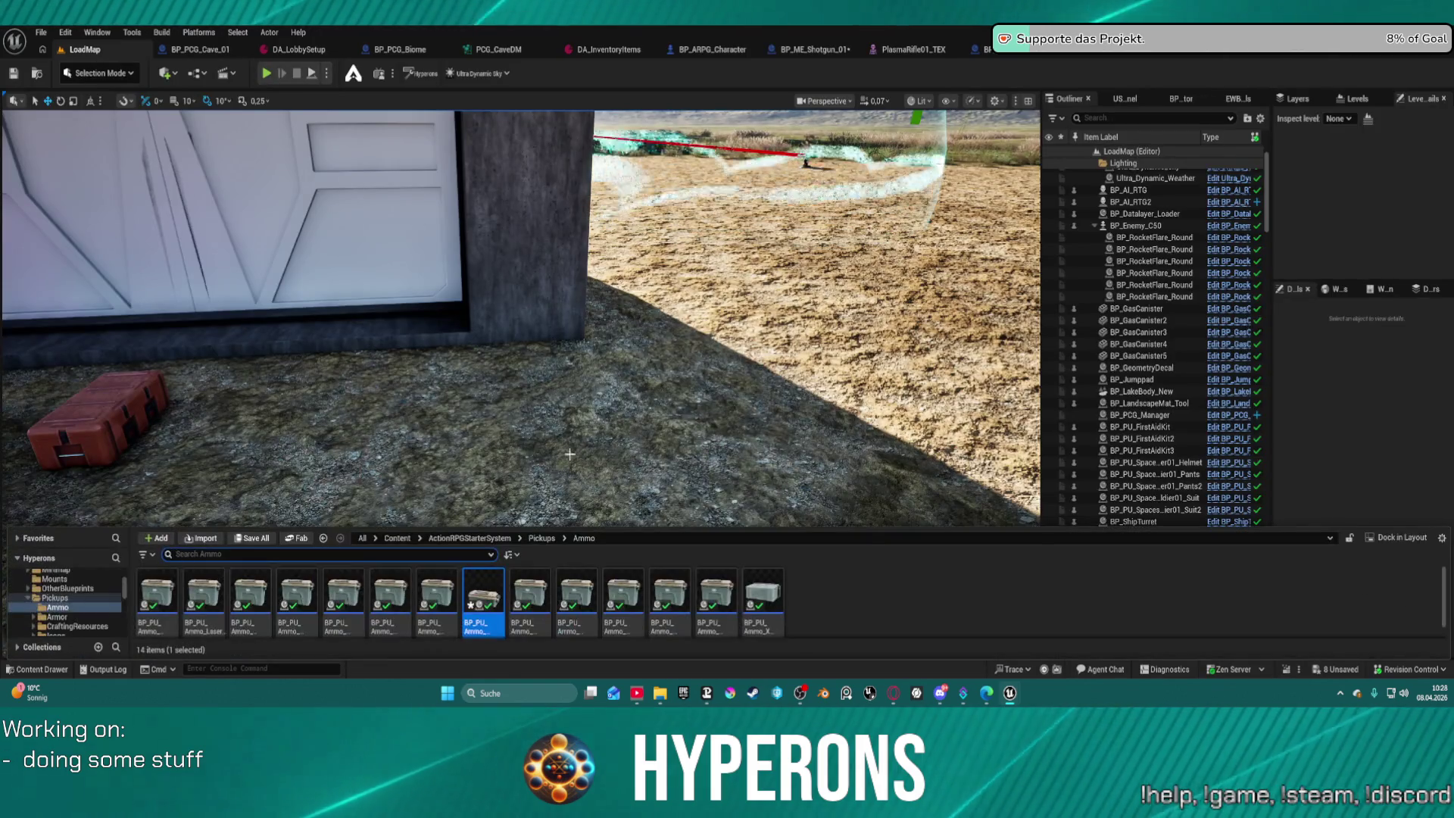
mouse_move(487, 608)
left_mouse_down()
mouse_move(510, 466)
mouse_move(542, 453)
left_mouse_up()
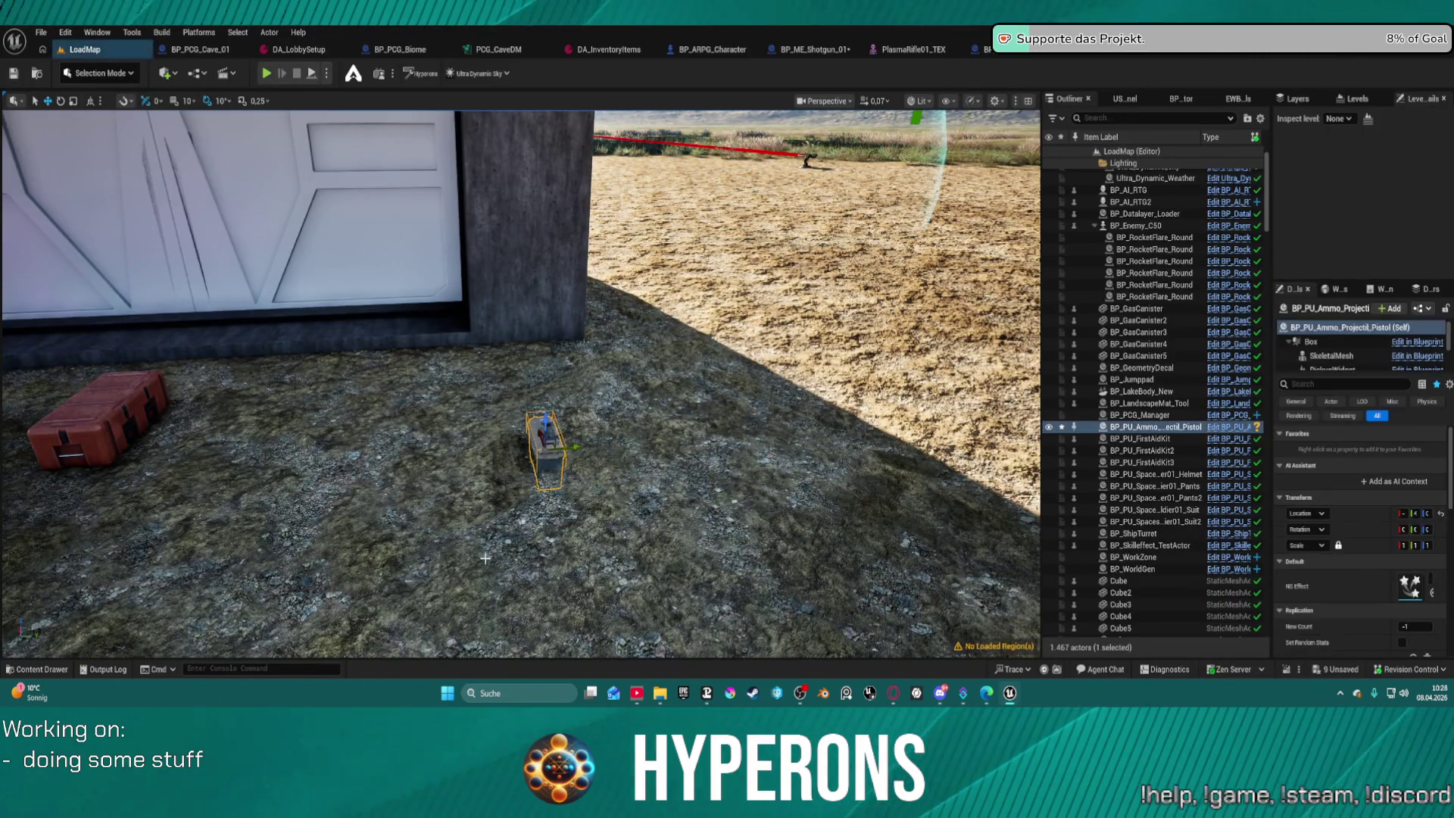
mouse_move(484, 544)
left_mouse_down()
mouse_move(455, 455)
mouse_move(466, 379)
left_mouse_up()
mouse_move(458, 470)
left_mouse_down()
mouse_move(458, 507)
mouse_move(457, 470)
left_mouse_up()
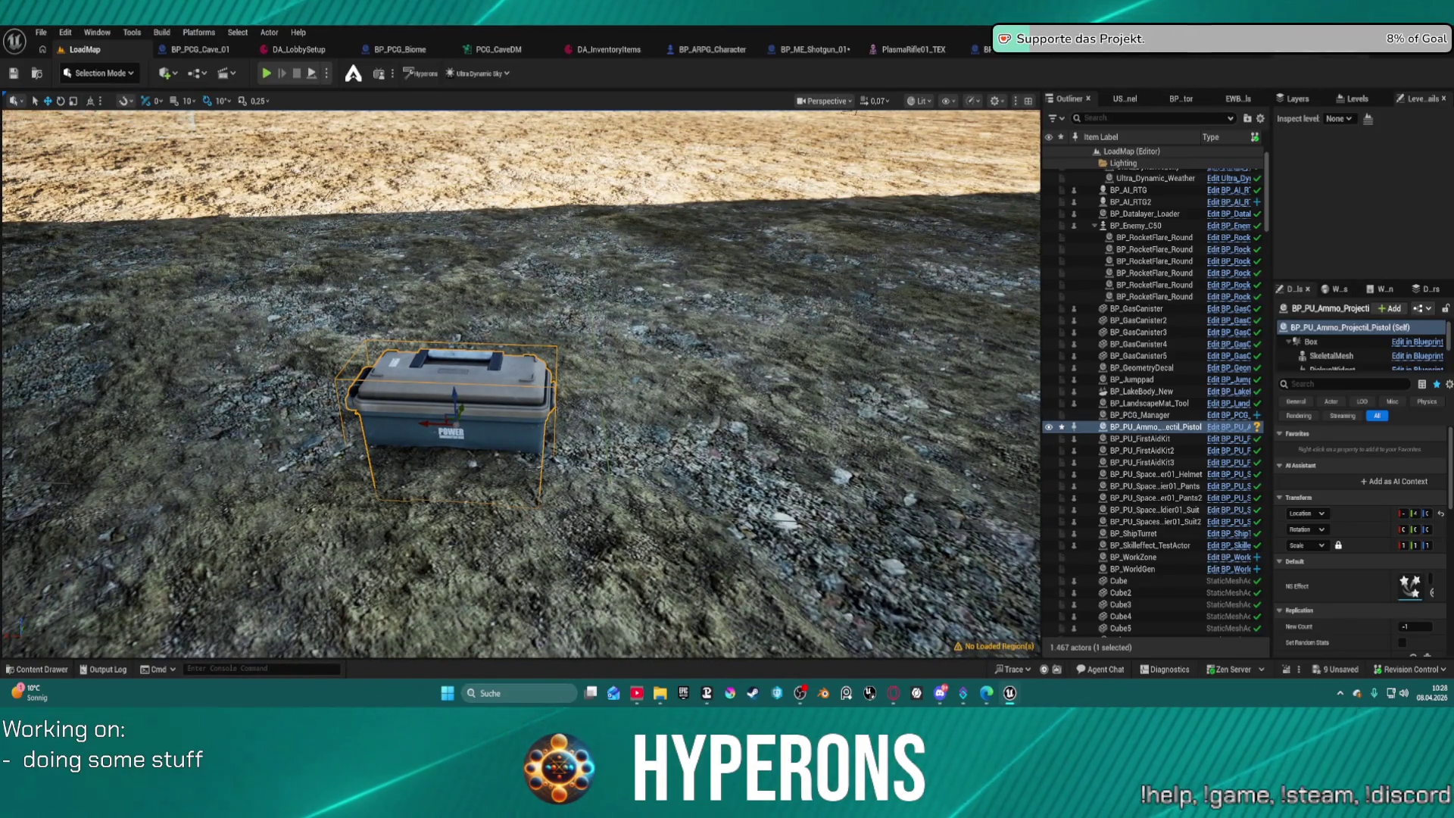
left_click(1301, 54)
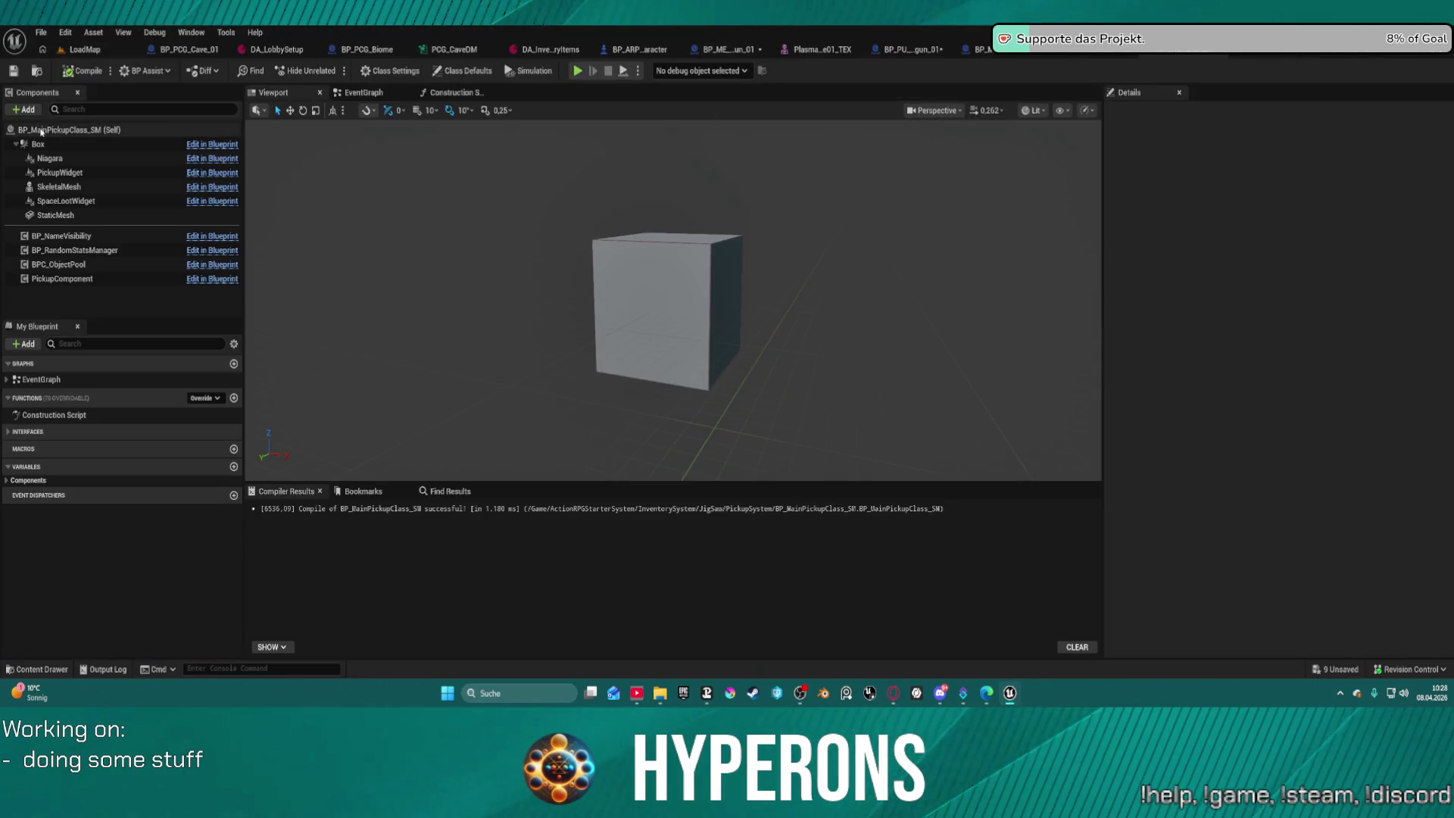
Add a Scene Component named Scene and make it the parent of the Box and its children.
left_click(84, 144)
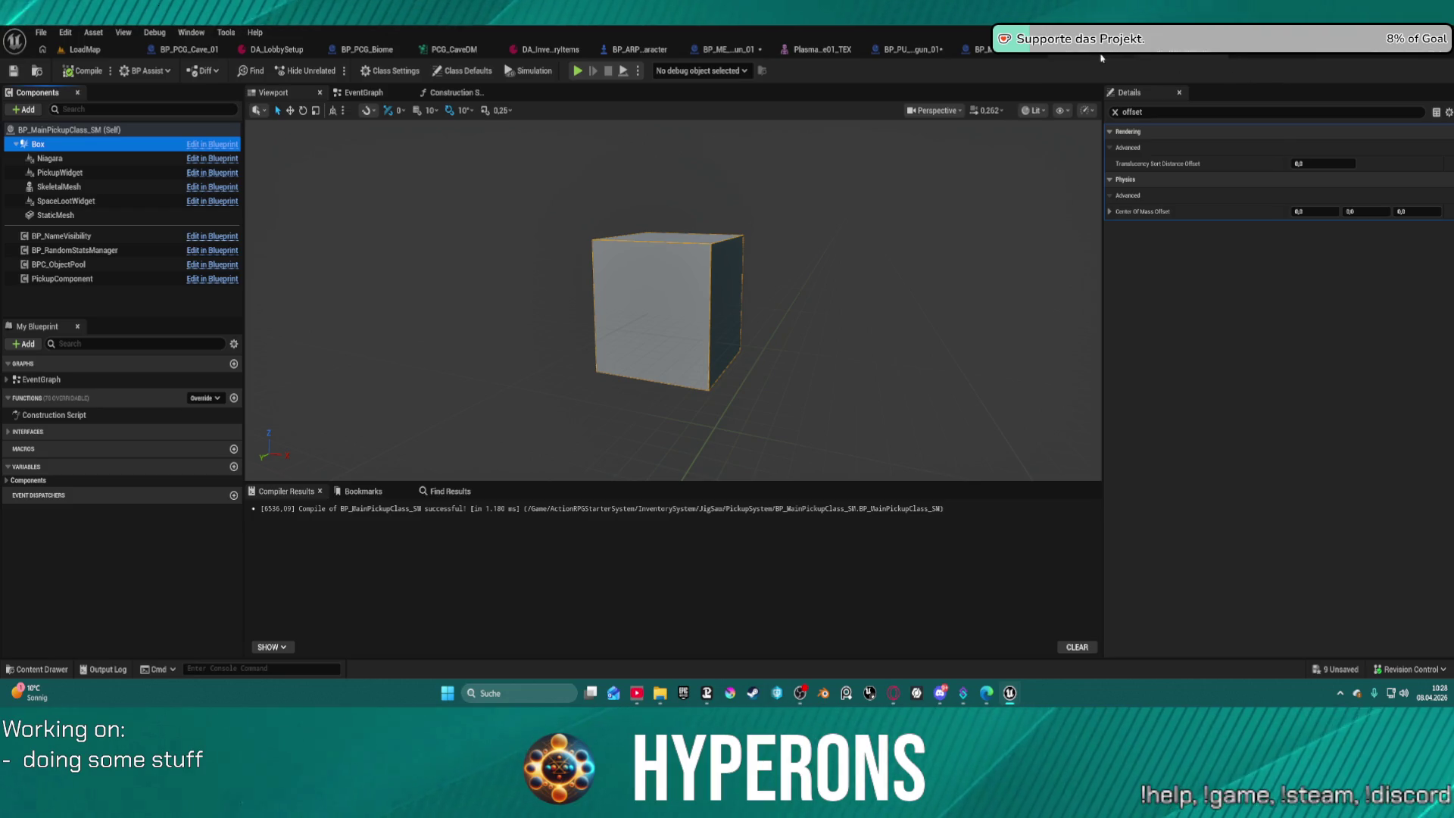
left_click(1376, 65)
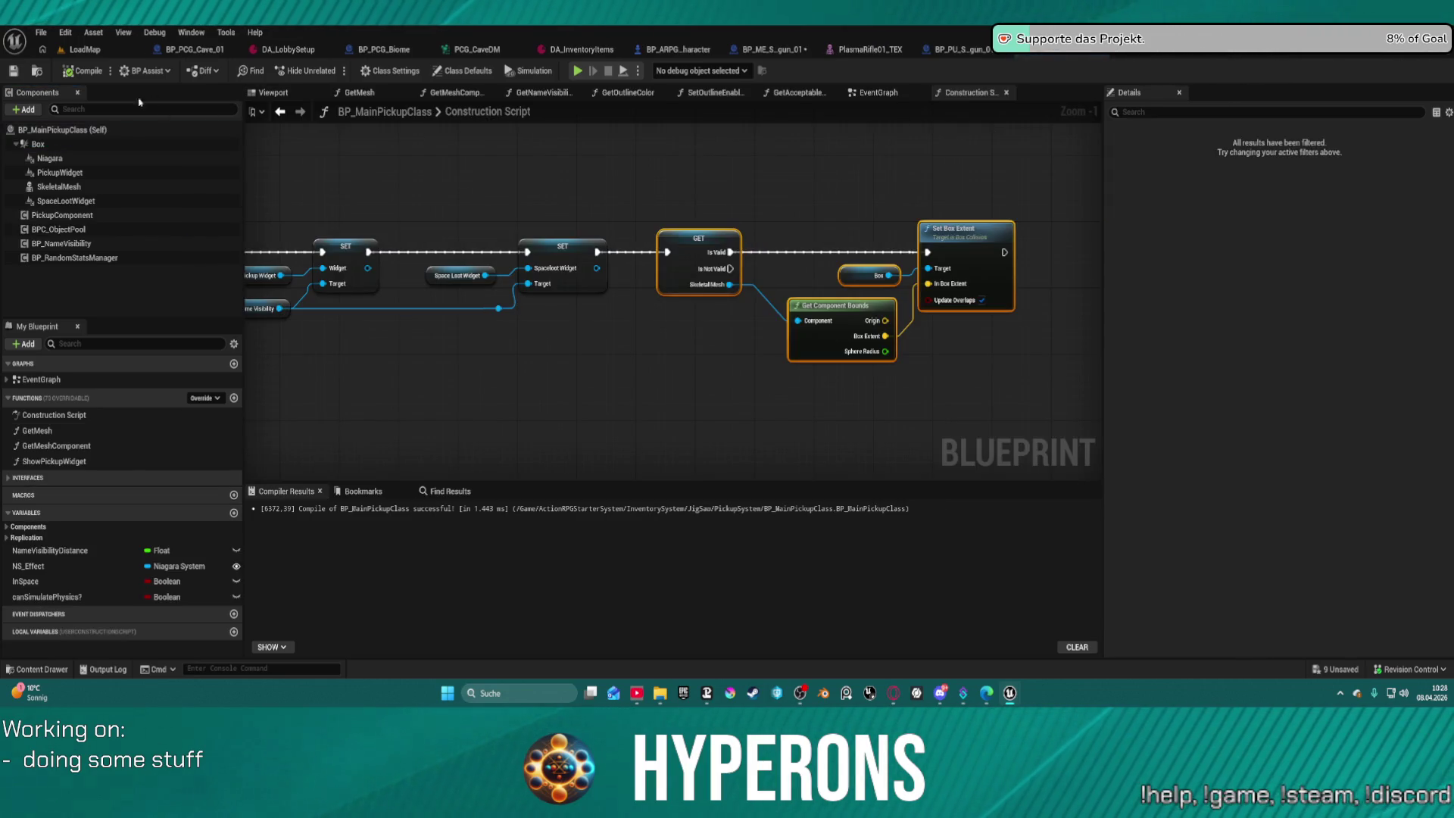
left_click(38, 143)
left_click(25, 109)
type("s")
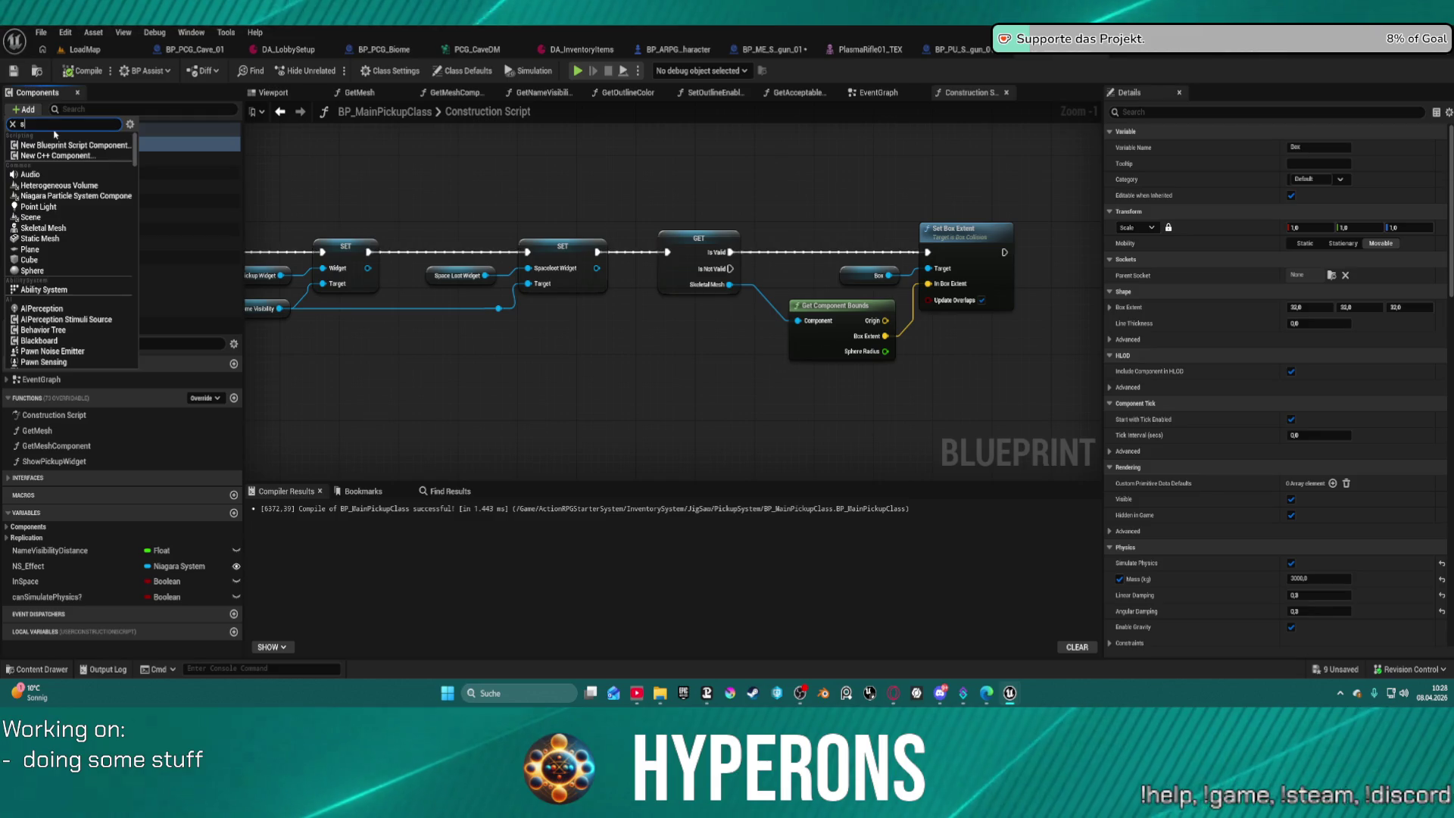
type("cen")
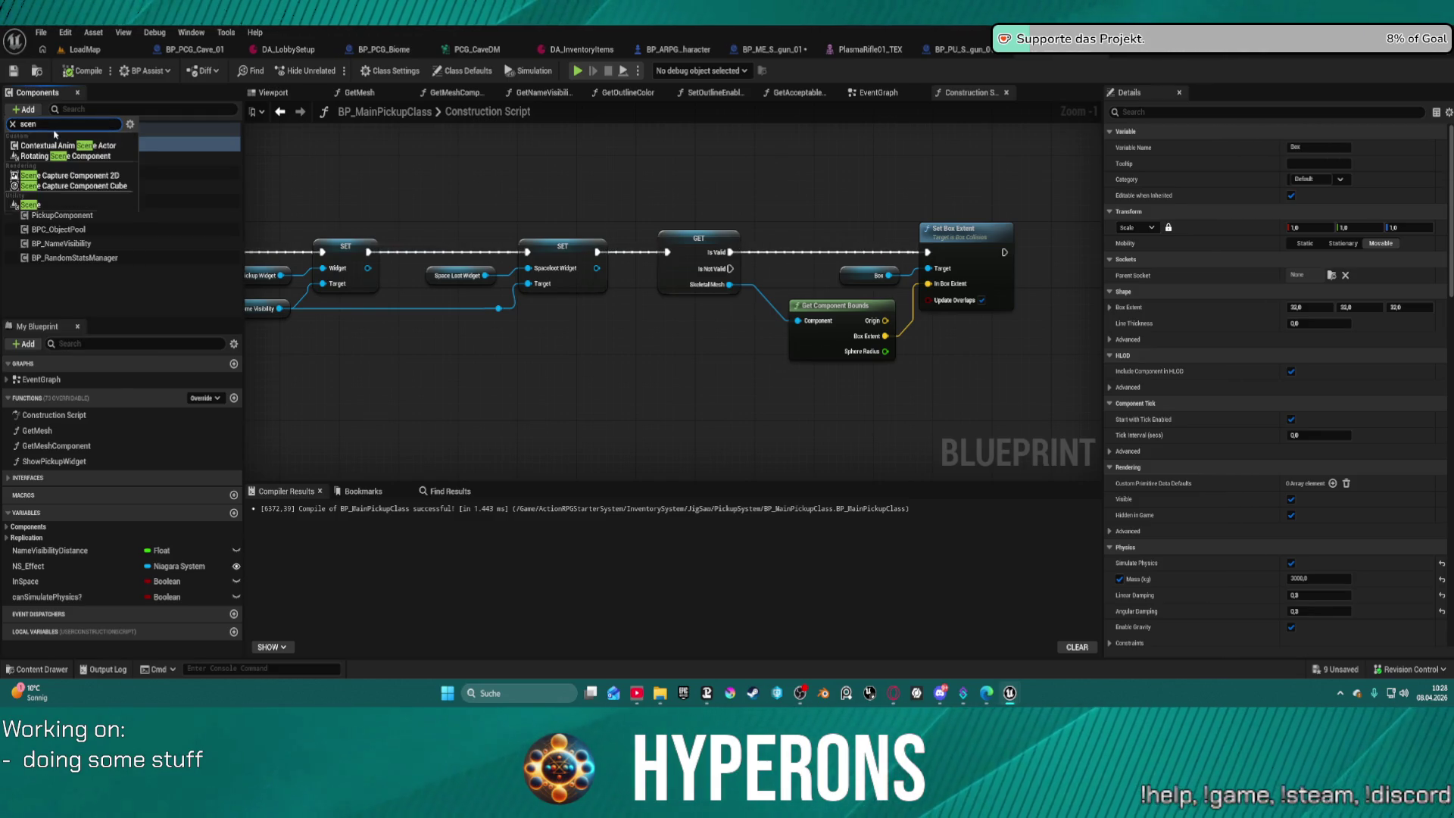
left_click(63, 203)
key("Return")
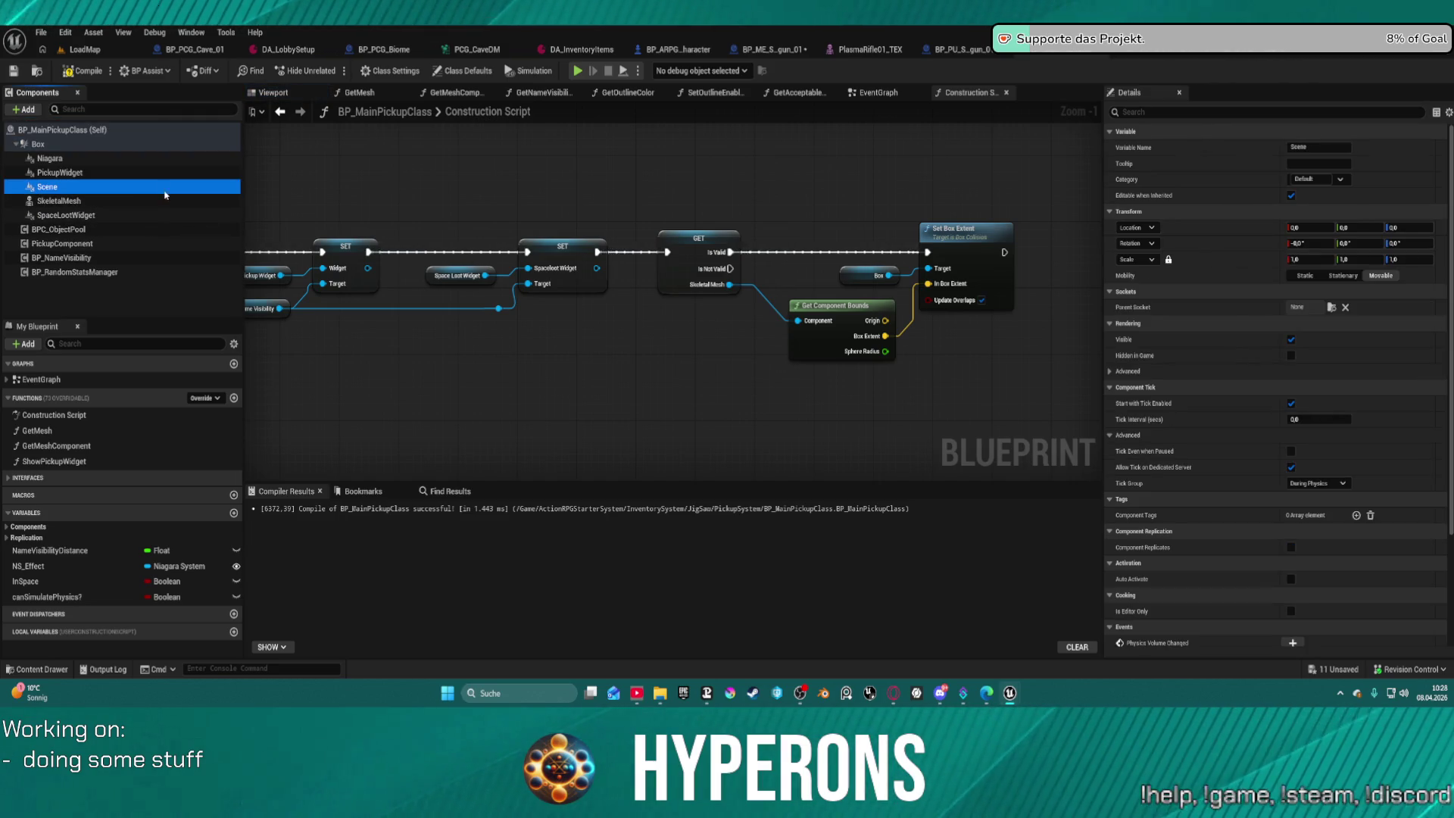
left_click_drag(41, 188, 34, 144)
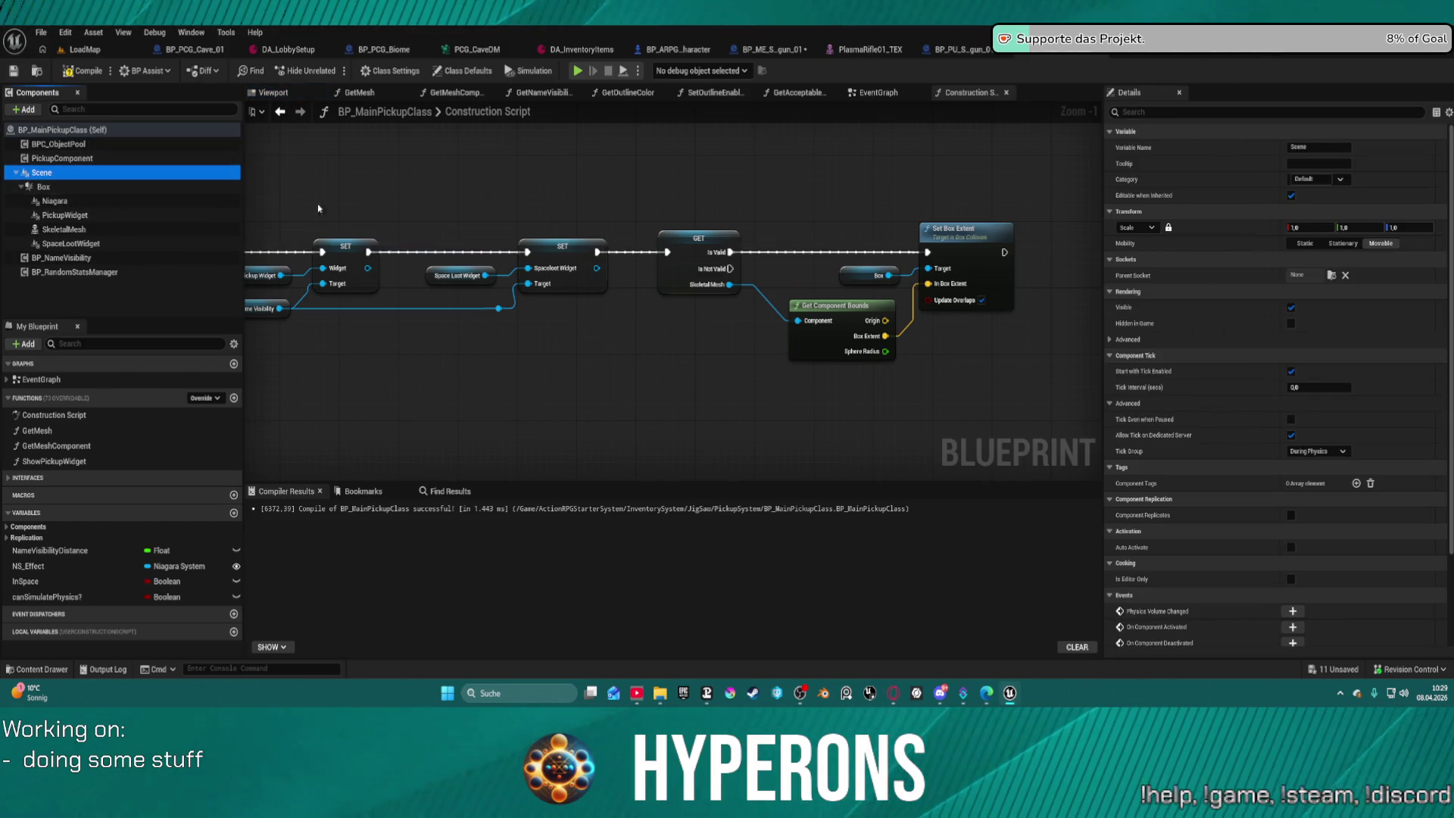
left_click(43, 187)
mouse_move(940, 359)
left_mouse_down()
mouse_move(681, 301)
mouse_move(763, 320)
left_mouse_up()
left_click(712, 303)
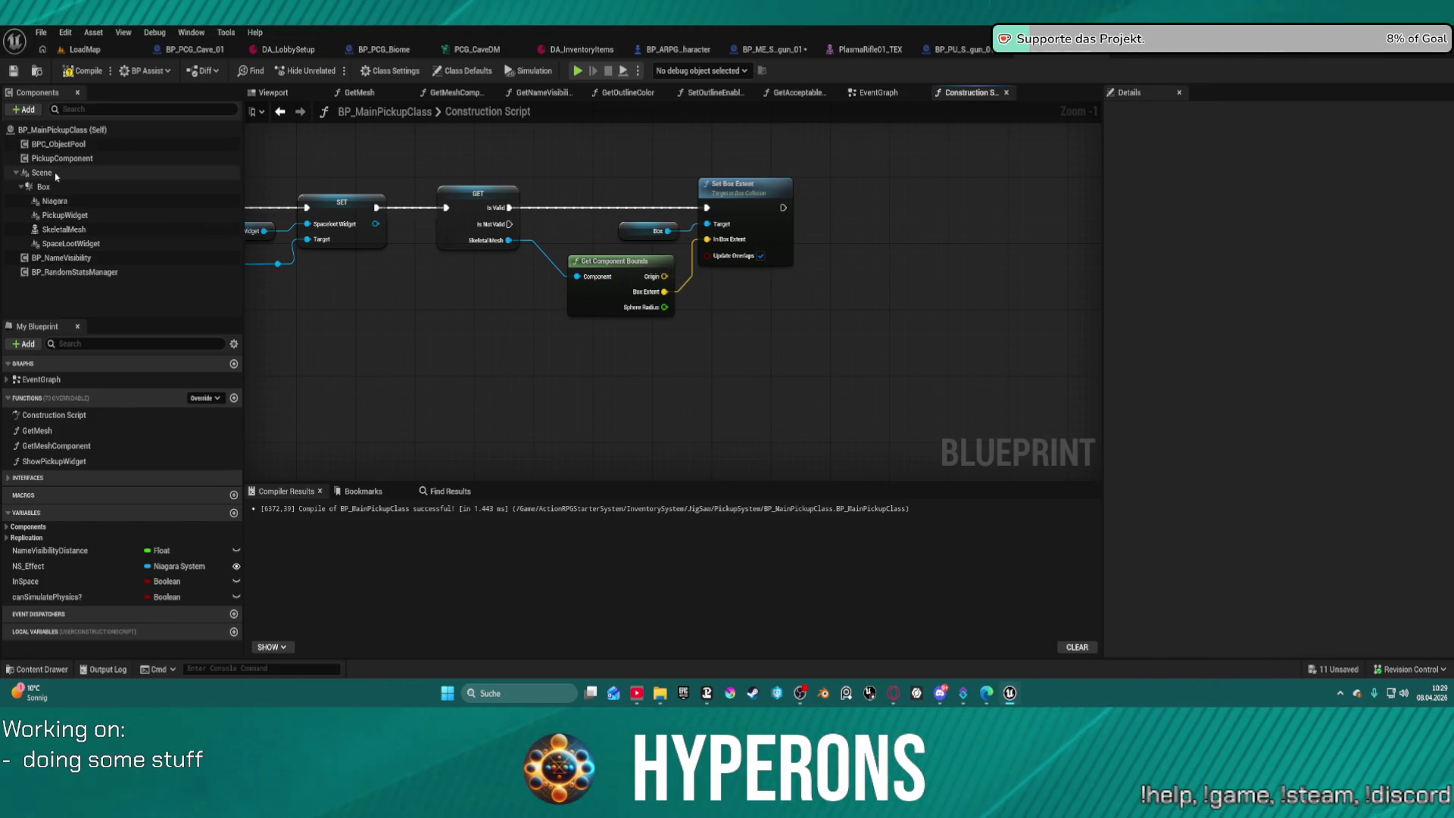
Delete a stray comment and Box getter accidentally added to the construction graph.
left_click(220, 189)
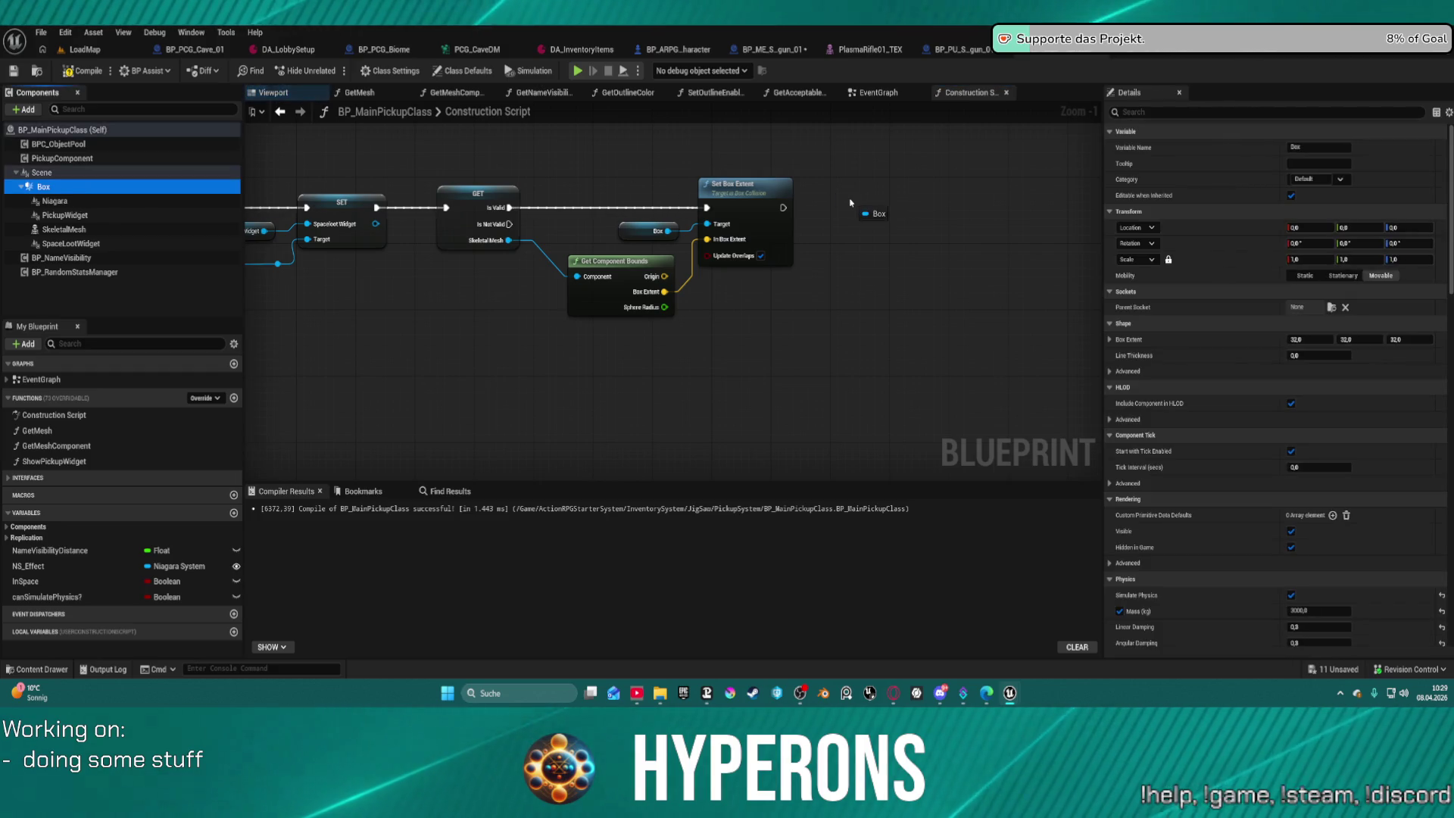
left_click_drag(219, 189, 849, 201)
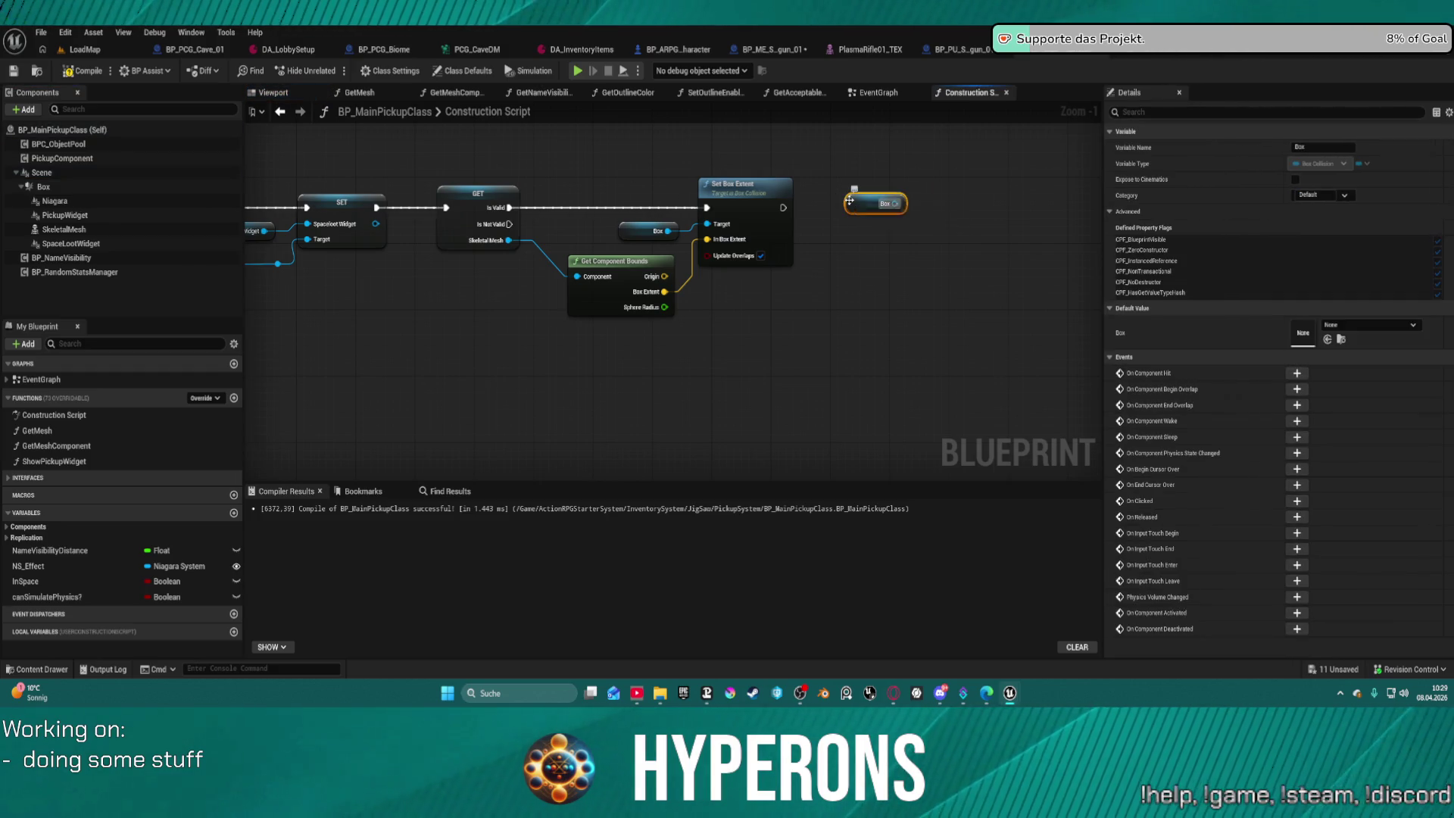
type("cat")
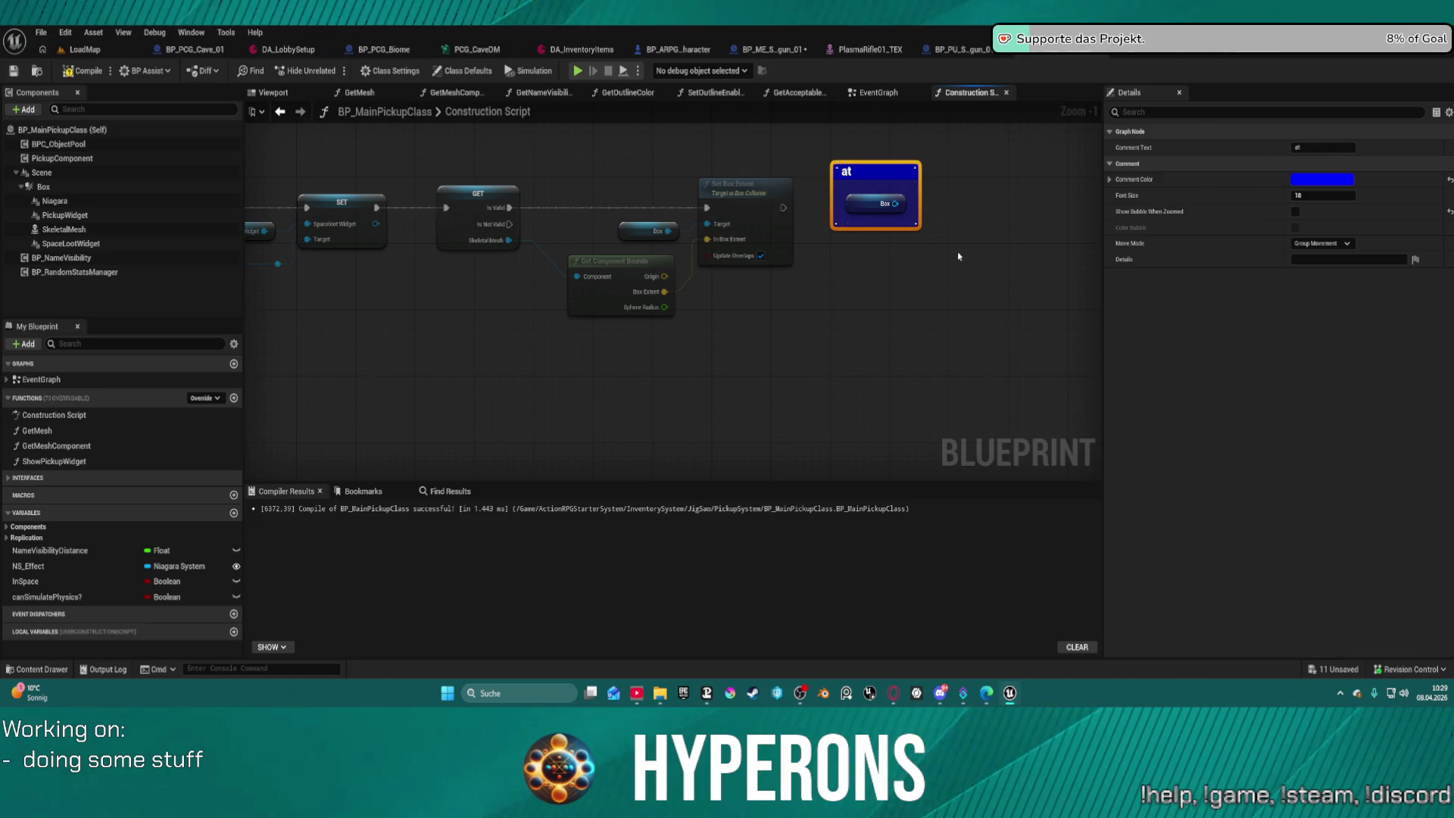
left_click(942, 242)
left_click_drag(827, 162, 889, 226)
key("Delete")
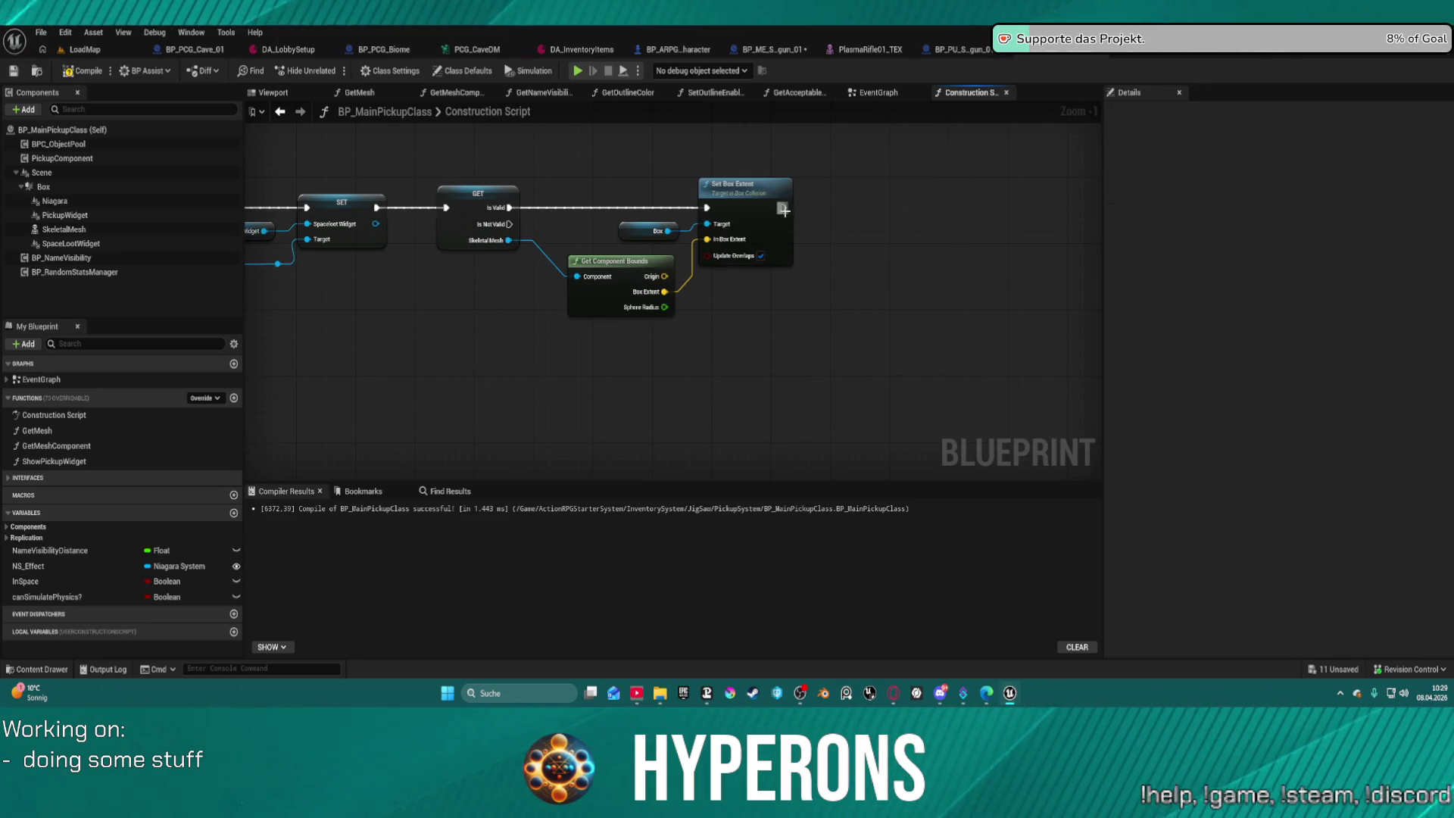
left_click_drag(783, 209, 909, 208)
left_click(793, 262)
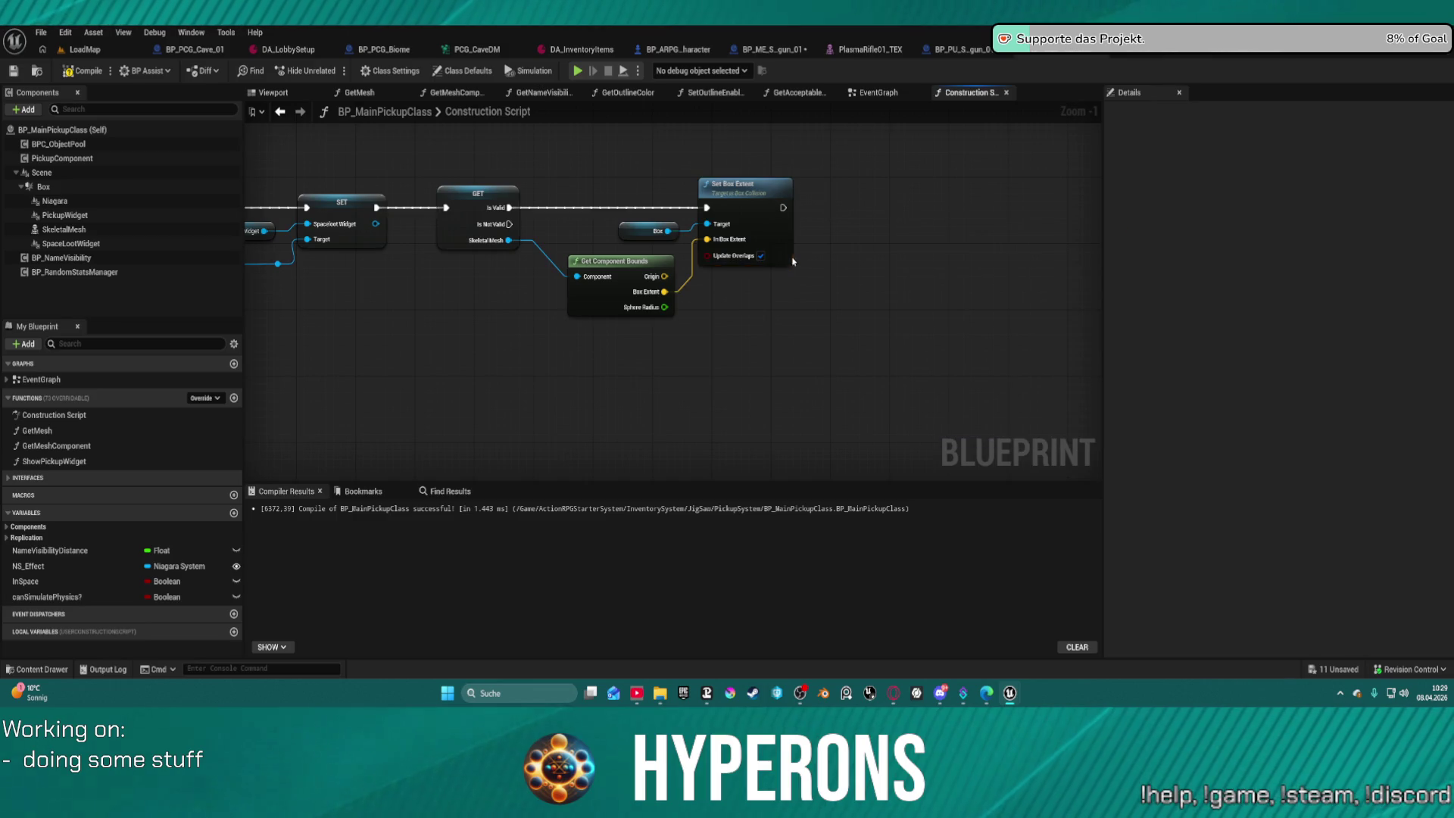
Add a Box Set Relative Location after Set Box Extent, with the bounds Origin as New Location.
mouse_move(668, 231)
left_mouse_down()
mouse_move(877, 243)
mouse_move(858, 240)
left_mouse_up()
type("s")
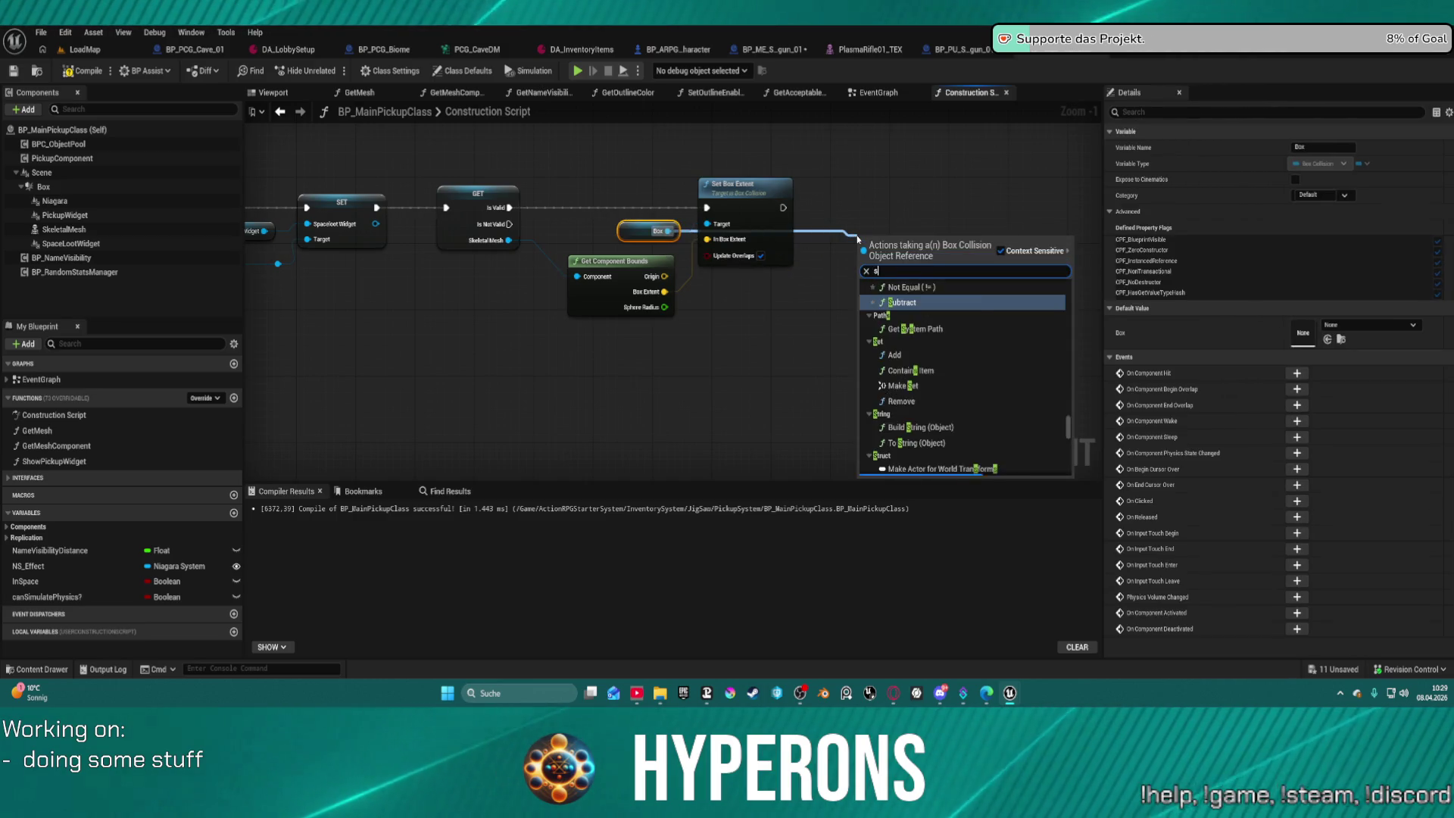
type("et")
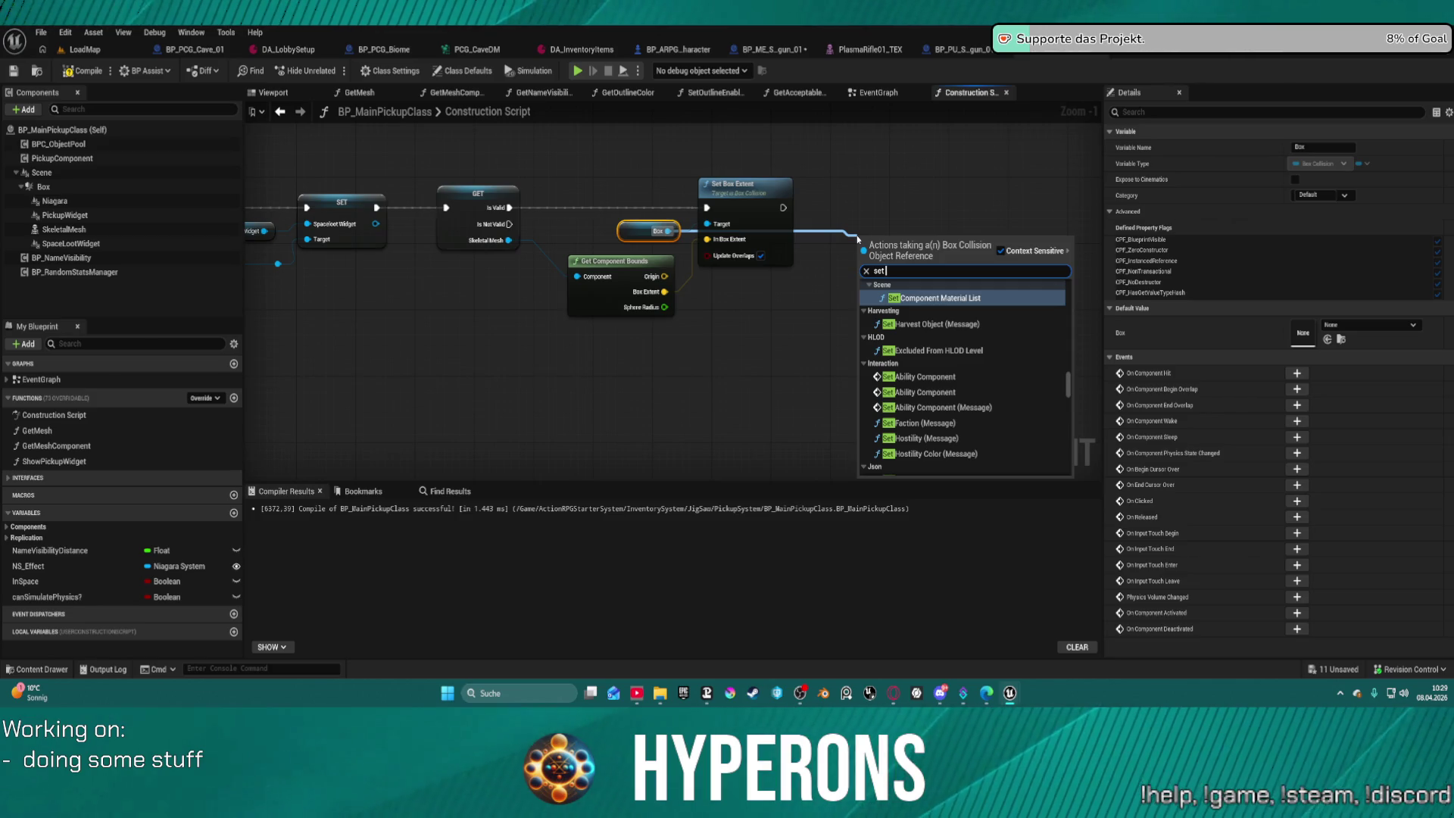
type(" rela")
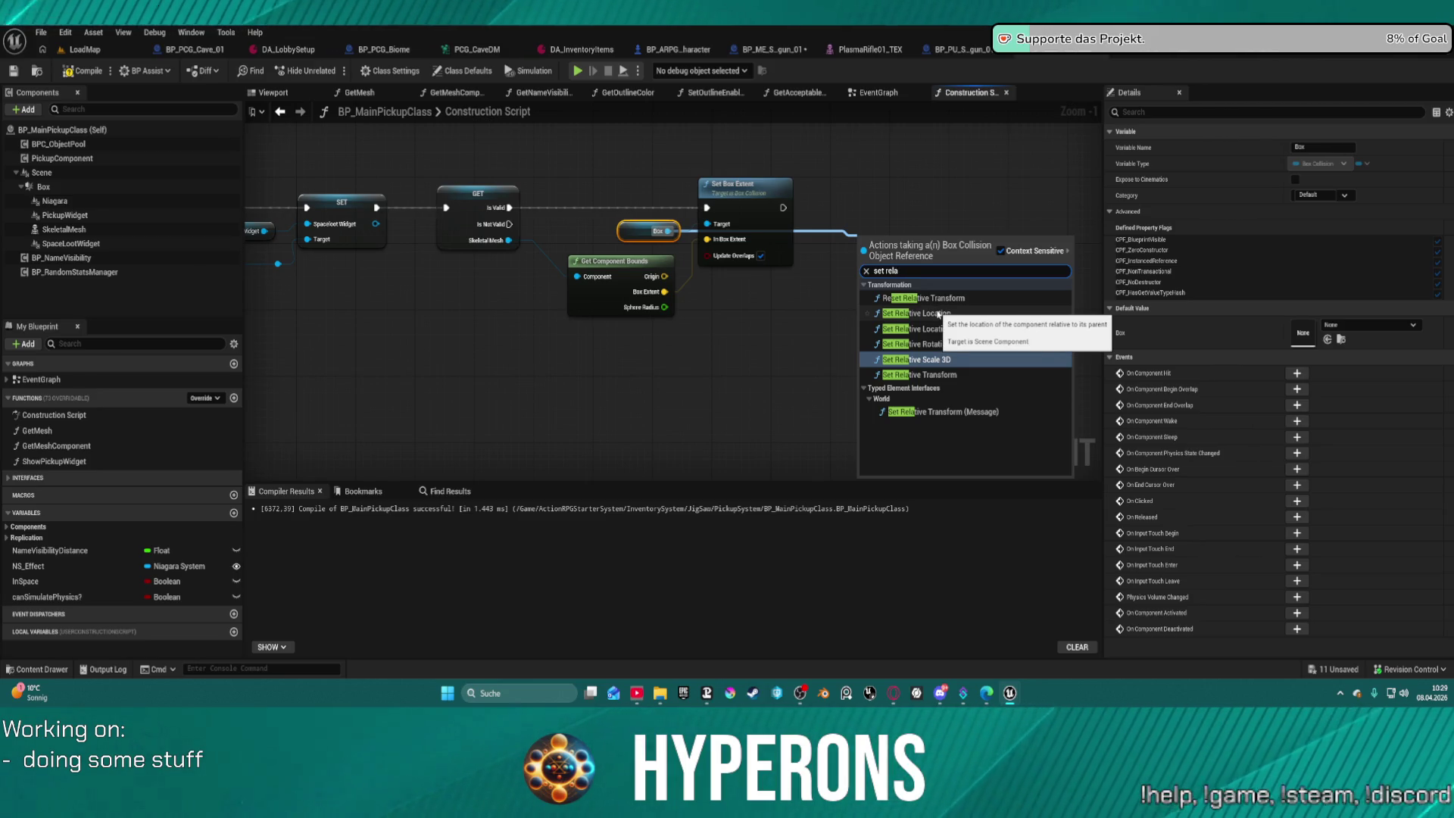
left_click(936, 312)
left_click_drag(862, 265, 783, 208)
left_click_drag(665, 277, 862, 304)
left_click_drag(911, 263, 906, 218)
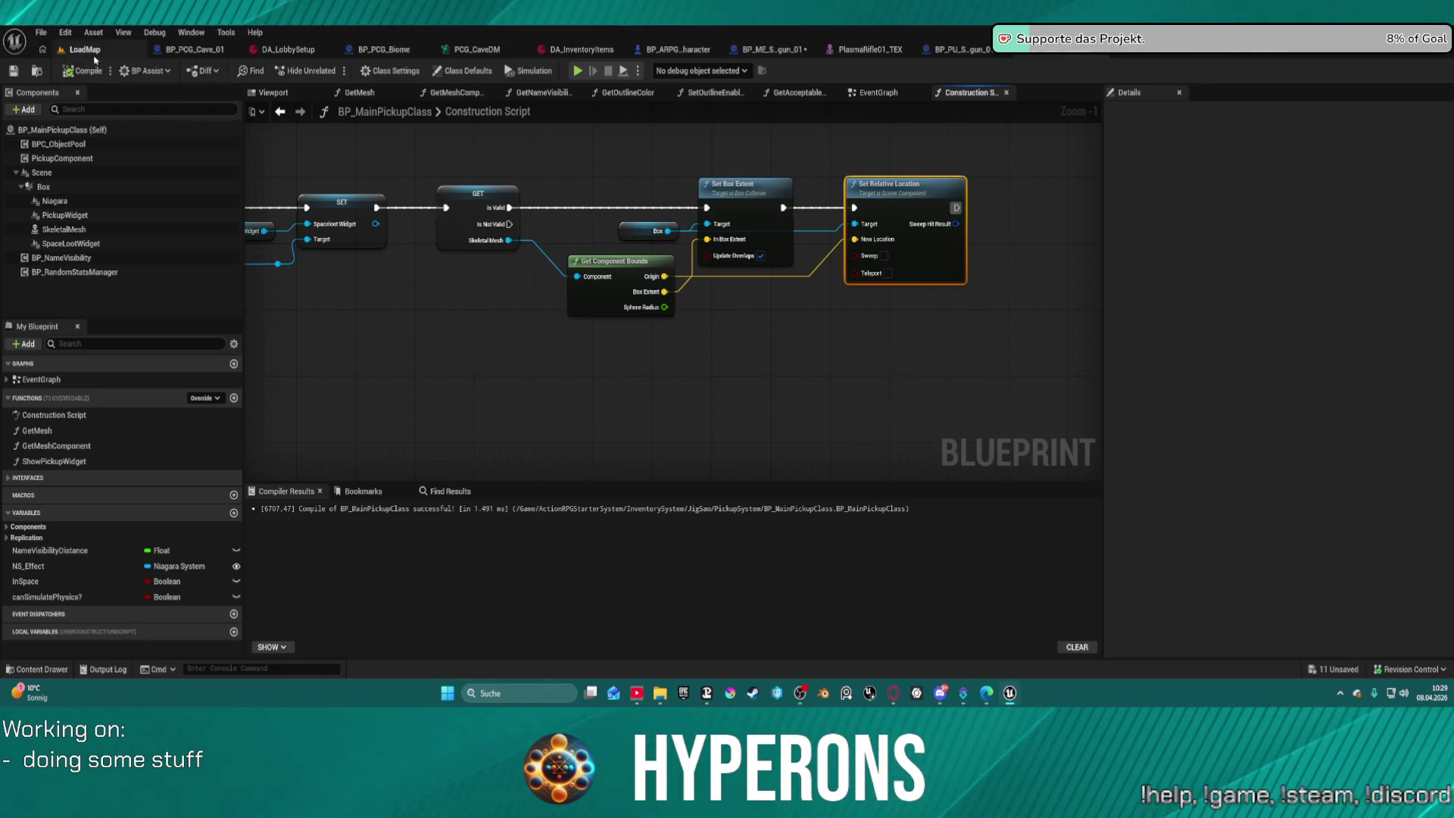
left_click(94, 54)
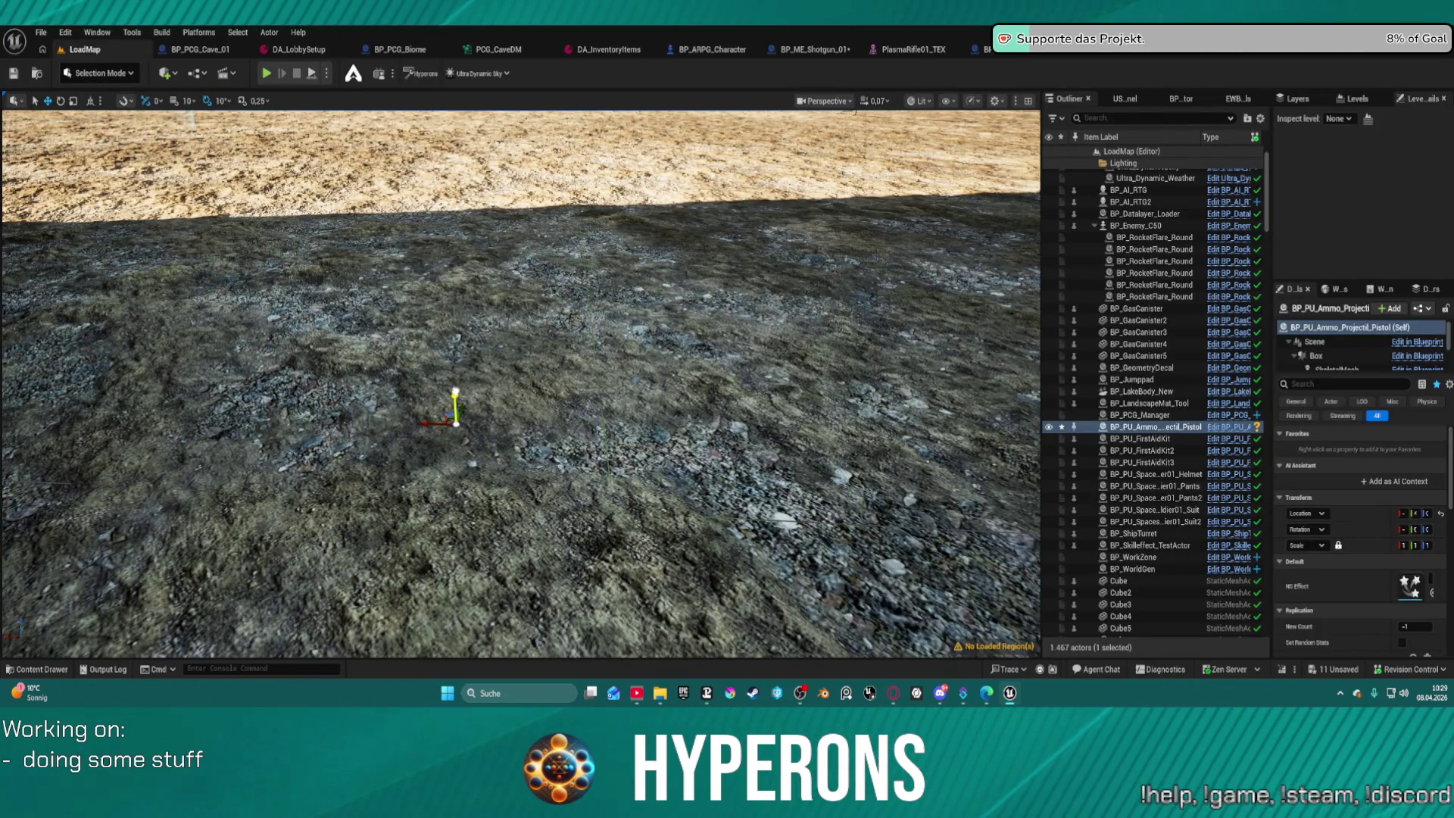
Undo the ammo pickup's move in LoadMap, then shift Get Component Bounds left and down.
key("f")
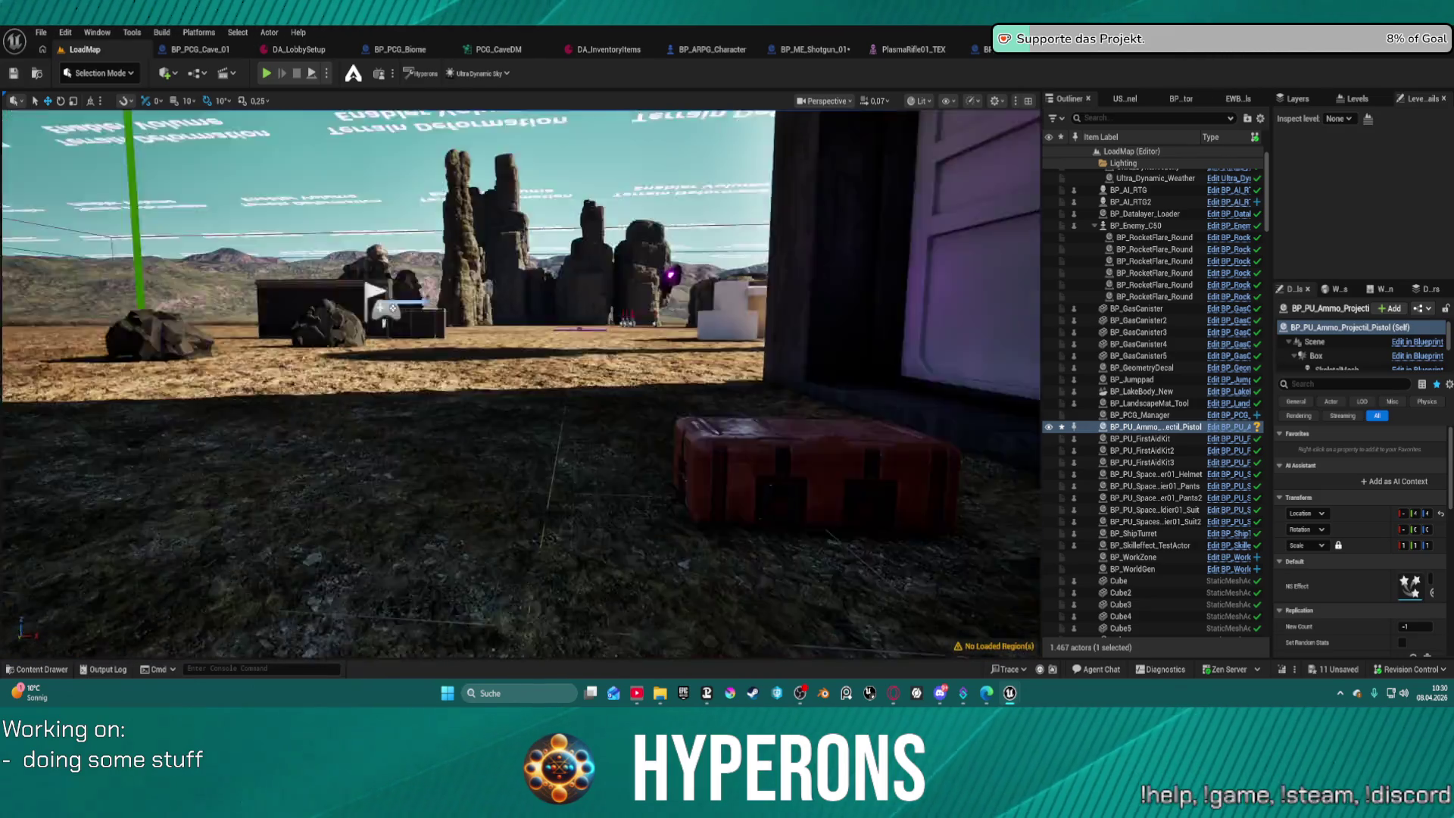
mouse_move(530, 378)
left_mouse_down()
mouse_move(523, 394)
mouse_move(565, 369)
mouse_move(505, 266)
left_mouse_up()
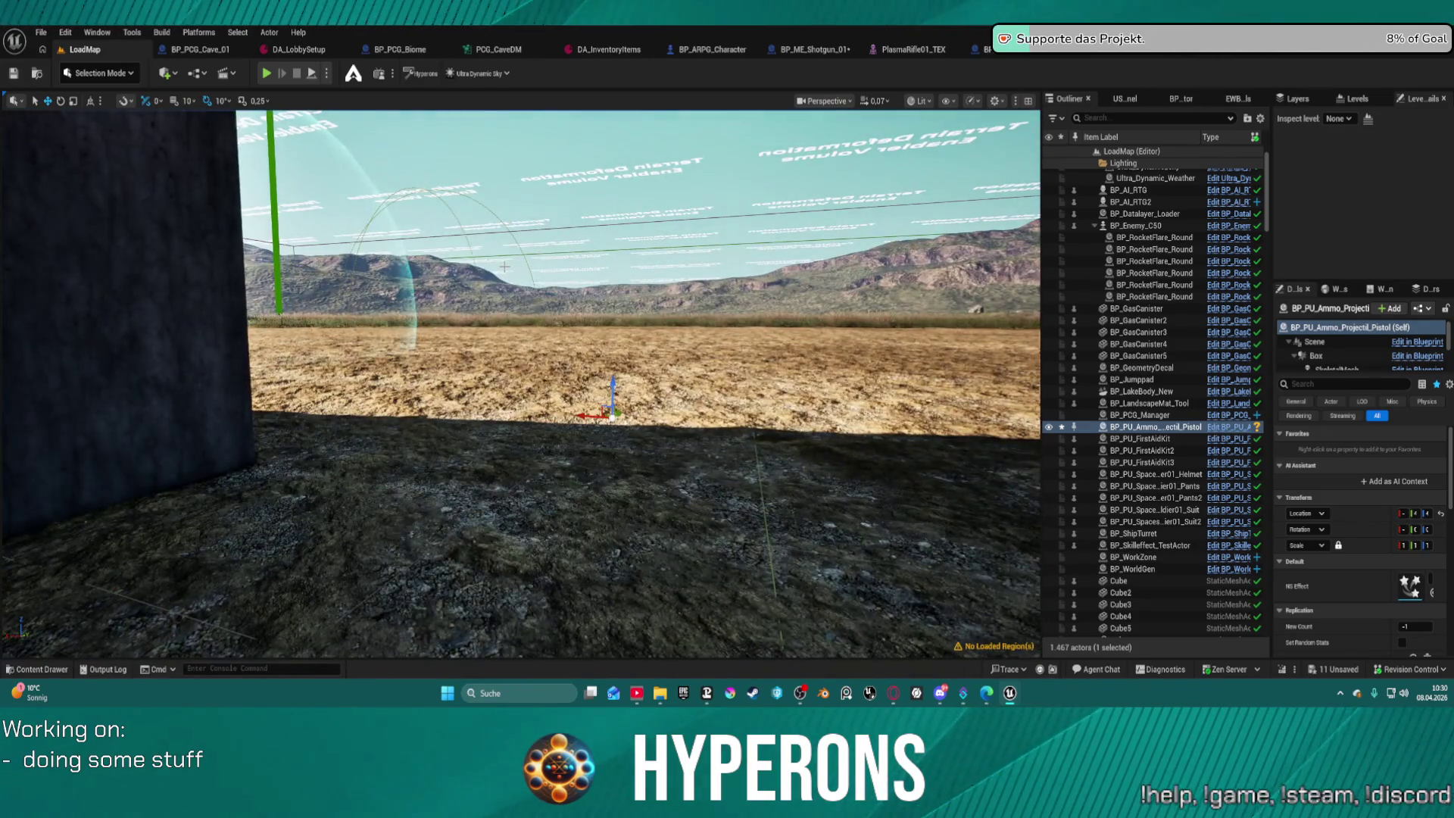
key("ctrl+z")
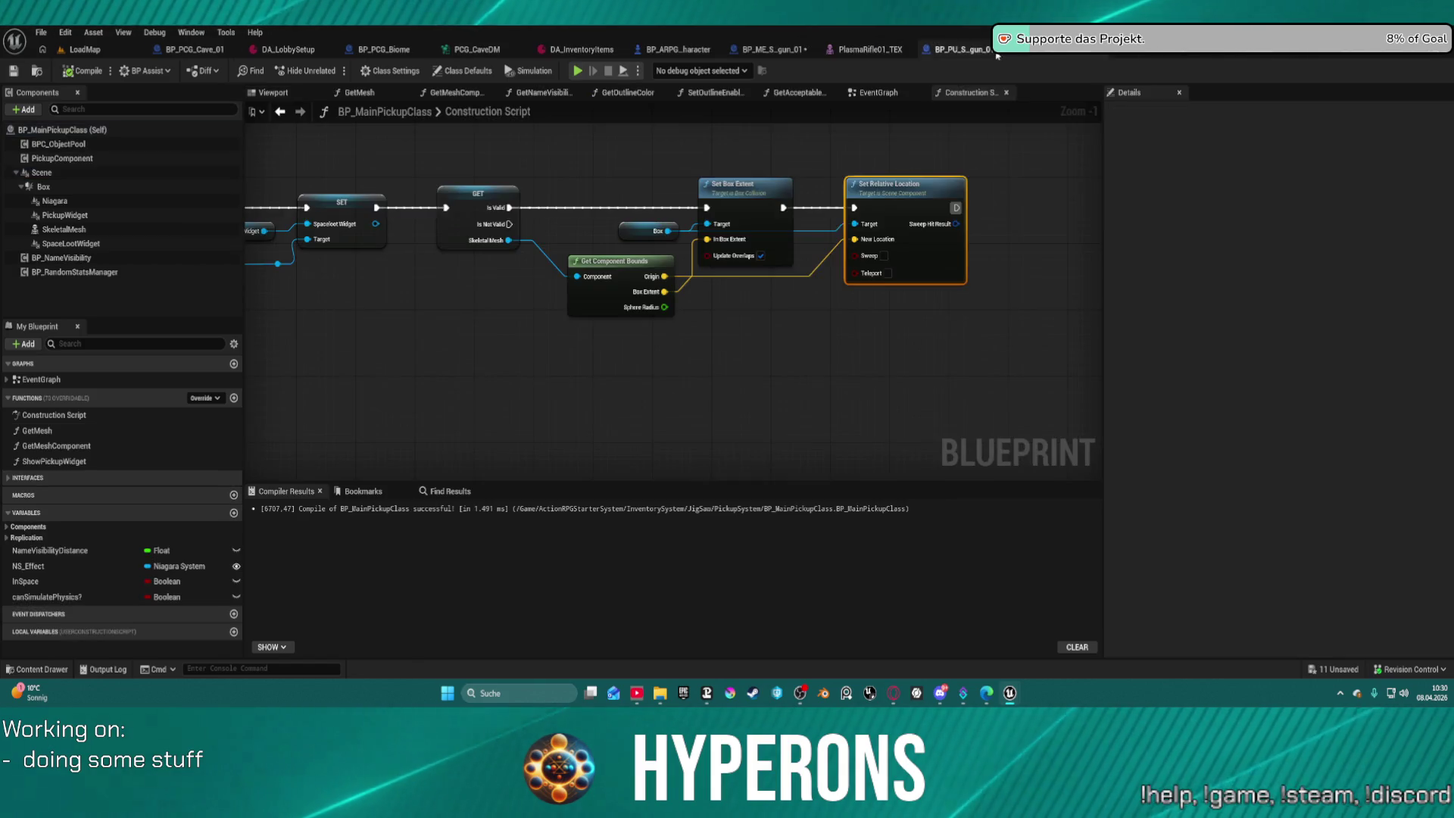
mouse_move(649, 280)
left_mouse_down()
mouse_move(607, 308)
mouse_move(567, 309)
mouse_move(675, 310)
mouse_move(563, 310)
left_mouse_up()
Disconnect Origin from New Location and wire Skeletal Mesh into the bounds node's Component input.
left_click(645, 324)
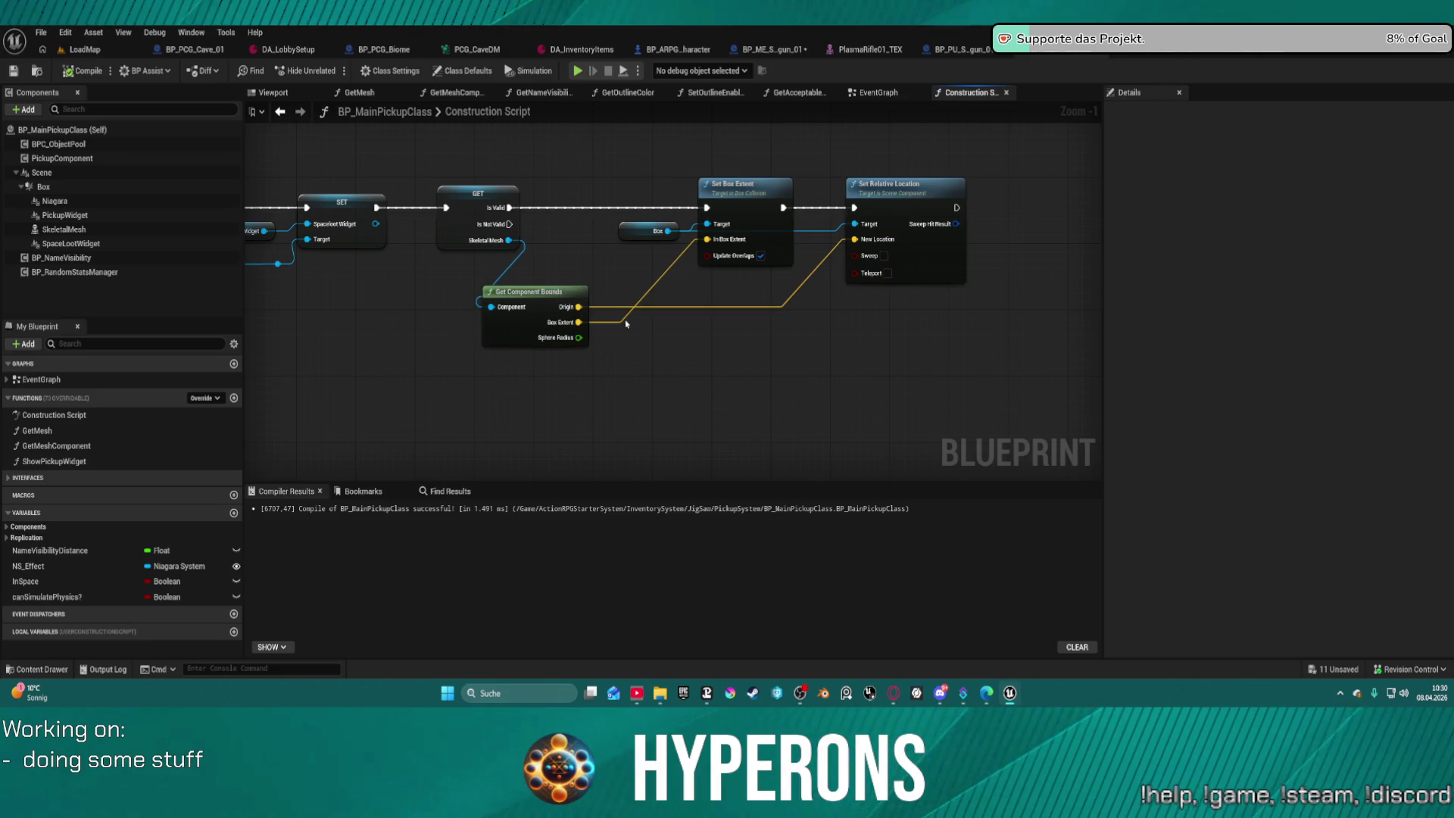
left_click(617, 309, "alt")
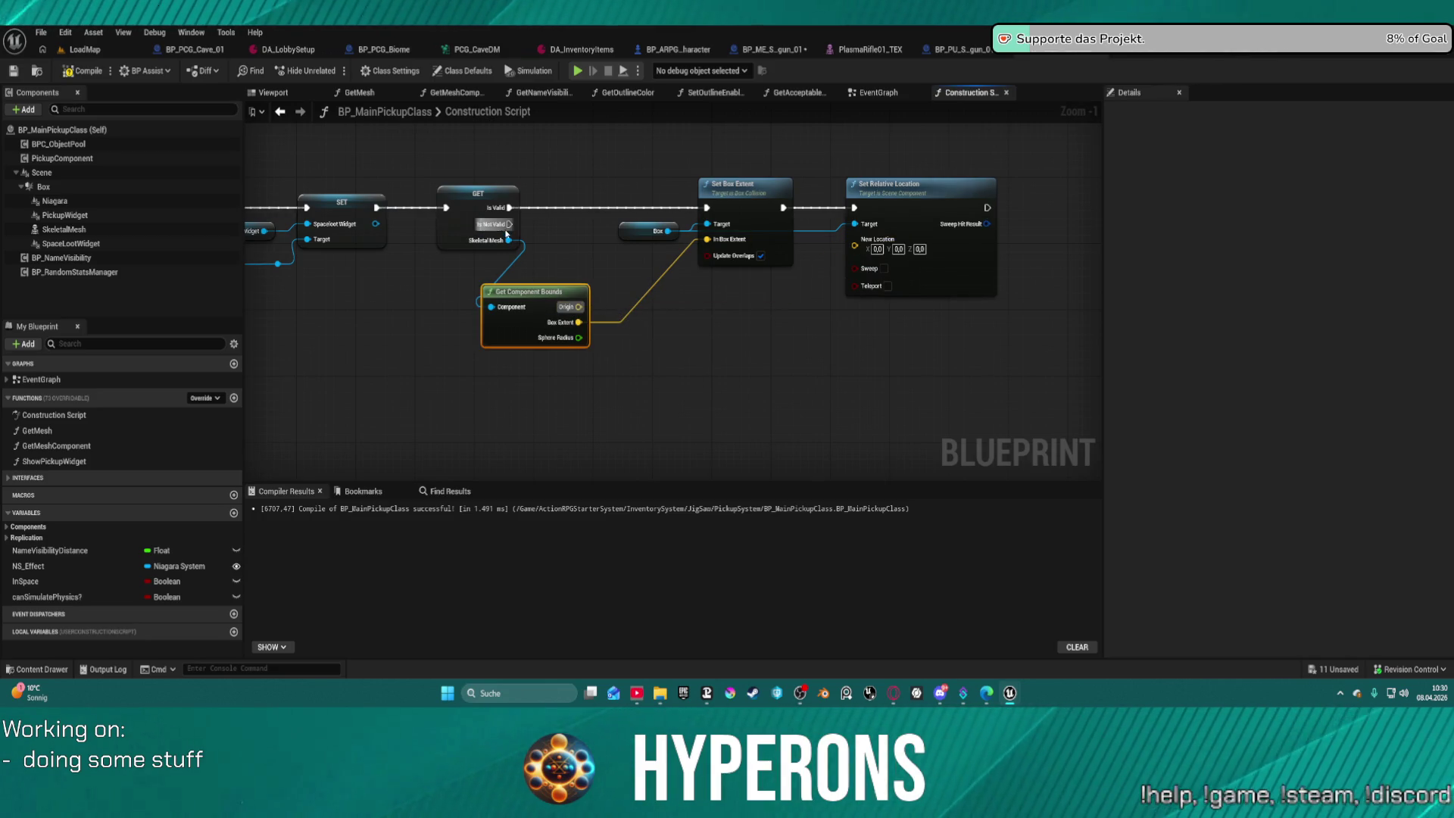
left_click_drag(508, 241, 609, 267)
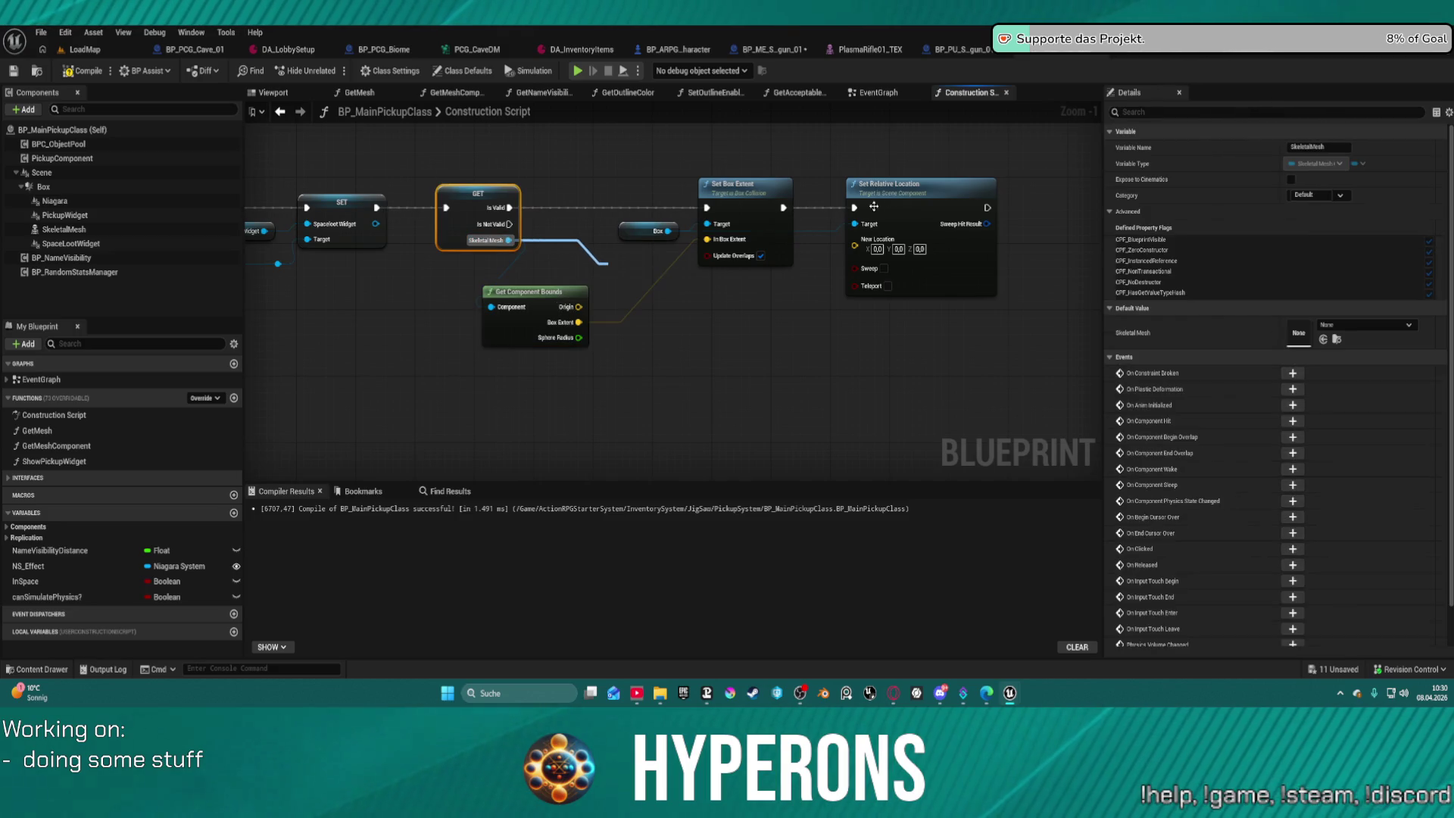
left_click(931, 190)
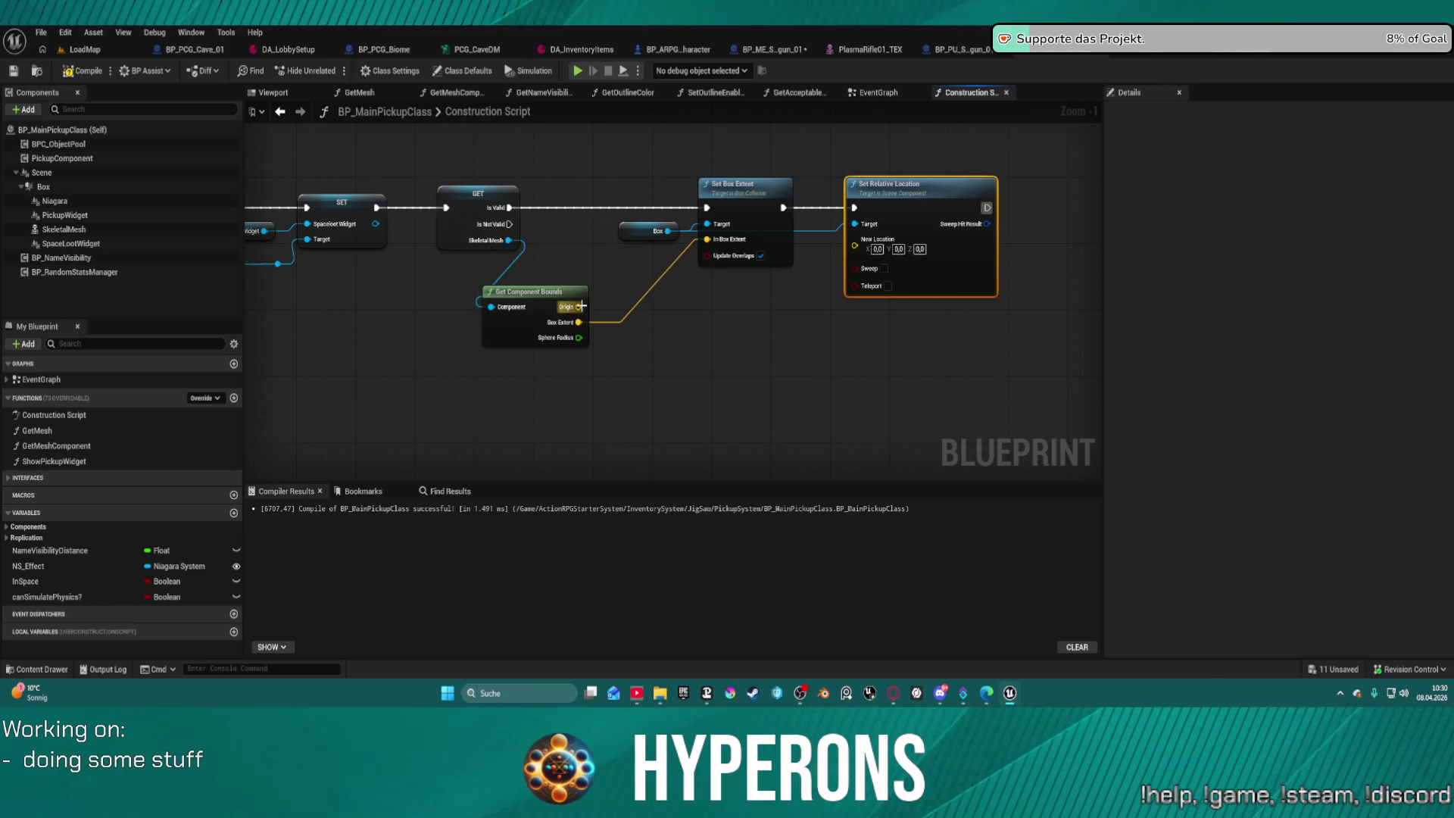
Search 'transform' actions from Origin, then delete the unwanted vector-to-transform conversion node it added.
left_click_drag(580, 306, 674, 317)
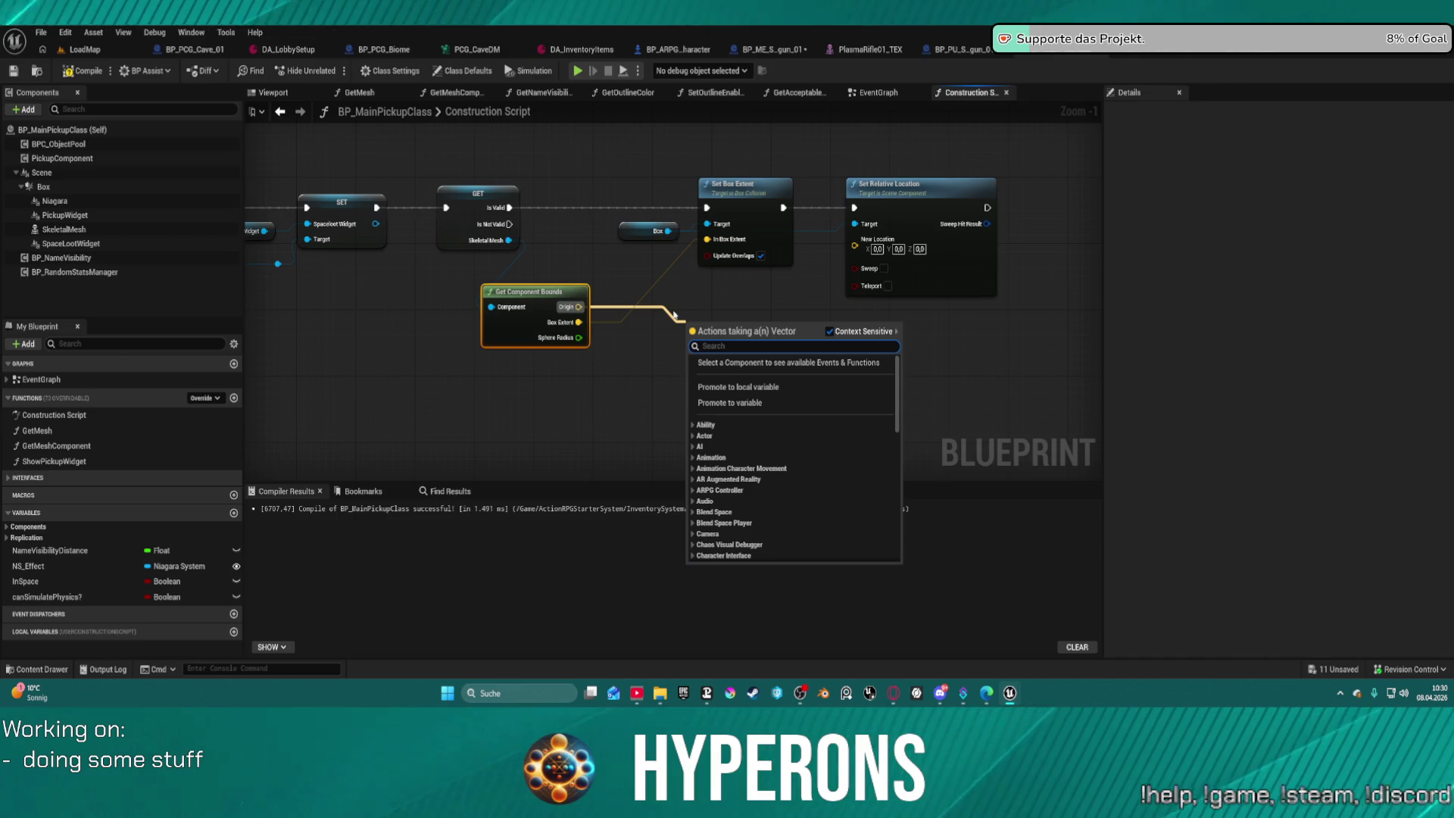
type("wor")
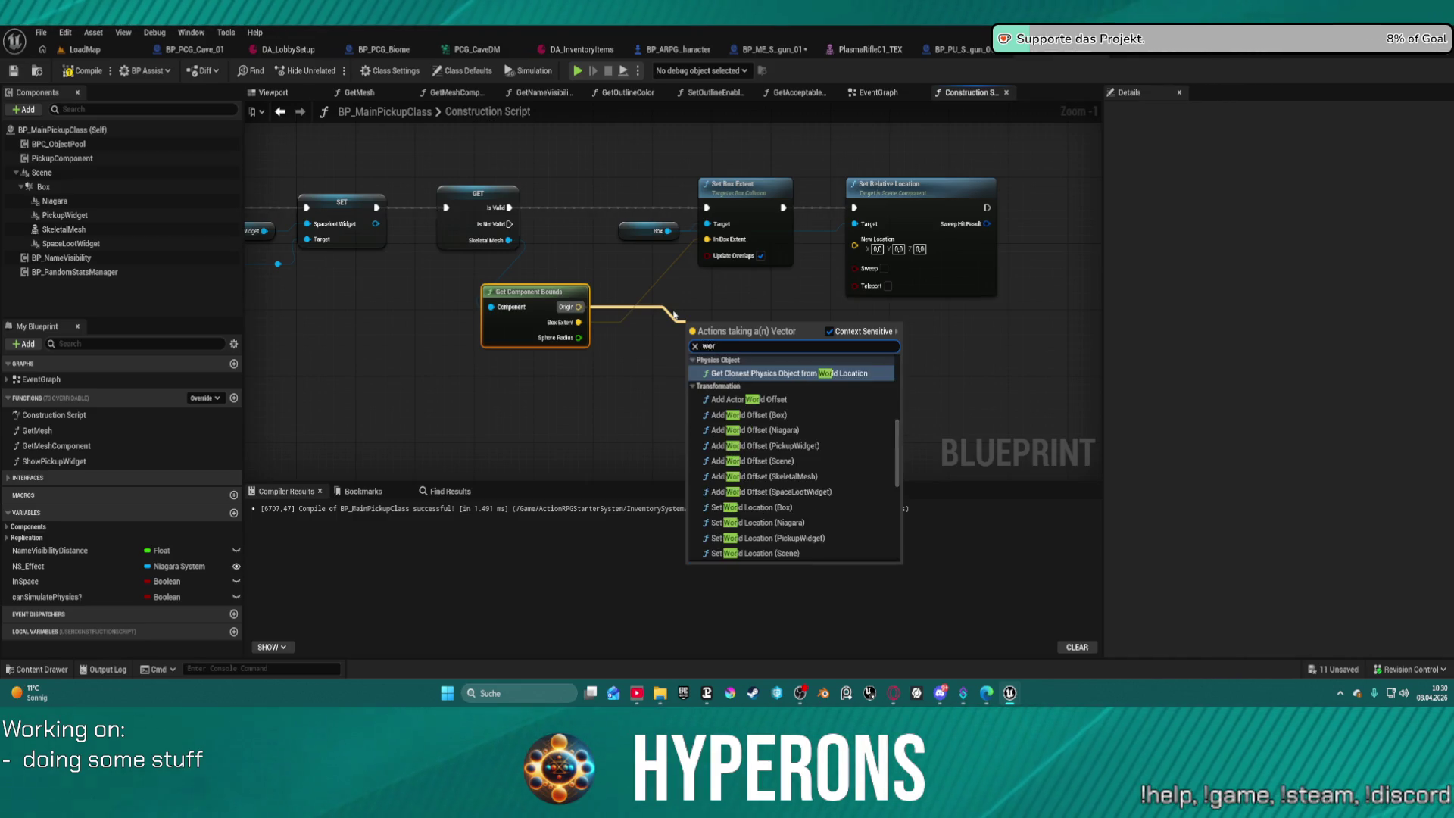
key("BackSpace")
key("BackSpace")
key("BackSpace")
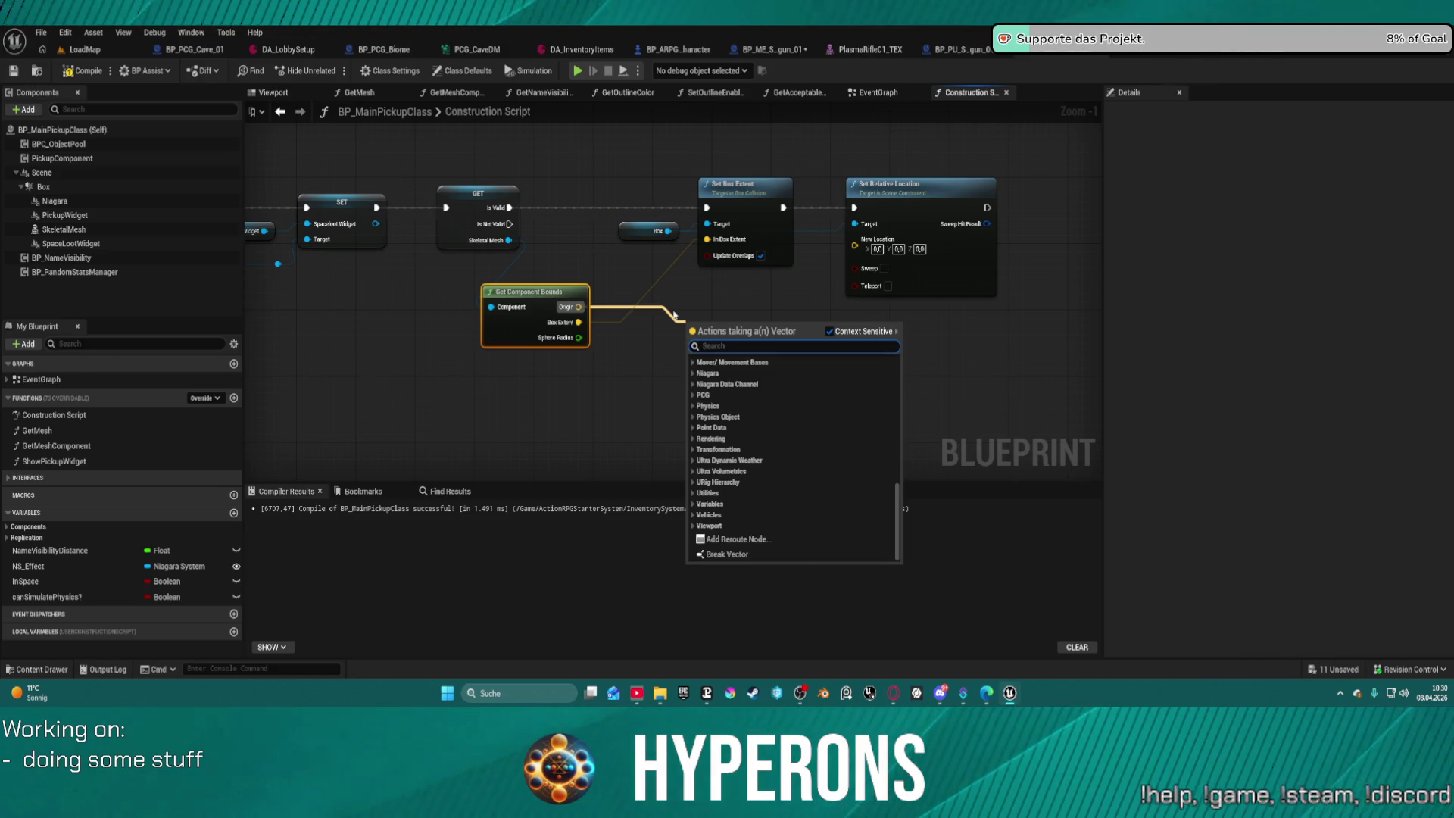
type("trand")
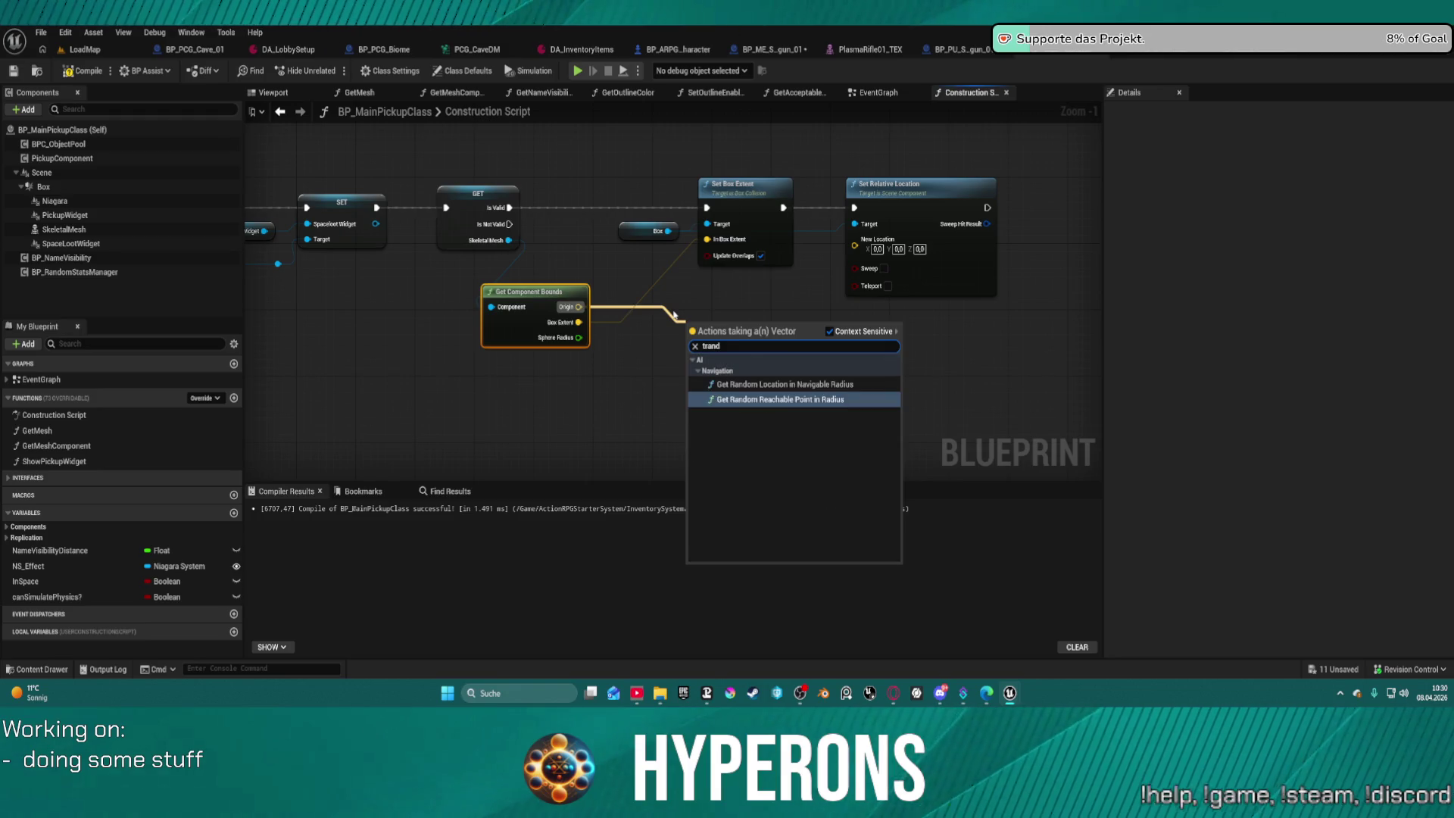
key("BackSpace")
type("sform")
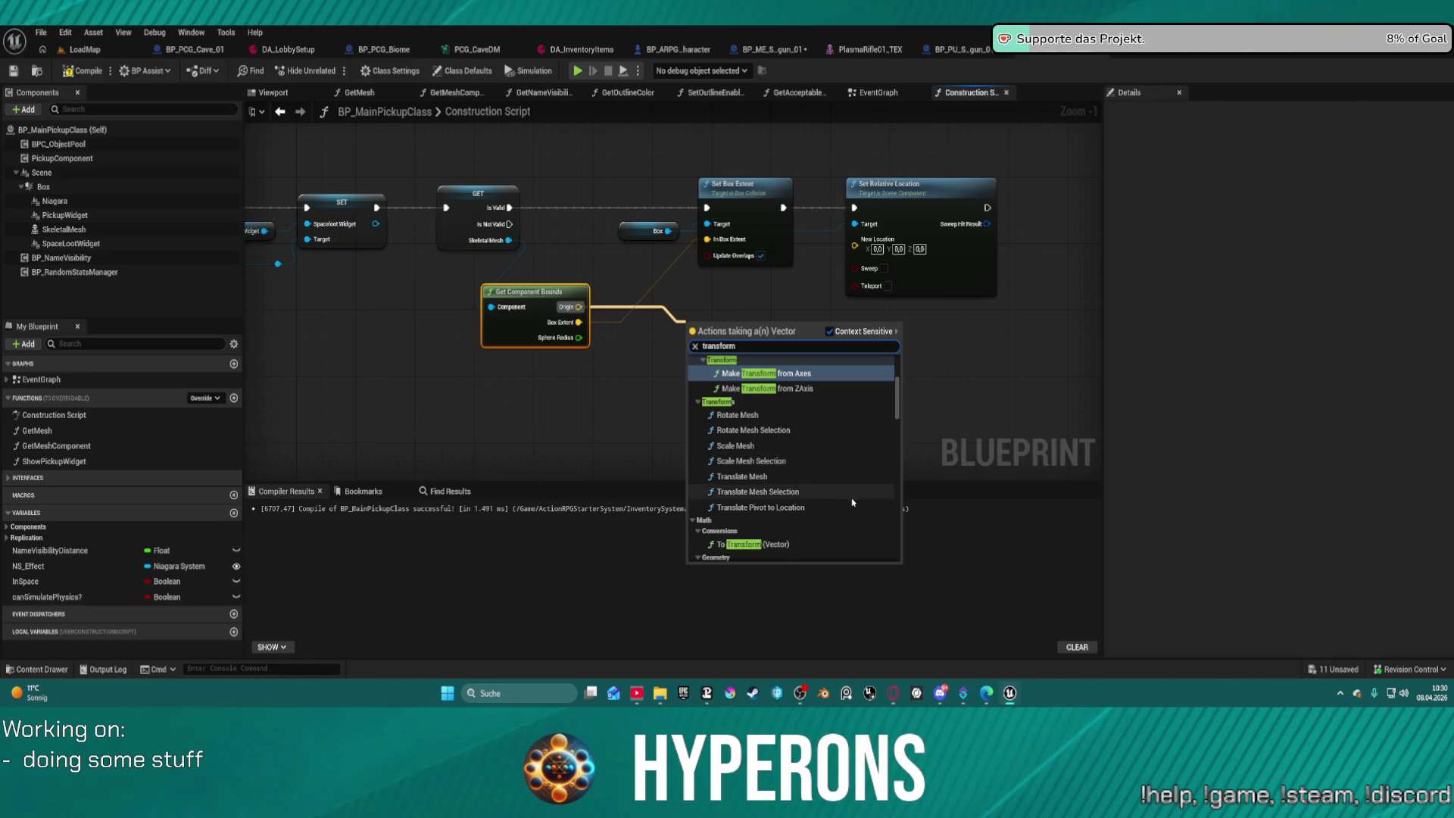
left_click(795, 545)
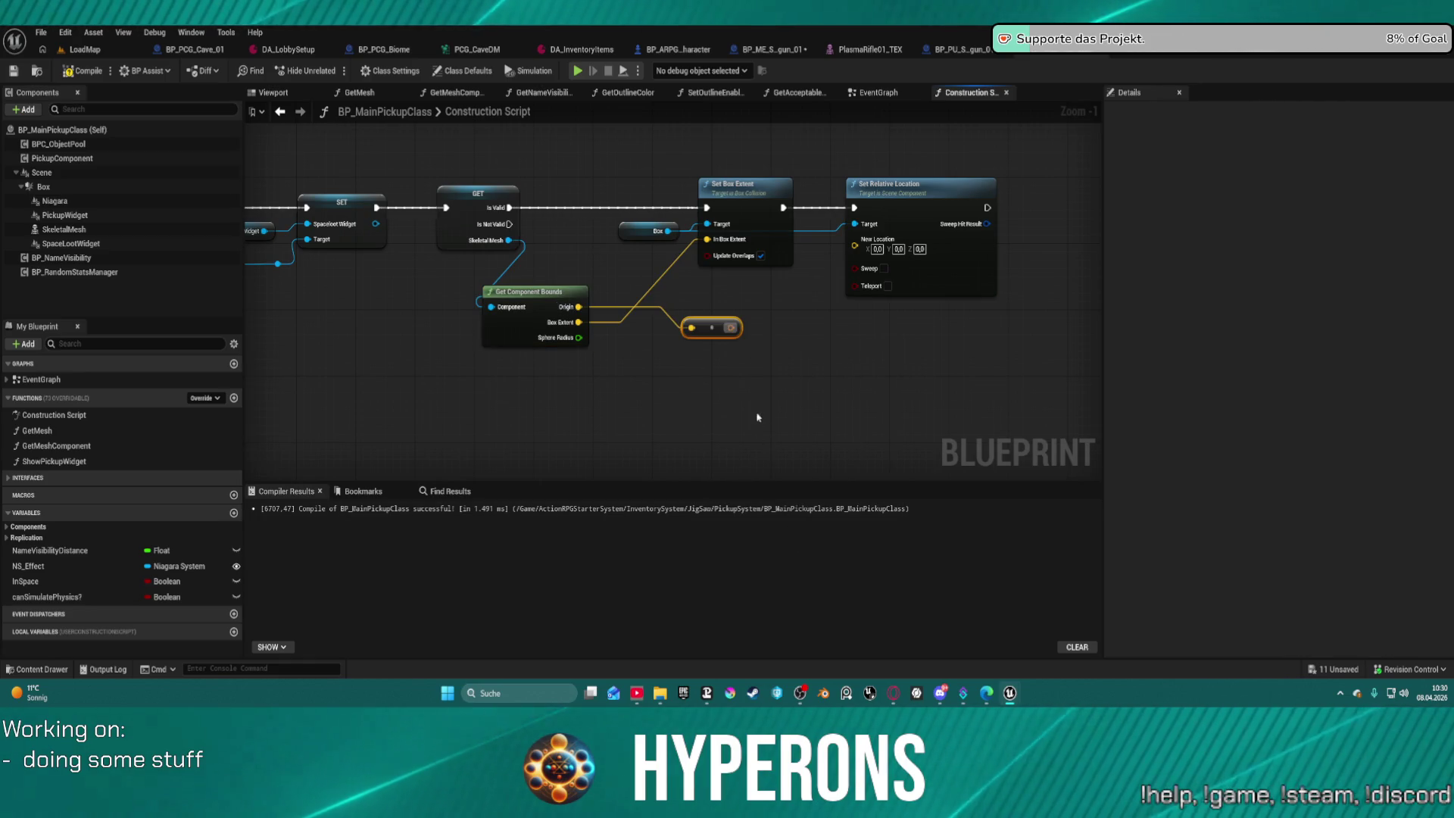
scroll(741, 331, "up", 1)
key("Delete")
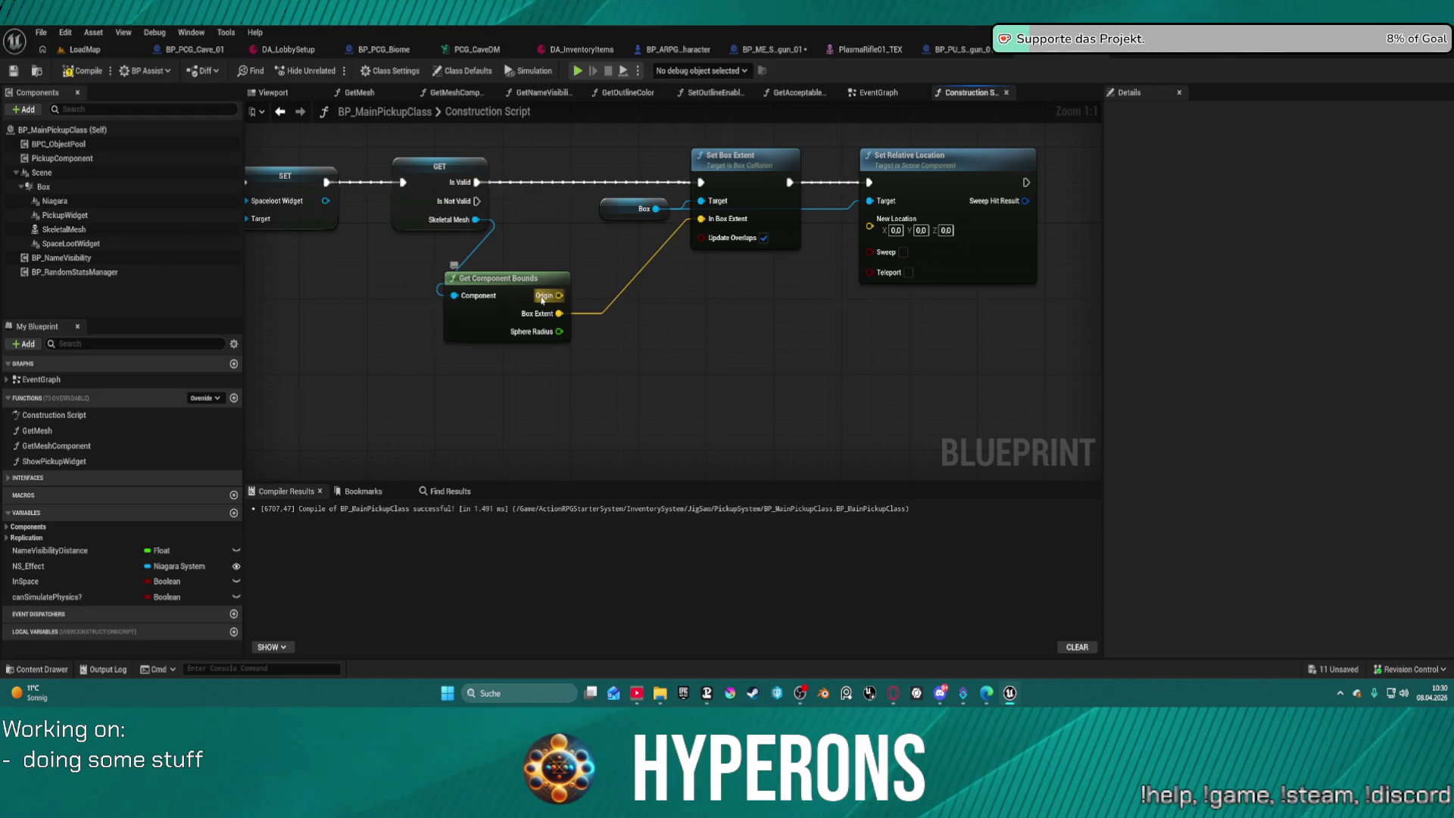
Add an Inverse Transform Location node with the bounds Origin feeding its Location input.
left_click_drag(542, 297, 694, 343)
type("tr")
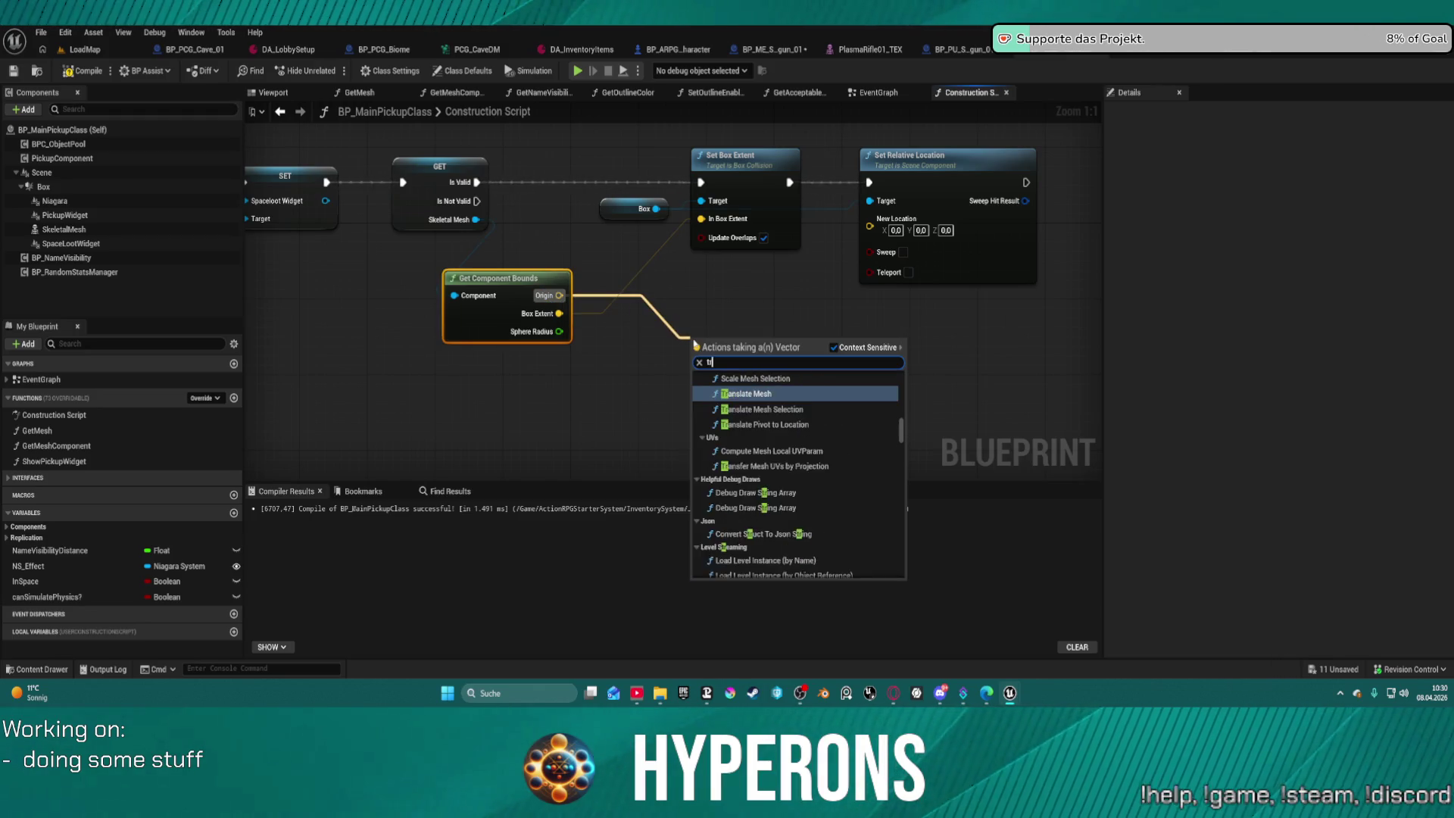
type("ansform")
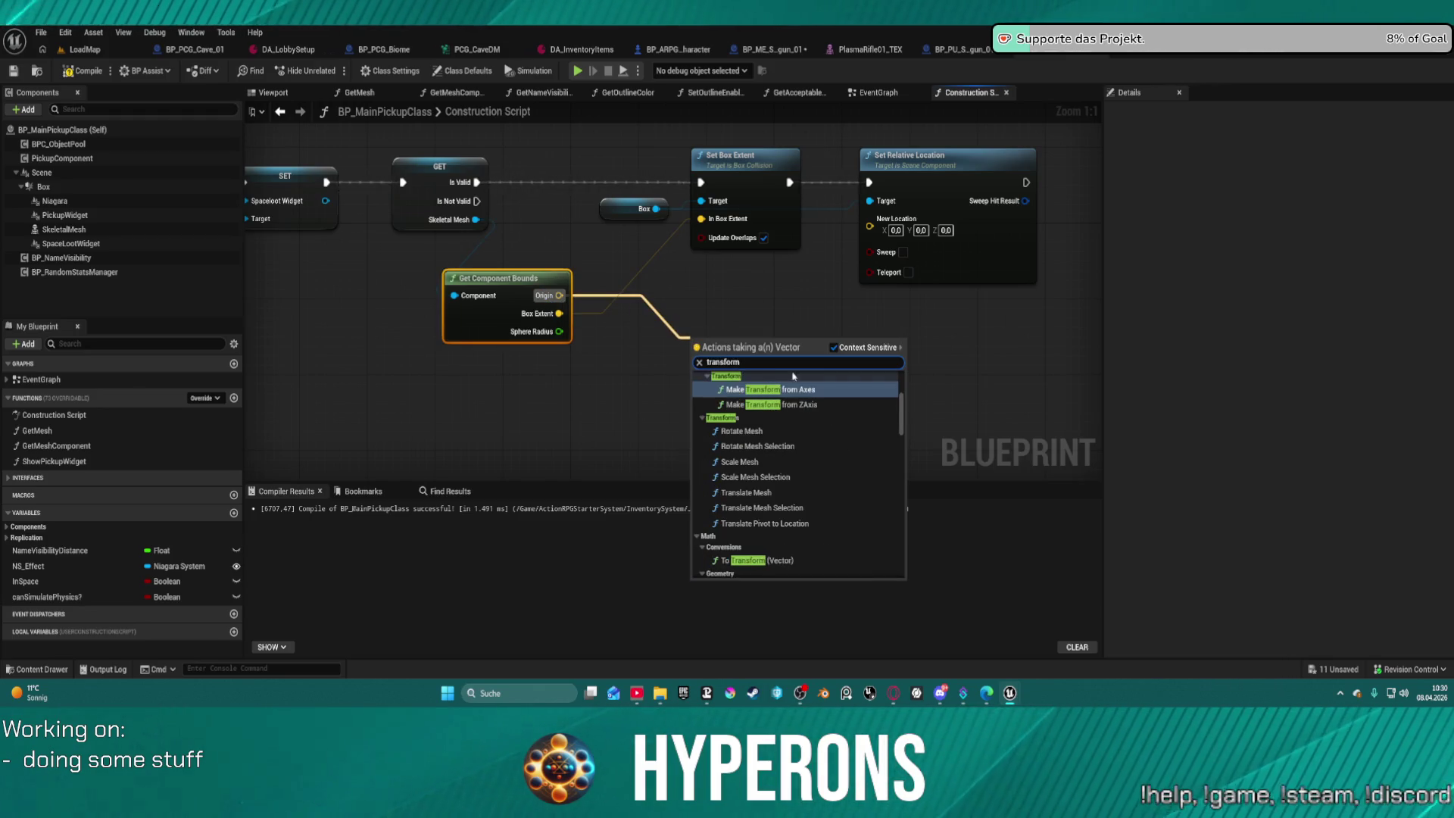
scroll(836, 471, "down", 3)
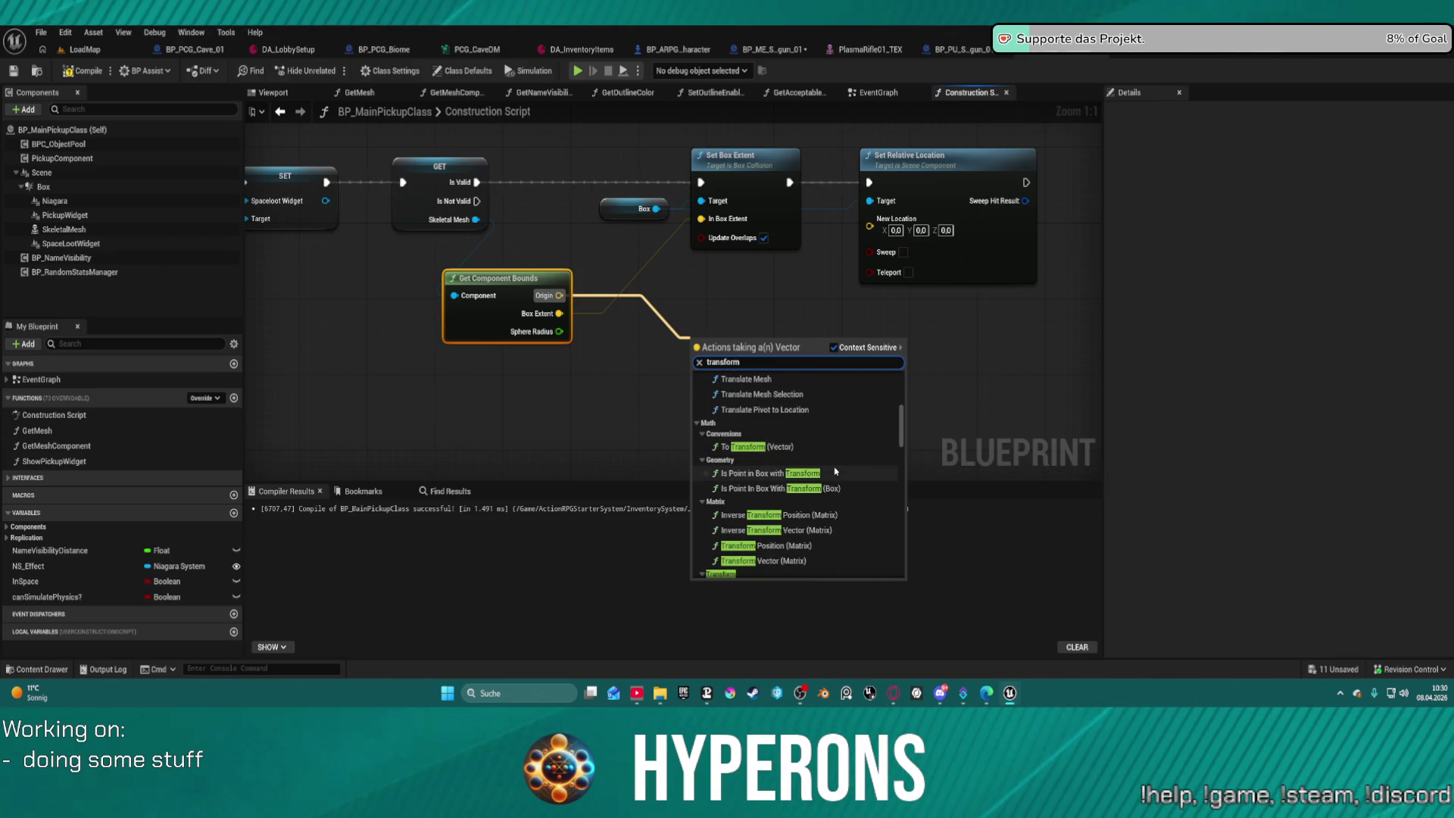
scroll(850, 527, "down", 2)
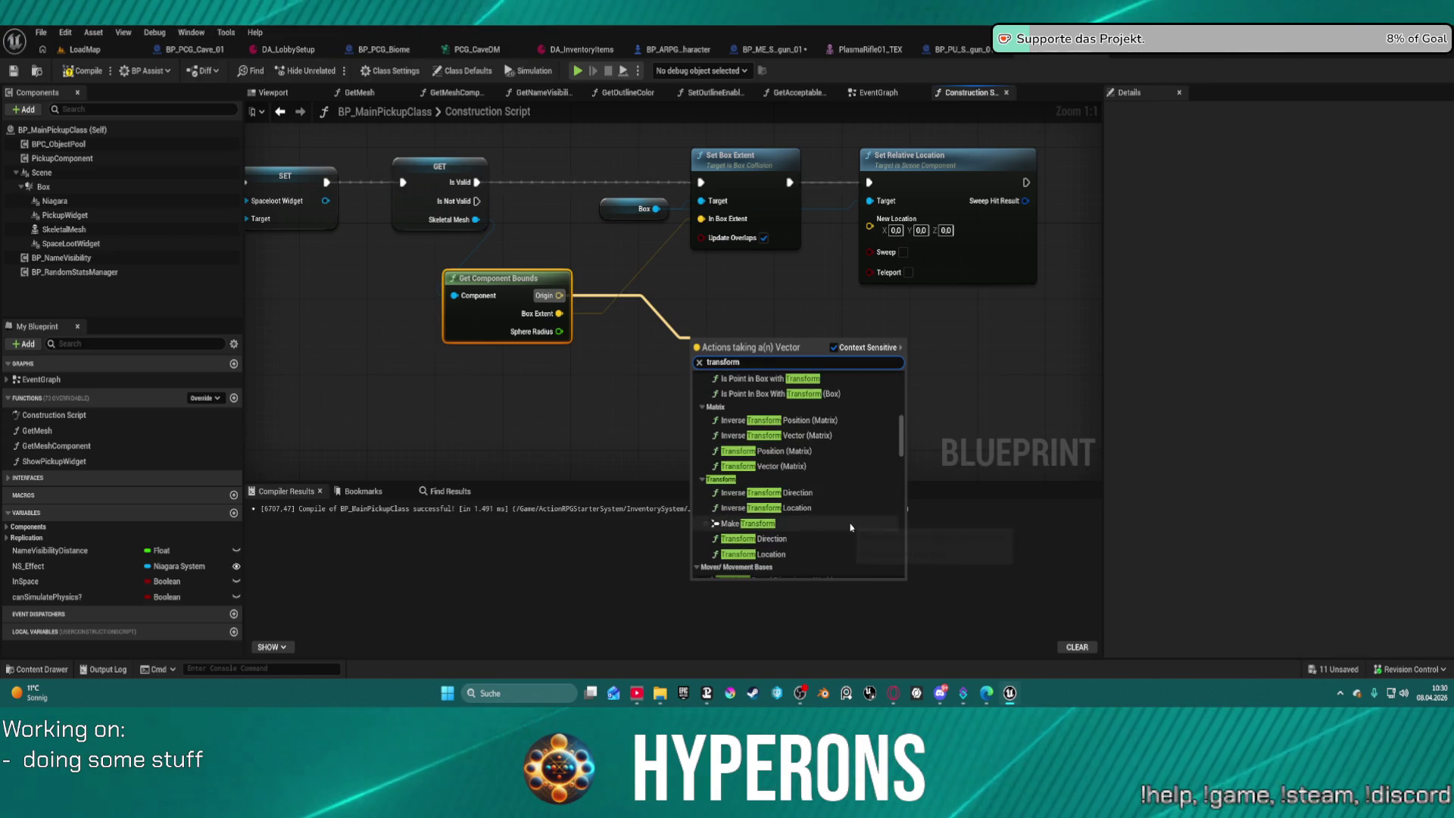
scroll(850, 527, "down", 1)
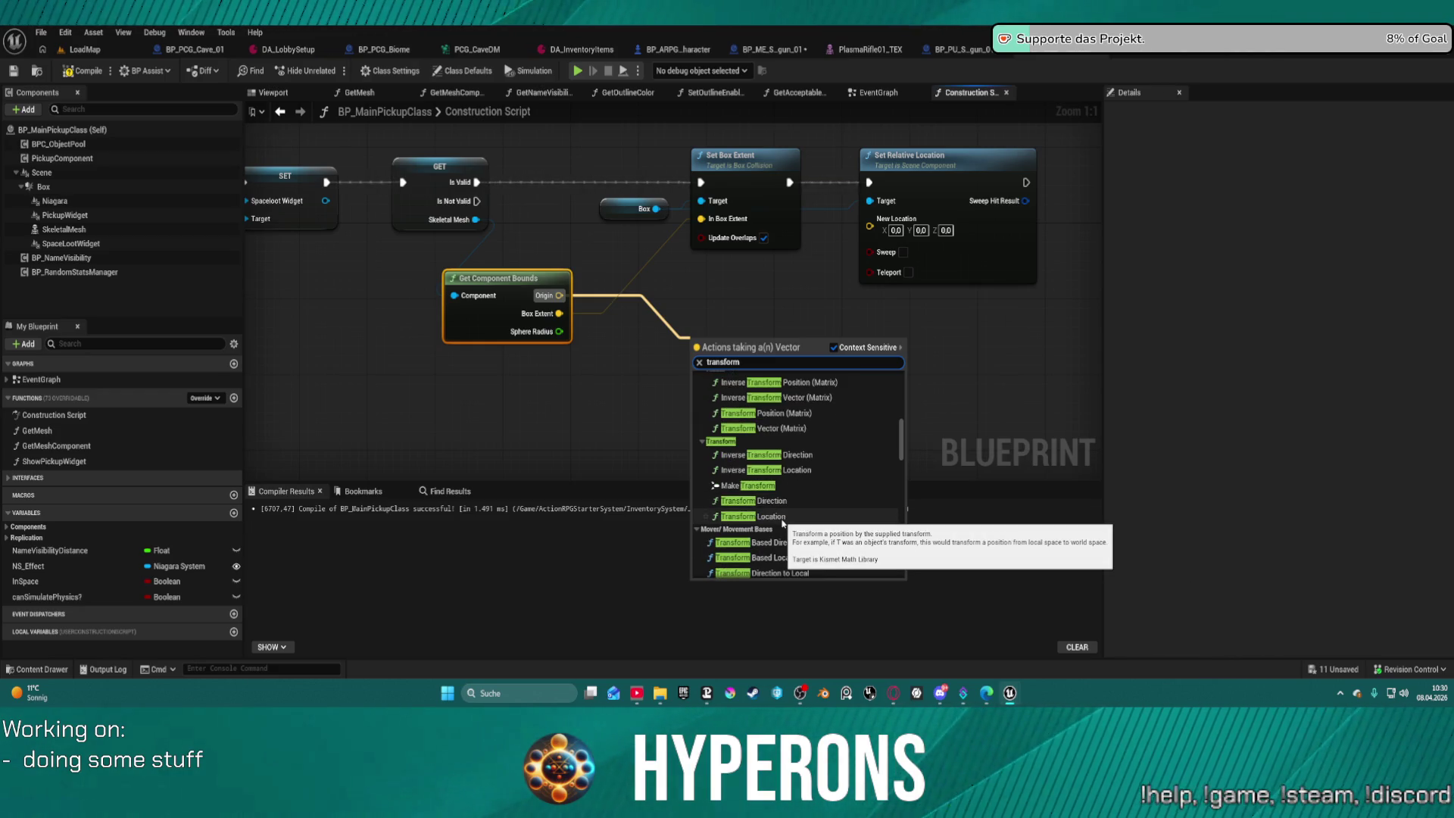
left_click(802, 470)
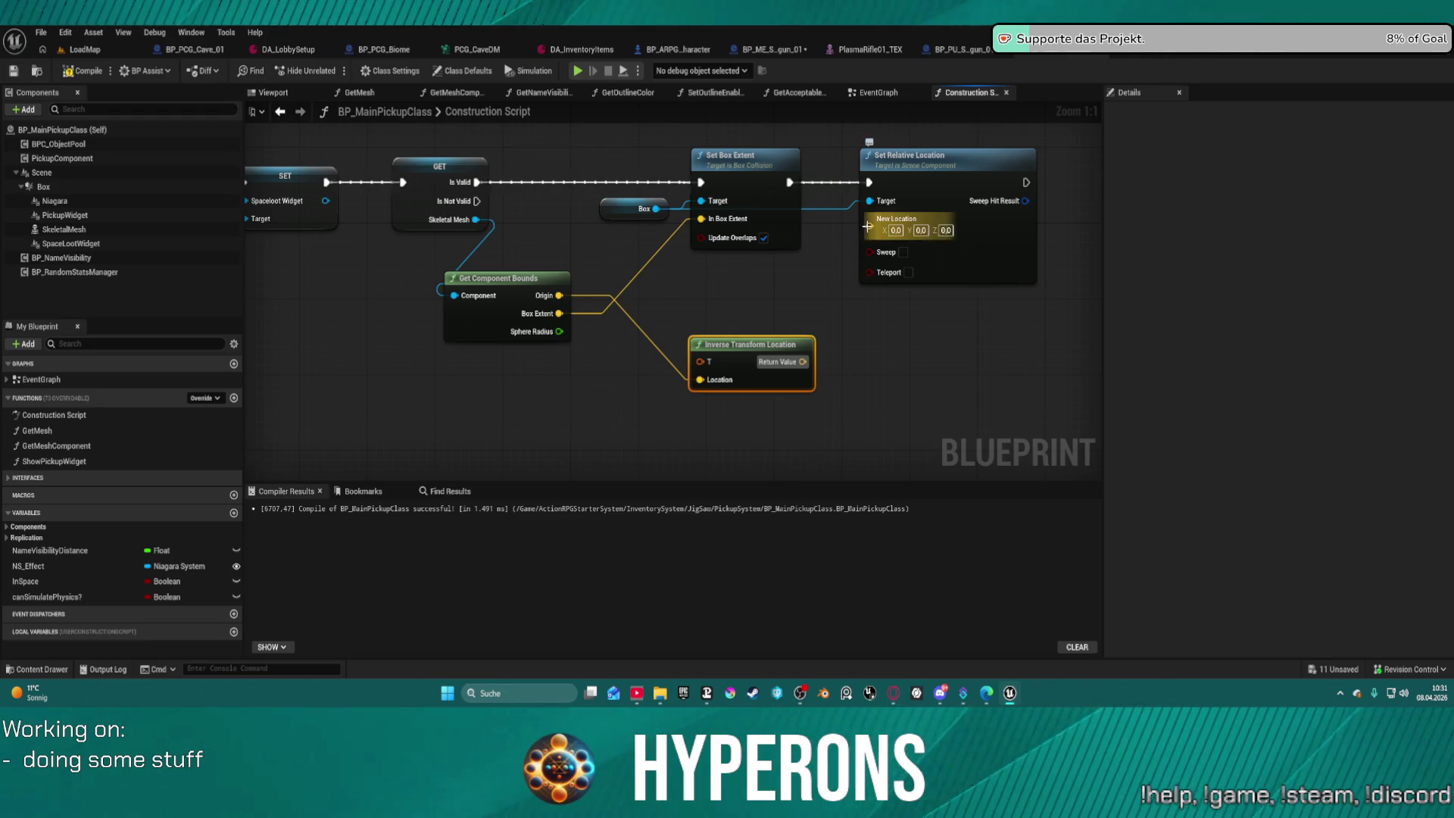
Move Set Relative Location and Inverse Transform Location right, then browse 'world to' conversions for New Location without adding one.
left_click_drag(895, 200, 954, 201)
left_click_drag(760, 343, 776, 343)
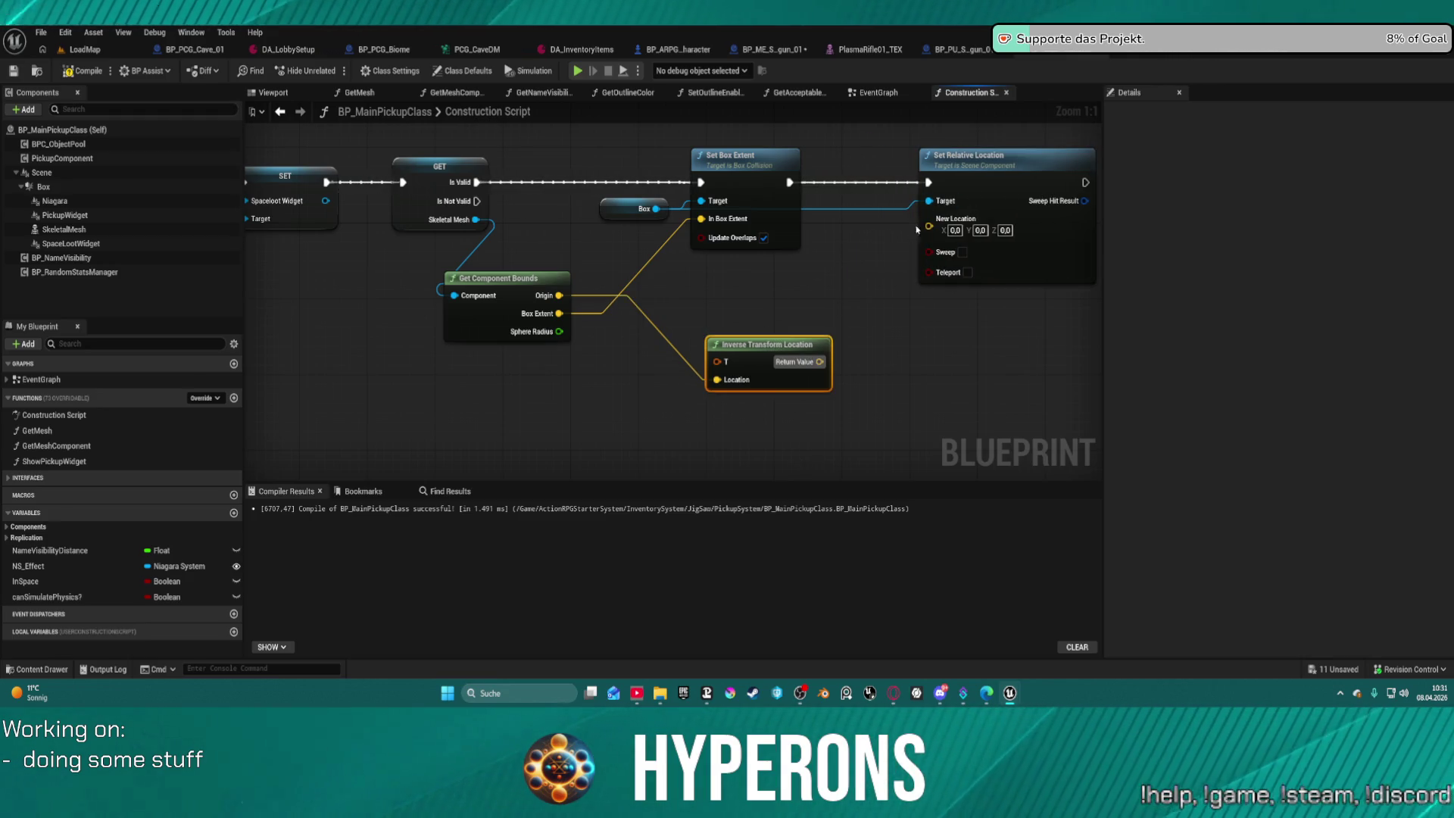
left_click_drag(928, 225, 820, 279)
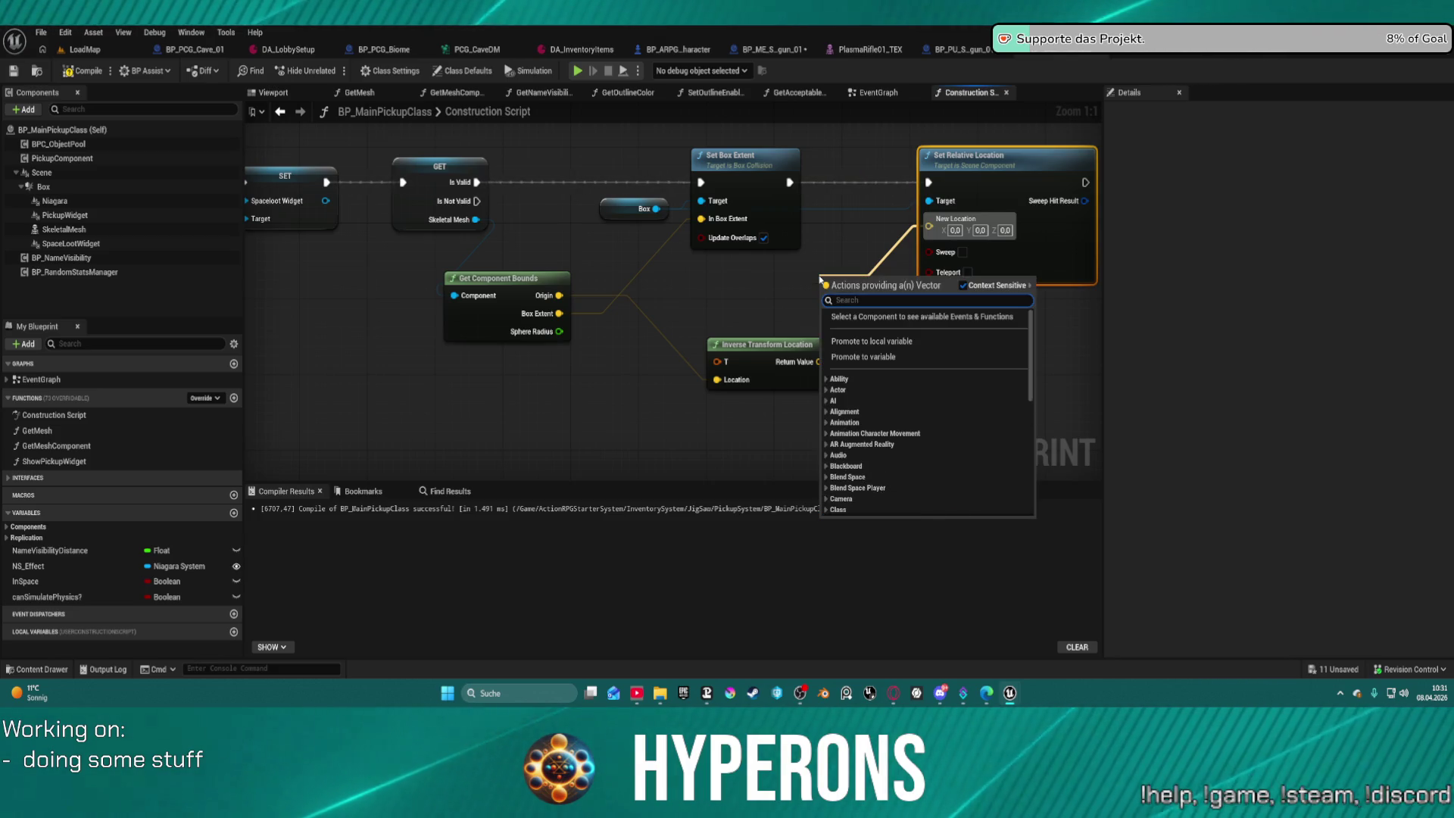
type("wor")
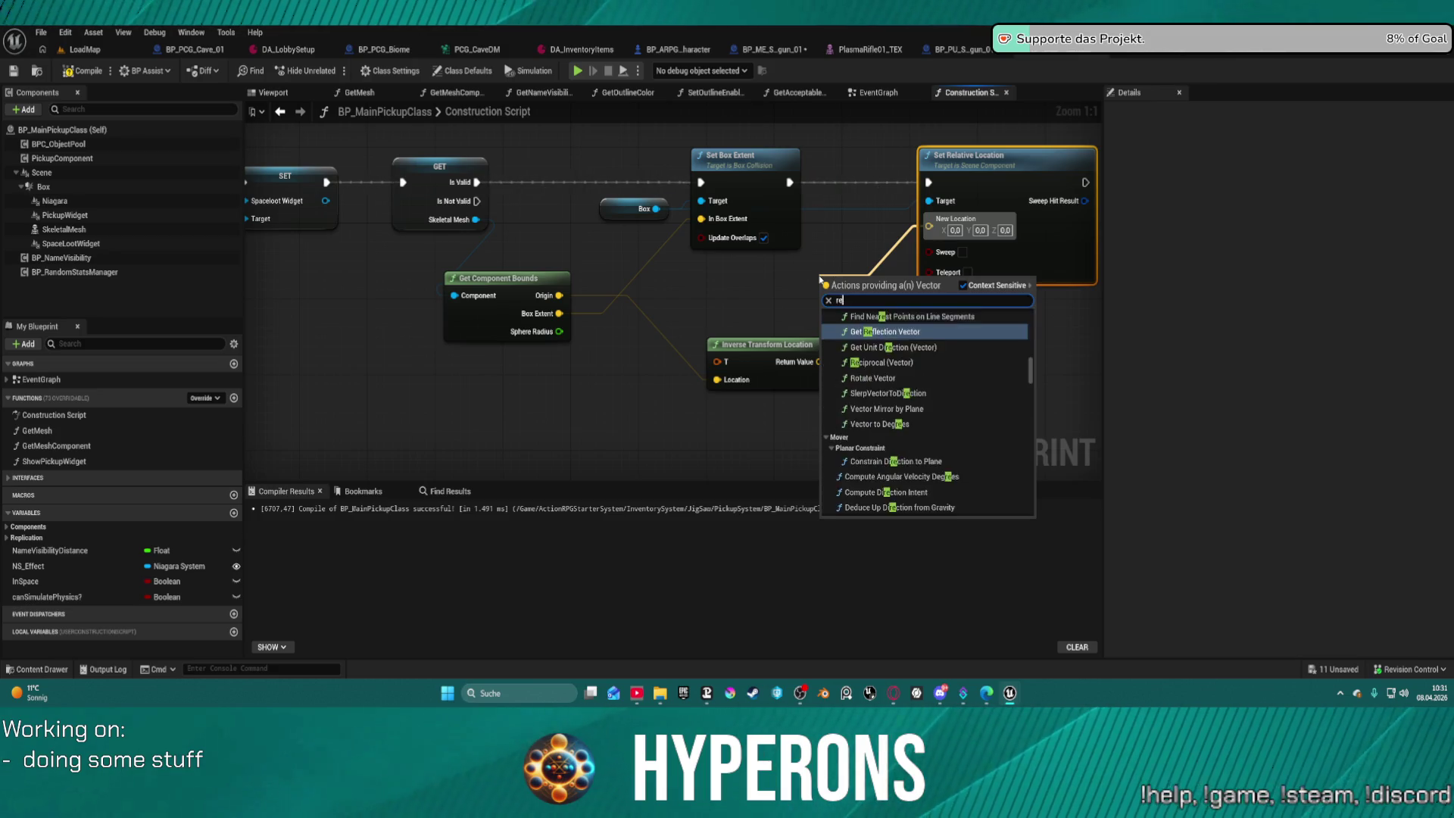
type("ld tor")
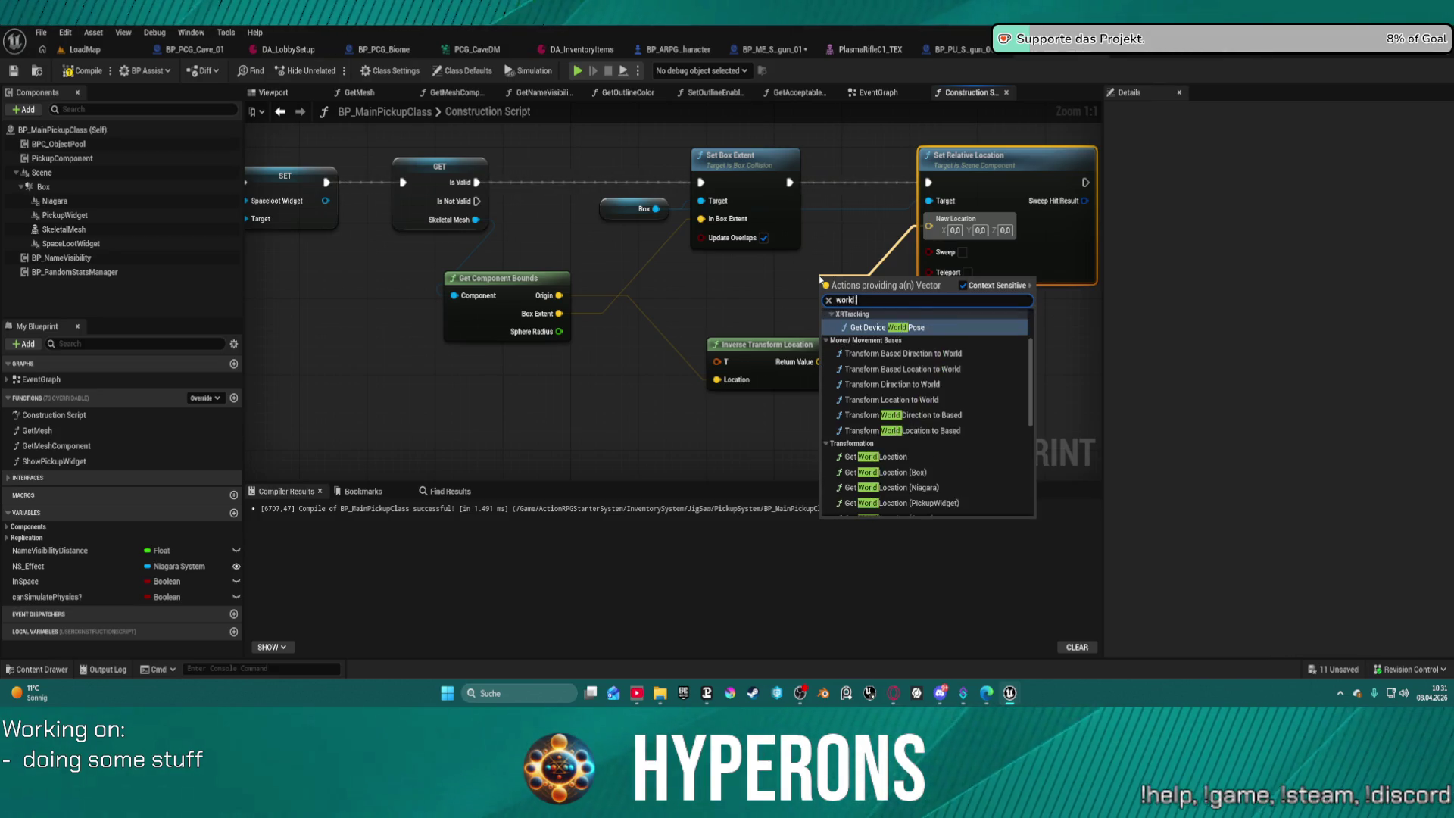
key("BackSpace")
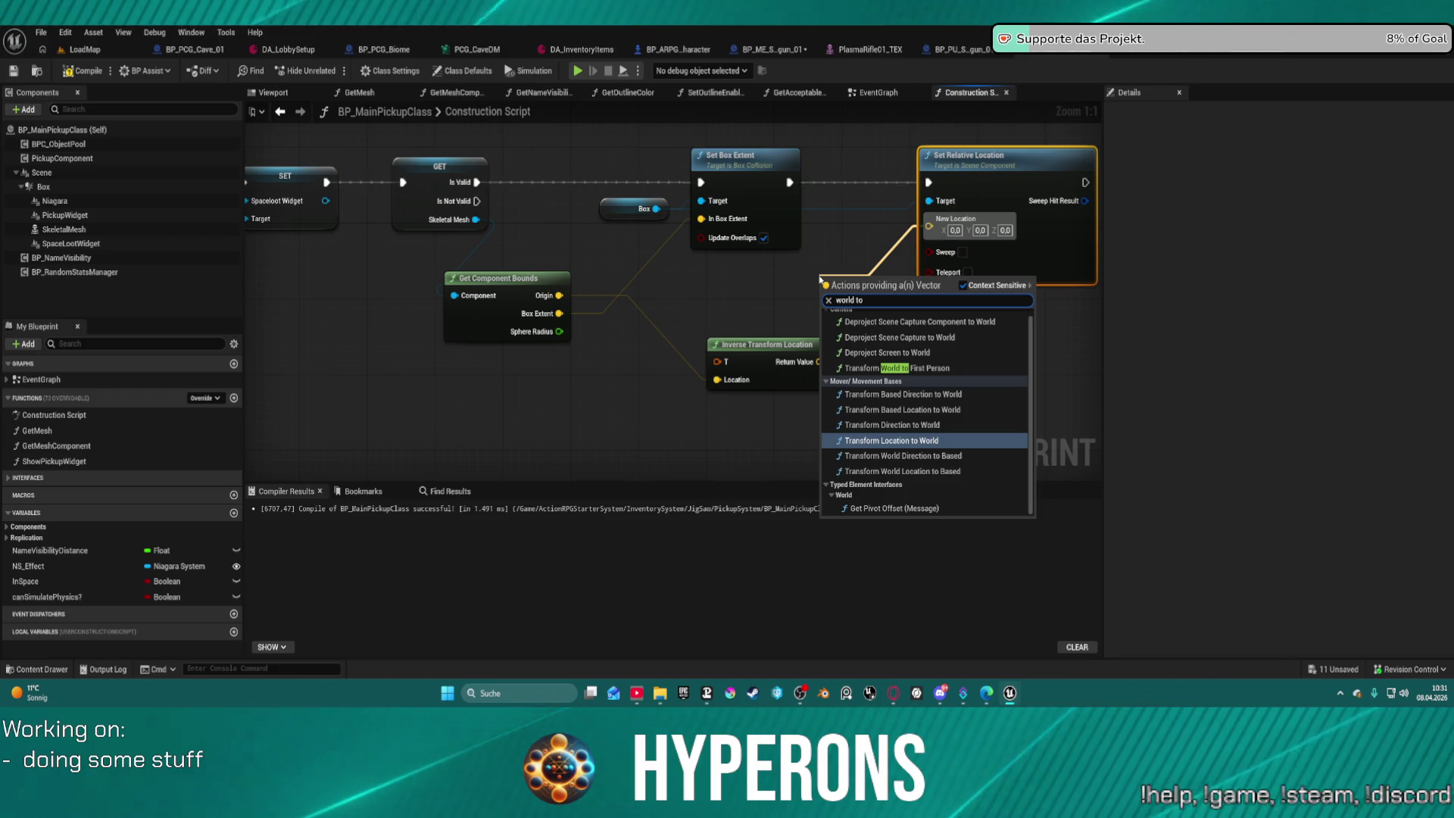
key("Up")
key("Up")
key("Up")
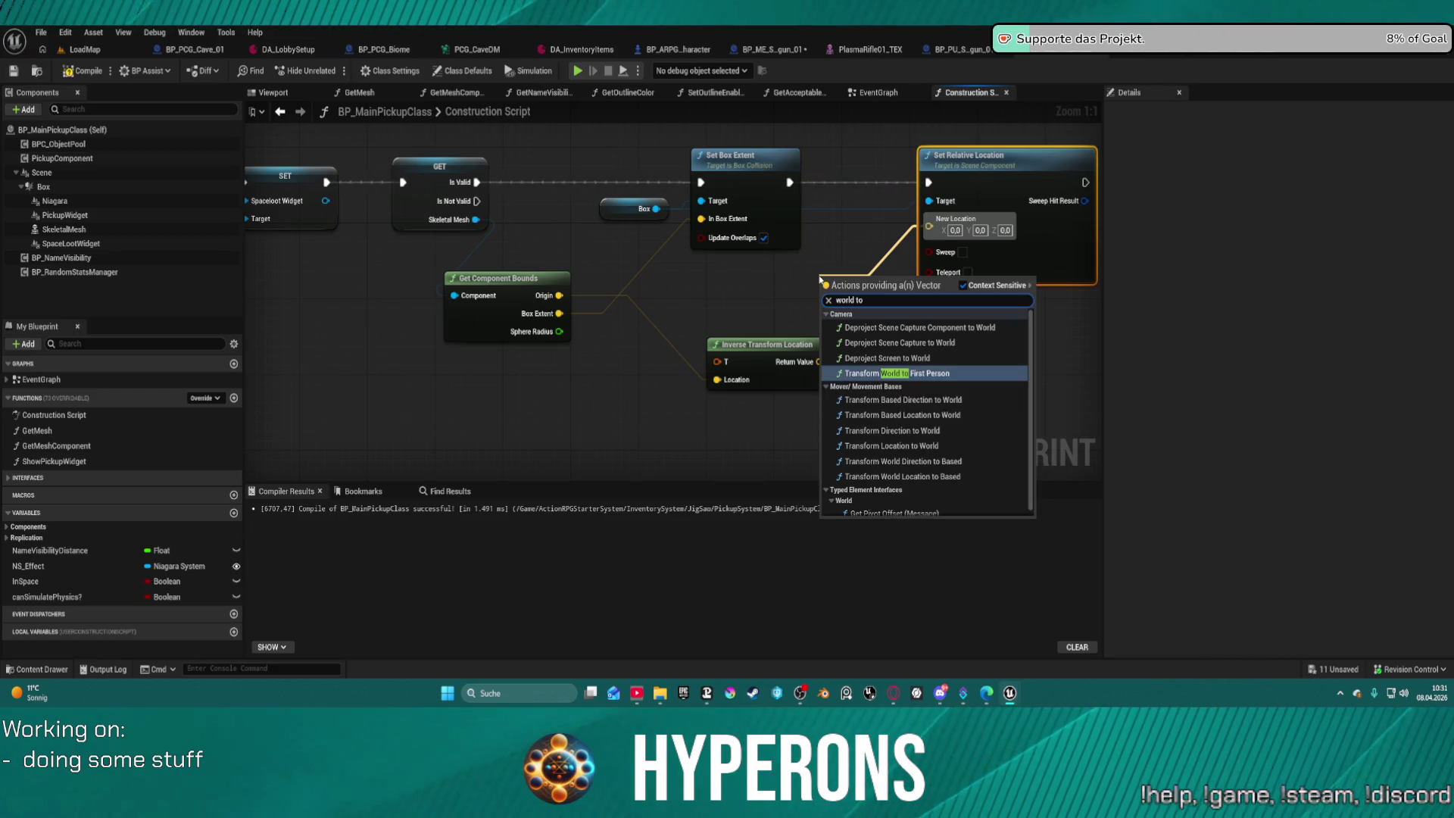
key("Up")
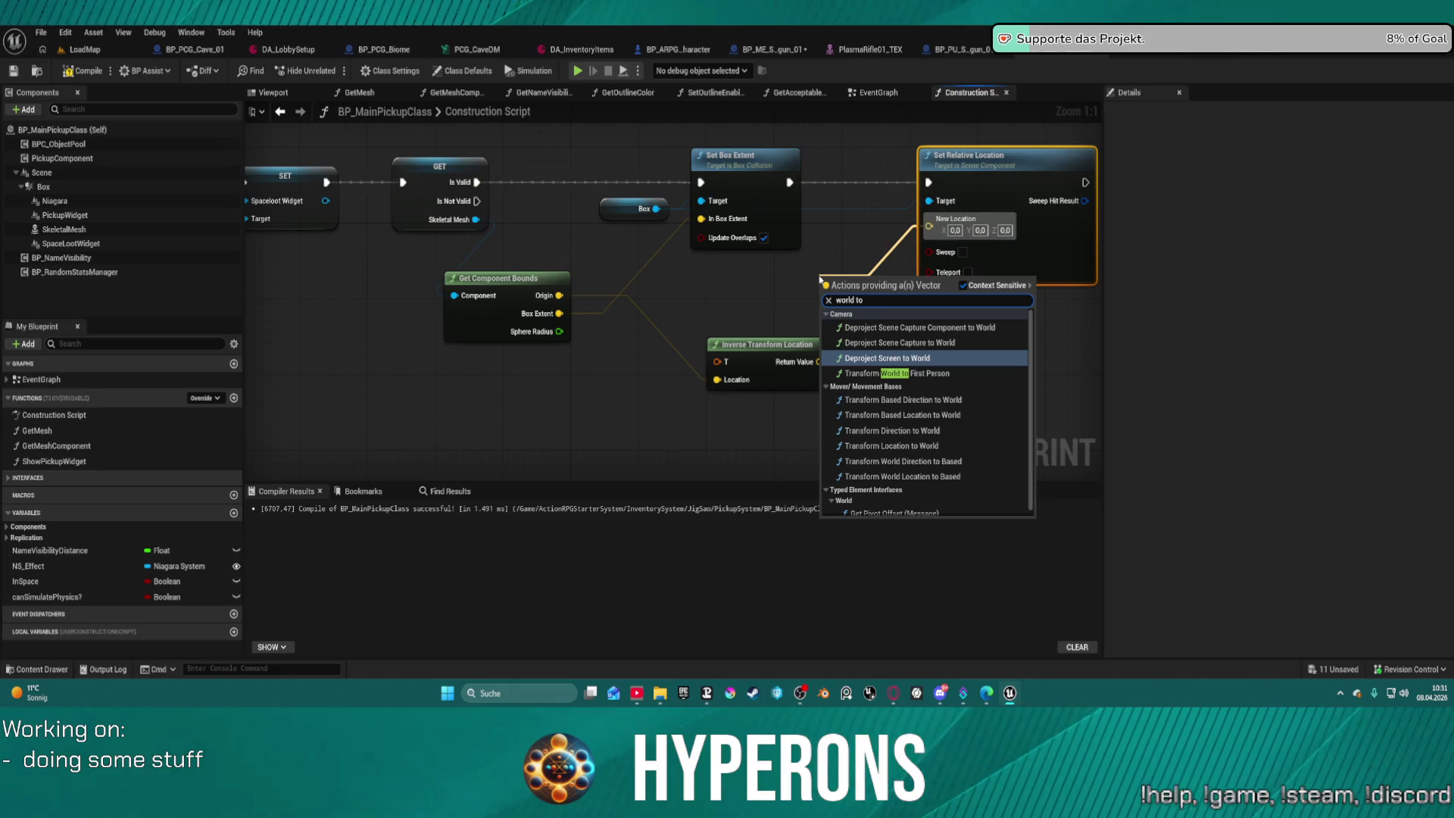
key("Down")
key("Down")
key("Down")
key("Down")
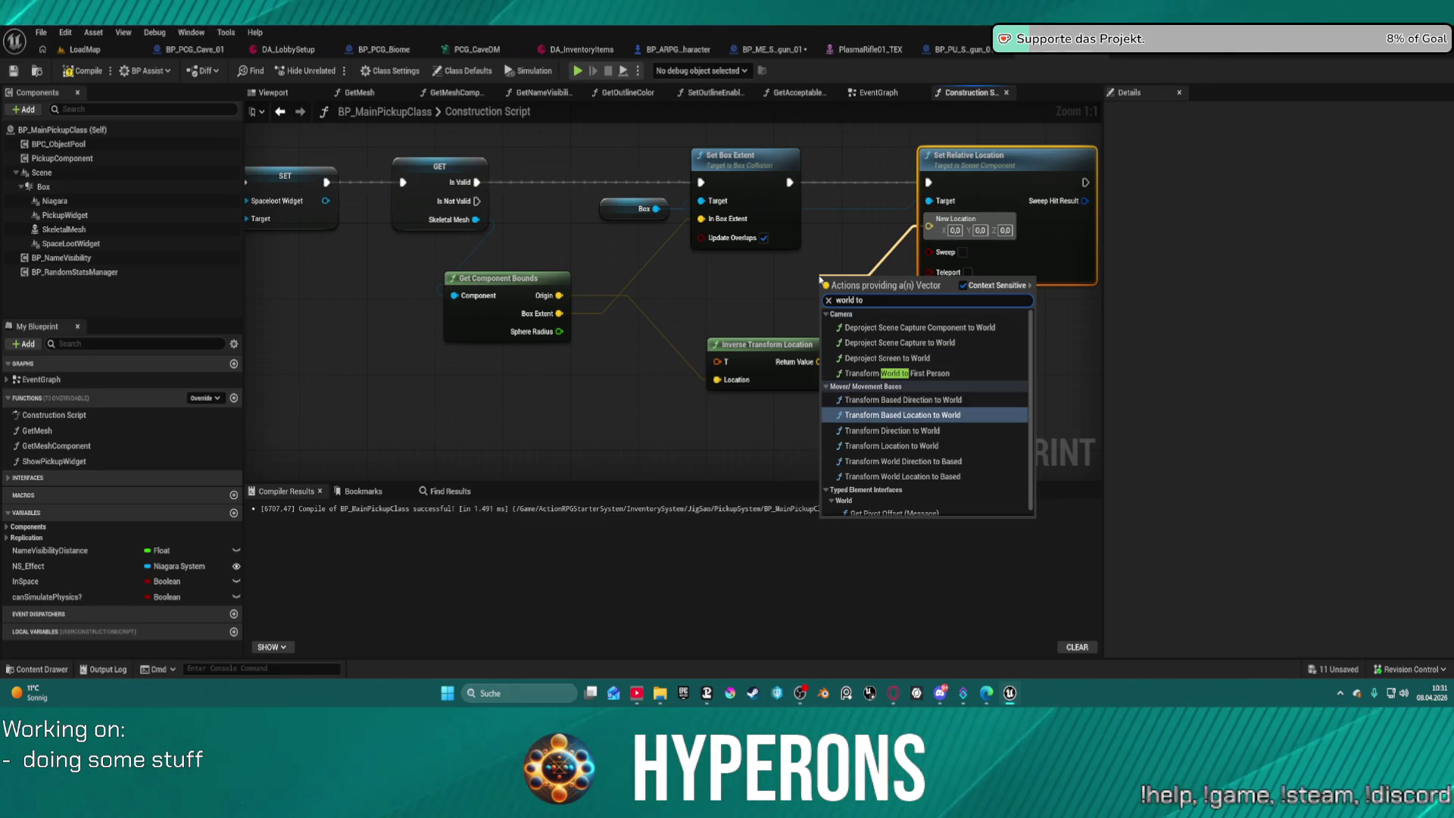
key("Down")
key("Up")
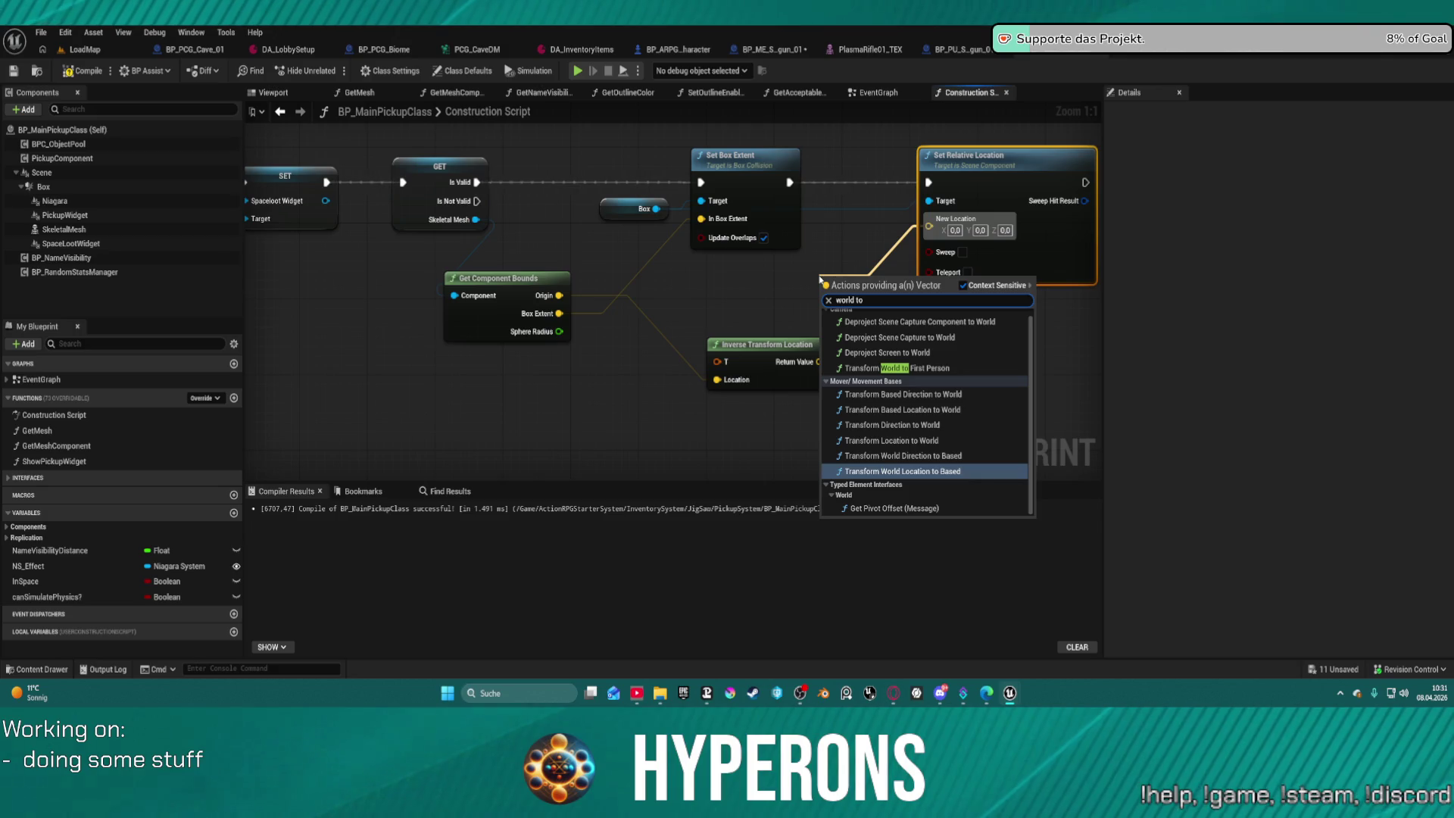
key("Up")
key("Up")
key("Up")
key("Escape")
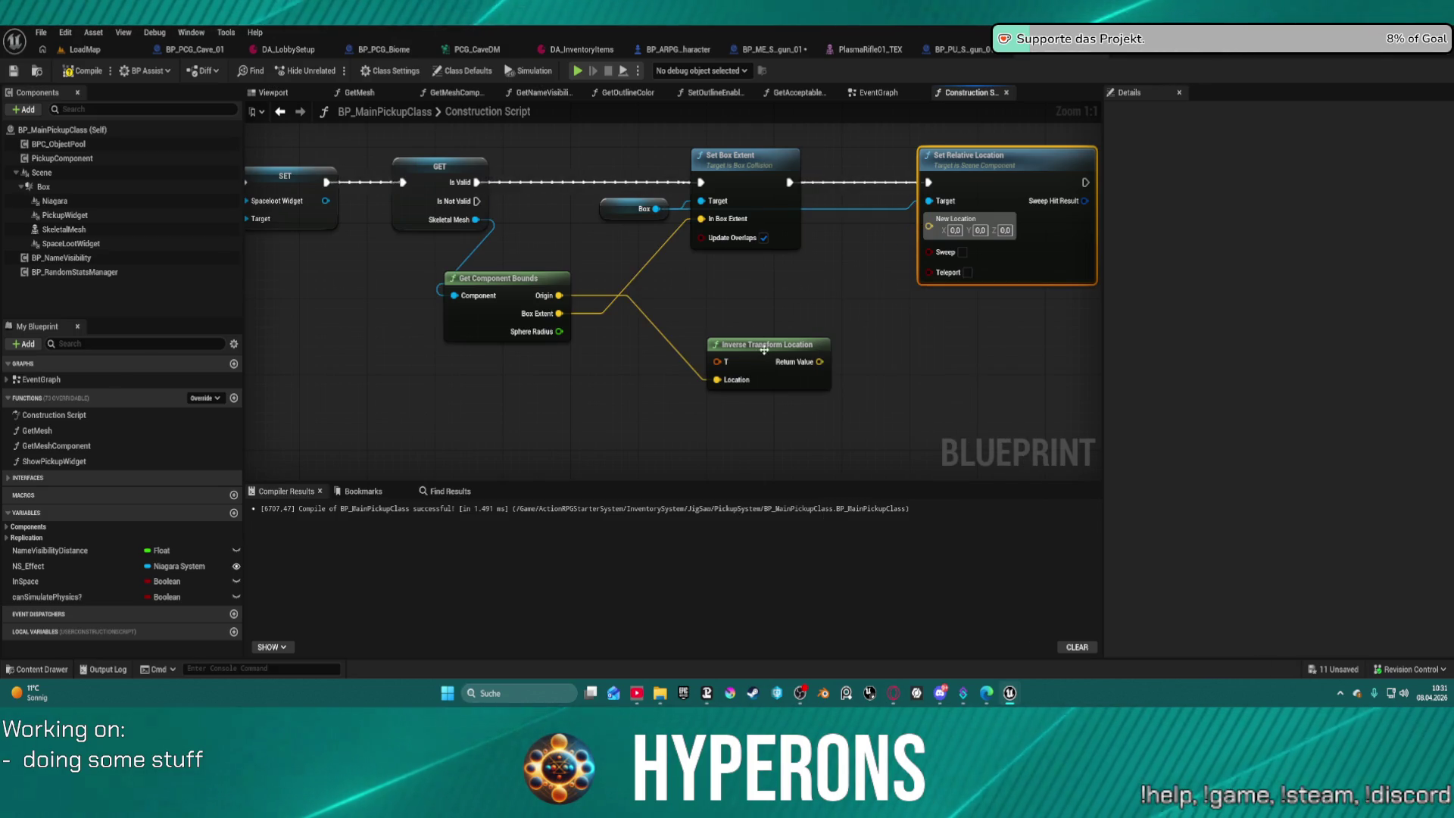
Search 'vector' actions from New Location, scroll through the results, and close the menu without adding a node.
left_click_drag(927, 226, 780, 288)
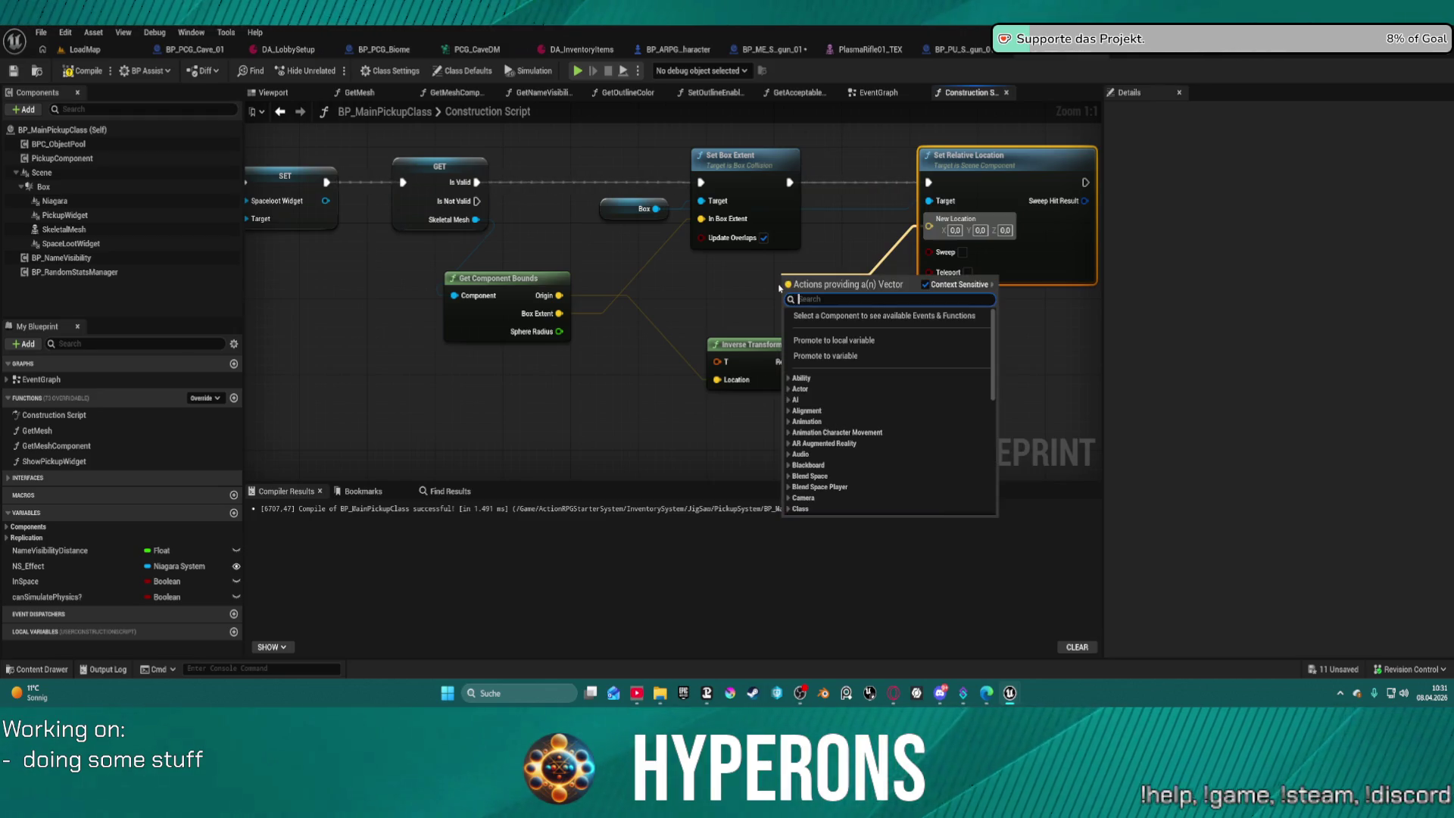
type("vecot")
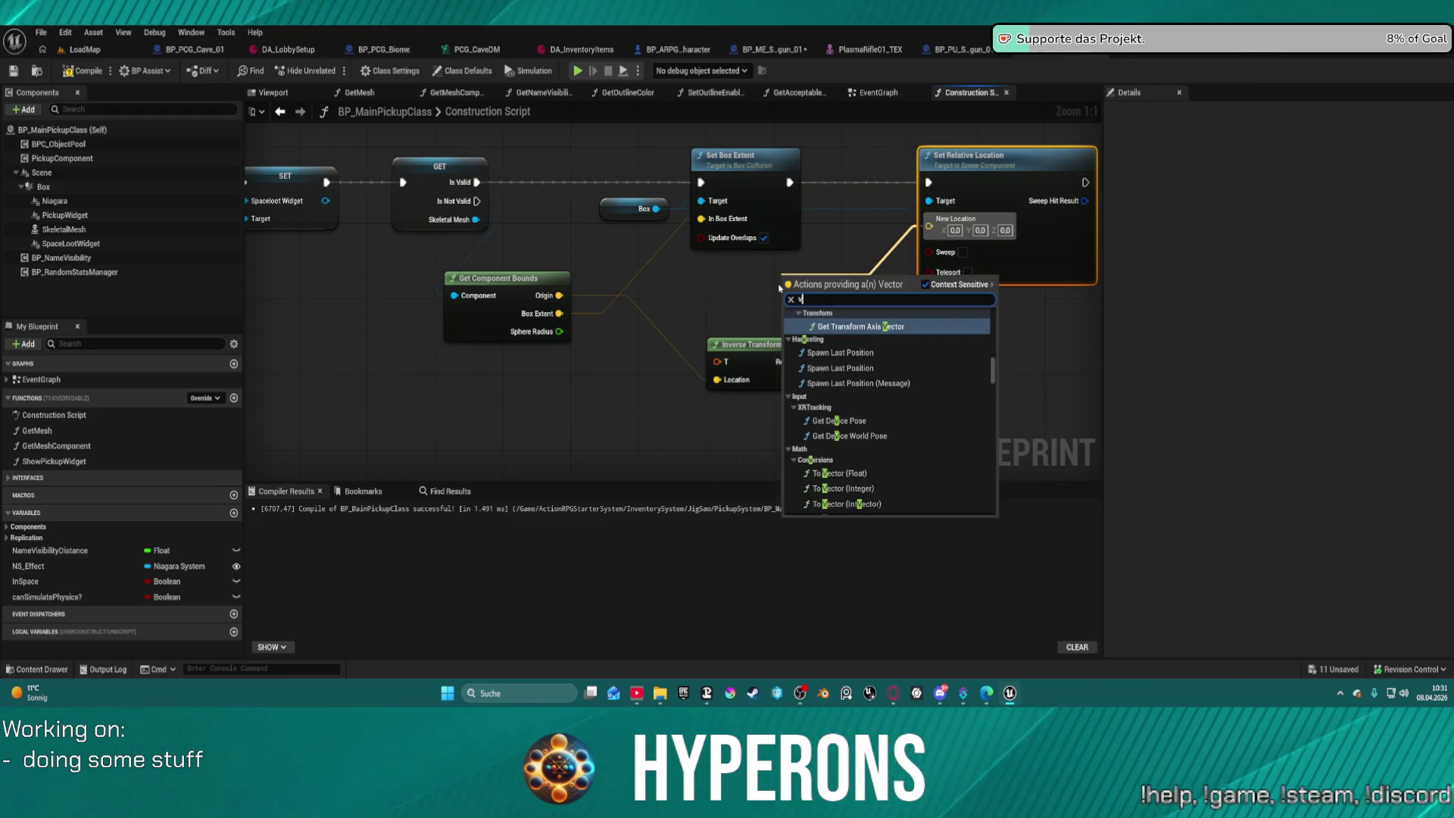
key("BackSpace")
key("BackSpace")
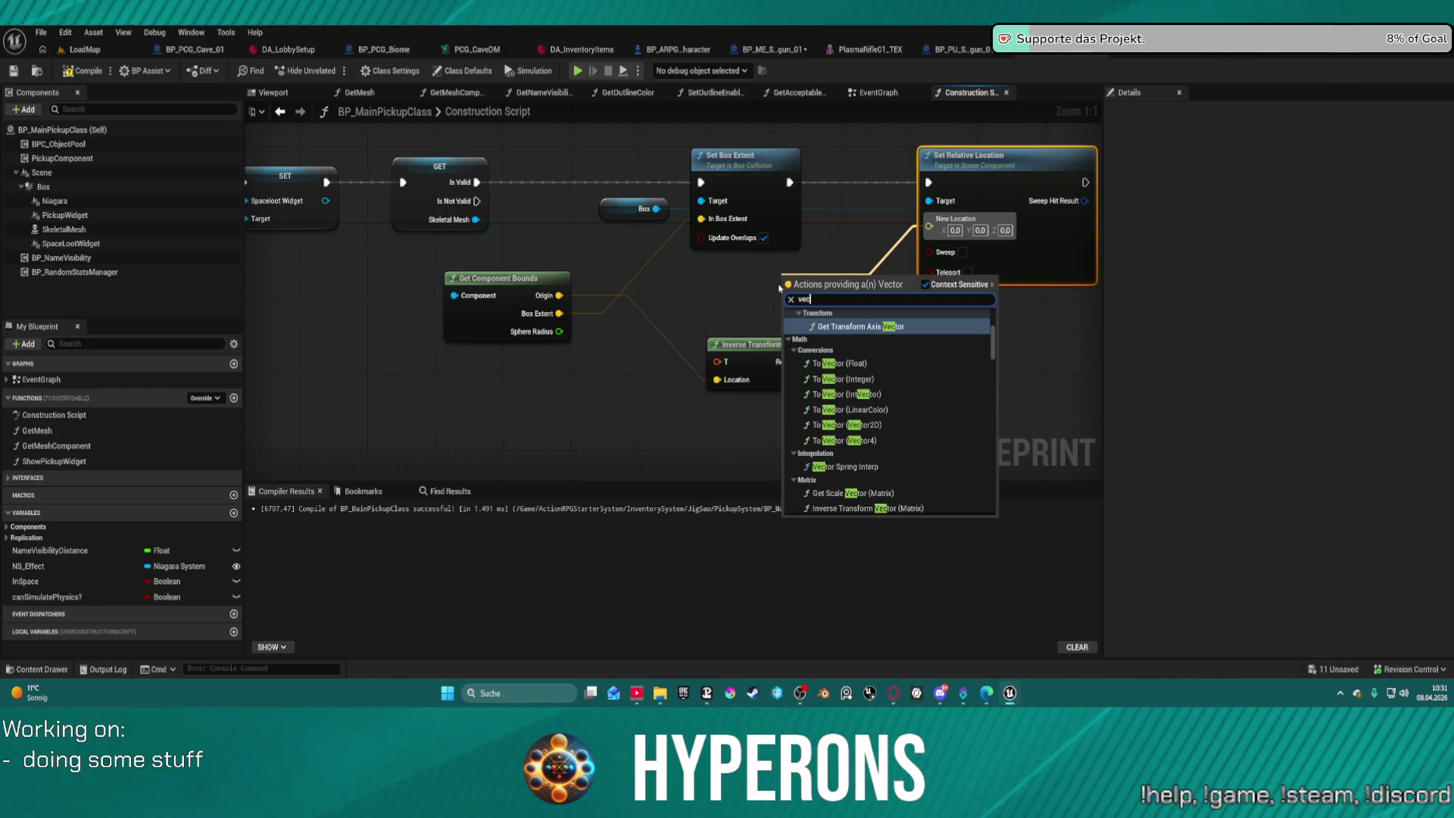
type("tor")
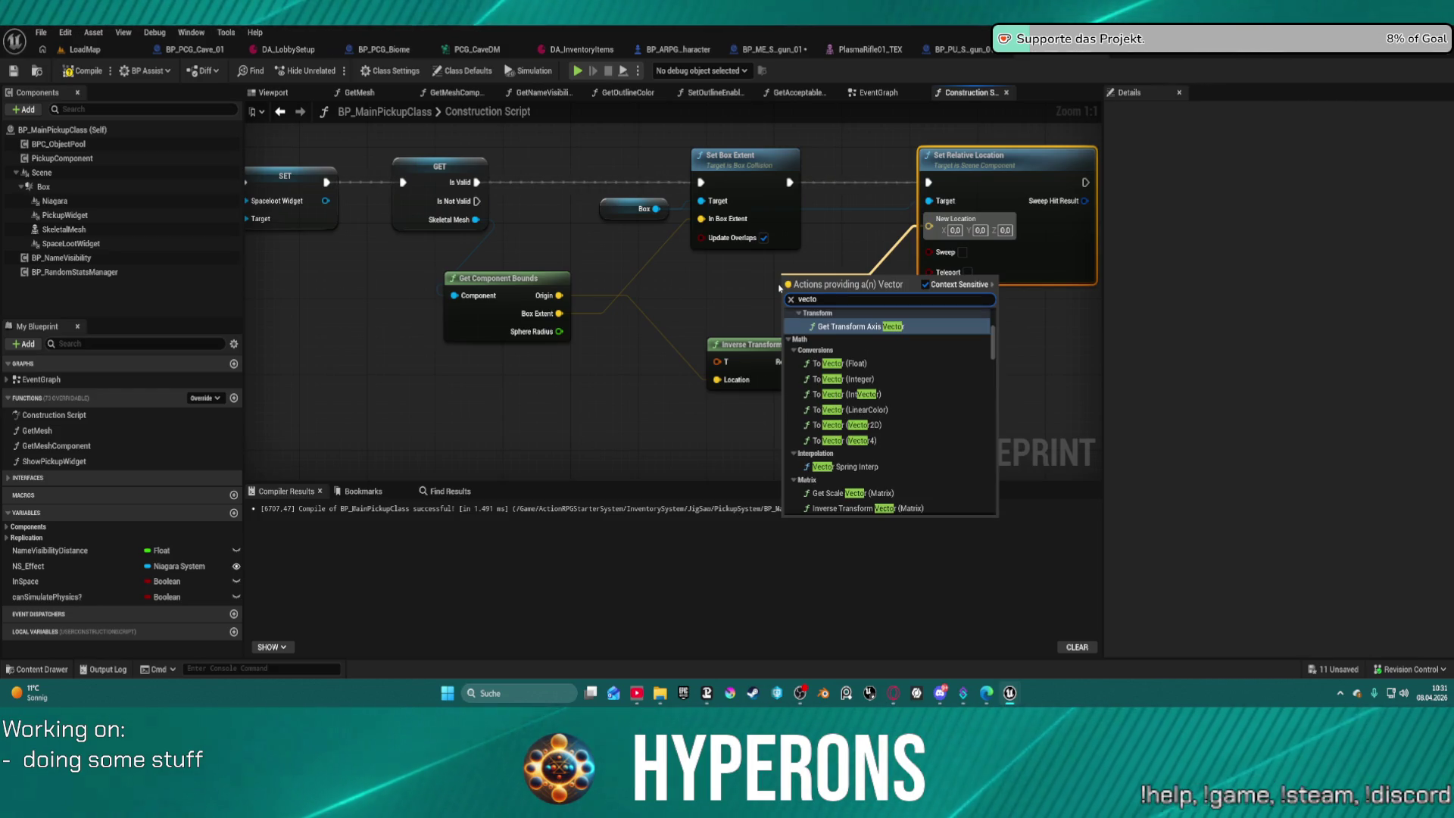
scroll(780, 287, "down", 1)
scroll(871, 424, "down", 3)
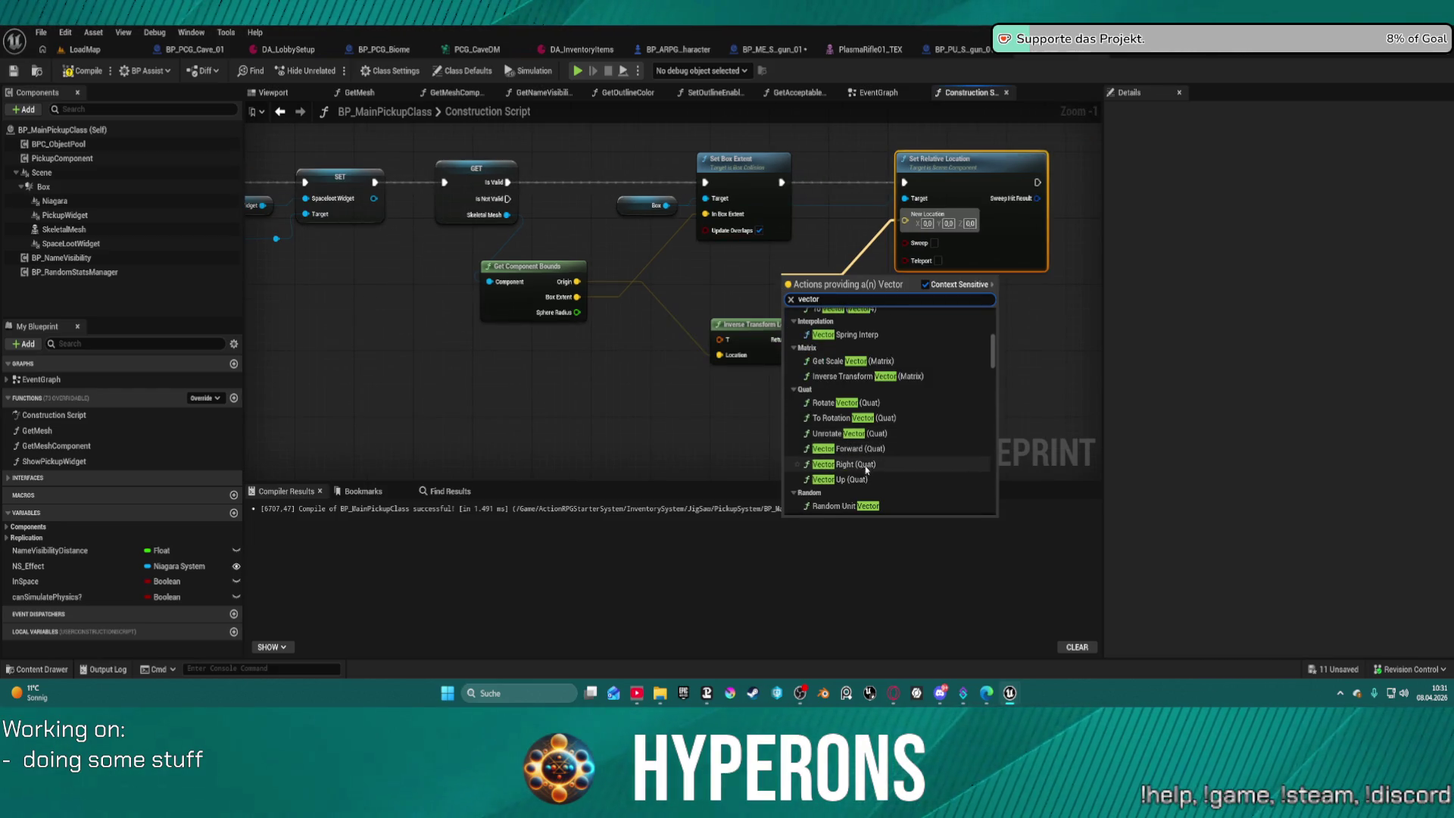
scroll(901, 477, "down", 2)
scroll(908, 485, "down", 3)
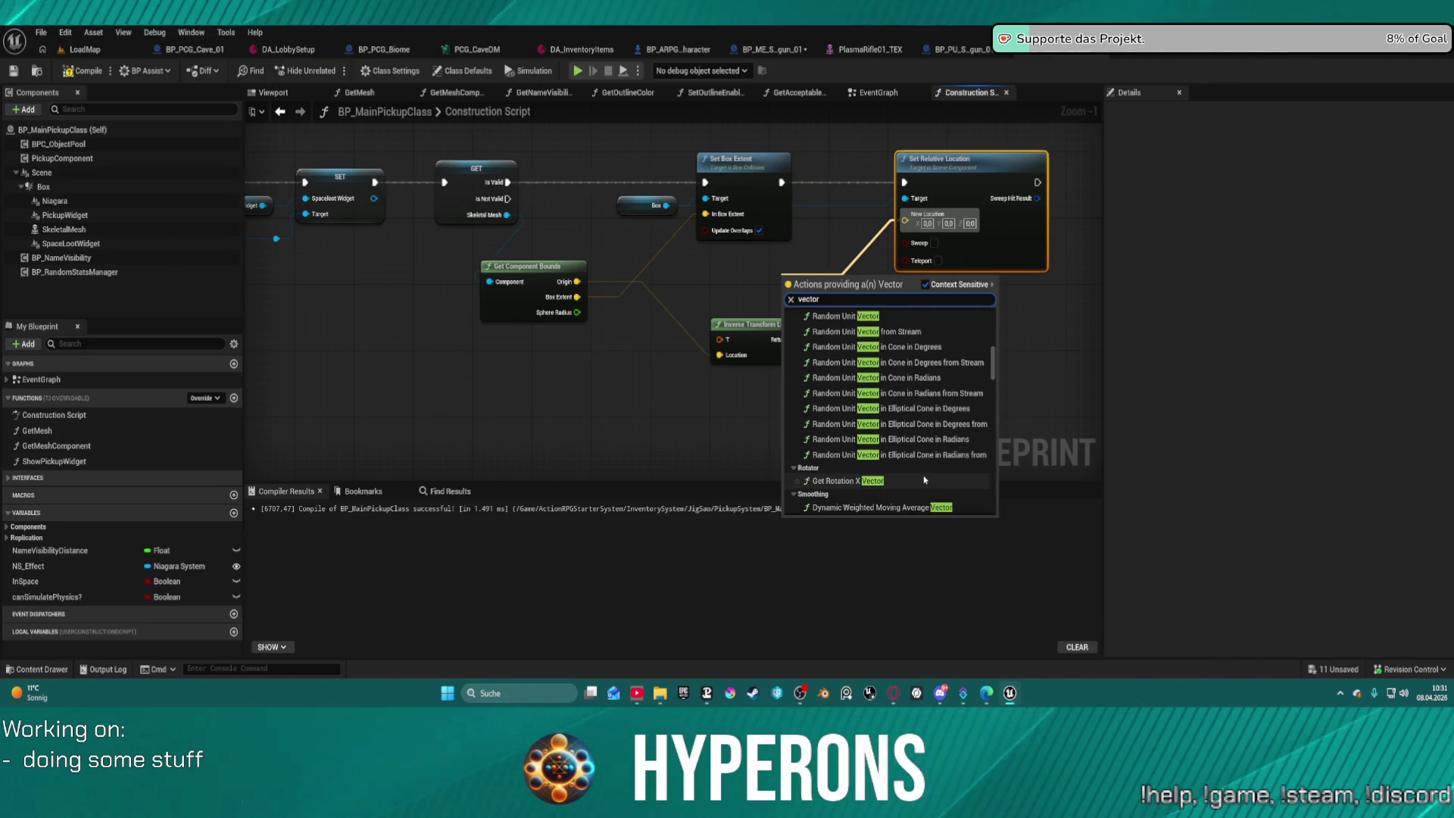
scroll(921, 481, "down", 4)
scroll(923, 479, "down", 5)
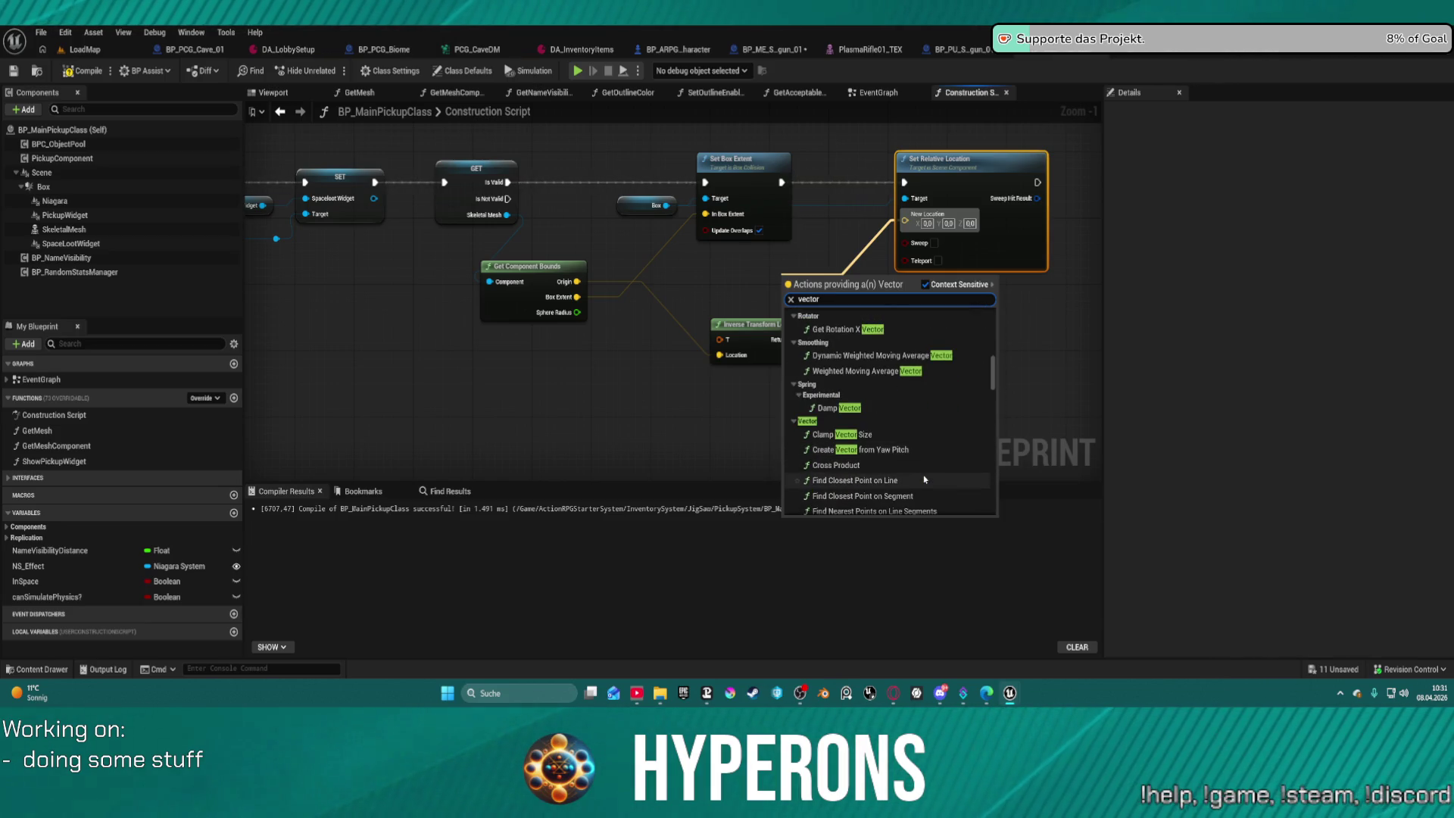
scroll(925, 476, "down", 2)
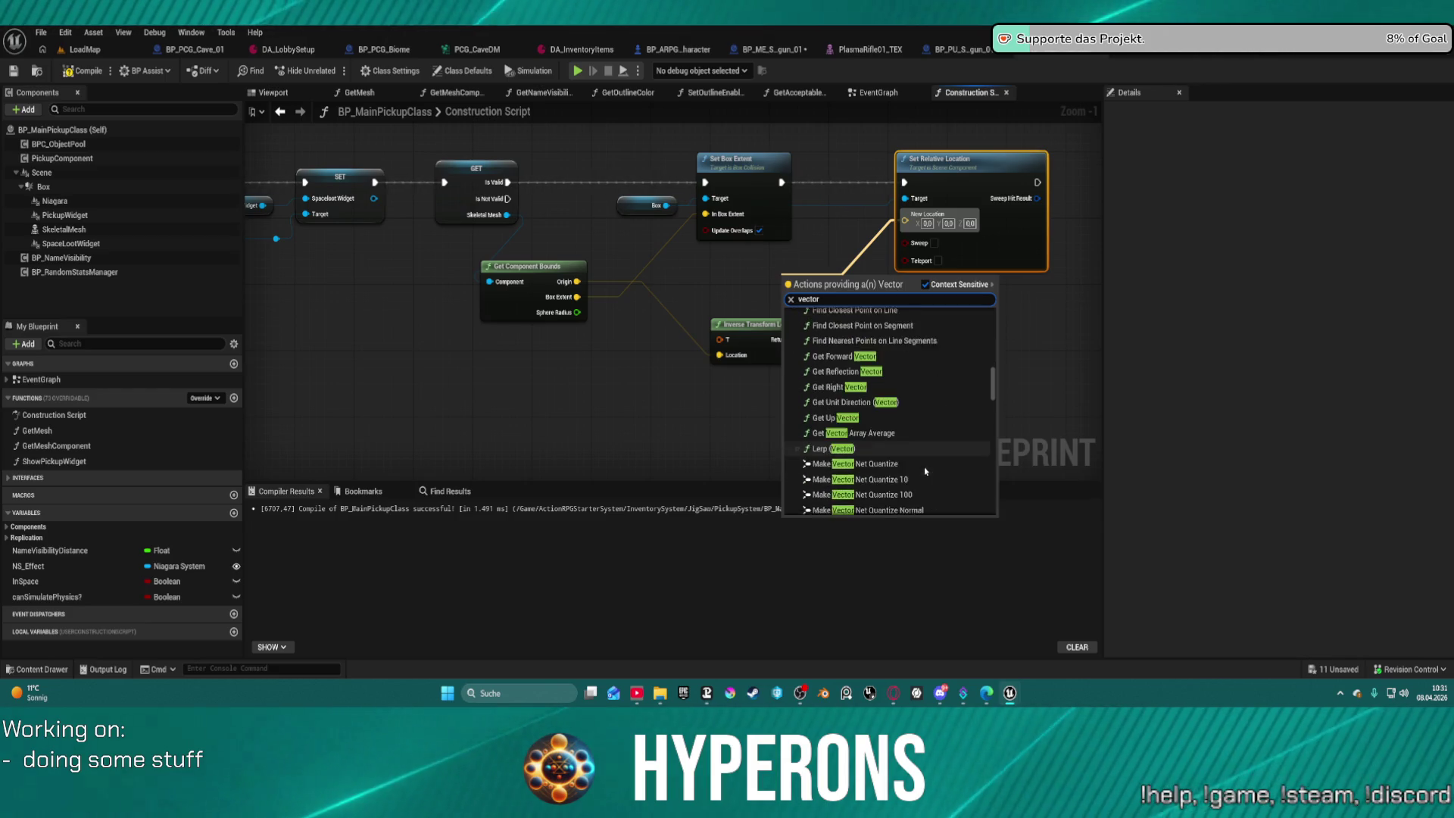
scroll(924, 473, "down", 3)
scroll(922, 465, "down", 3)
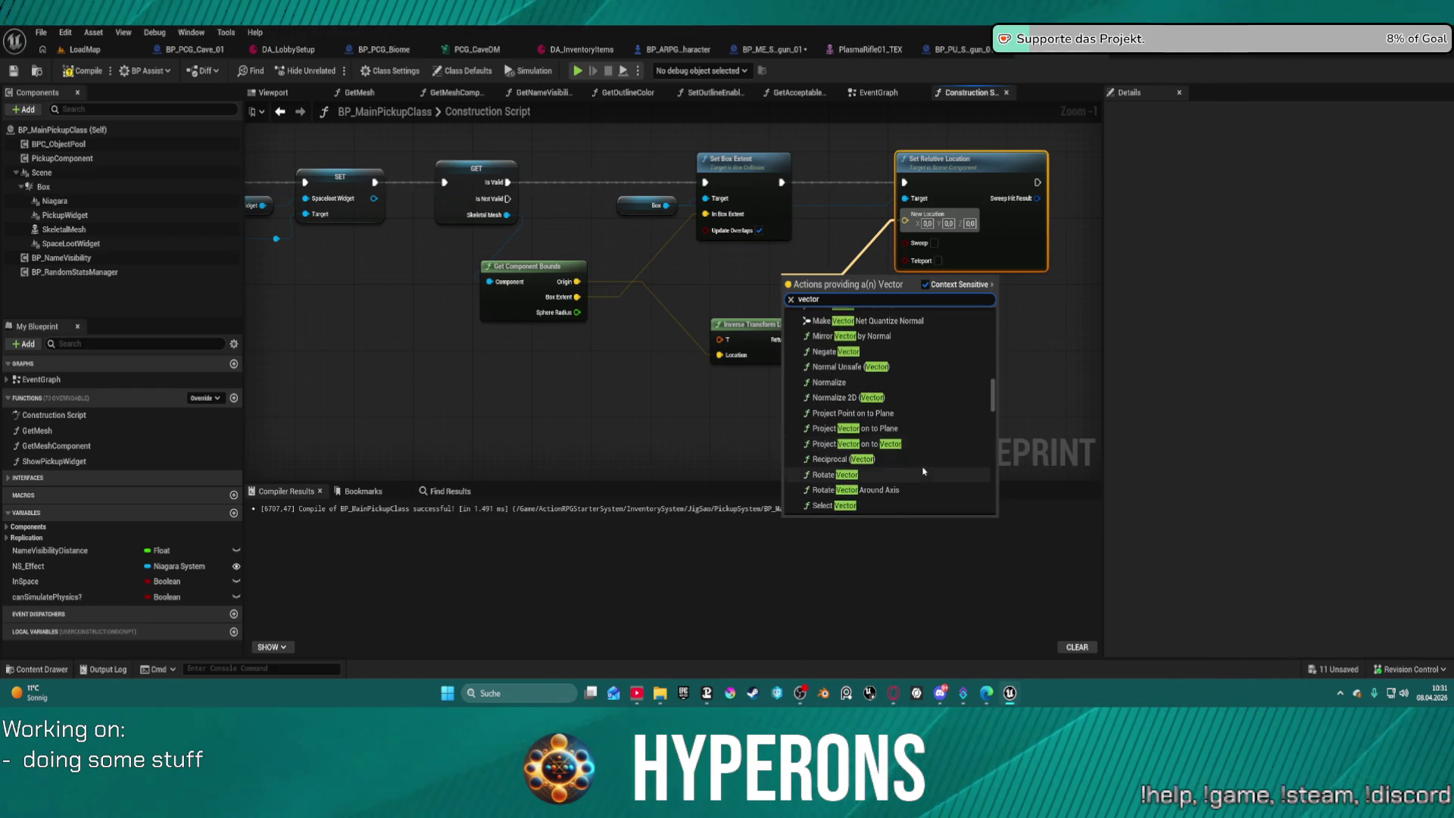
scroll(919, 446, "down", 5)
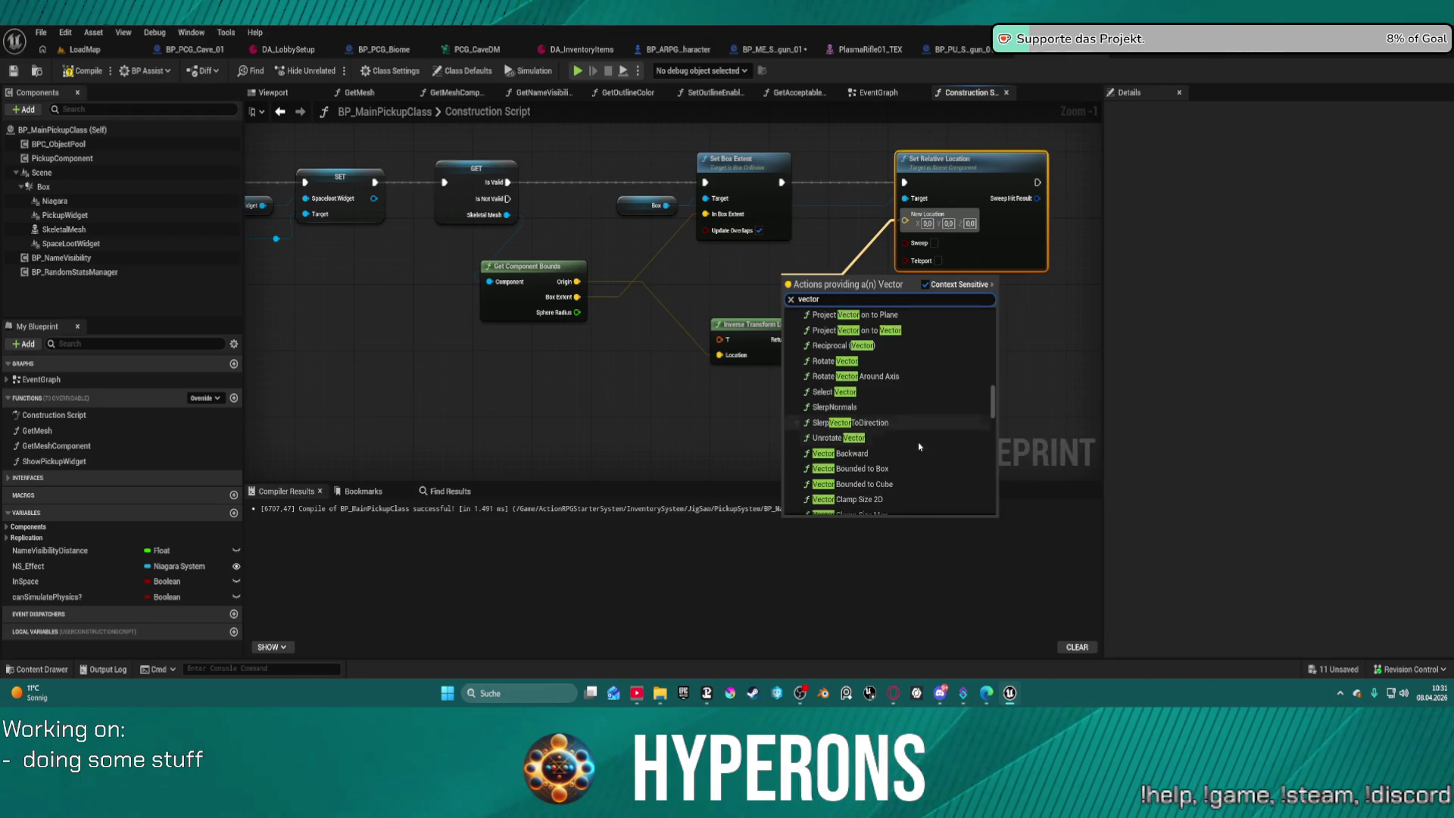
scroll(919, 446, "down", 5)
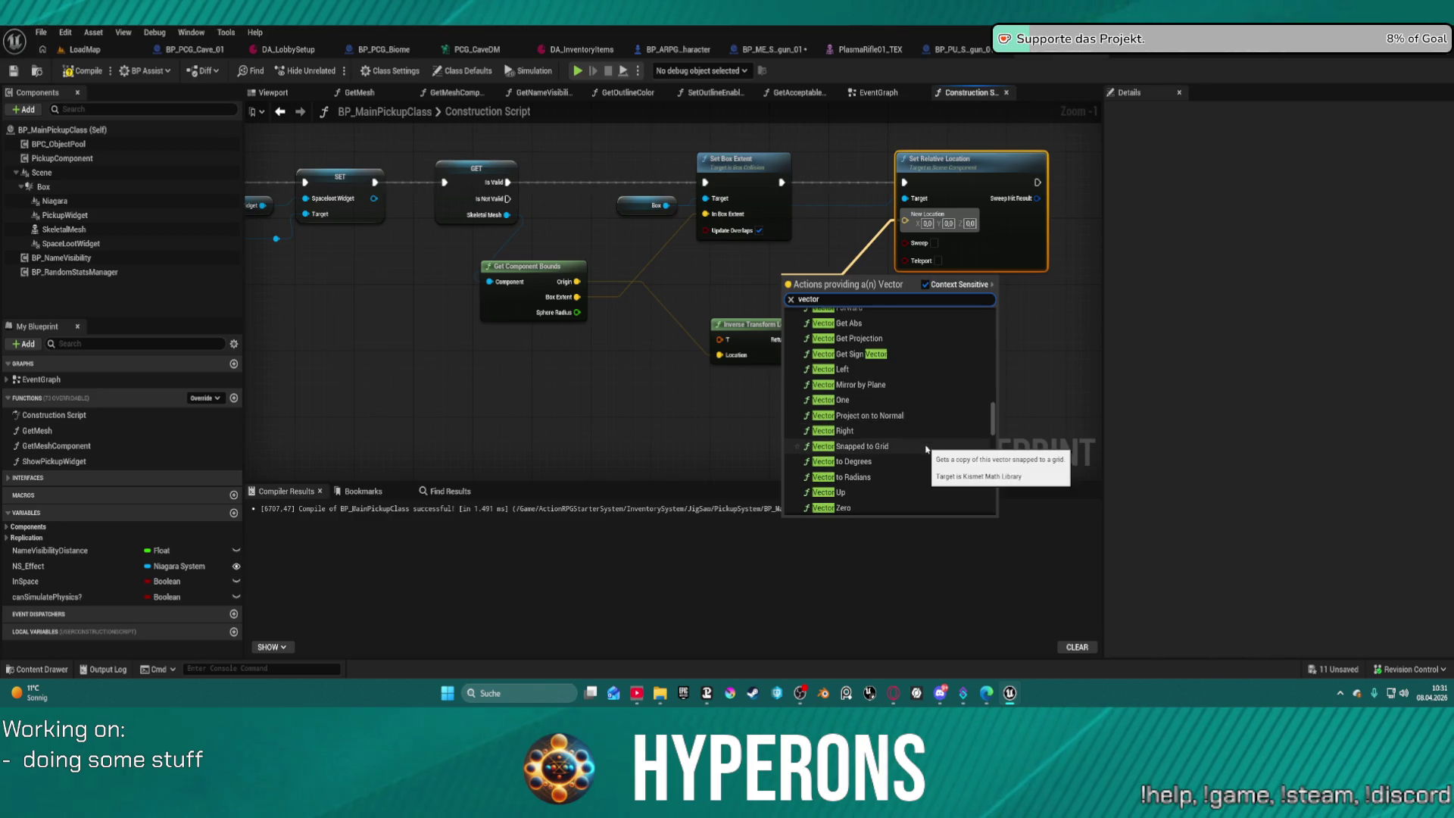
scroll(925, 449, "down", 3)
scroll(927, 449, "down", 6)
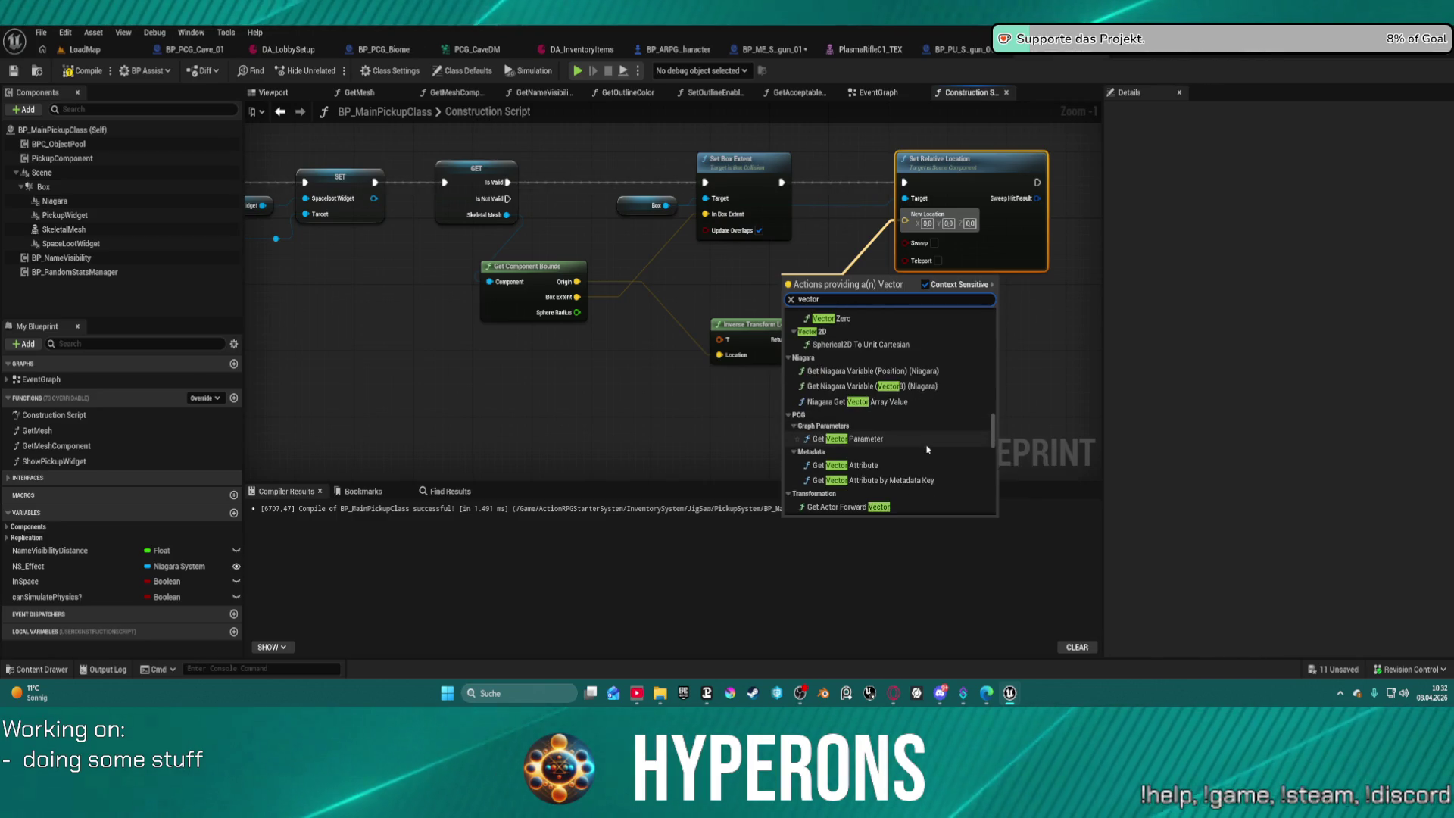
scroll(927, 449, "down", 7)
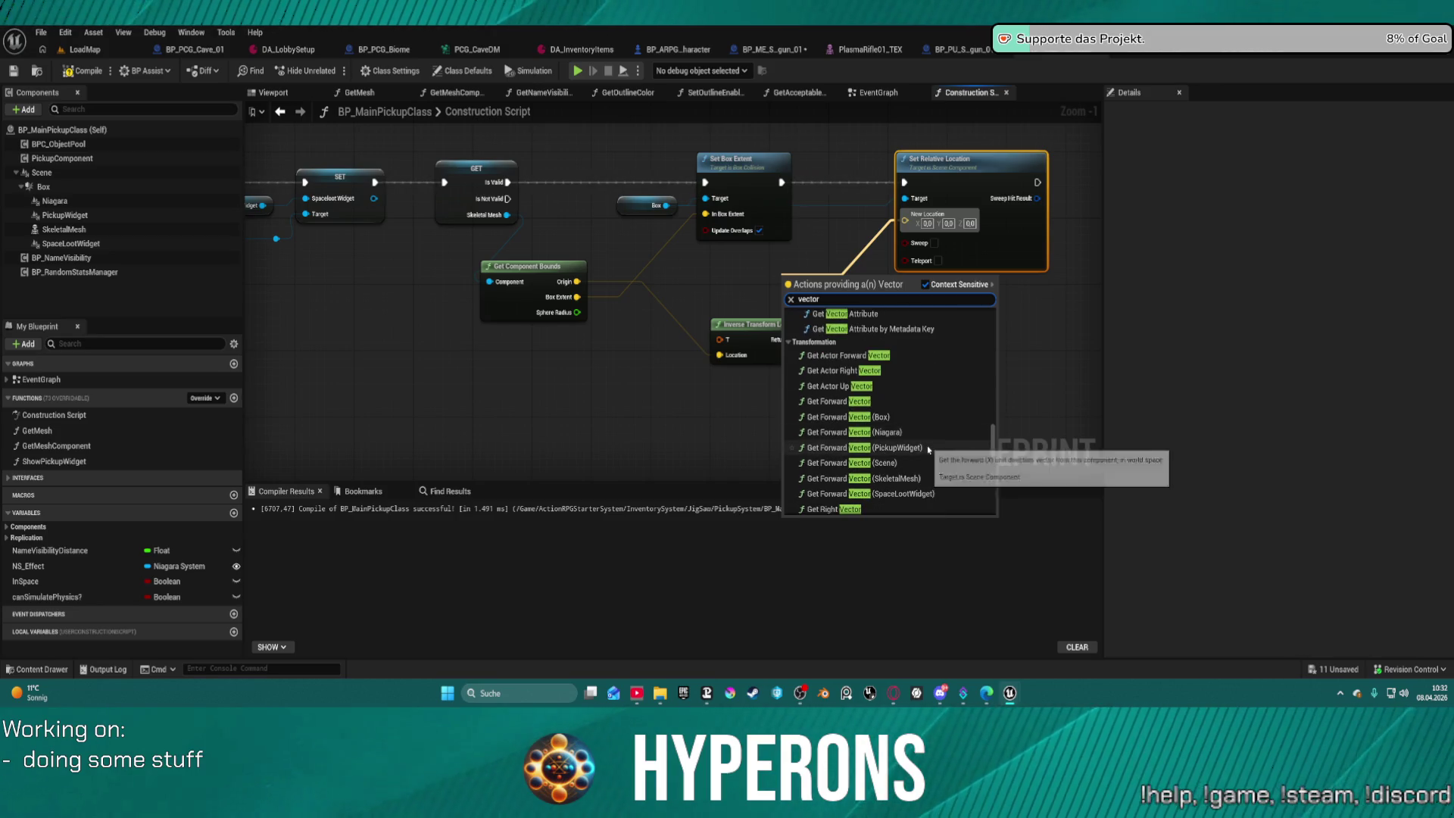
scroll(929, 450, "down", 5)
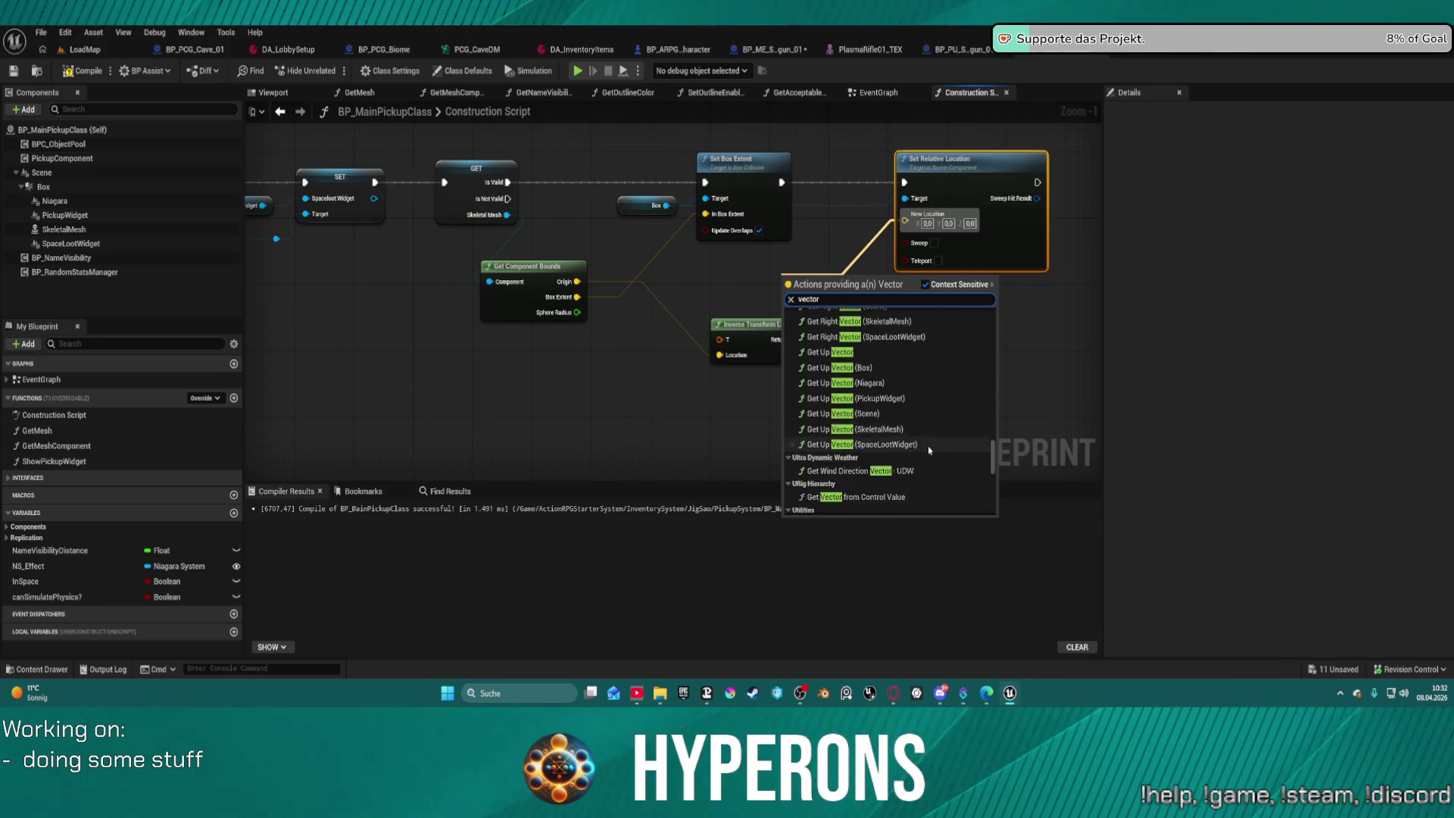
scroll(929, 449, "down", 10)
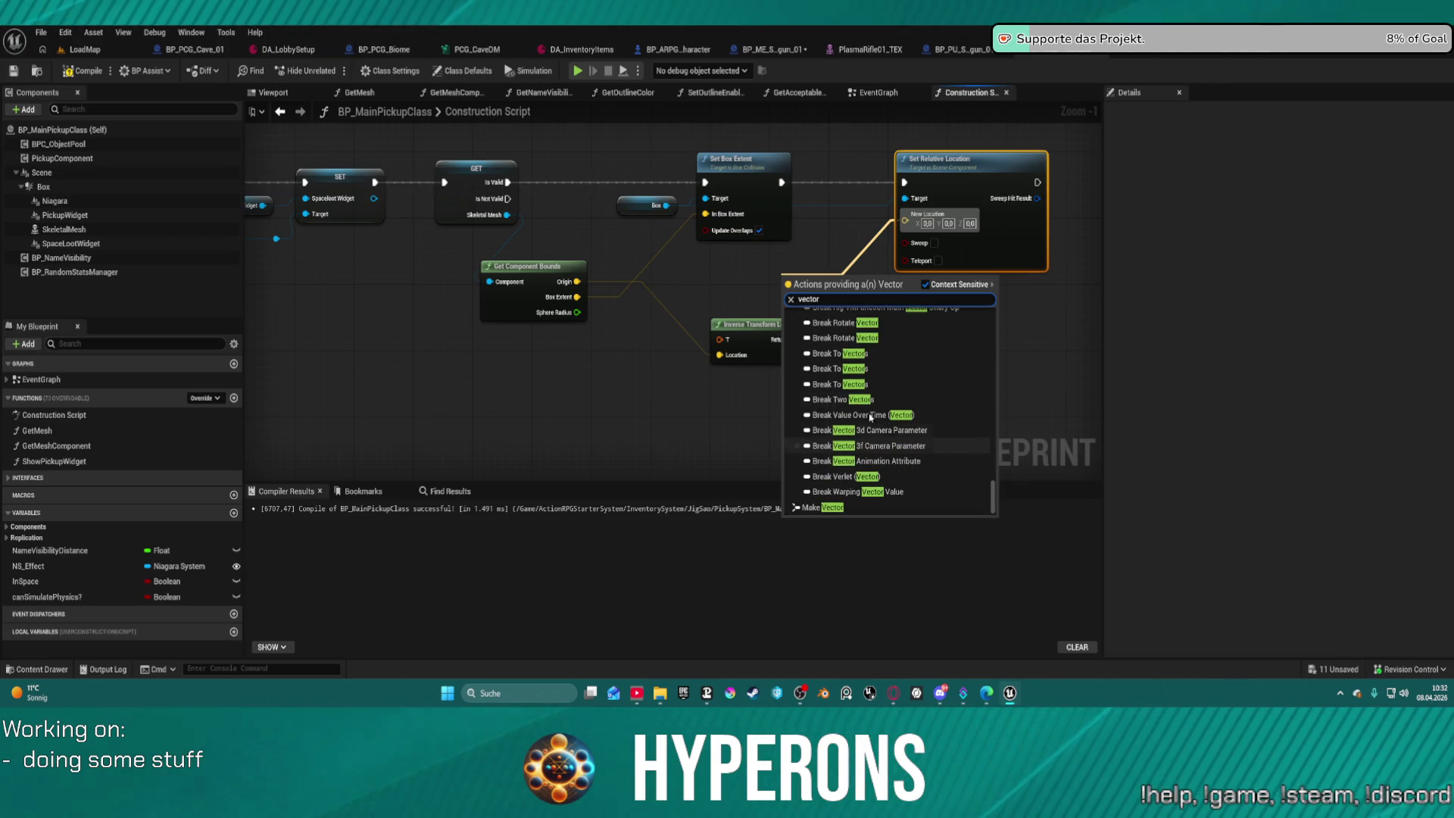
left_click(688, 266)
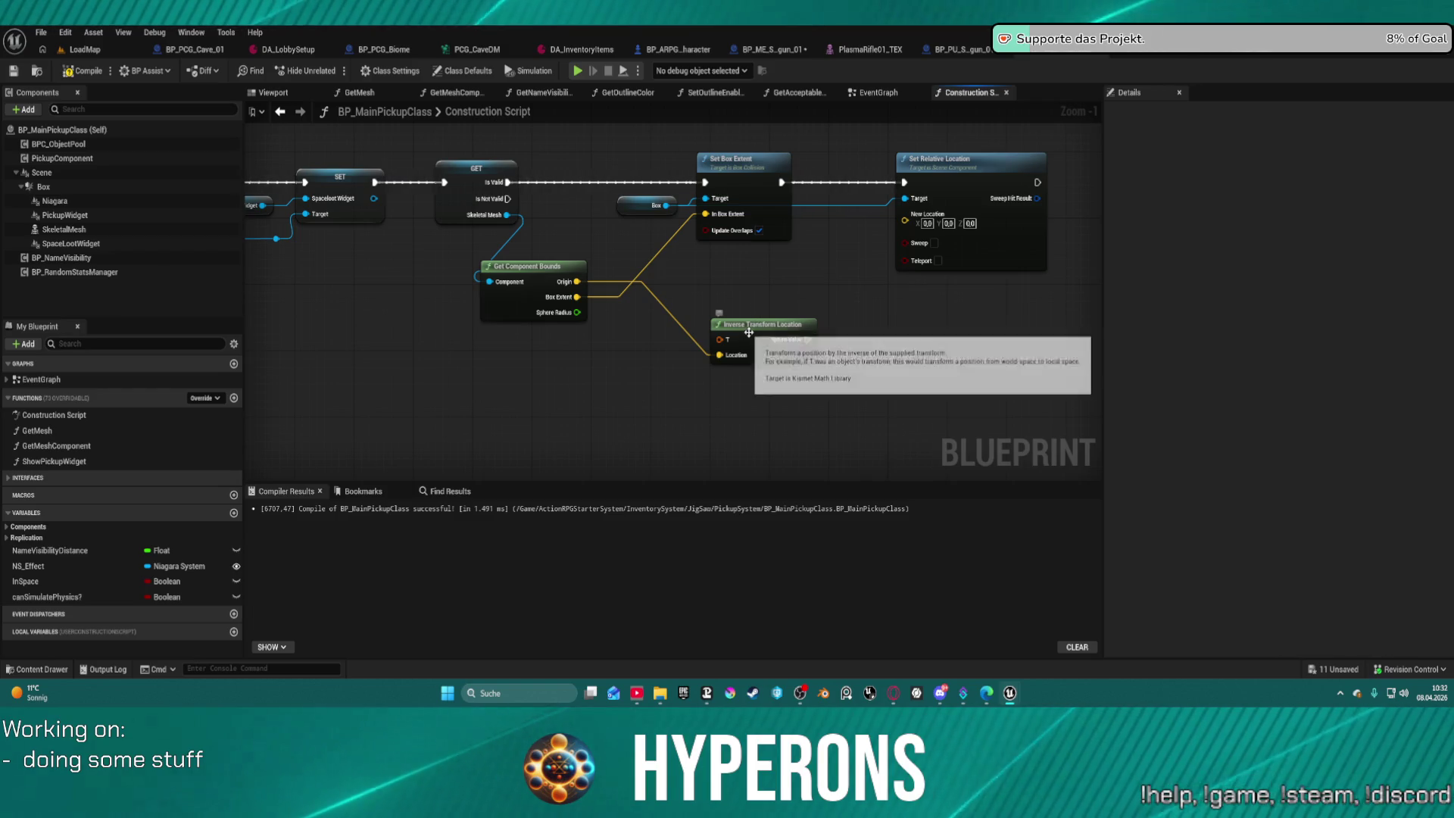
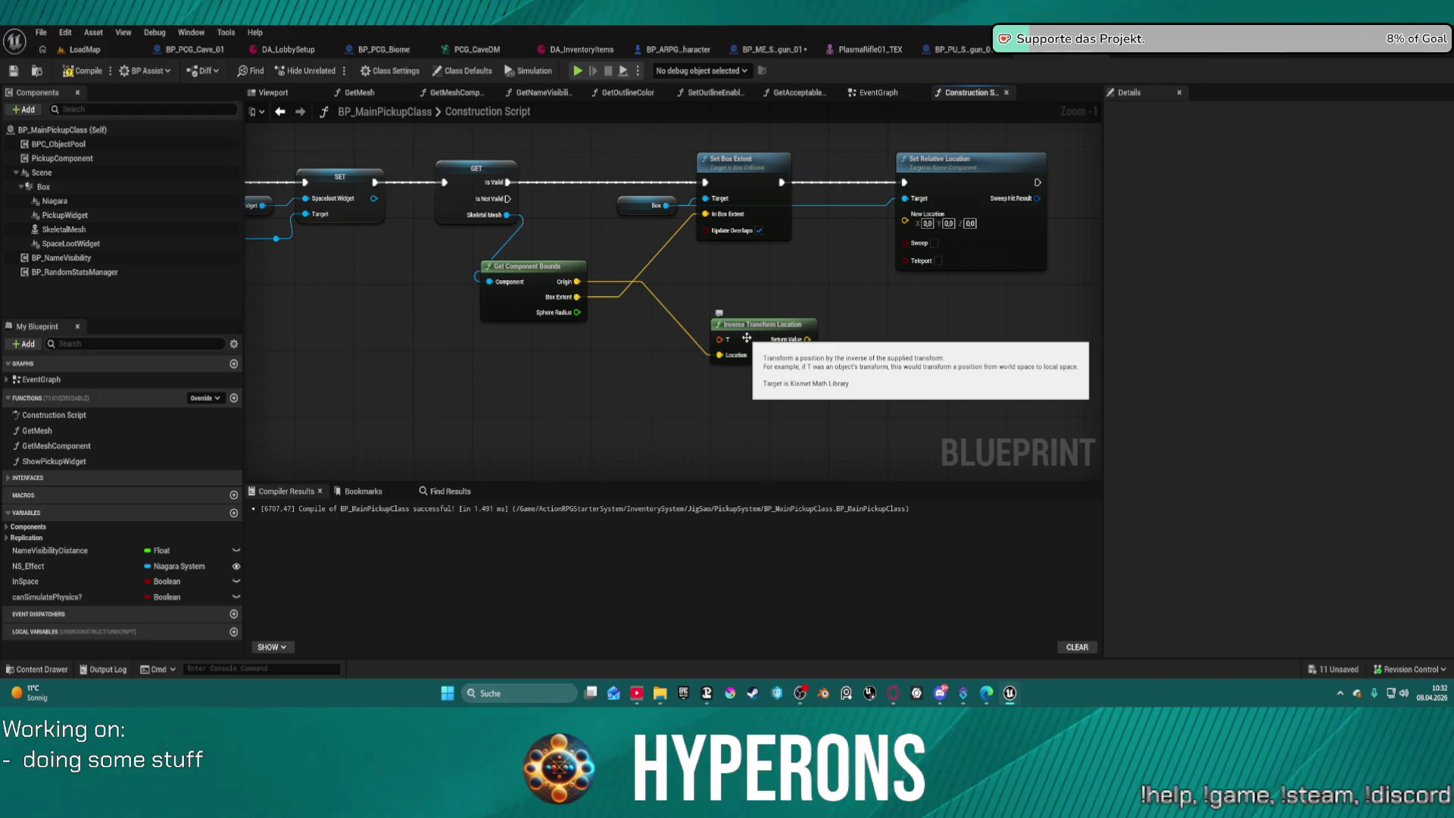
Connect Inverse Transform Location's Return Value to the Box's New Location.
mouse_move(808, 339)
left_mouse_down()
mouse_move(860, 315)
mouse_move(907, 224)
left_mouse_up()
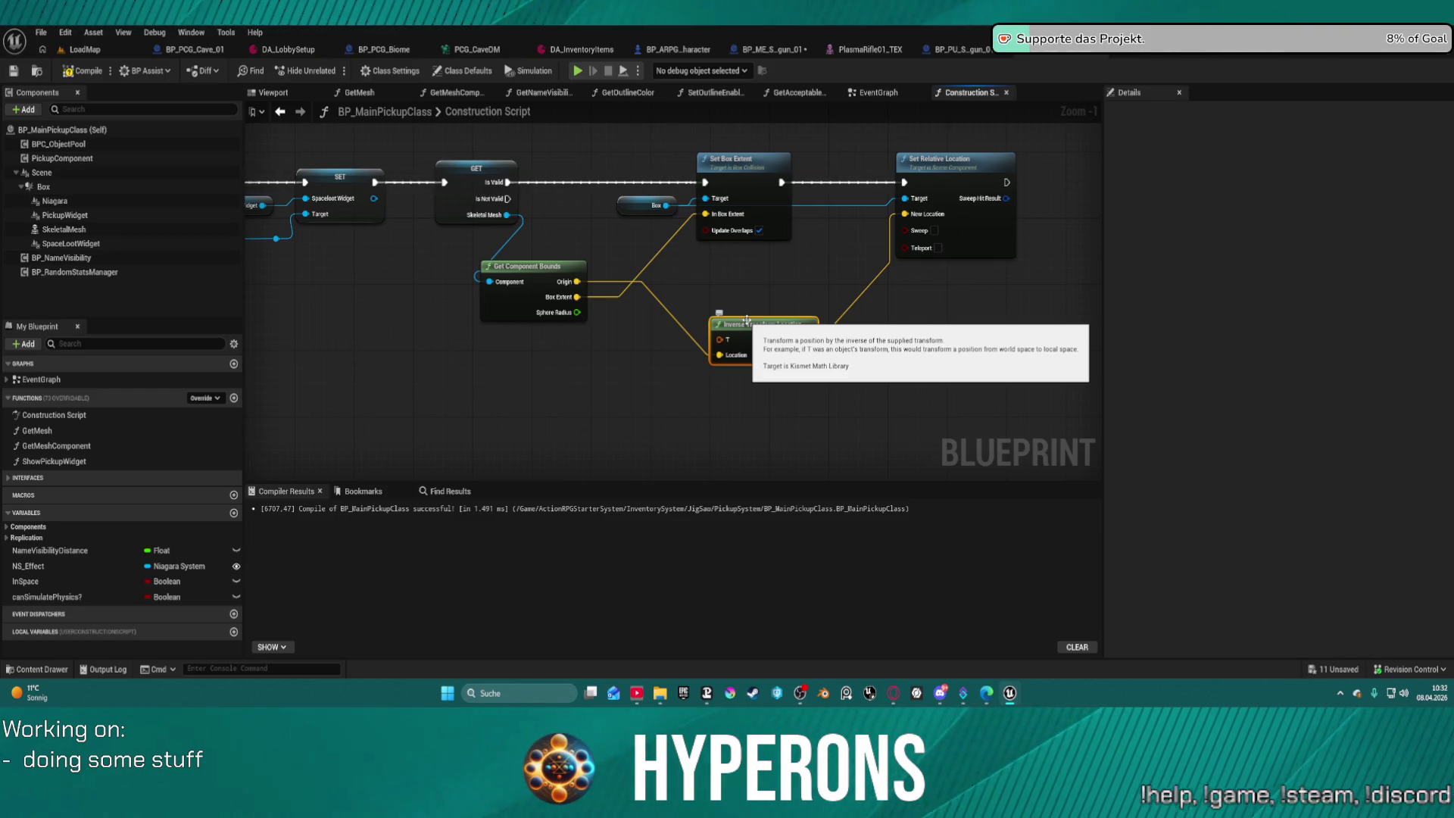
left_click_drag(746, 324, 790, 332)
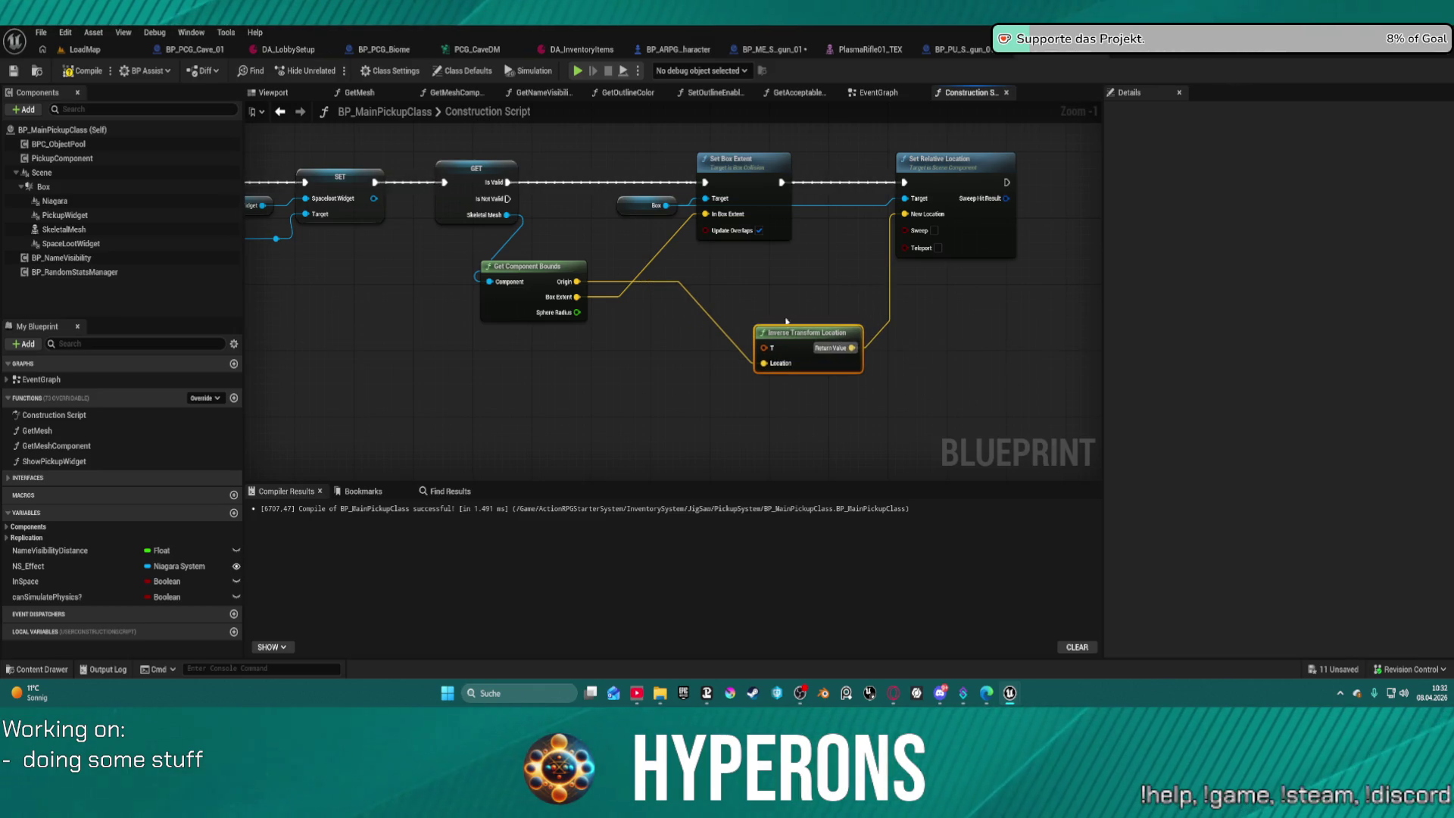
left_click(772, 187)
Add a Get Actor Transform node beside Inverse Transform Location, then return to LoadMap.
right_click(526, 142)
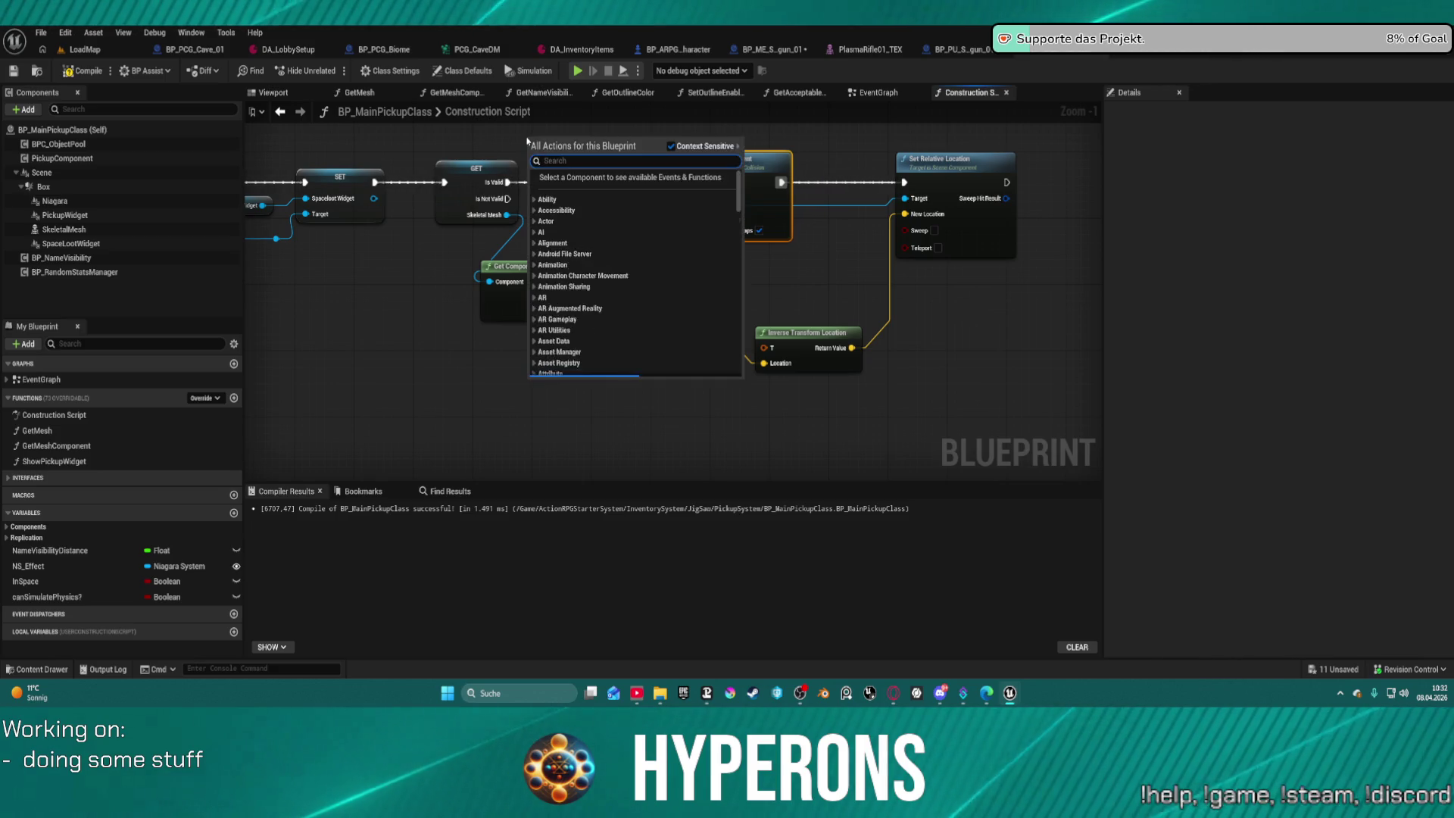
type("get actor t")
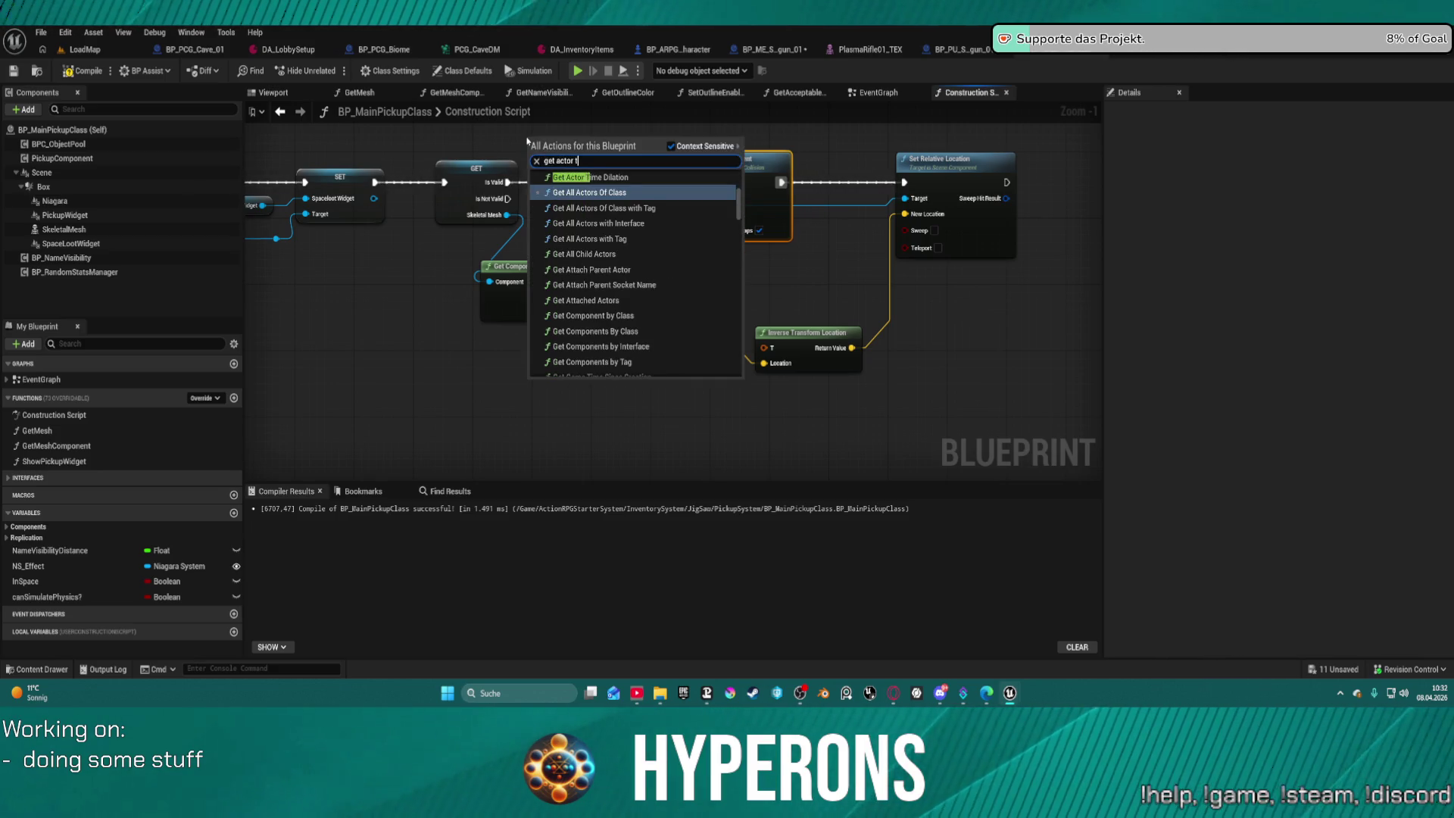
type("ransform")
key("Return")
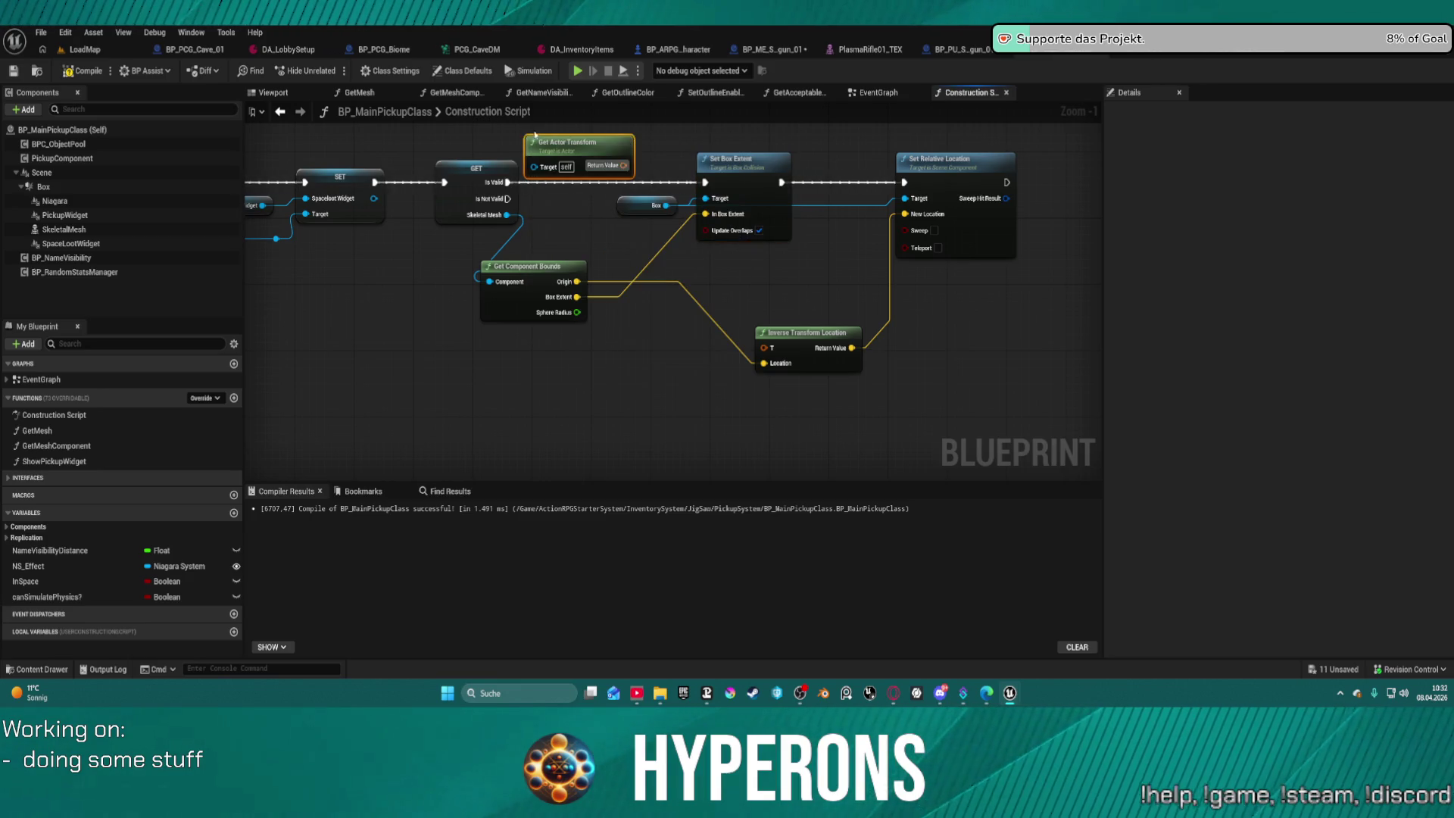
mouse_move(591, 144)
left_mouse_down()
mouse_move(749, 298)
mouse_move(642, 350)
mouse_move(767, 349)
left_mouse_up()
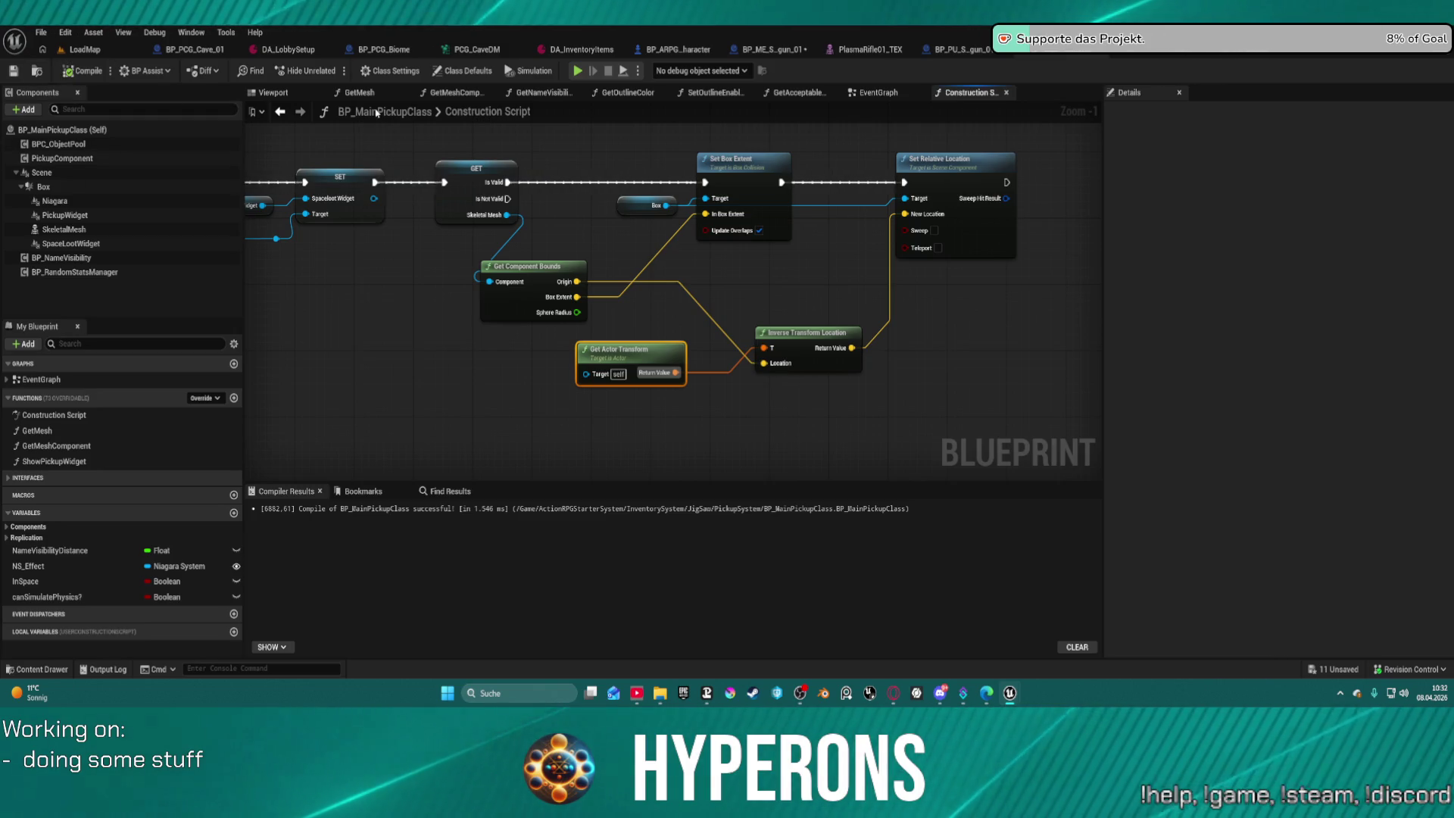
left_click(84, 50)
left_click_drag(568, 455, 613, 448)
Select the toolbox pickup and return to BP_MainPickupClass's Construction Script, arranging the transform nodes.
left_click(567, 455)
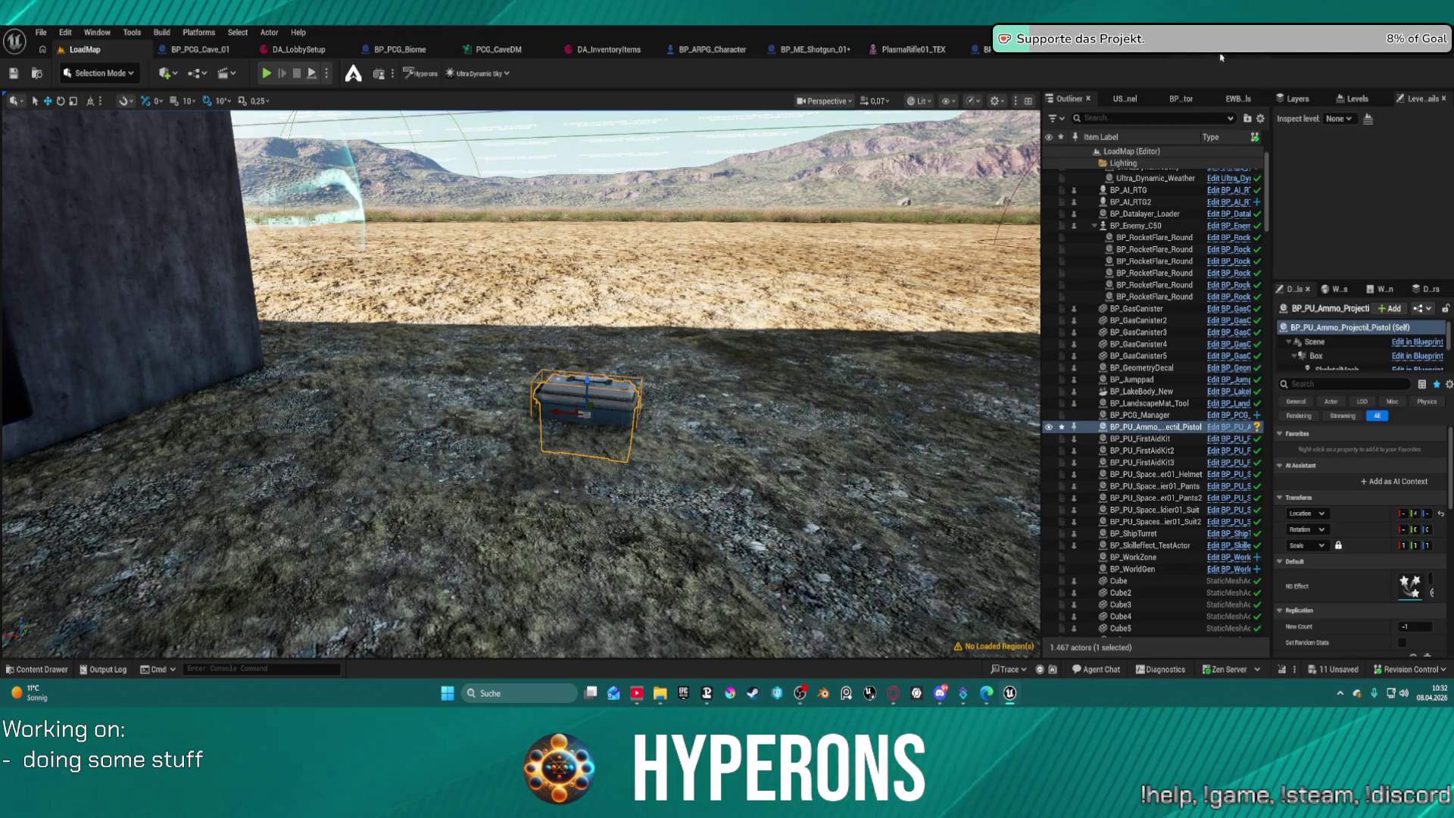
left_click(1012, 50)
left_click(1076, 50)
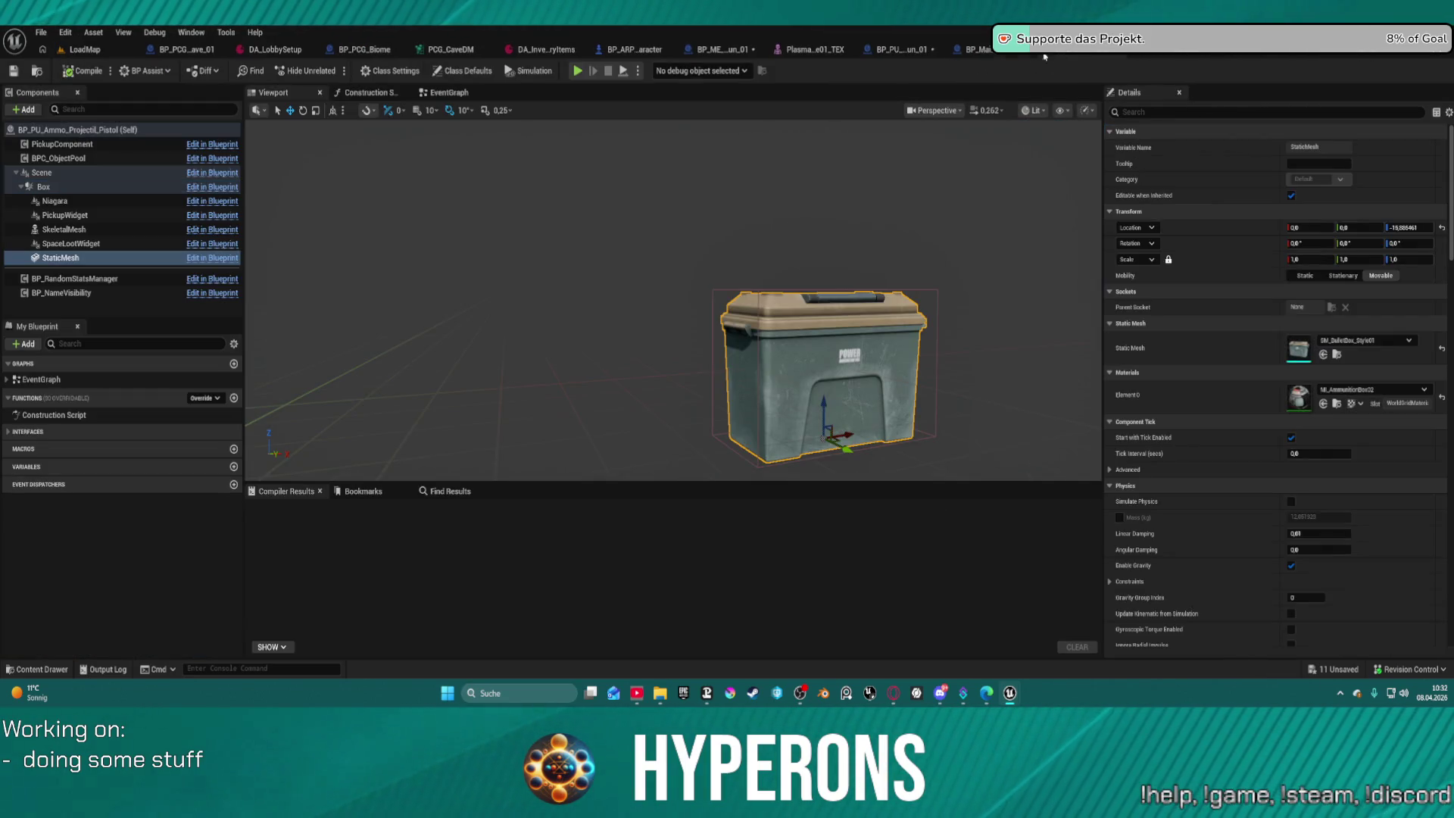
left_click(972, 49)
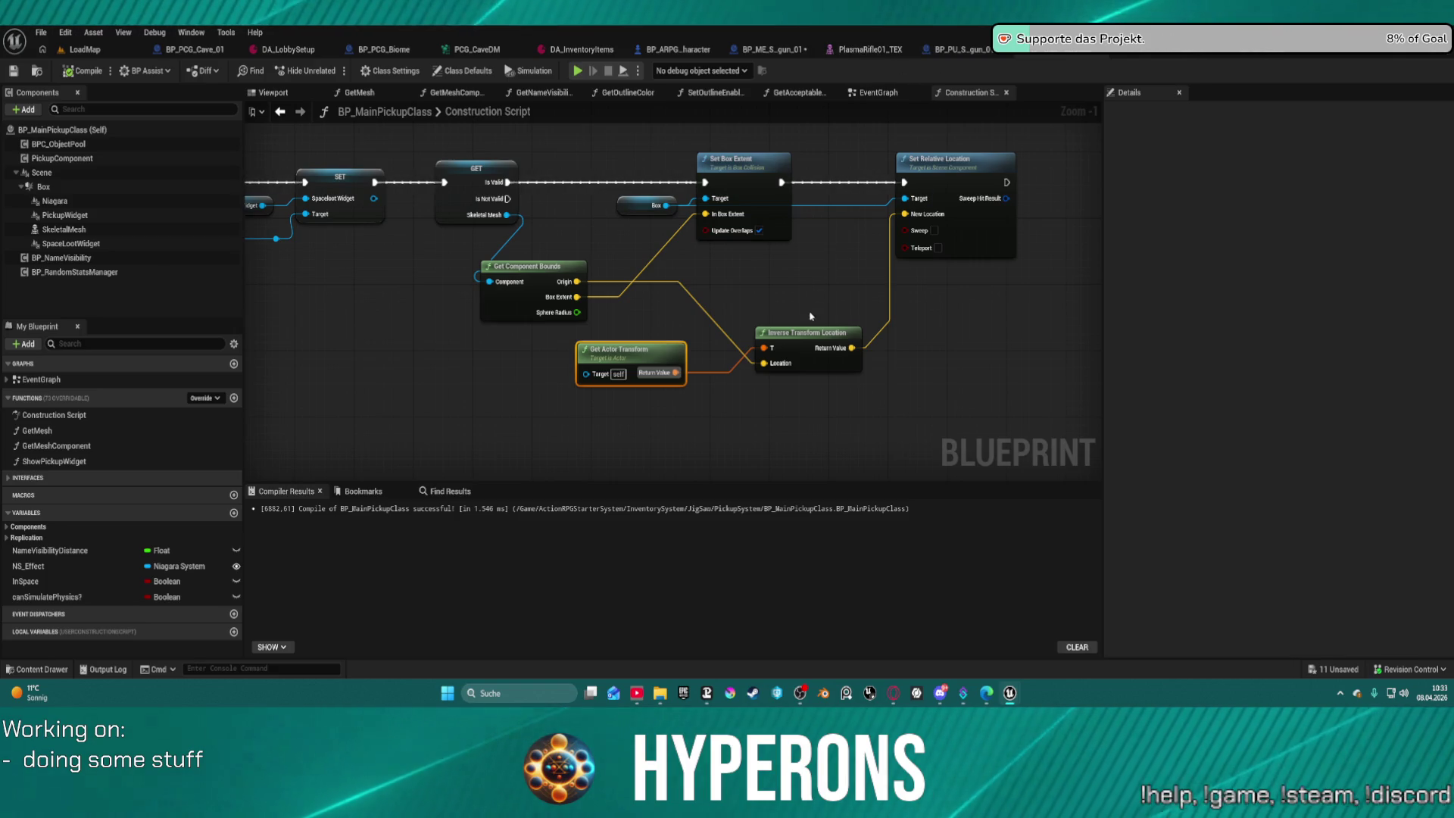
left_click_drag(637, 362, 622, 379)
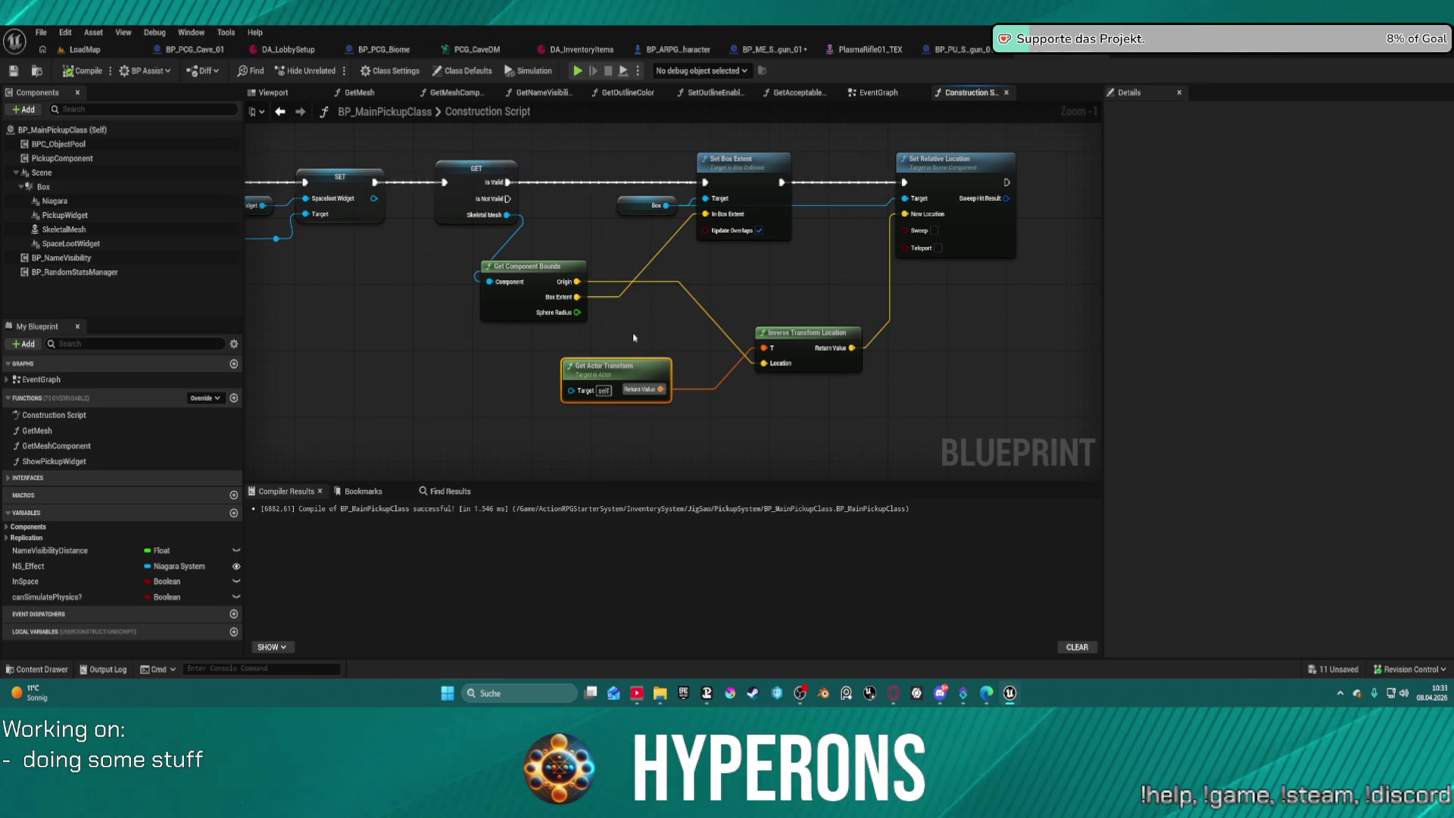
left_click_drag(633, 343, 821, 406)
Break the Box Extent into a Break Vector and divide its Z by 2.
mouse_move(577, 297)
left_mouse_down()
mouse_move(627, 312)
mouse_move(767, 460)
left_mouse_up()
type("break vector")
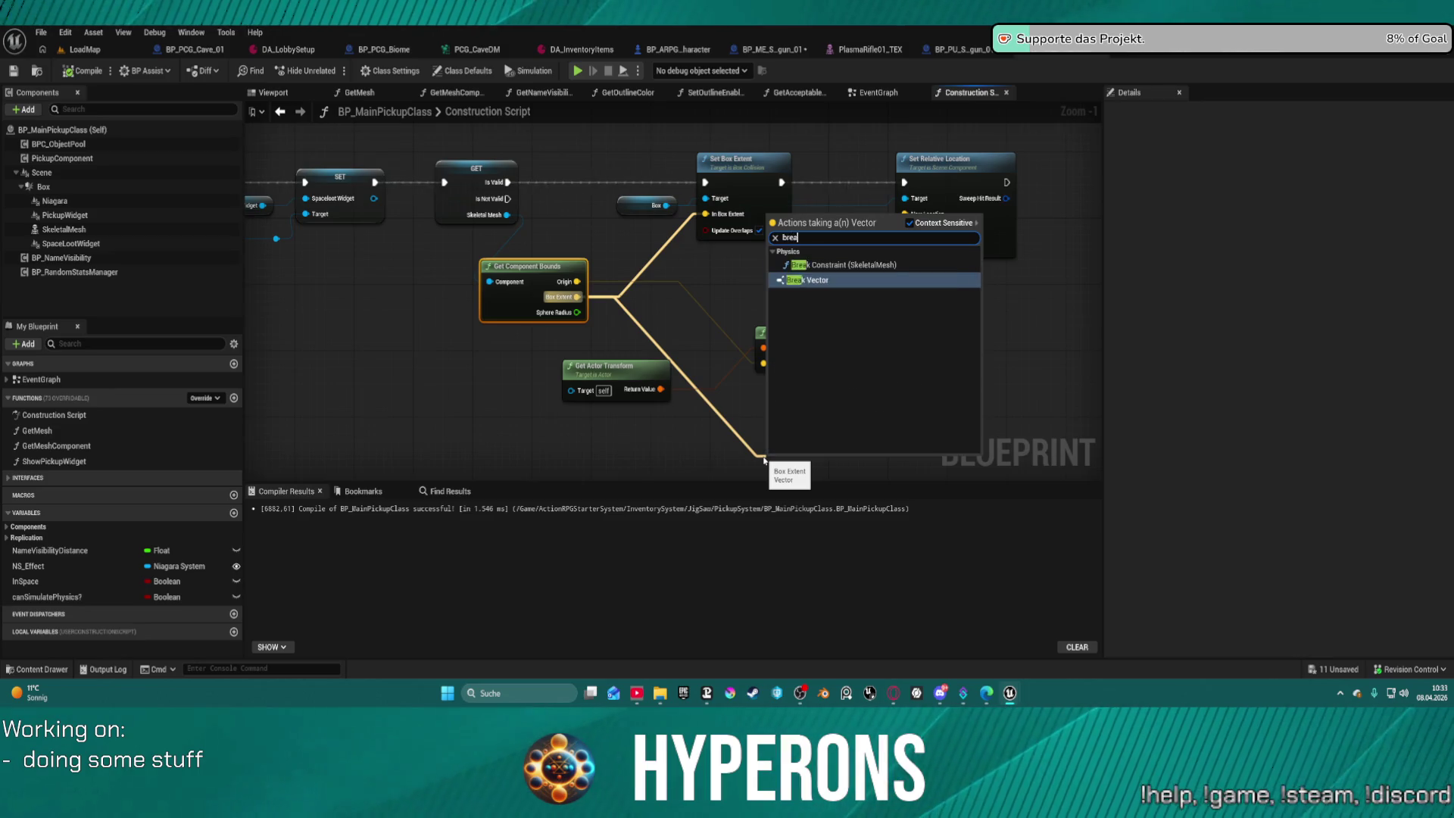
key("Return")
mouse_move(813, 459)
left_mouse_down()
mouse_move(813, 251)
mouse_move(869, 325)
left_mouse_up()
type("divi")
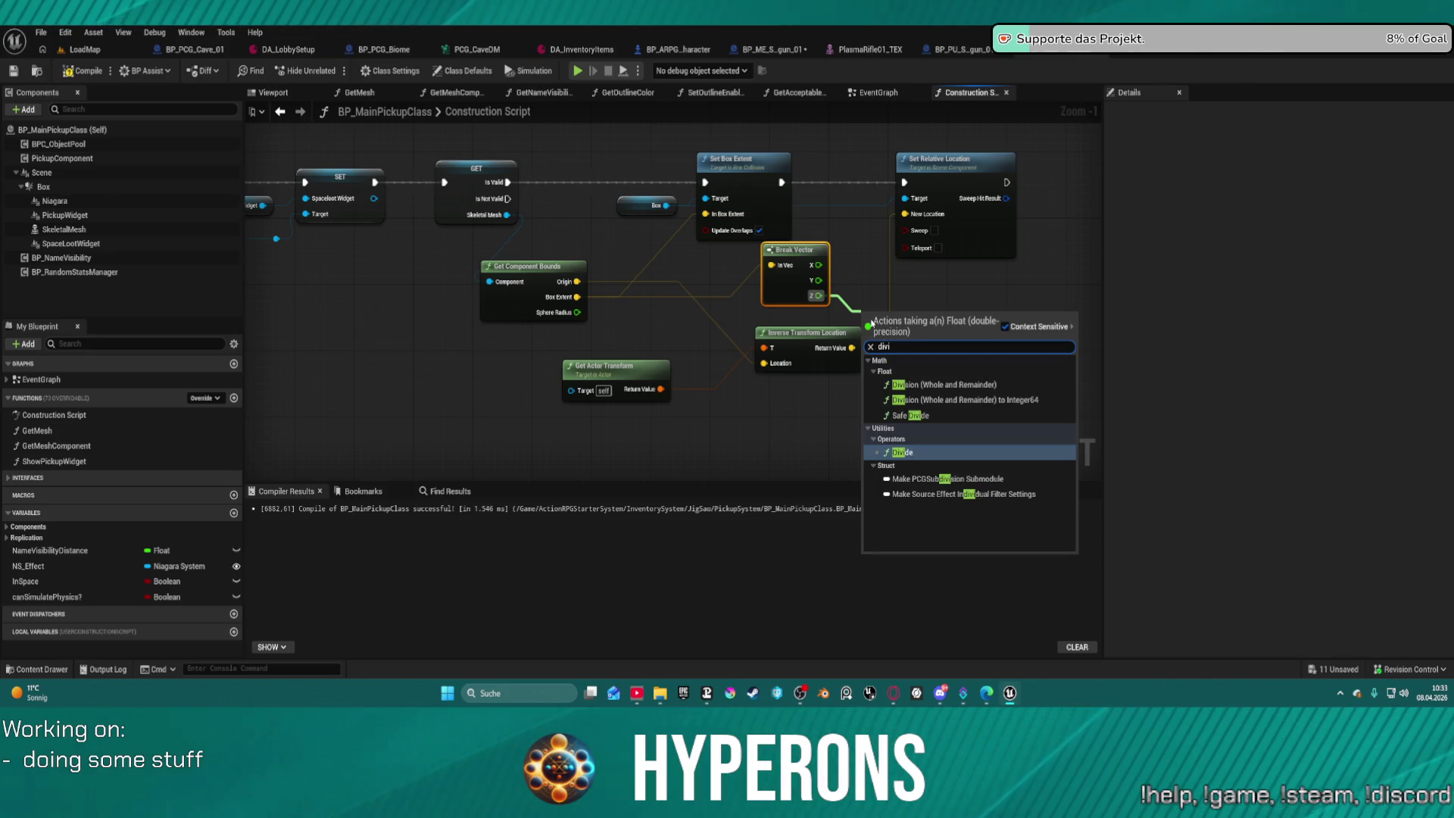
key("Return")
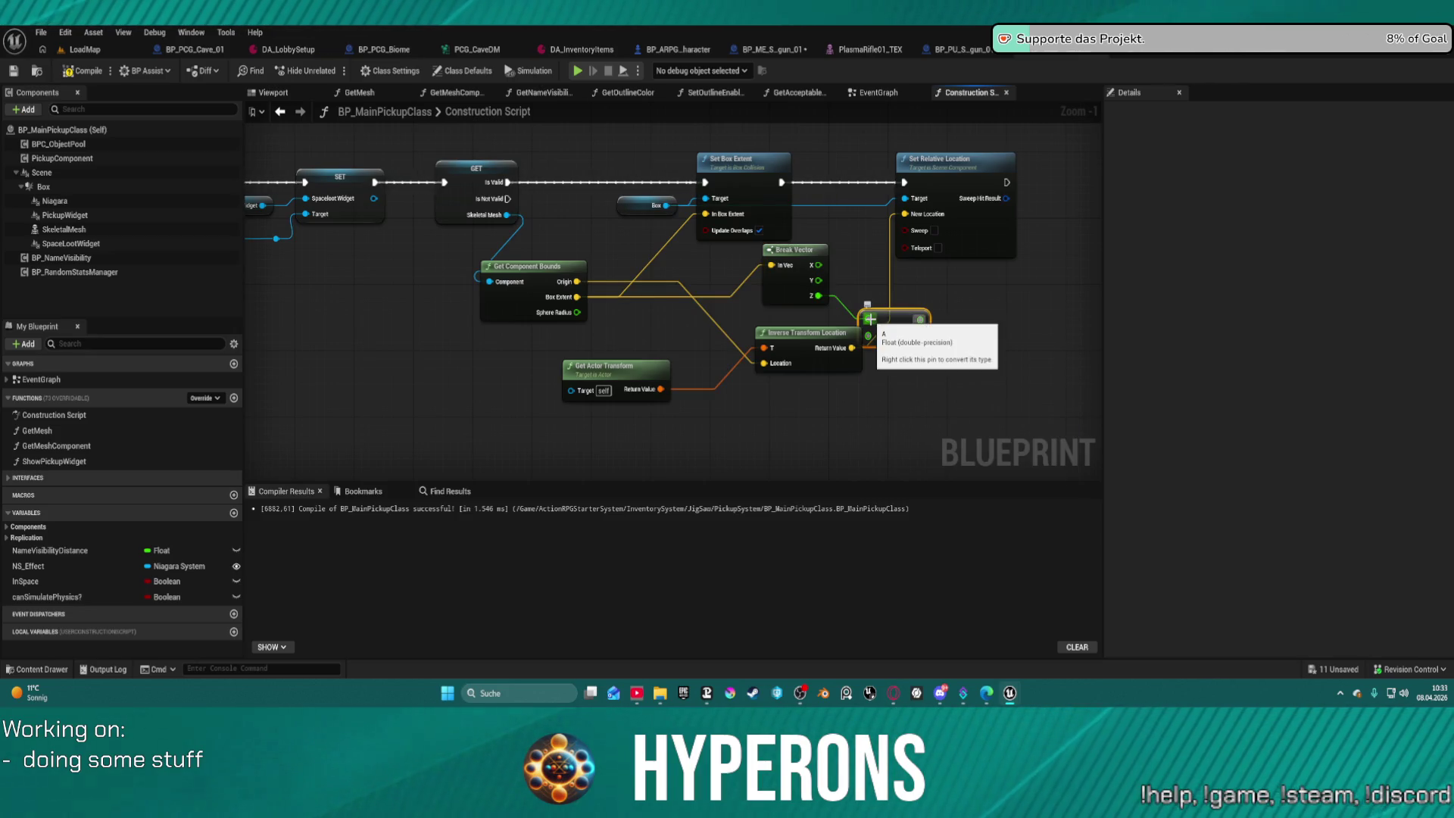
type("2")
key("Return")
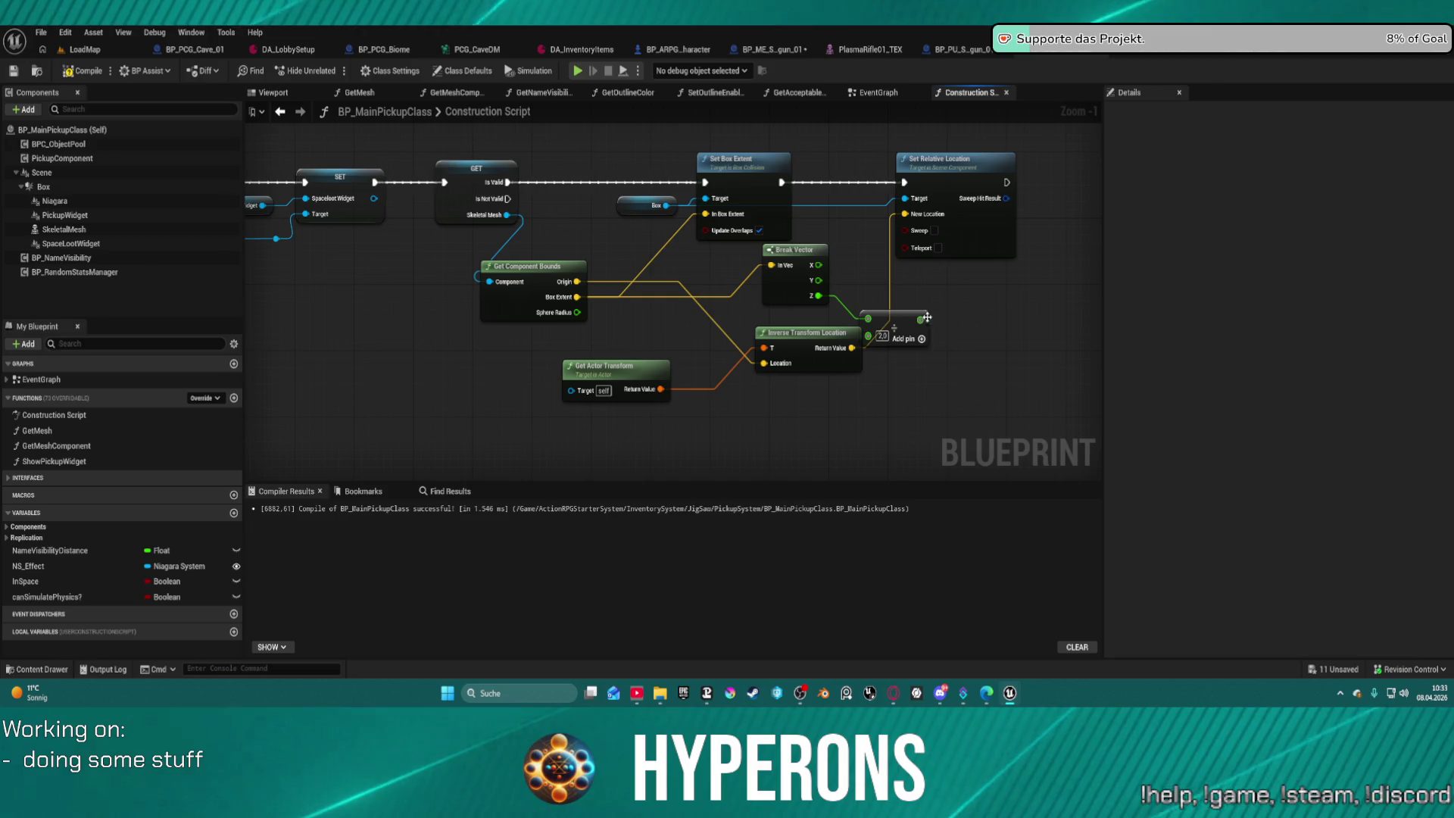
Split New Location into X, Y, Z, feed the halved Z into Z, and compile.
left_click(892, 250, "alt")
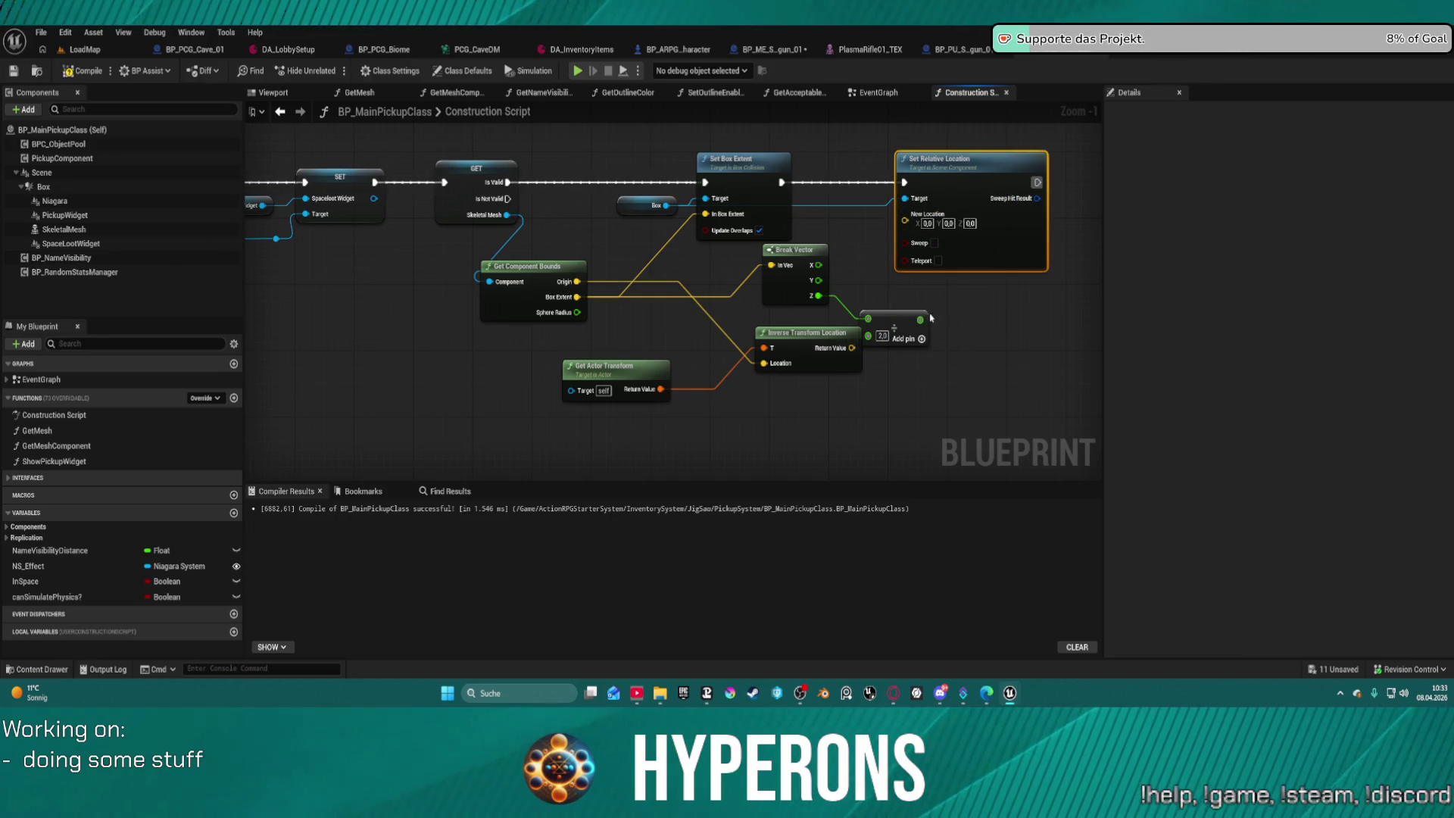
mouse_move(920, 318)
left_mouse_down()
mouse_move(905, 214)
mouse_move(896, 287)
left_mouse_up()
key("Escape")
mouse_move(902, 235)
left_mouse_down()
mouse_move(871, 289)
mouse_move(946, 310)
left_mouse_up()
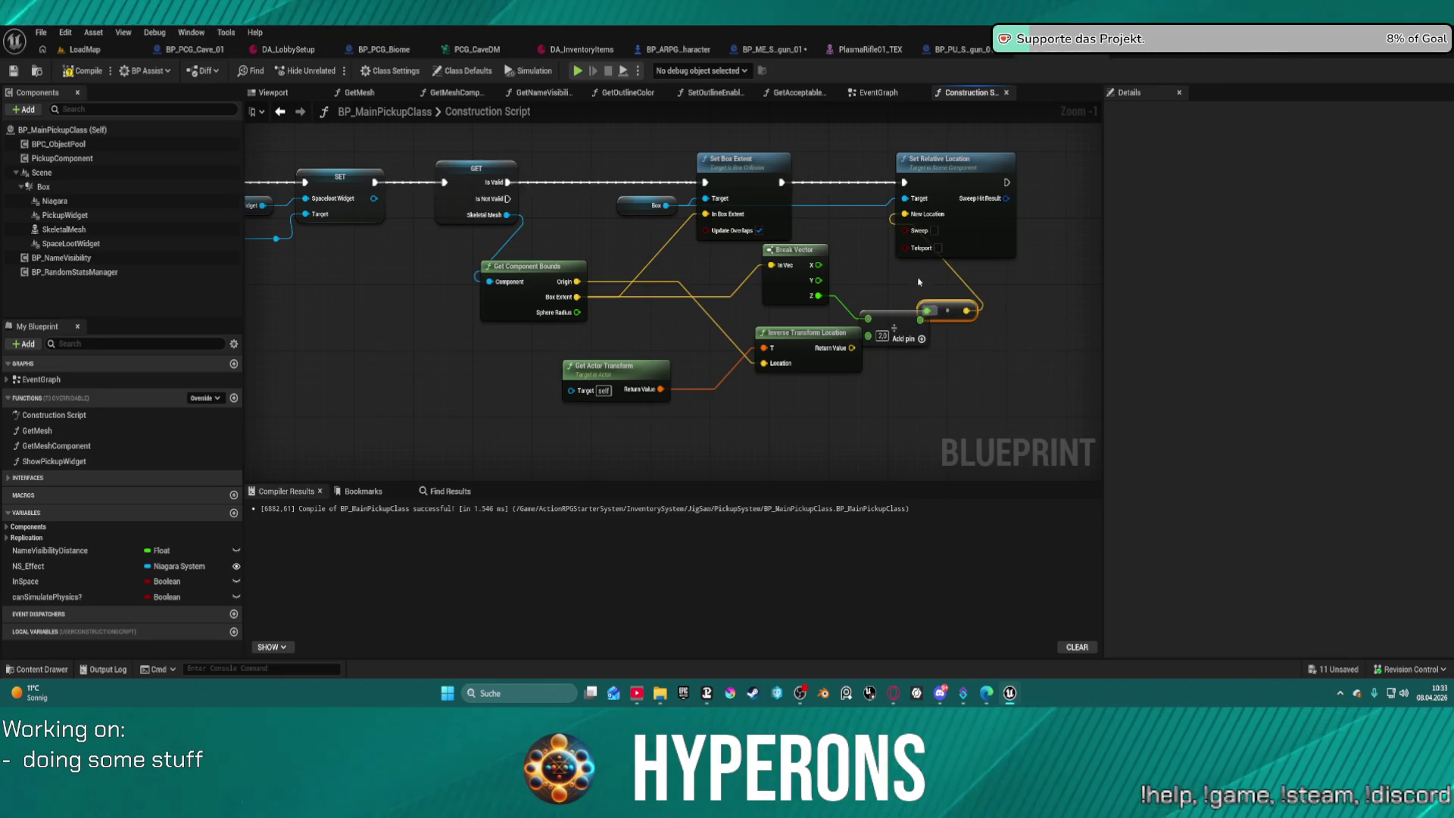
left_click(903, 215, "alt")
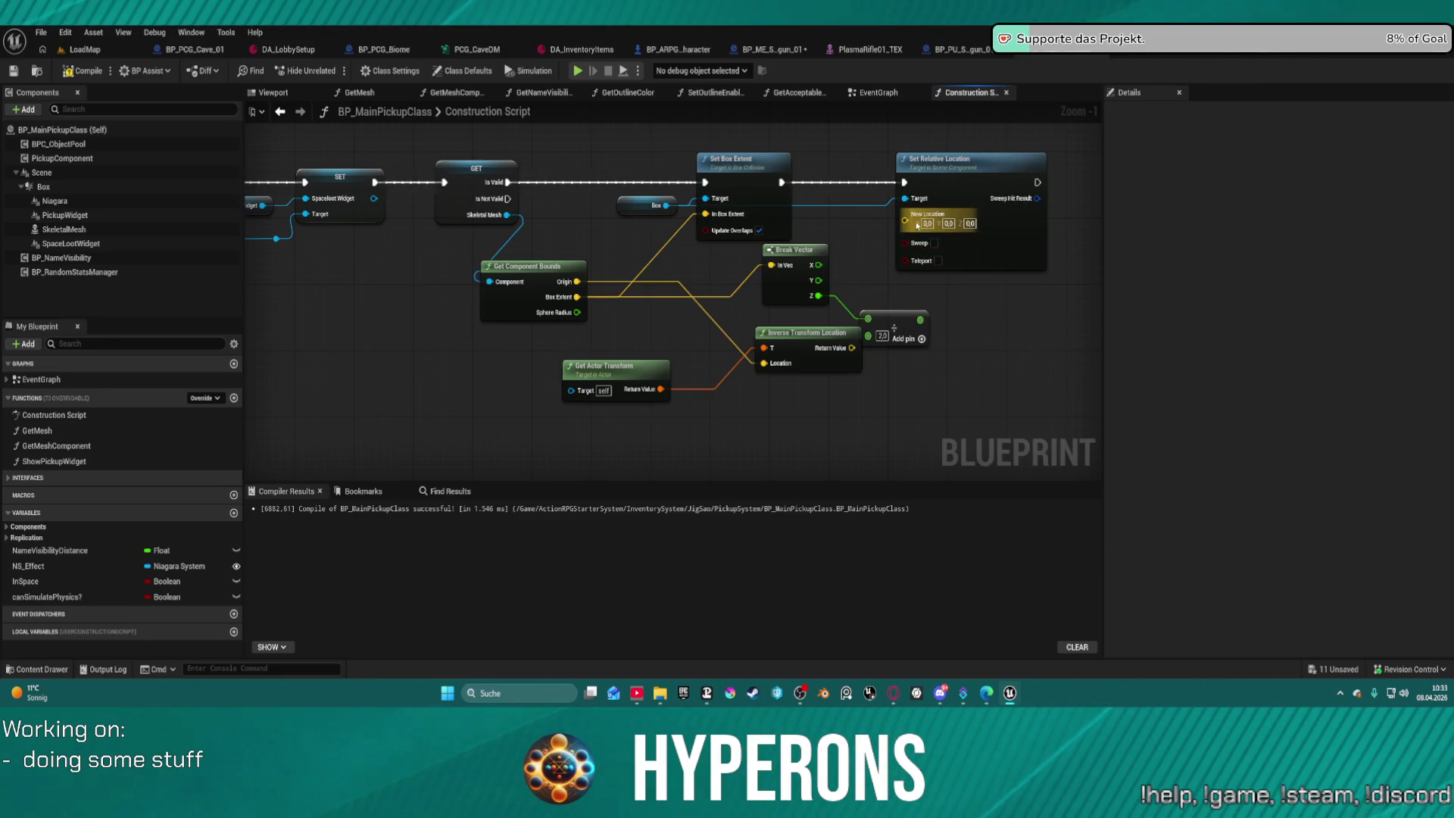
right_click(912, 218)
left_click(962, 288)
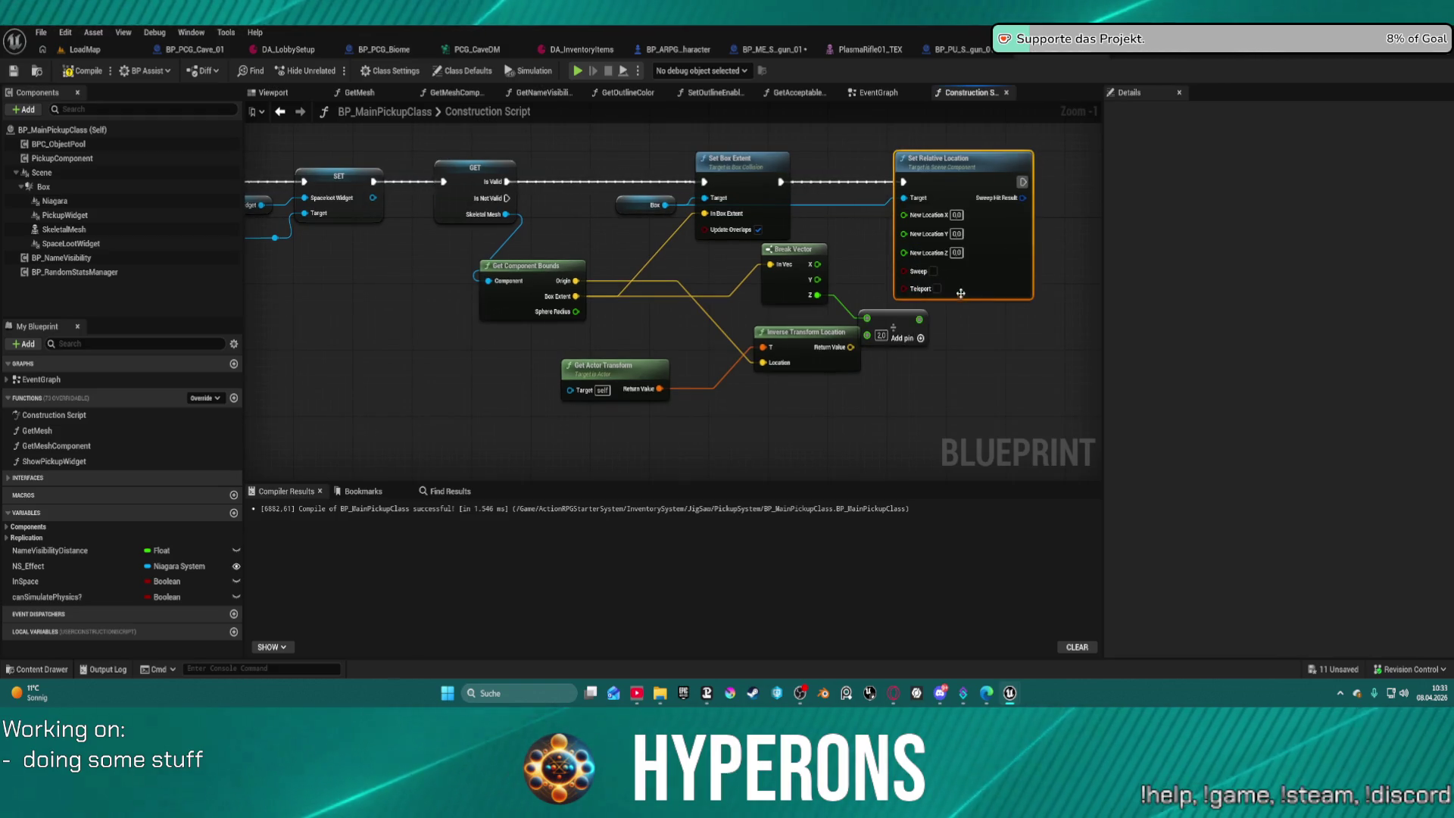
left_click_drag(919, 319, 903, 252)
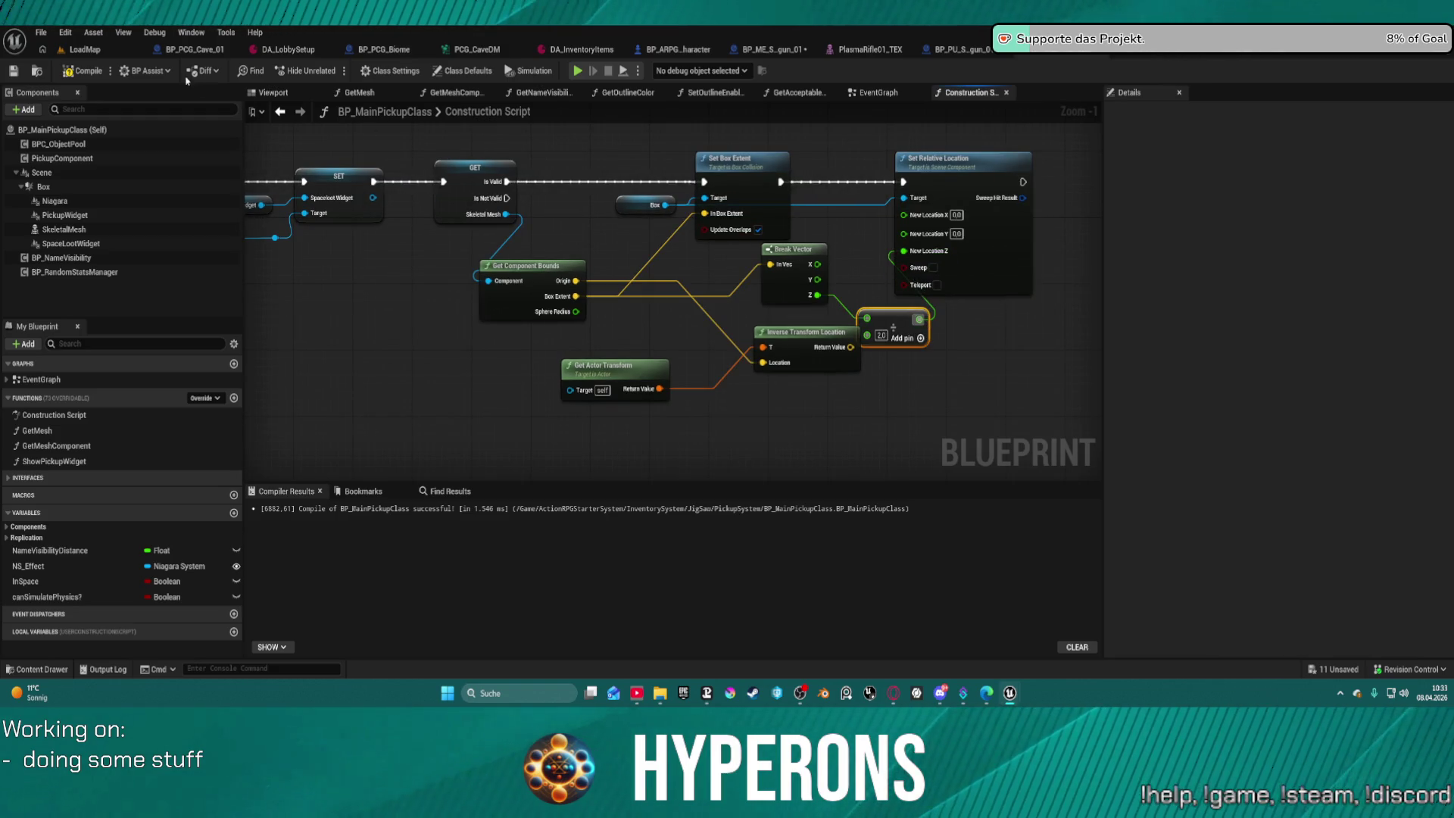
left_click(79, 72)
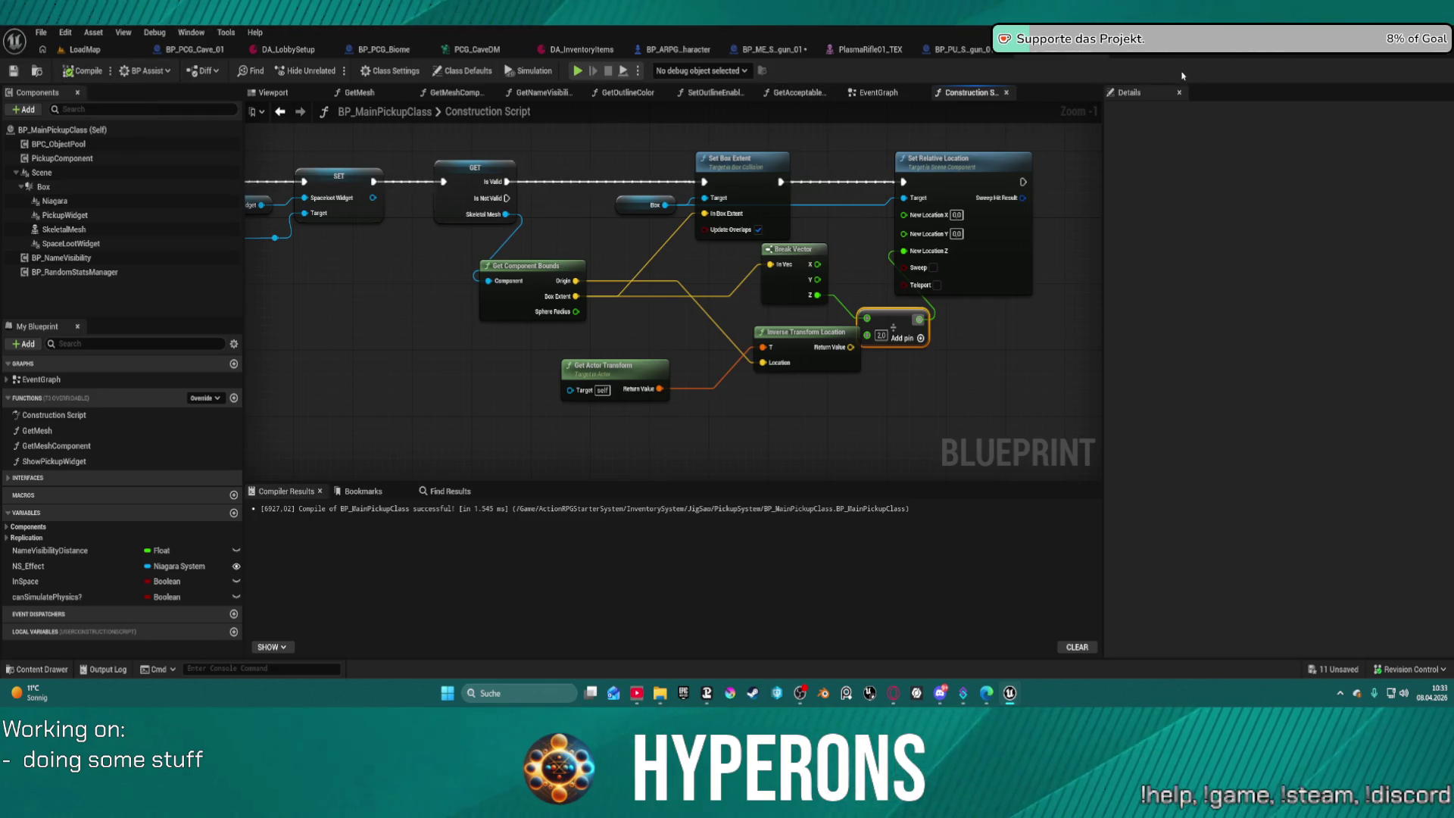
left_click(69, 53)
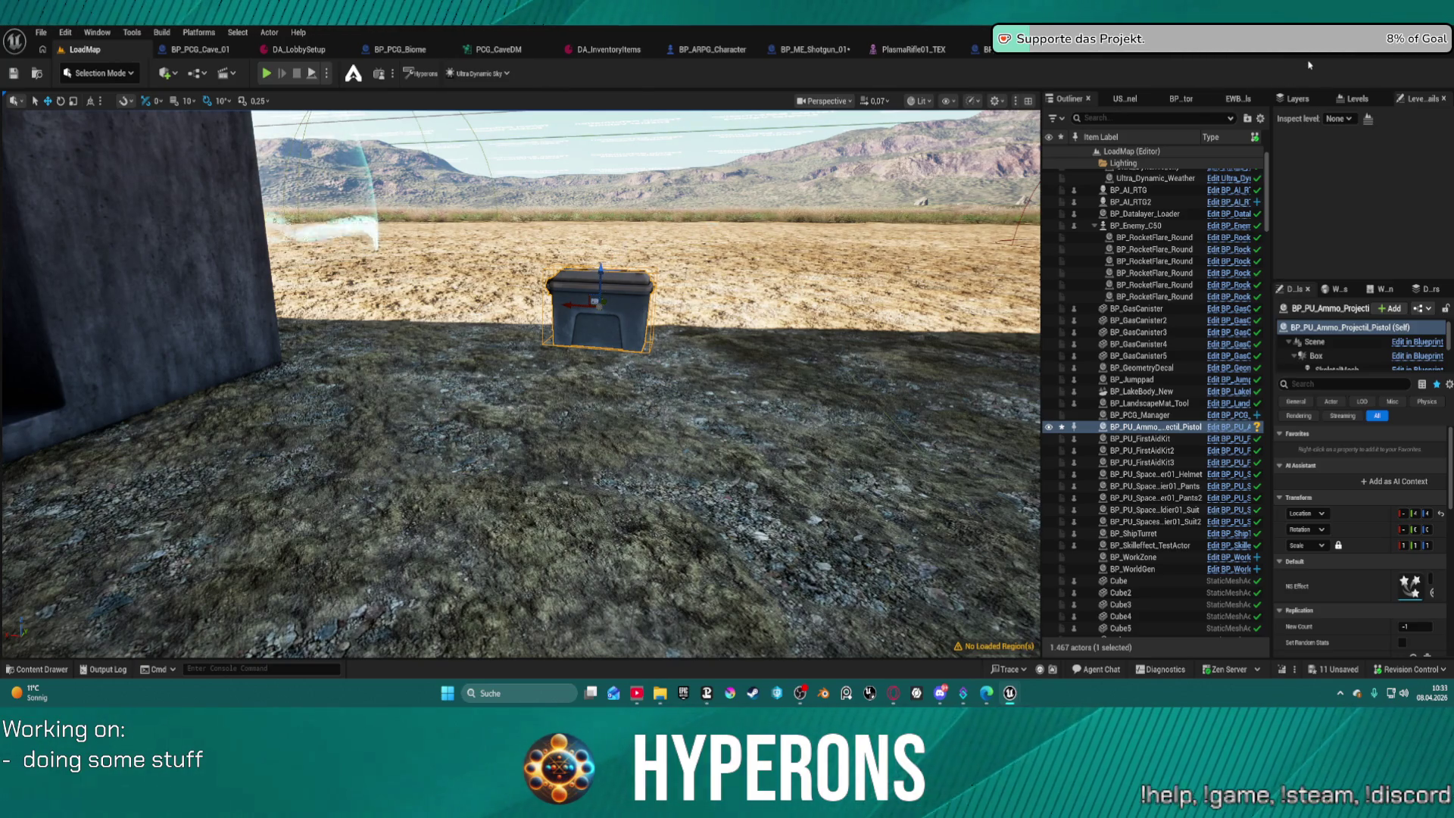
left_click(984, 49)
left_click(84, 51)
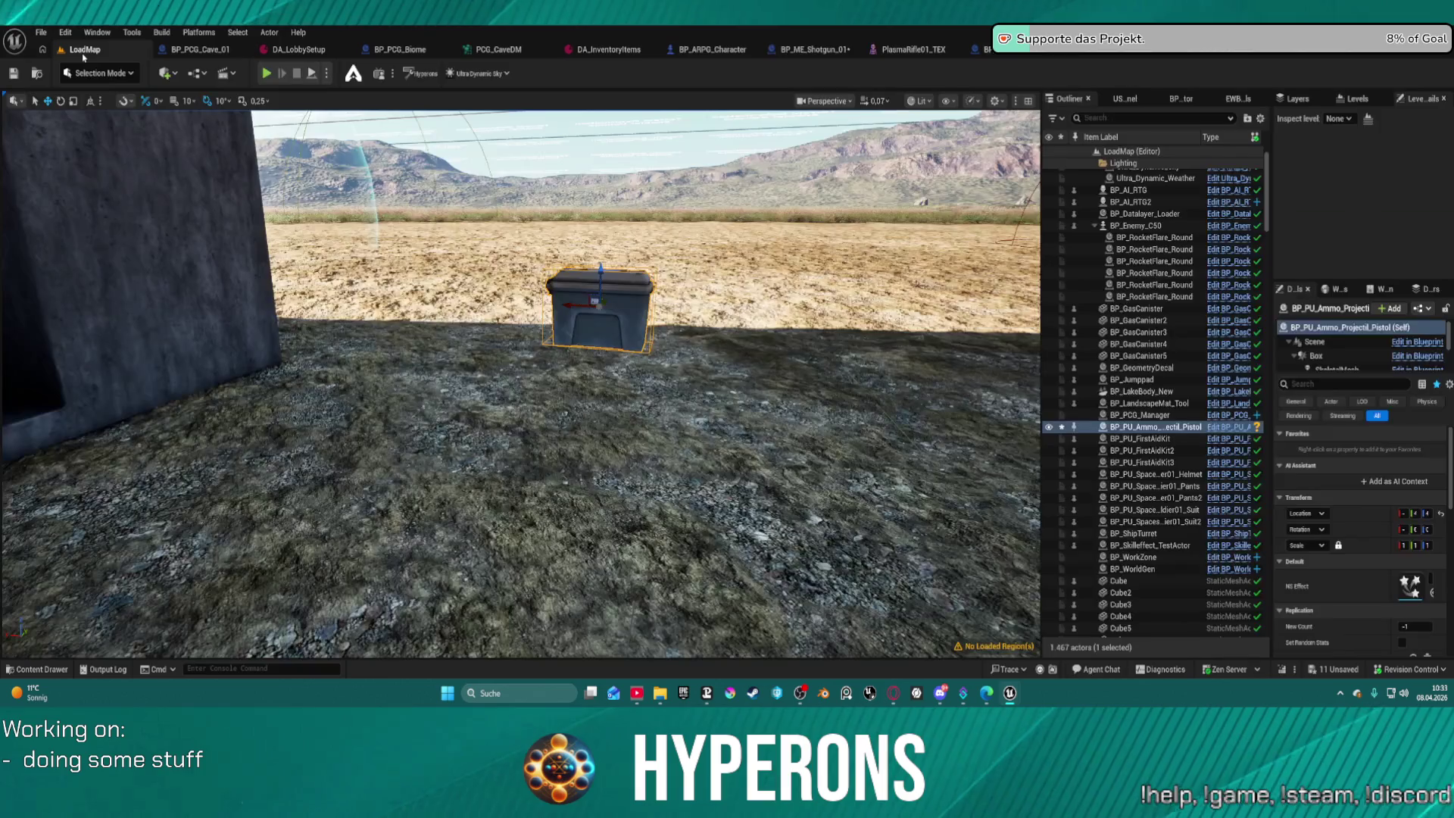
left_click(1090, 53)
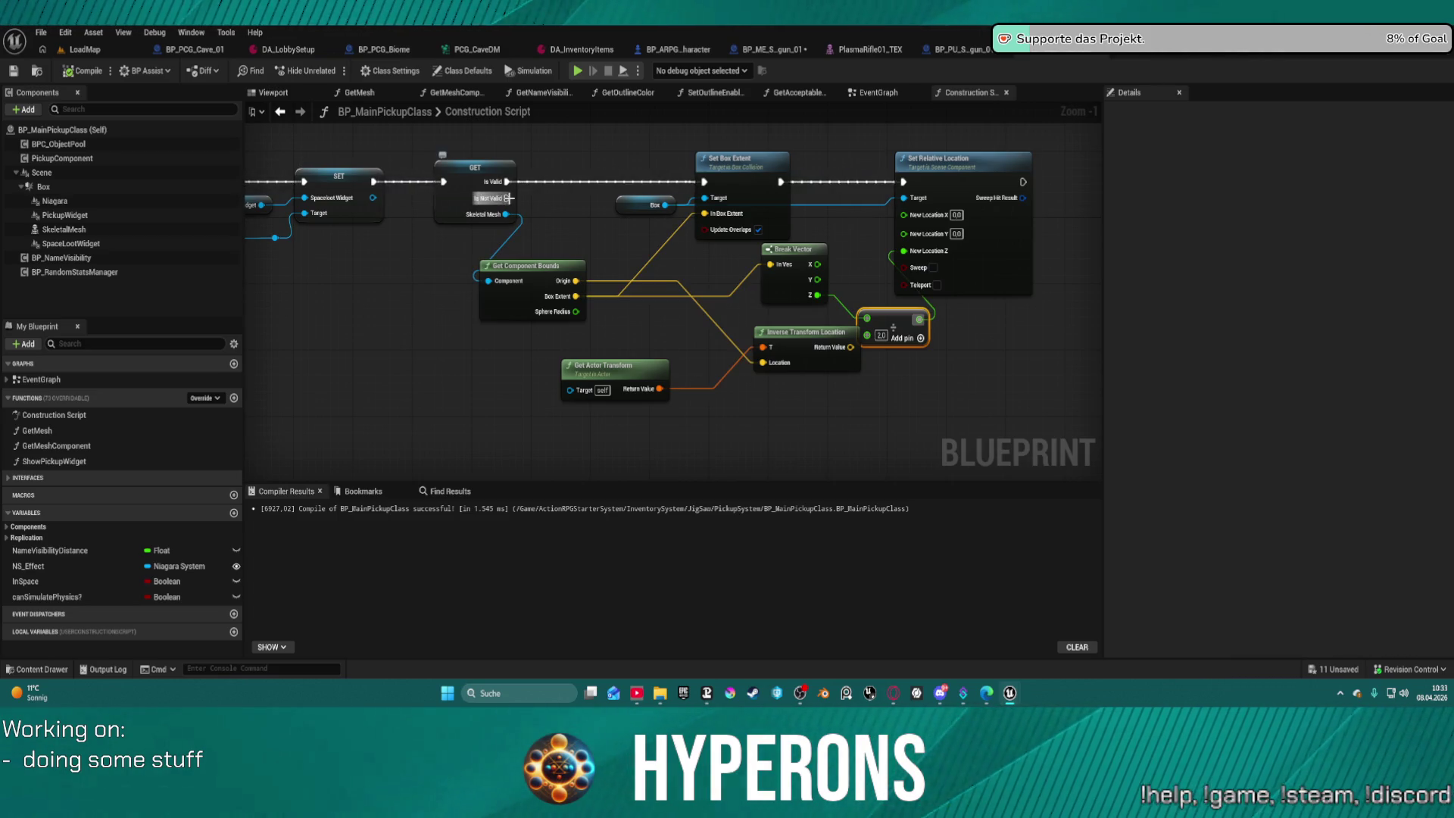
Shift the SkeletalMesh GET, Set Box Extent and Box getter nodes left.
mouse_move(506, 198)
left_mouse_down()
mouse_move(917, 184)
mouse_move(591, 219)
mouse_move(624, 175)
left_mouse_up()
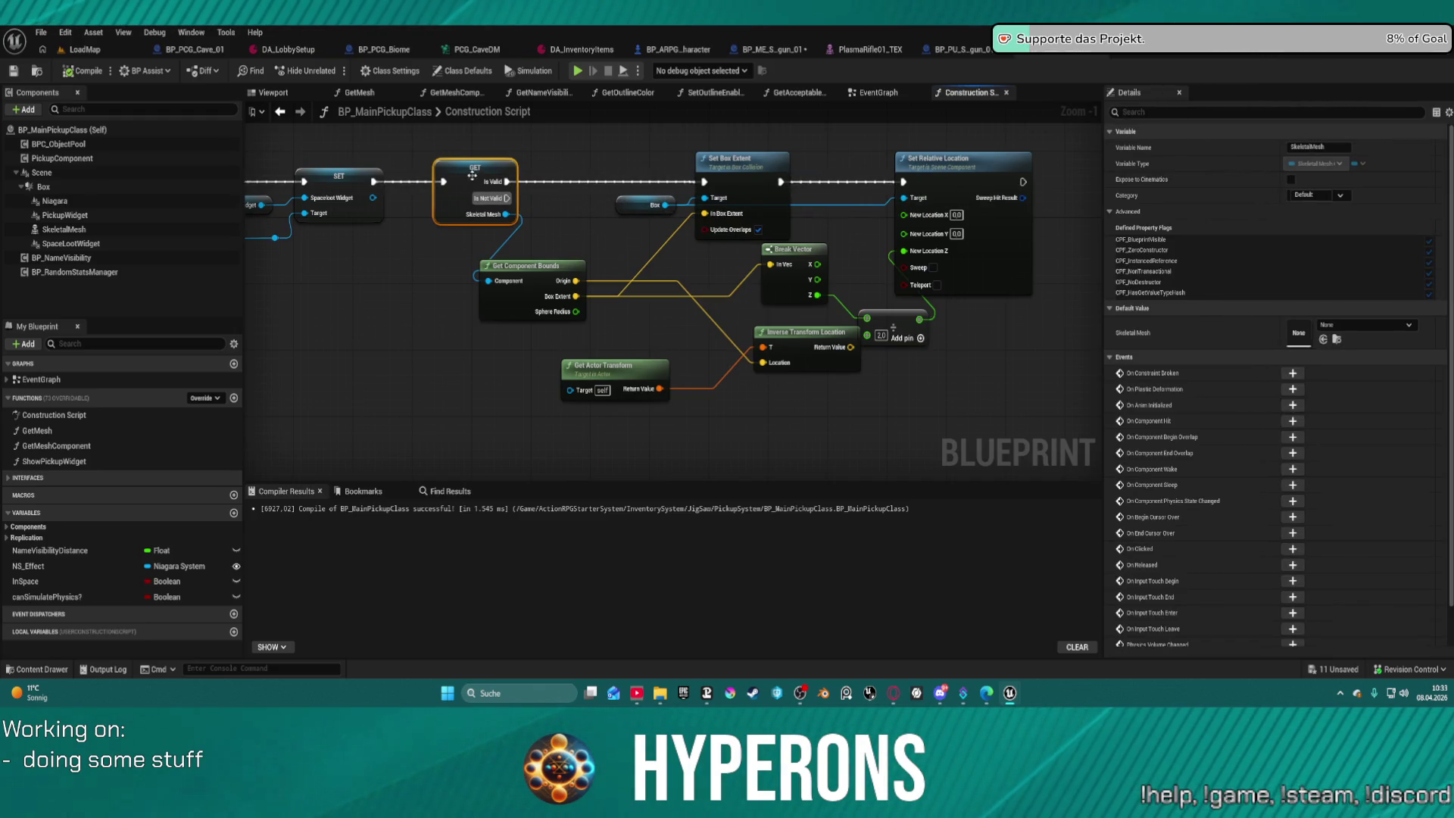
left_click_drag(472, 176, 444, 181)
left_click_drag(728, 183, 567, 210)
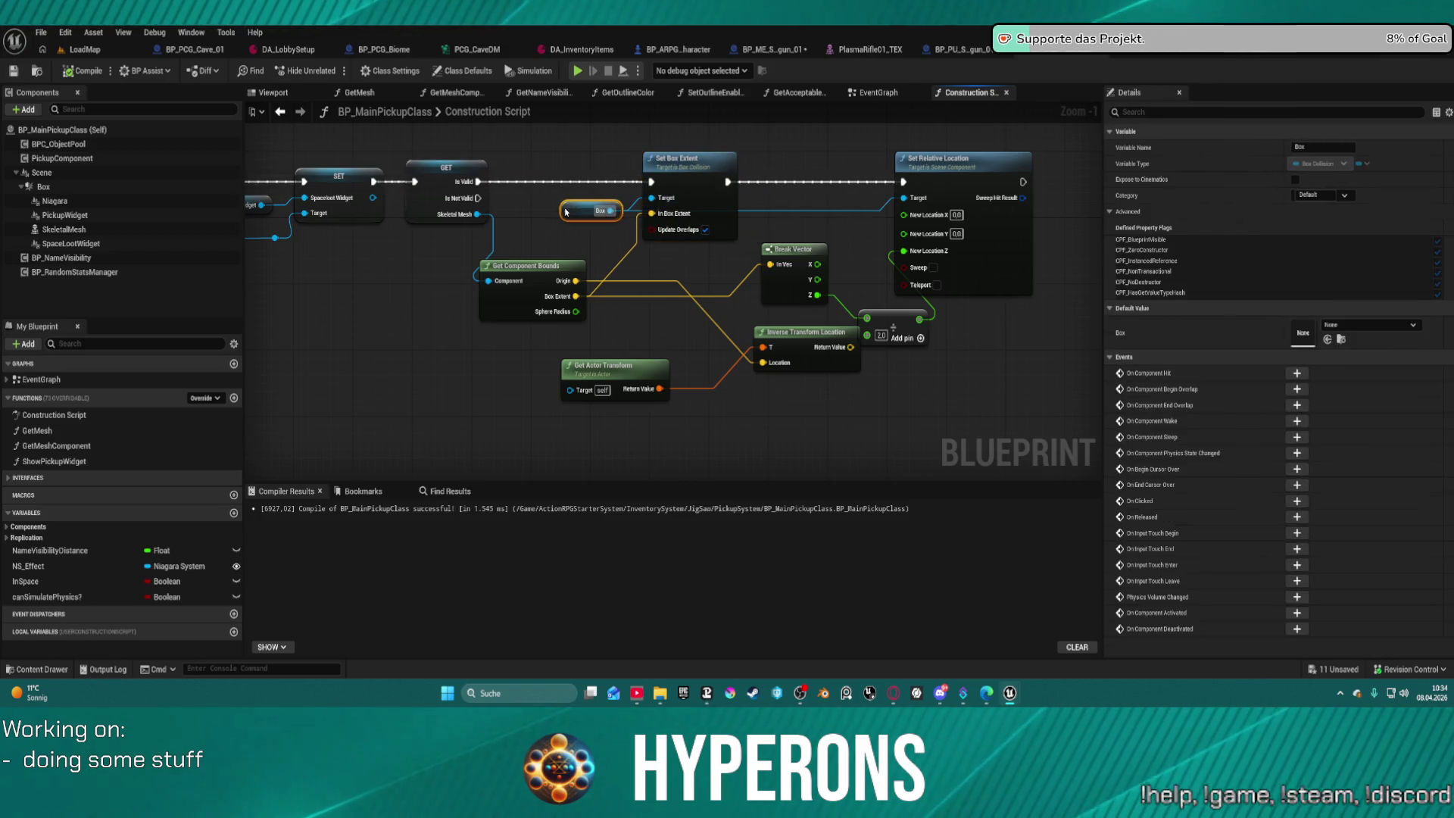
Delete Inverse Transform Location and Get Actor Transform, then select Break Vector, Divide and Set Relative Location.
left_click(803, 333)
key("Delete")
left_click(613, 366)
key("Delete")
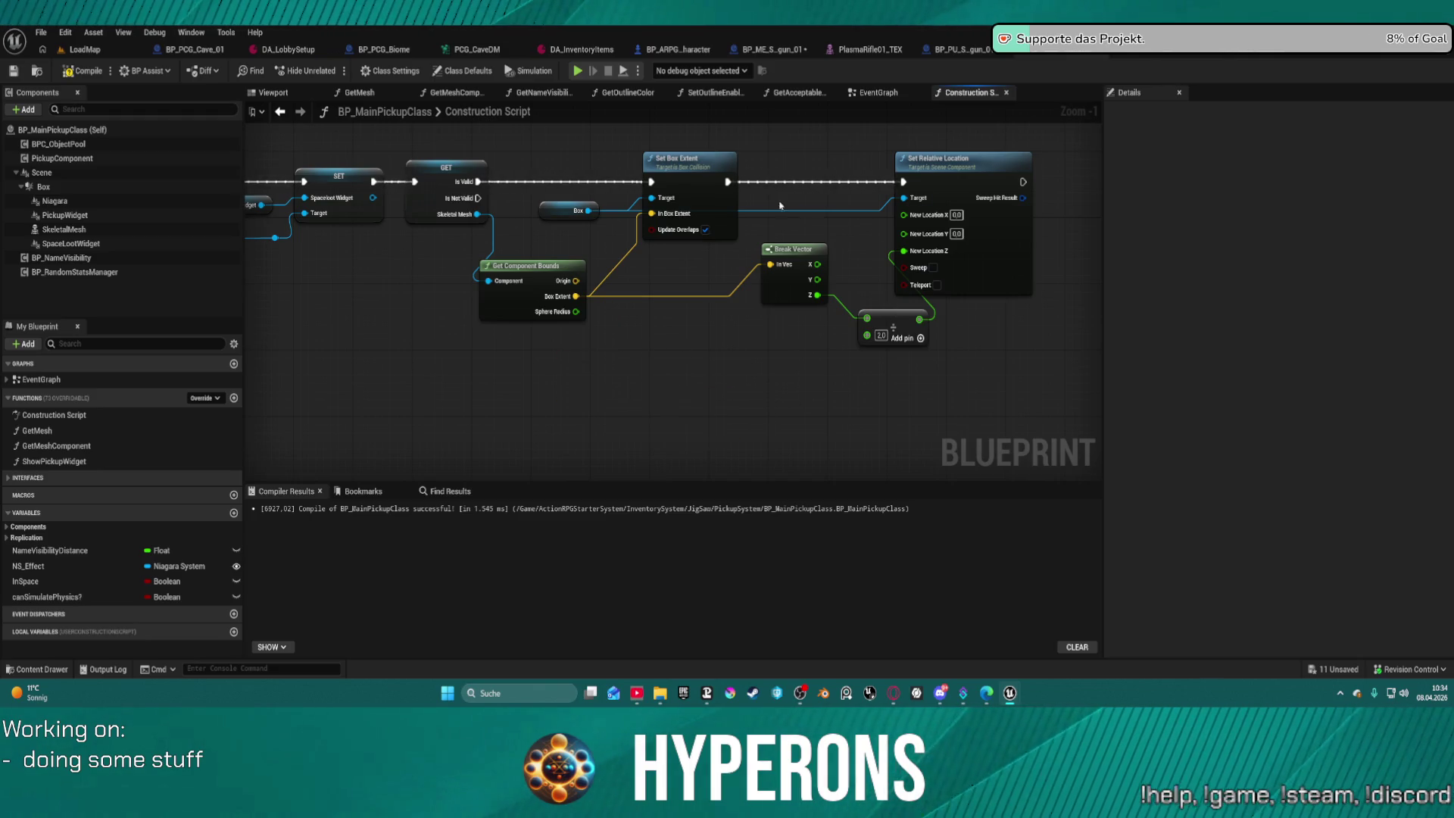
left_click_drag(901, 279, 977, 334)
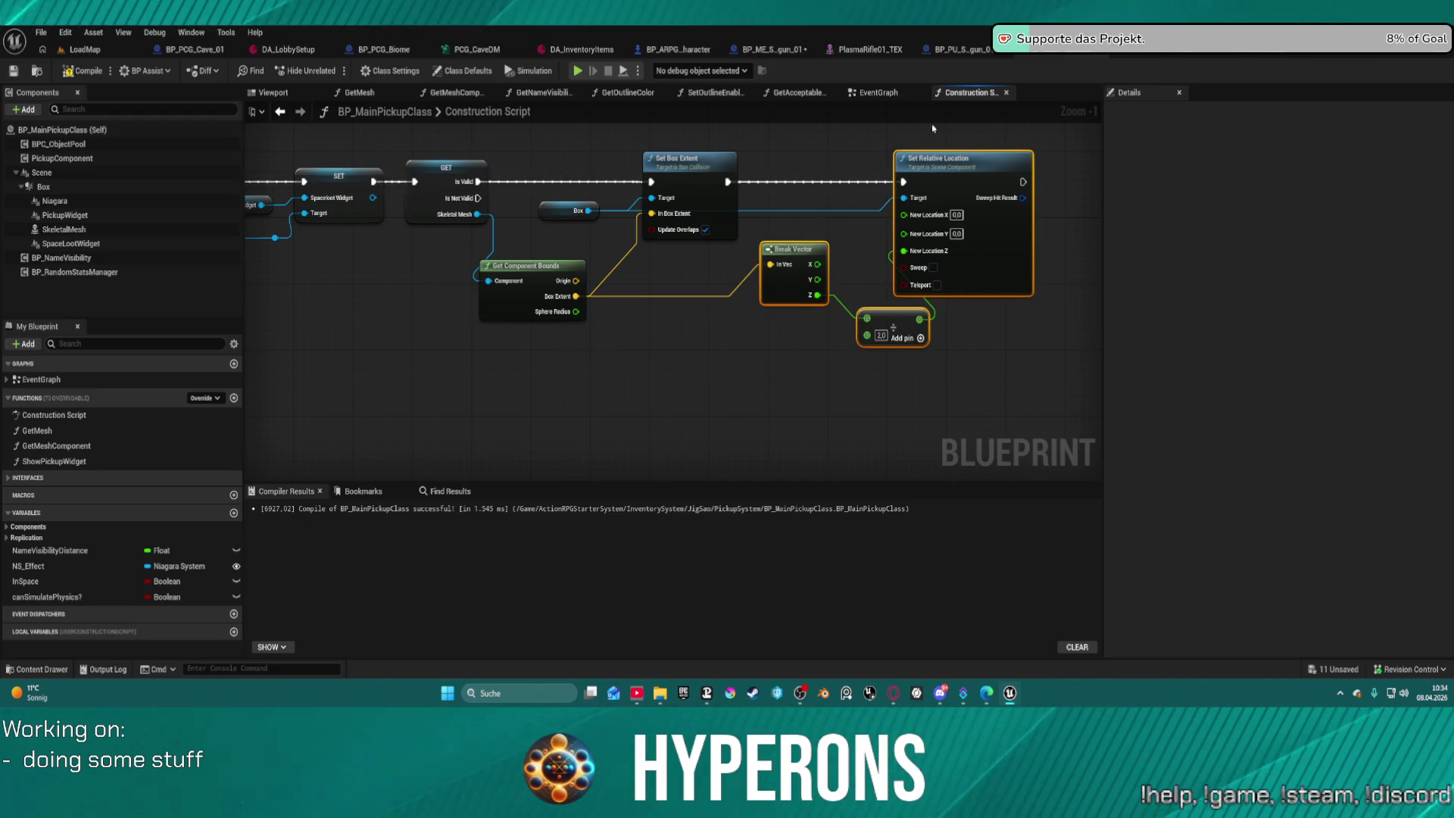
left_click(1252, 56)
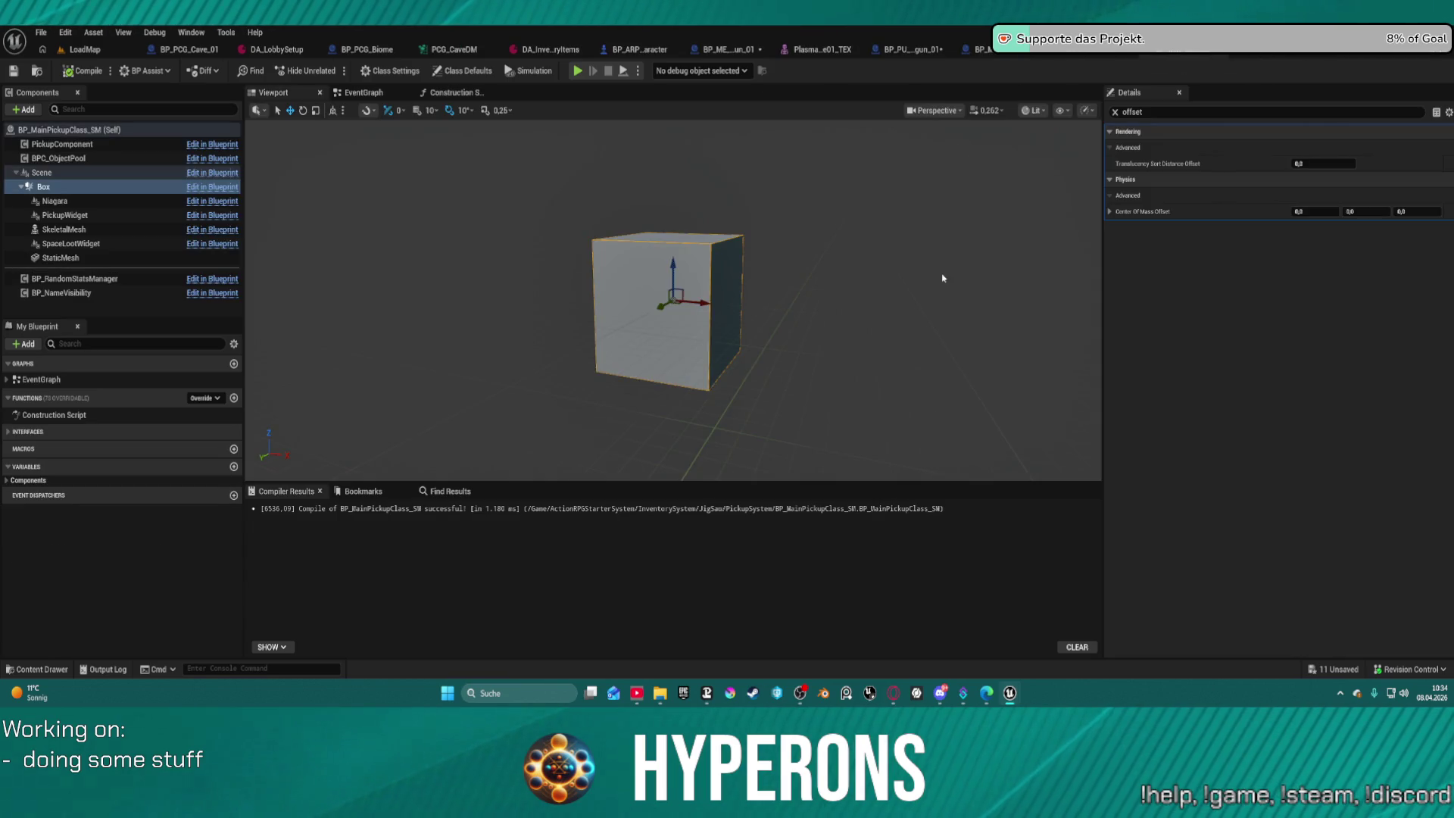
Paste the nodes into BP_MainPickupClass_SM's Construction Script, wire Box Extent and Static Mesh, and recompile.
left_click(451, 91)
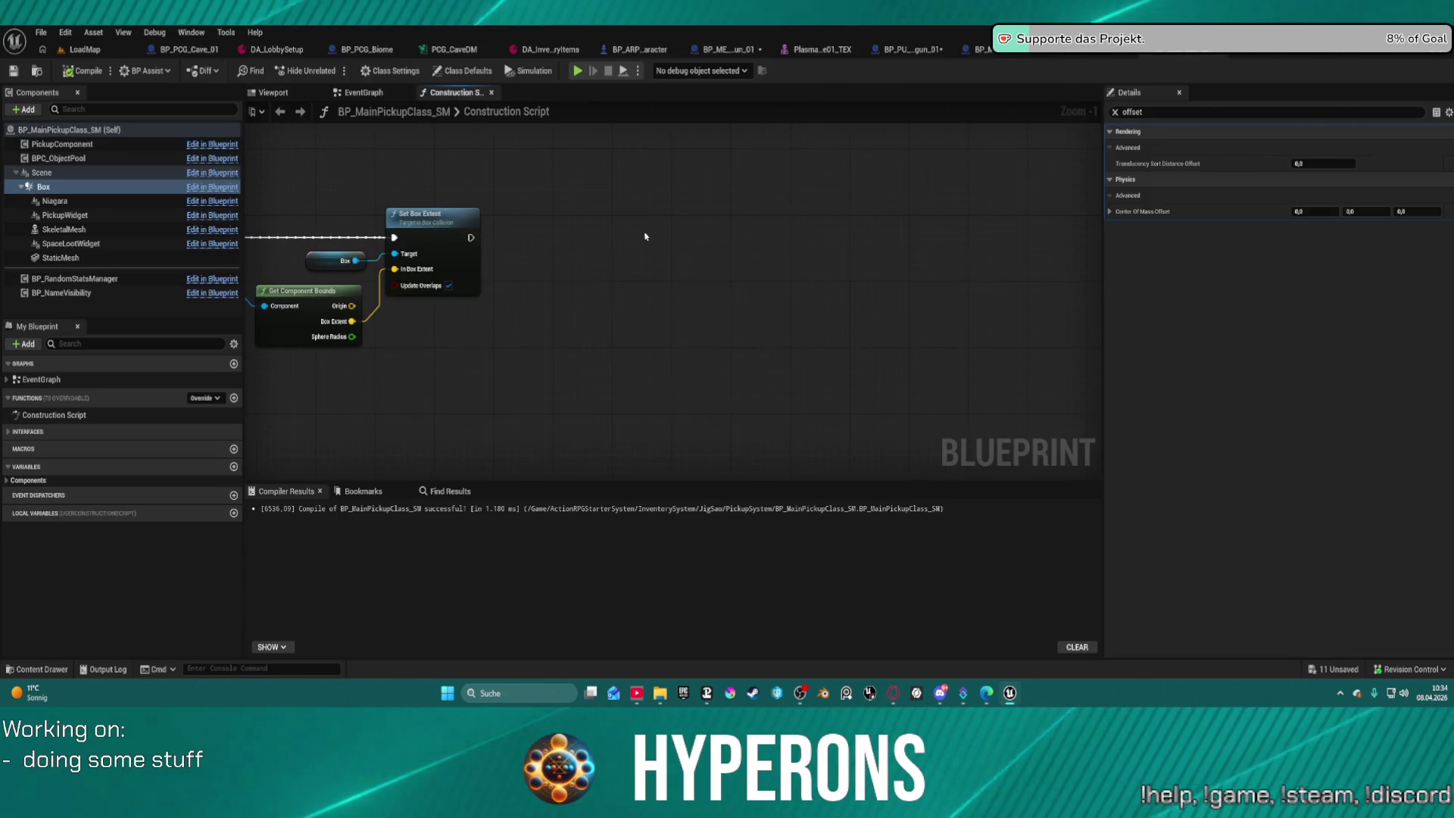
key("ctrl+v")
left_click_drag(732, 199, 718, 258)
left_click_drag(470, 237, 693, 238)
mouse_move(562, 326)
left_mouse_down()
mouse_move(356, 337)
mouse_move(354, 324)
left_mouse_up()
left_click_drag(567, 237, 781, 240)
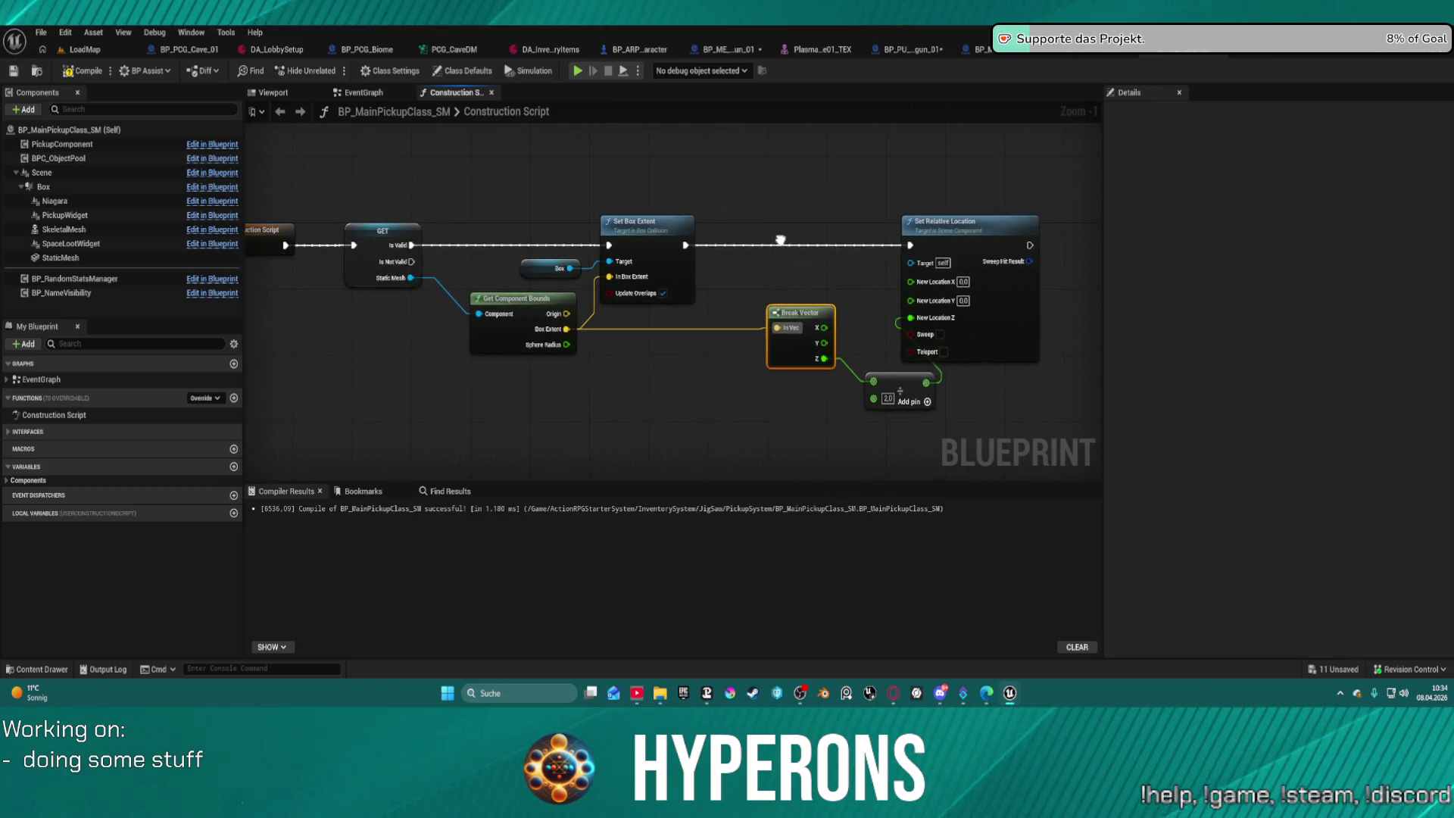
left_click(85, 76)
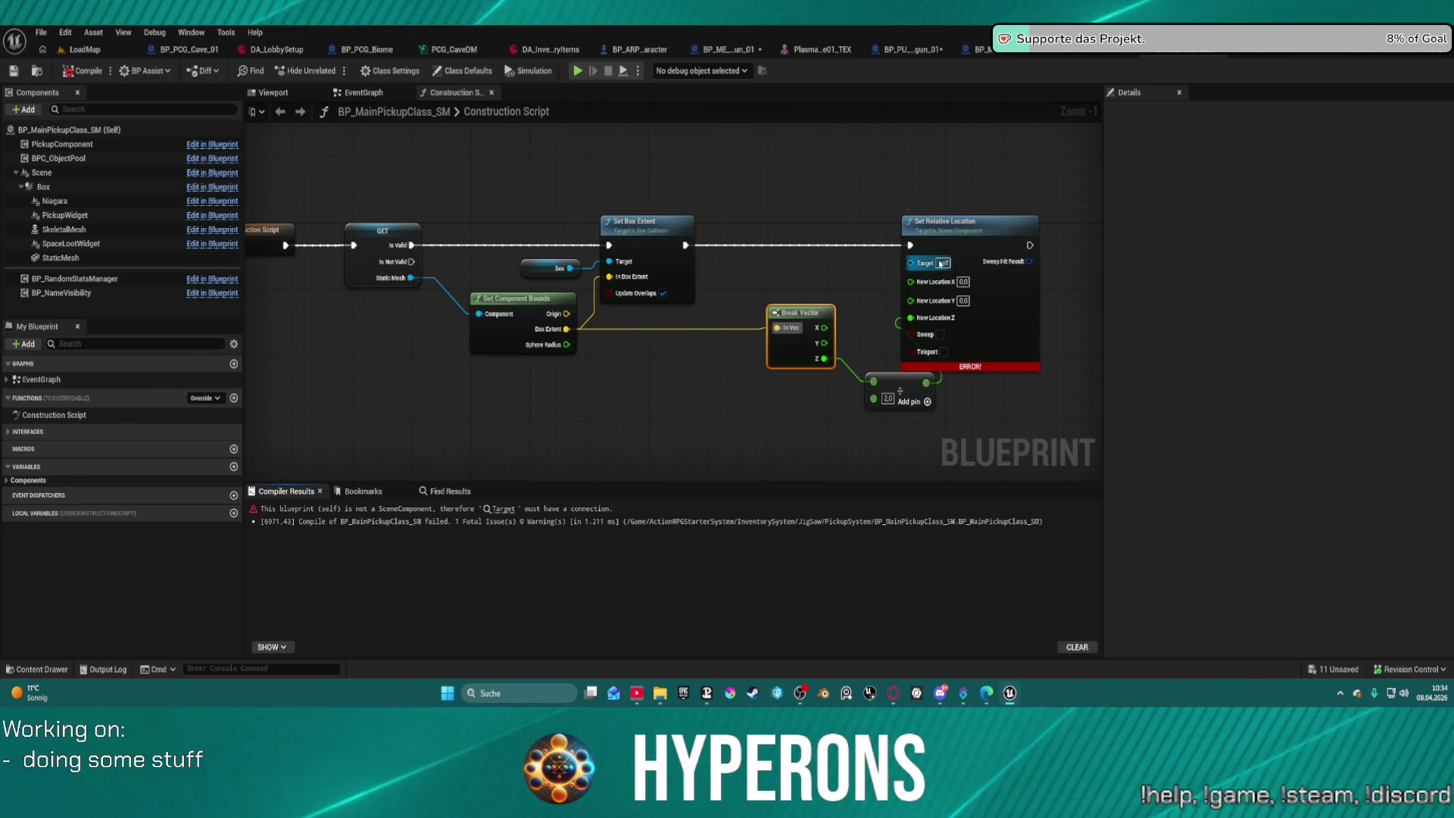
left_click_drag(941, 265, 410, 278)
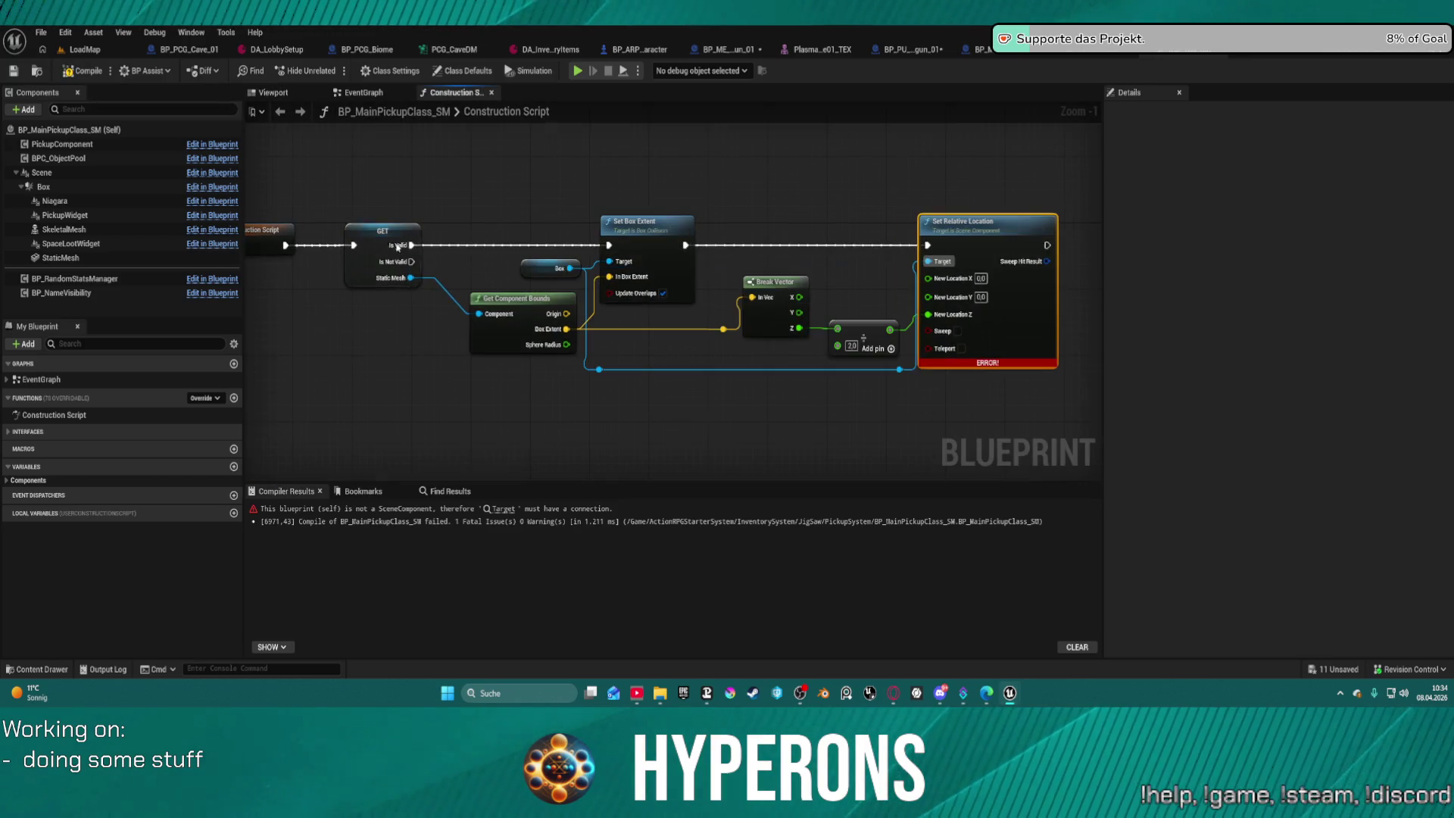
key("F7")
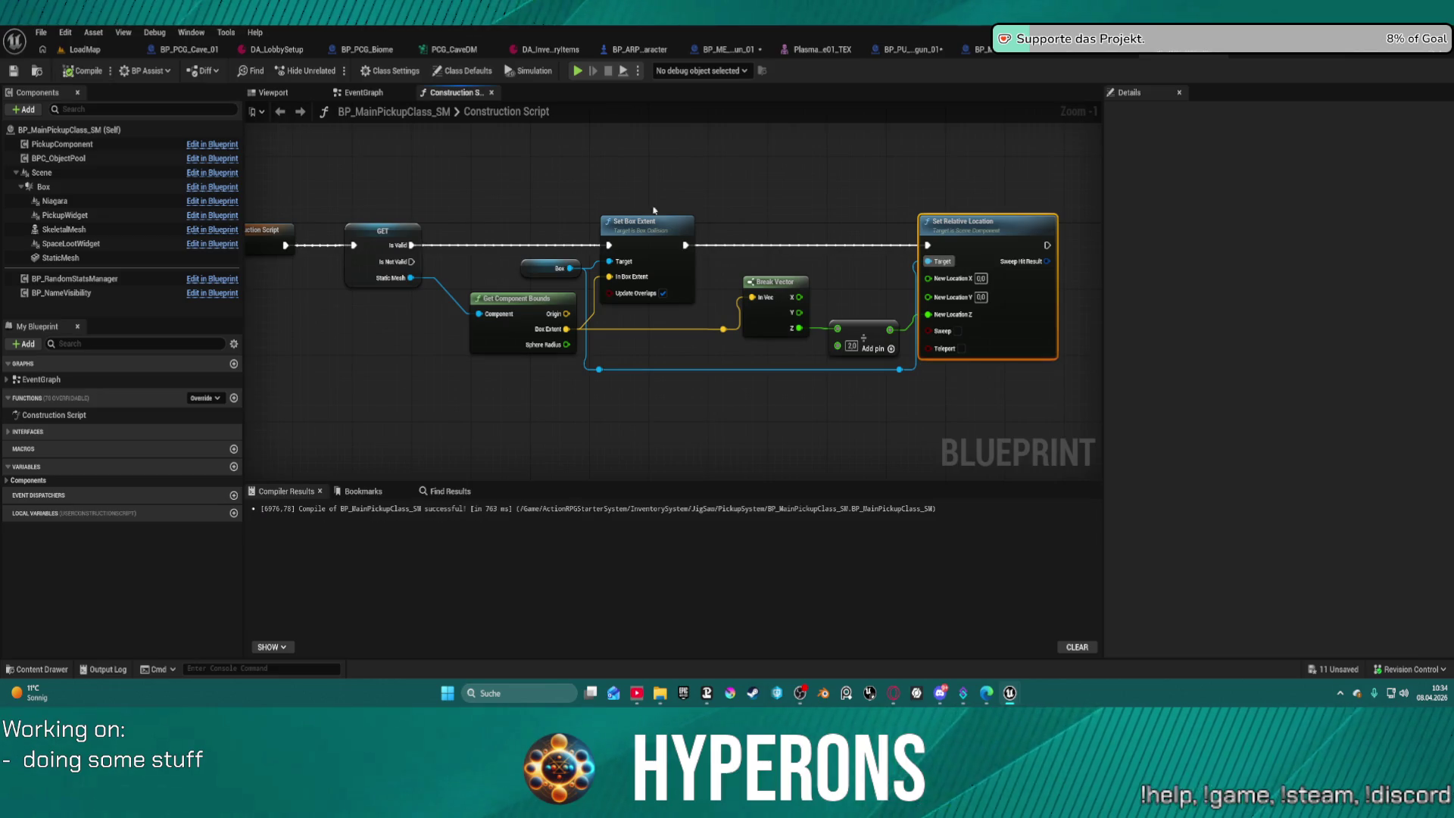
Move the ammo box onto the rocky ground in LoadMap and orbit to check it.
left_click(84, 49)
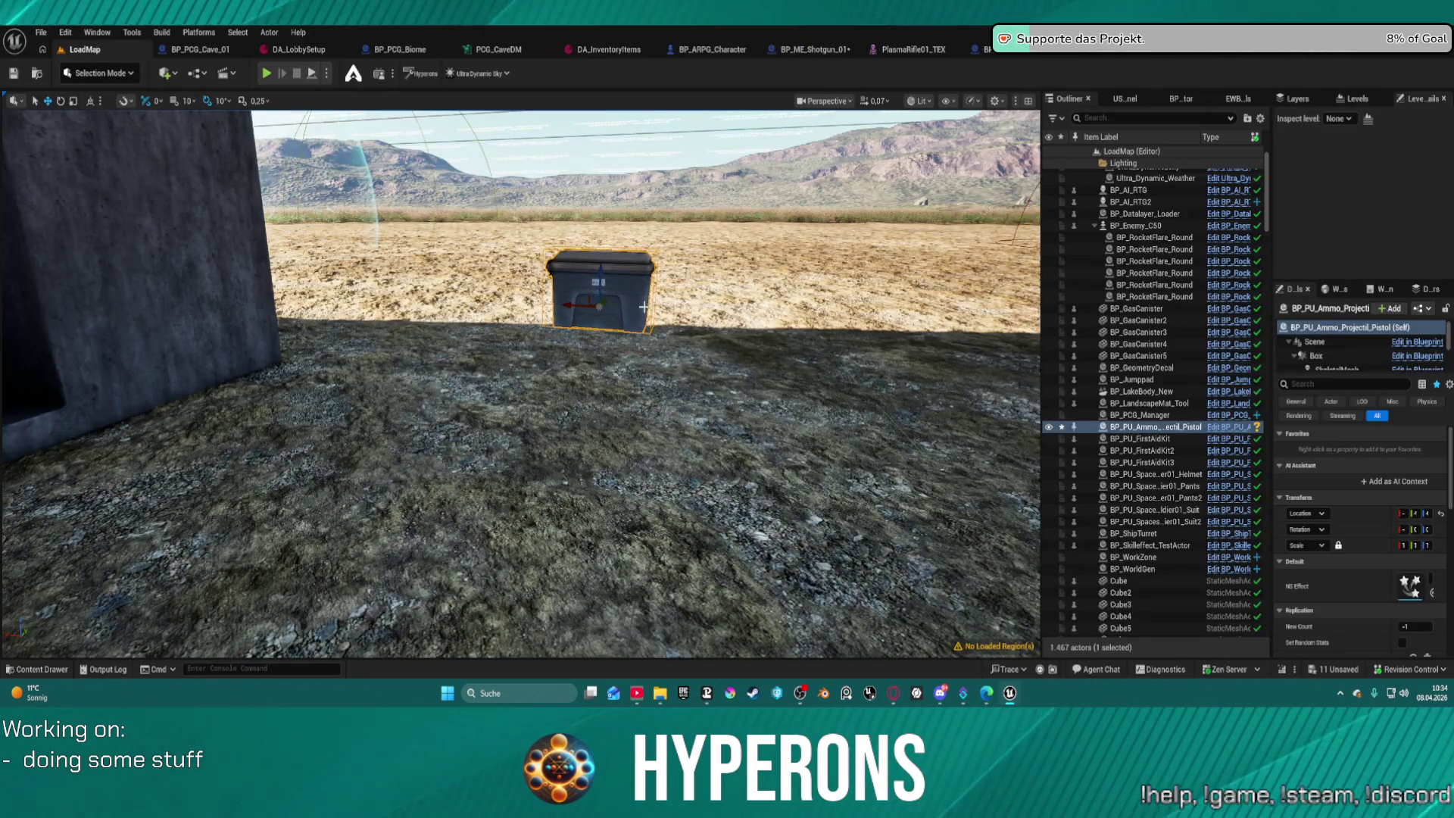
left_click_drag(600, 306, 545, 426)
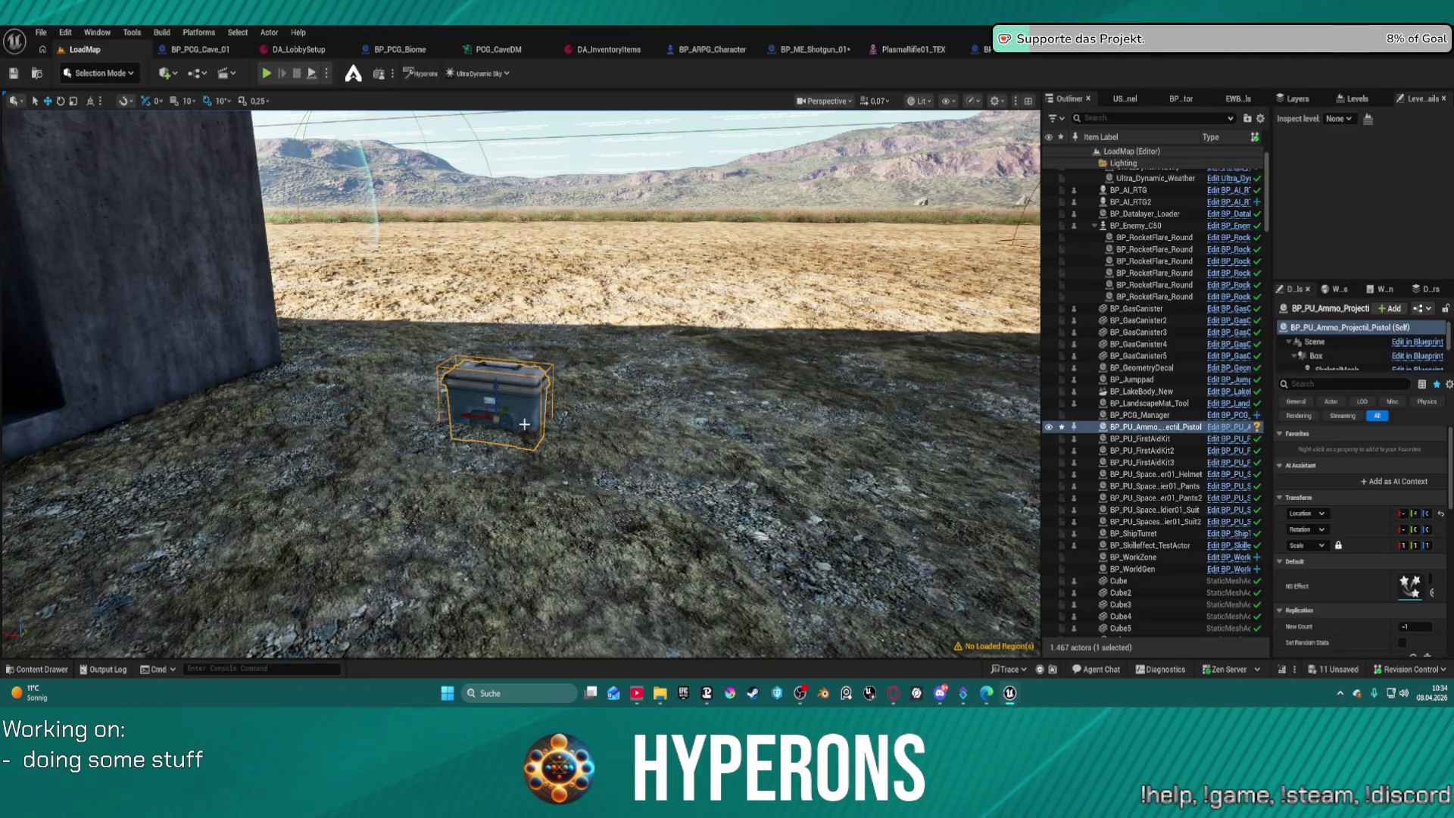
scroll(524, 424, "up", 5)
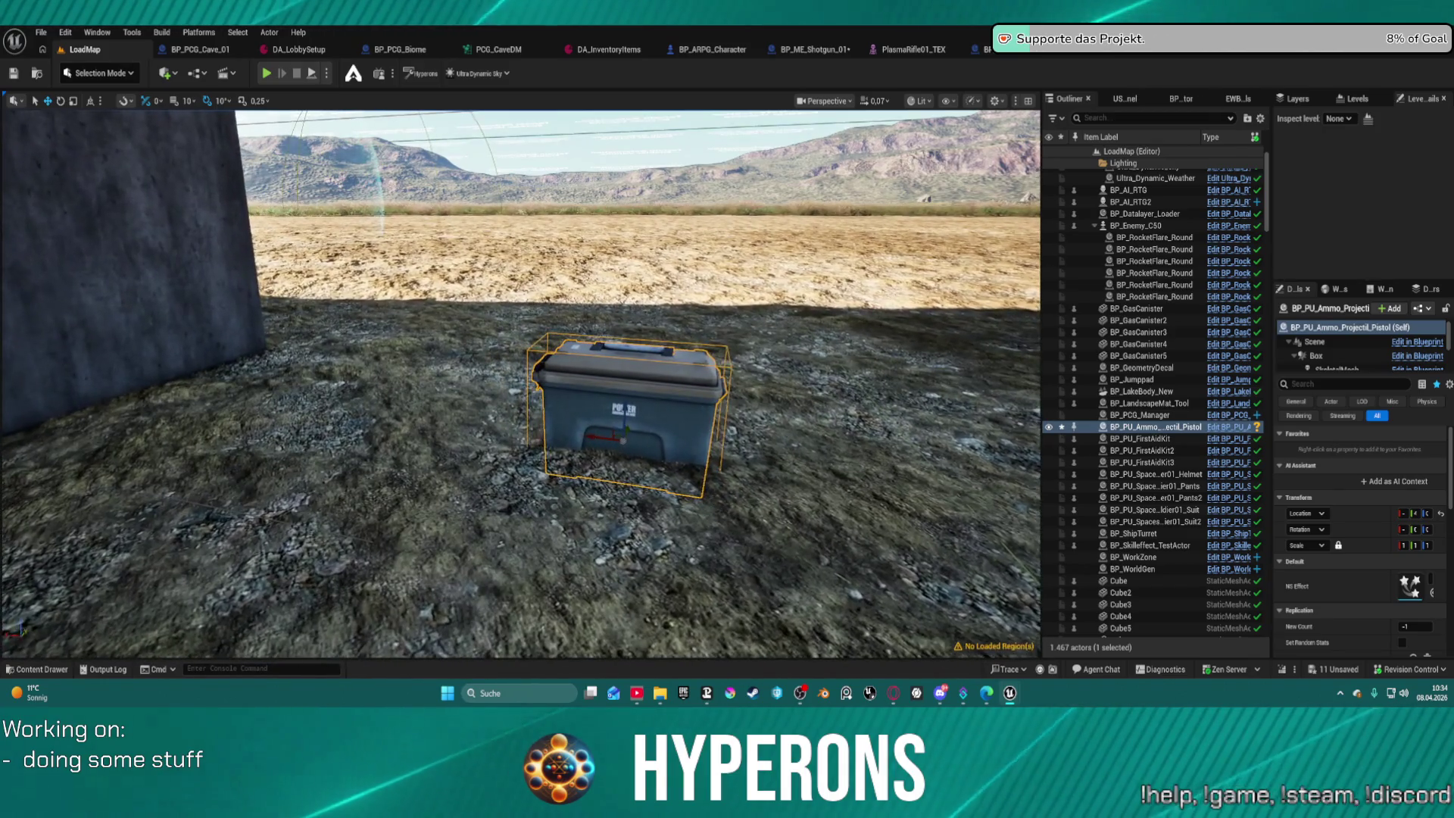
mouse_move(524, 425)
left_mouse_down()
mouse_move(674, 382)
mouse_move(949, 210)
left_mouse_up()
Inspect the 2.0 math node and Break Vector node in the pickup Construction Script.
left_click(1315, 56)
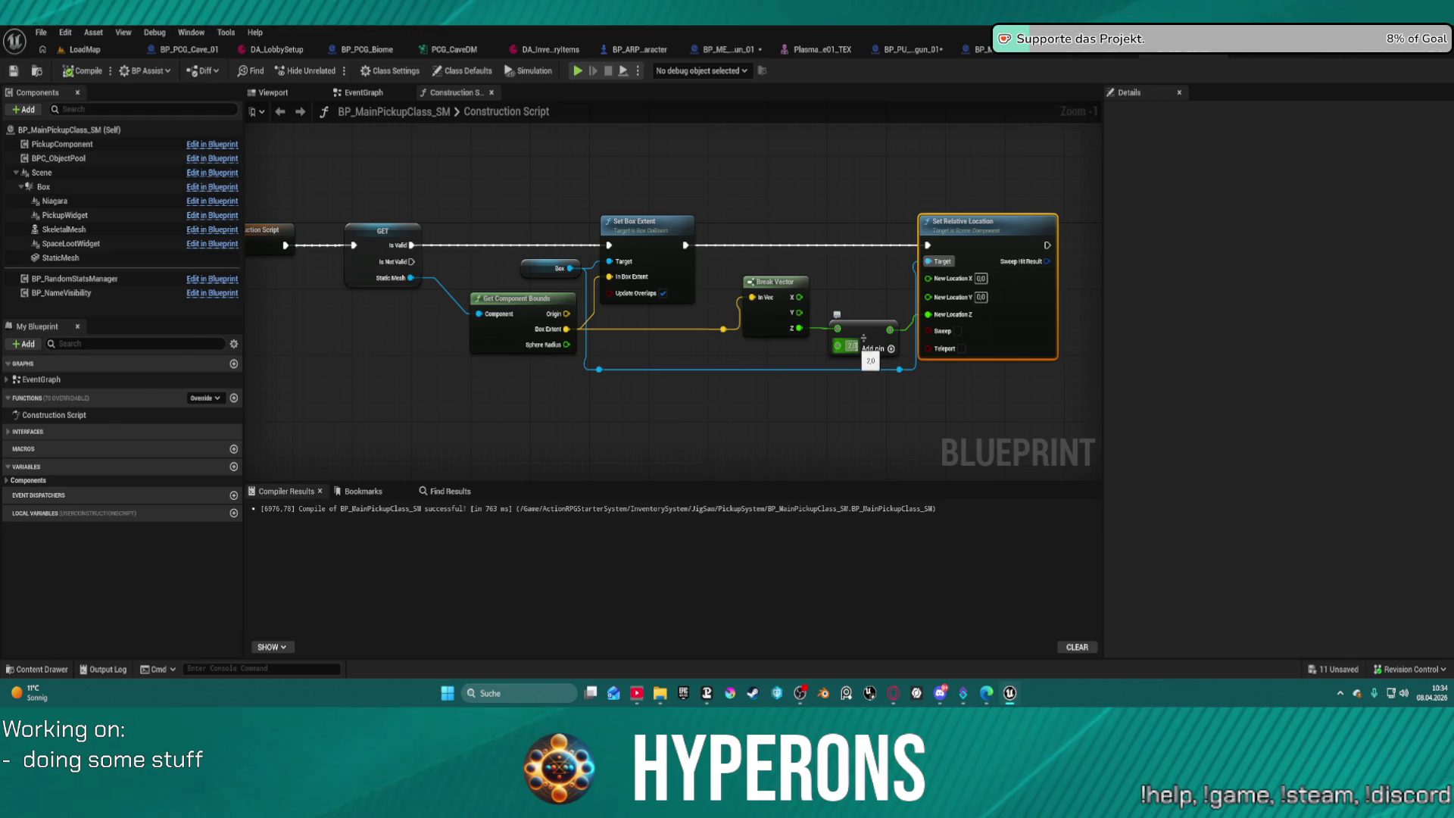
left_click(851, 345)
left_click(804, 337)
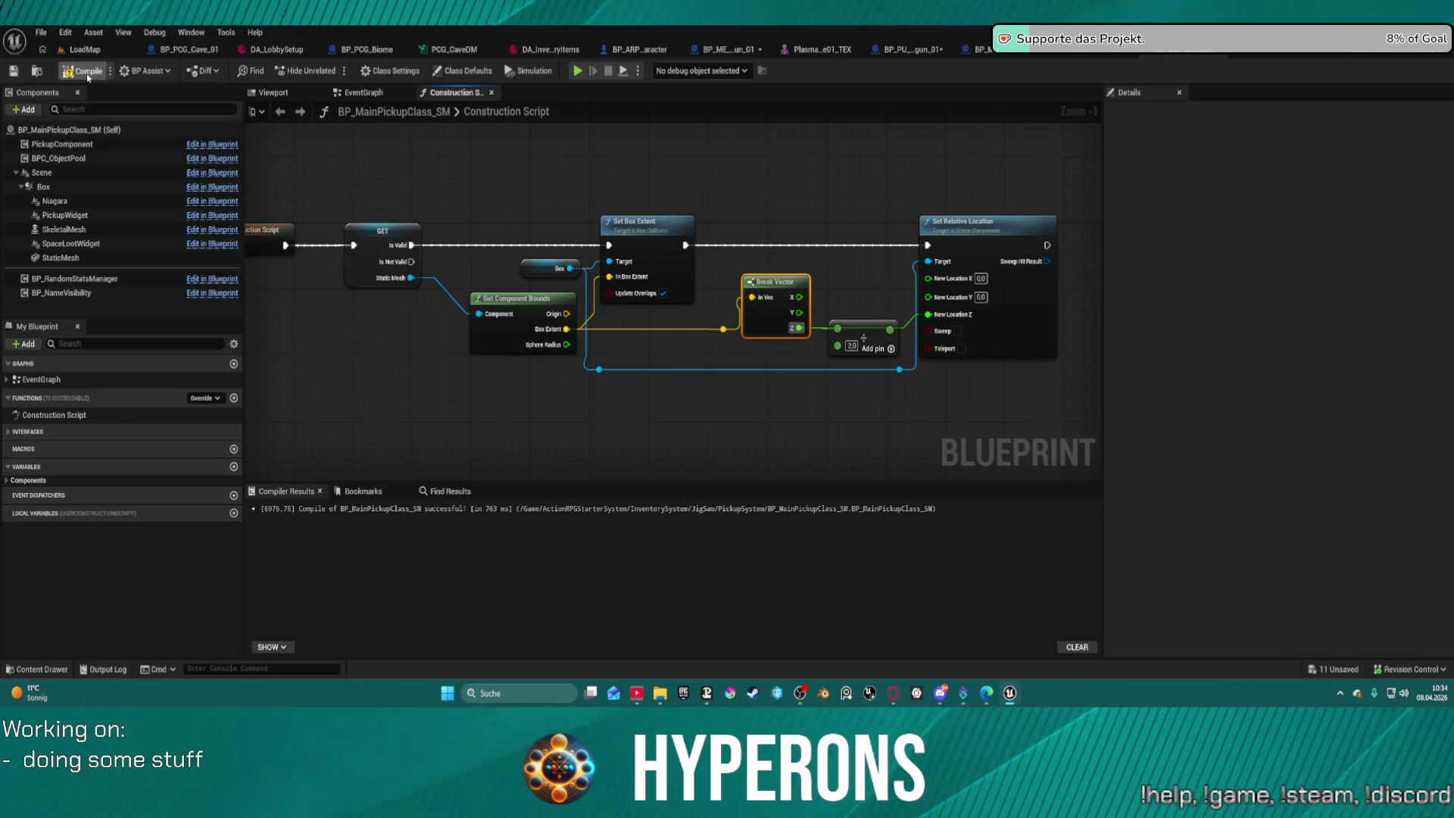
left_click(80, 50)
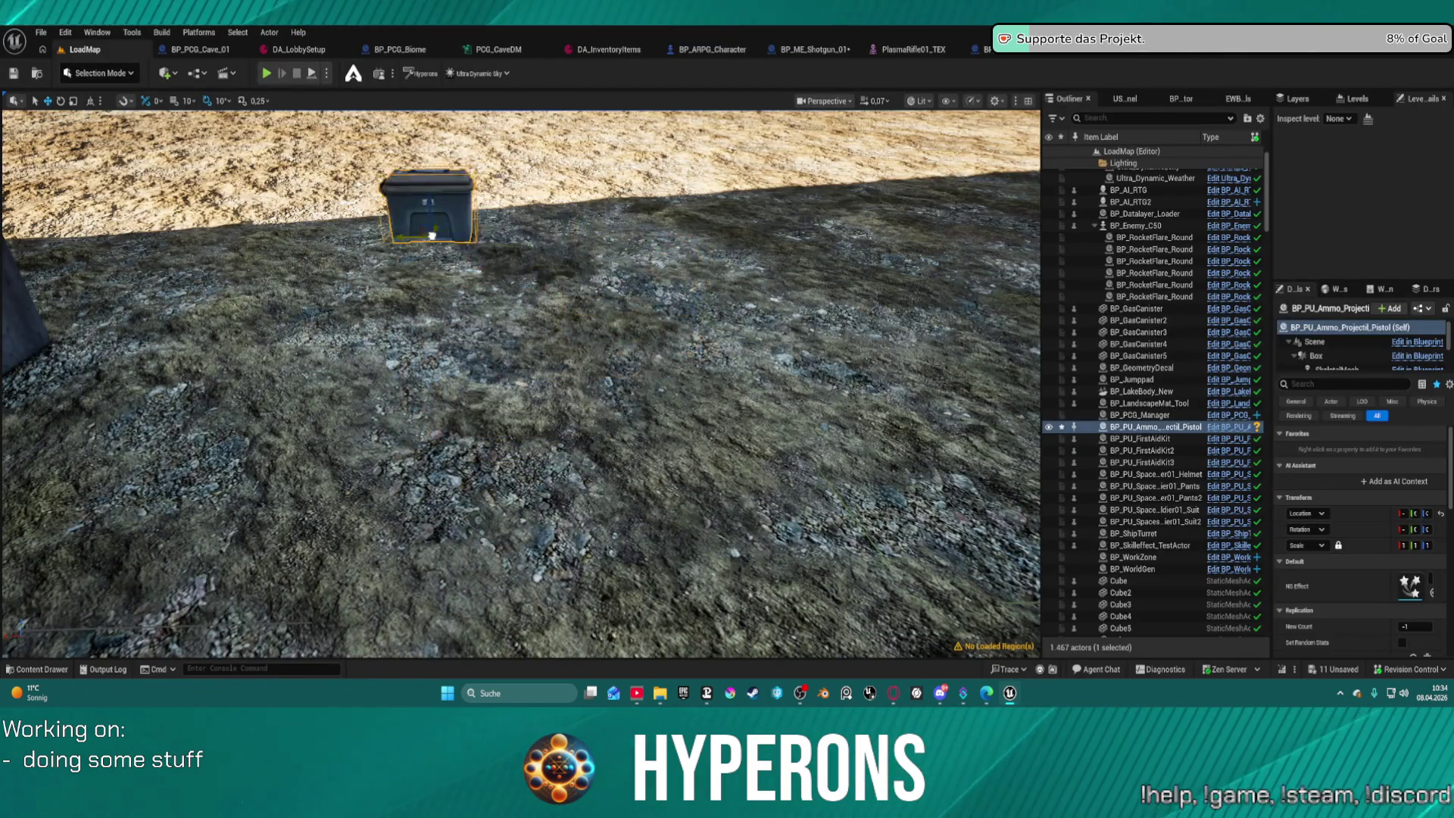
left_click(1174, 54)
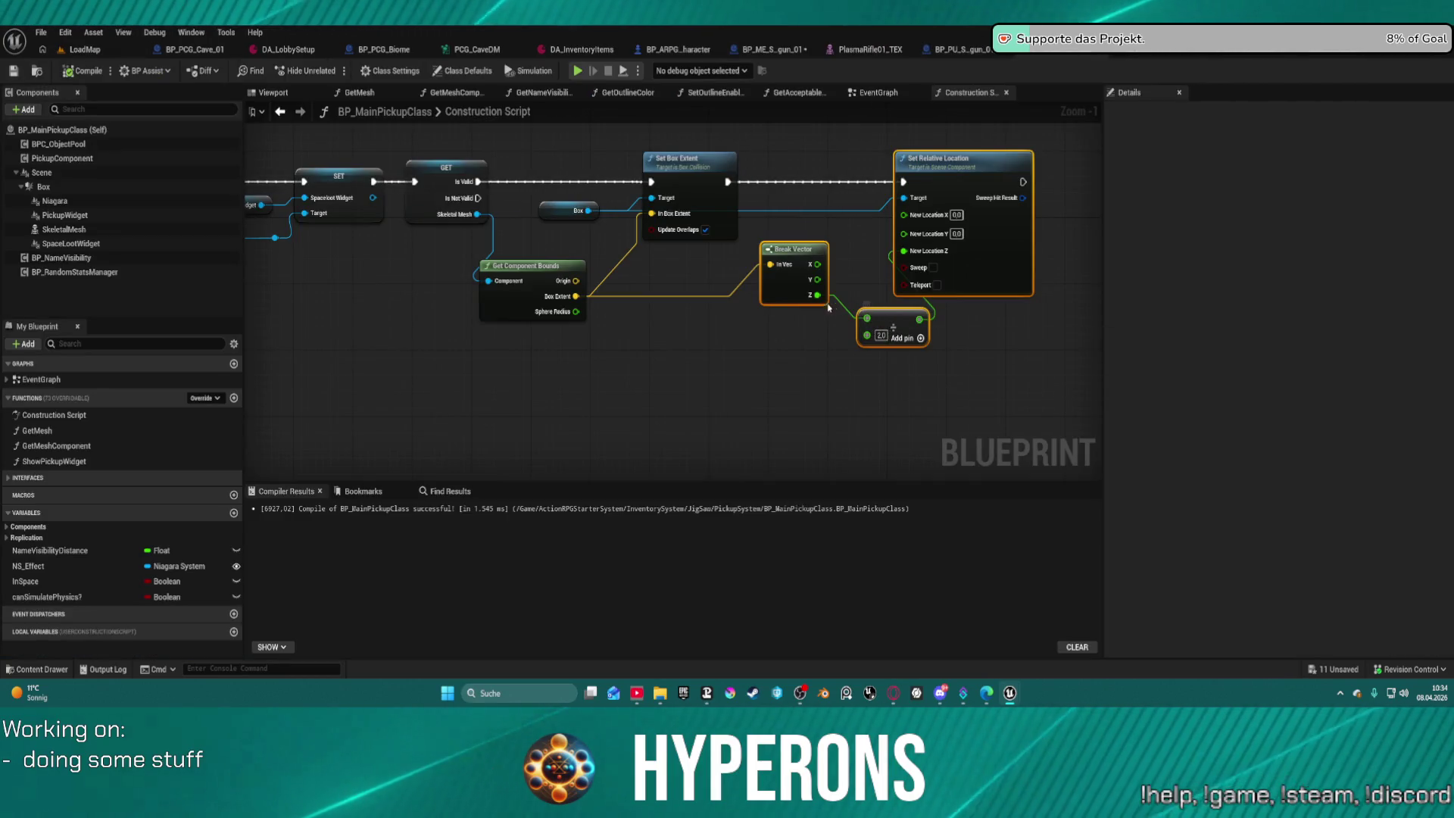
Delete the node after Break Vector in both pickup Construction Script graphs.
mouse_move(817, 295)
left_mouse_down()
mouse_move(886, 276)
mouse_move(904, 250)
left_mouse_up()
left_click(896, 330)
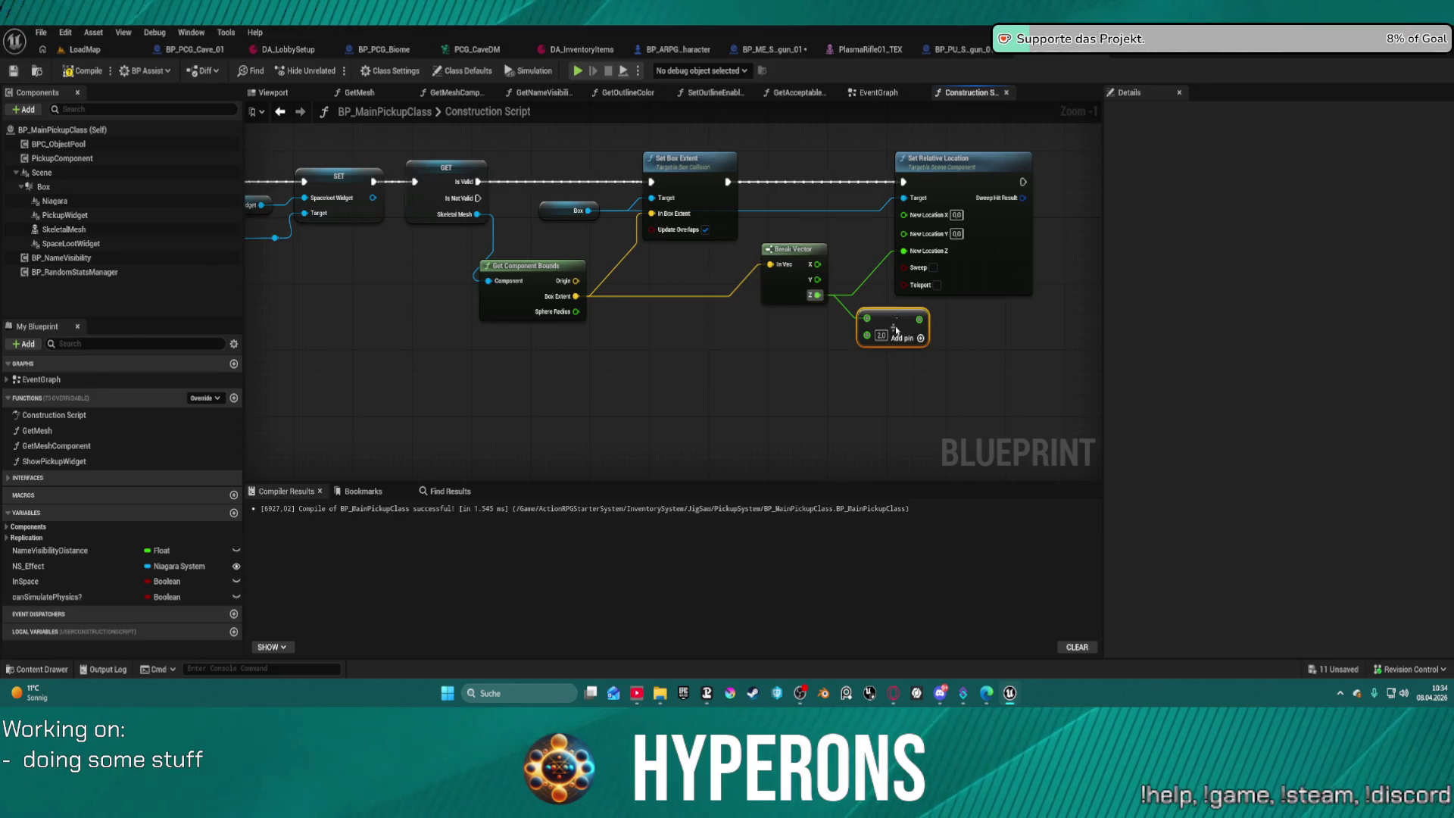
key("Delete")
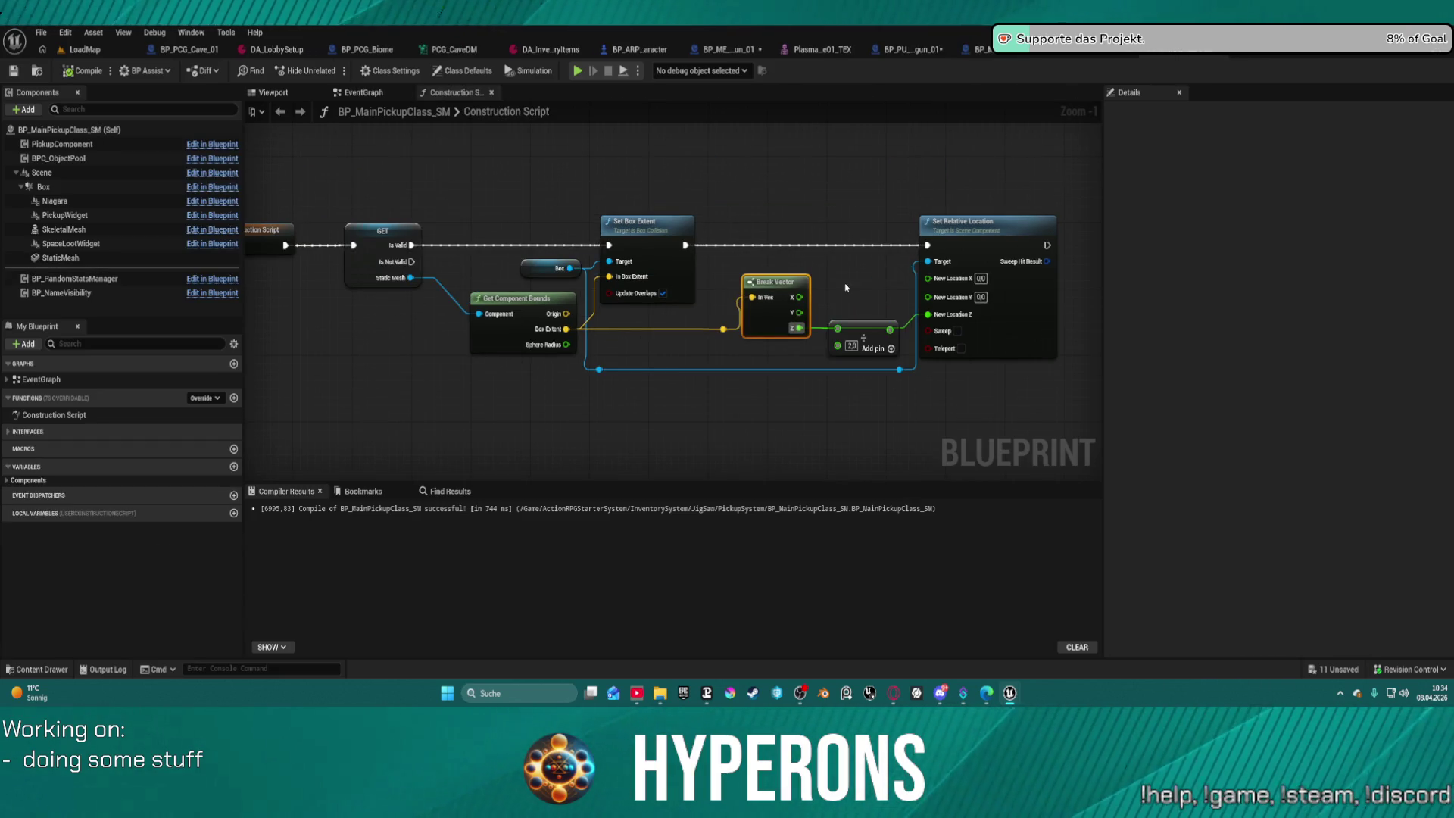
left_click(861, 334)
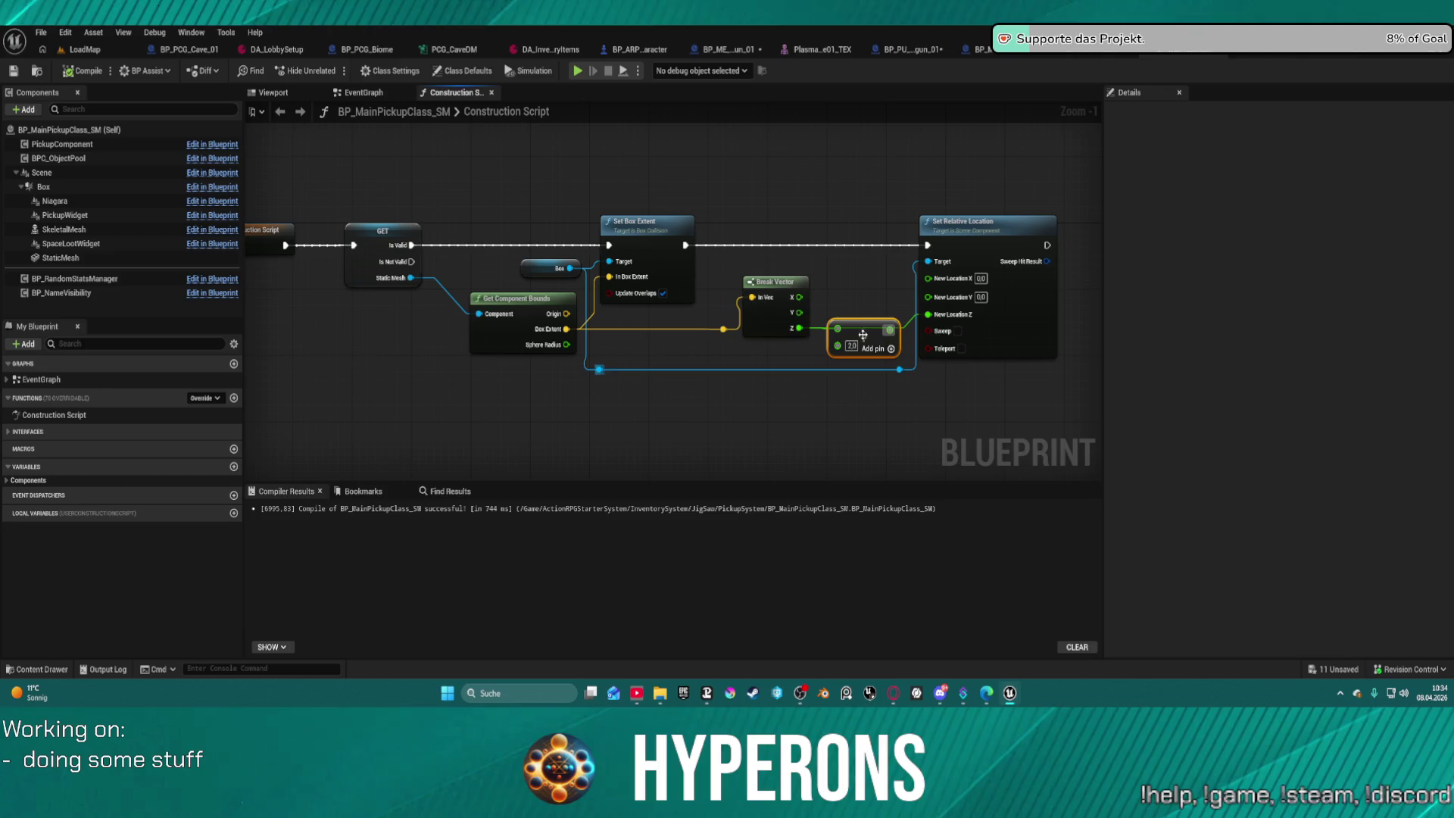
key("Delete")
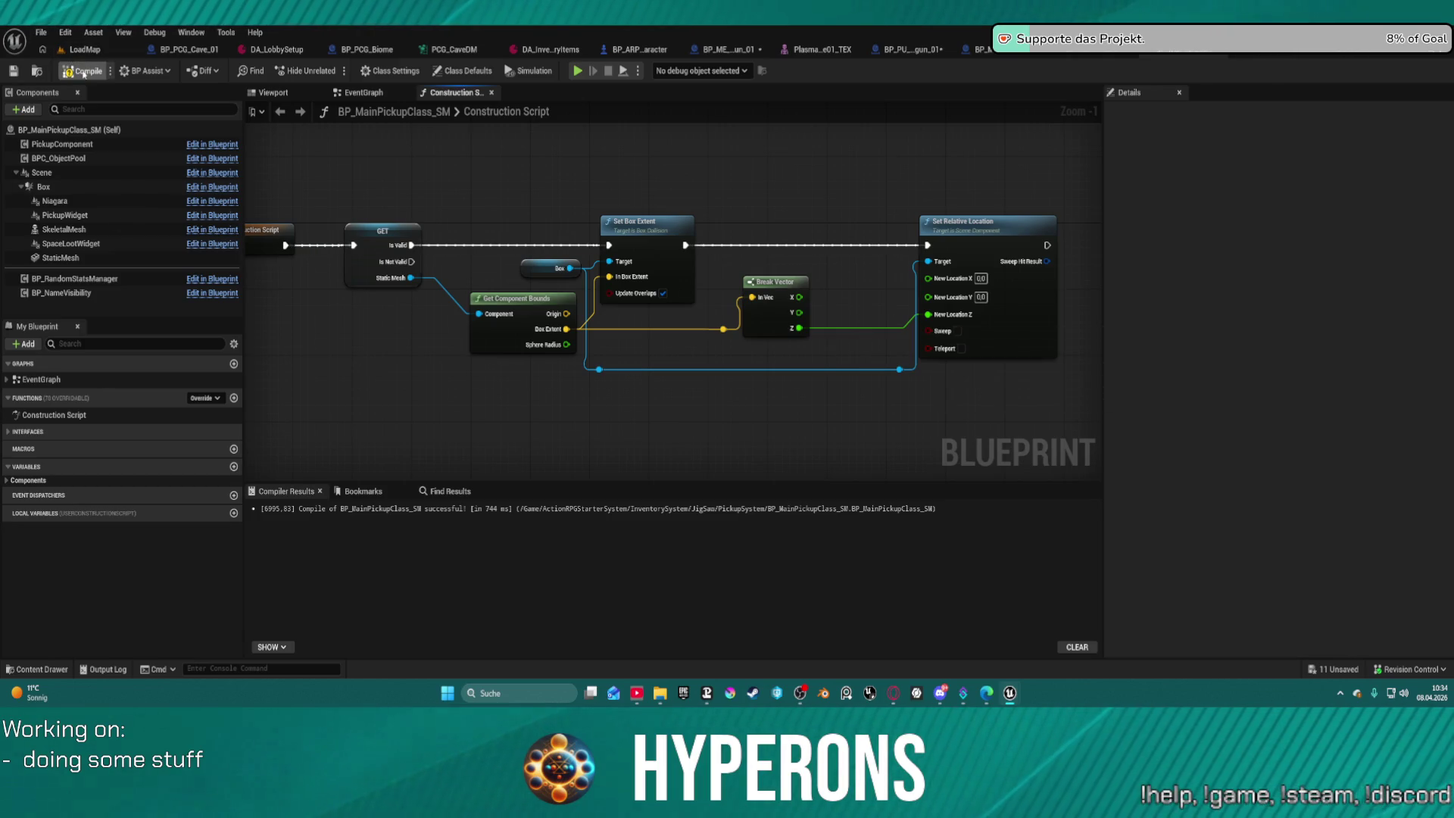
Compile the pickup blueprint and save it, checking out the asset.
key("F7")
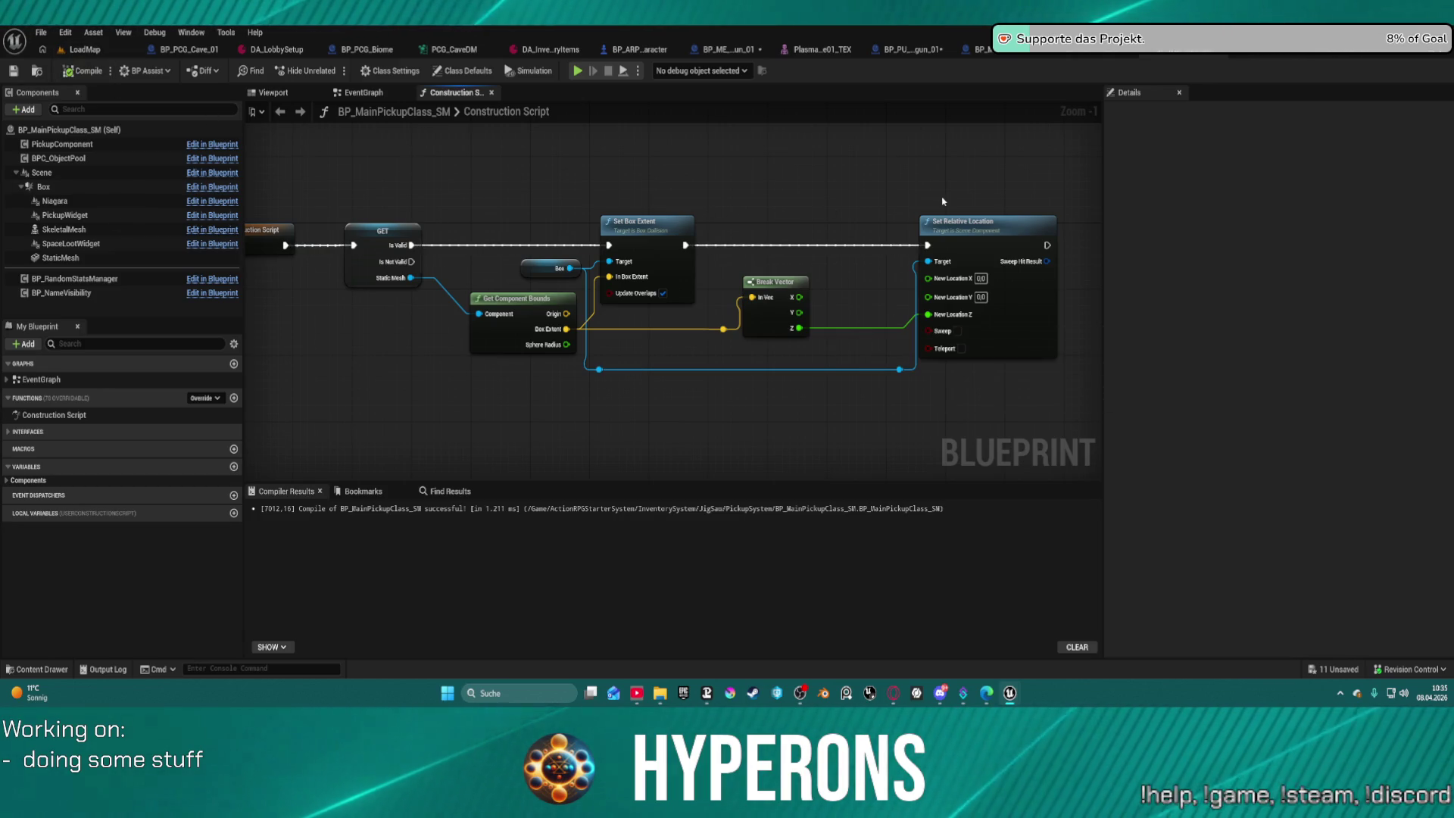
key("ctrl+s")
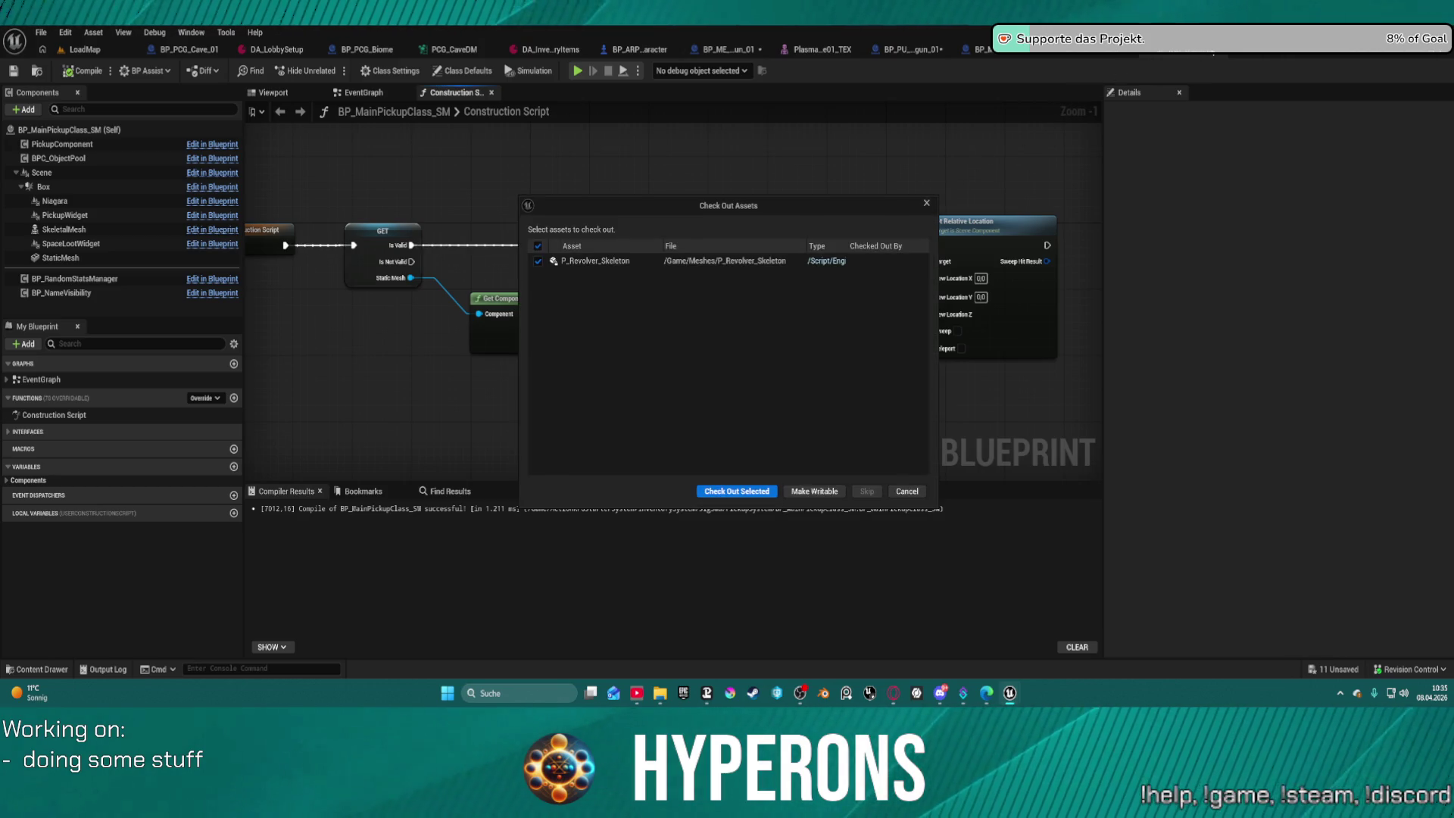
left_click(762, 491)
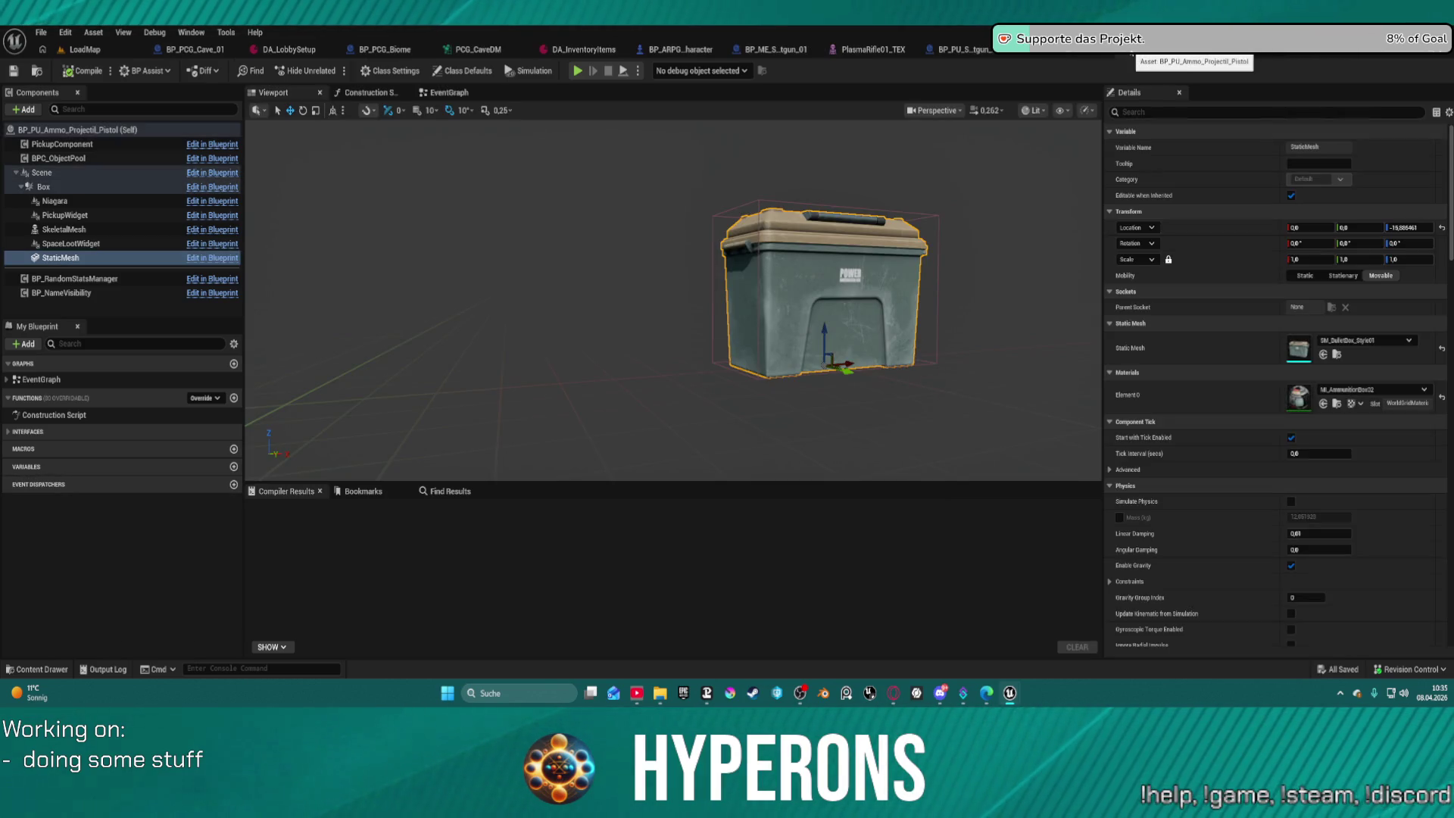
Close the pistol ammo blueprint and inspect BP_PU_Shotgun_01's PickupComponent collision settings.
left_click(1131, 53)
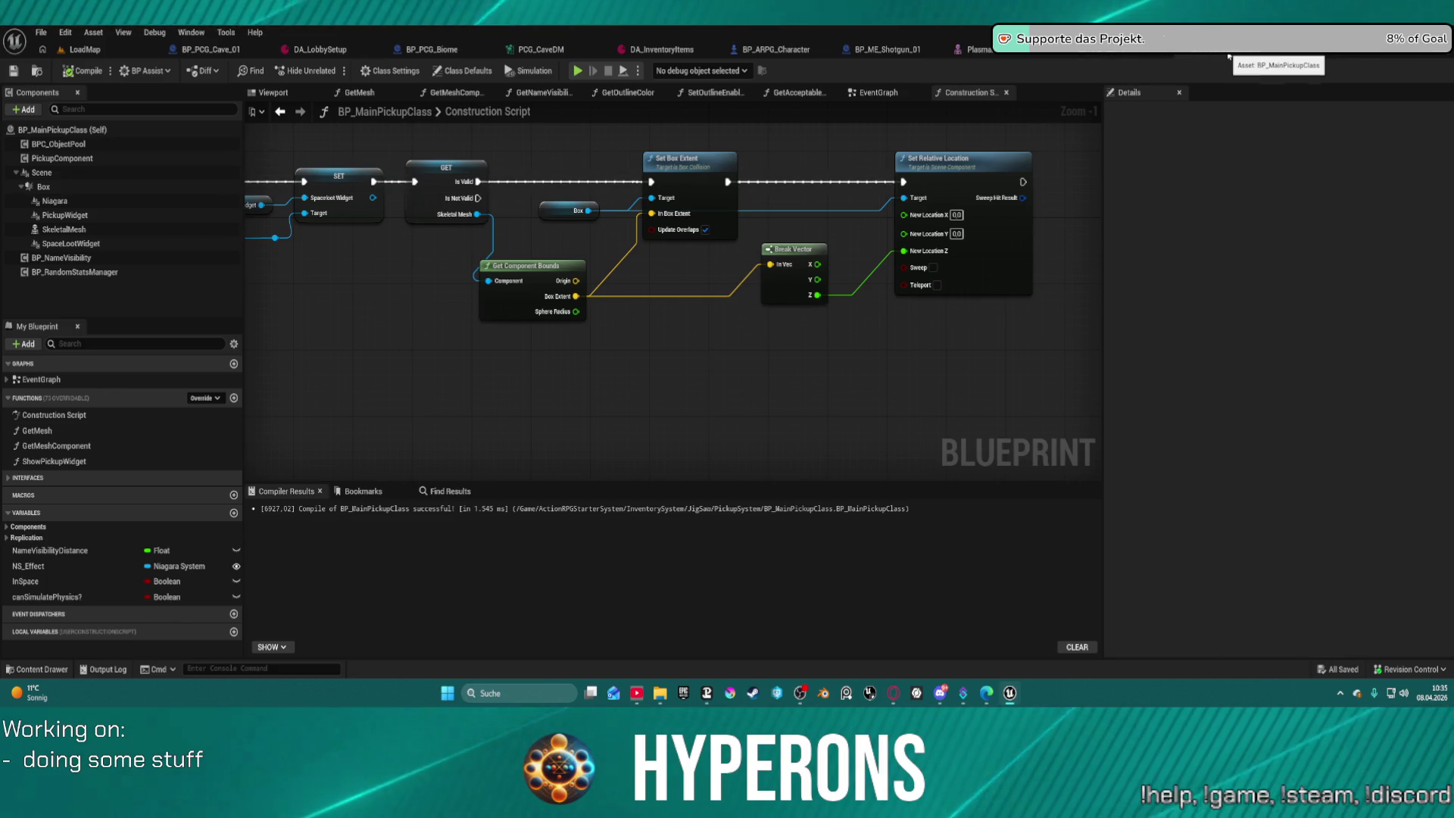
left_click(1109, 53)
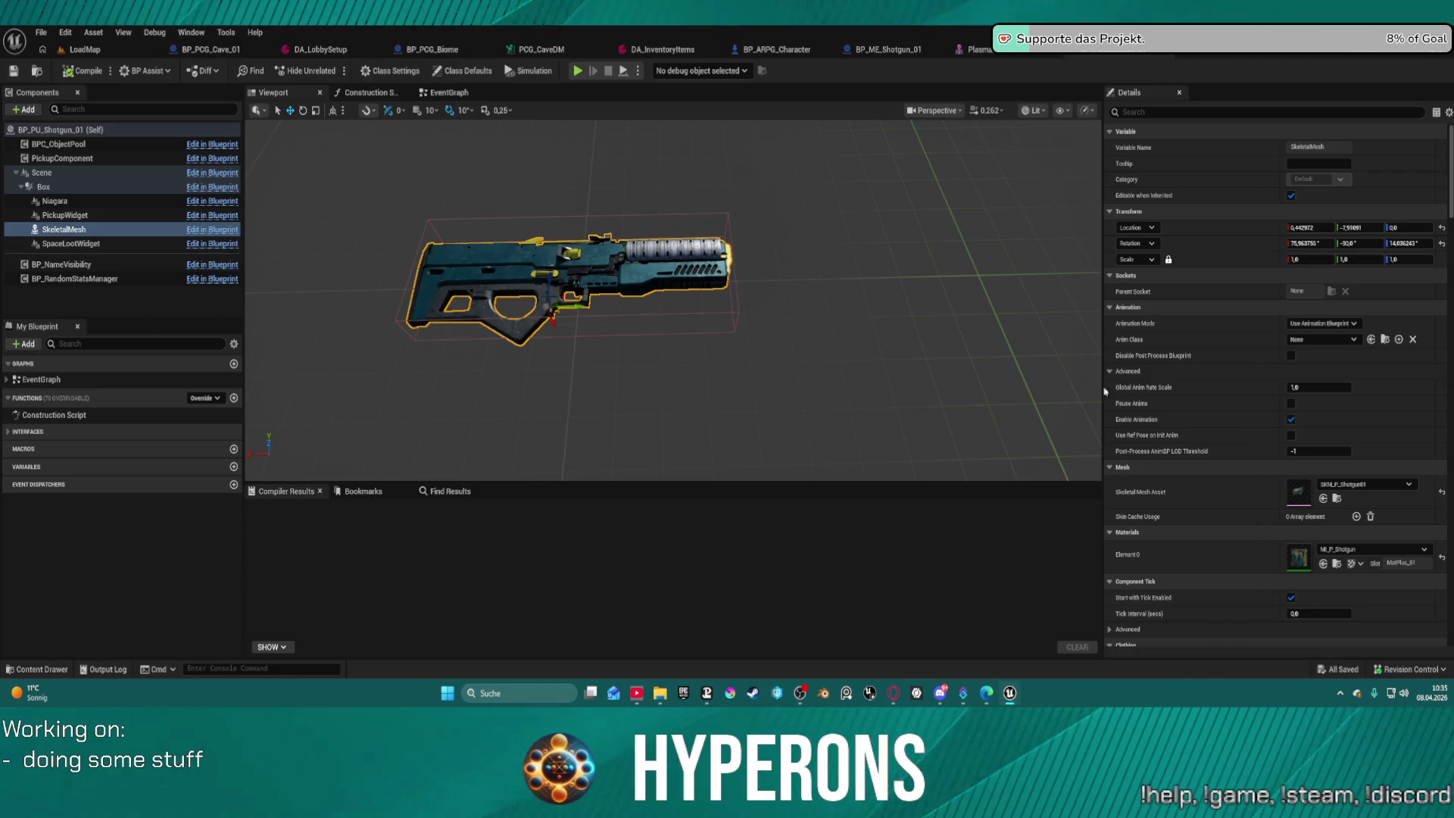
scroll(1310, 510, "down", 3)
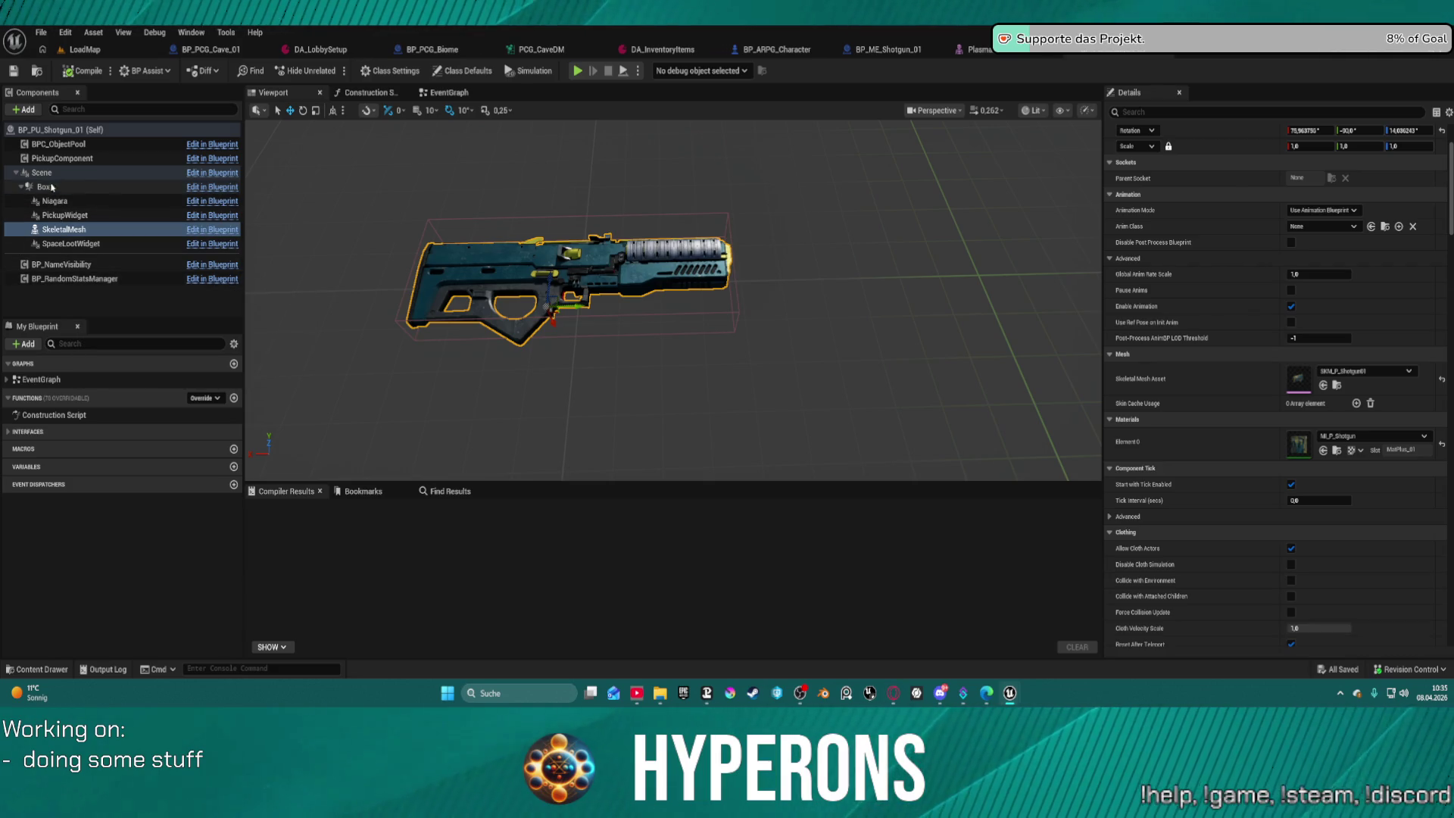
left_click(61, 158)
scroll(1193, 281, "down", 2)
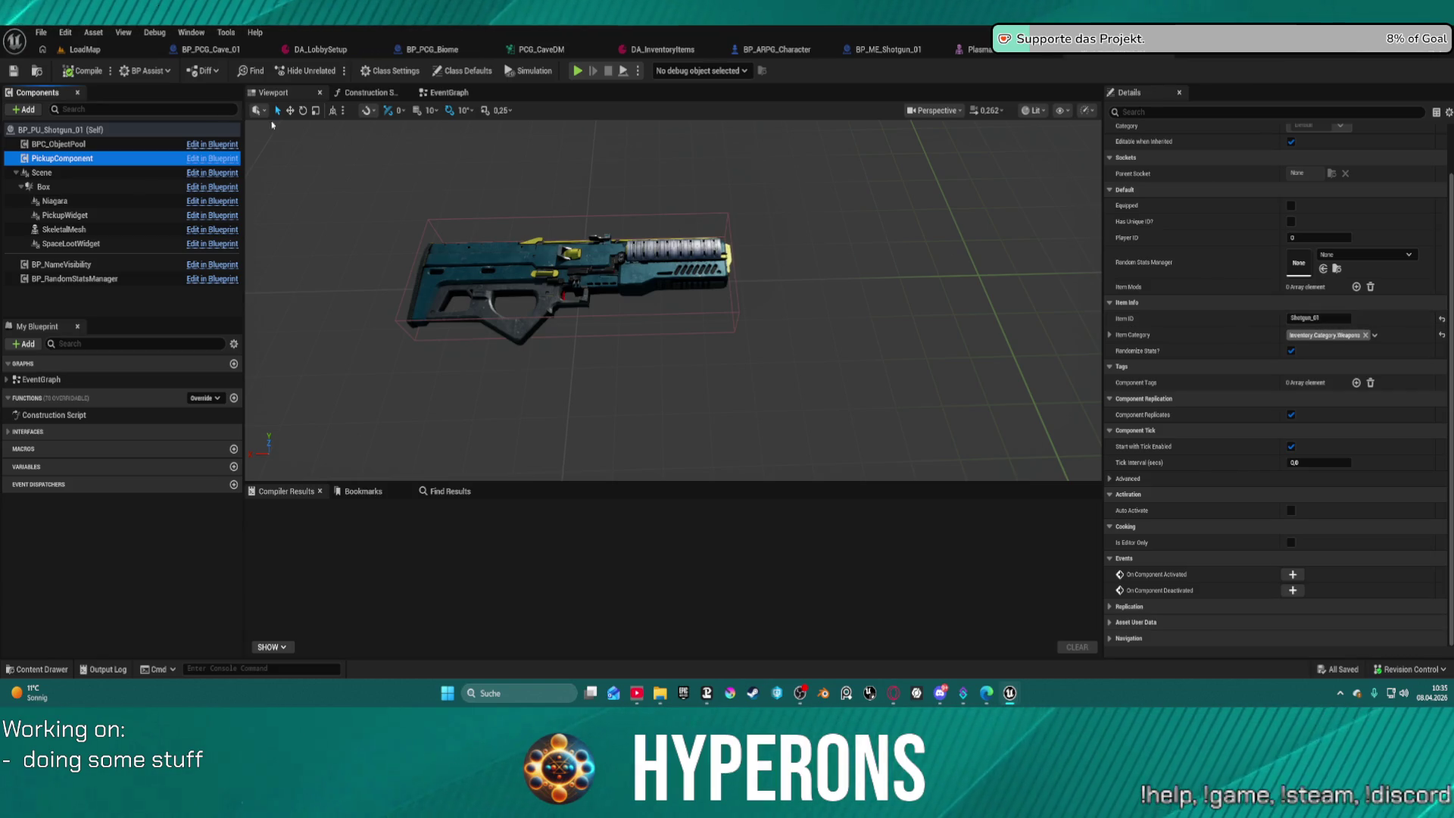
Select the ammo chest in LoadMap, briefly checking the shotgun blueprint and PlasmaRifle mesh.
left_click(121, 52)
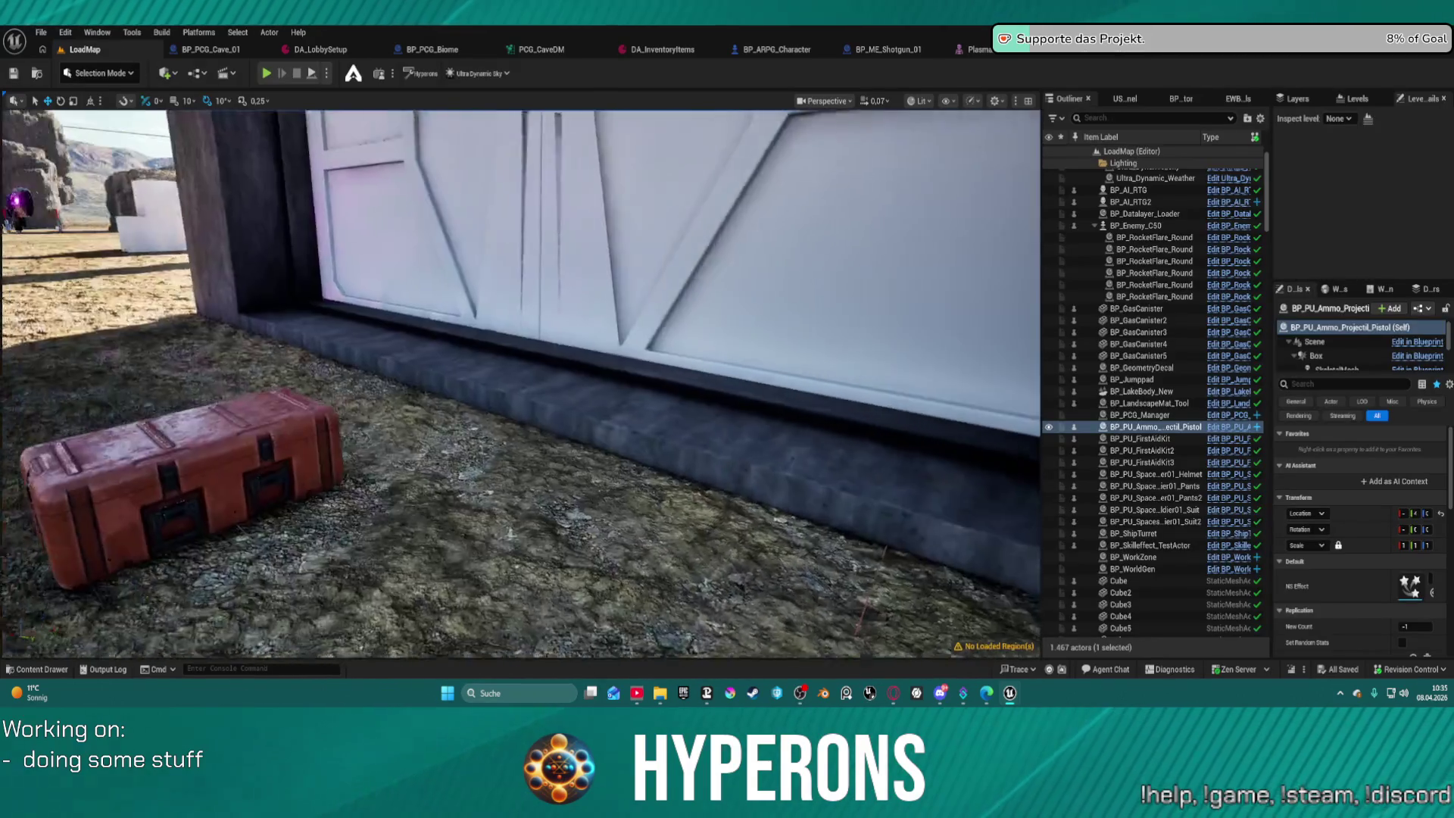
left_click(397, 447)
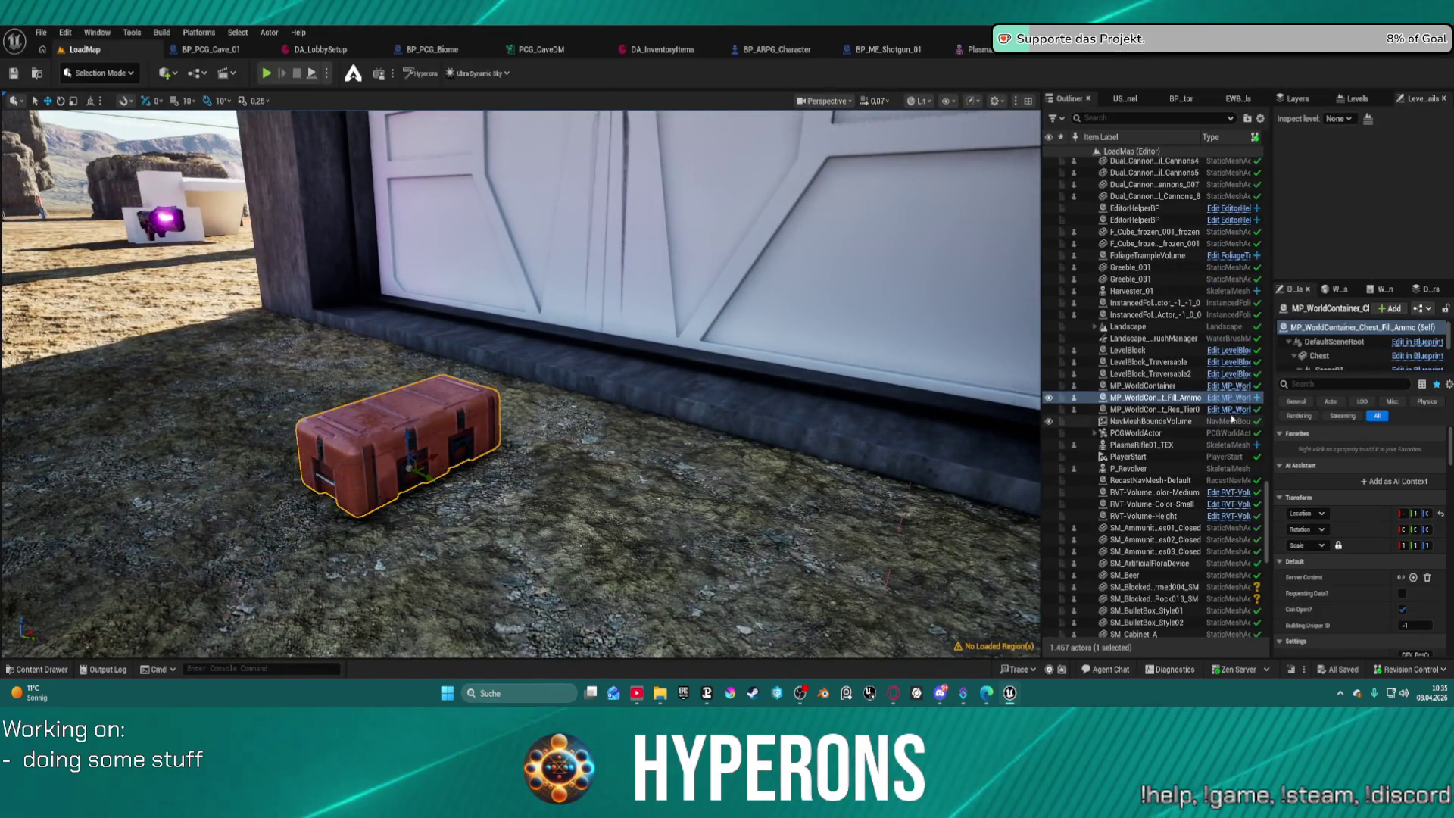
scroll(1303, 465, "down", 5)
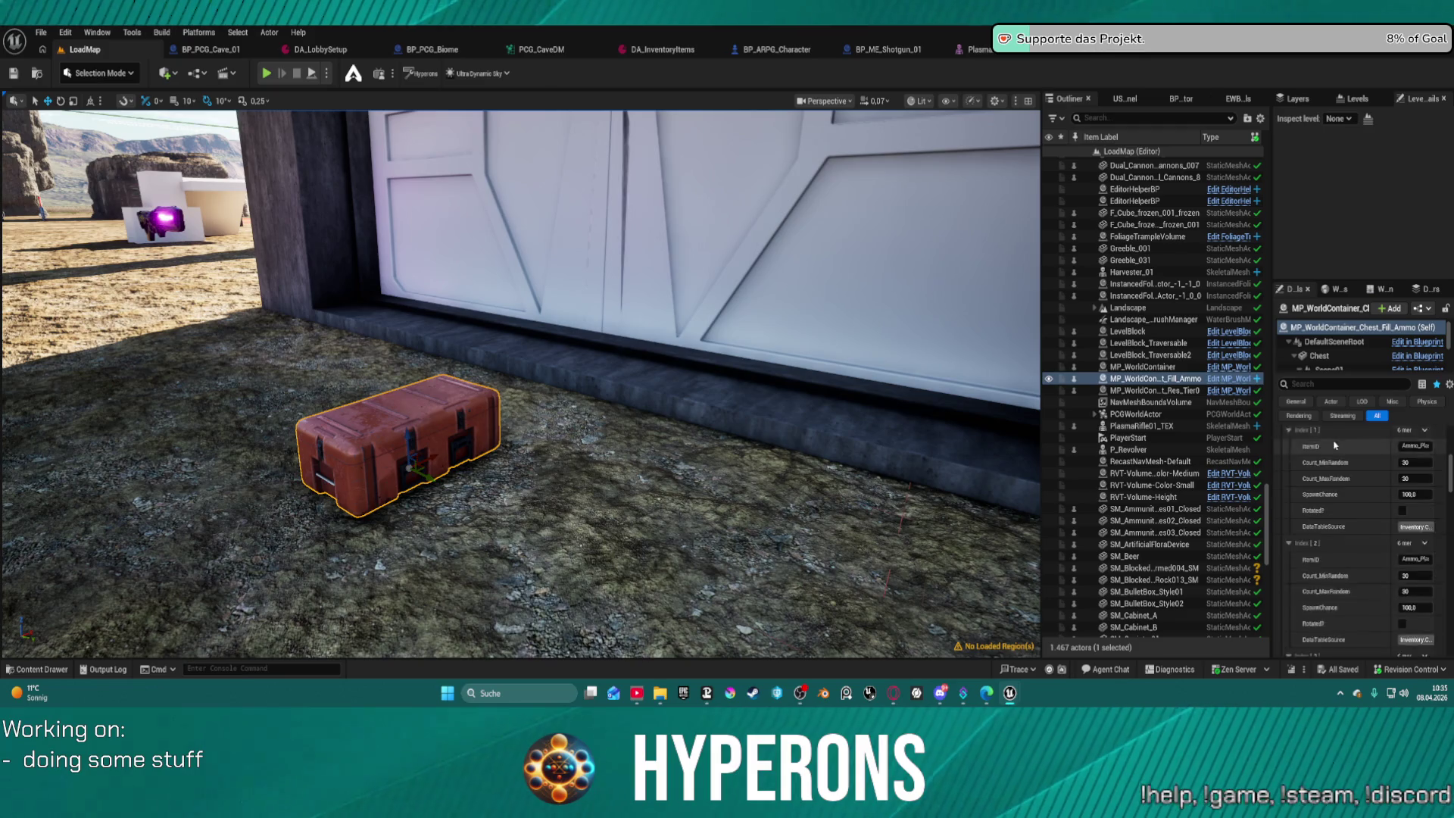
left_click(1032, 56)
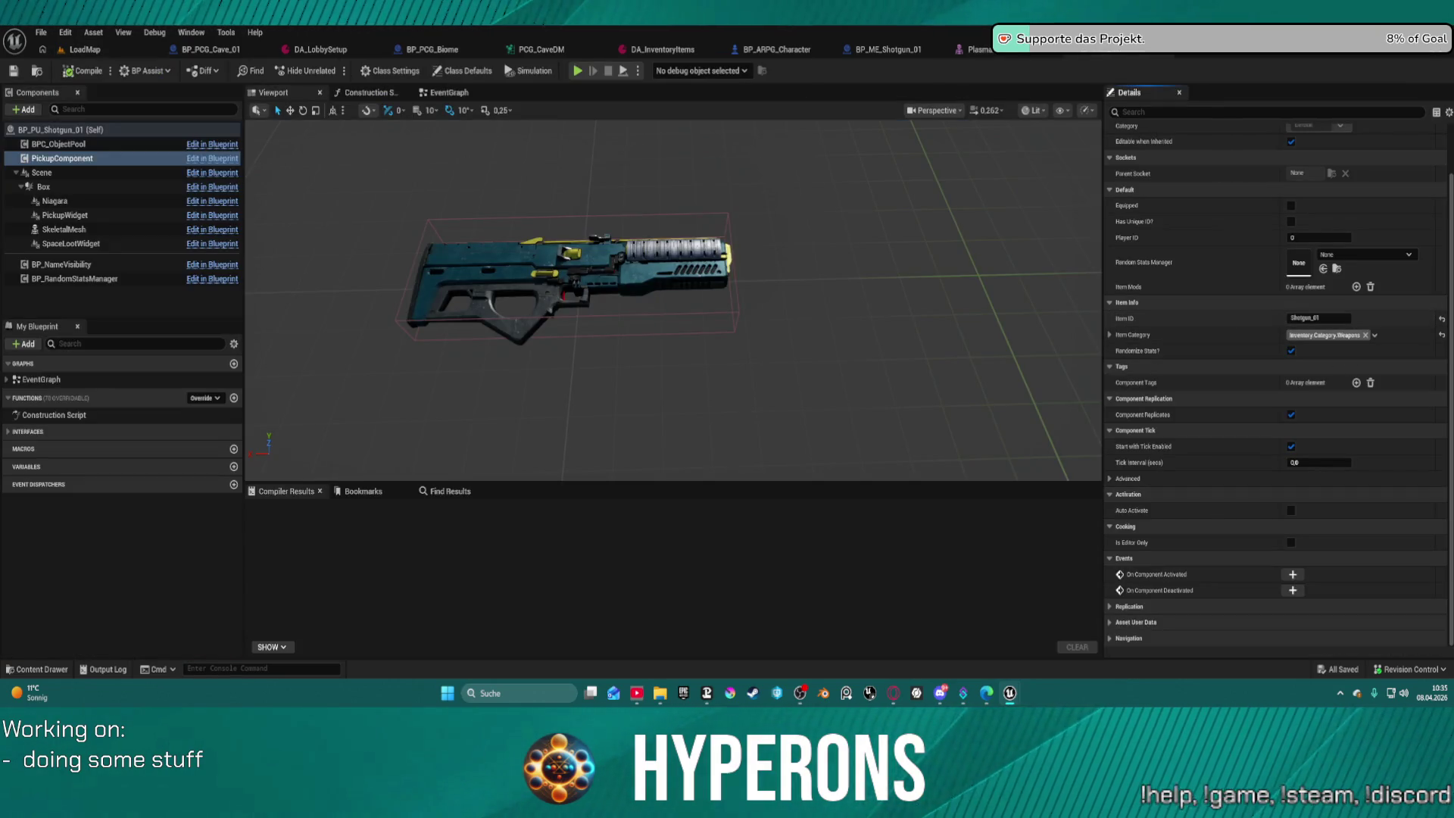
left_click(1000, 56)
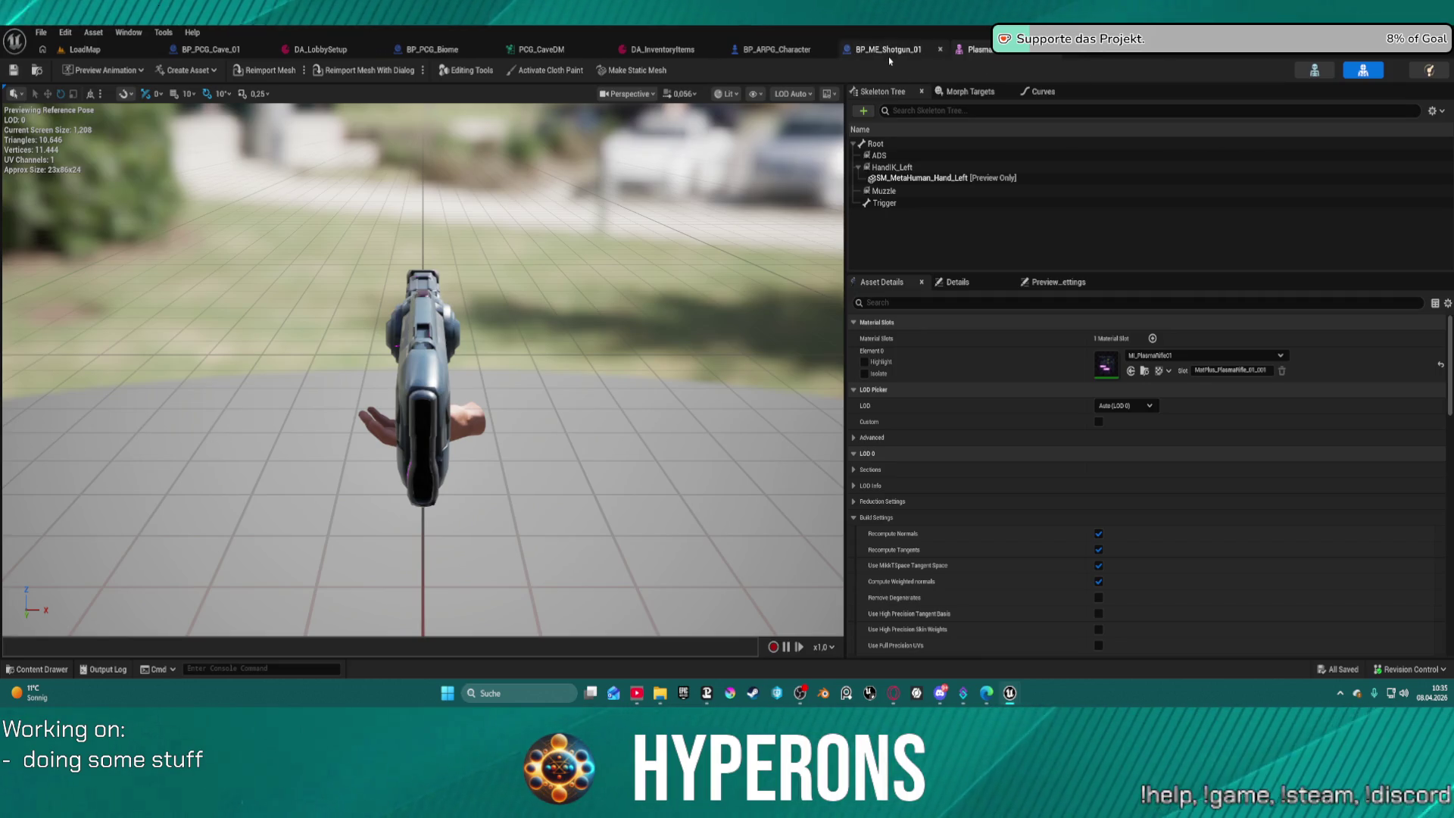
left_click(88, 54)
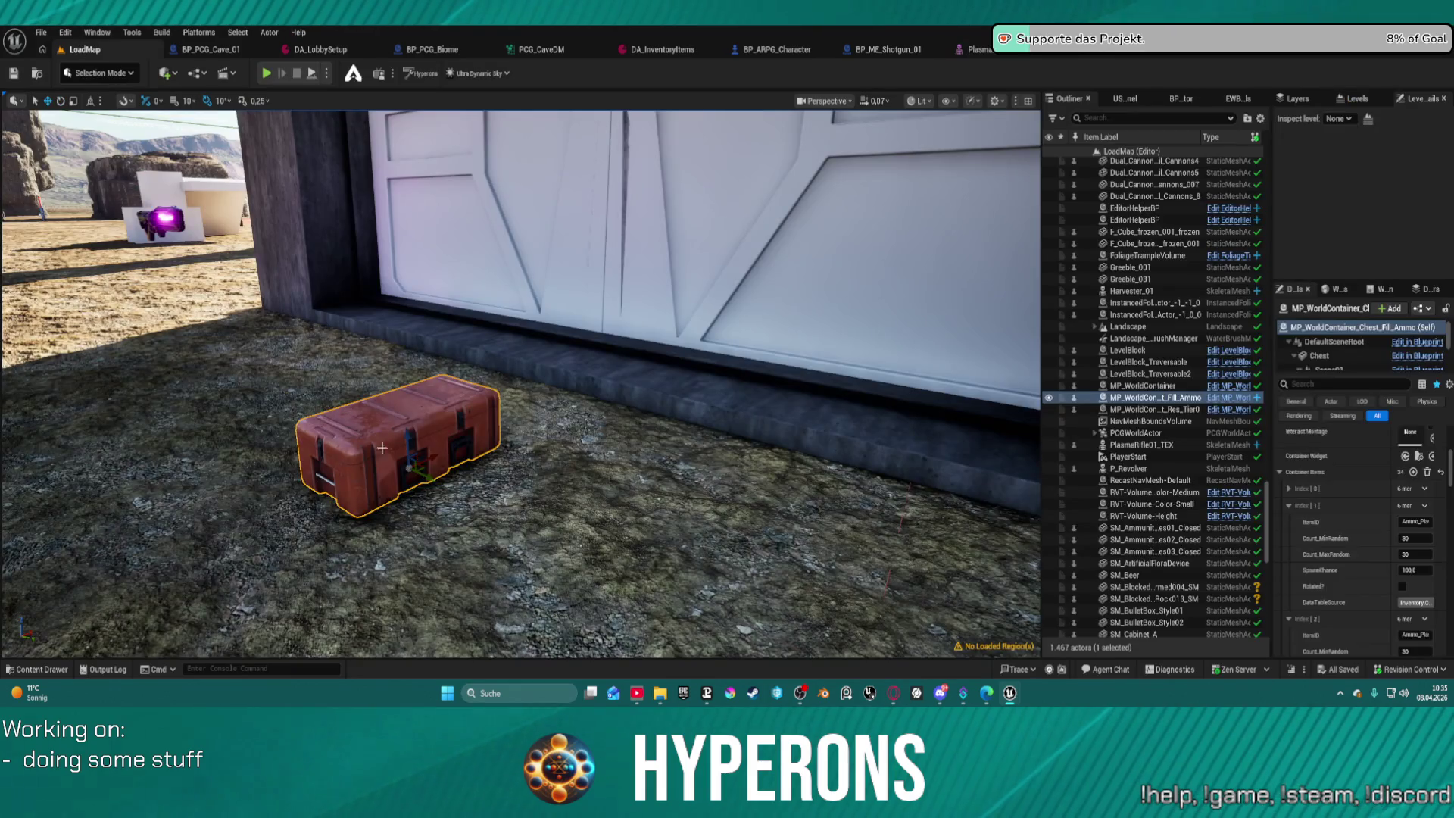
Expand the chest's Container Items Index[0] entry and widen the Details panel.
scroll(1369, 350, "down", 5)
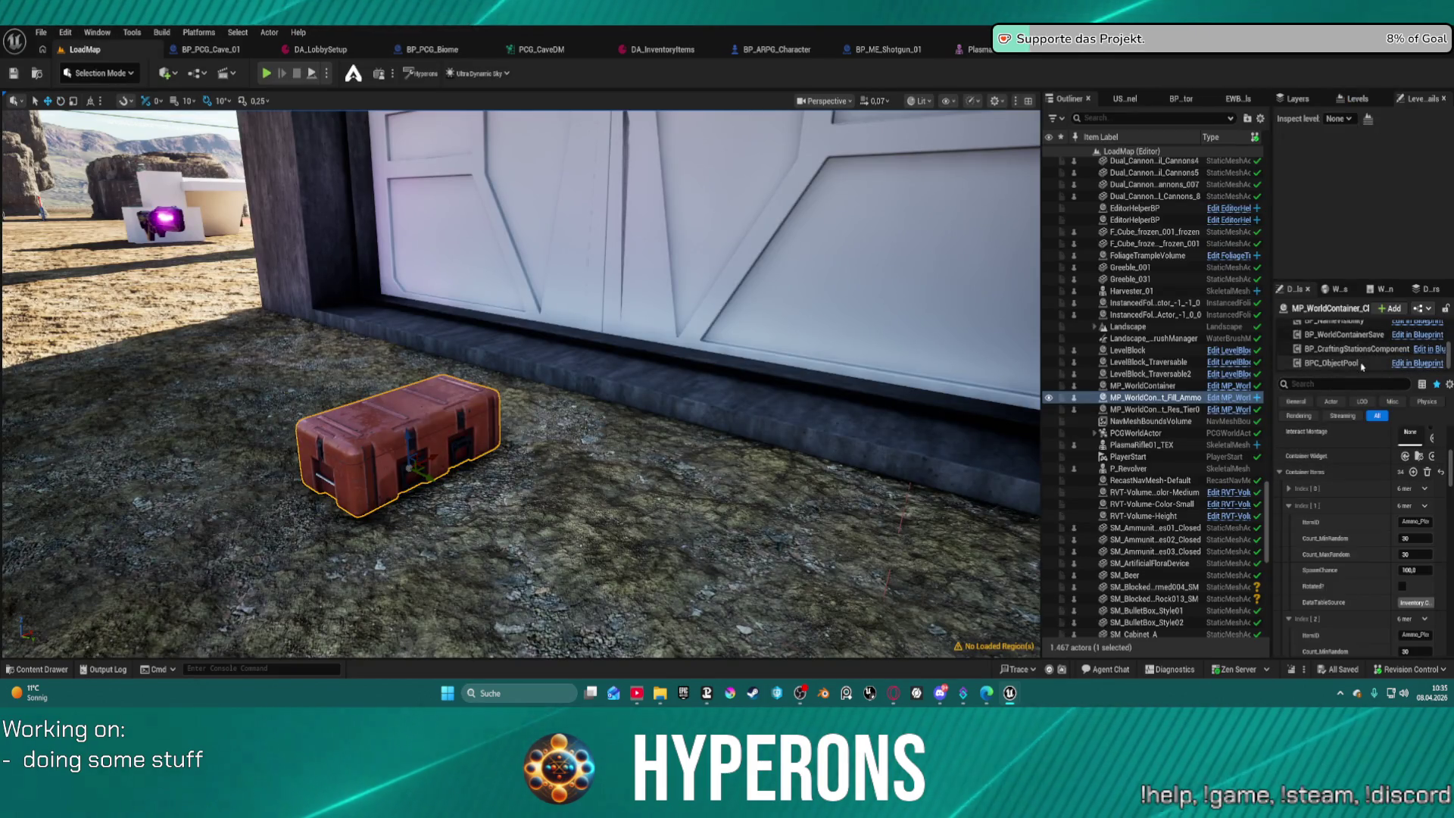
scroll(1369, 351, "up", 2)
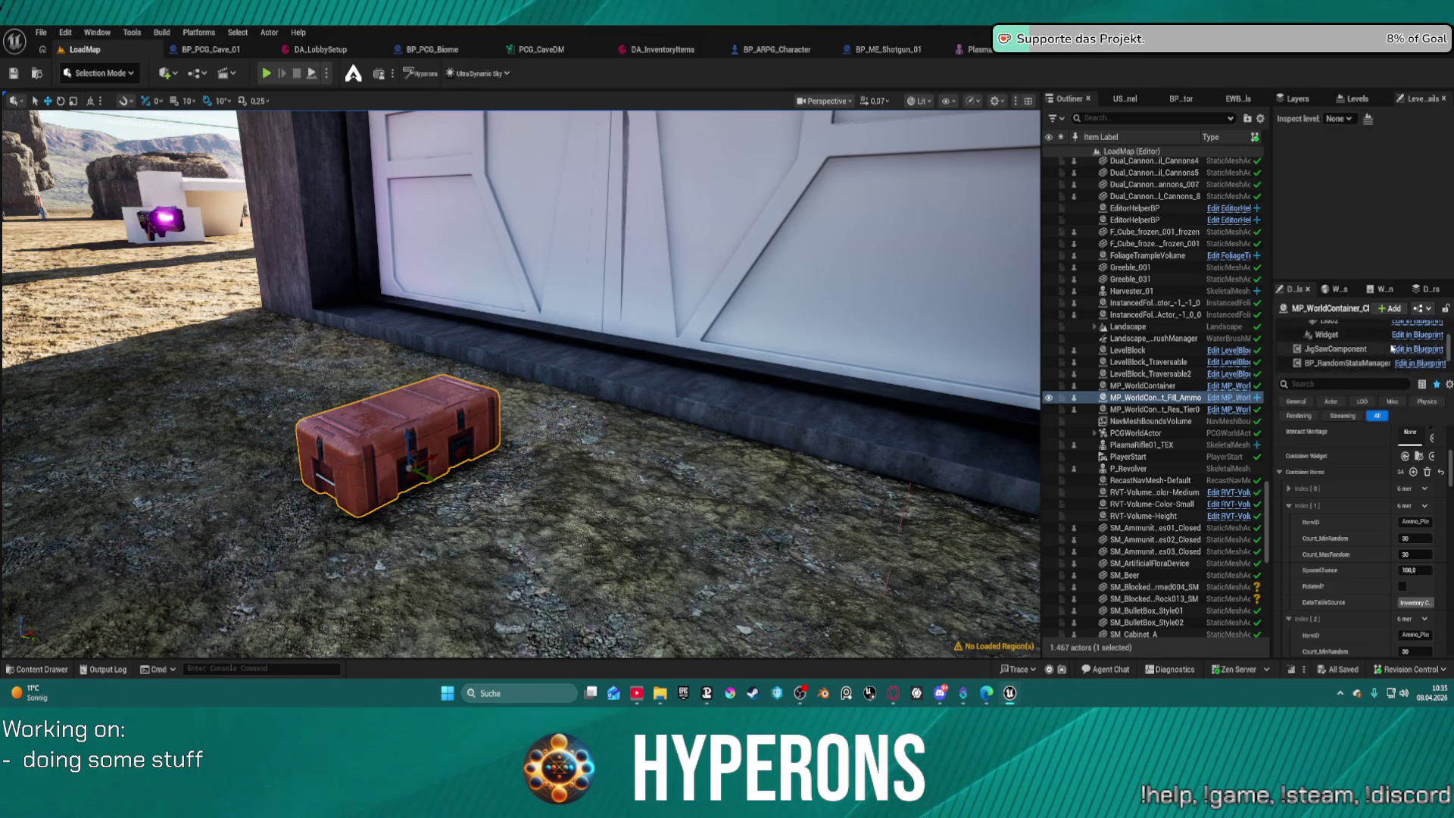
scroll(1376, 593, "down", 2)
scroll(1376, 593, "up", 3)
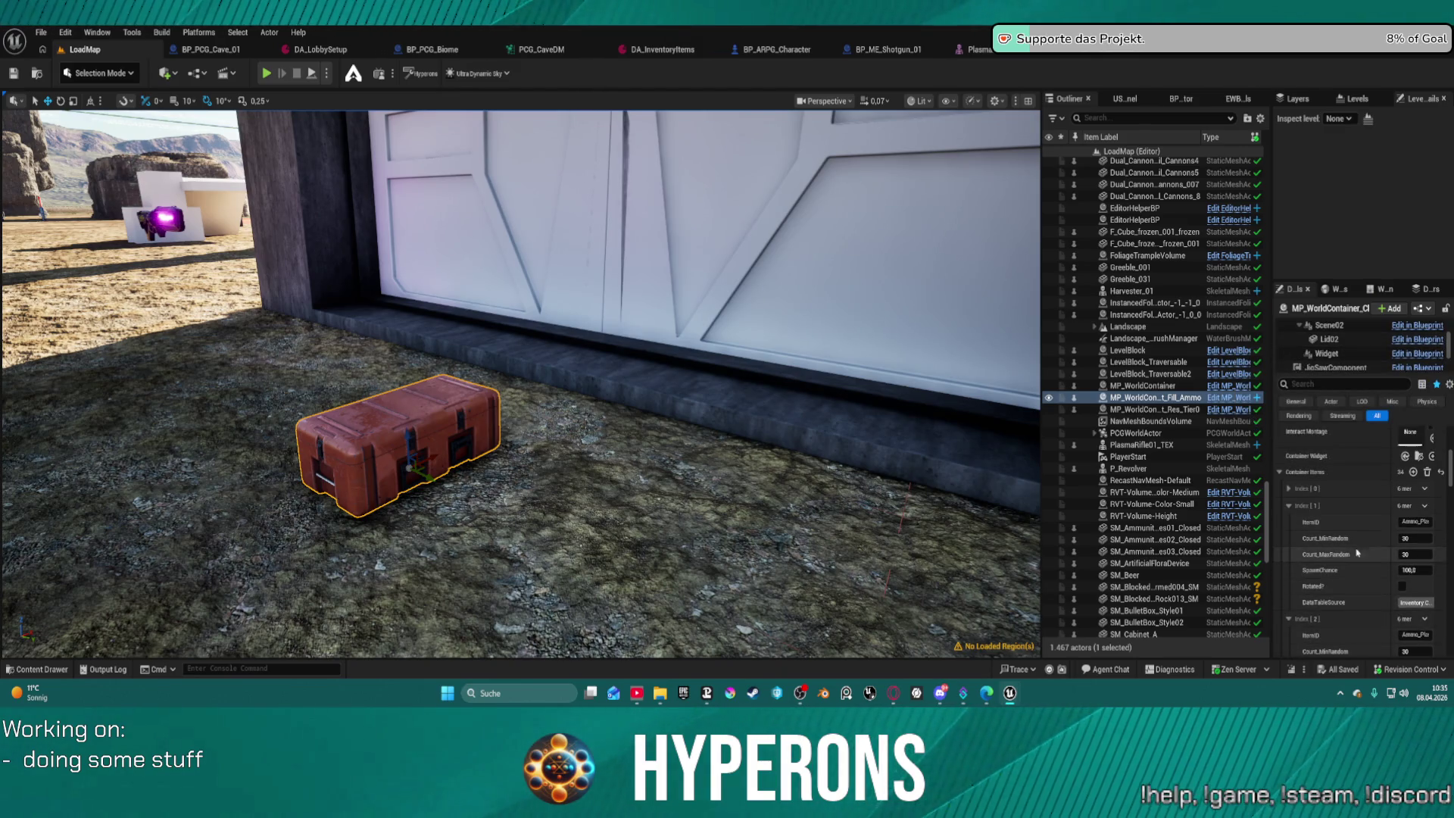
left_click(1290, 492)
left_click(1289, 489)
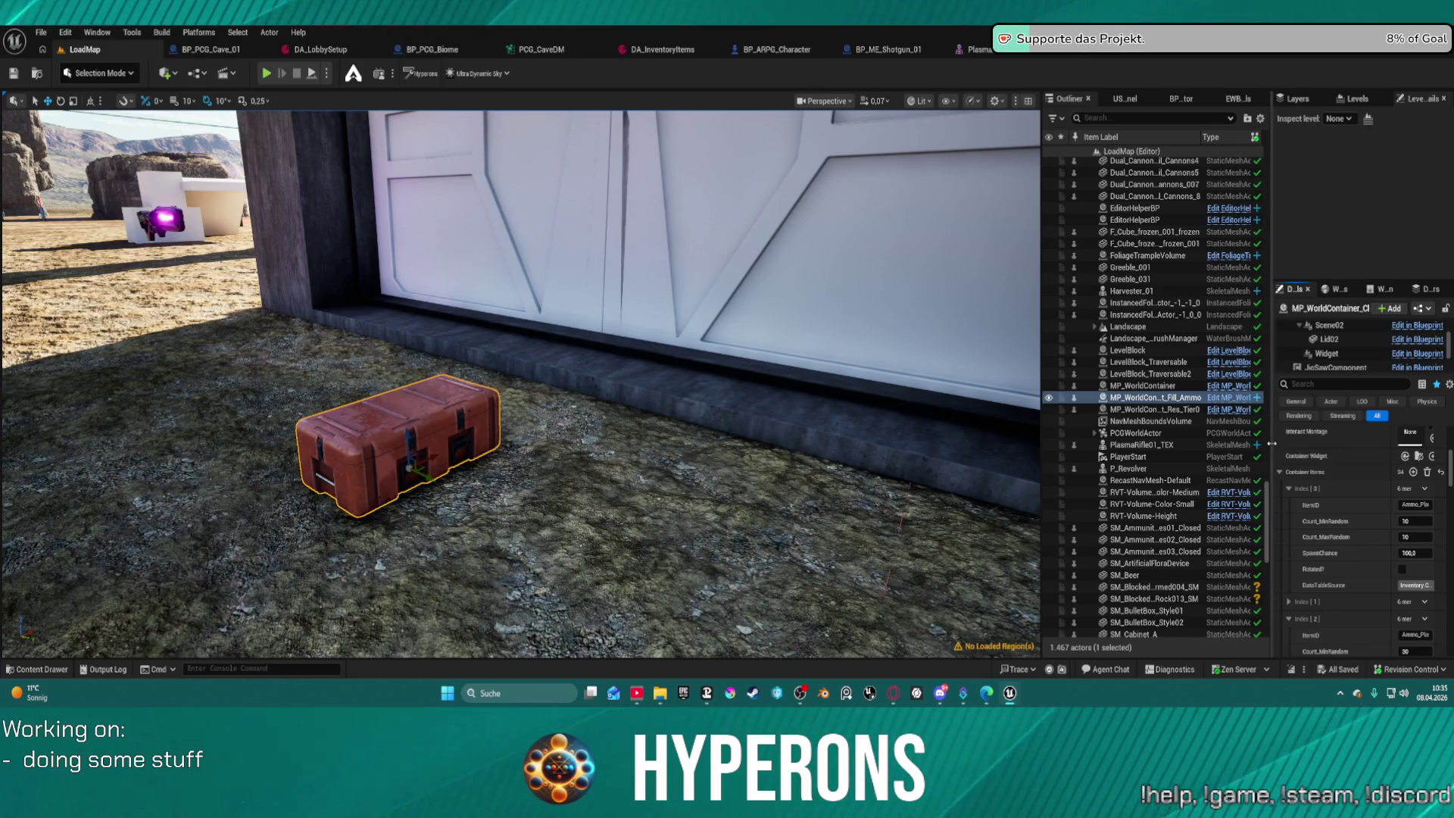
left_click_drag(1271, 444, 1083, 447)
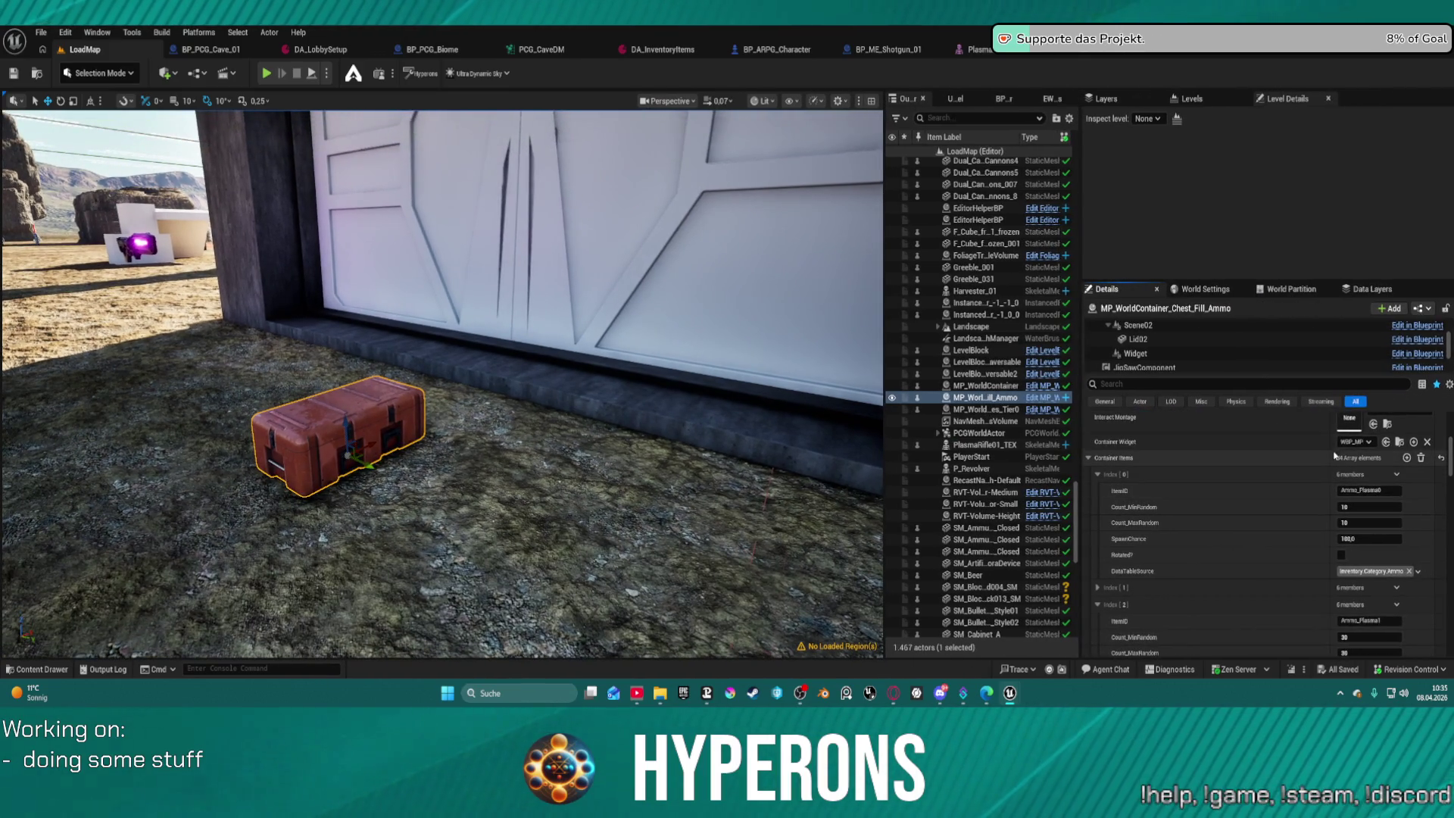